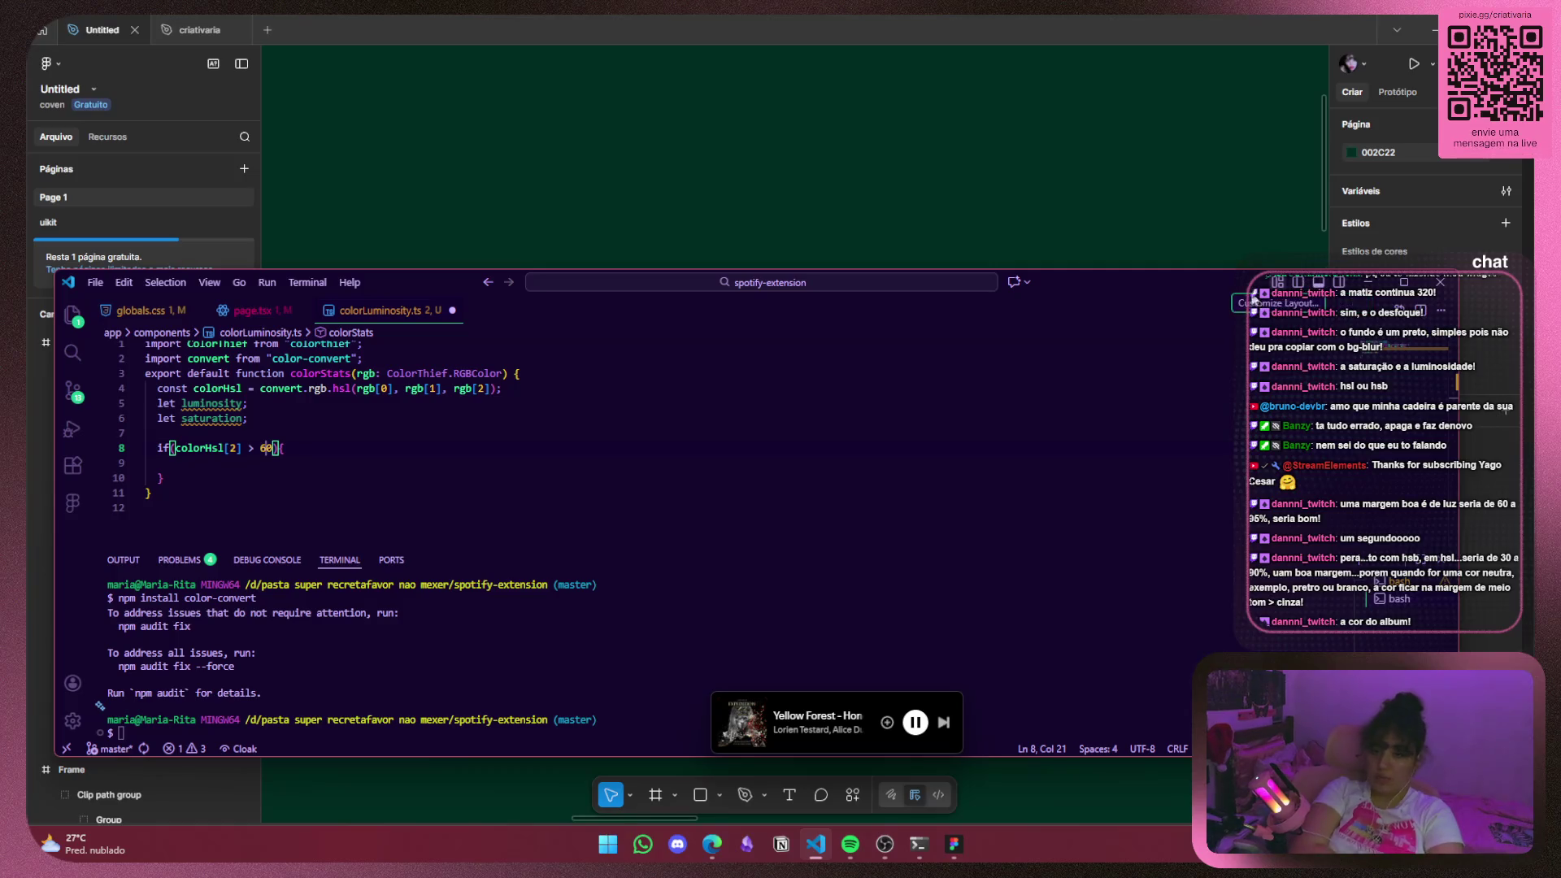
Drag the VS Code window down to reveal the Figma music-card mockup behind it.
drag(1298, 286, 1224, 564)
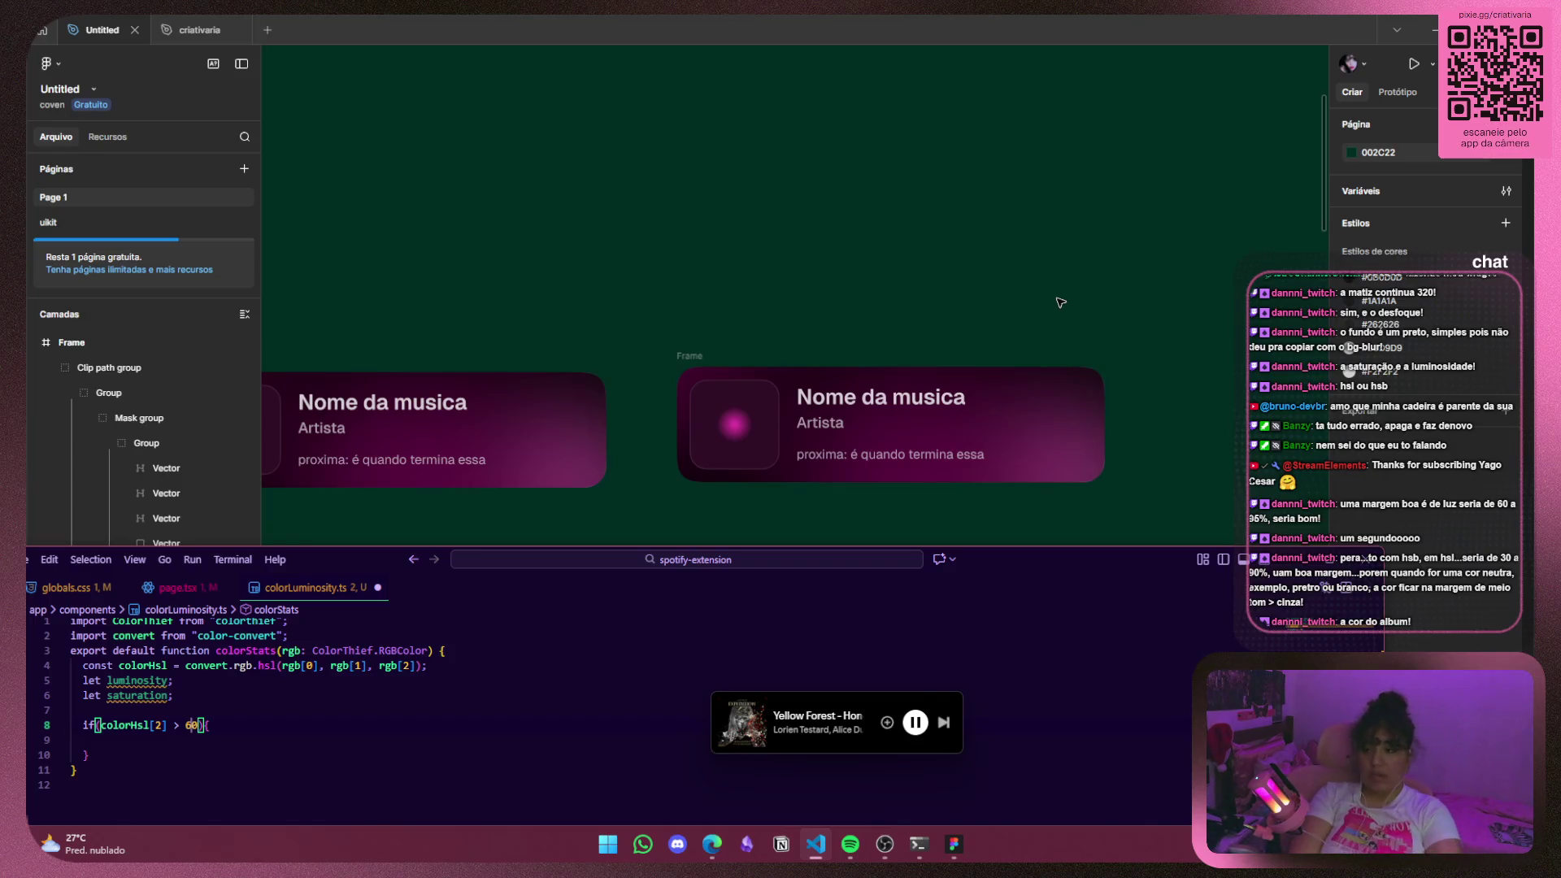
click(1293, 560)
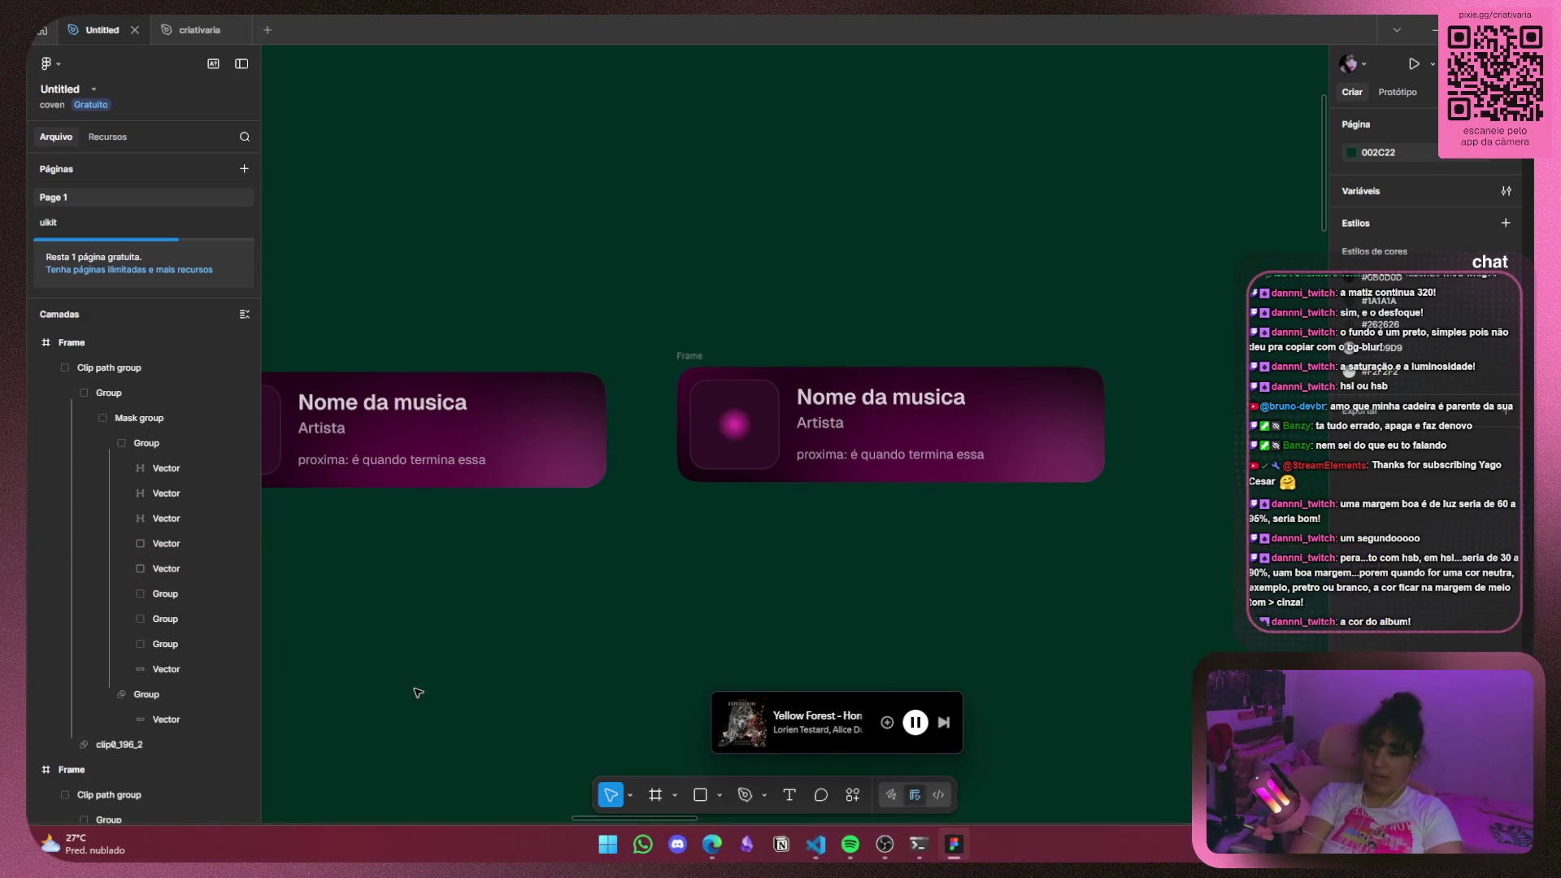
click(163, 718)
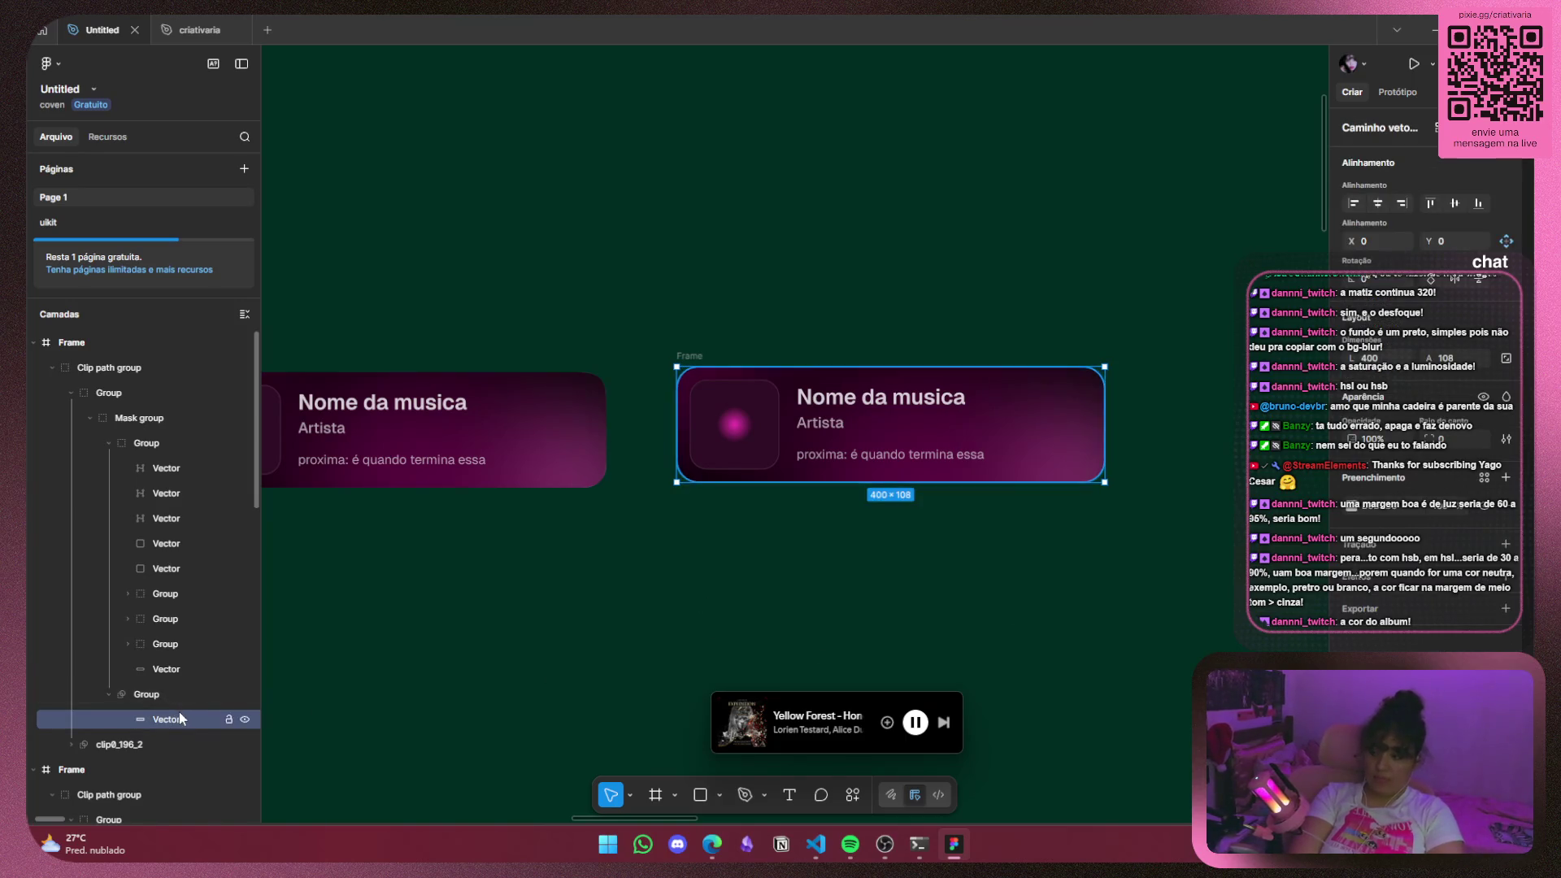
click(167, 669)
click(1483, 510)
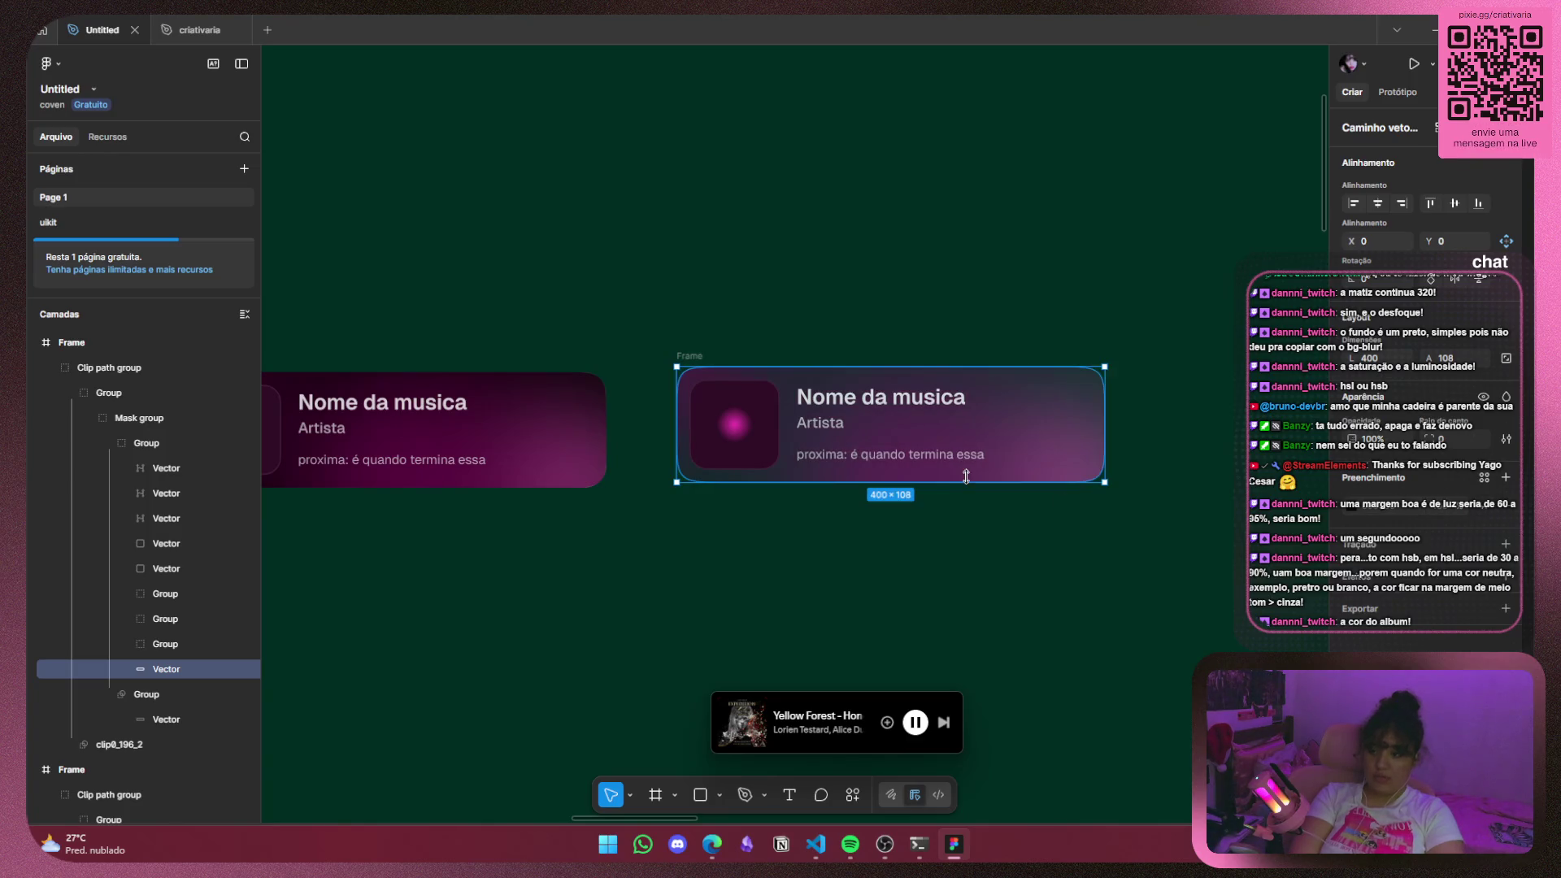
mouse_move(692, 399)
mouse_down()
mouse_move(689, 425)
mouse_move(702, 394)
mouse_up()
key(ctrl+z)
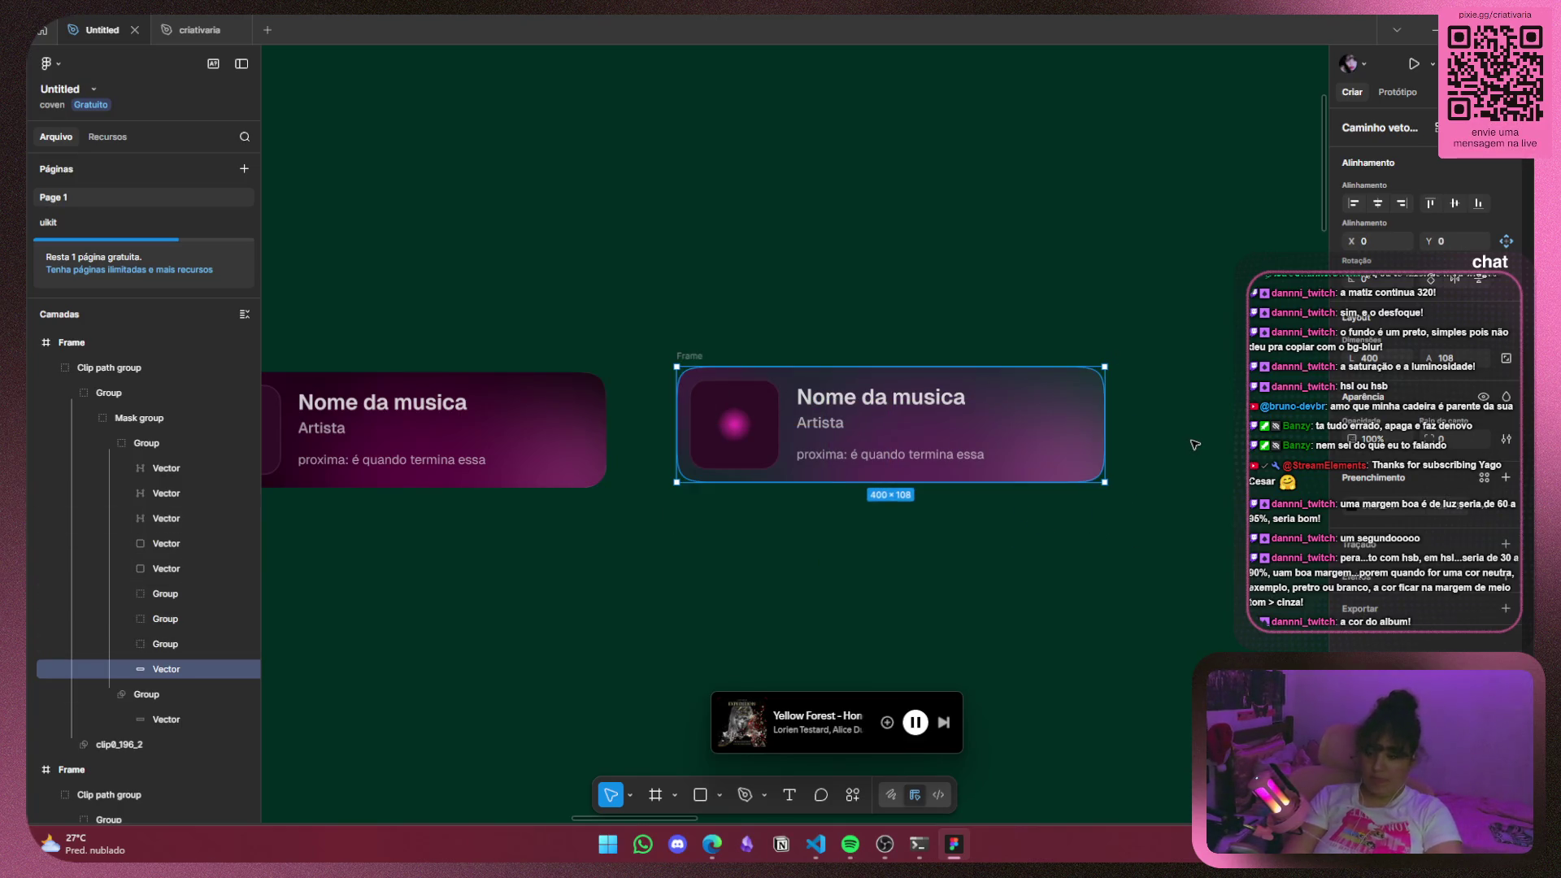
key(ctrl+z)
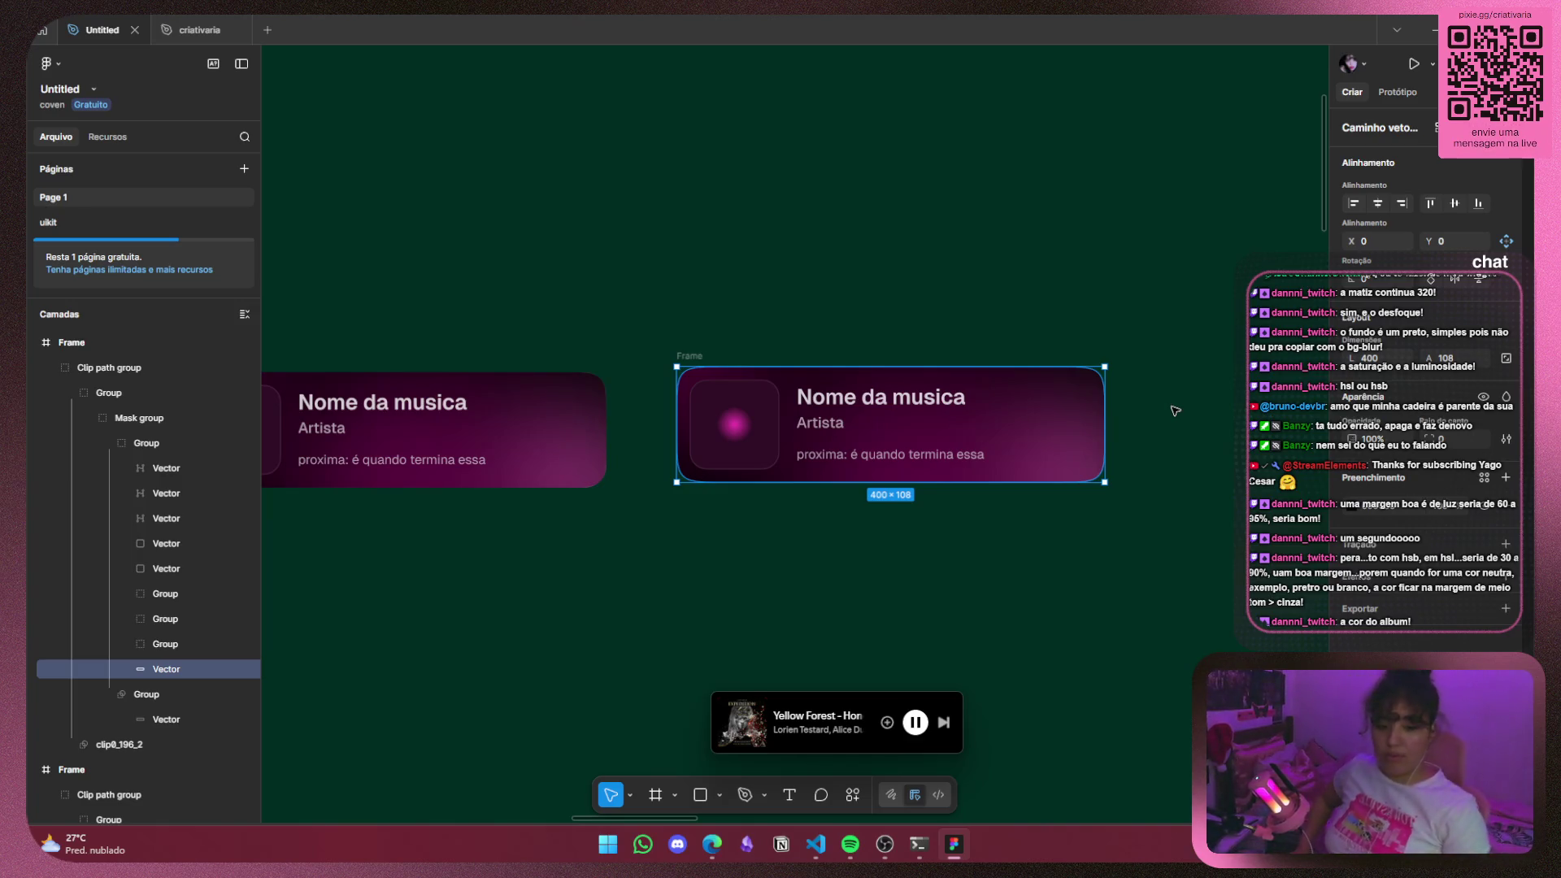
click(816, 844)
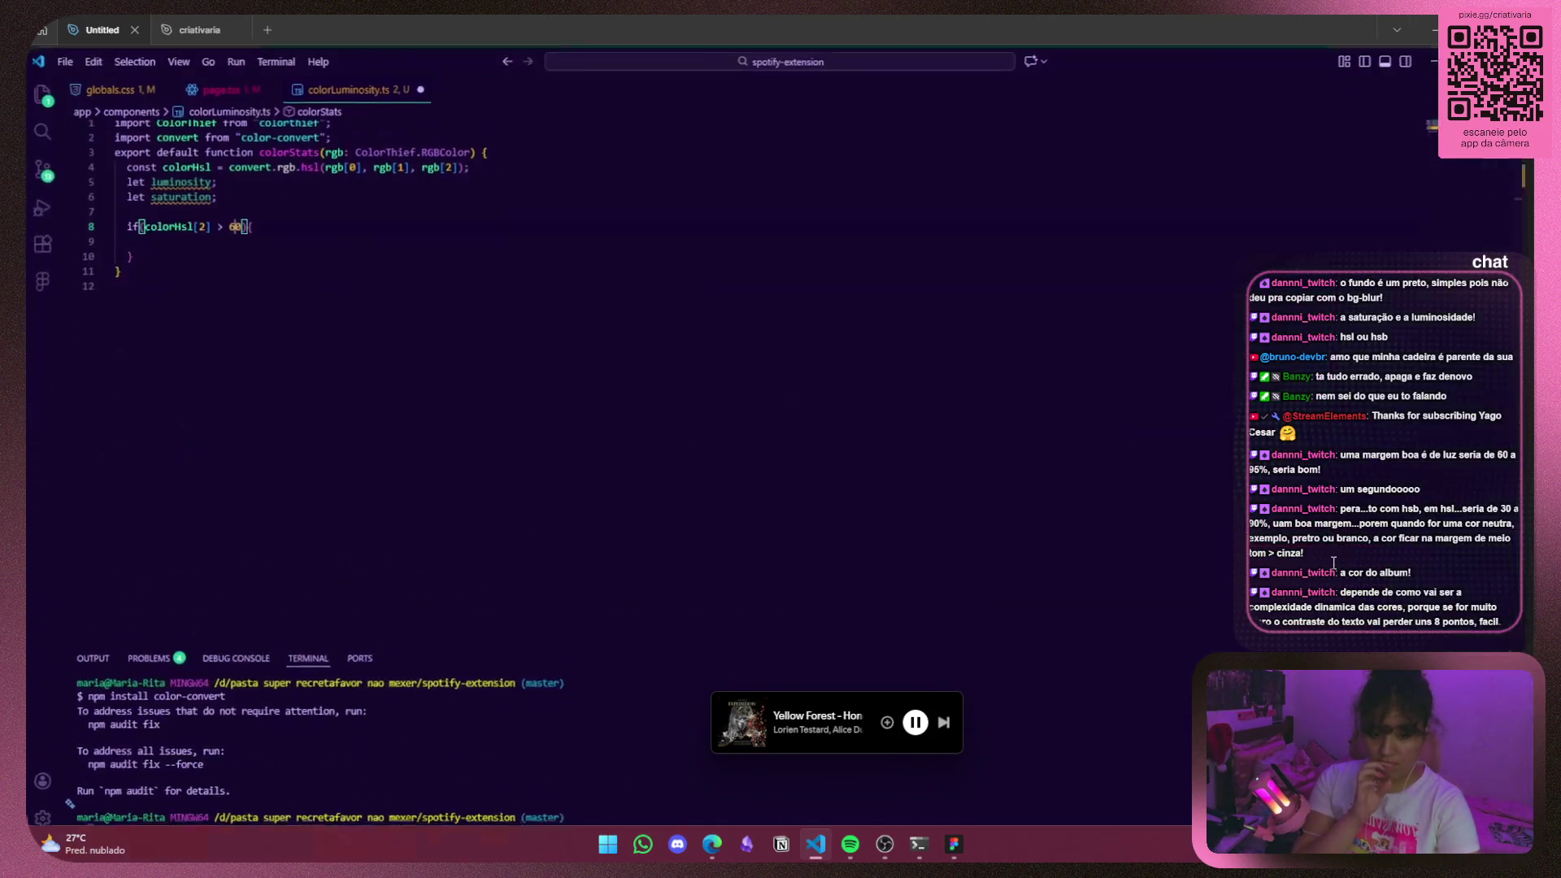
Maximize VS Code, then switch to Edge showing the color-convert GitHub README.
click(1330, 560)
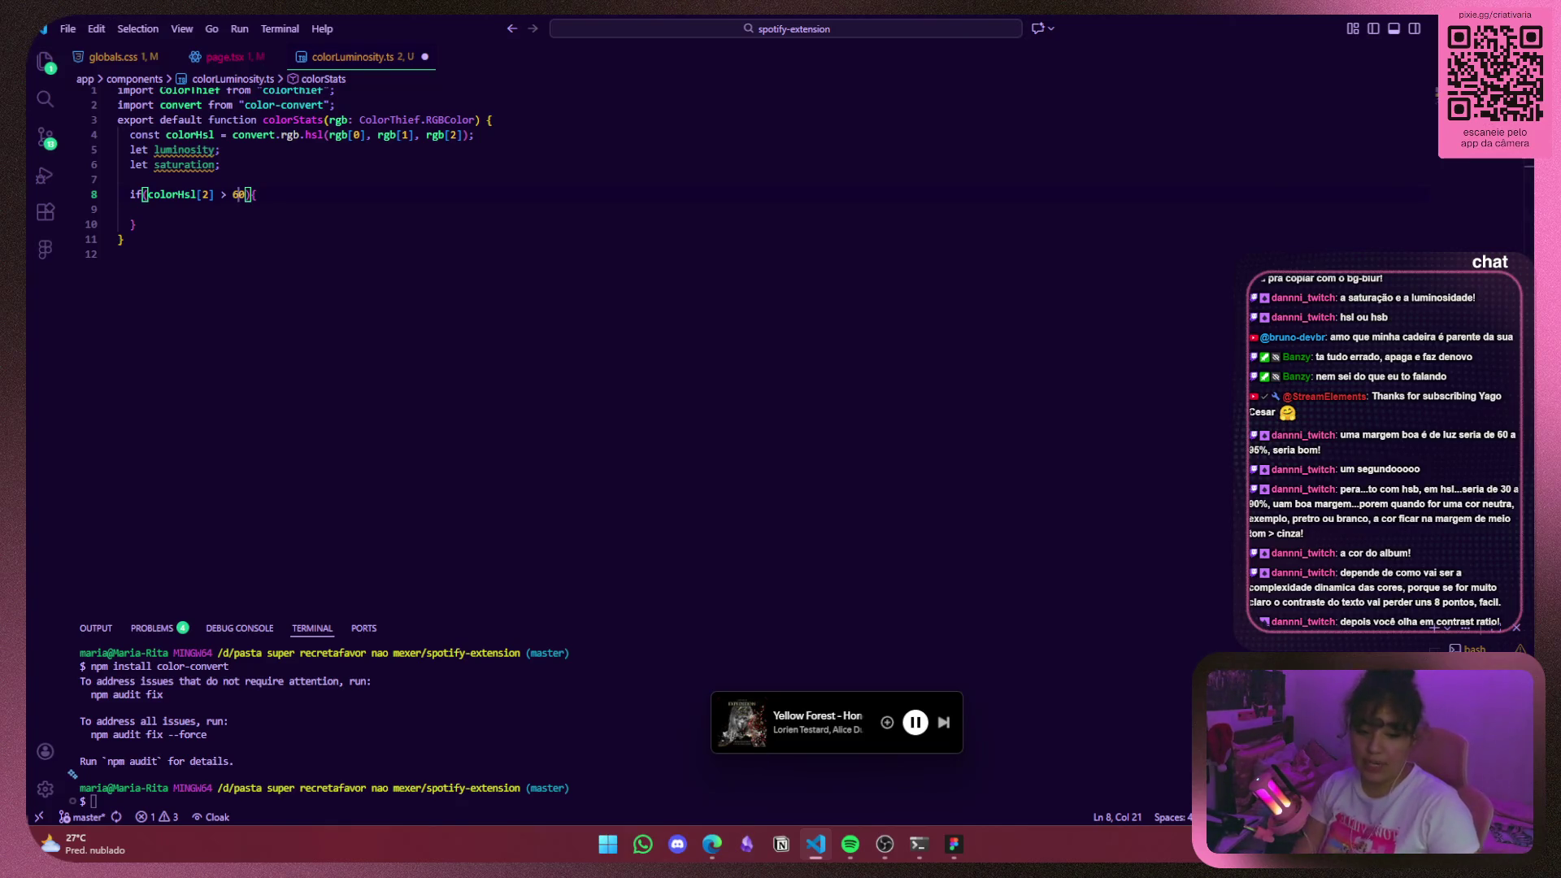
key(alt+Tab)
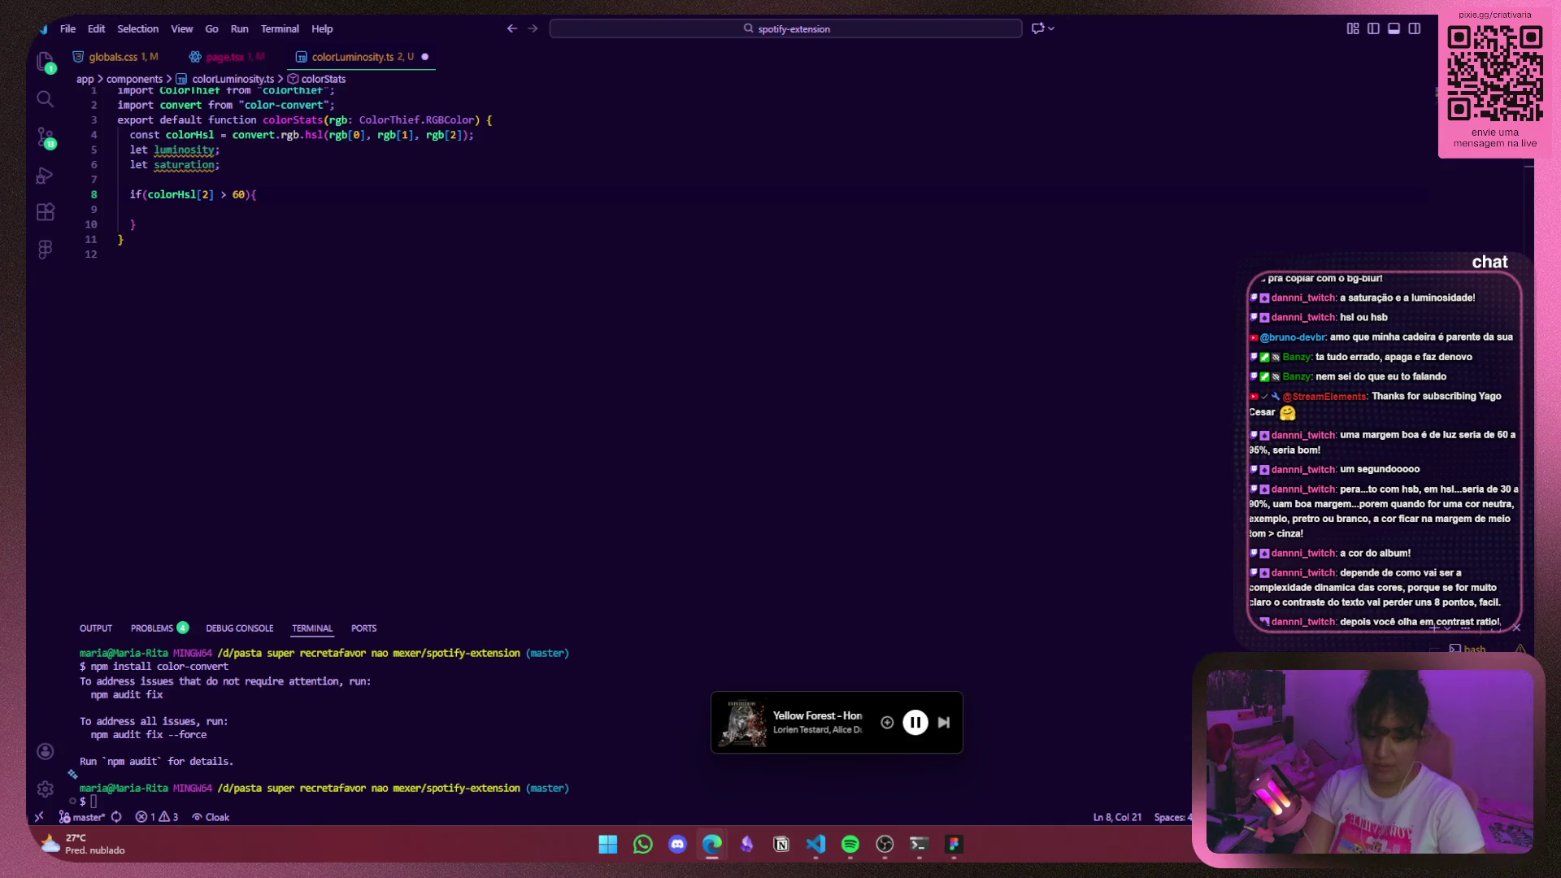
key(alt+Tab)
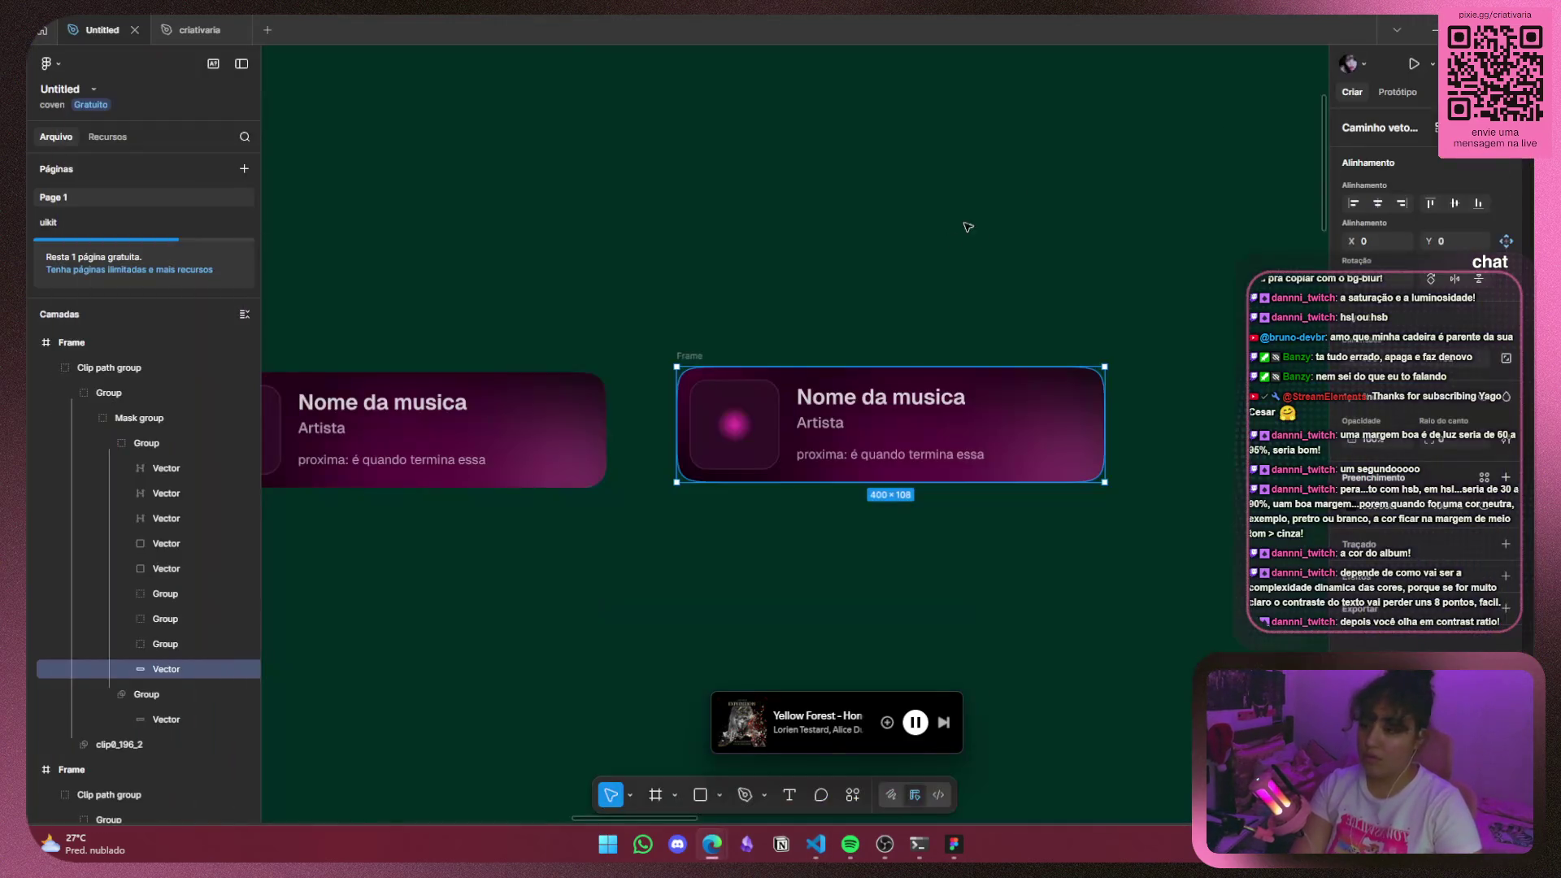
key(alt+Tab)
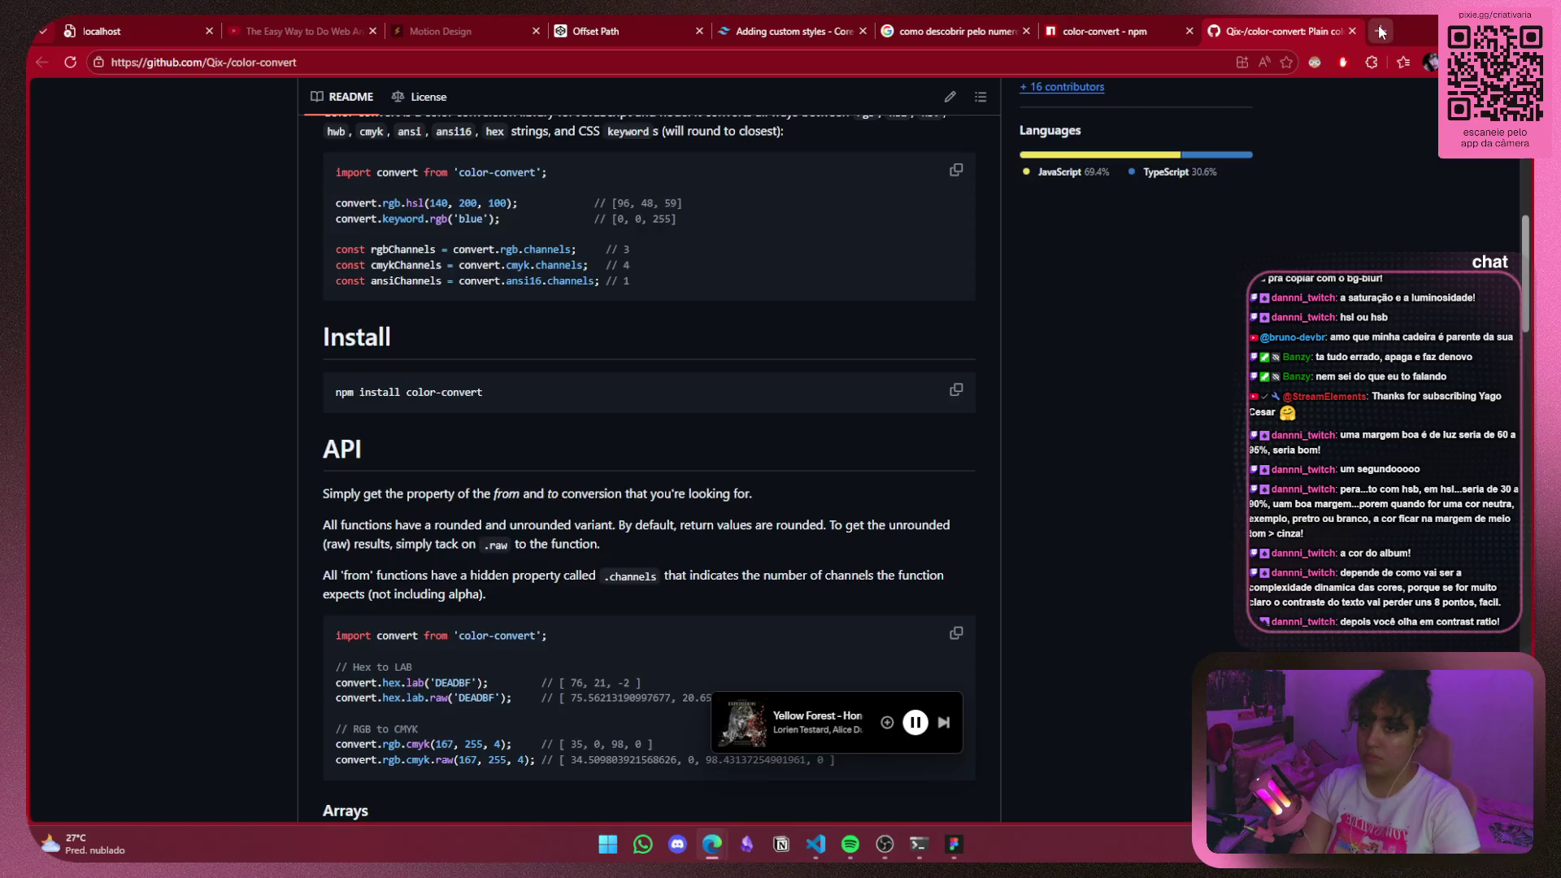
Search the web for 'contrast ratio' in a new tab.
click(1380, 31)
text(contrast ratio)
key(Return)
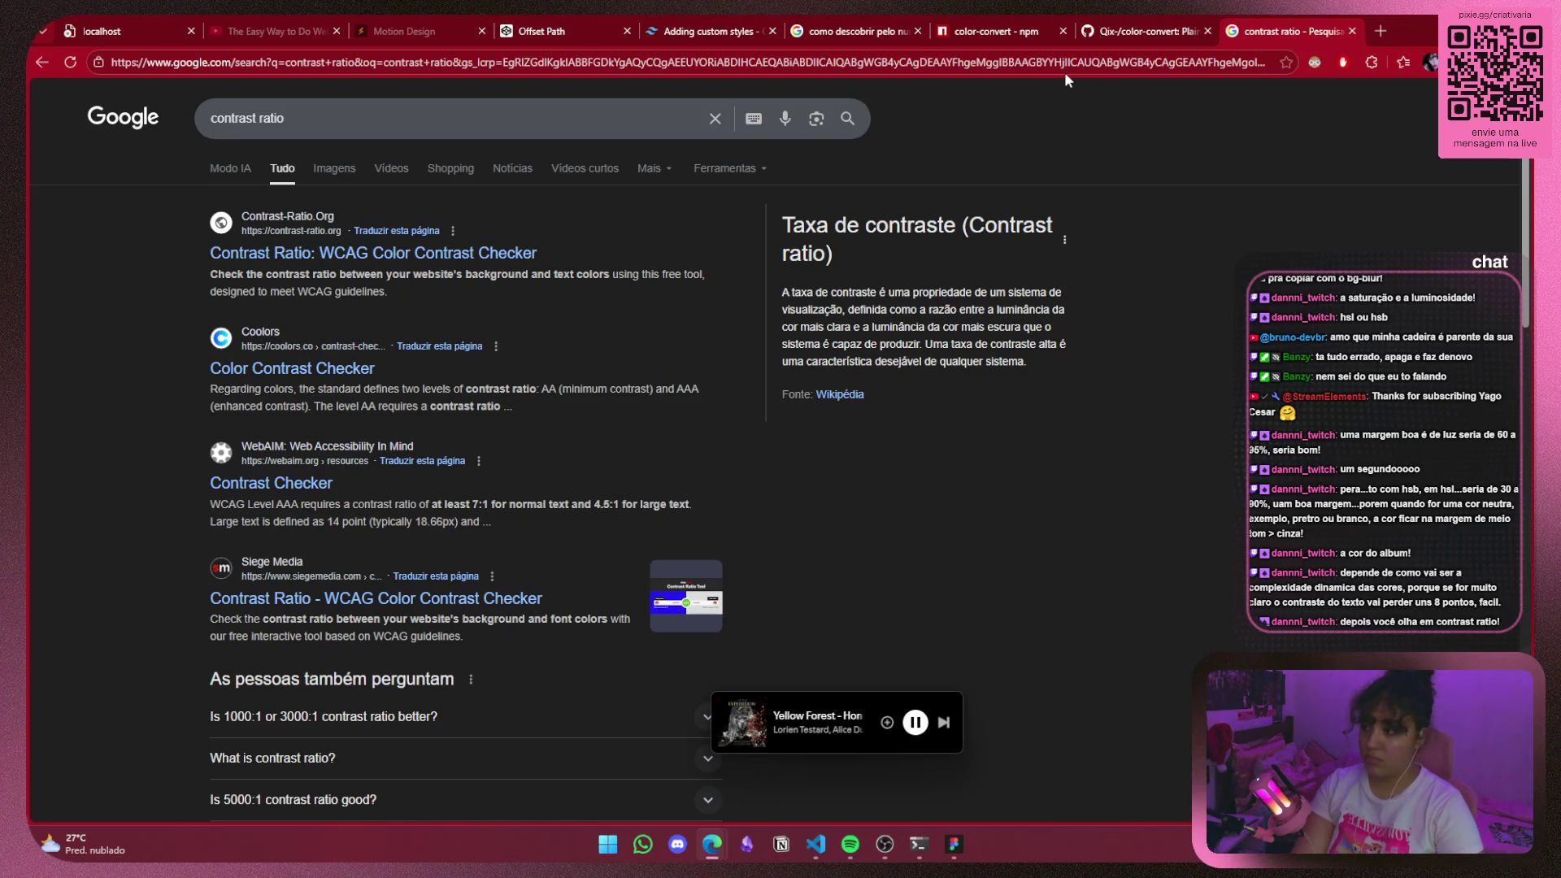
Visit contrast-ratio.org, go back, and open the Coolors Color Contrast Checker result.
click(530, 254)
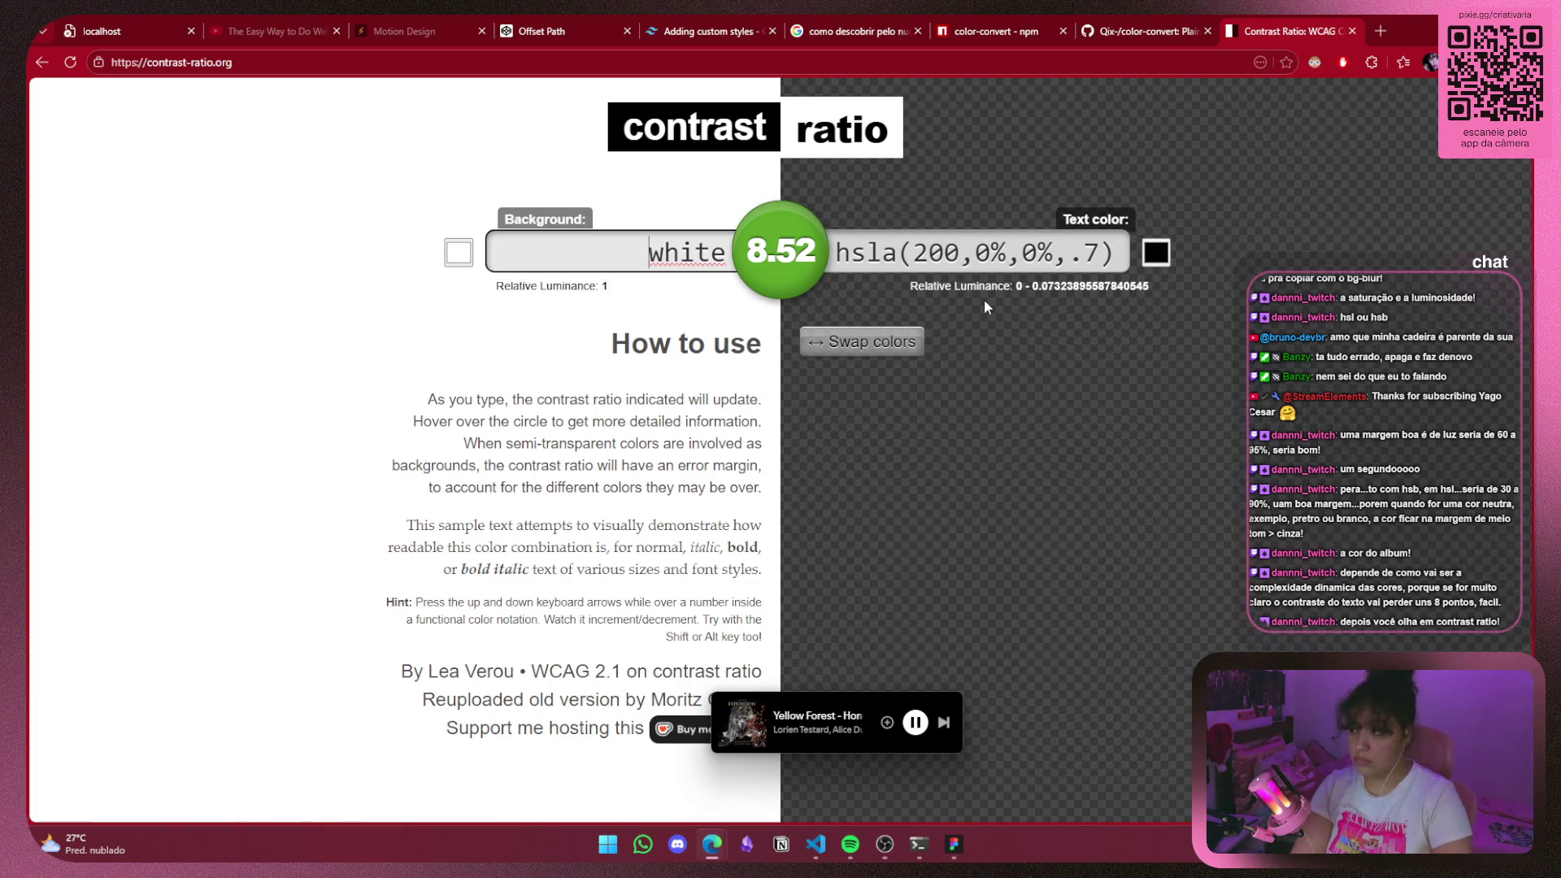
key(alt+Left)
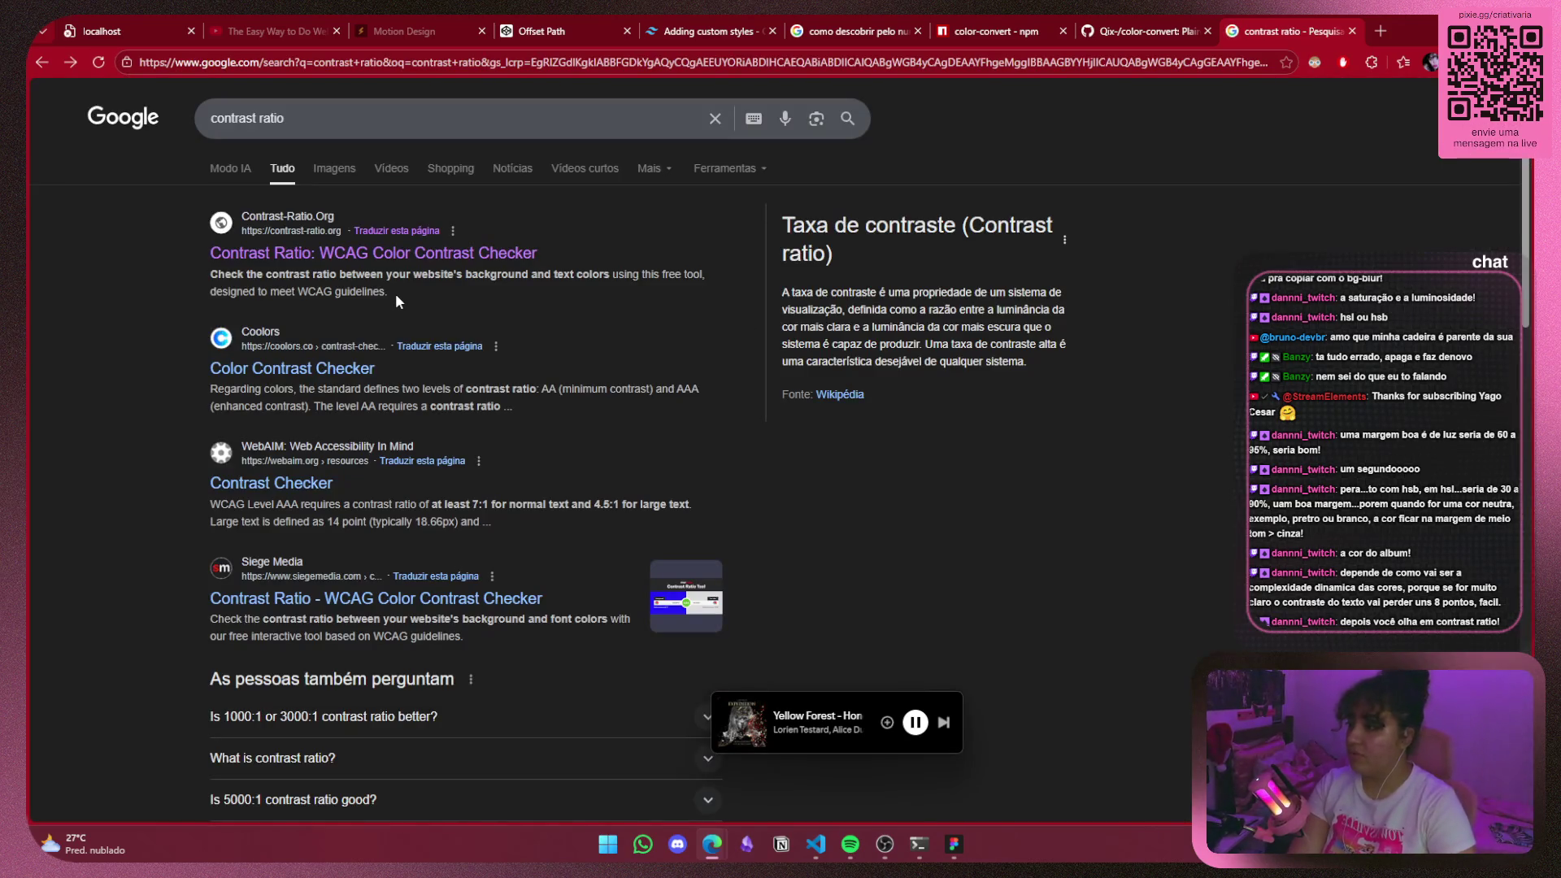
click(358, 367)
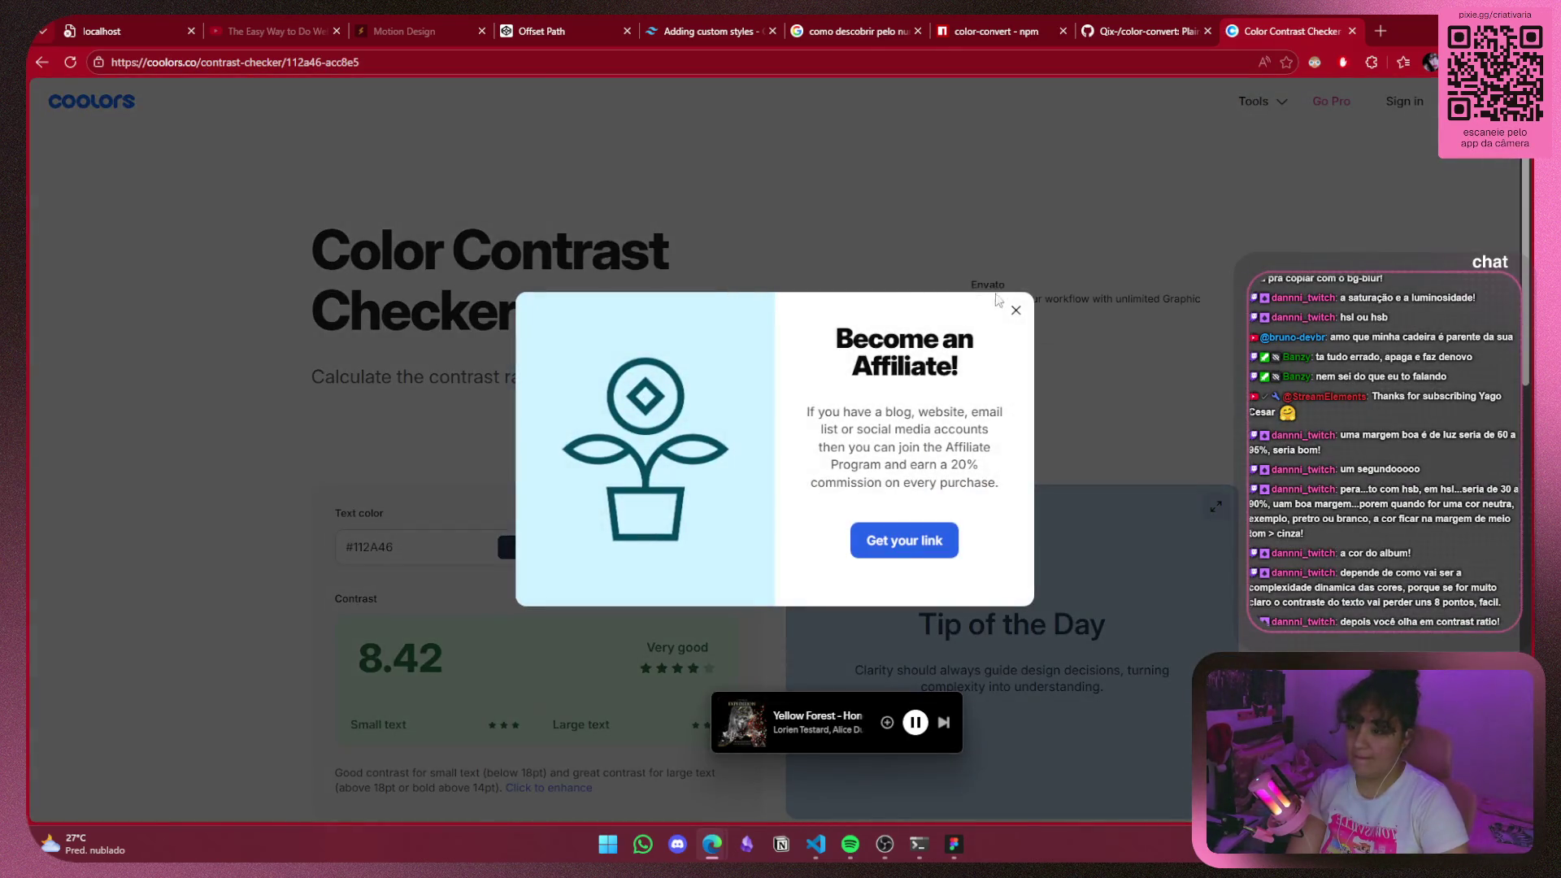
Dismiss the 'Become an Affiliate!' popup on the Coolors contrast checker.
click(1016, 310)
scroll(538, 299, down, 3)
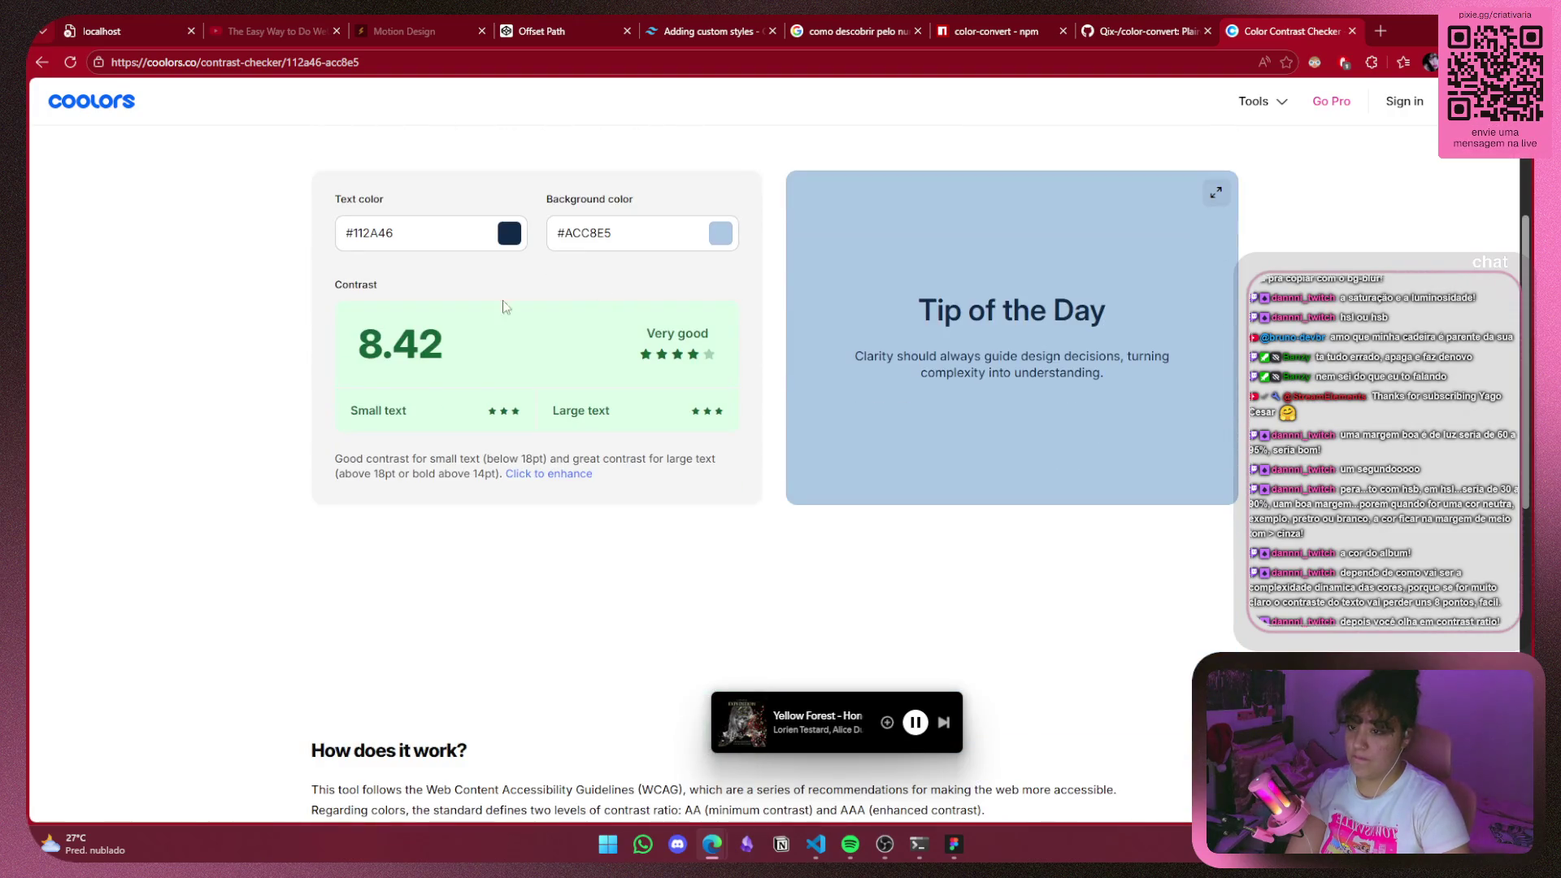
scroll(803, 343, up, 1)
Turn on the Dark Reader extension for the Coolors site.
click(1314, 62)
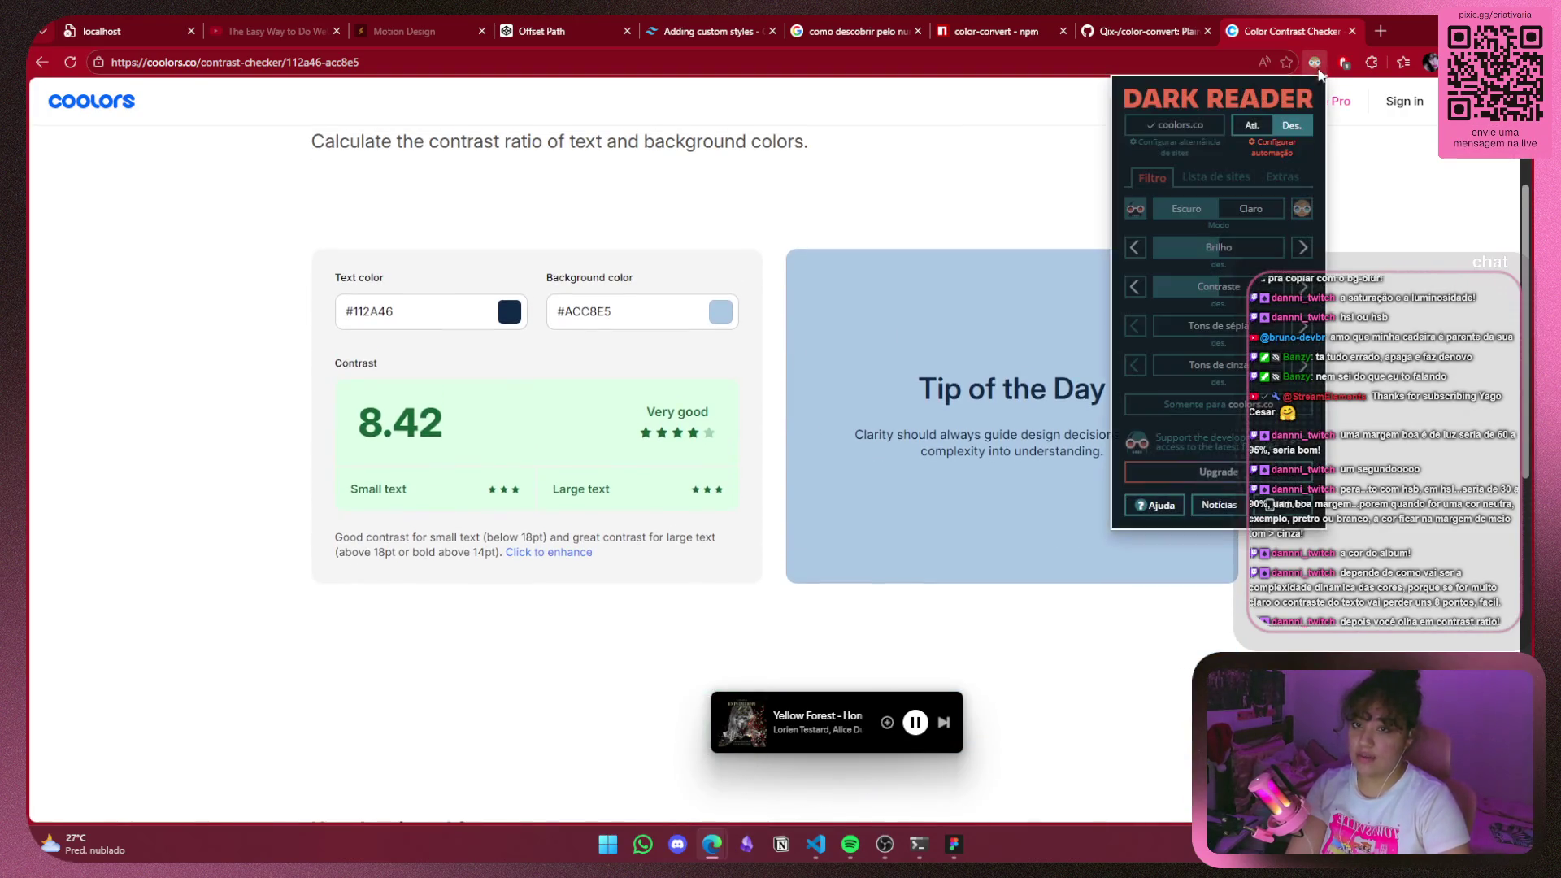
click(1260, 128)
click(1355, 144)
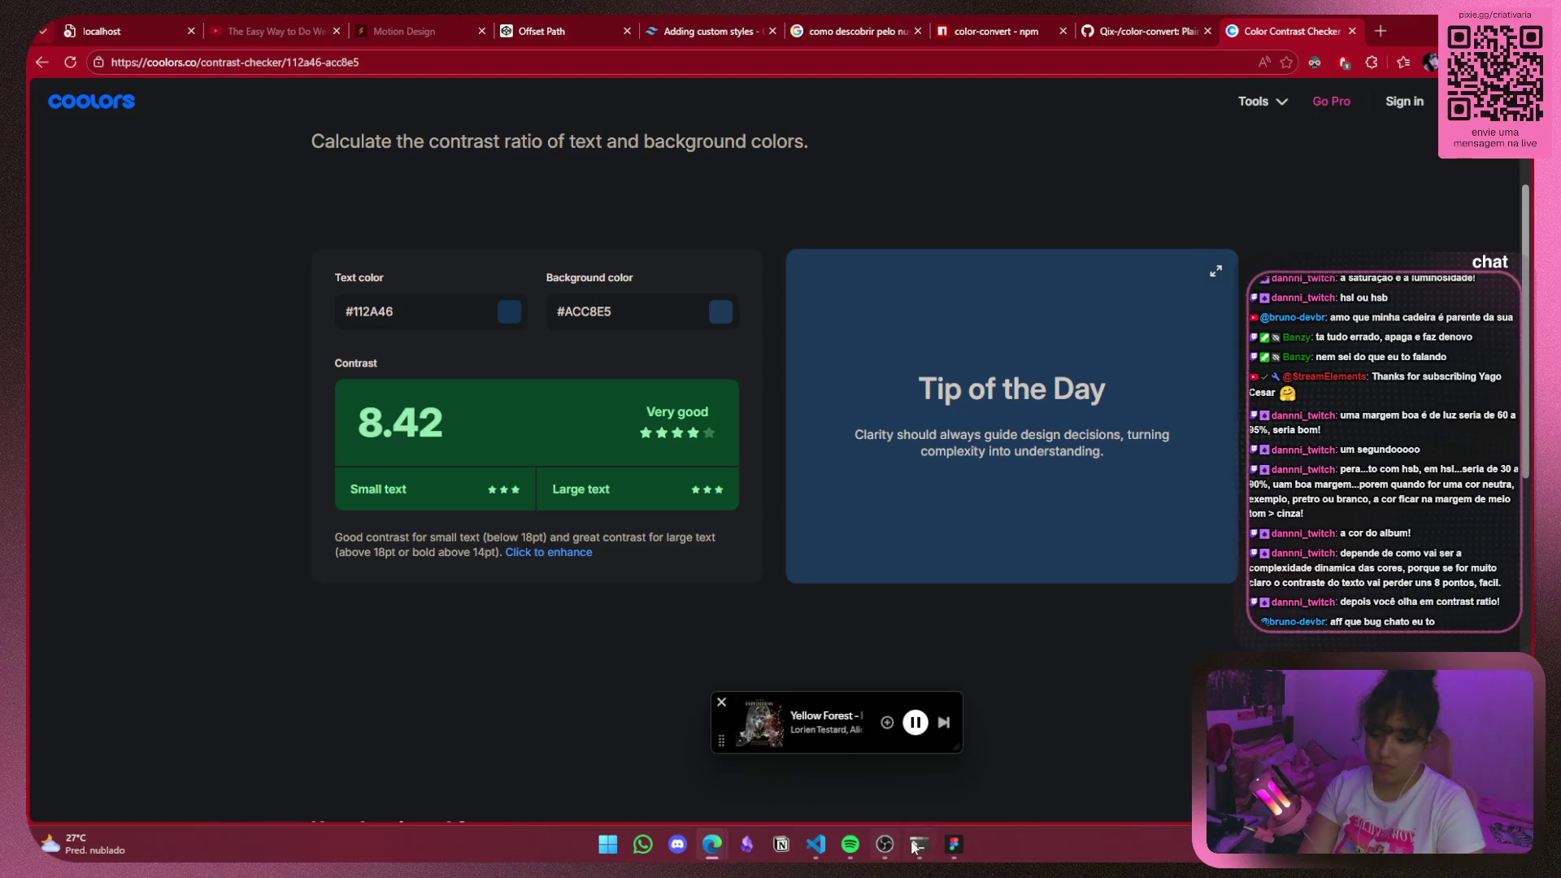
Bring VS Code forward and move the Spotify mini-player out of the way.
mouse_move(955, 846)
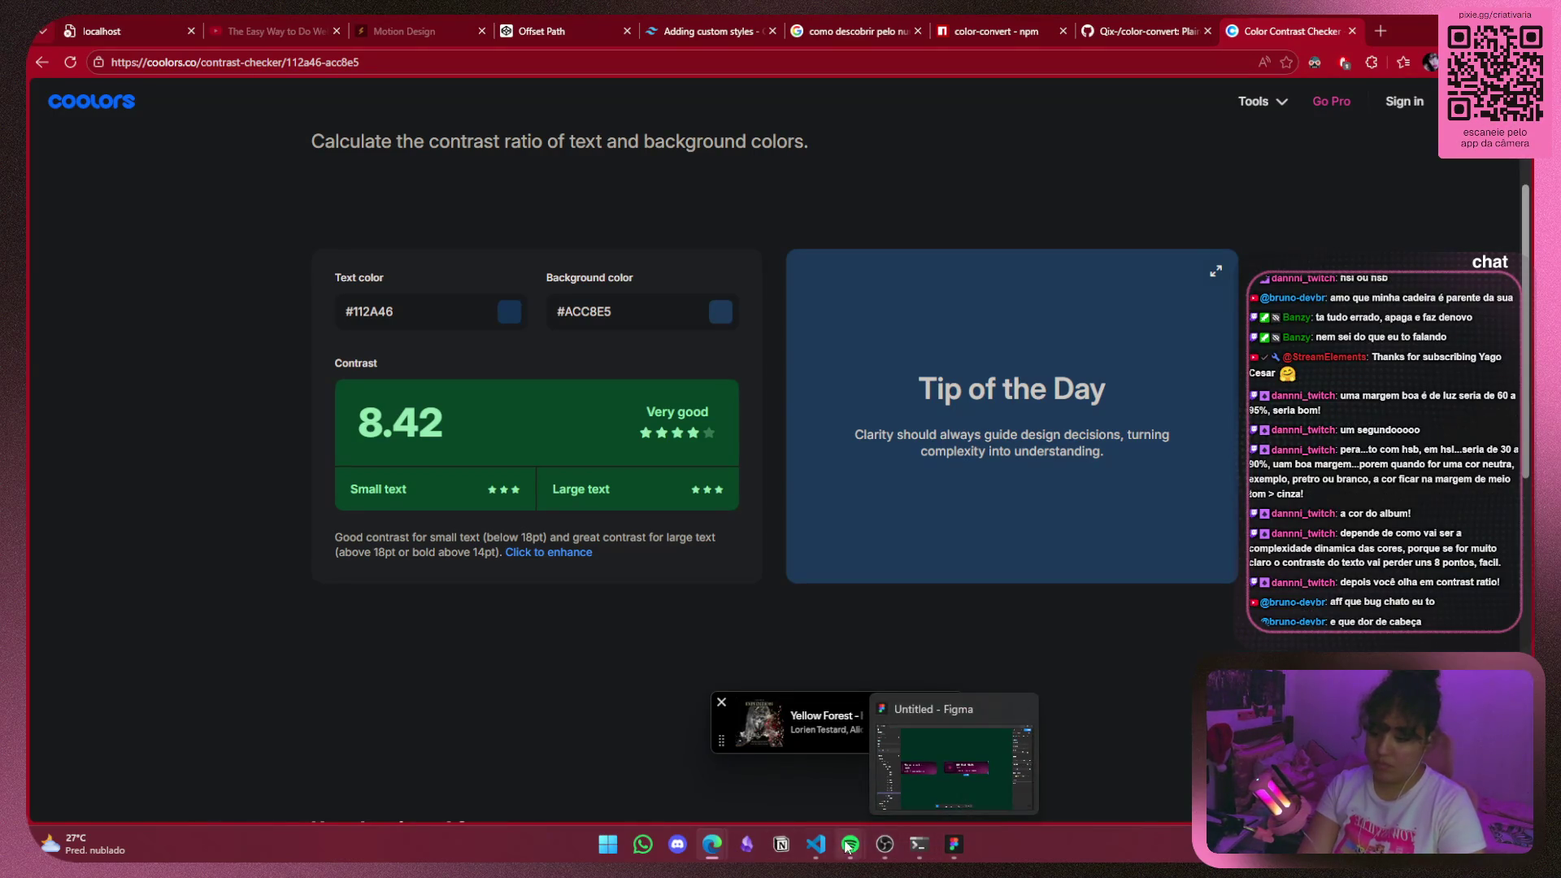
click(816, 844)
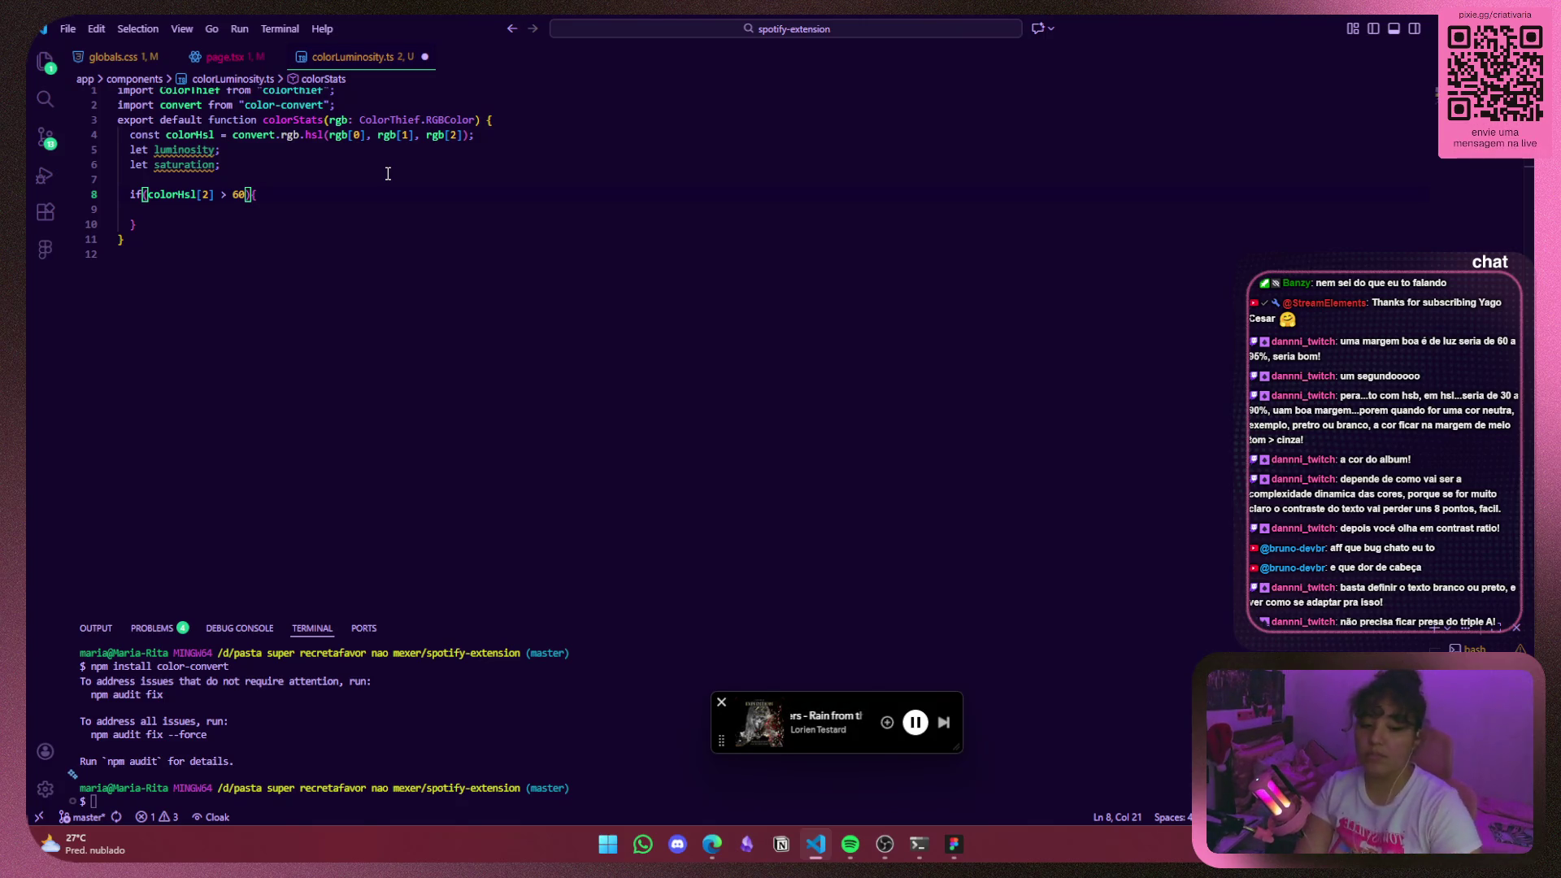
drag(730, 748, 1236, 780)
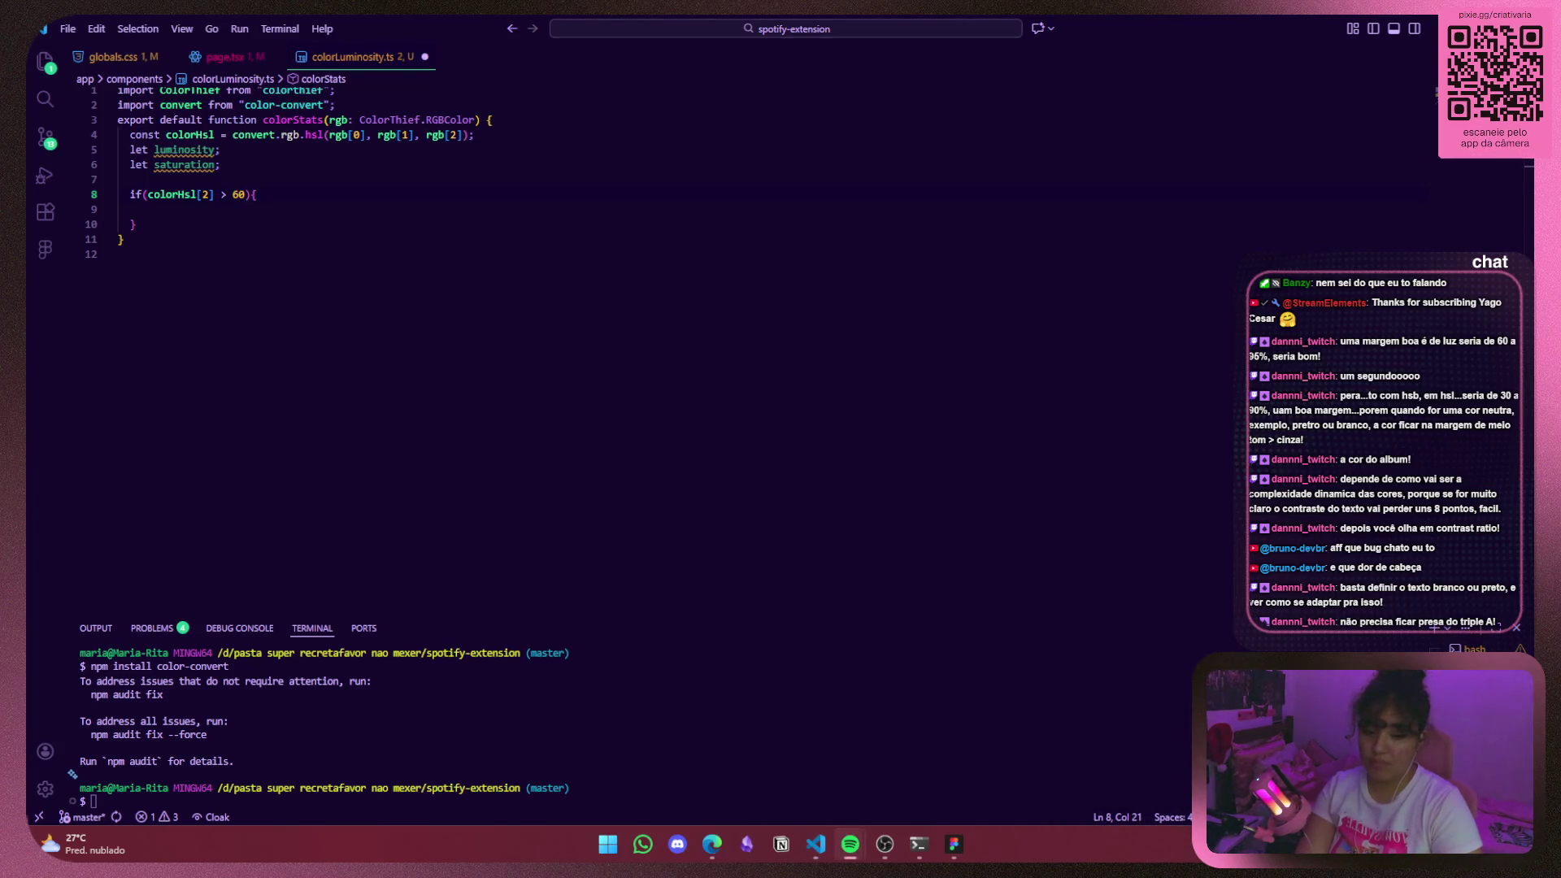
Review page.tsx and colorLuminosity.ts, selecting the if block on lines 8–10.
click(242, 196)
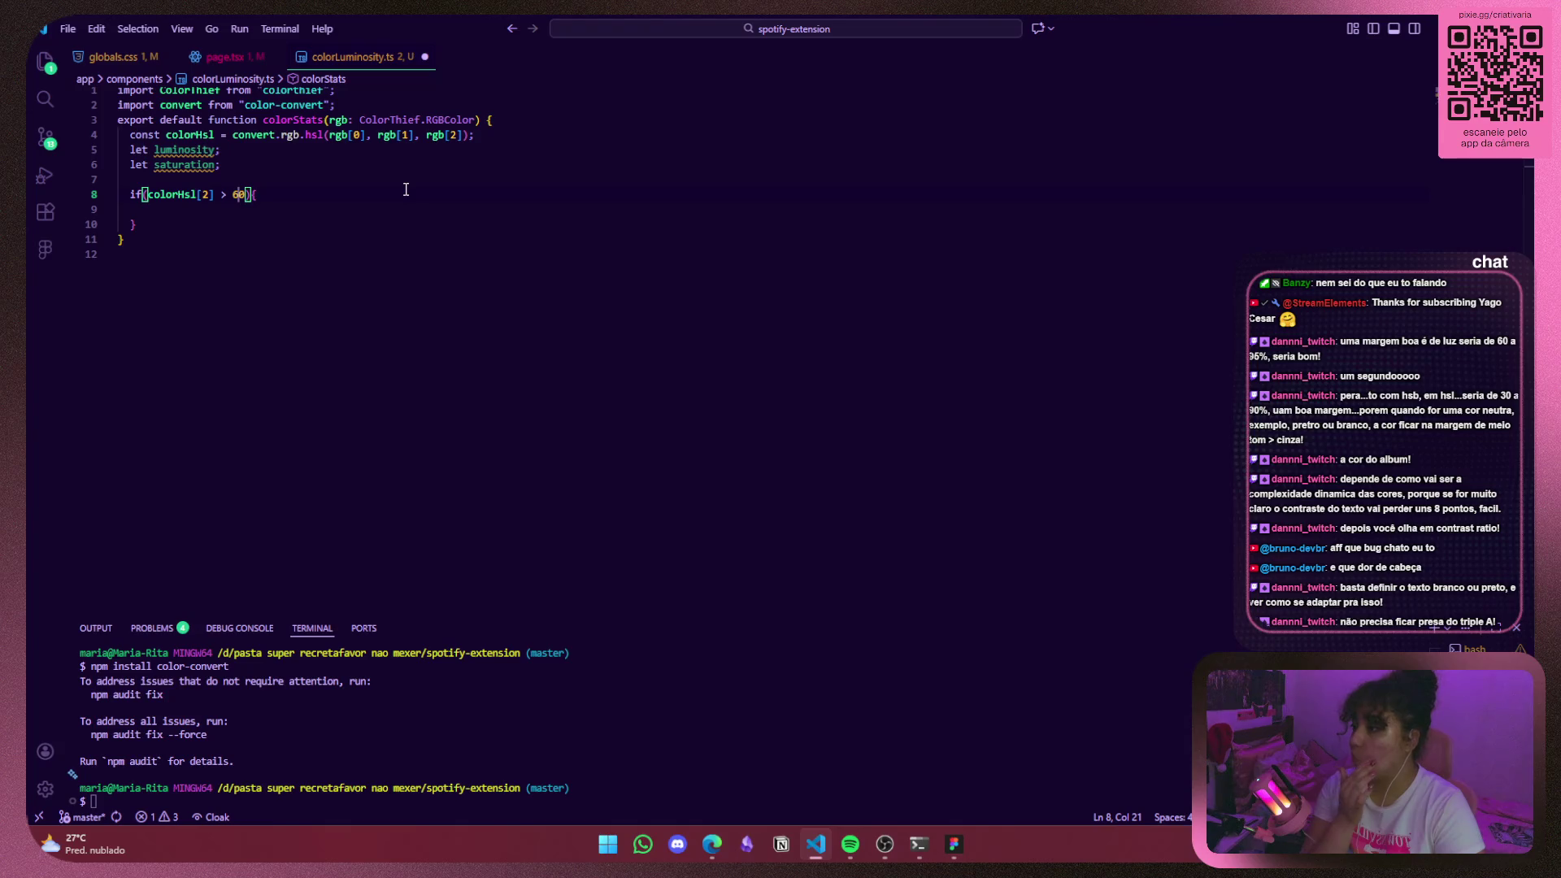
click(244, 58)
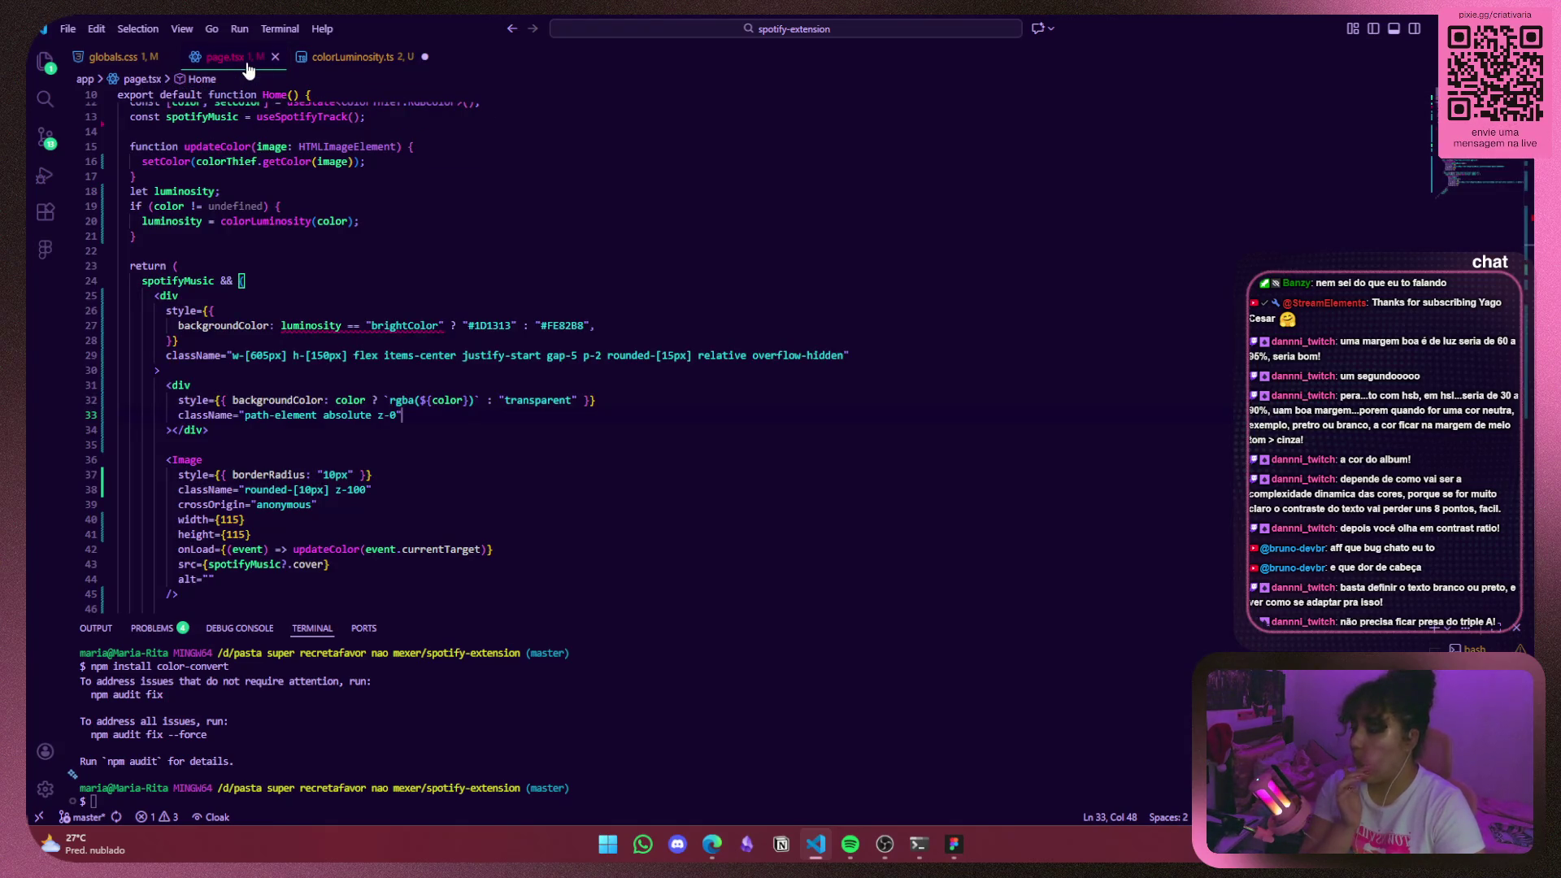
click(354, 58)
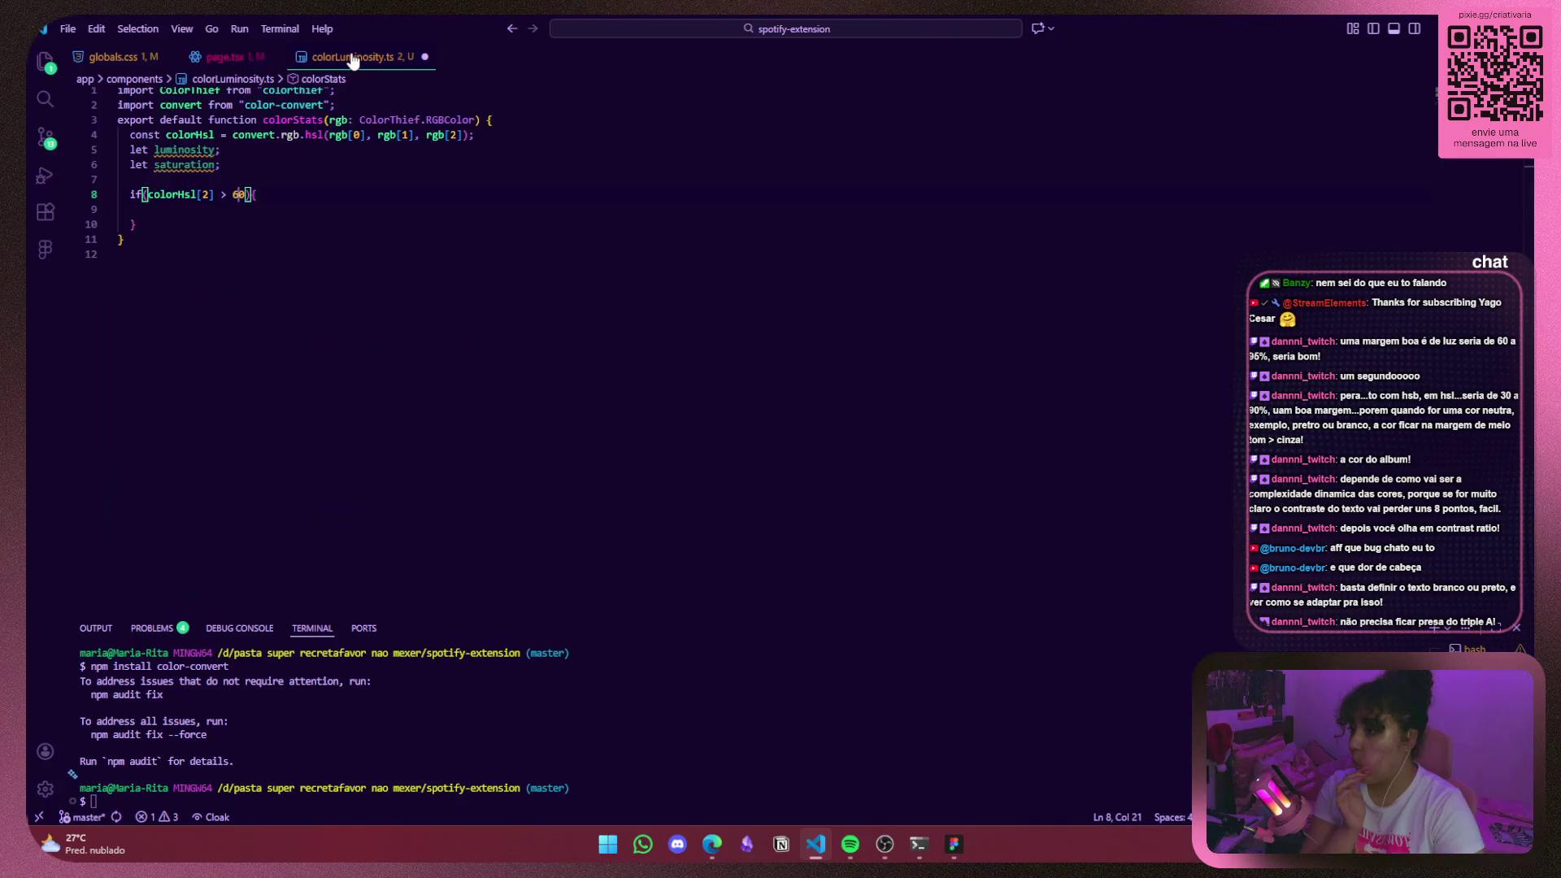
drag(197, 218, 128, 192)
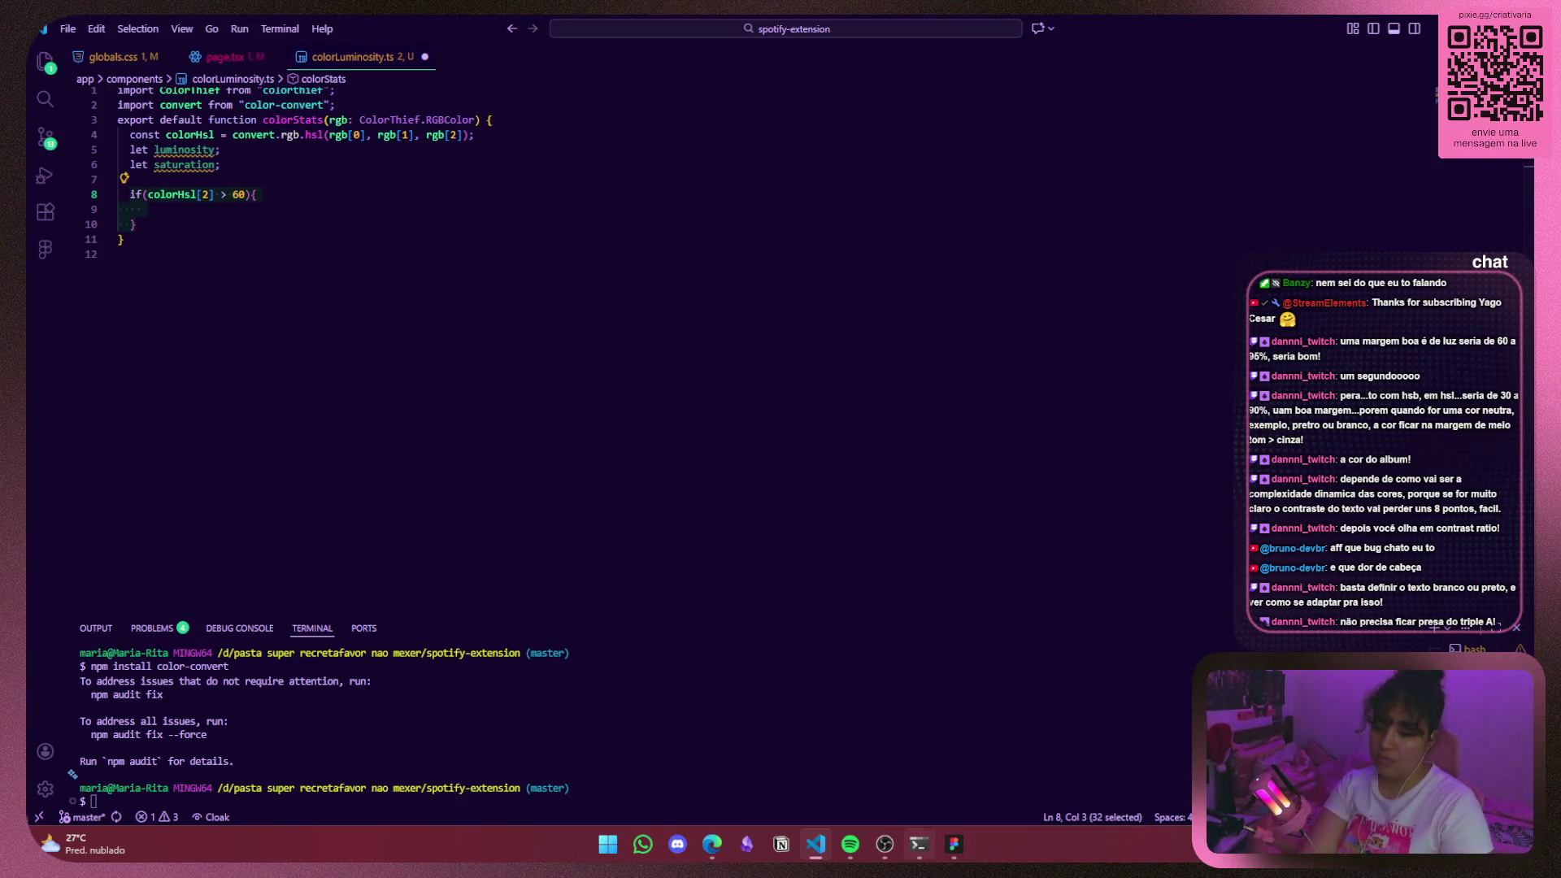
key(alt+Tab)
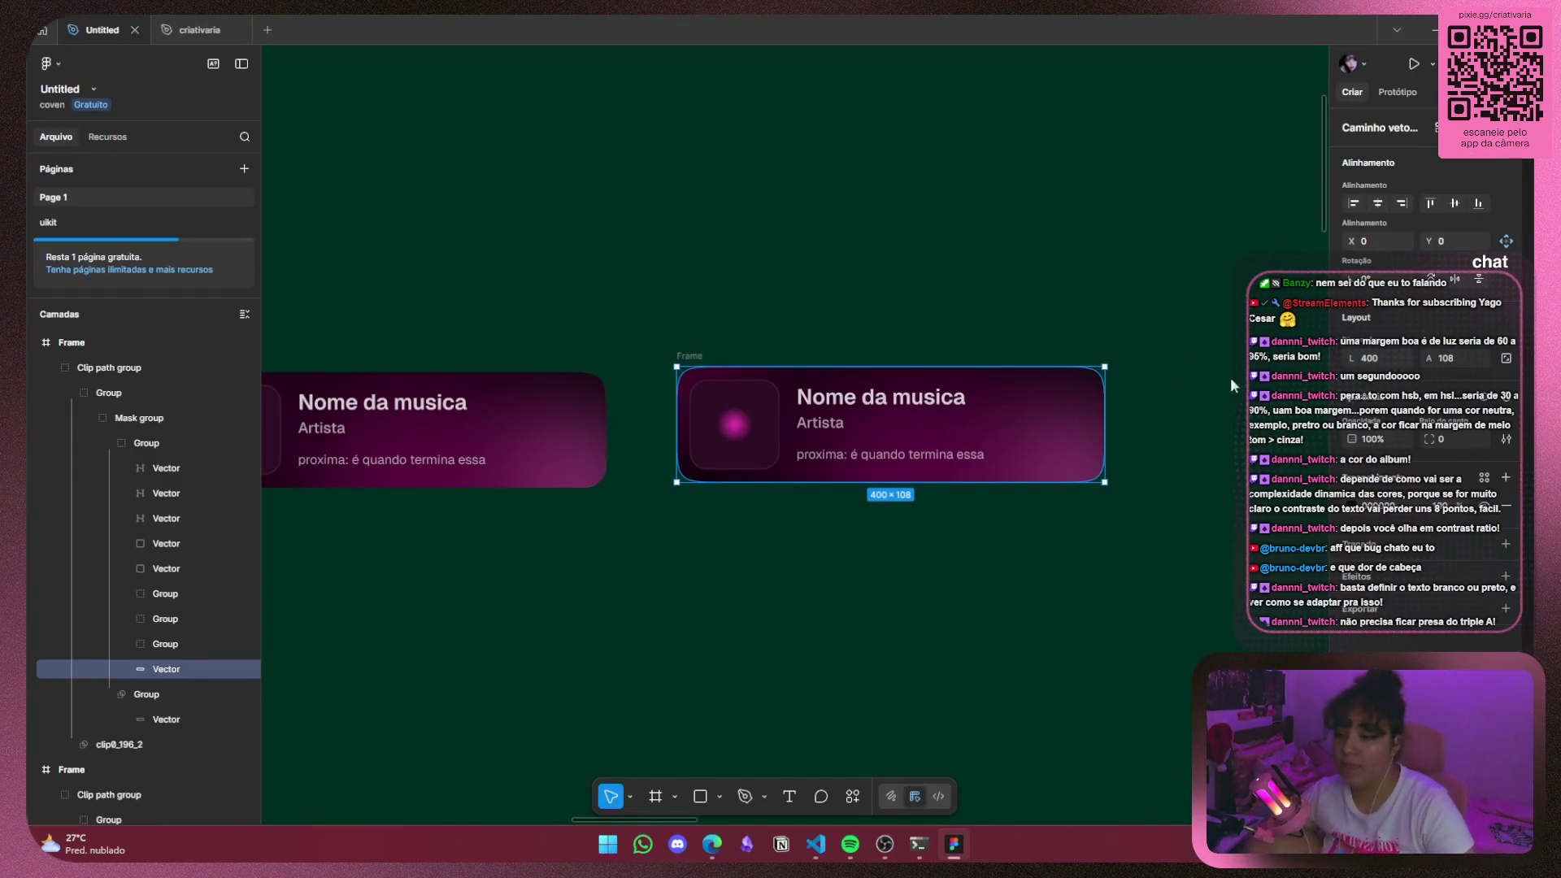
Check the card's fill colour and select the 108×108 album glow group, then return to VS Code.
click(1353, 505)
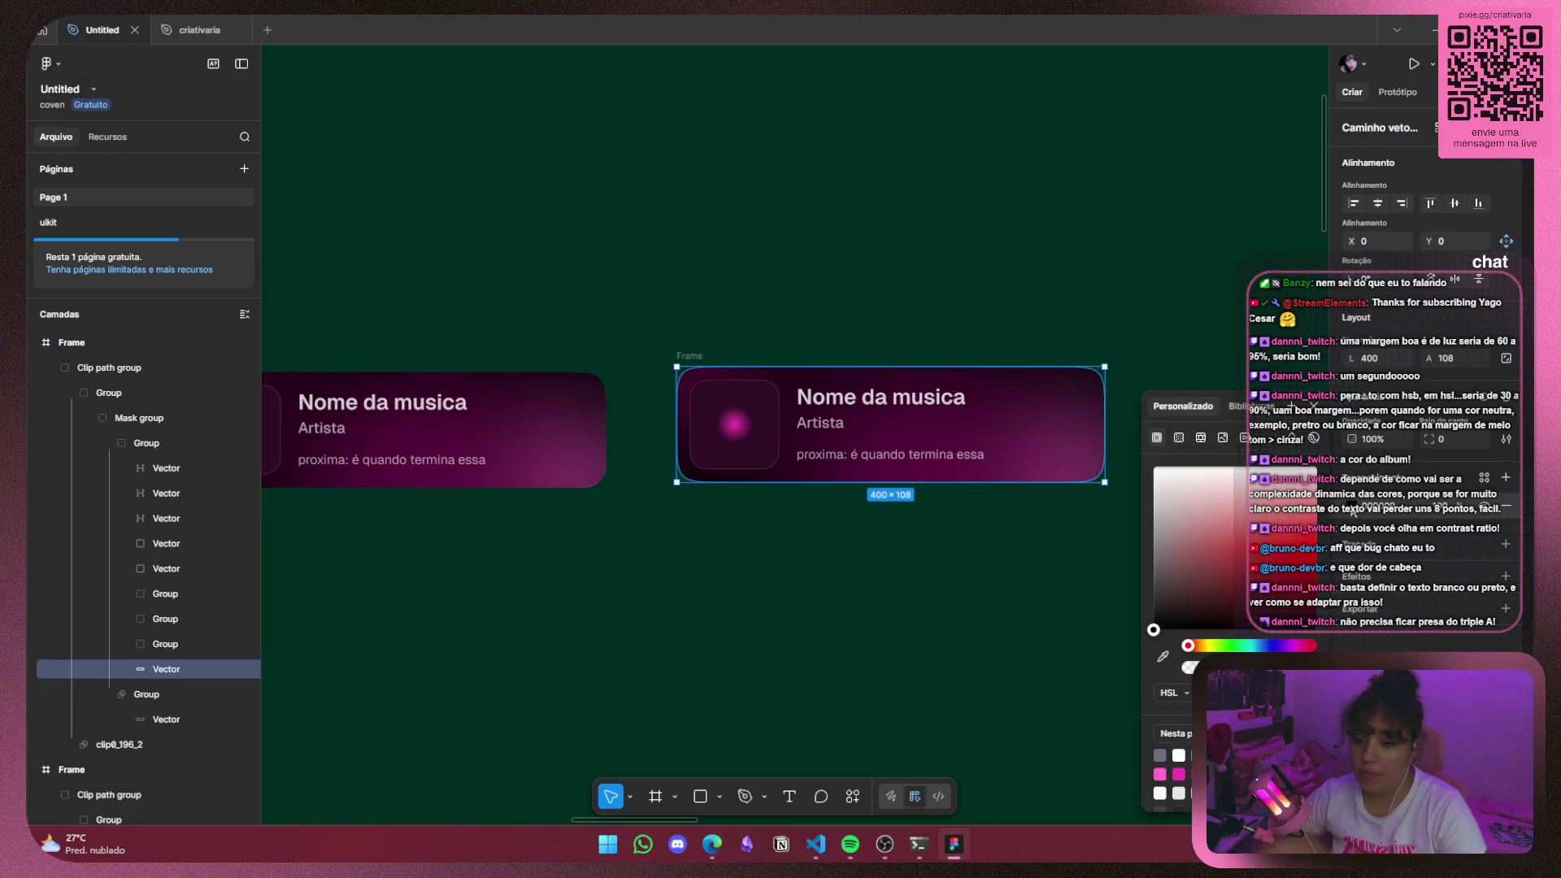
click(998, 496)
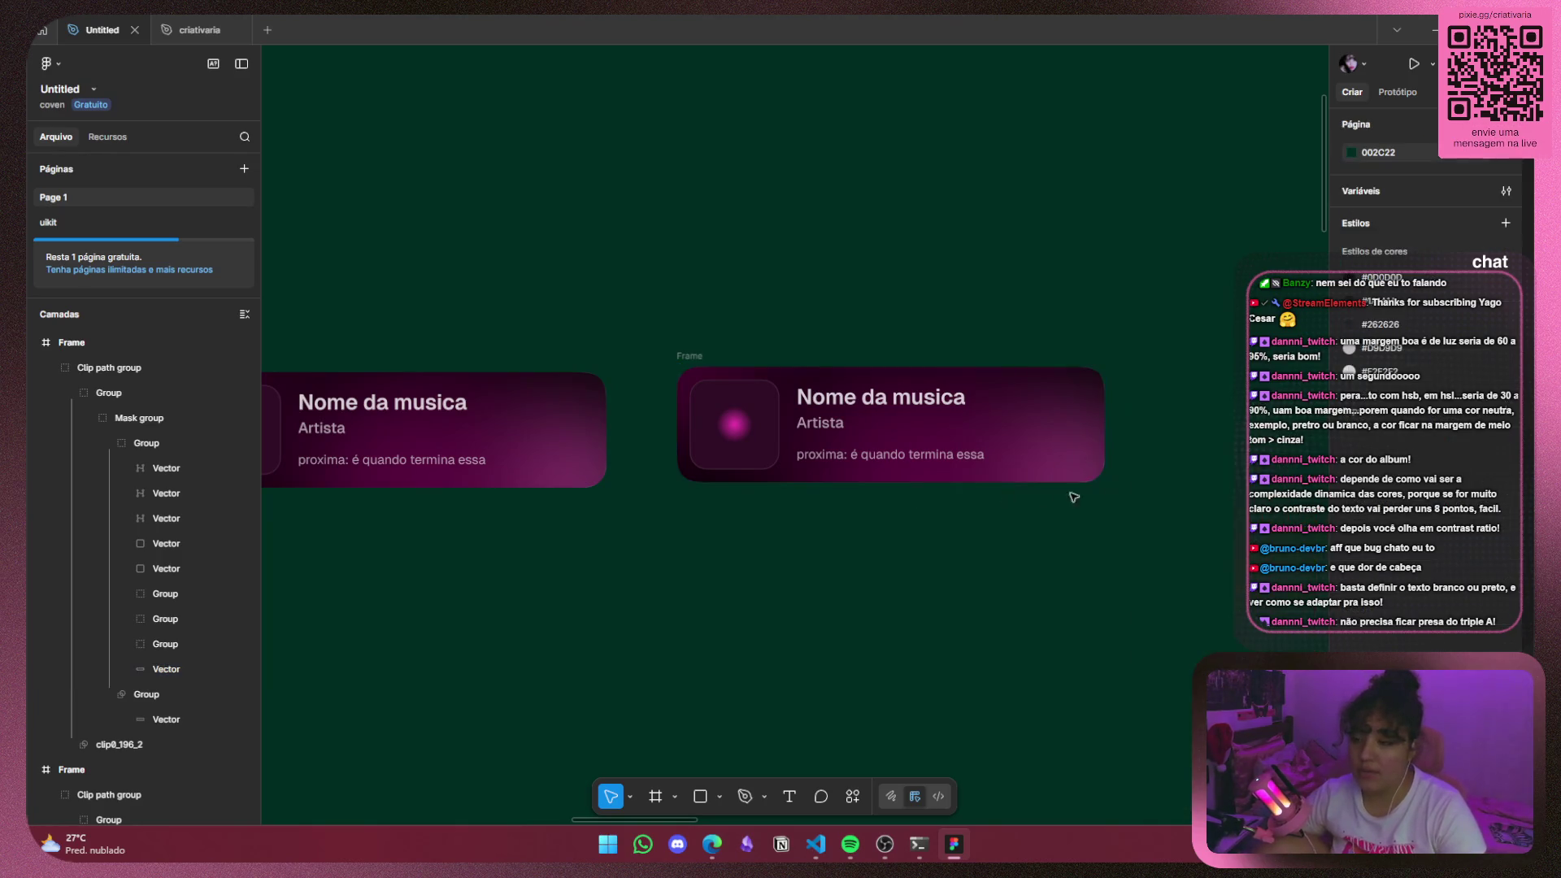
click(193, 667)
click(194, 637)
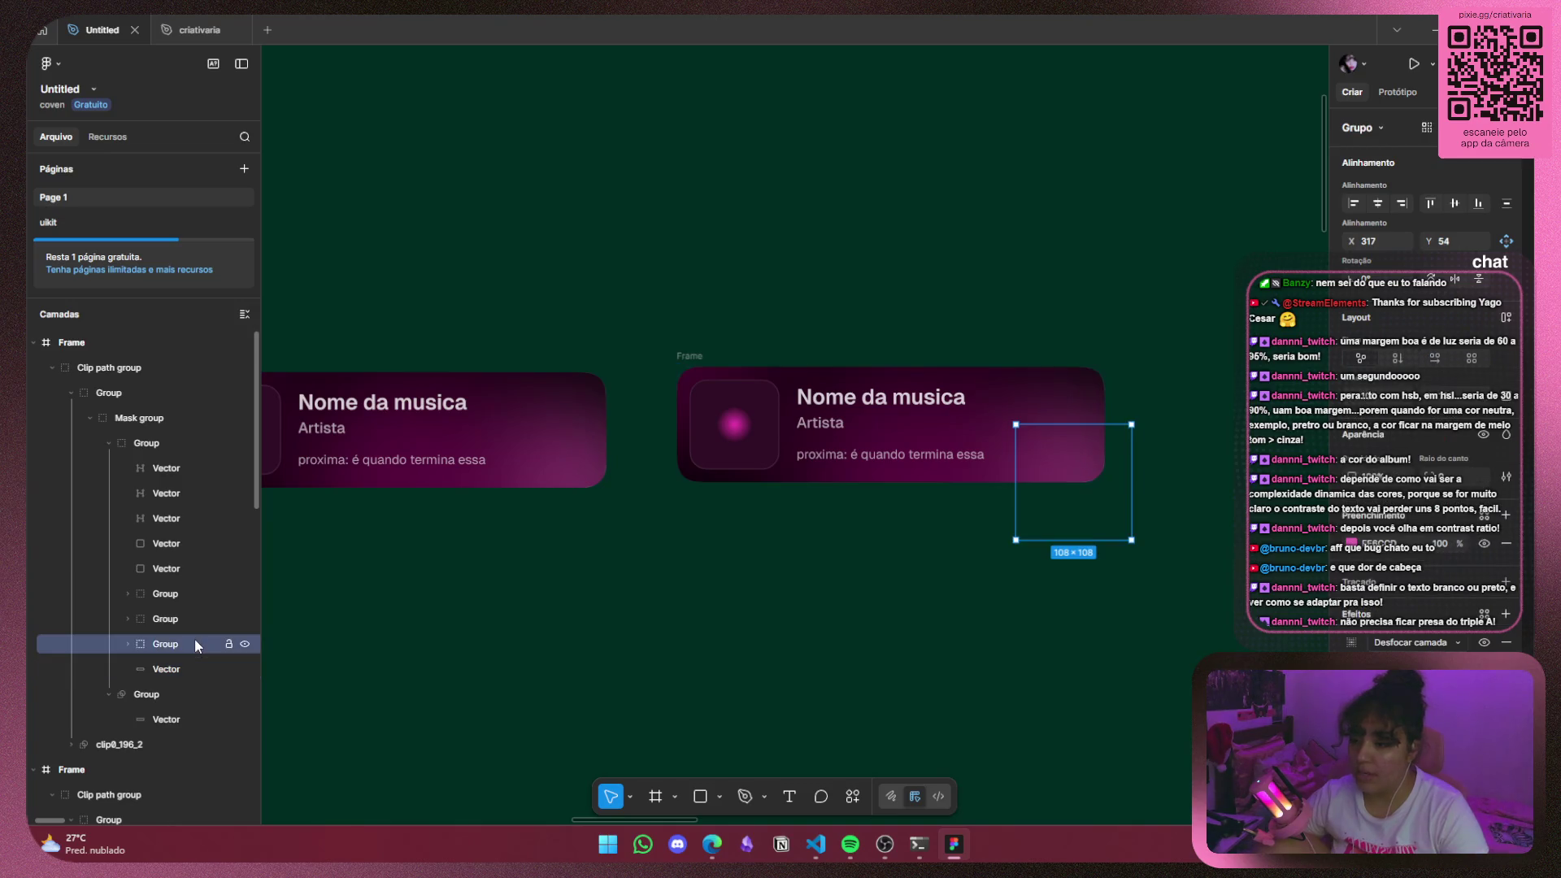
click(815, 844)
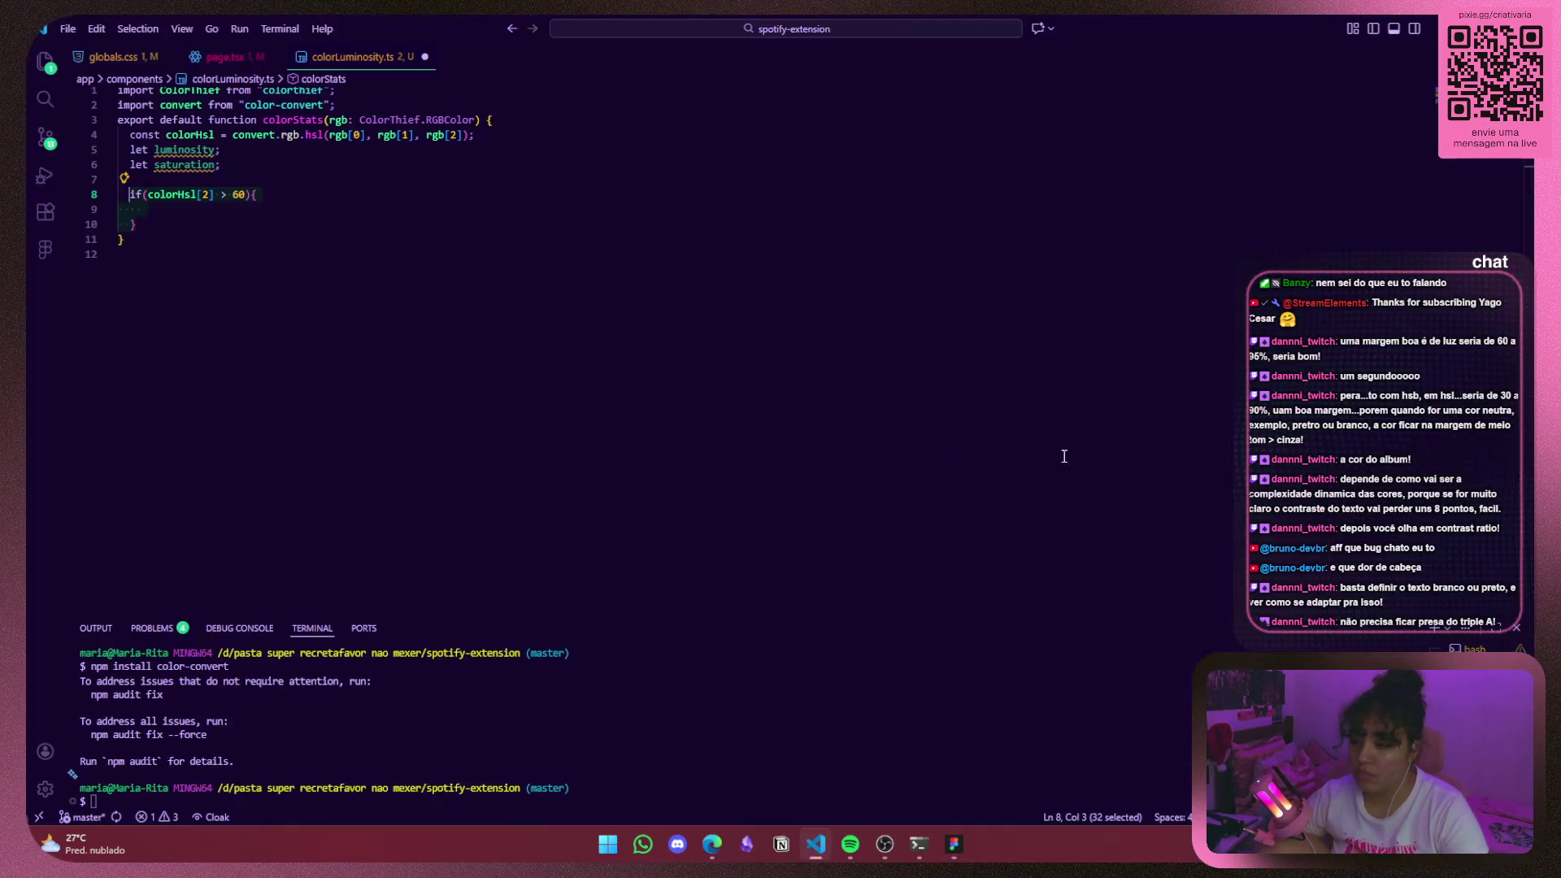
Select the lightness condition and luminosity name, then view the Figma glow group's FEBCCD fill.
click(285, 211)
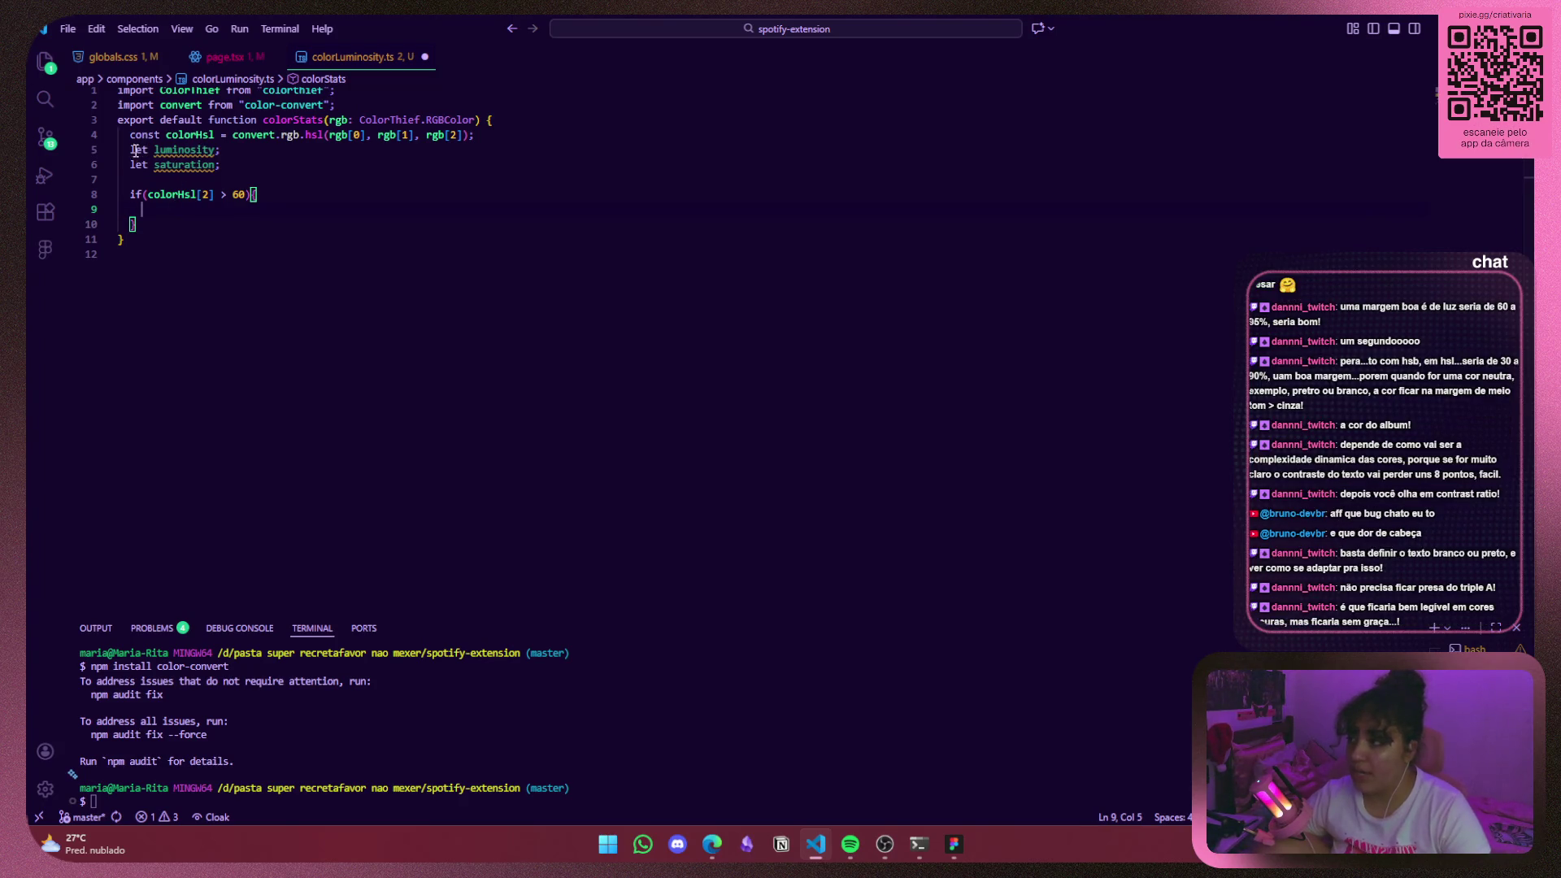
drag(142, 194, 243, 193)
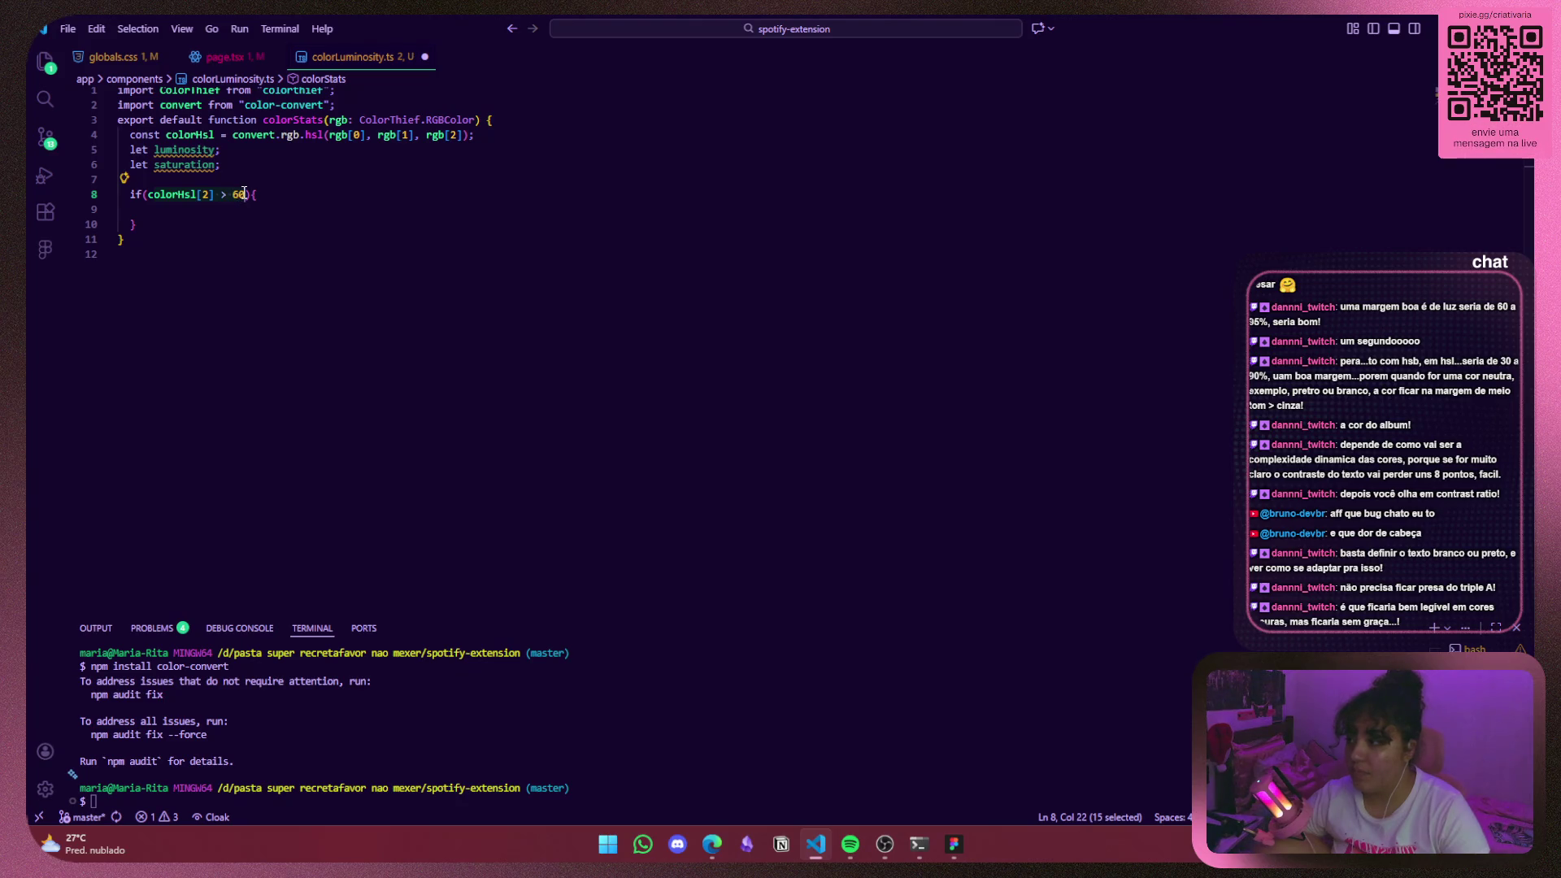
double_click(197, 150)
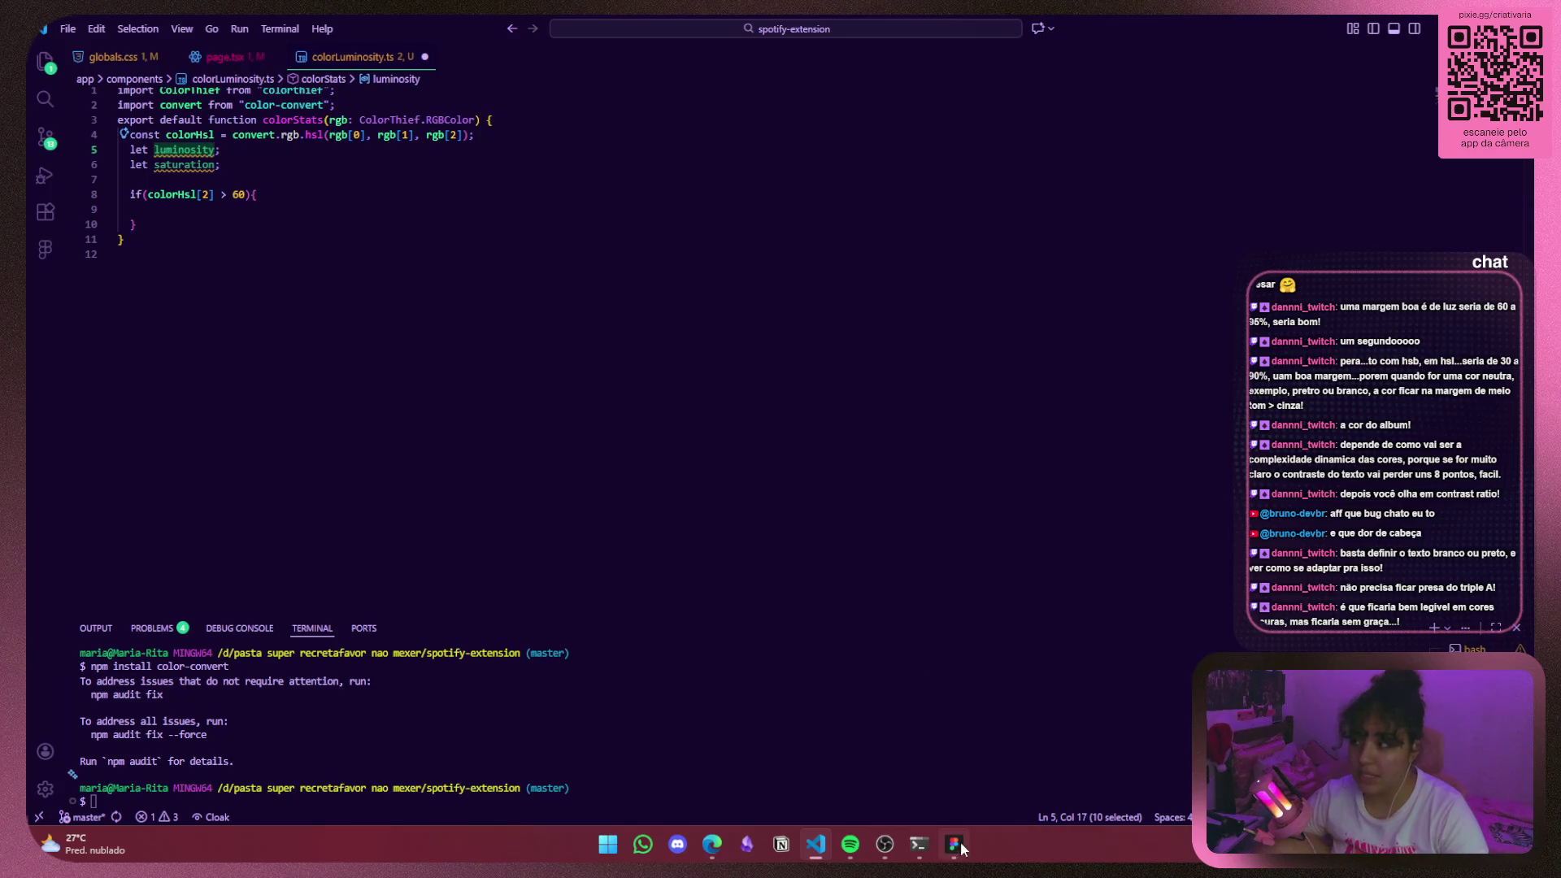
click(960, 848)
click(1352, 543)
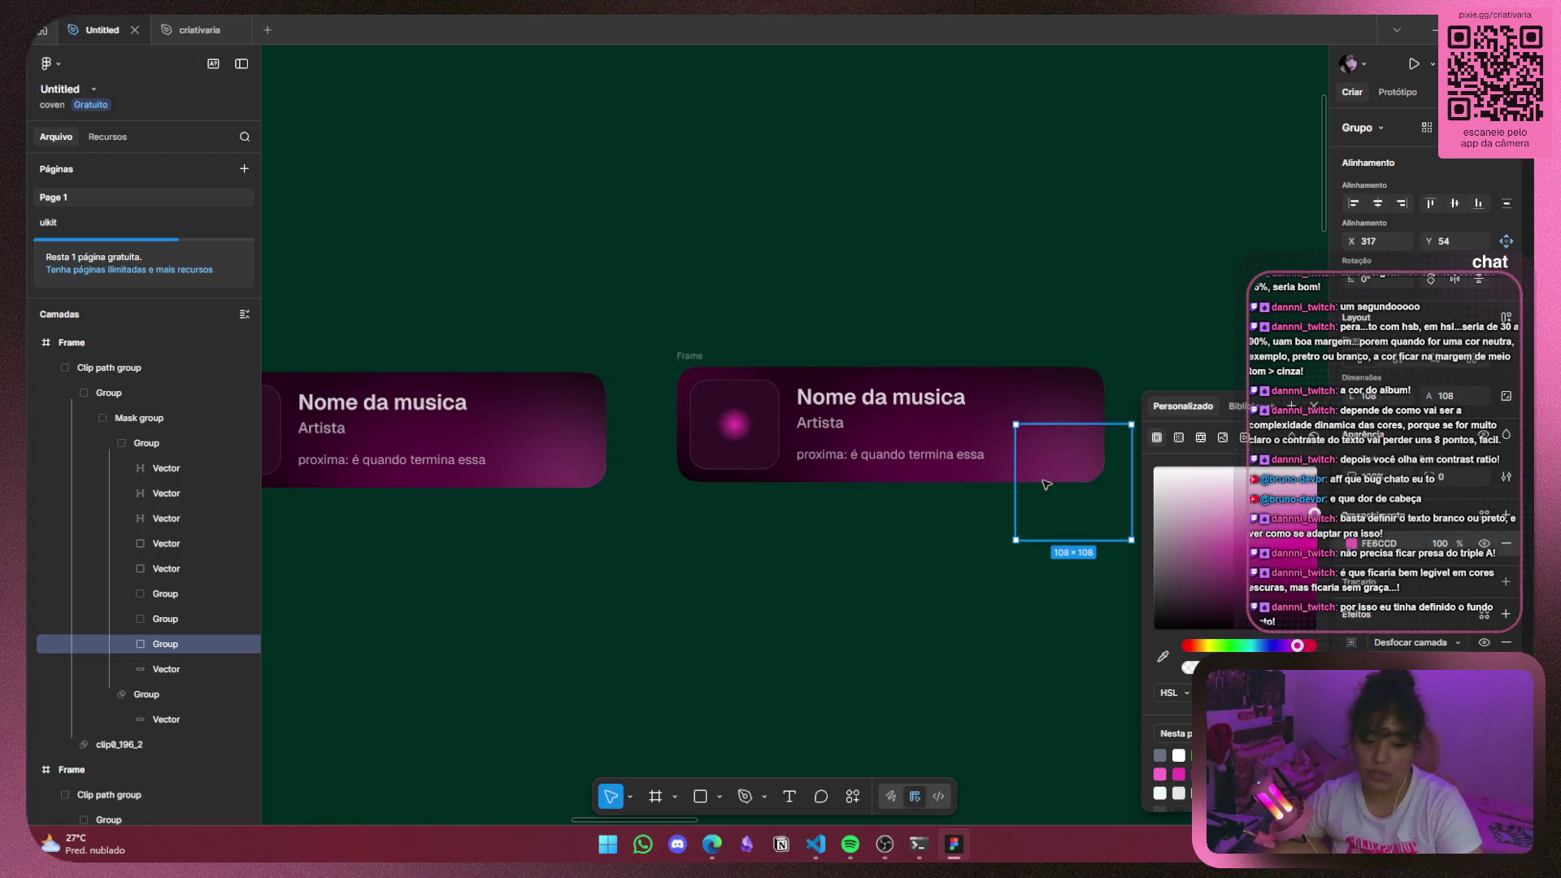
Close the colour picker and select the saturation variable name in colorLuminosity.ts.
click(864, 556)
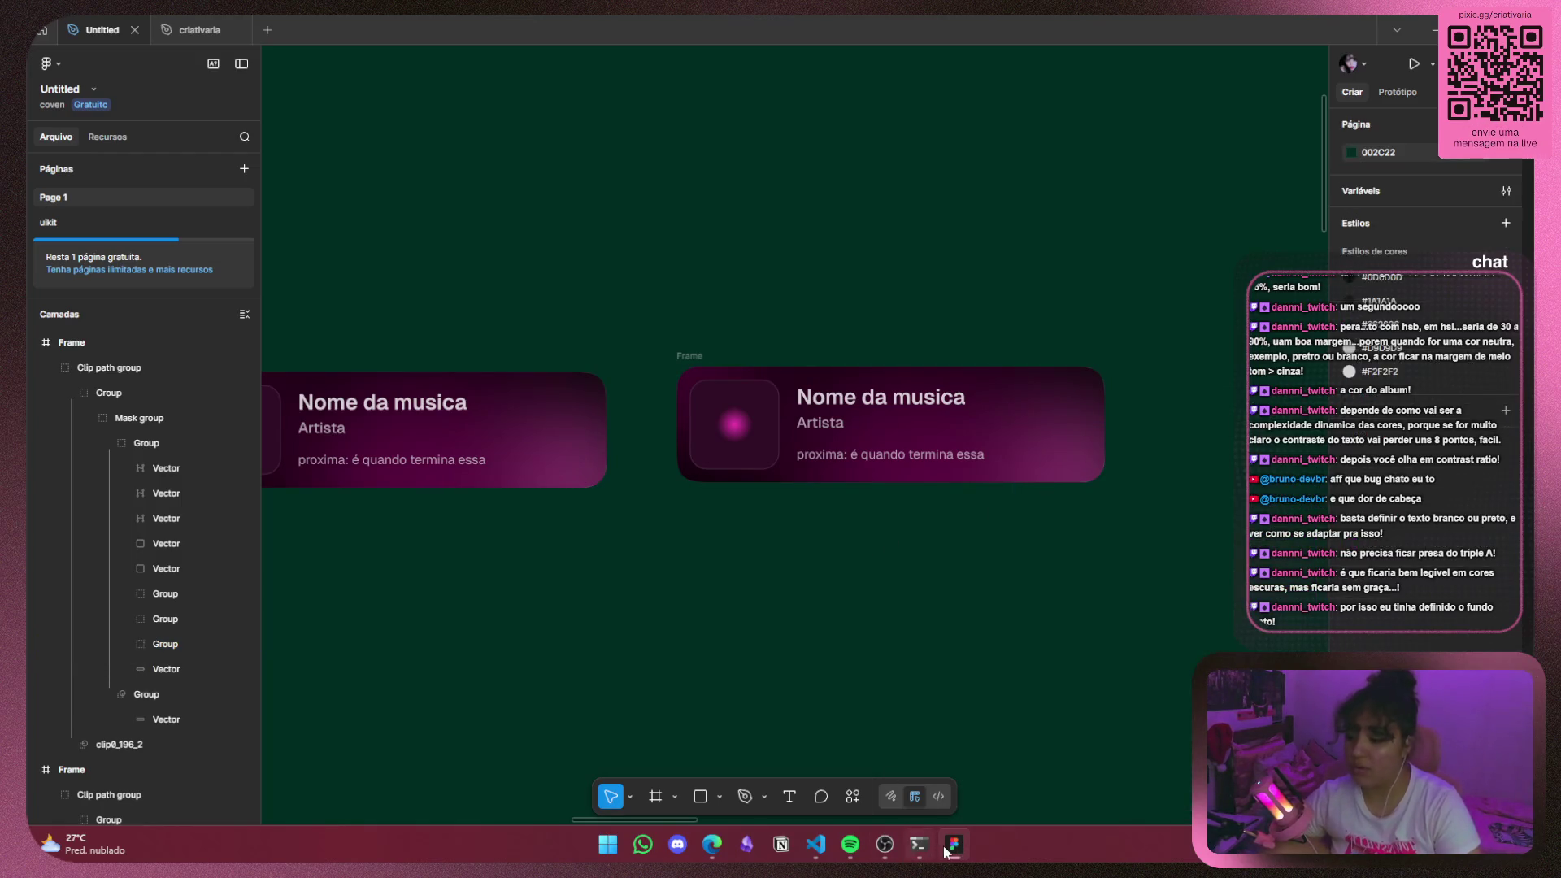
click(827, 851)
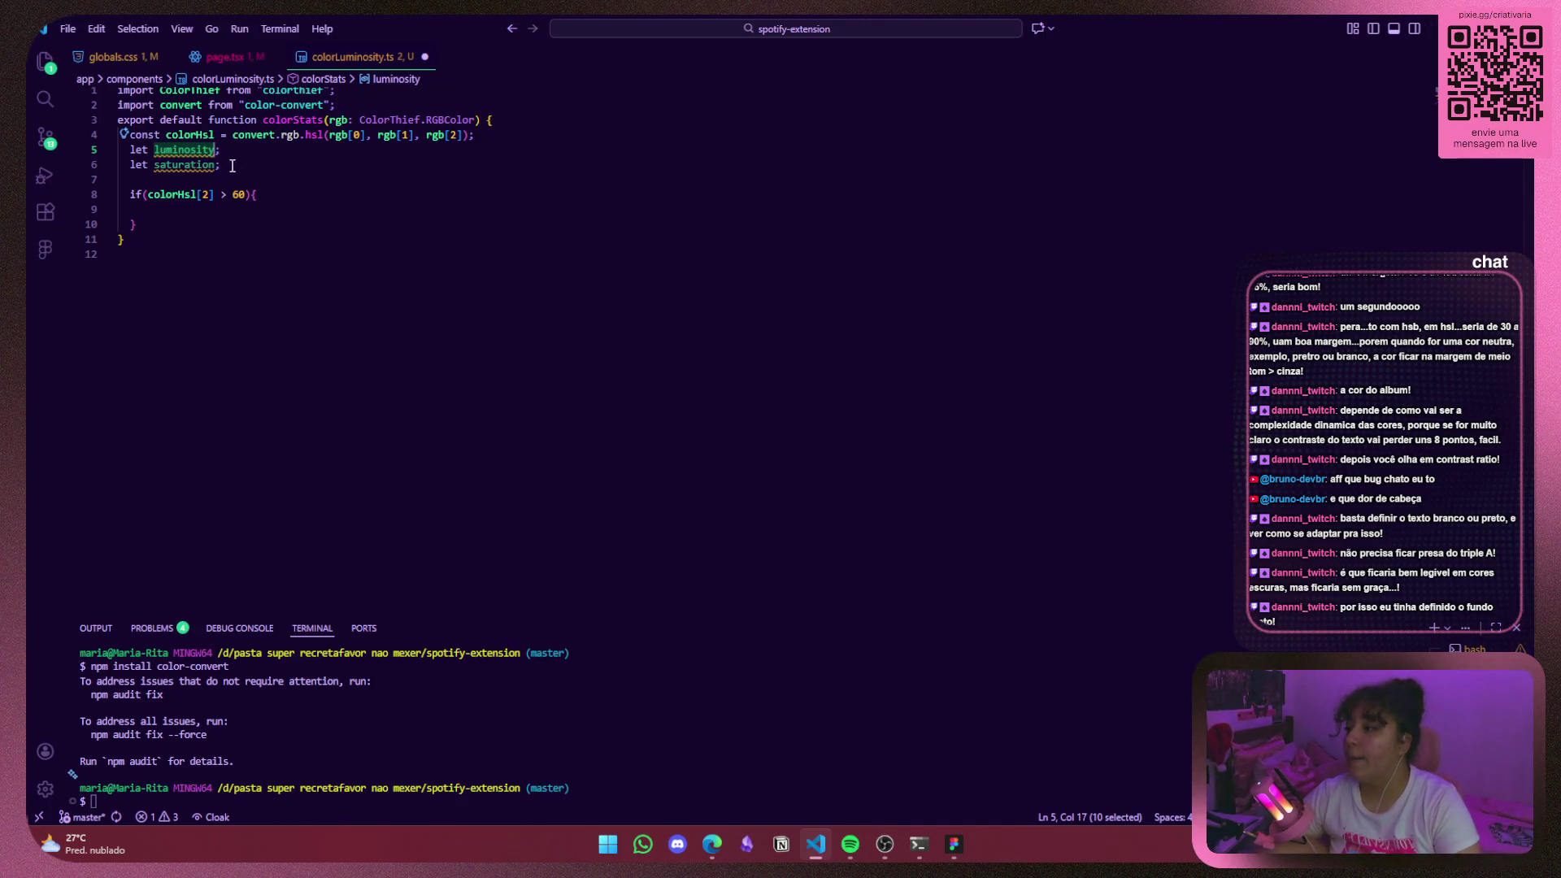
double_click(199, 164)
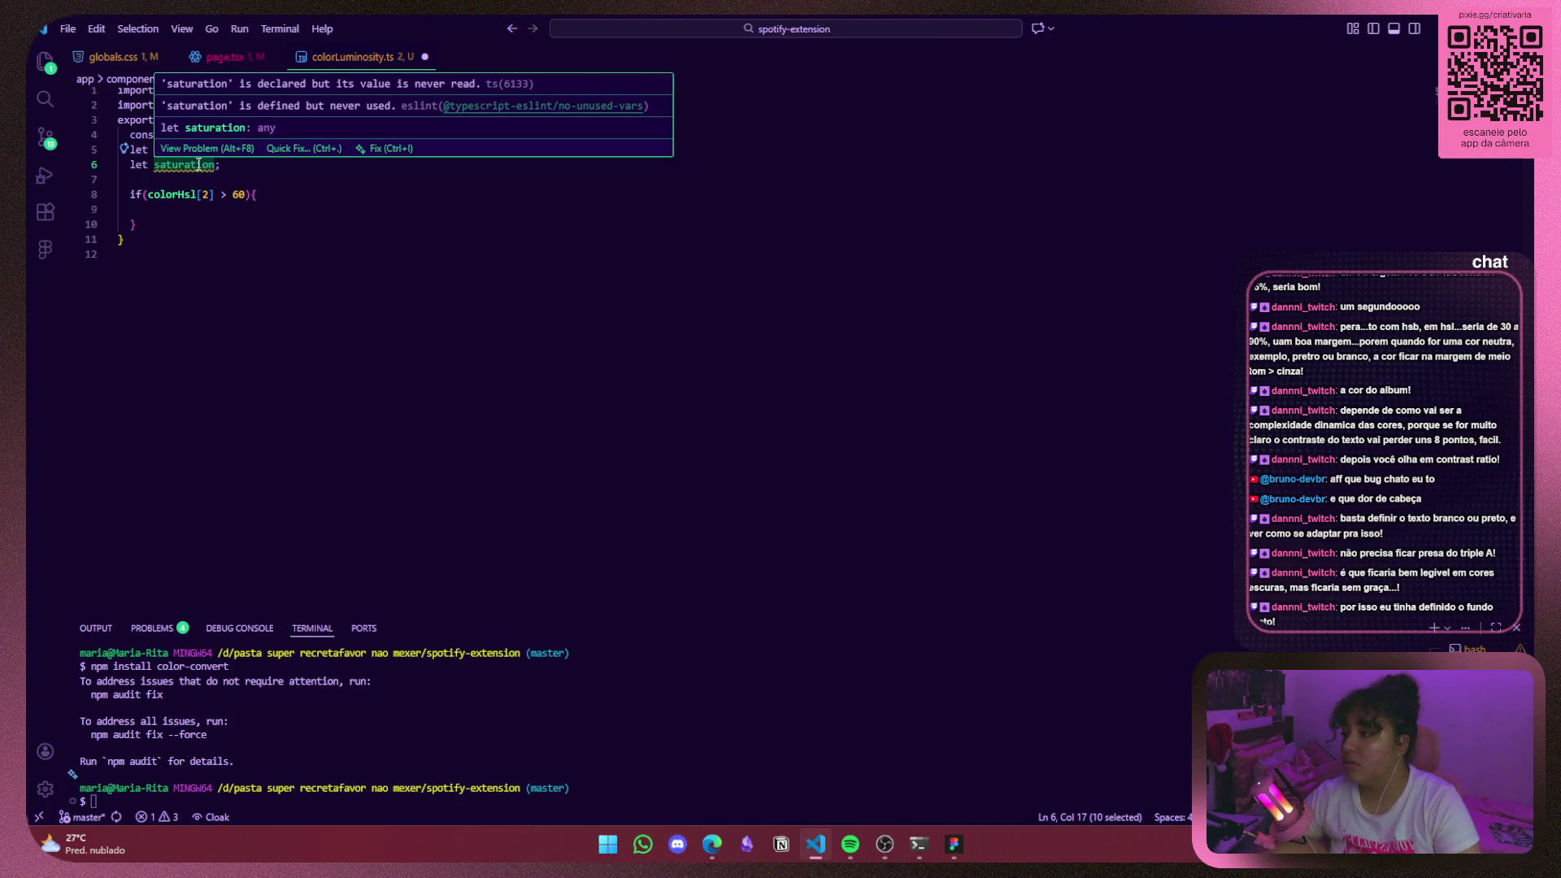
key(alt+Tab)
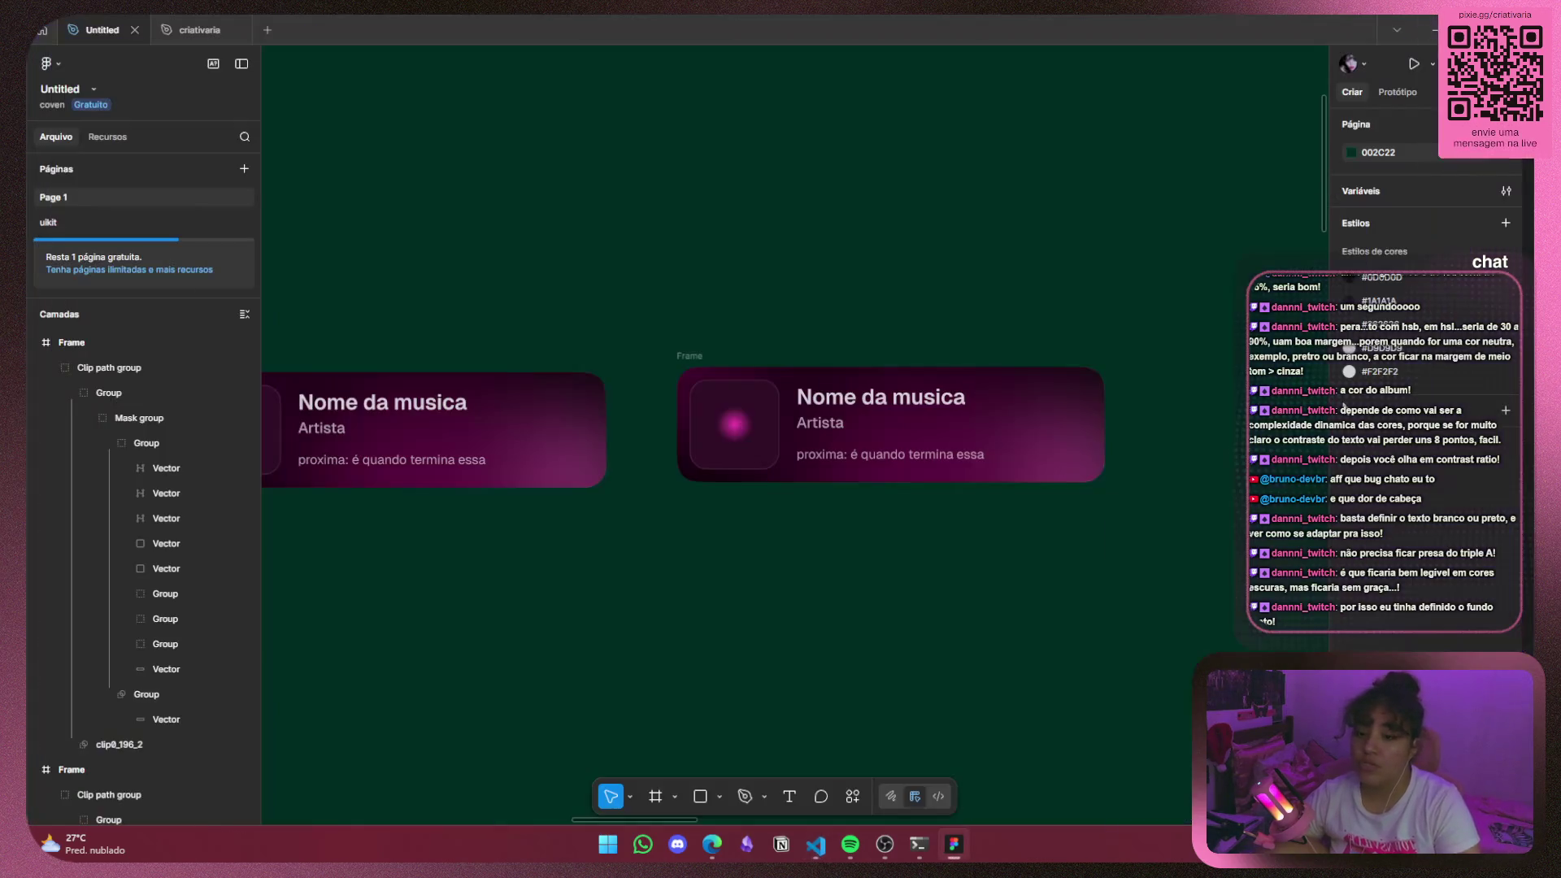
Move the middle card's pink glow circle to its right end at X 333, Y 19.
click(1054, 442)
double_click(1057, 443)
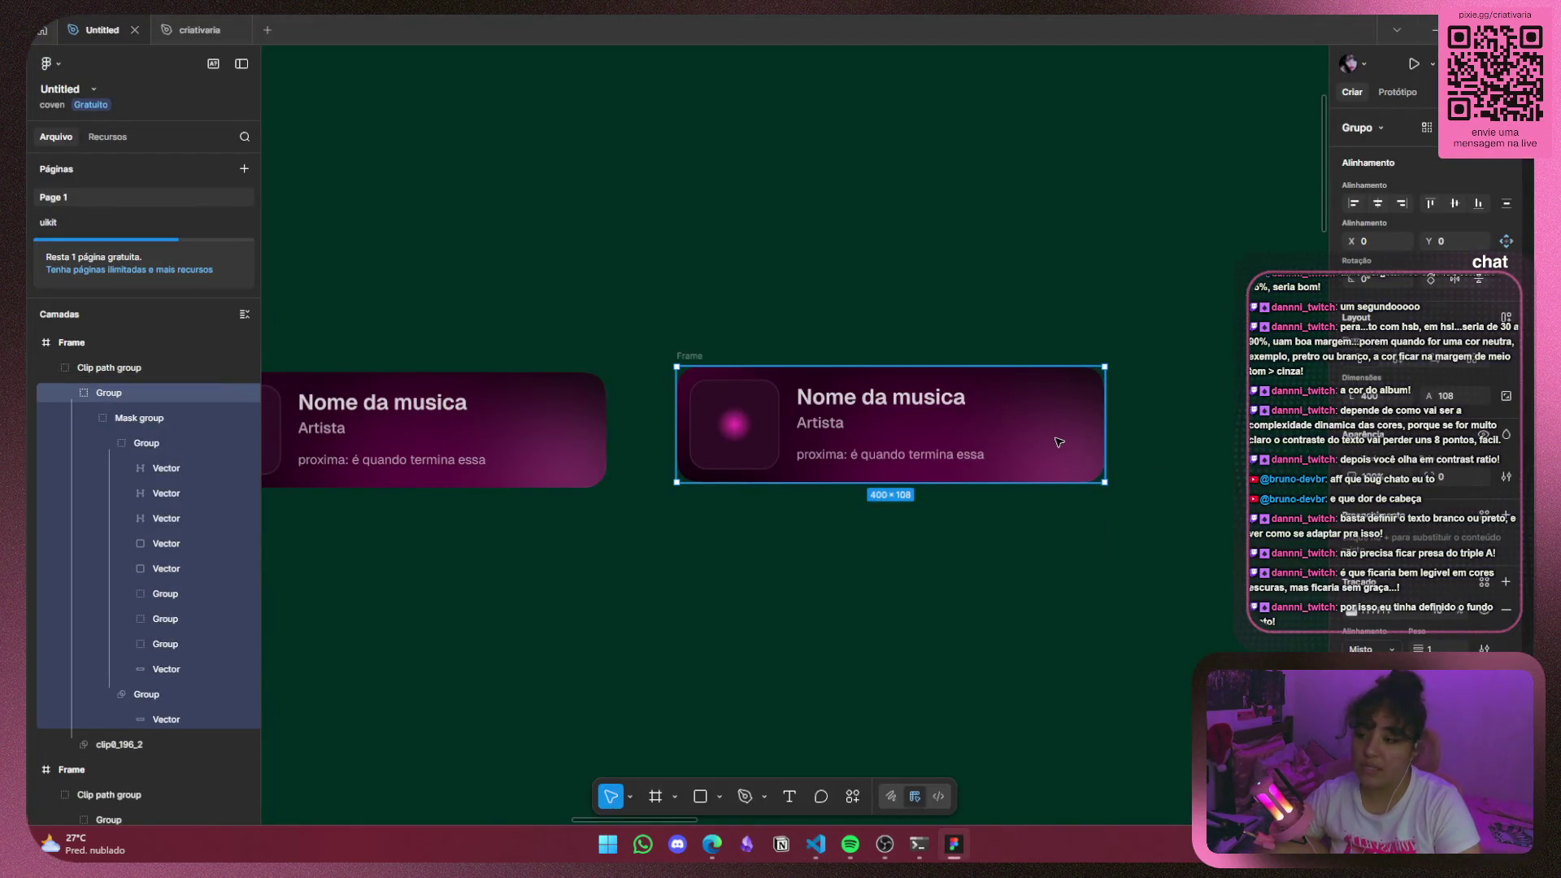
double_click(1061, 445)
double_click(1070, 451)
double_click(1074, 456)
double_click(1075, 455)
double_click(1075, 459)
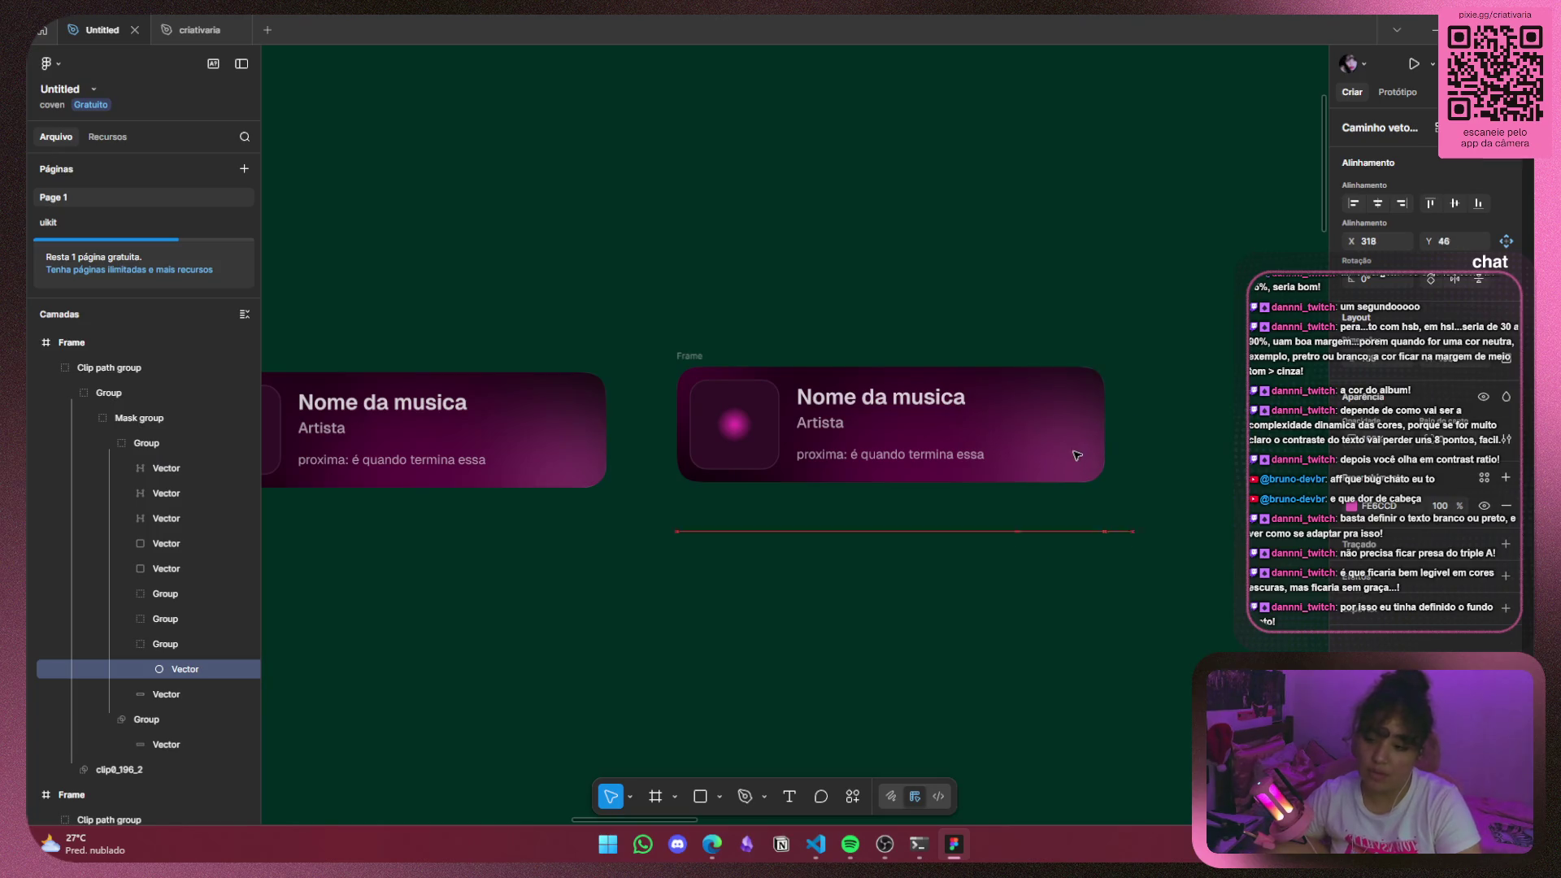
drag(1084, 439, 1091, 444)
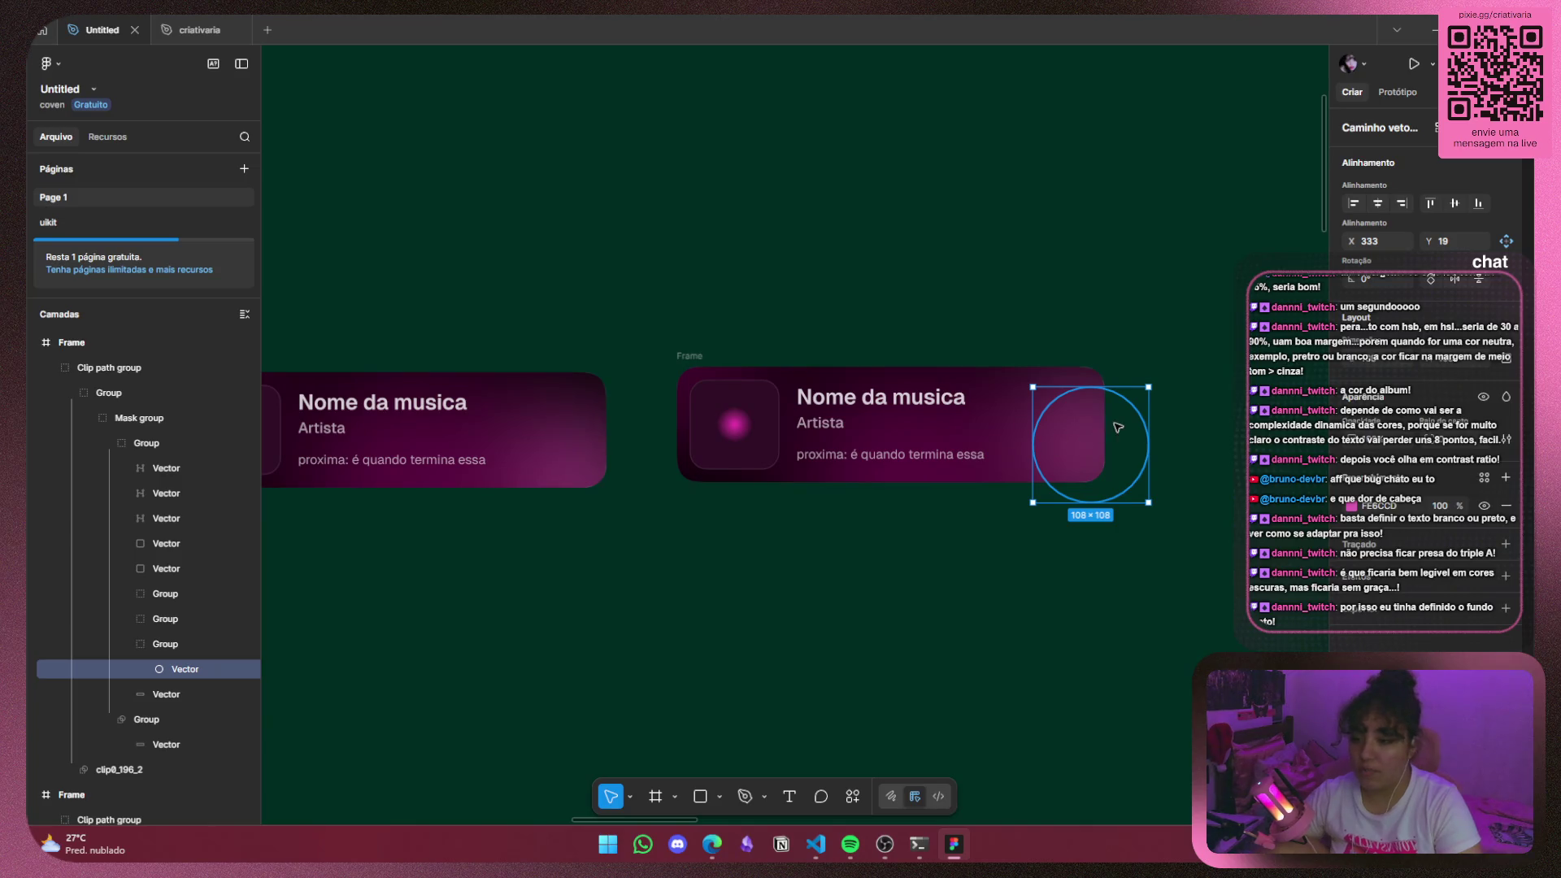
Select the middle card's 400×108 background shape and bring up its fill colour.
click(689, 382)
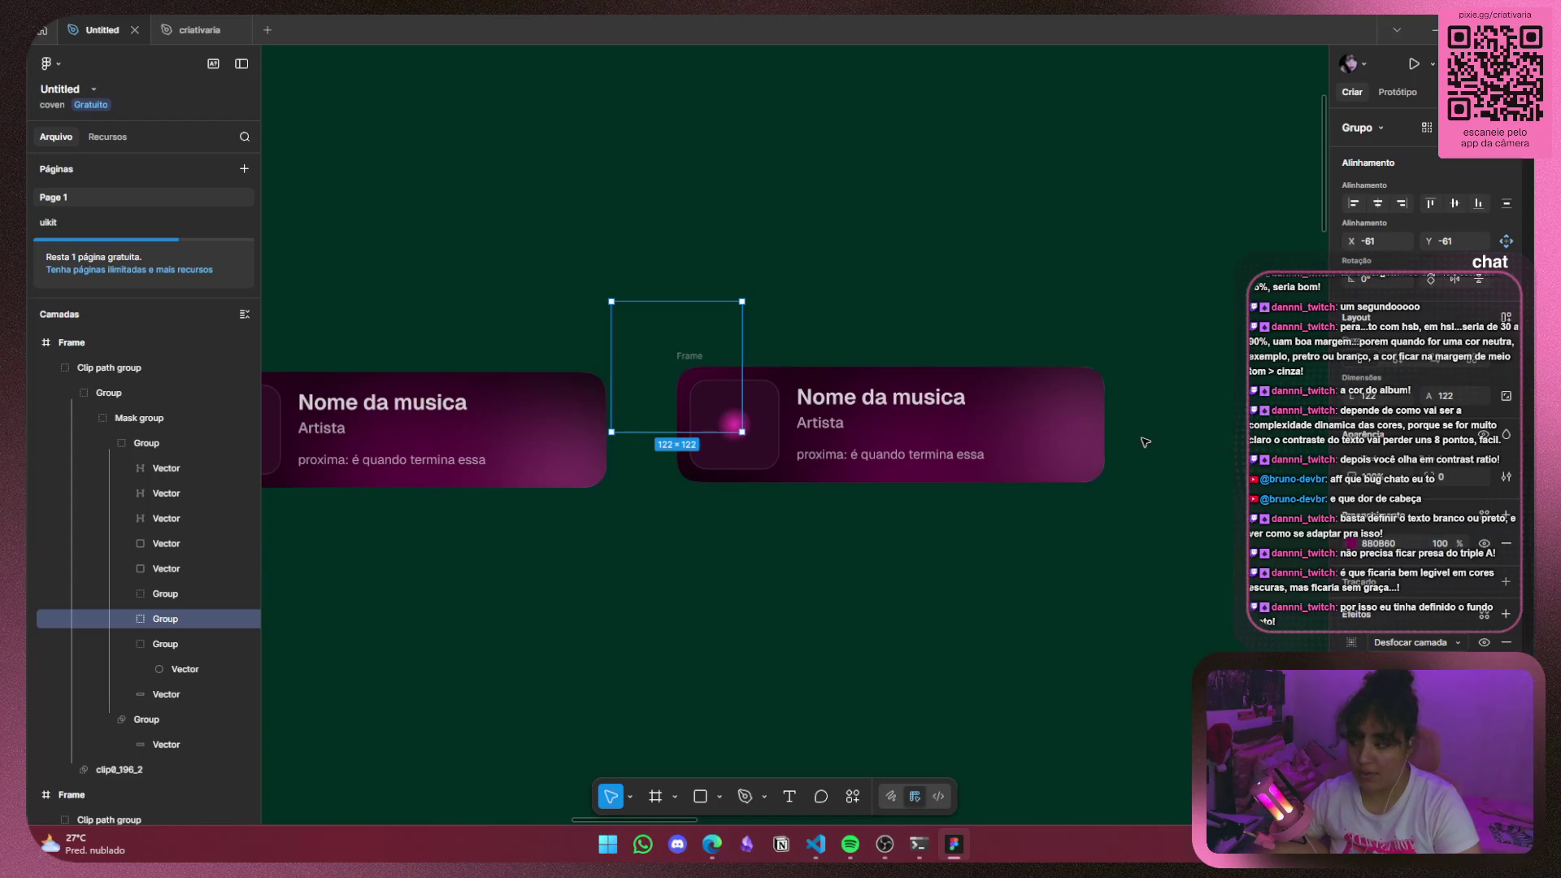
click(896, 373)
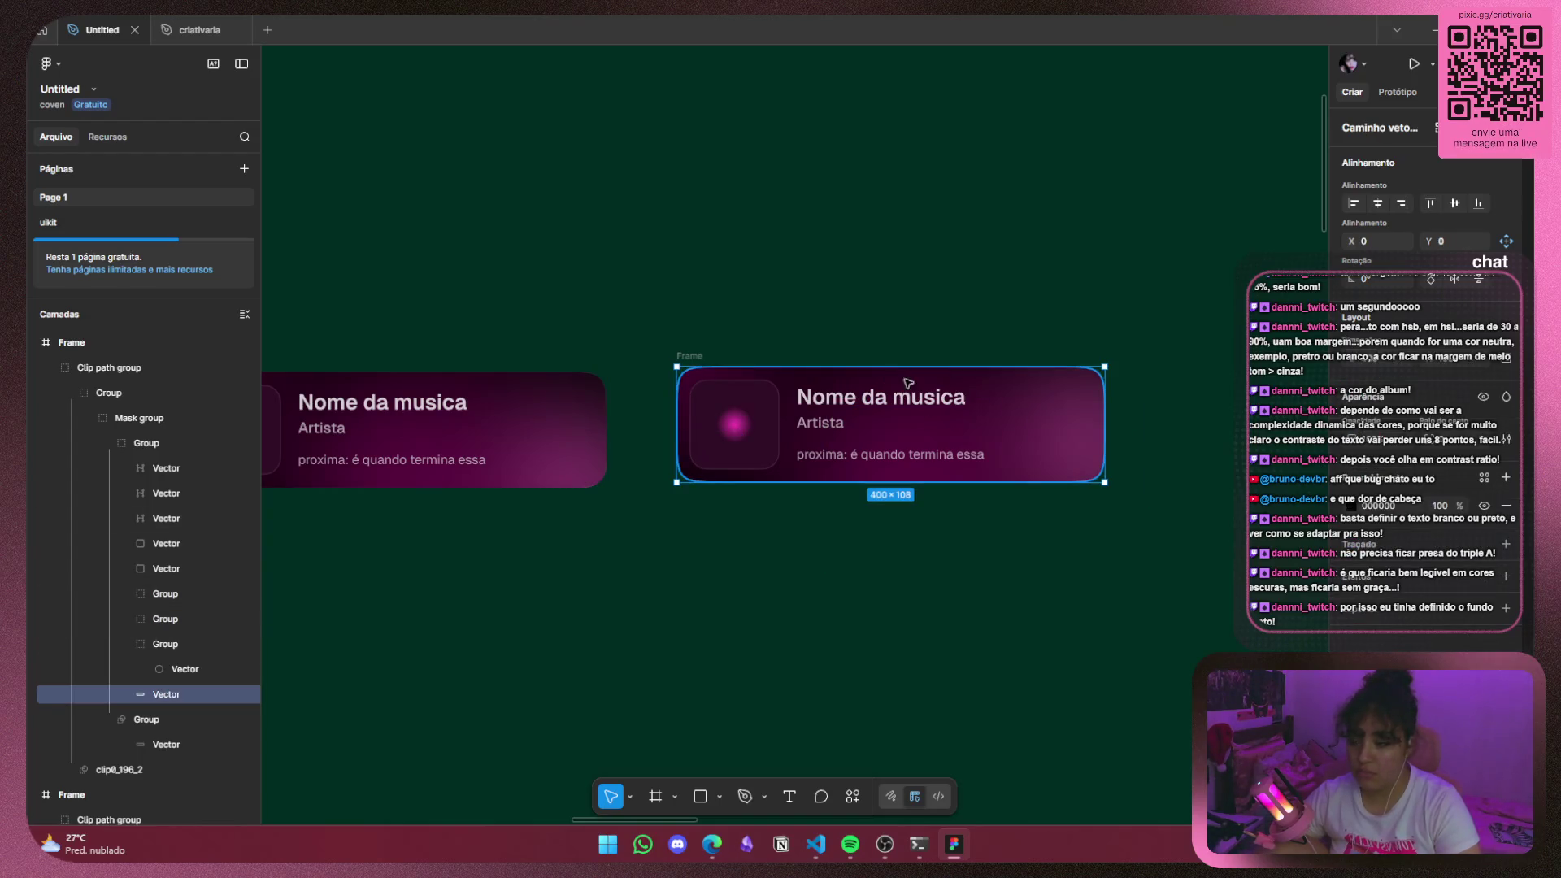
click(1352, 506)
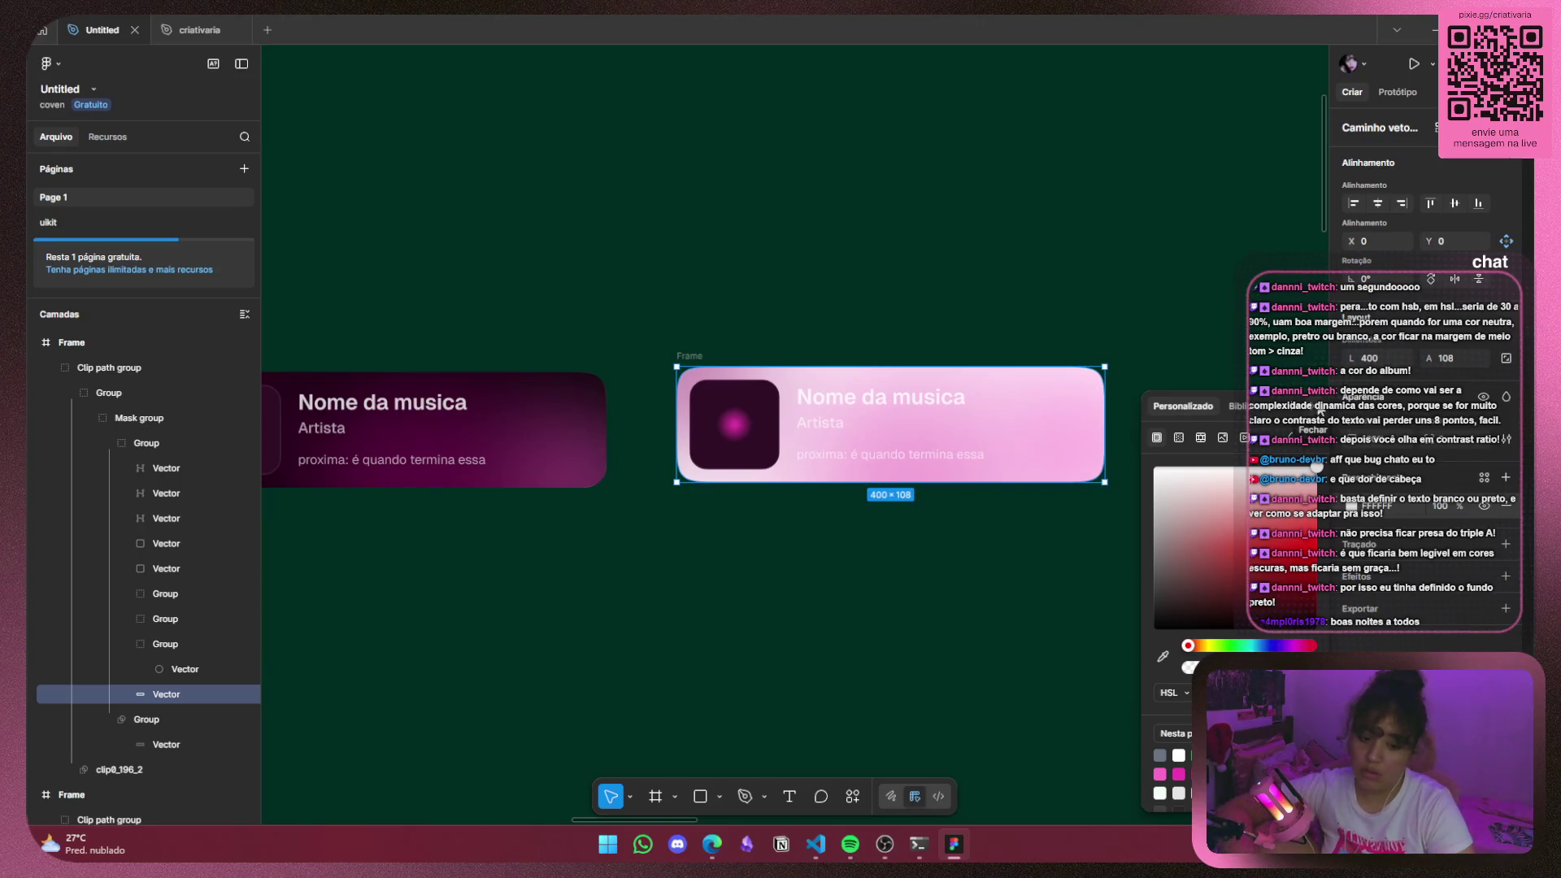
Set the card background fill to FFFFFF and open the 108×108 glow group's Layer blur settings.
key(ctrl+z)
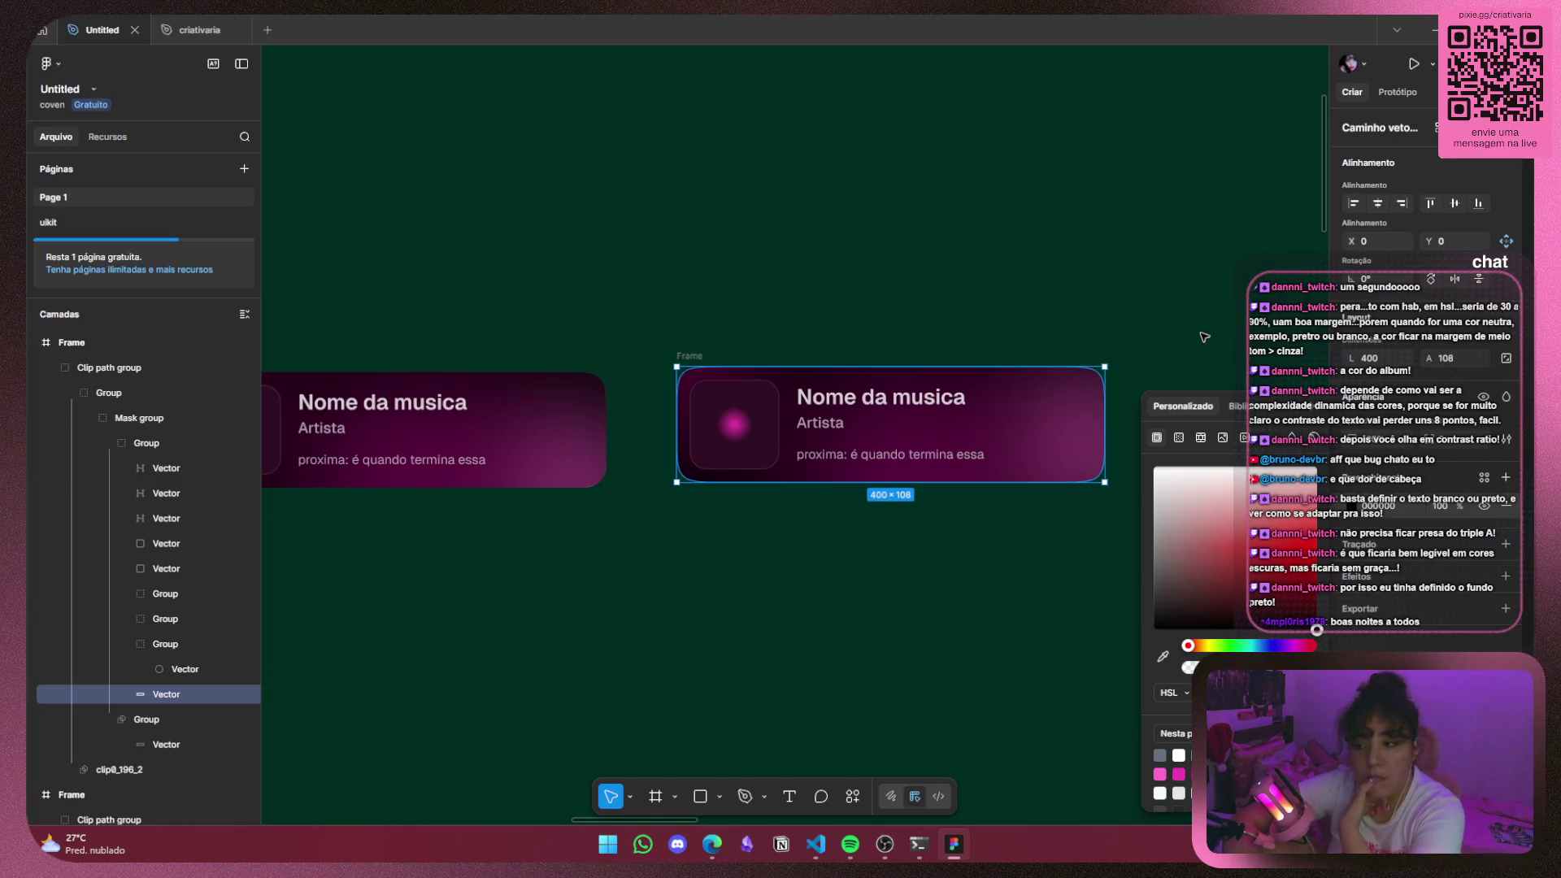
drag(1316, 630, 1315, 445)
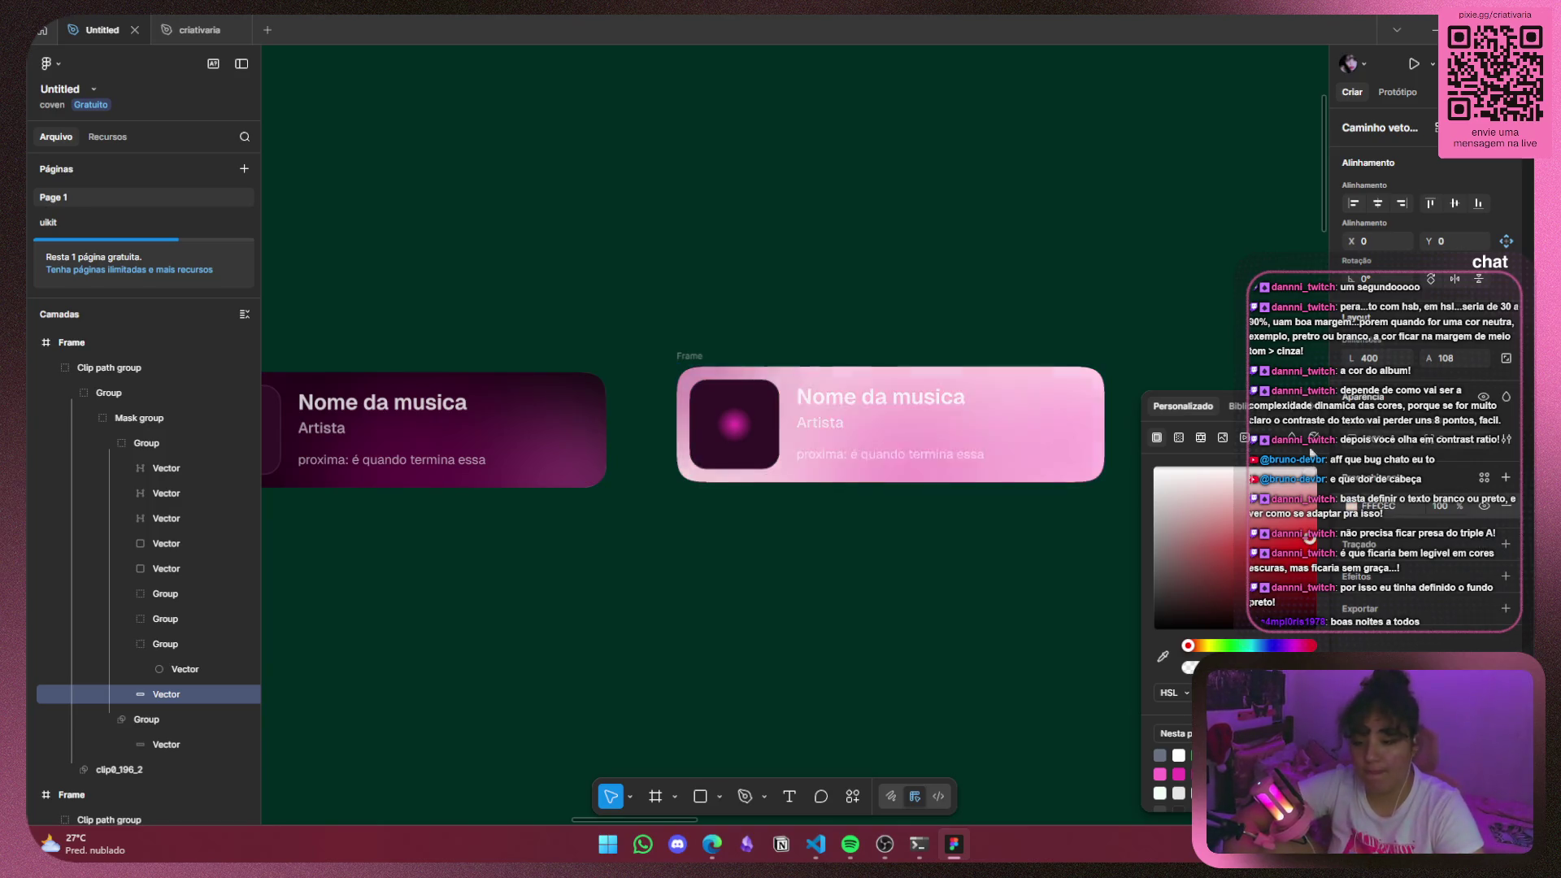
click(1073, 470)
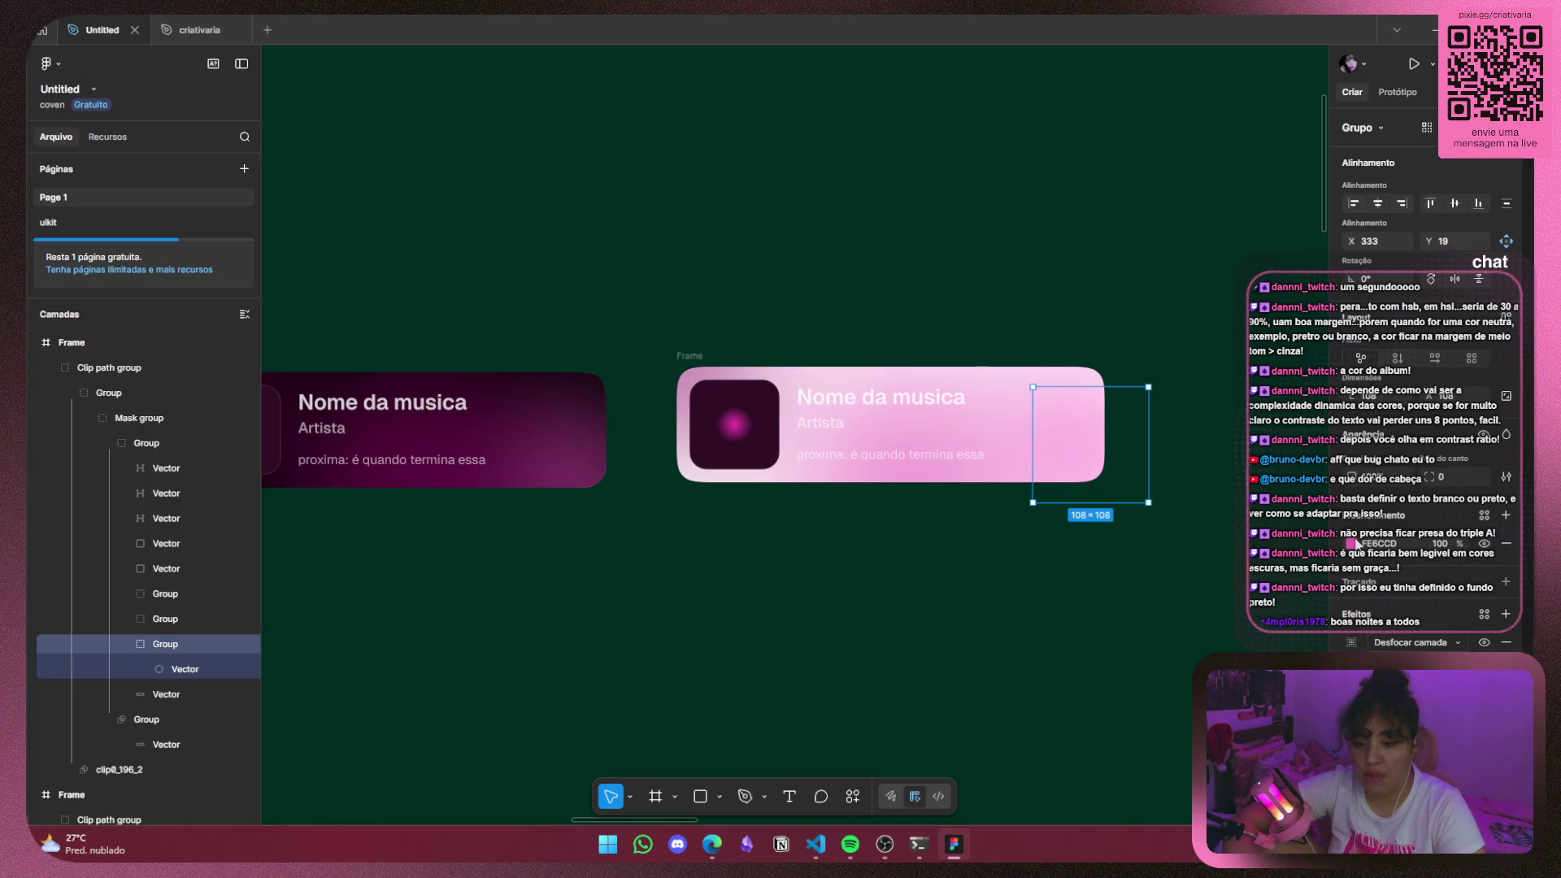
click(1352, 543)
click(1352, 644)
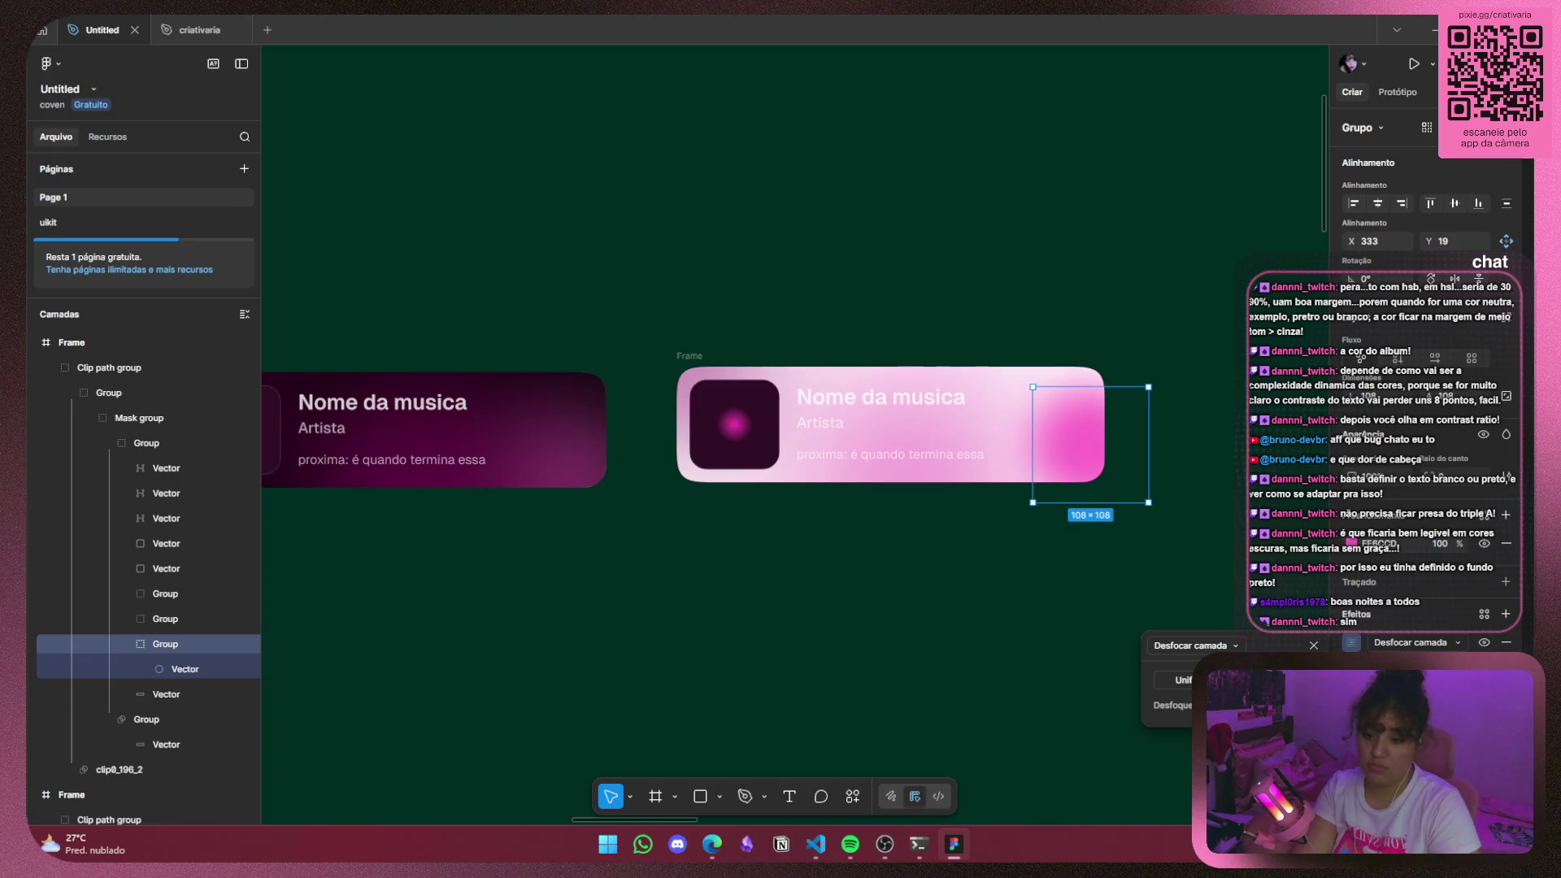
Close the blur settings, inspect the inner circle's fill, and undo moving it onto the card.
key(Escape)
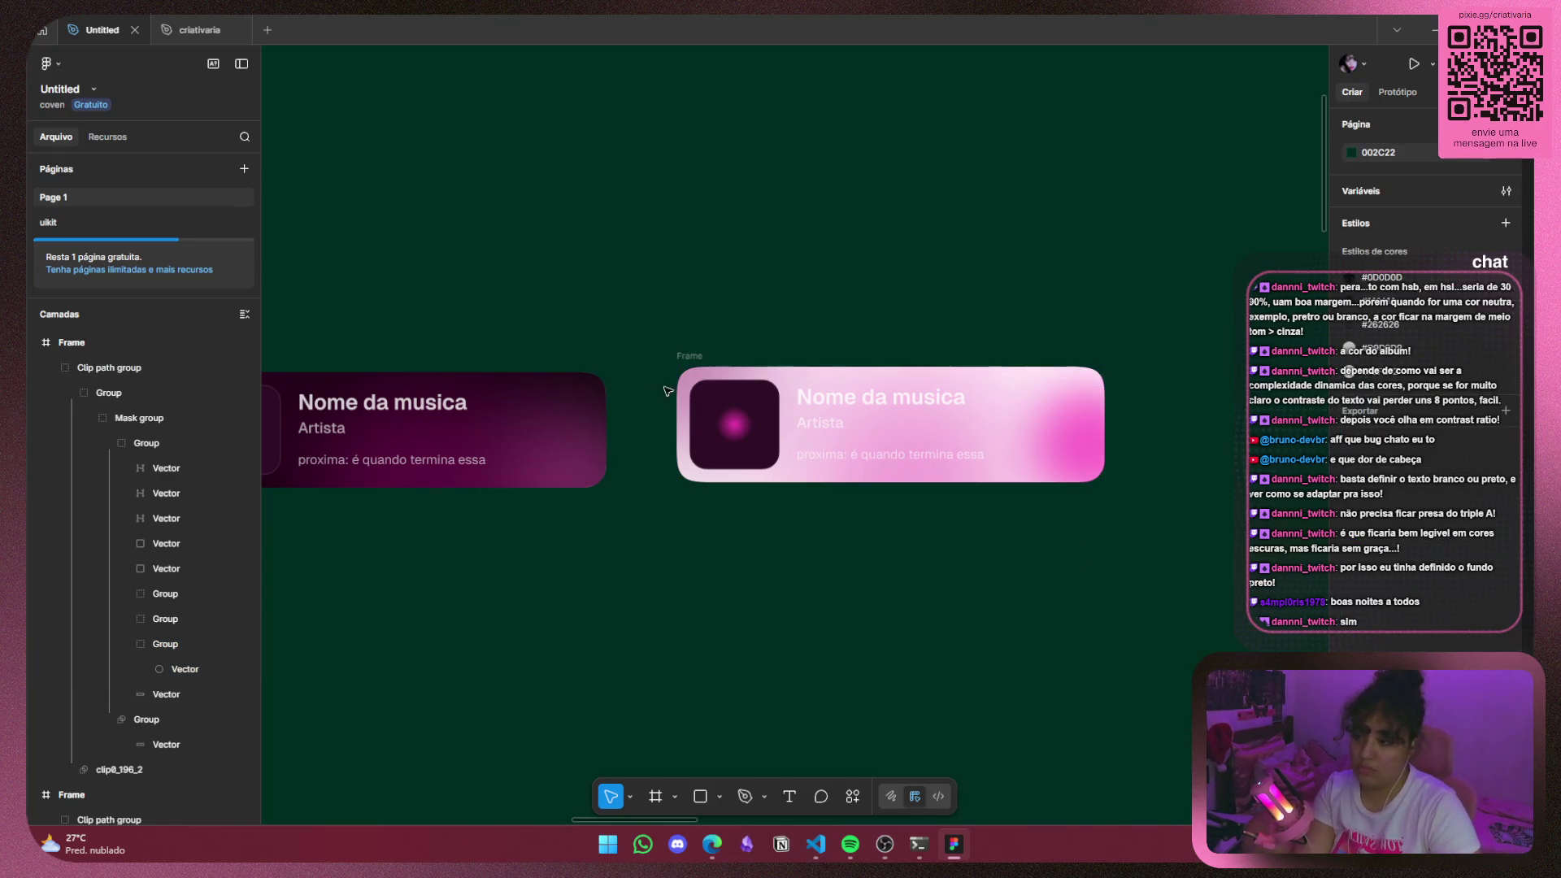
double_click(932, 465)
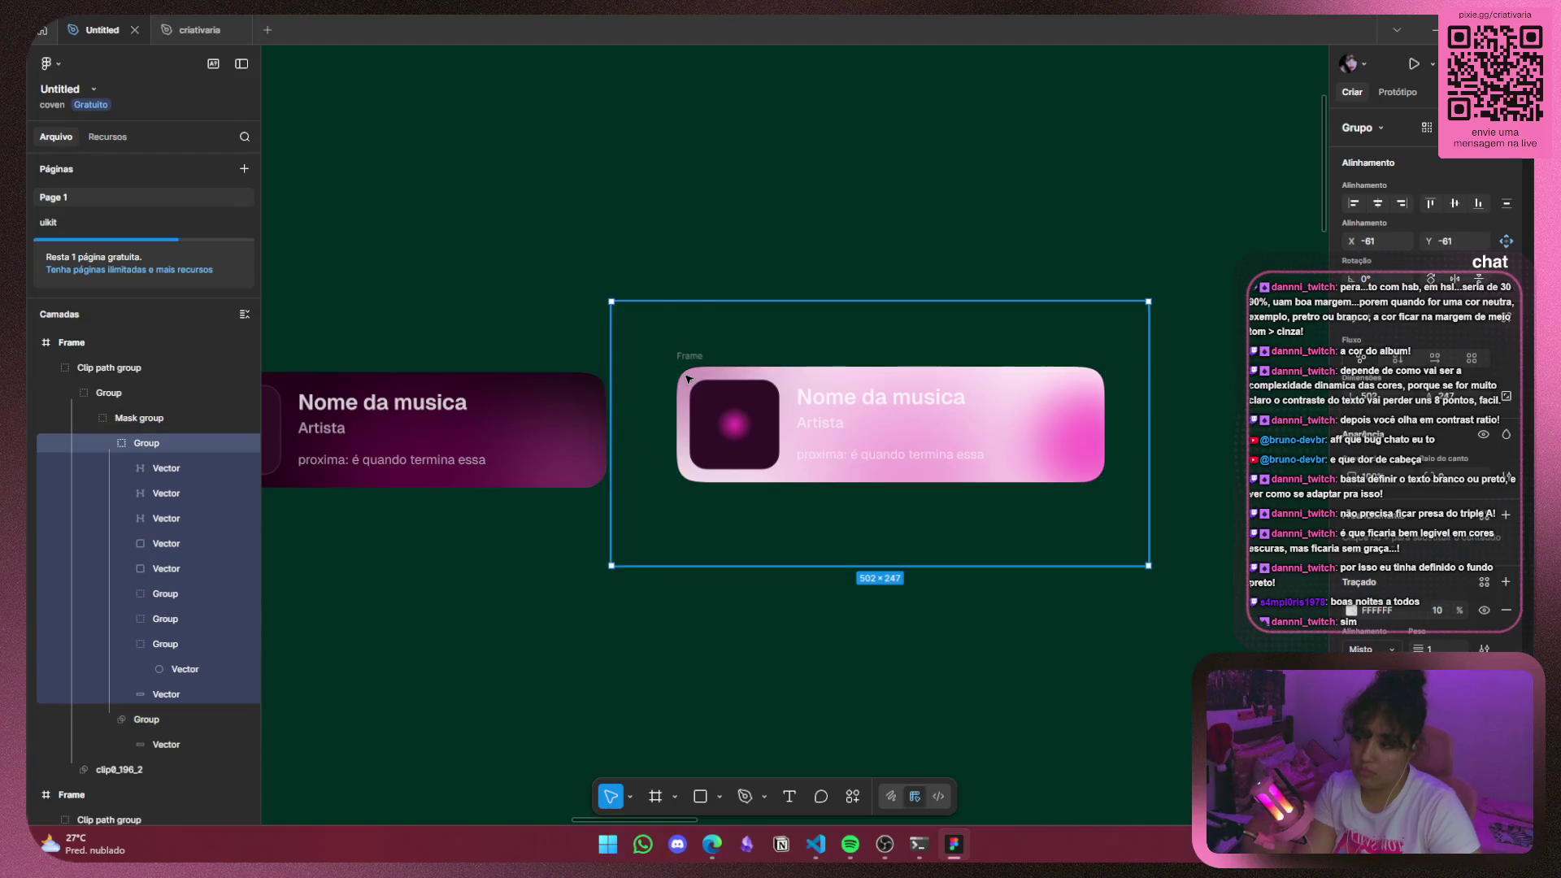
ctrl+click(732, 418)
click(1352, 506)
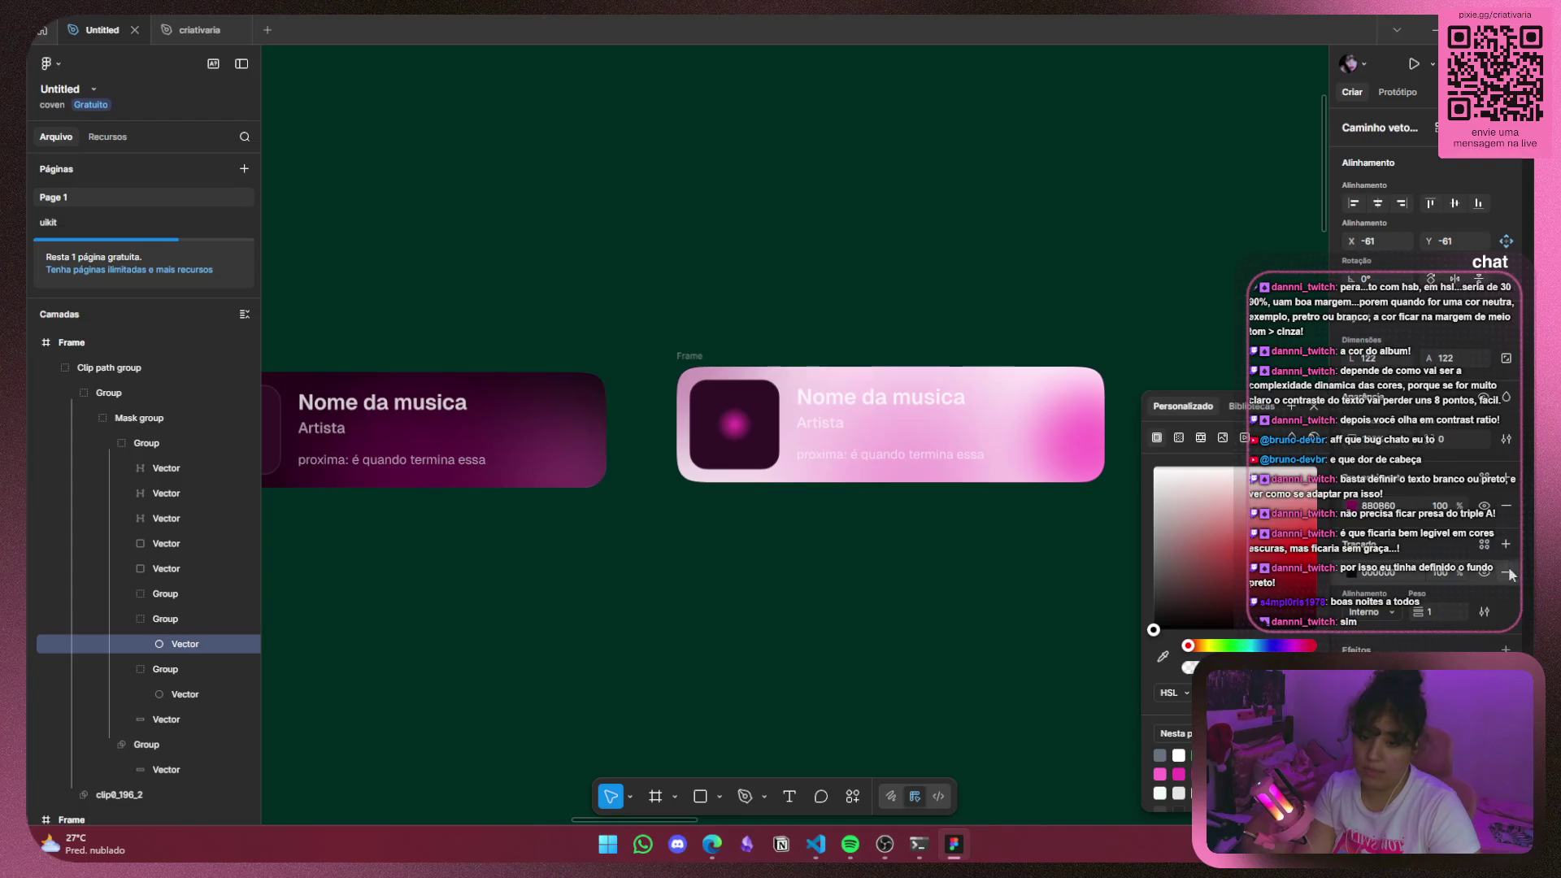
click(1366, 554)
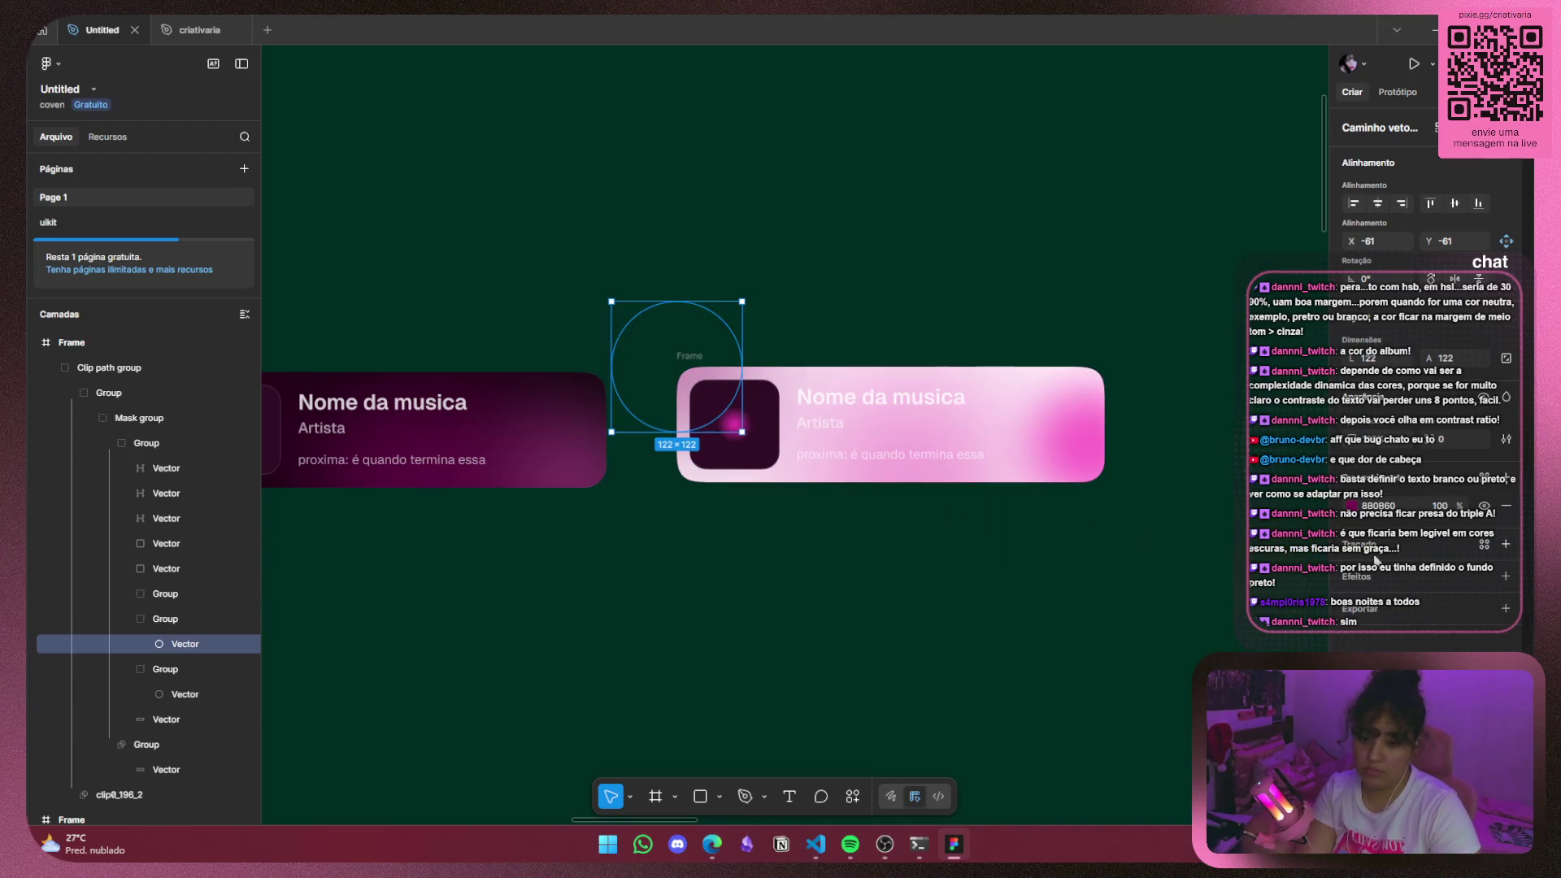
drag(700, 363, 897, 420)
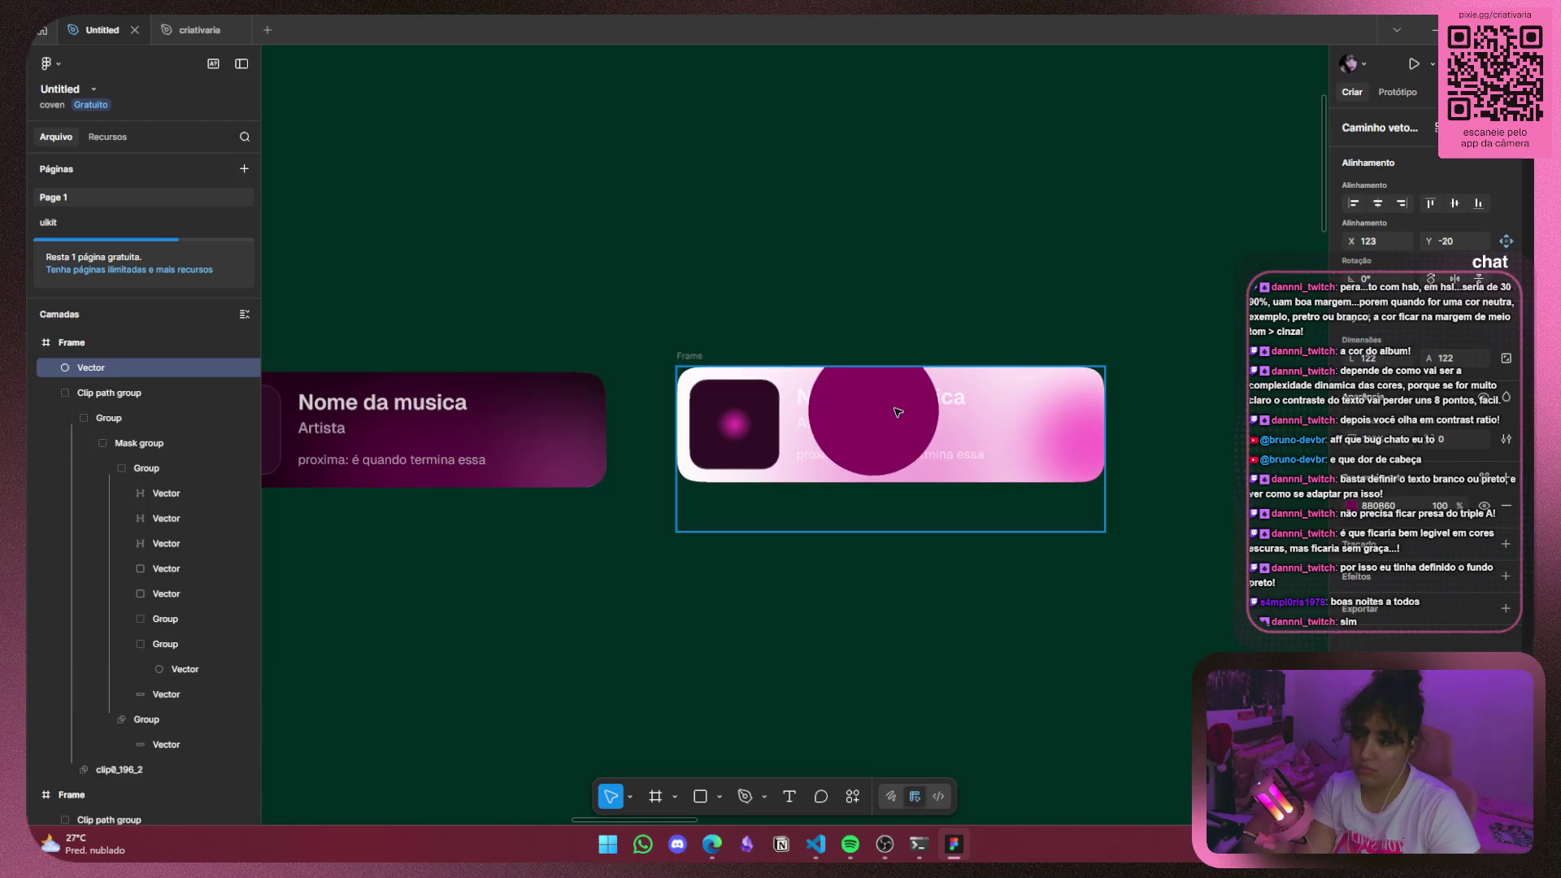
key(ctrl+z)
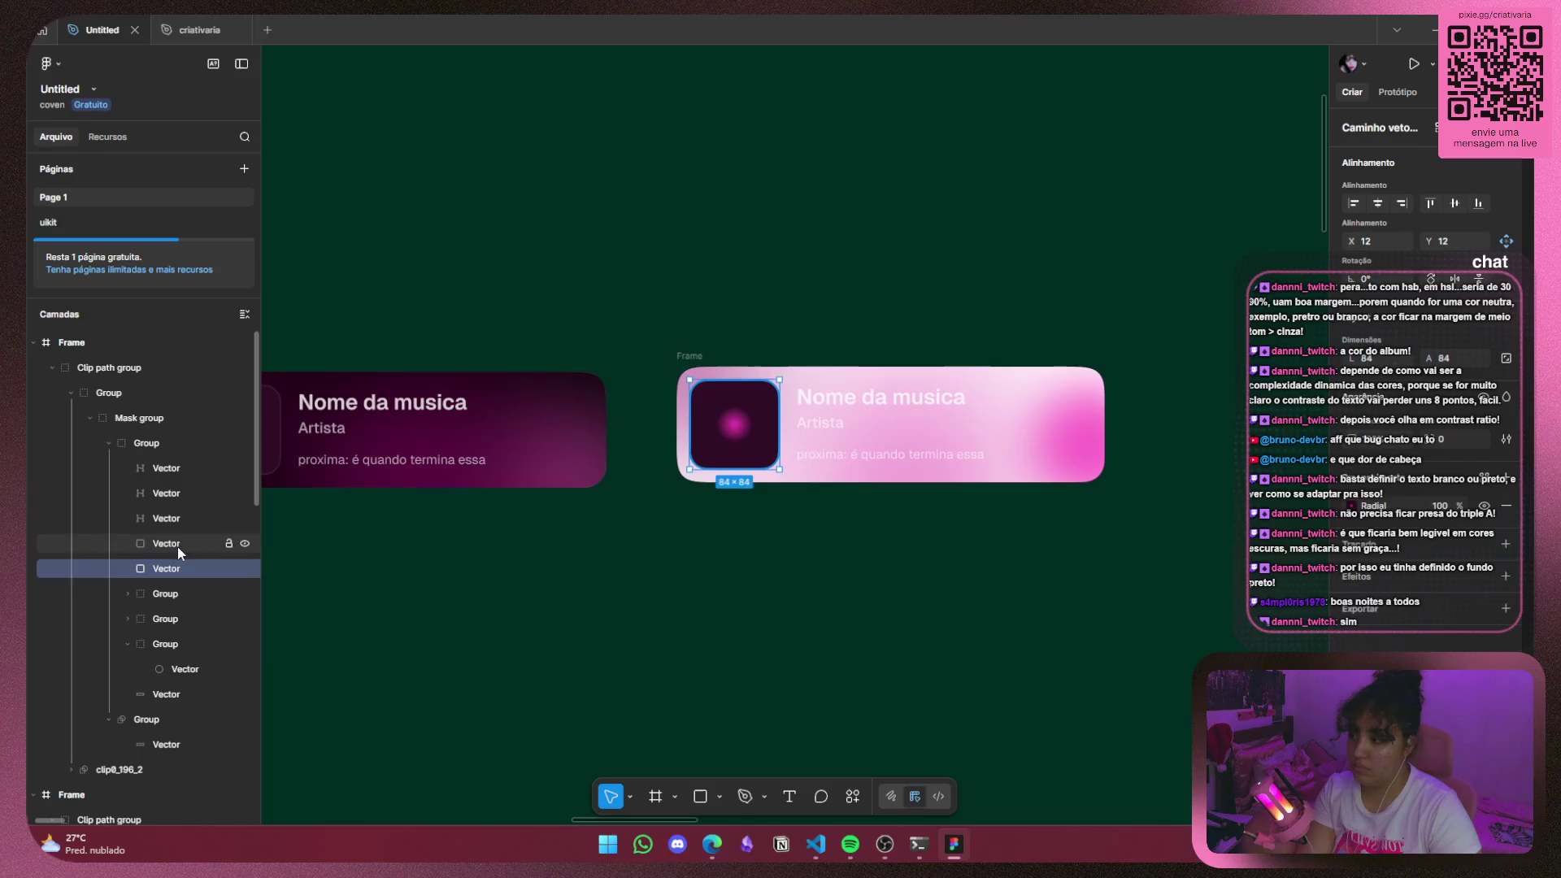
Inspect the layer blur settings of the 156×156 glow group and the right-hand glow.
click(171, 493)
click(181, 594)
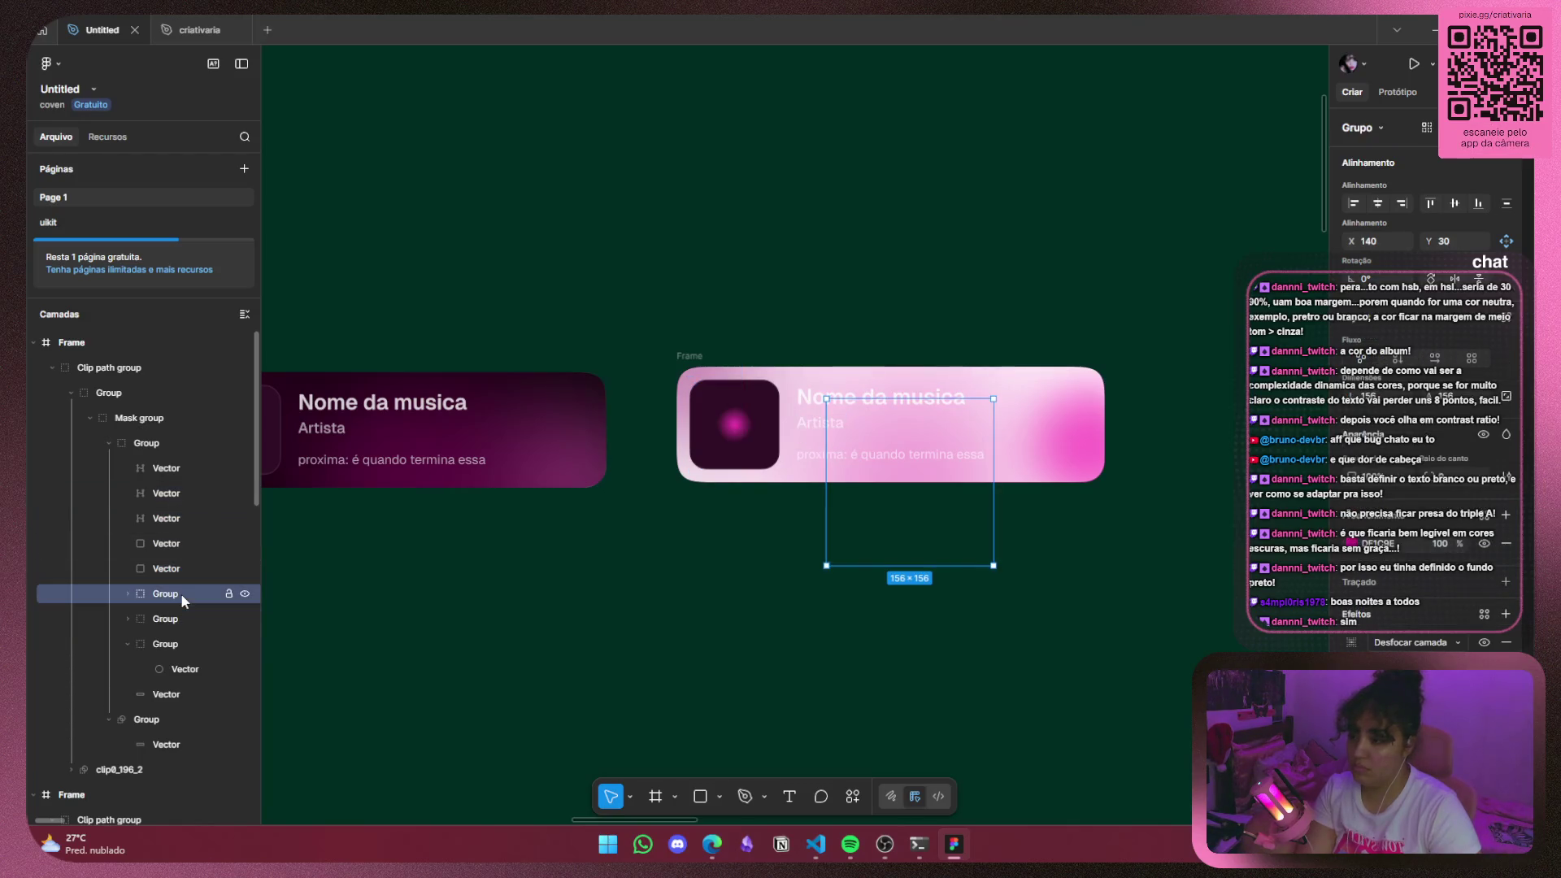
click(1349, 642)
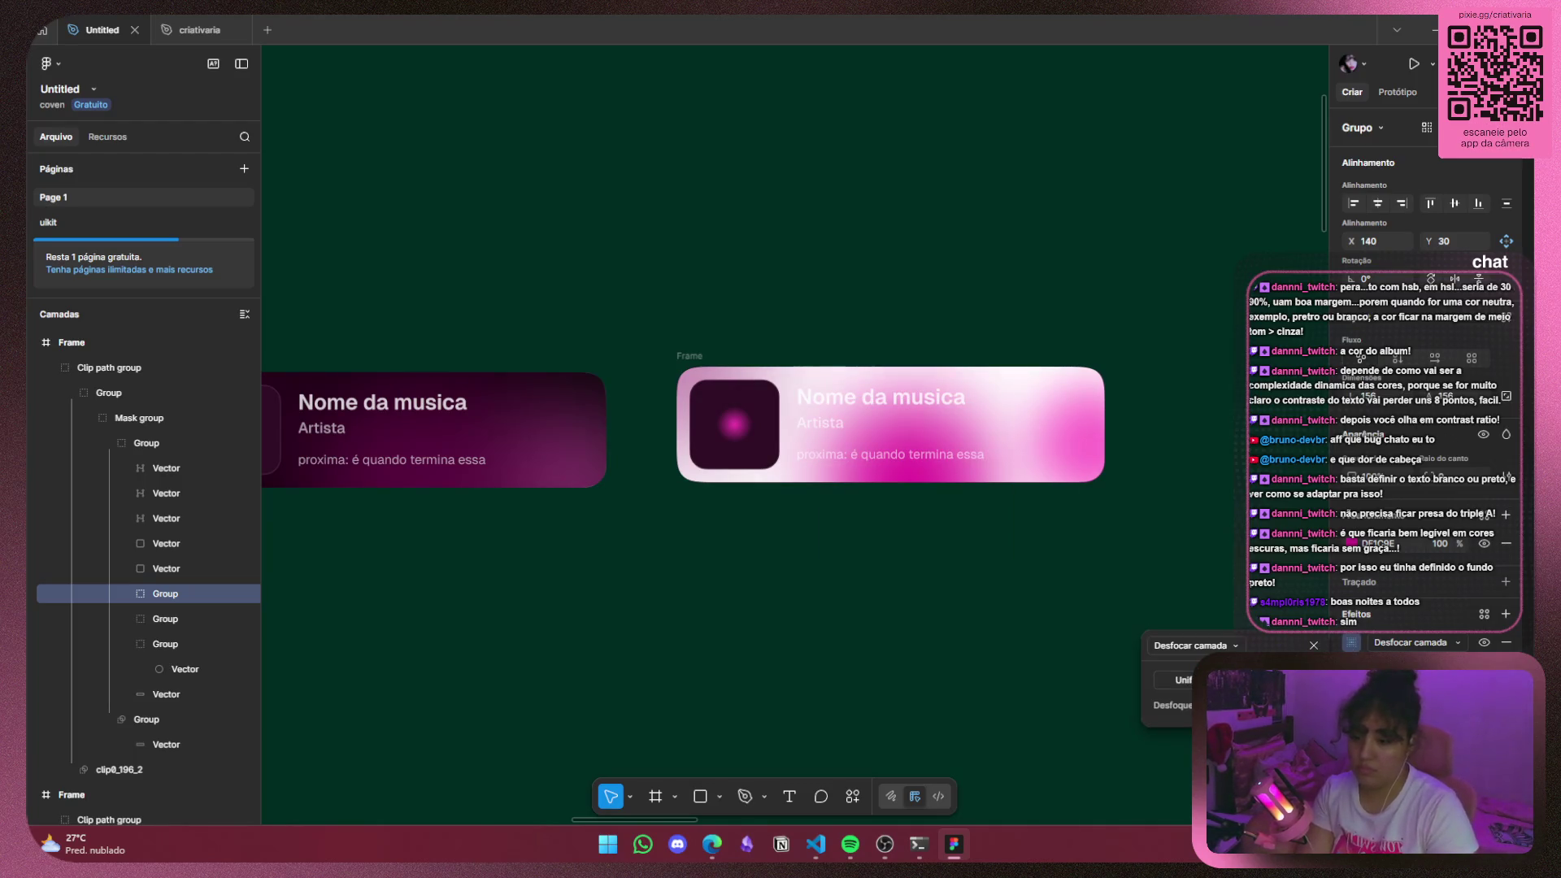
click(1089, 443)
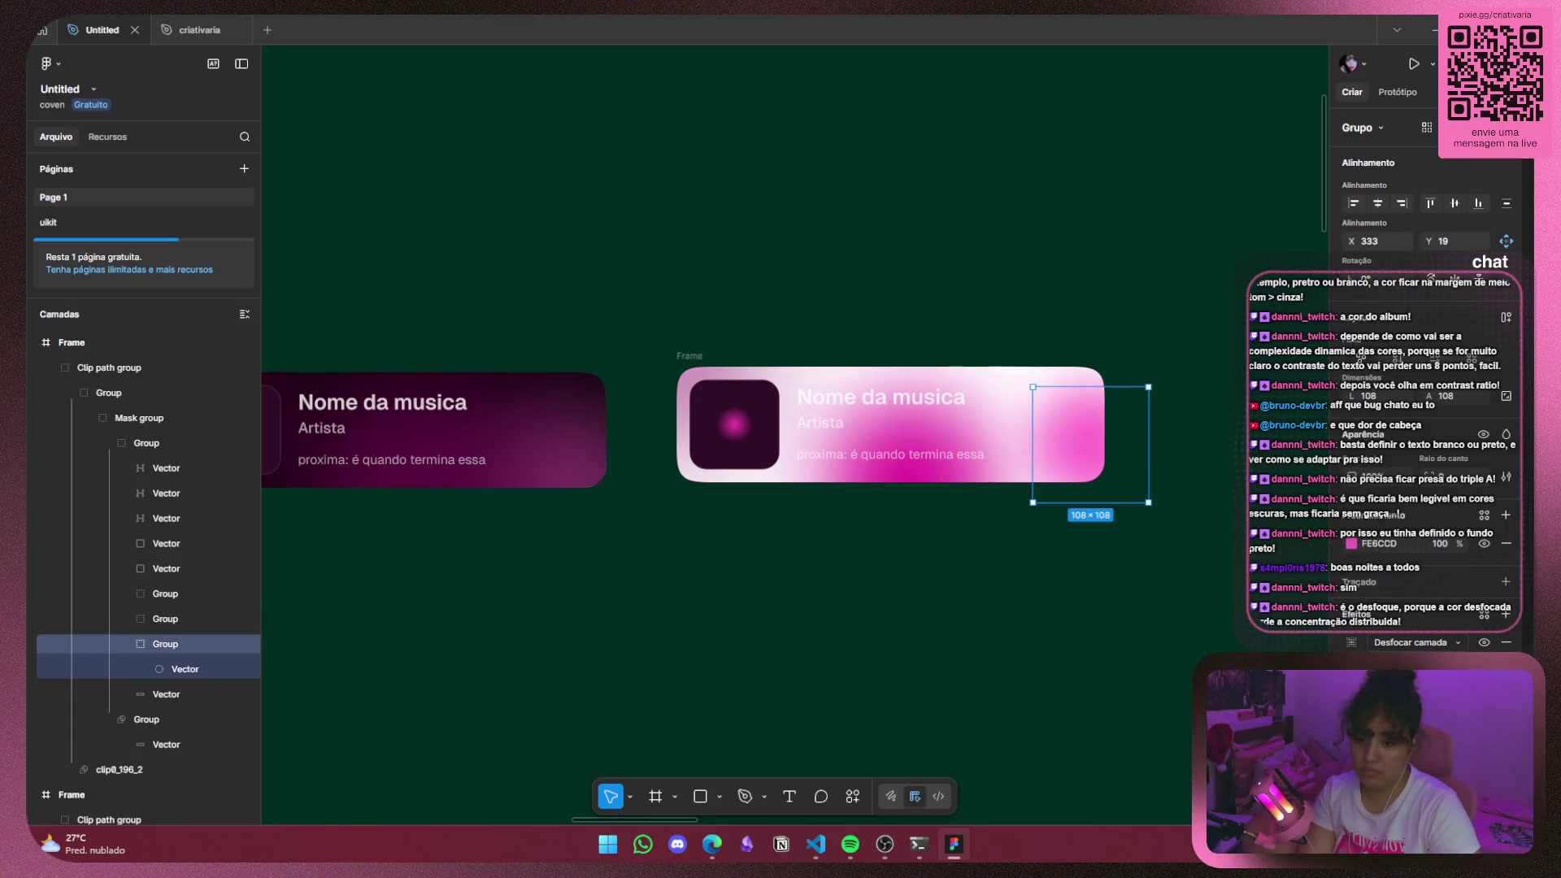
click(1352, 643)
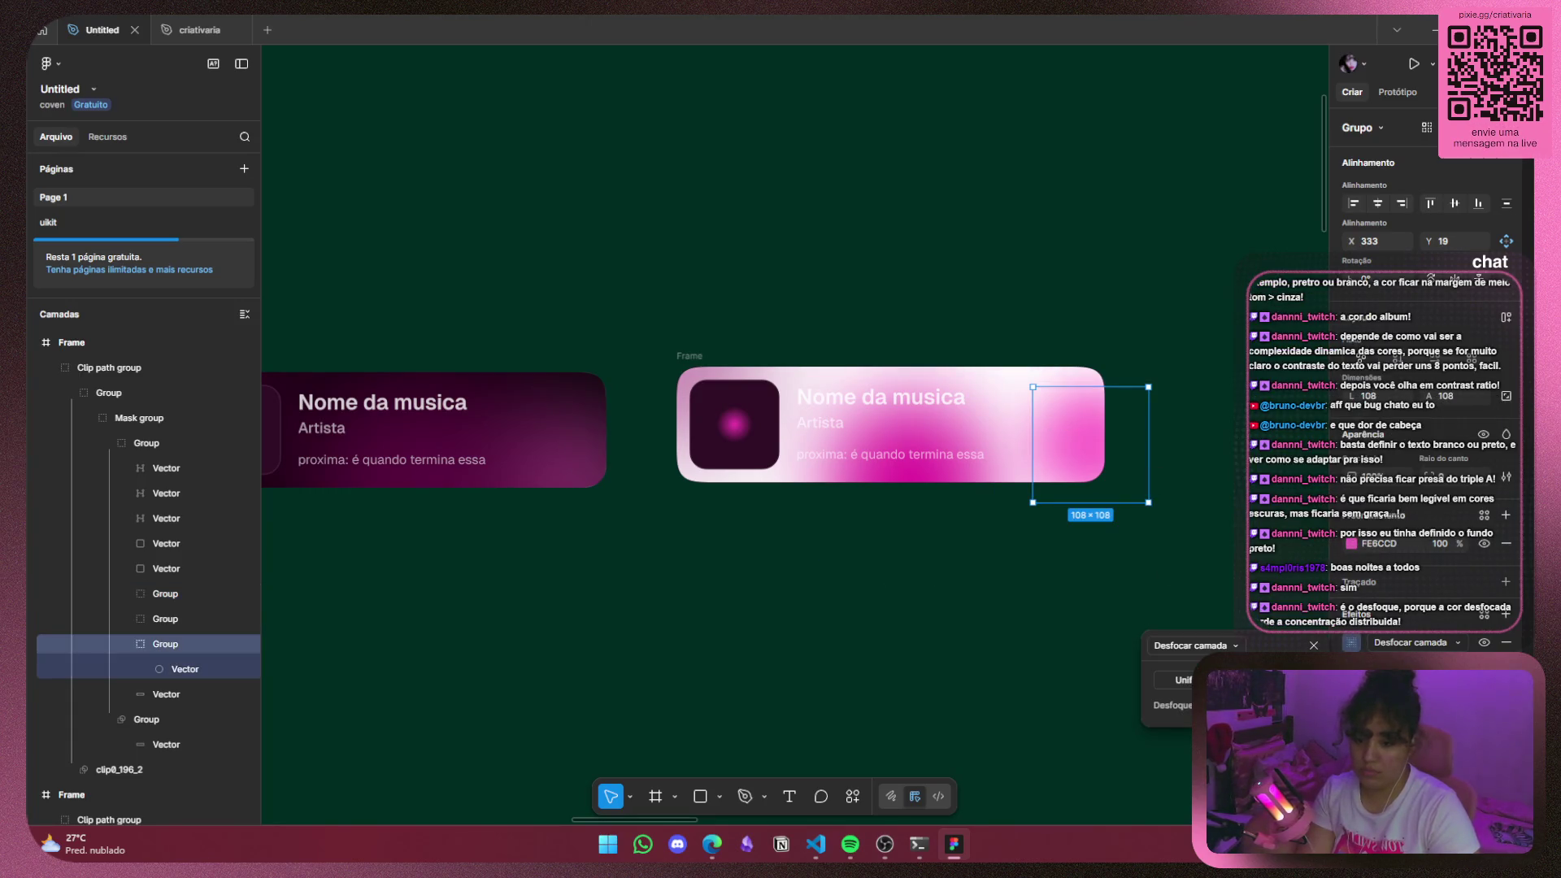
Raise the right 108×108 glow's layer blur until the pink glow is barely visible.
ctrl+click(819, 422)
key(Tab)
key(Tab)
key(Tab)
key(Tab)
key(Tab)
key(Tab)
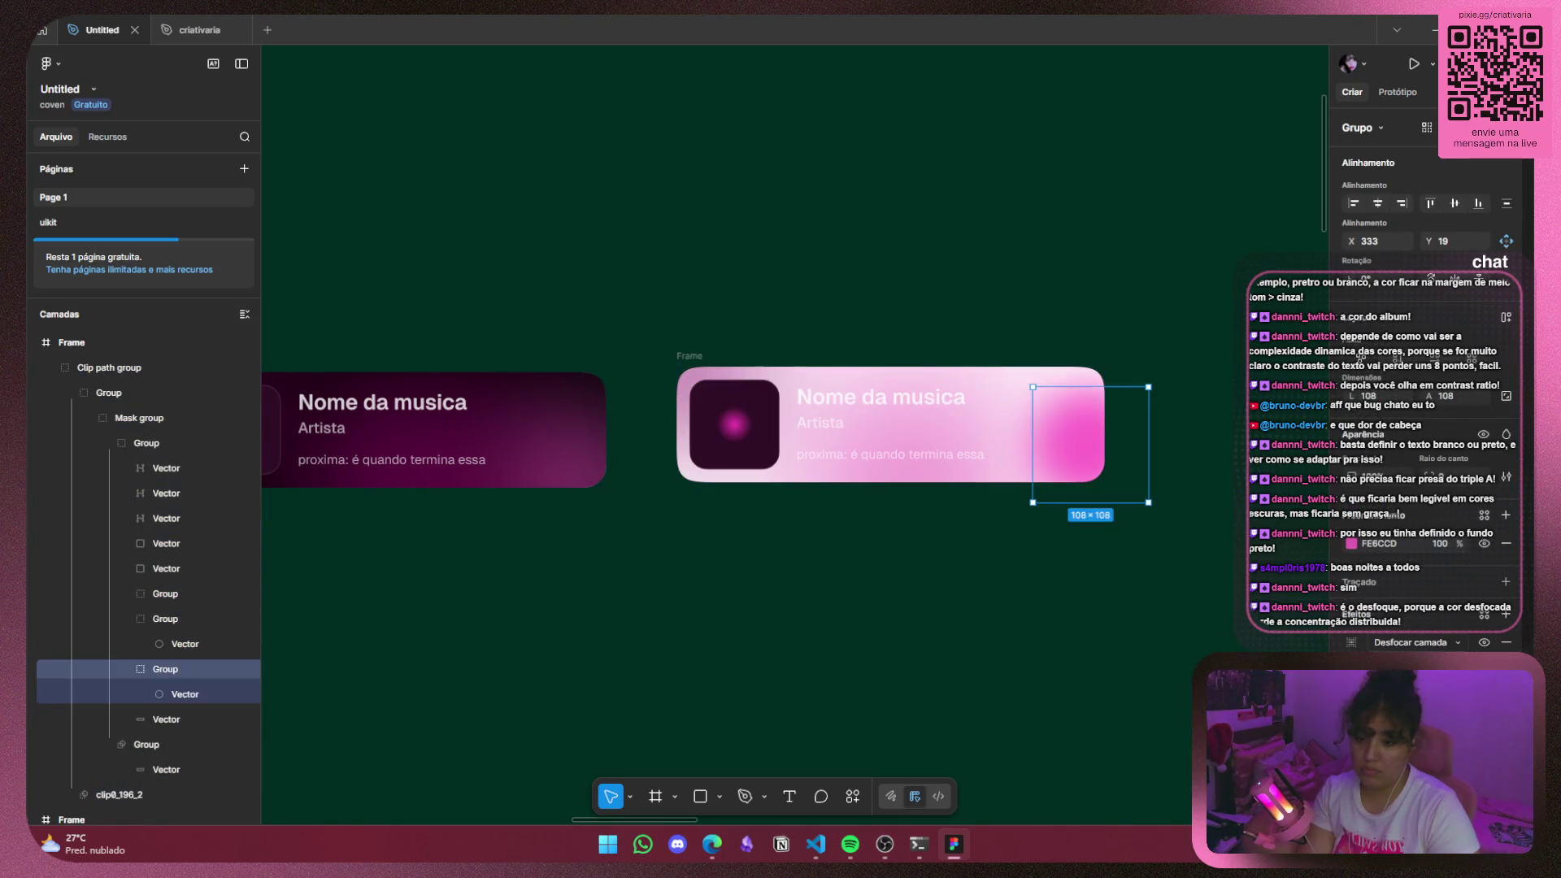
click(1352, 644)
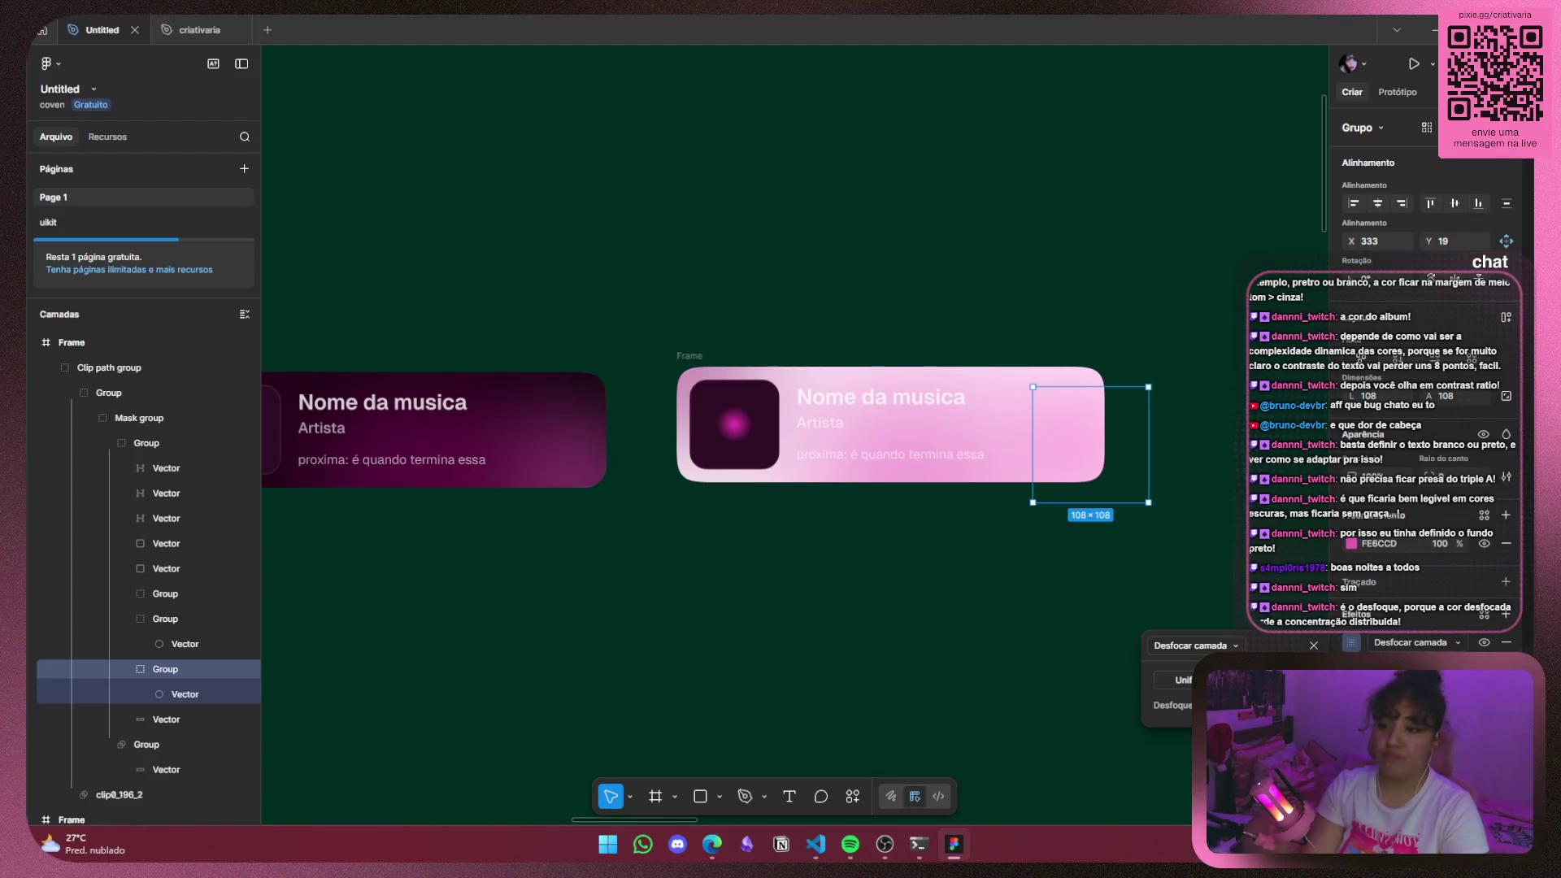
click(1314, 646)
scroll(813, 561, left, 3)
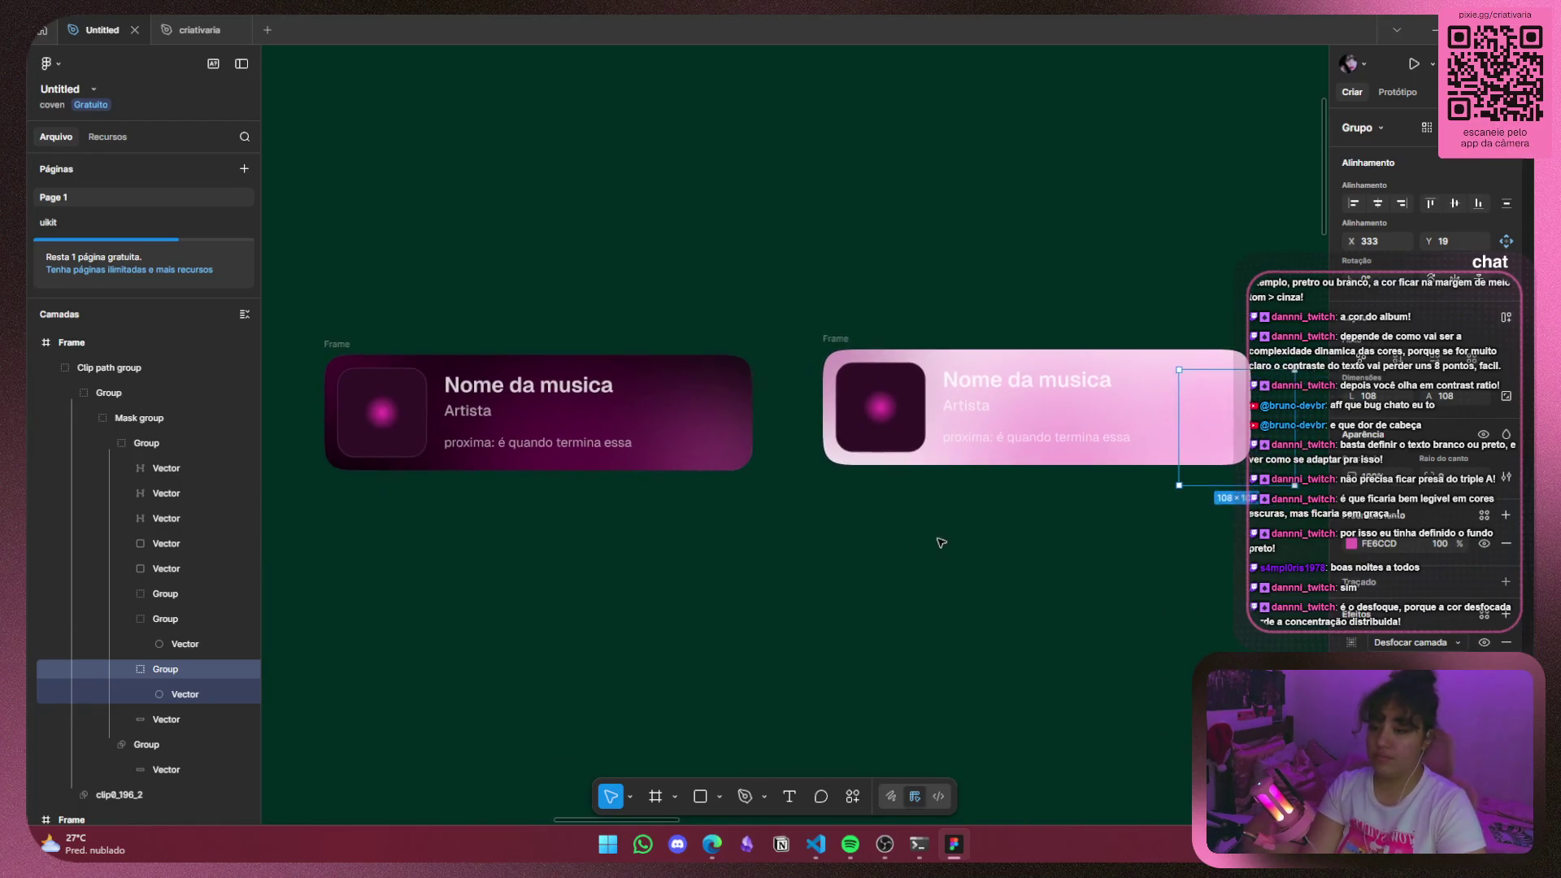
scroll(903, 542, right, 5)
drag(1038, 373, 546, 513)
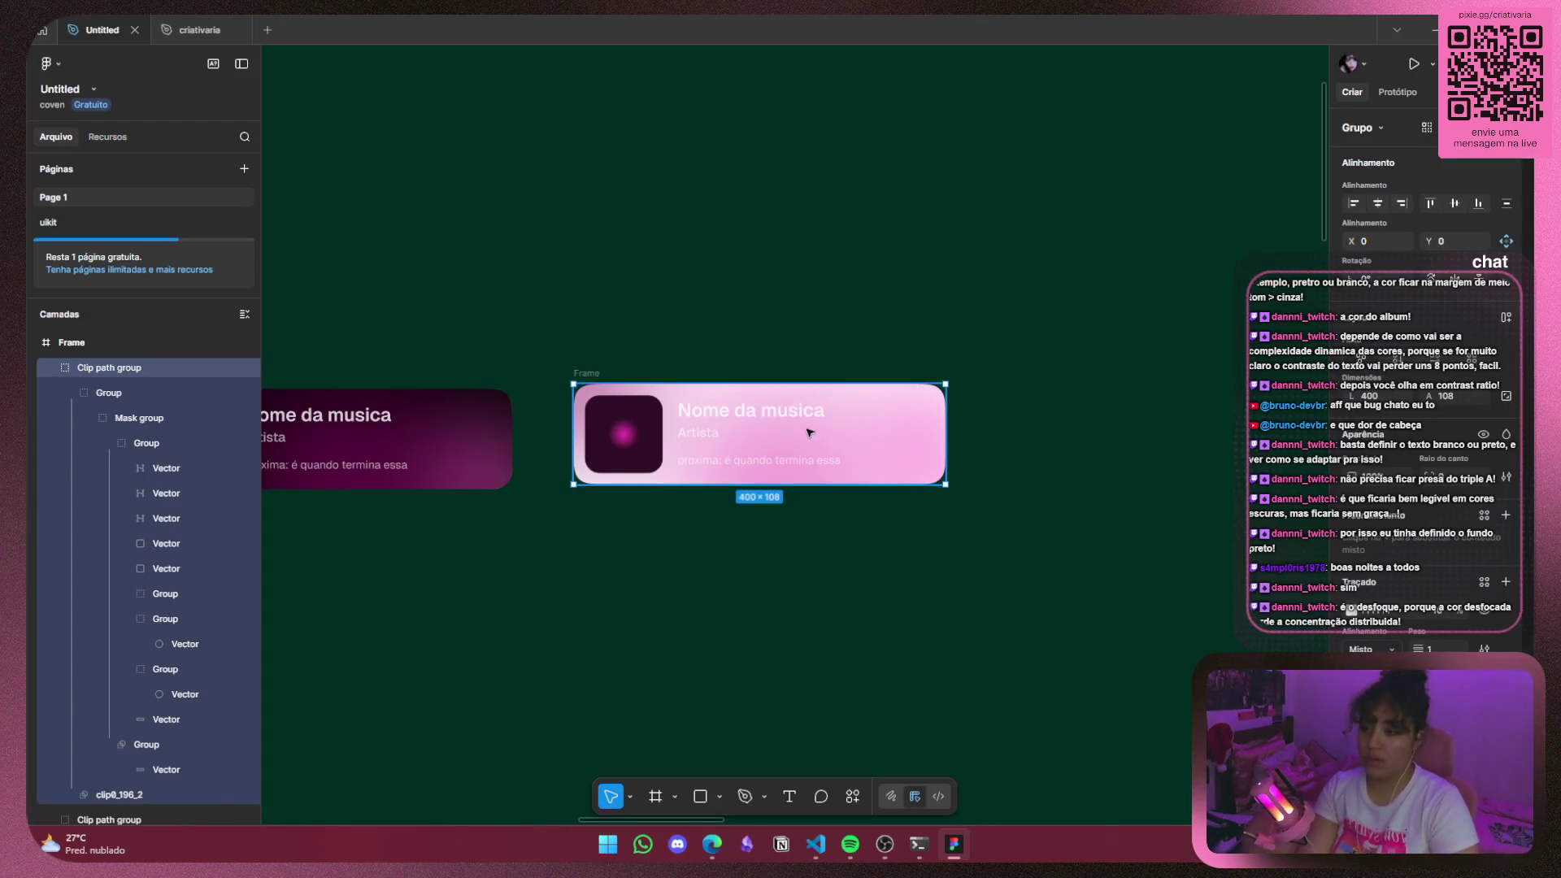
key(ctrl+v)
drag(1230, 435, 1177, 440)
click(1139, 522)
scroll(1138, 522, up, 2)
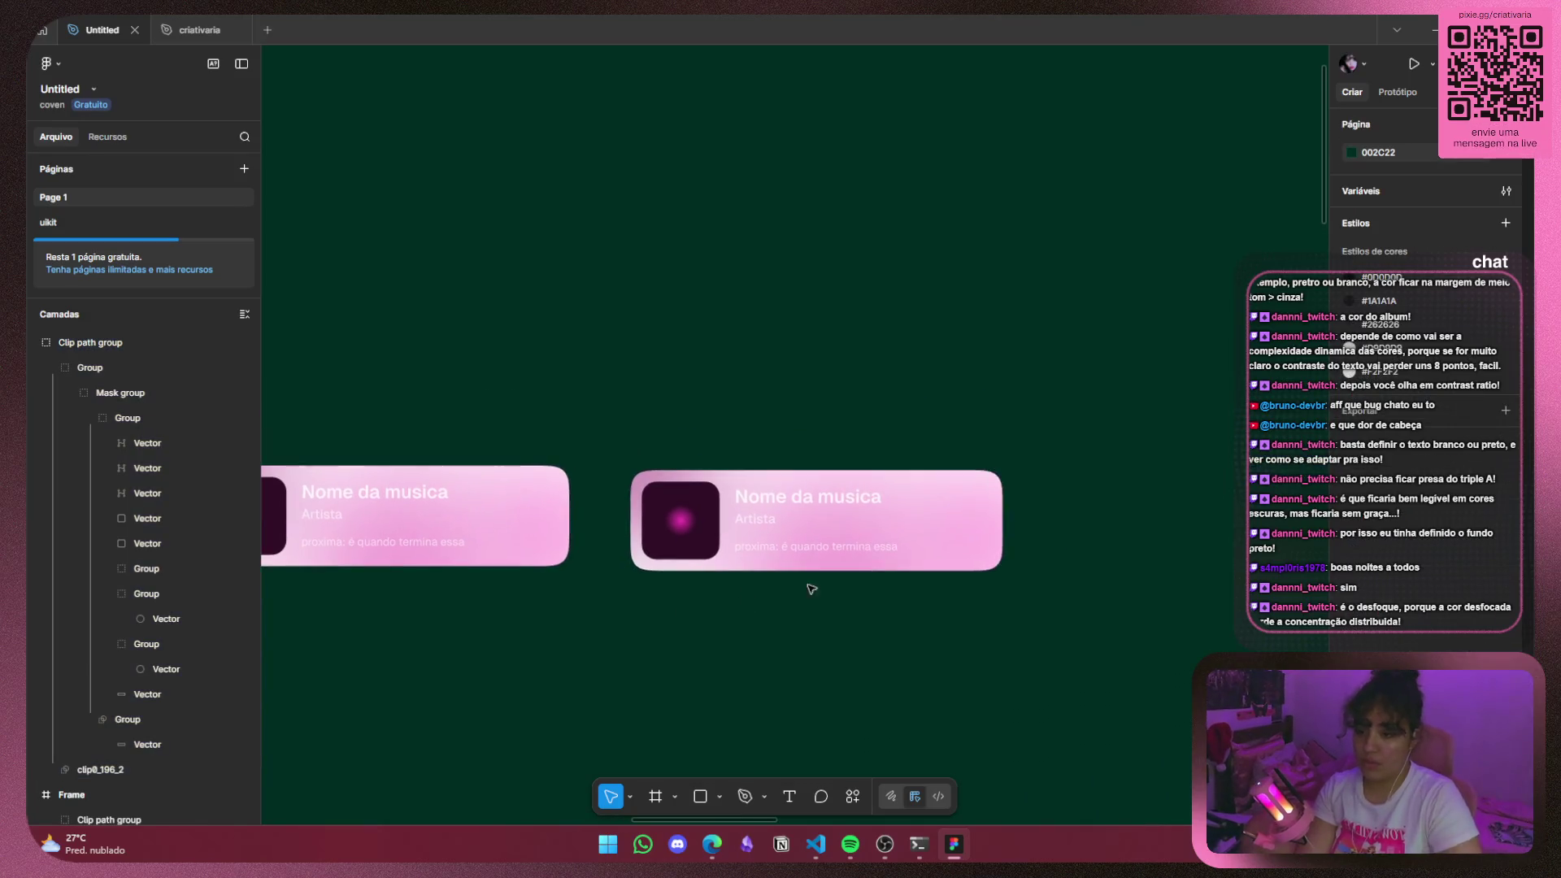
click(984, 530)
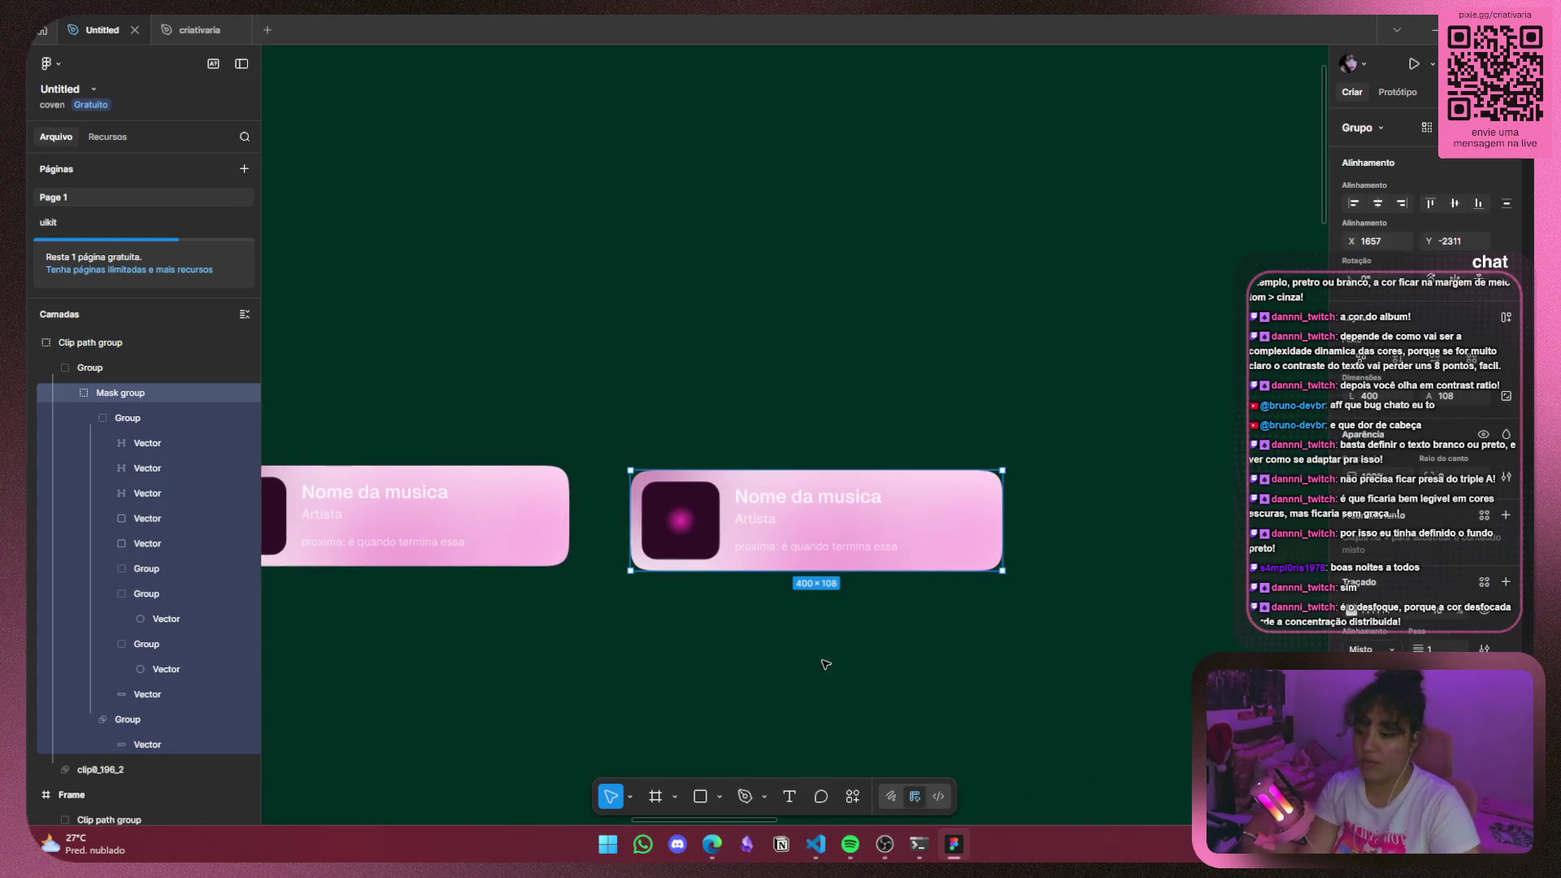
scroll(823, 662, down, 3)
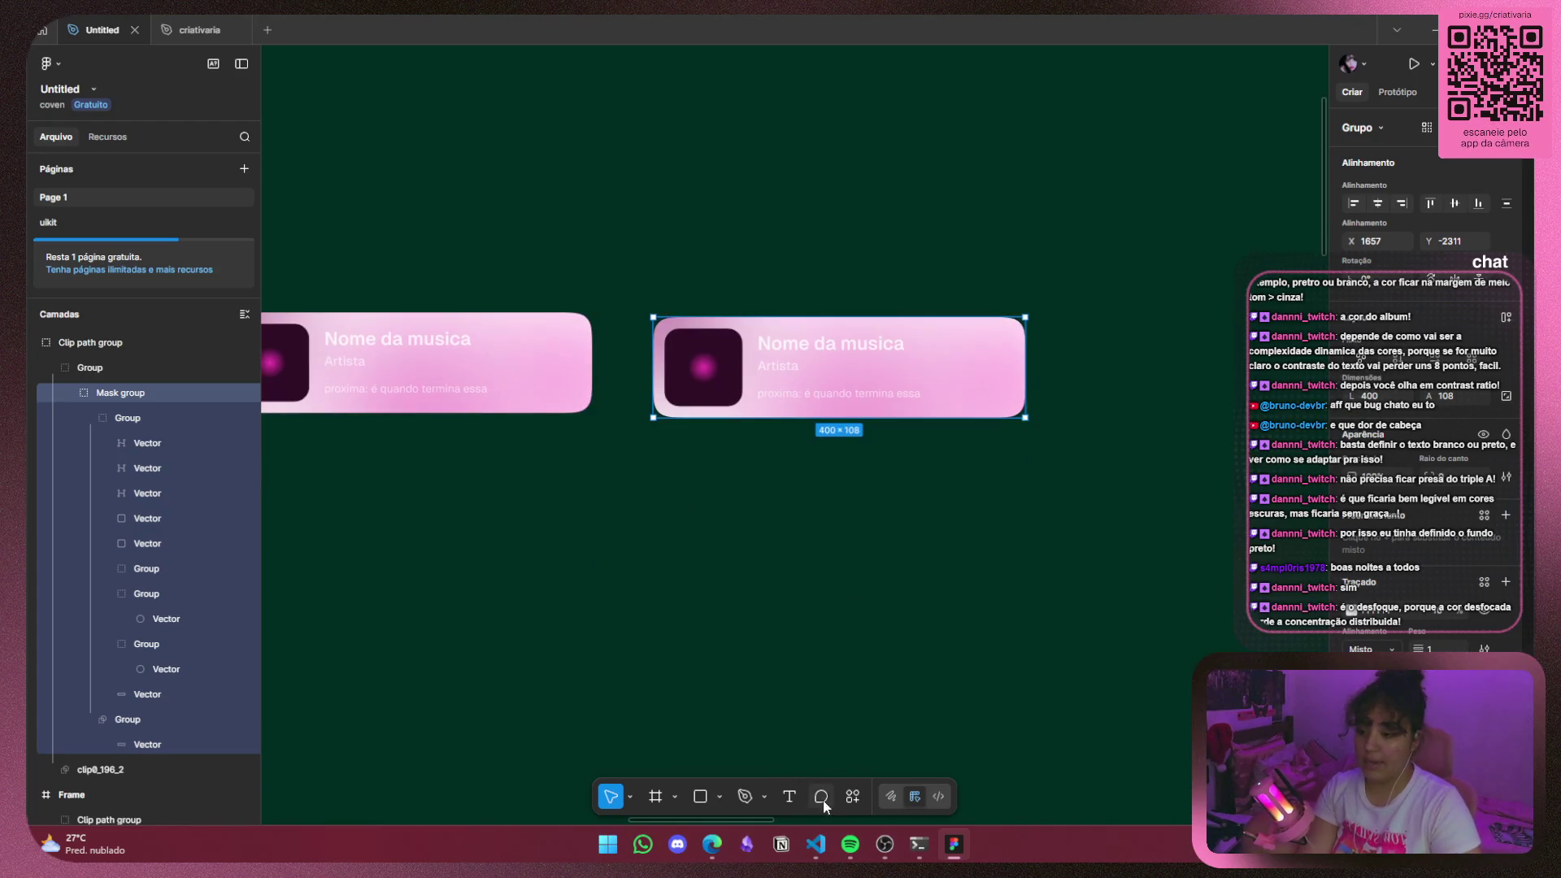
click(1000, 362)
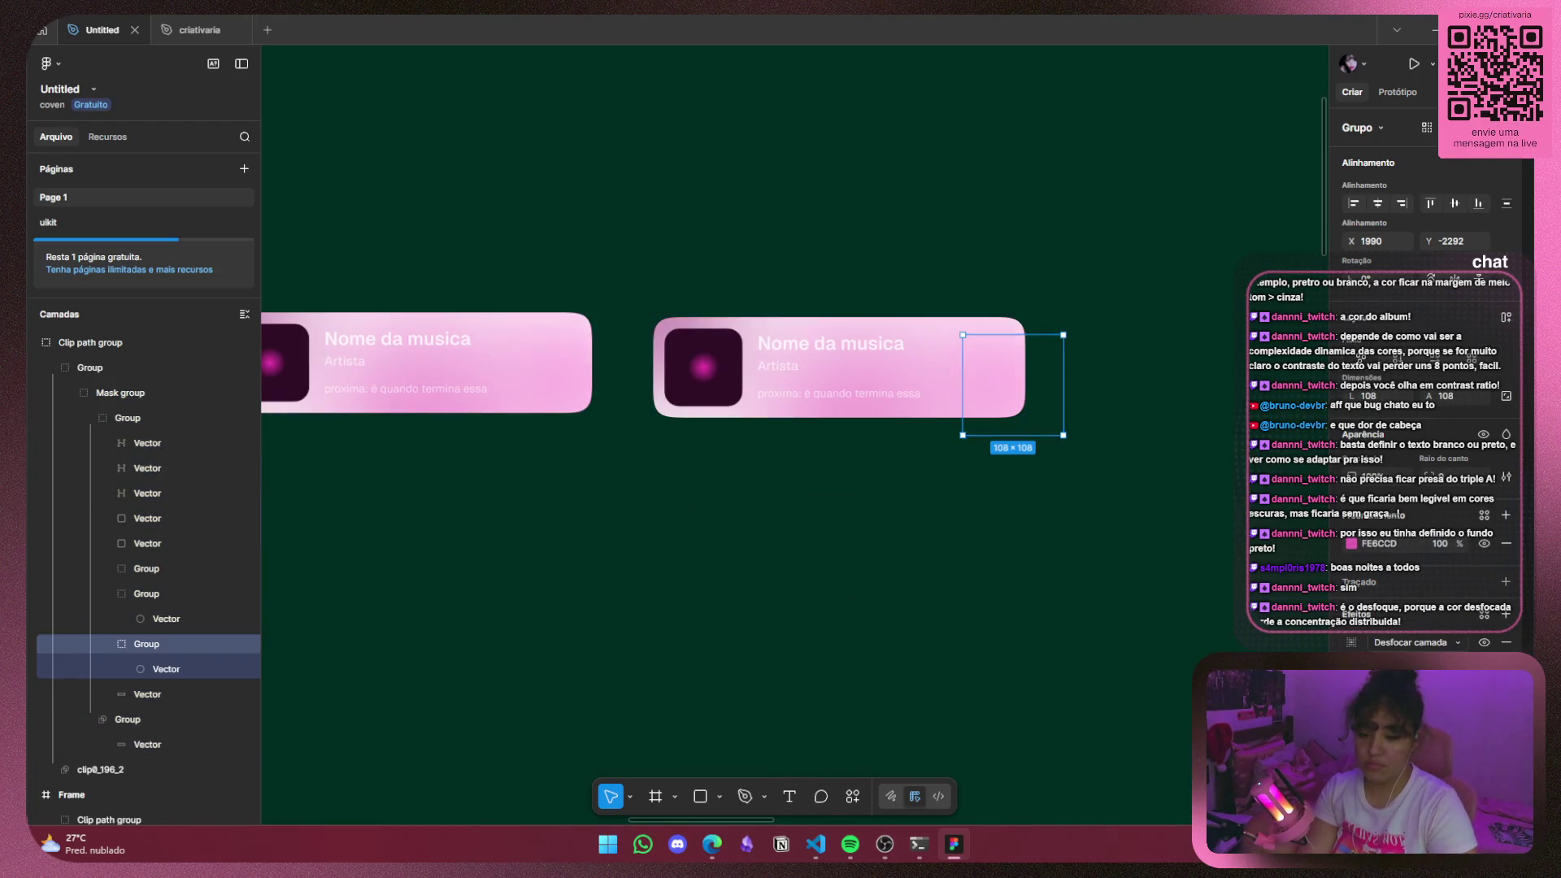
click(1352, 543)
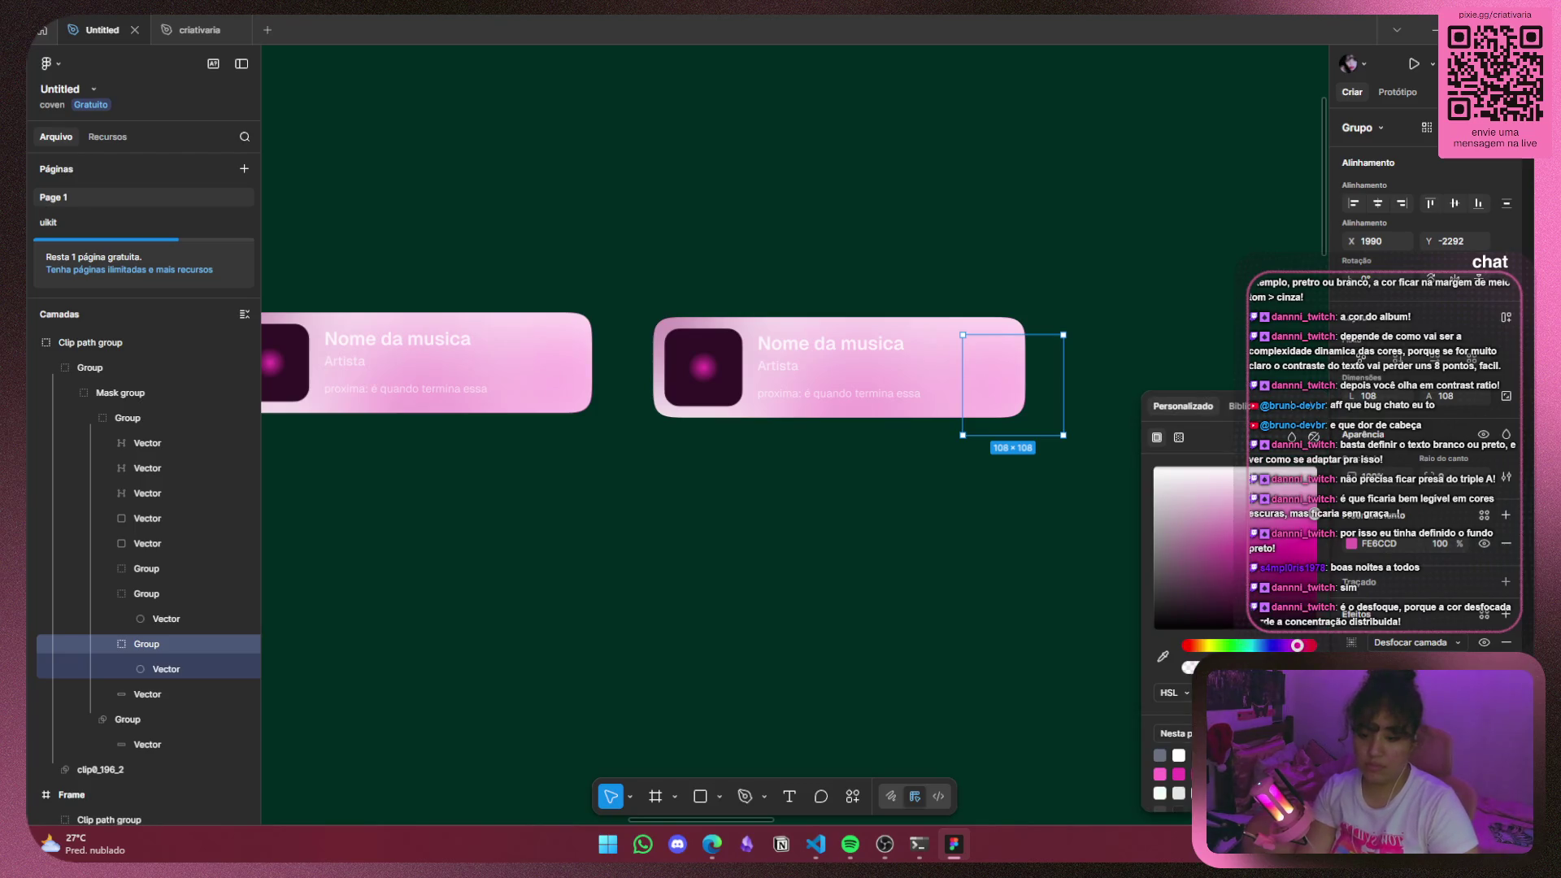
click(1017, 630)
click(998, 382)
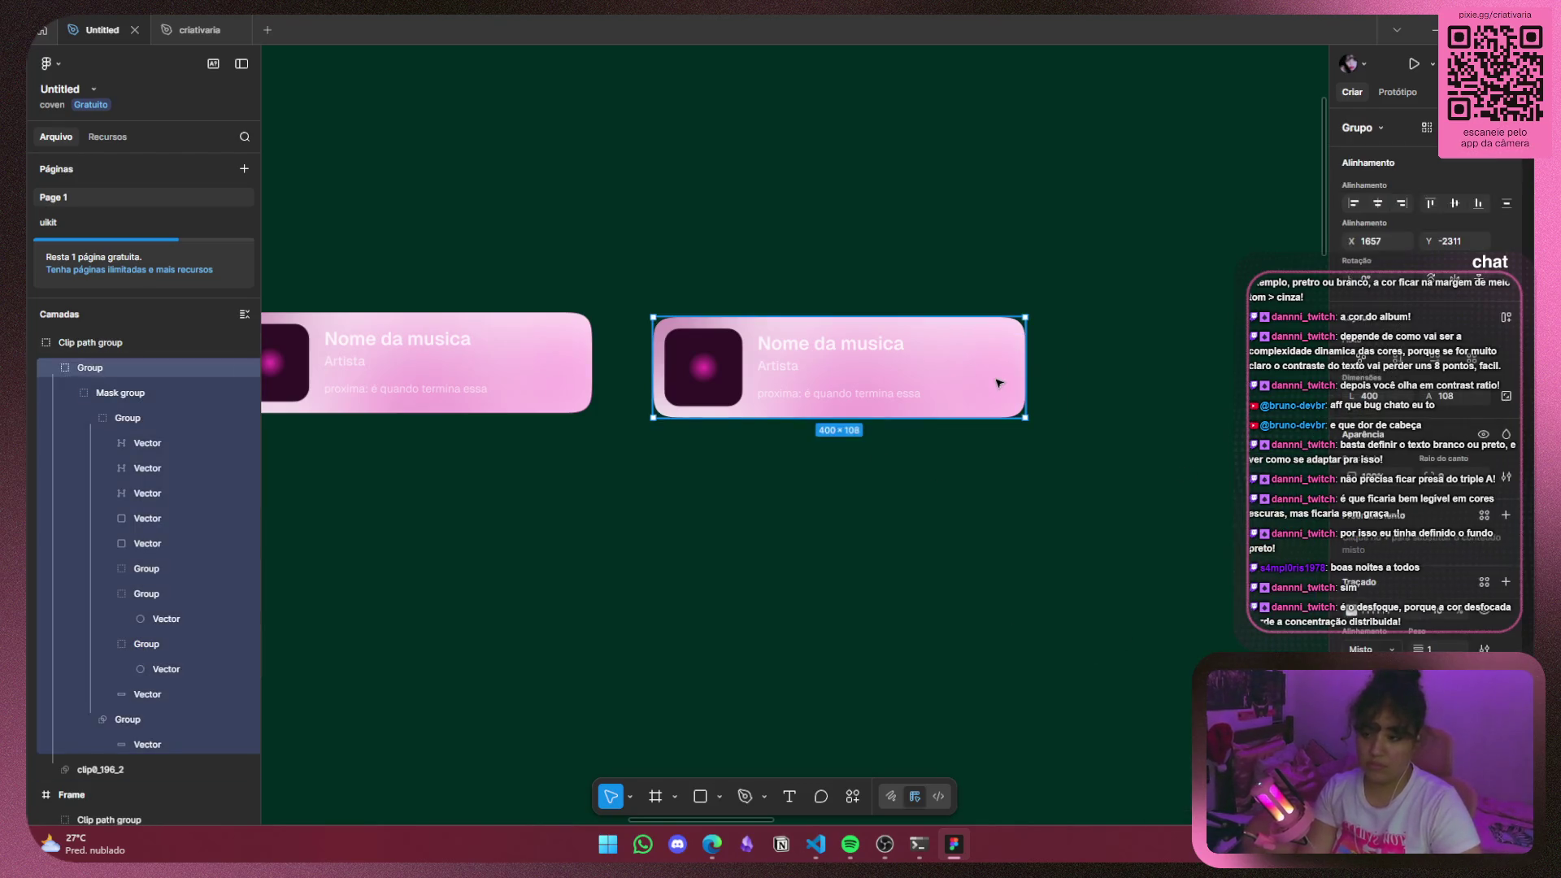
click(999, 382)
click(1000, 383)
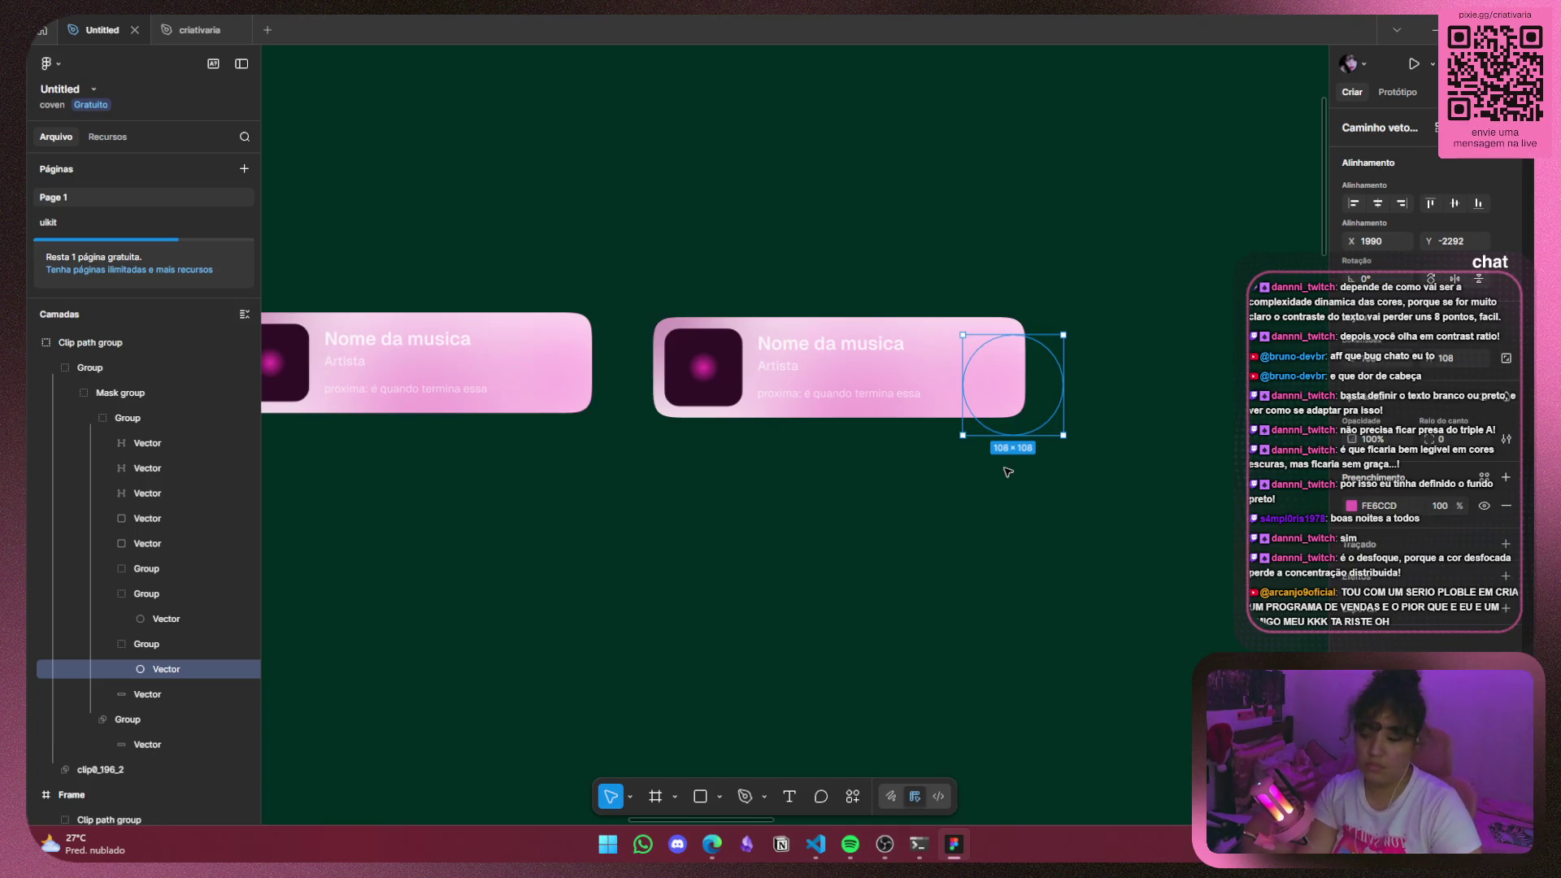
Check the layer blur on the parent glow group, the larger glow and the album-art glow.
click(174, 645)
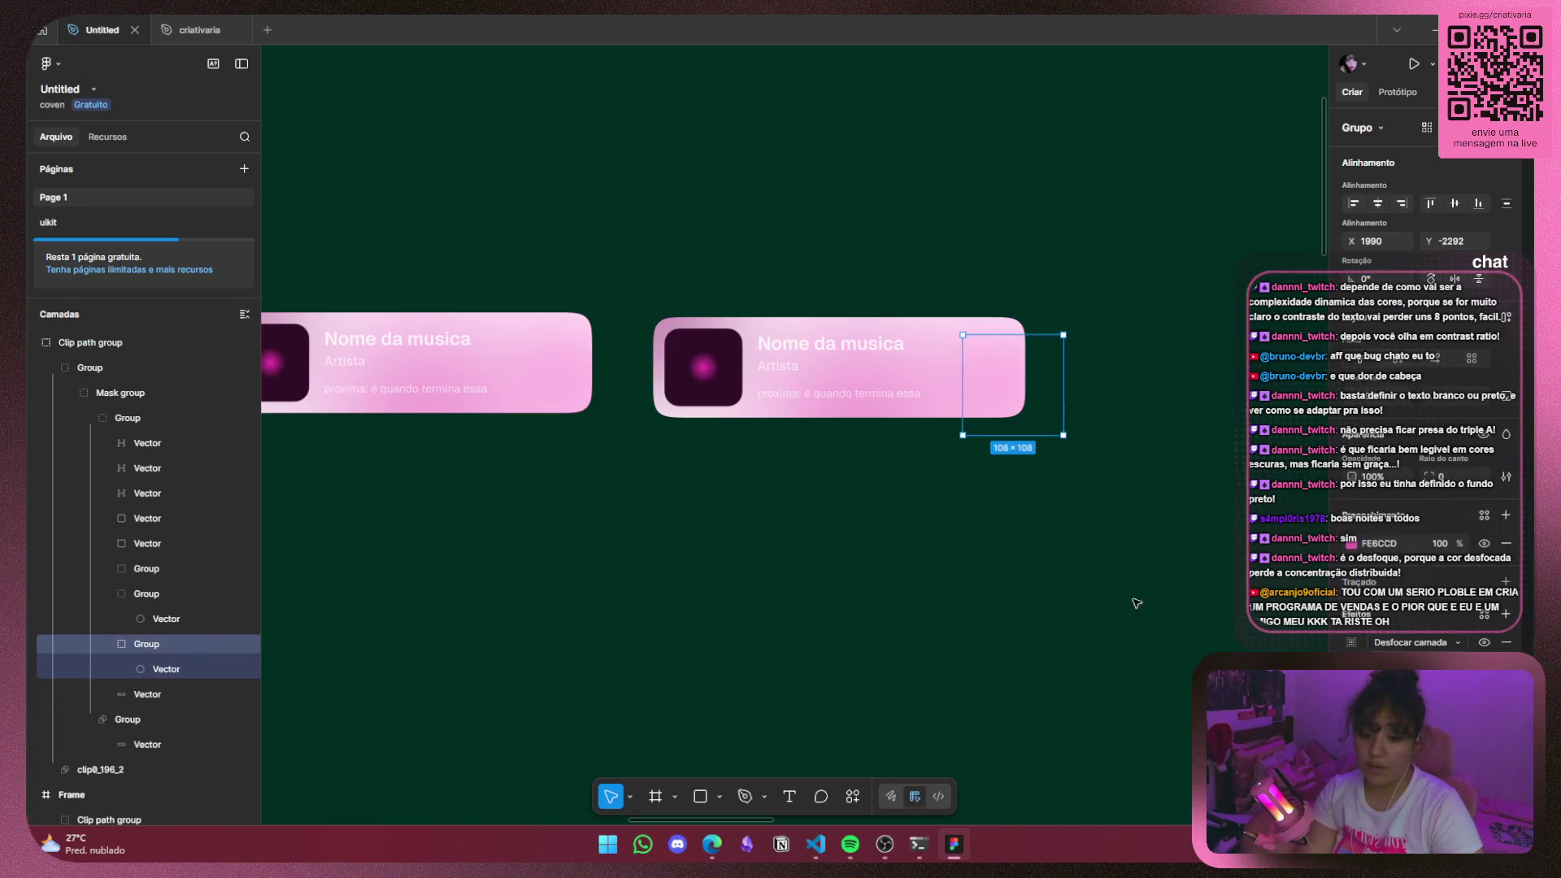
click(1352, 642)
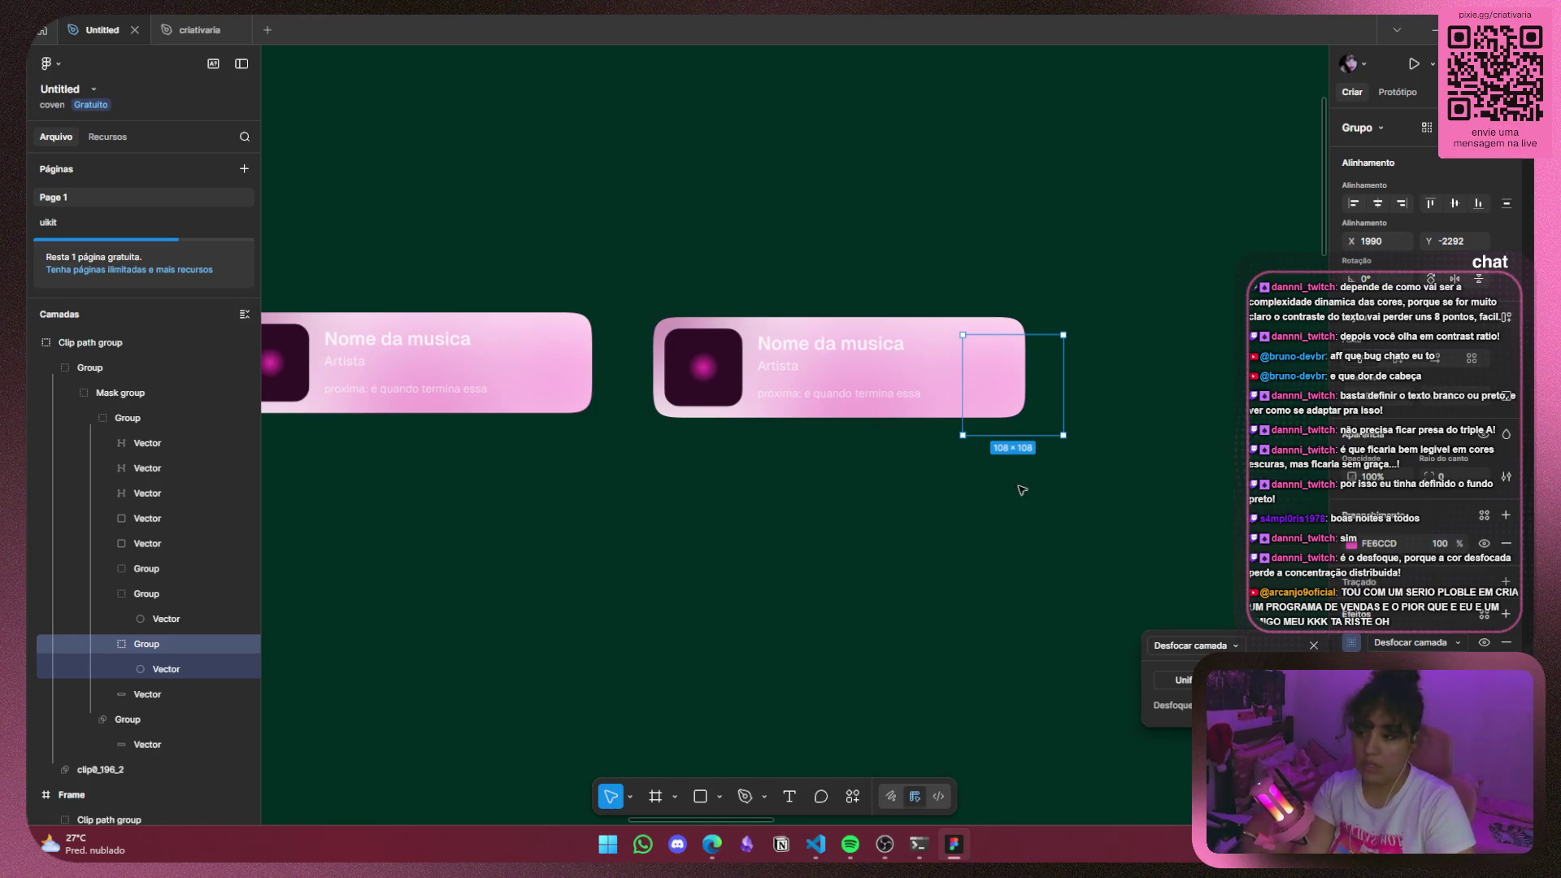
click(862, 425)
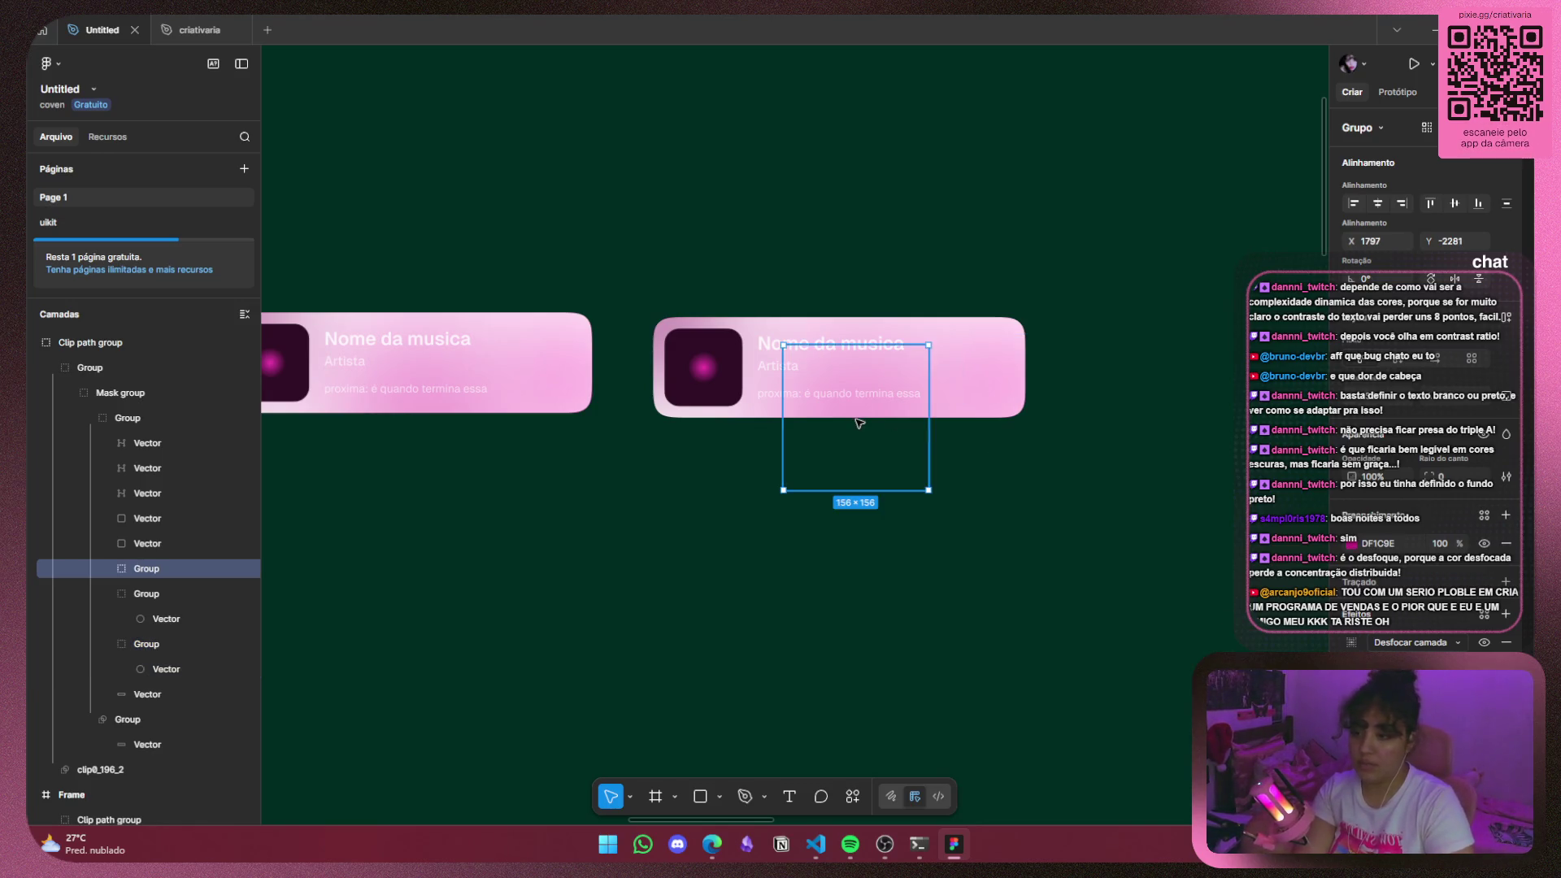
click(1352, 643)
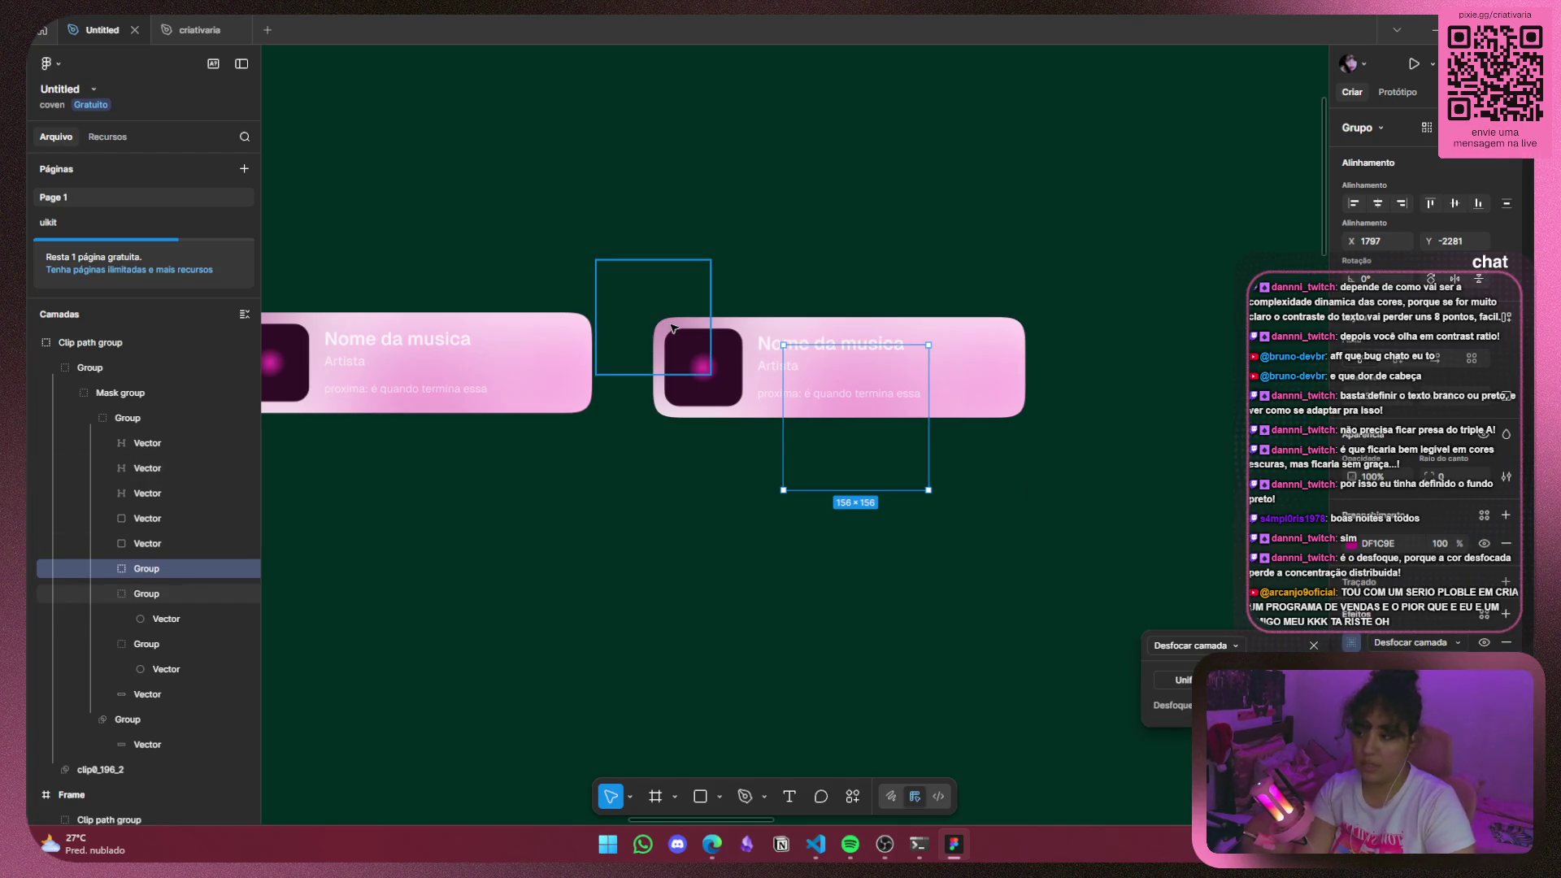
click(651, 325)
click(1352, 643)
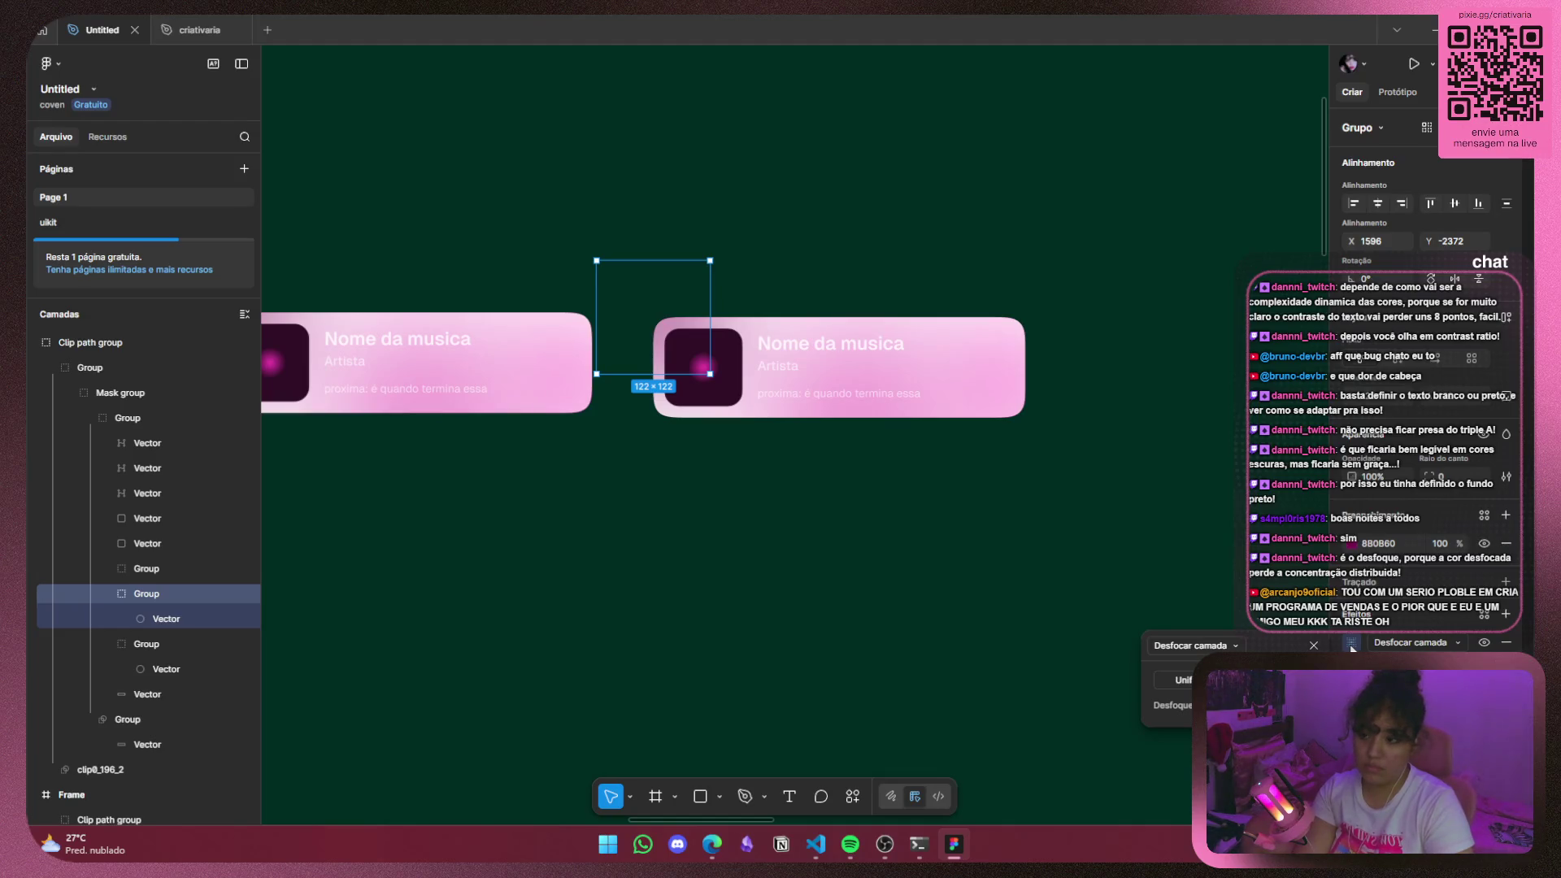
Drill into the card's nested groups and review the larger glow's blur settings.
click(886, 417)
key(Return)
key(Return)
key(Return)
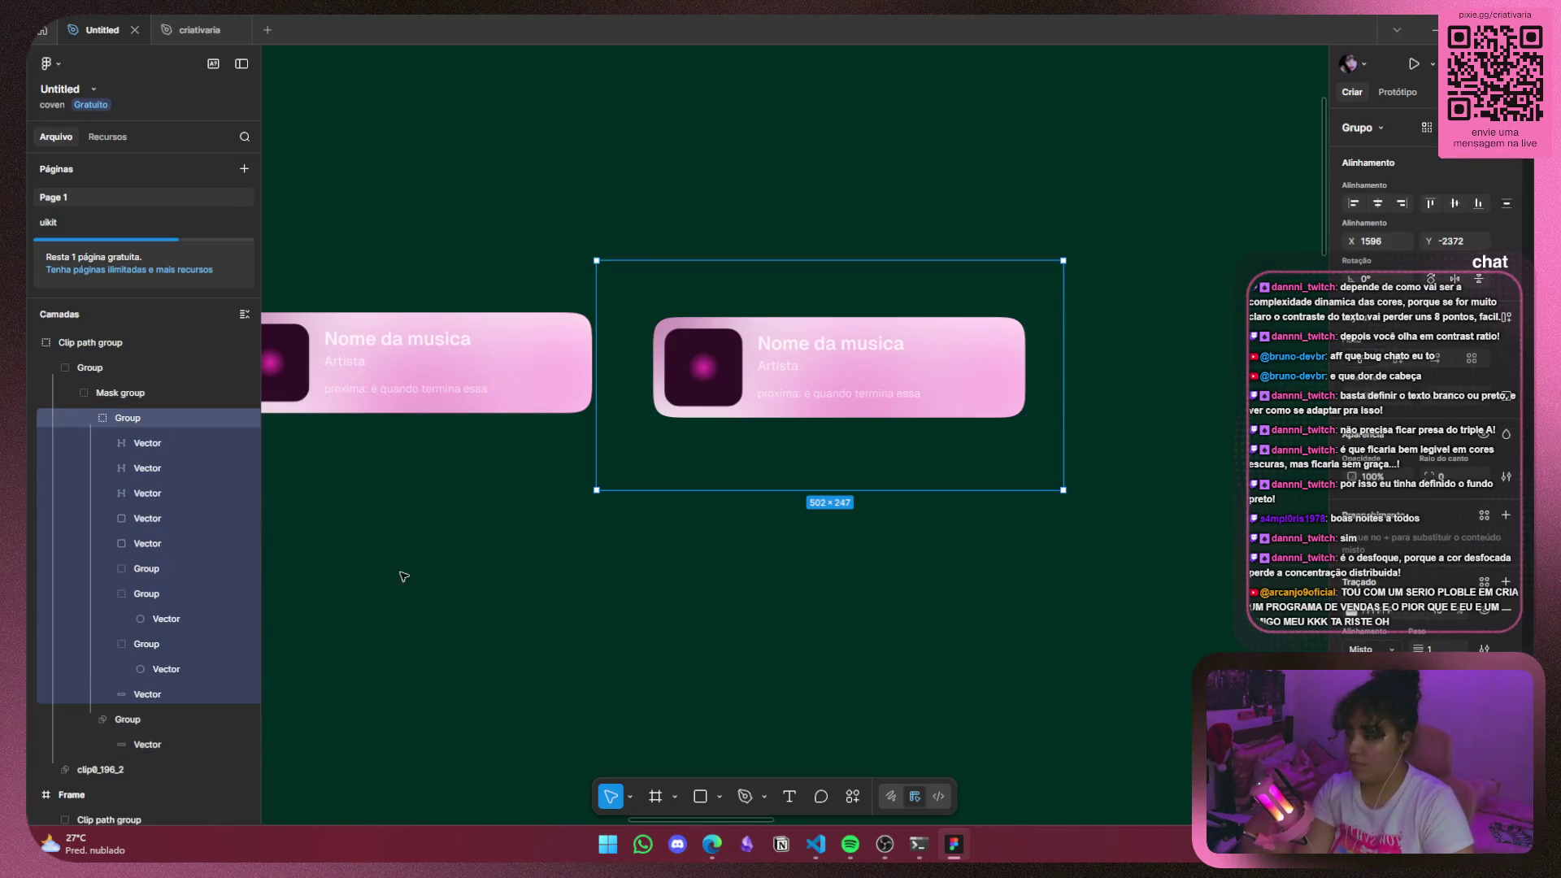
click(183, 593)
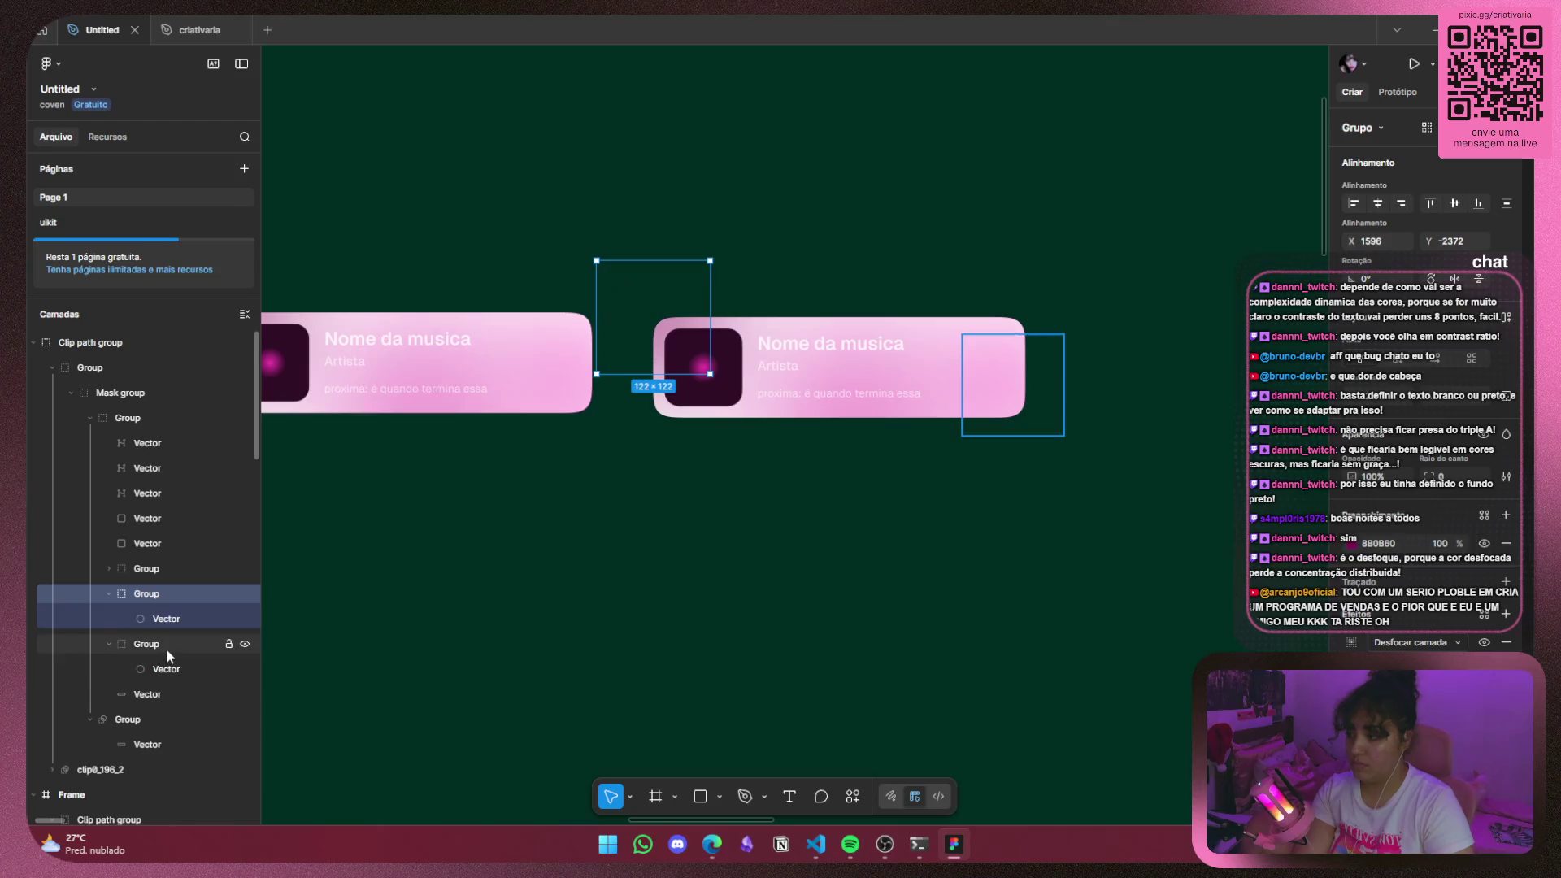
click(166, 647)
click(173, 570)
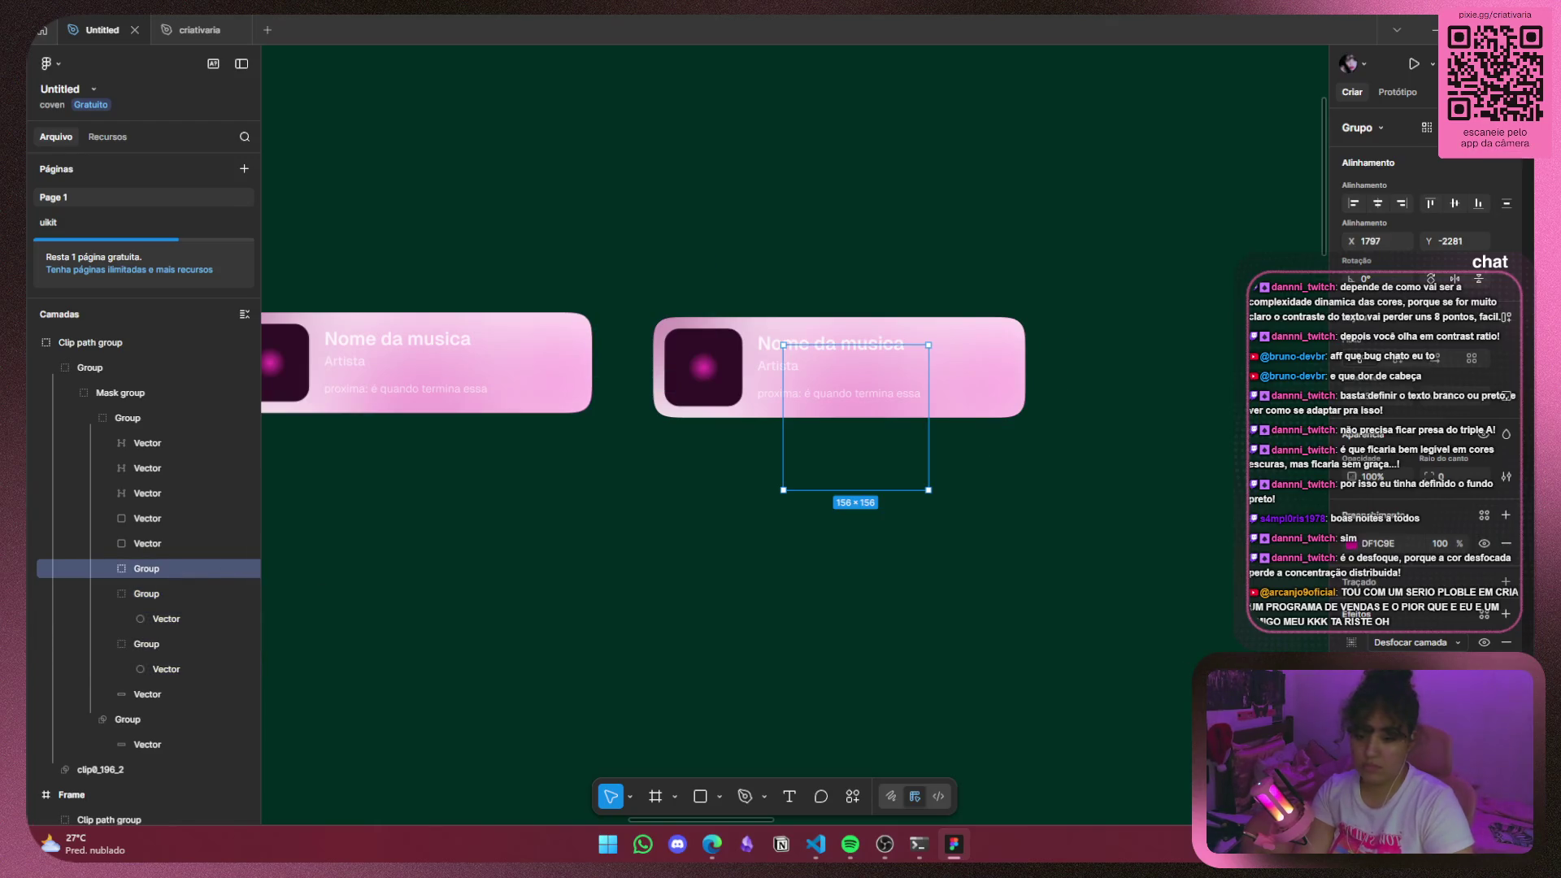
click(1351, 642)
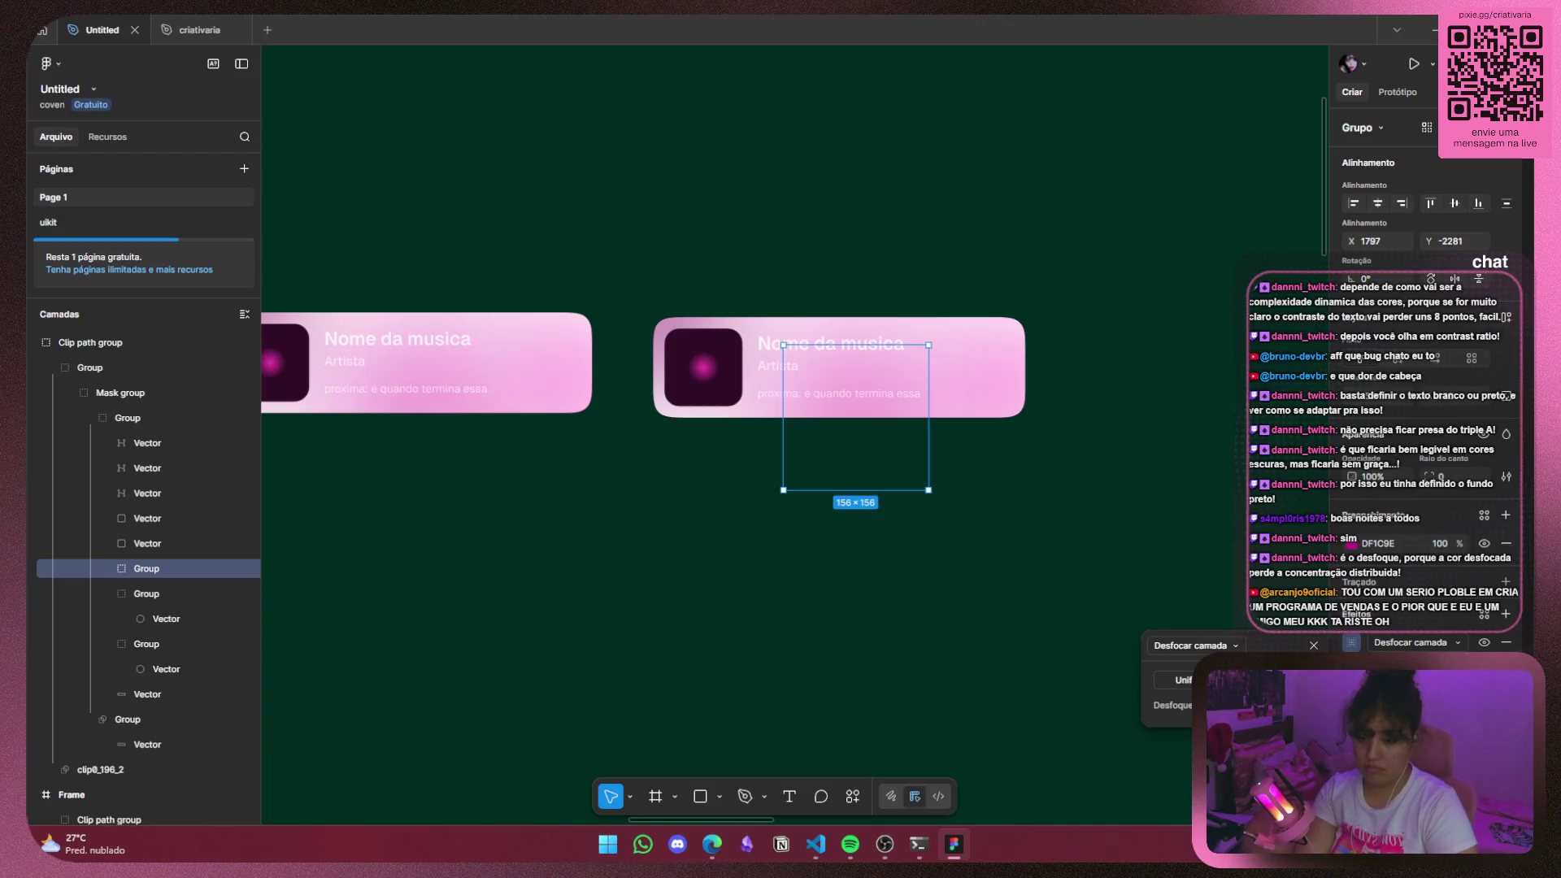
Lower the blur on the right-end 108×108 glow so it looks more concentrated.
click(1019, 412)
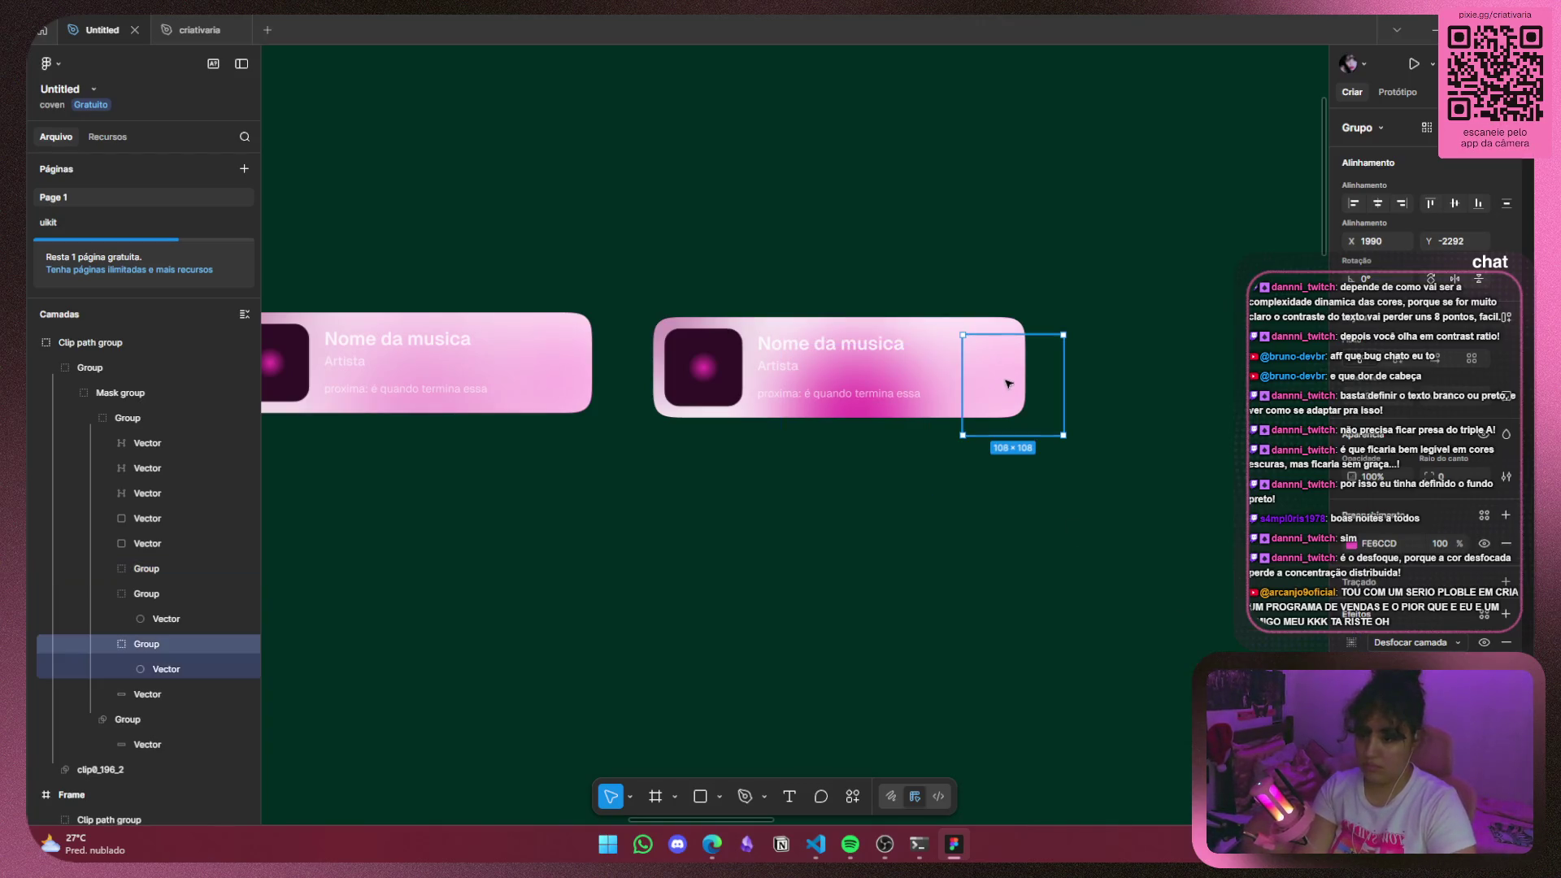
click(1351, 642)
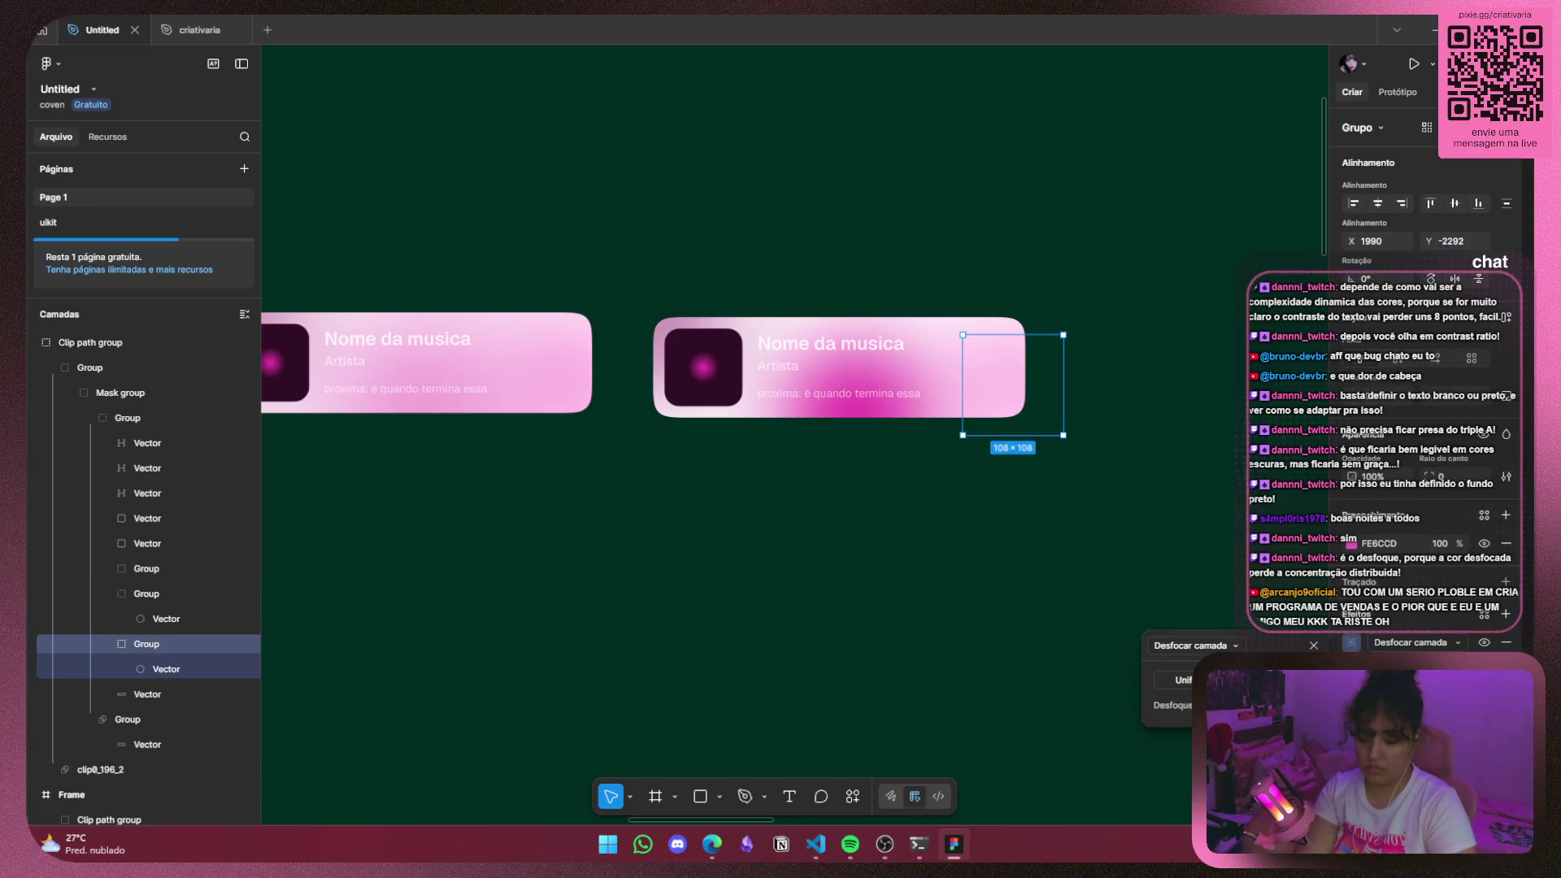
drag(1219, 705, 1203, 705)
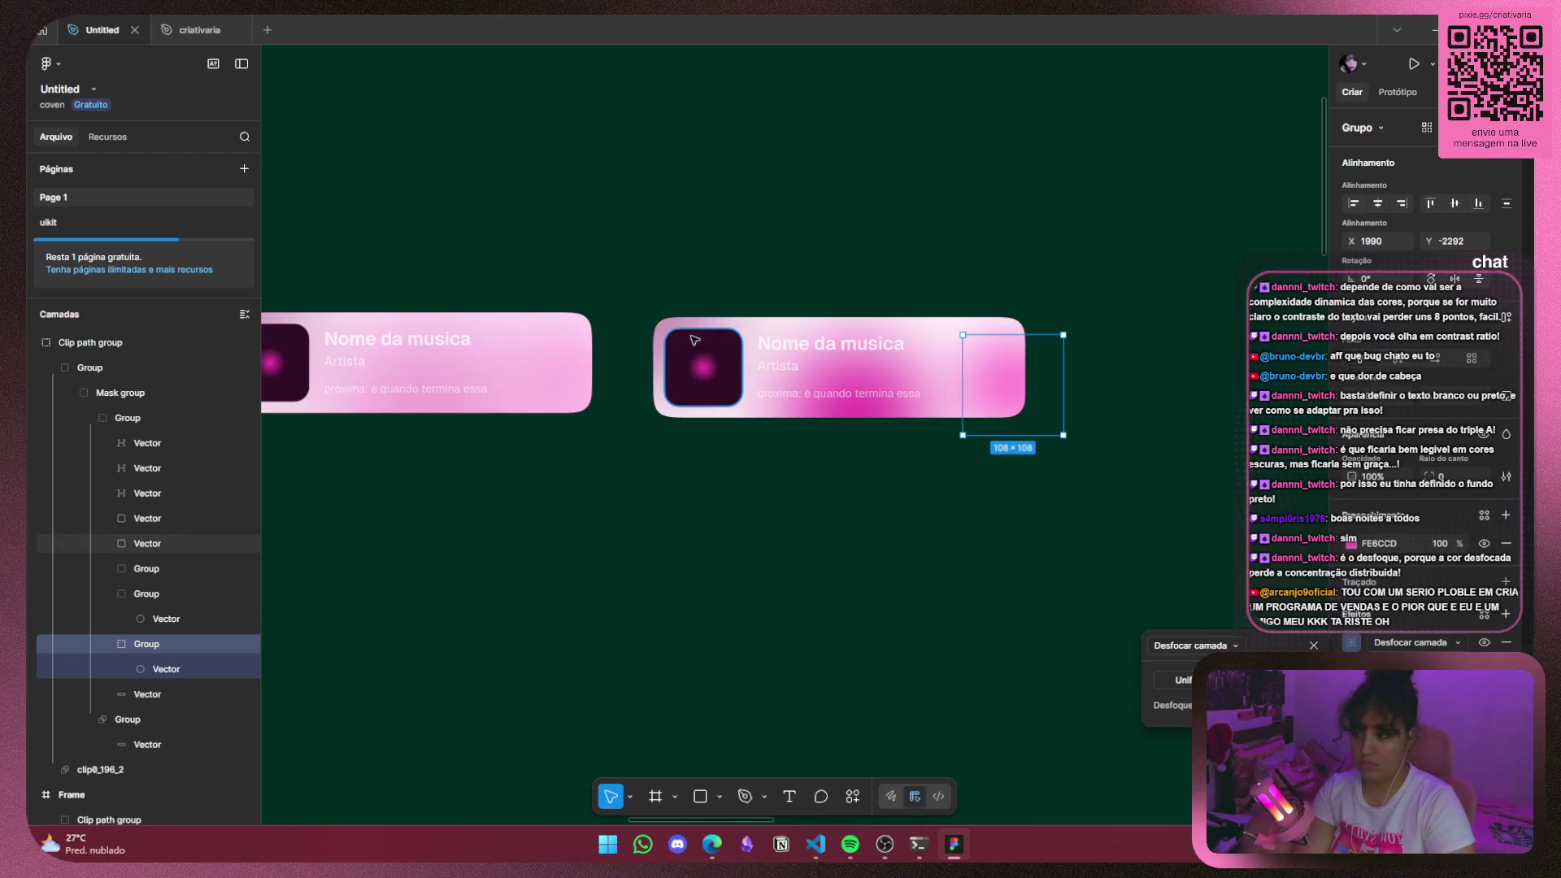
Review the album-art glow's fill colour and layer blur settings.
click(650, 325)
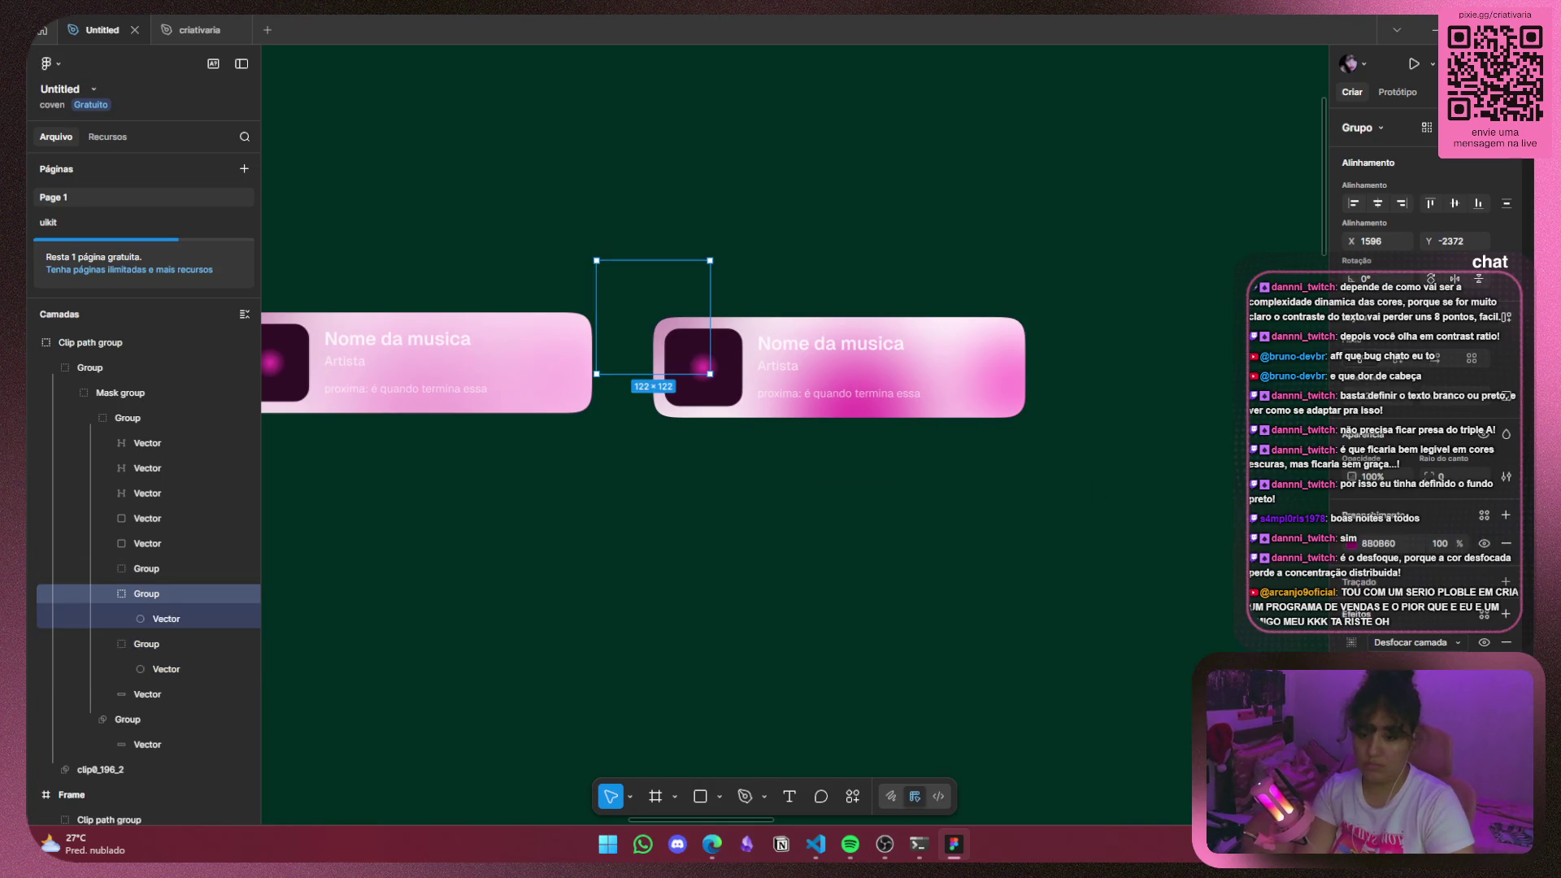
click(1352, 543)
key(Escape)
click(1351, 642)
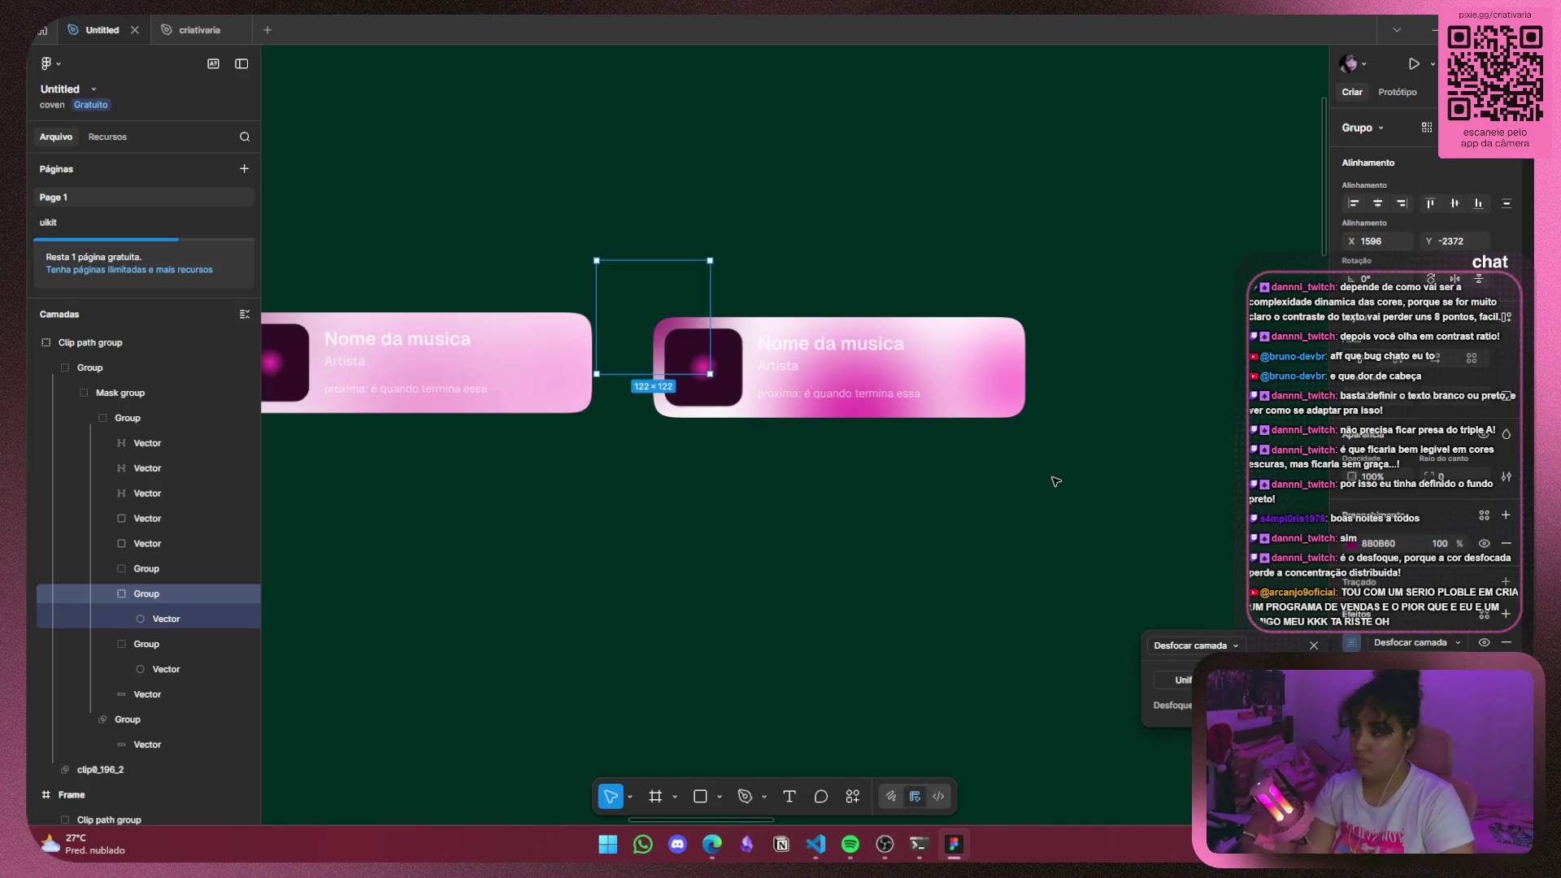
Shift the album-art glow down and to the right, then re-centre the cards in view.
mouse_move(644, 296)
mouse_down()
mouse_move(686, 320)
mouse_move(658, 320)
mouse_up()
click(978, 375)
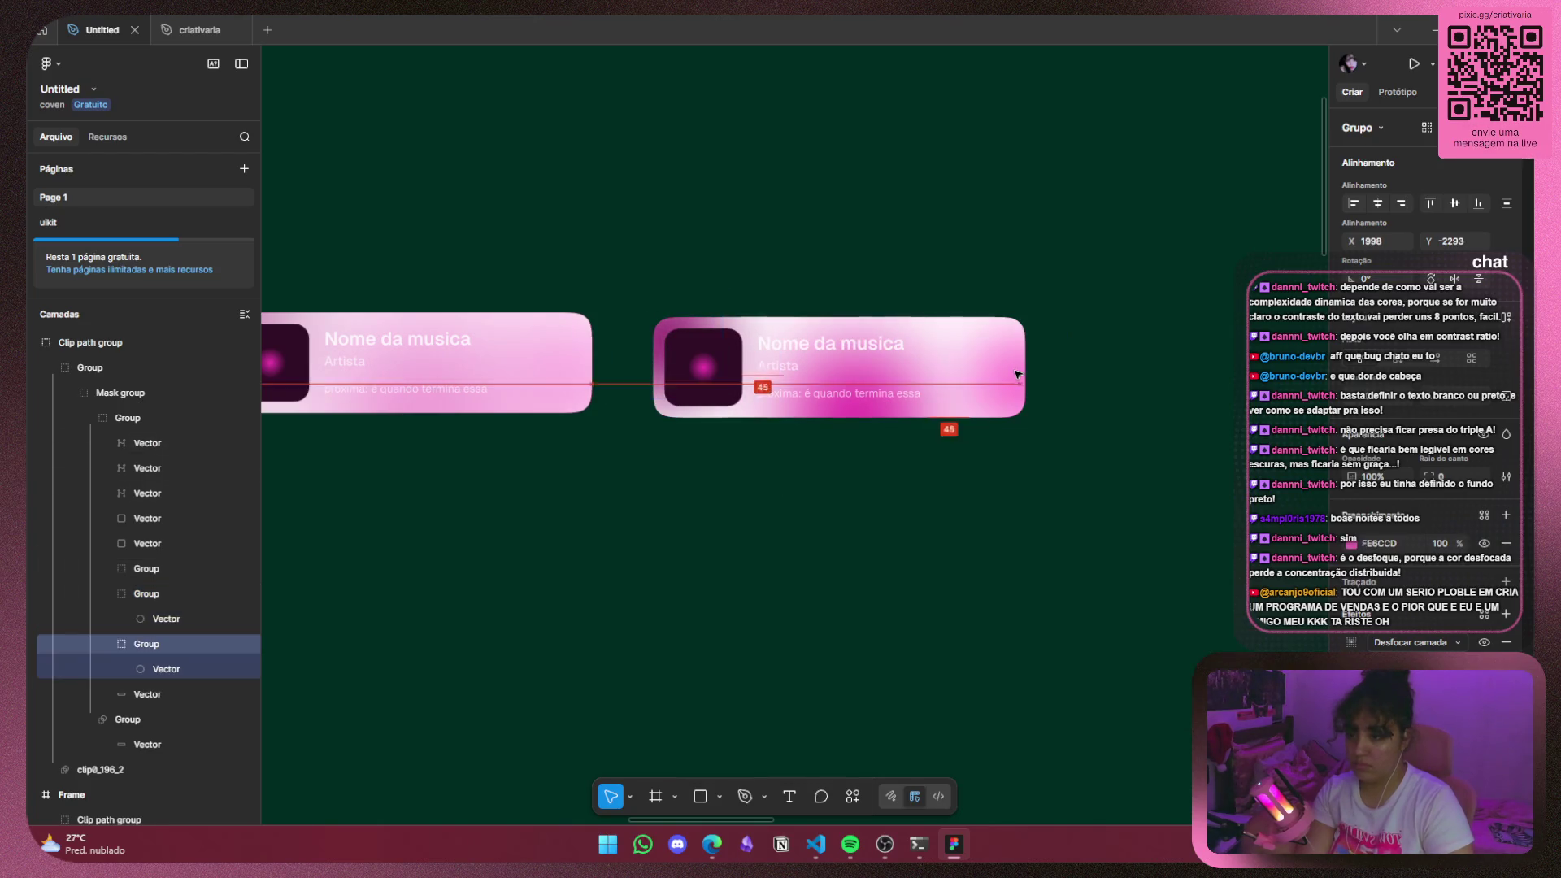
click(1098, 418)
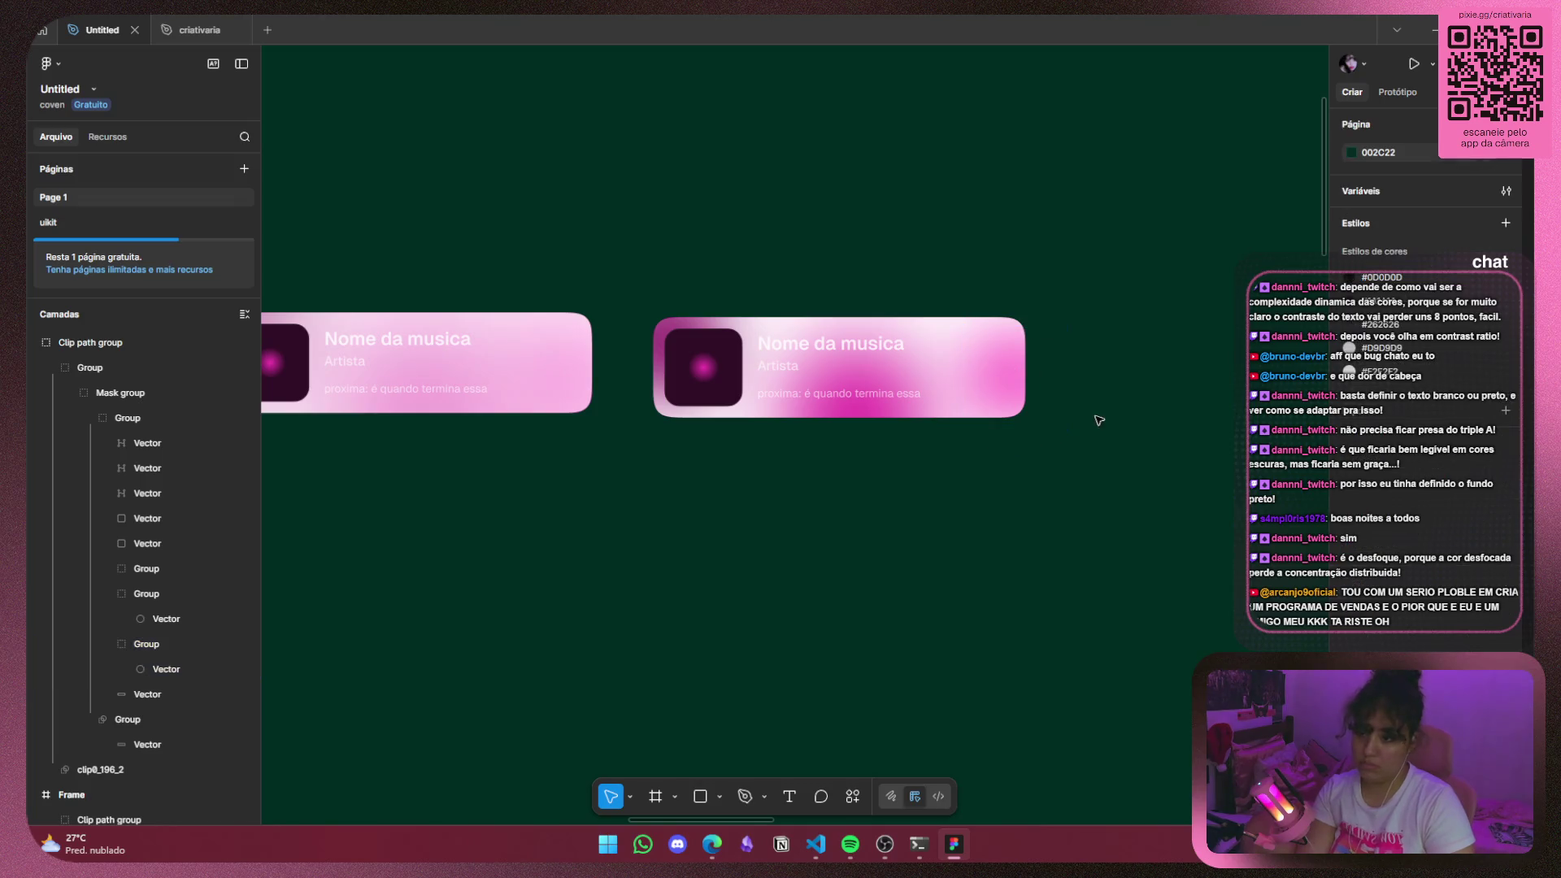
scroll(1122, 401, left, 2)
scroll(890, 521, left, 2)
drag(890, 521, 815, 544)
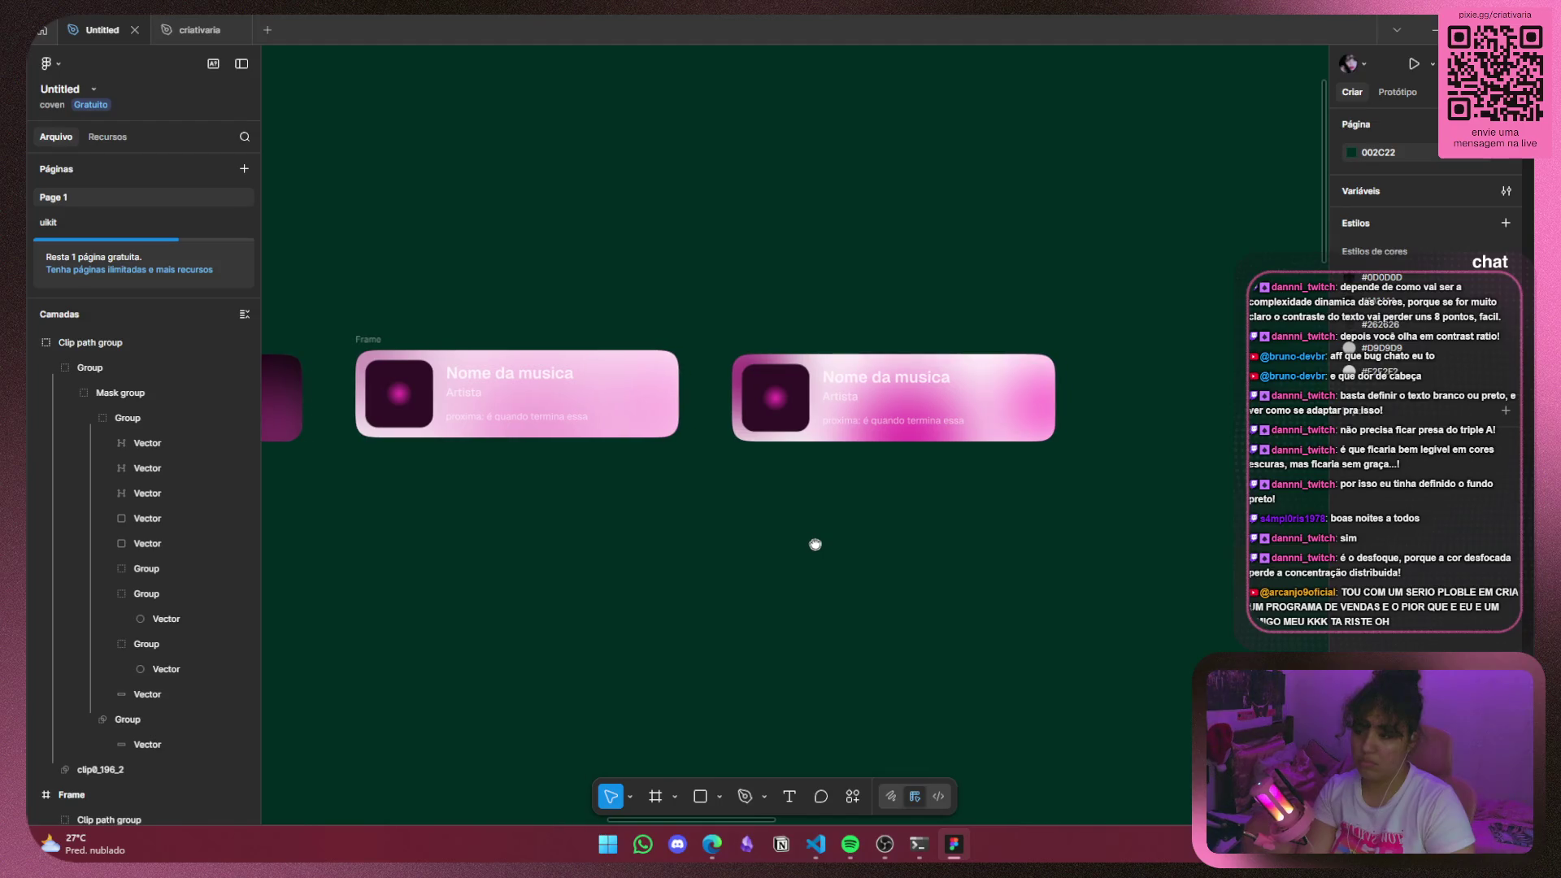
Drop the right 108×108 glow group about 30 px lower in the card.
click(1034, 423)
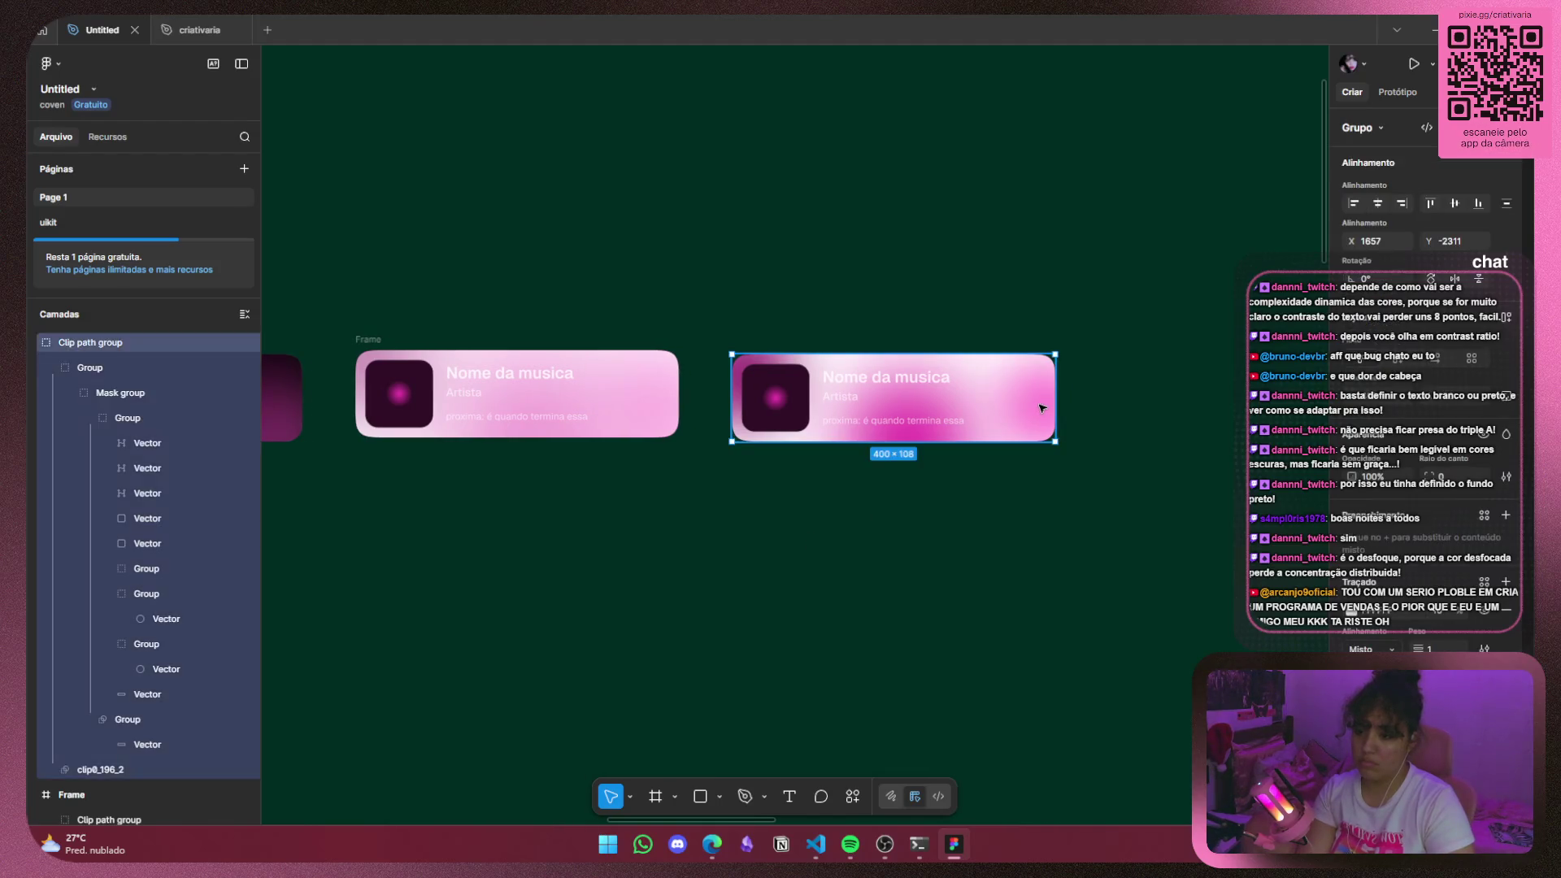
double_click(1041, 409)
drag(1043, 407, 1045, 455)
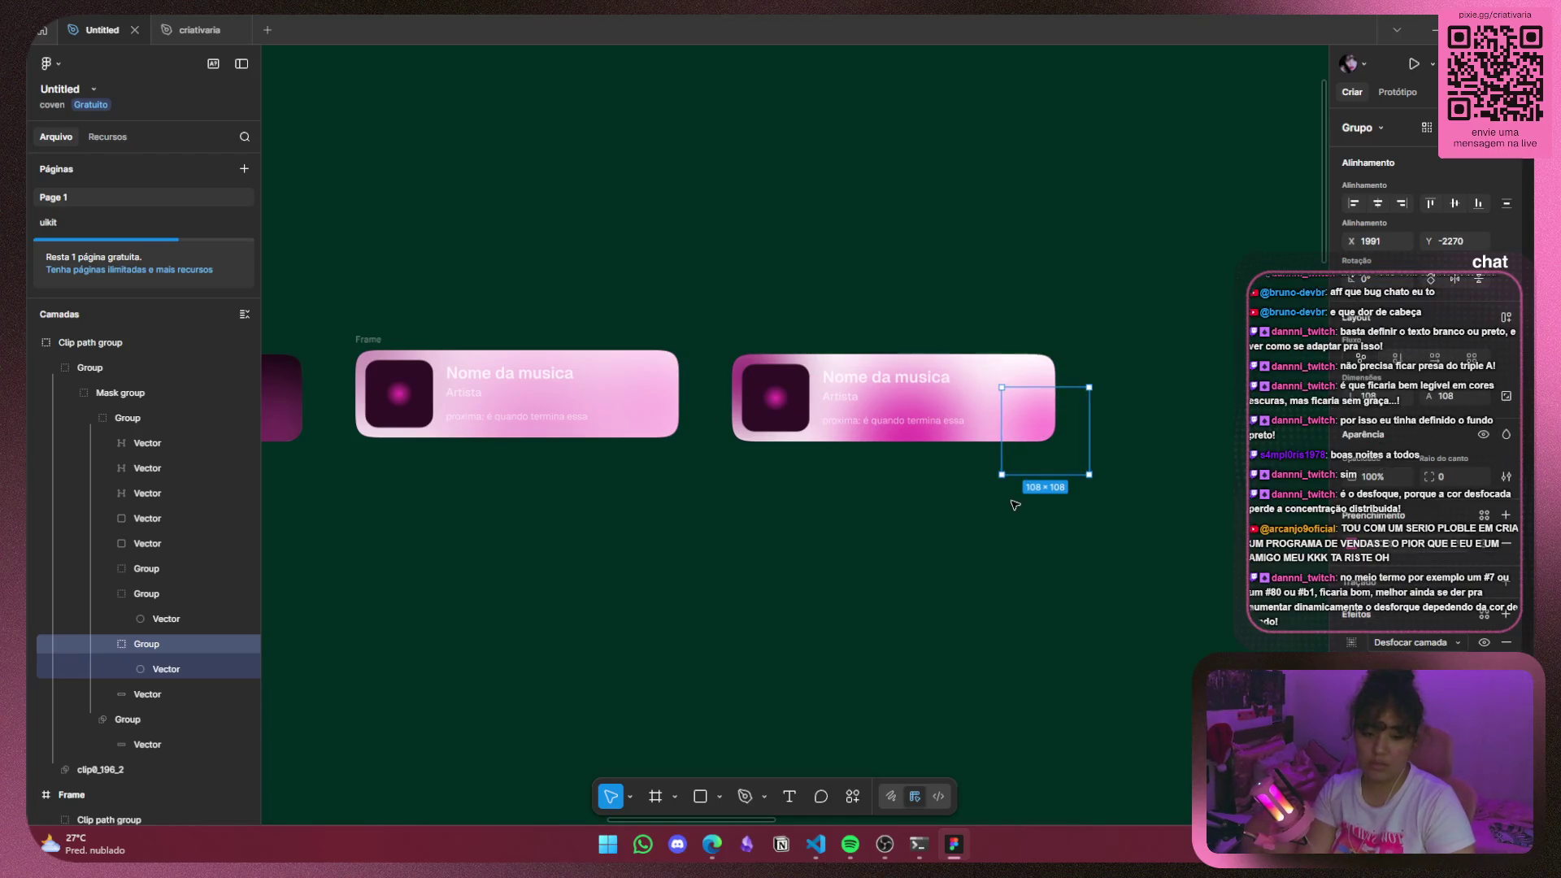
click(1014, 501)
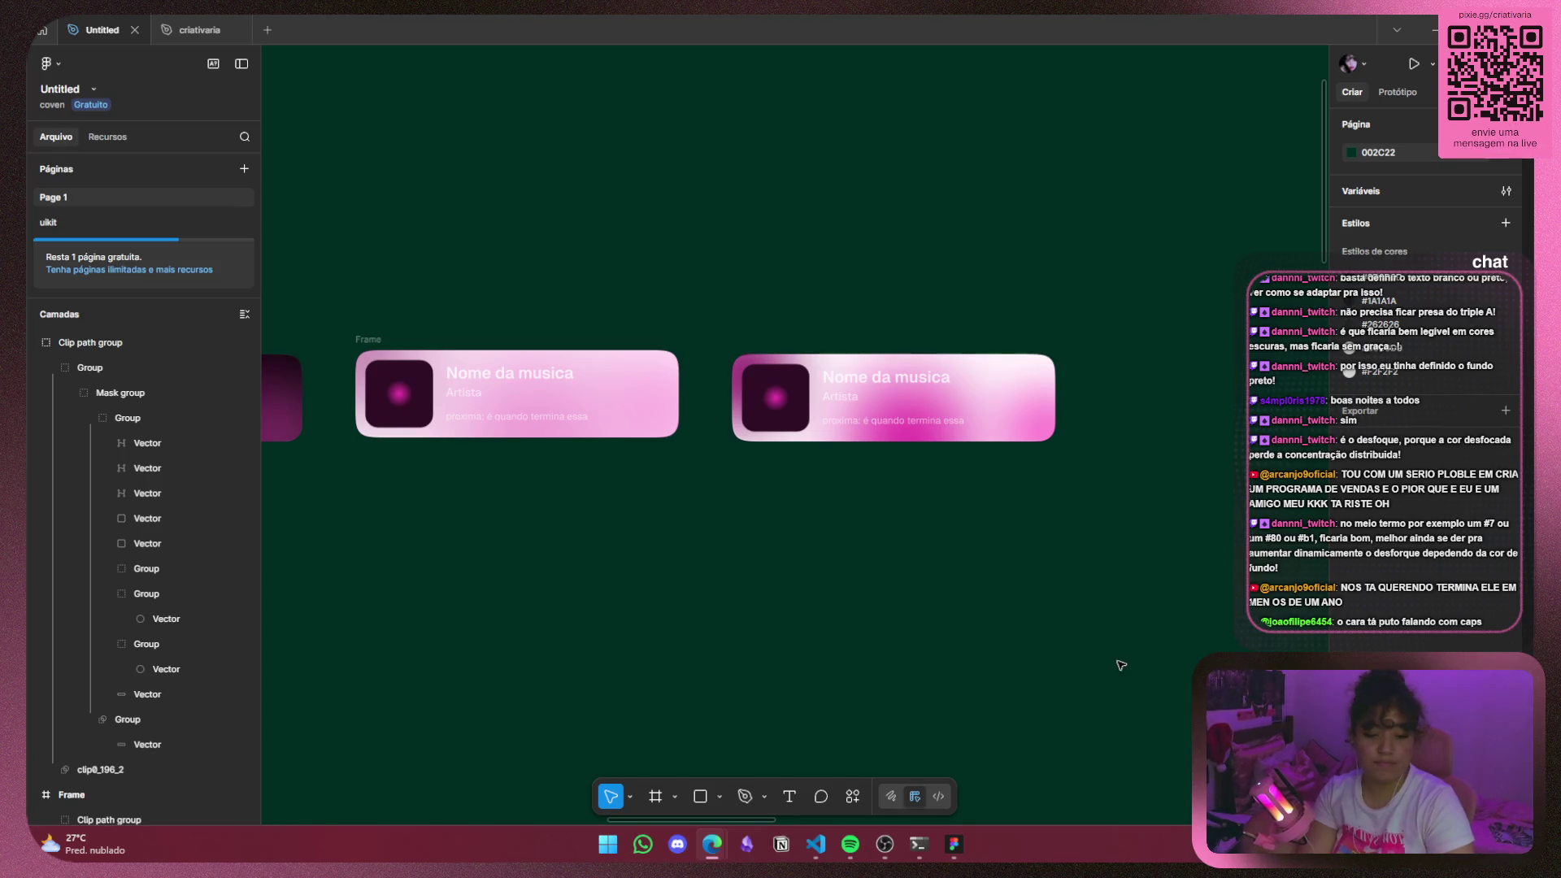
scroll(882, 470, up, 5)
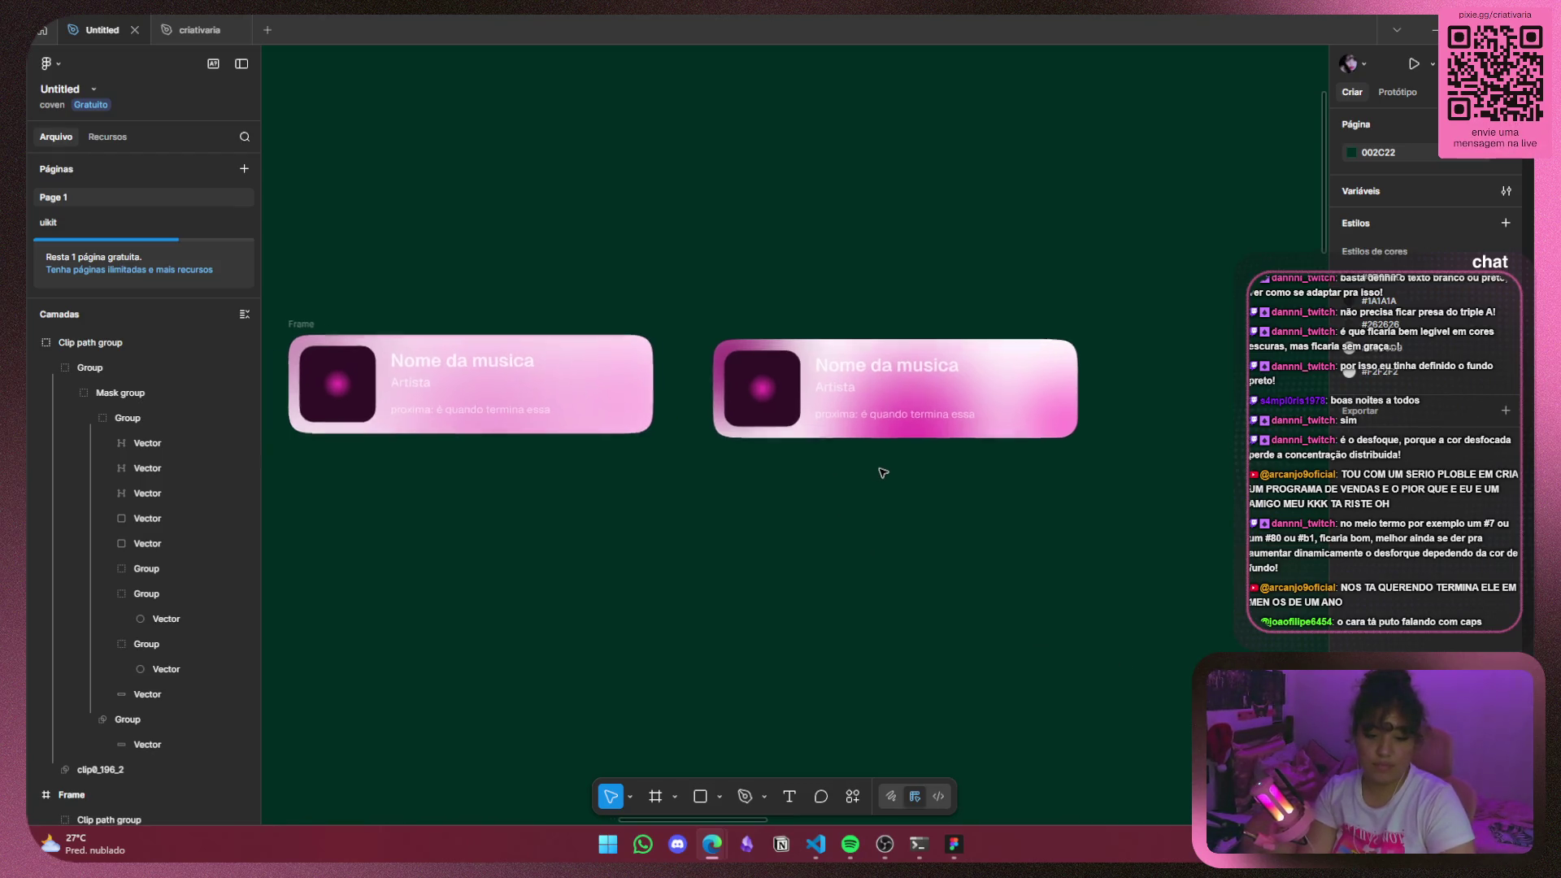
Drill down to the card's 108×108 glow group and check its layer blur.
click(1057, 496)
double_click(1057, 496)
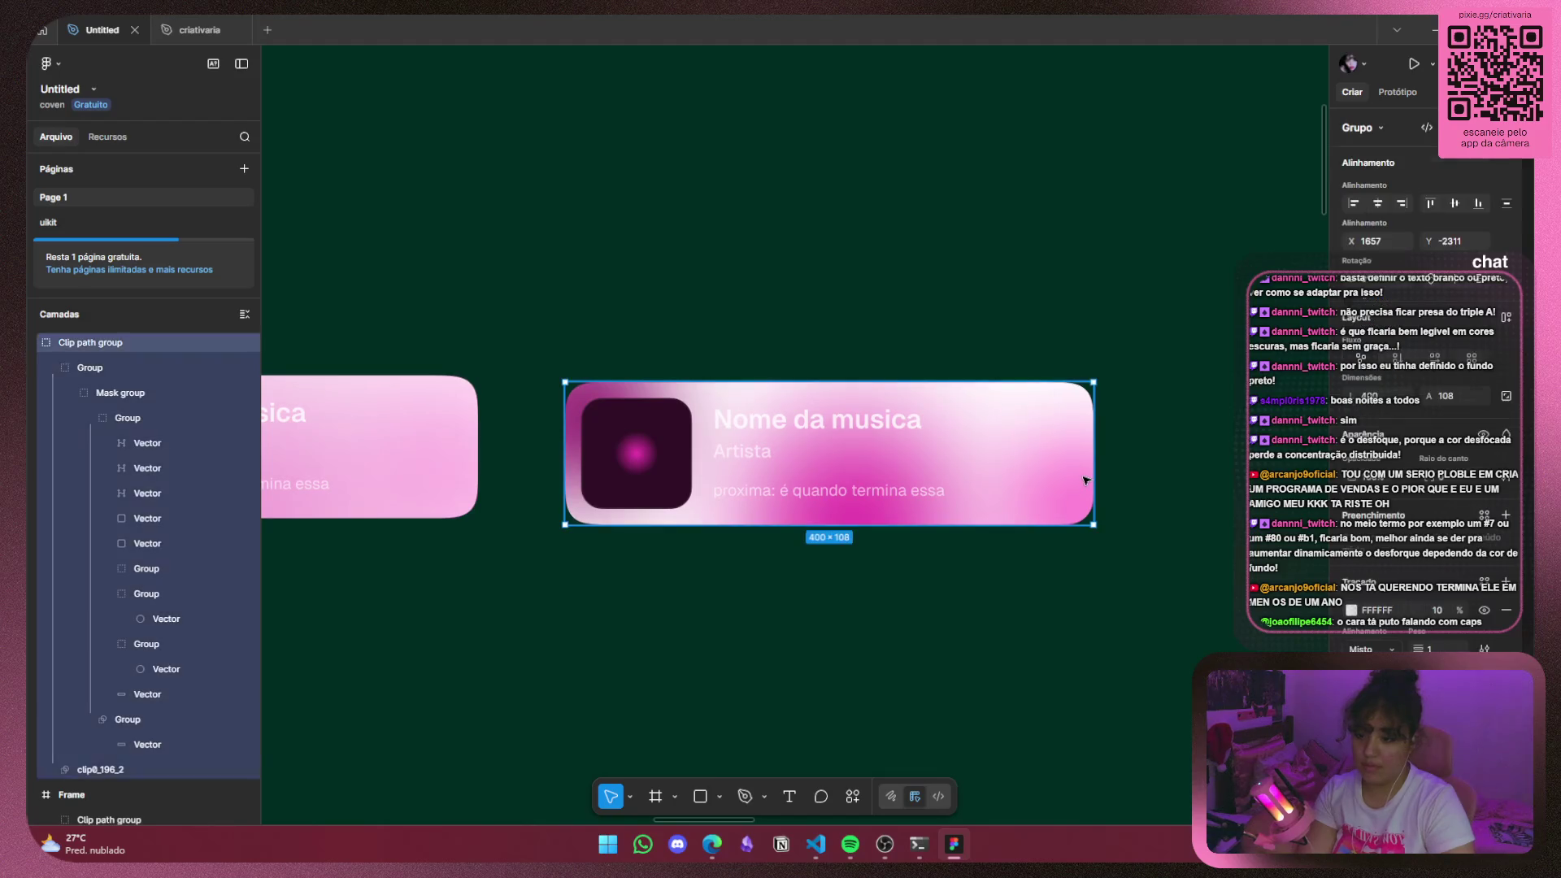
double_click(1057, 496)
double_click(1057, 496)
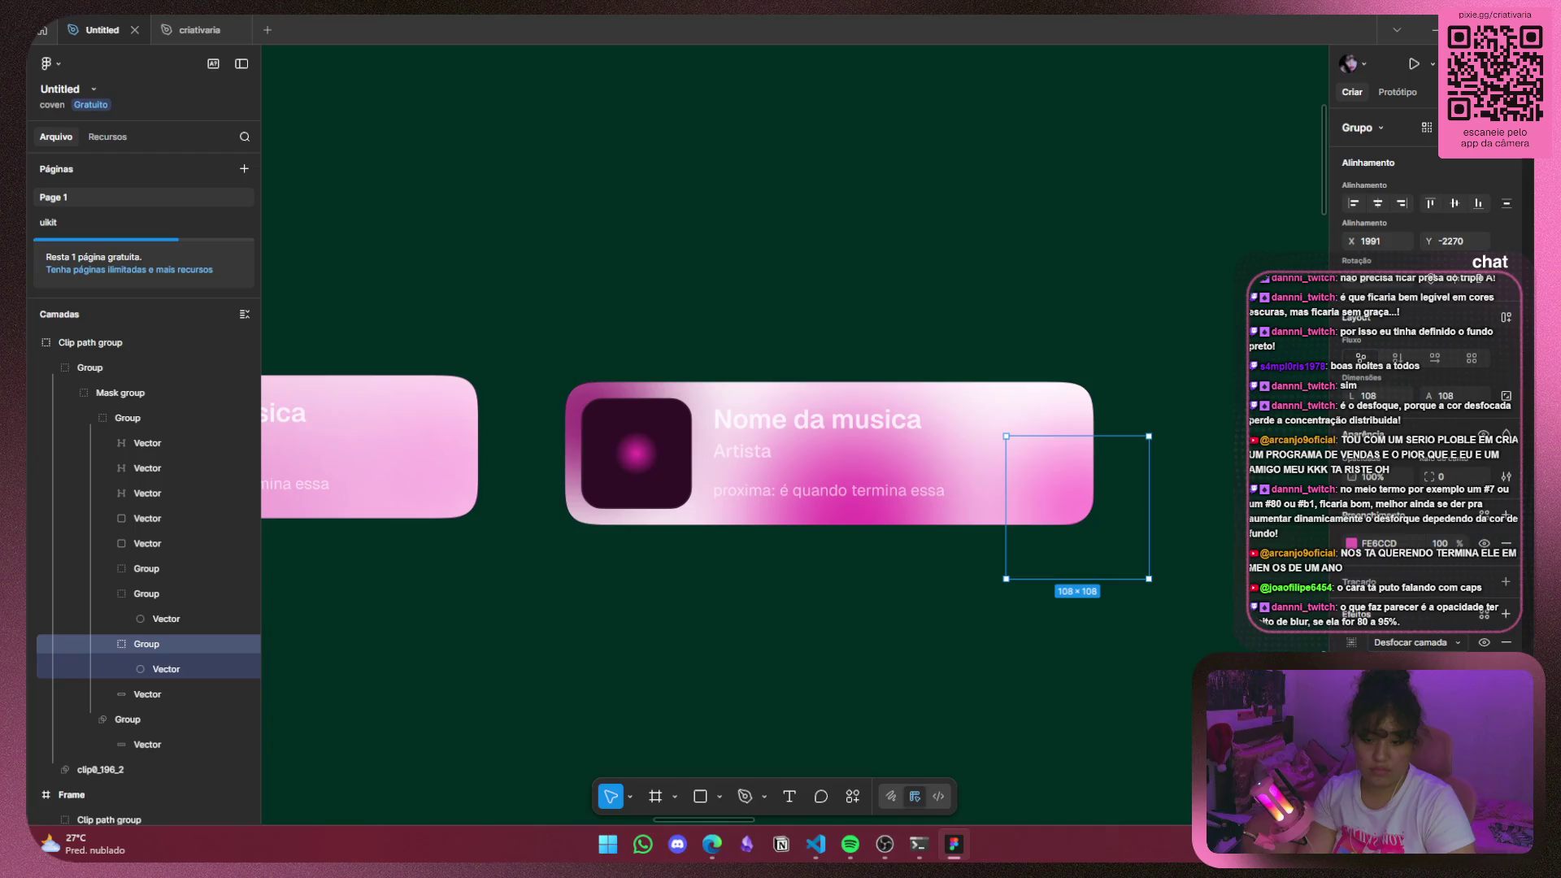
click(1351, 643)
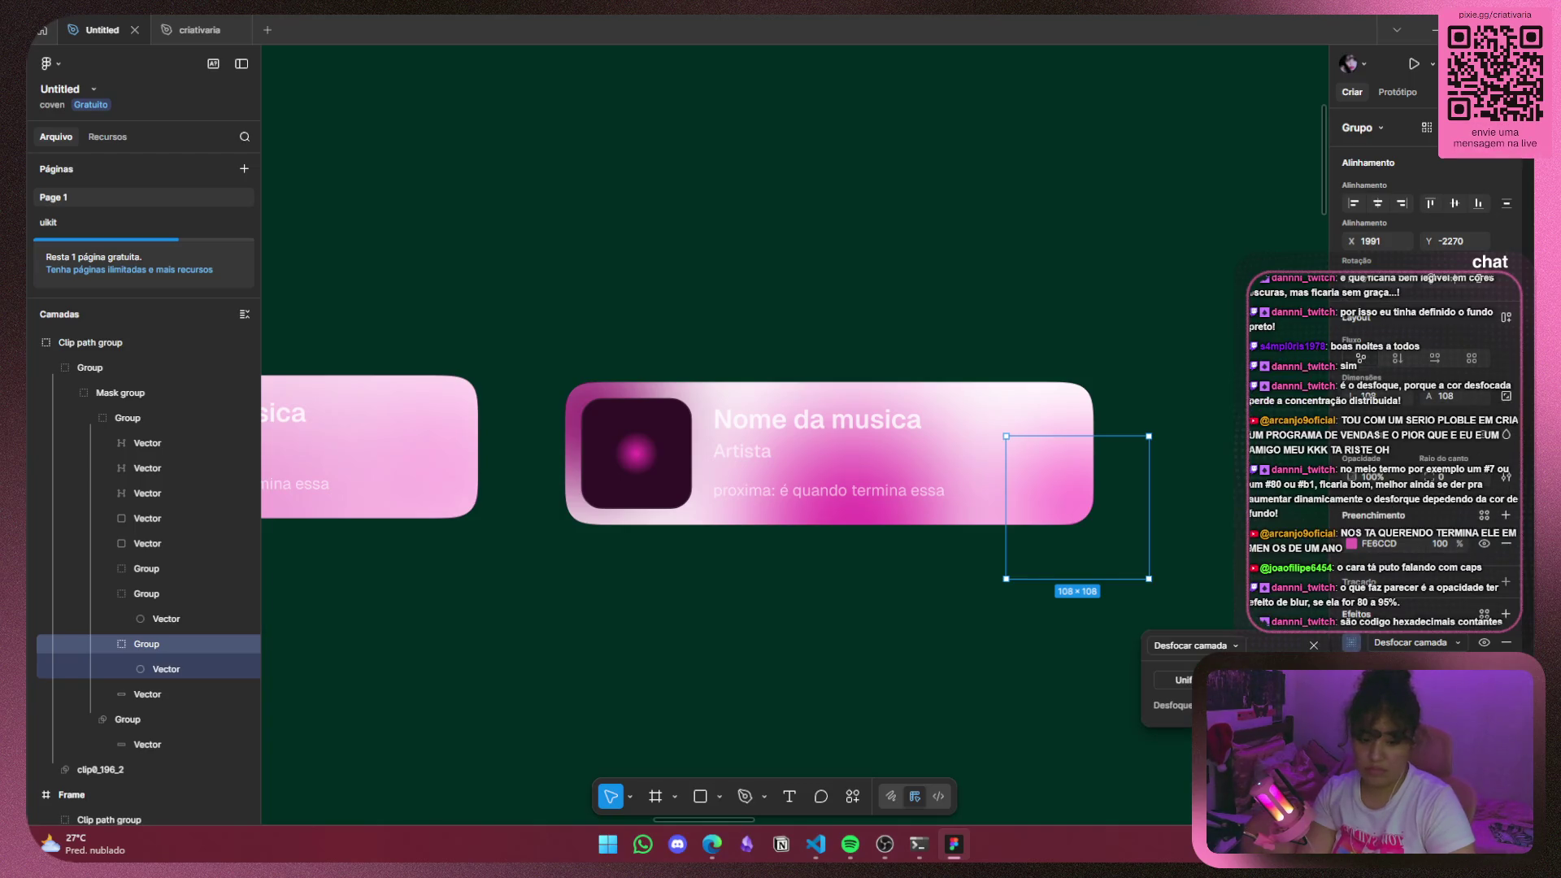
click(1136, 753)
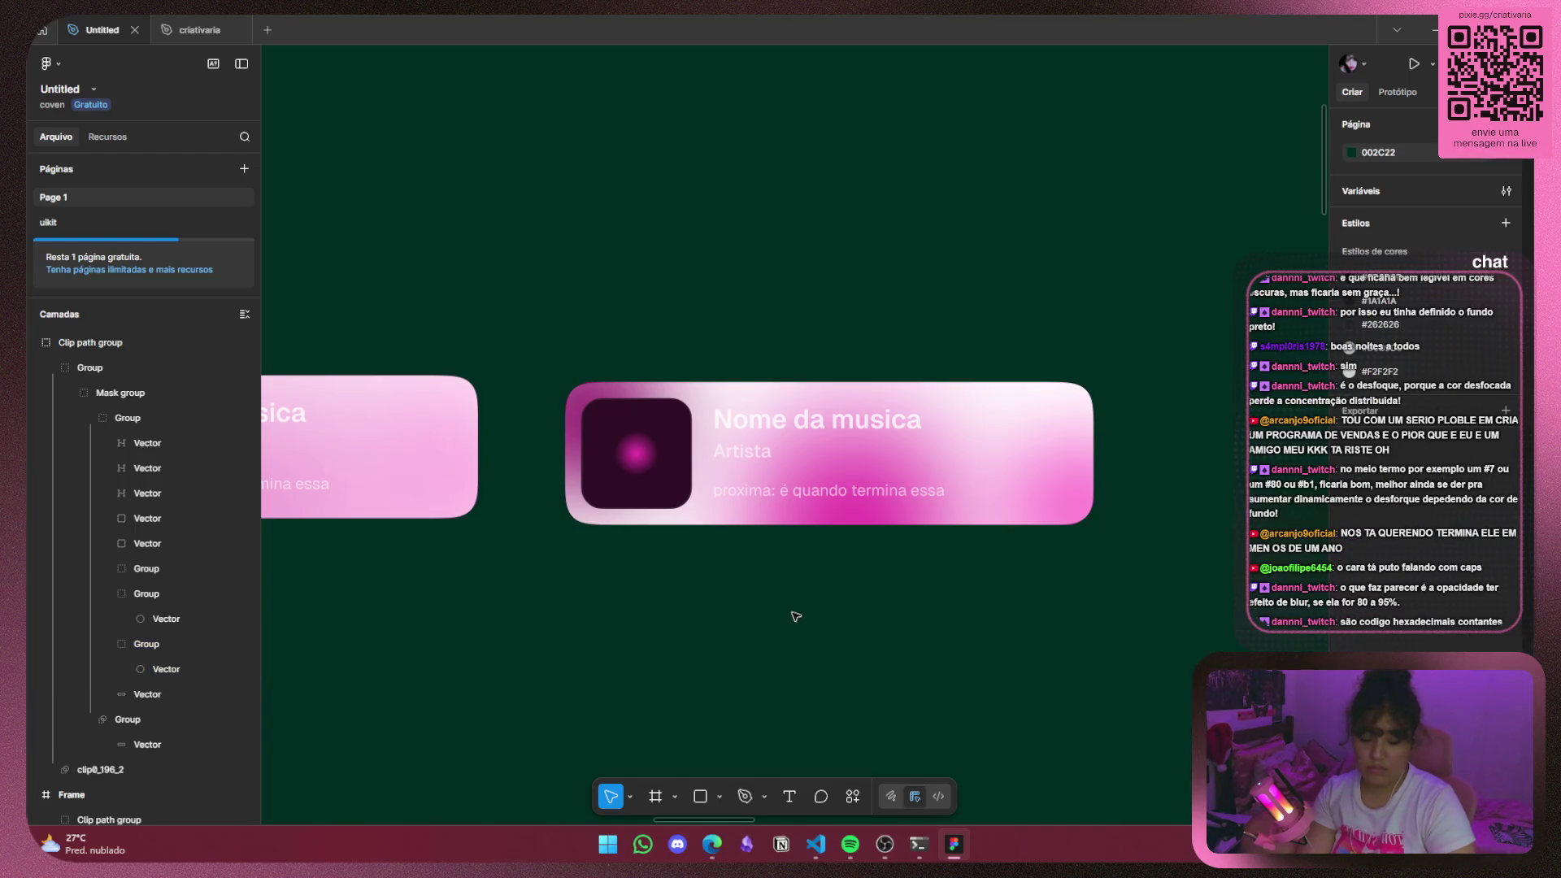
Duplicate the now-playing card and select its background vector shape.
key(ctrl+z)
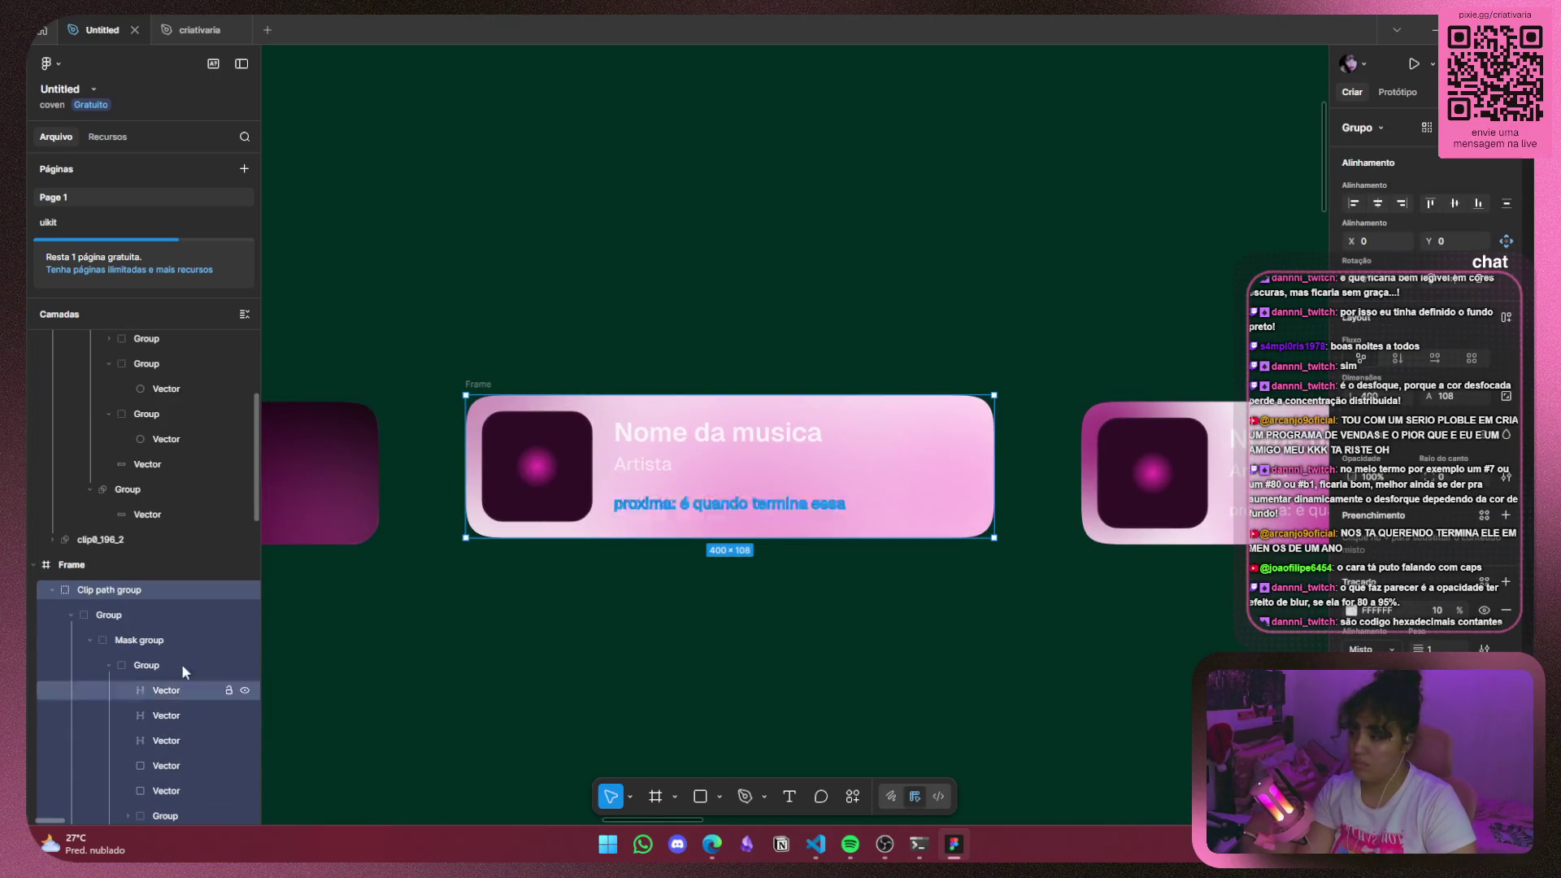
scroll(189, 671, down, 5)
click(165, 600)
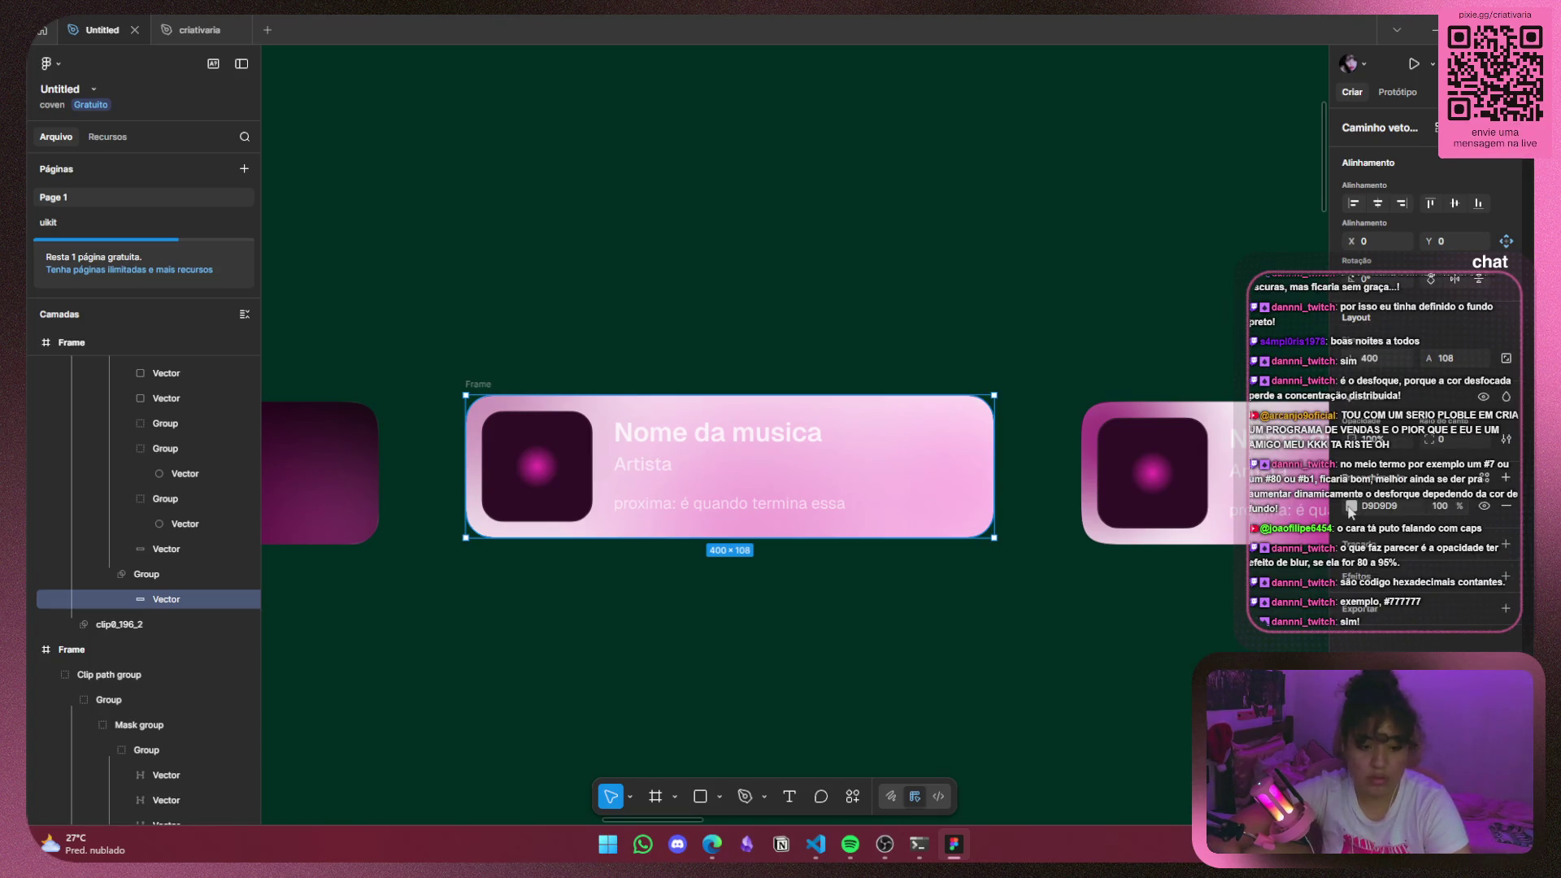
Set the vector's fill hex to 808080, then change it to 777777.
click(1351, 506)
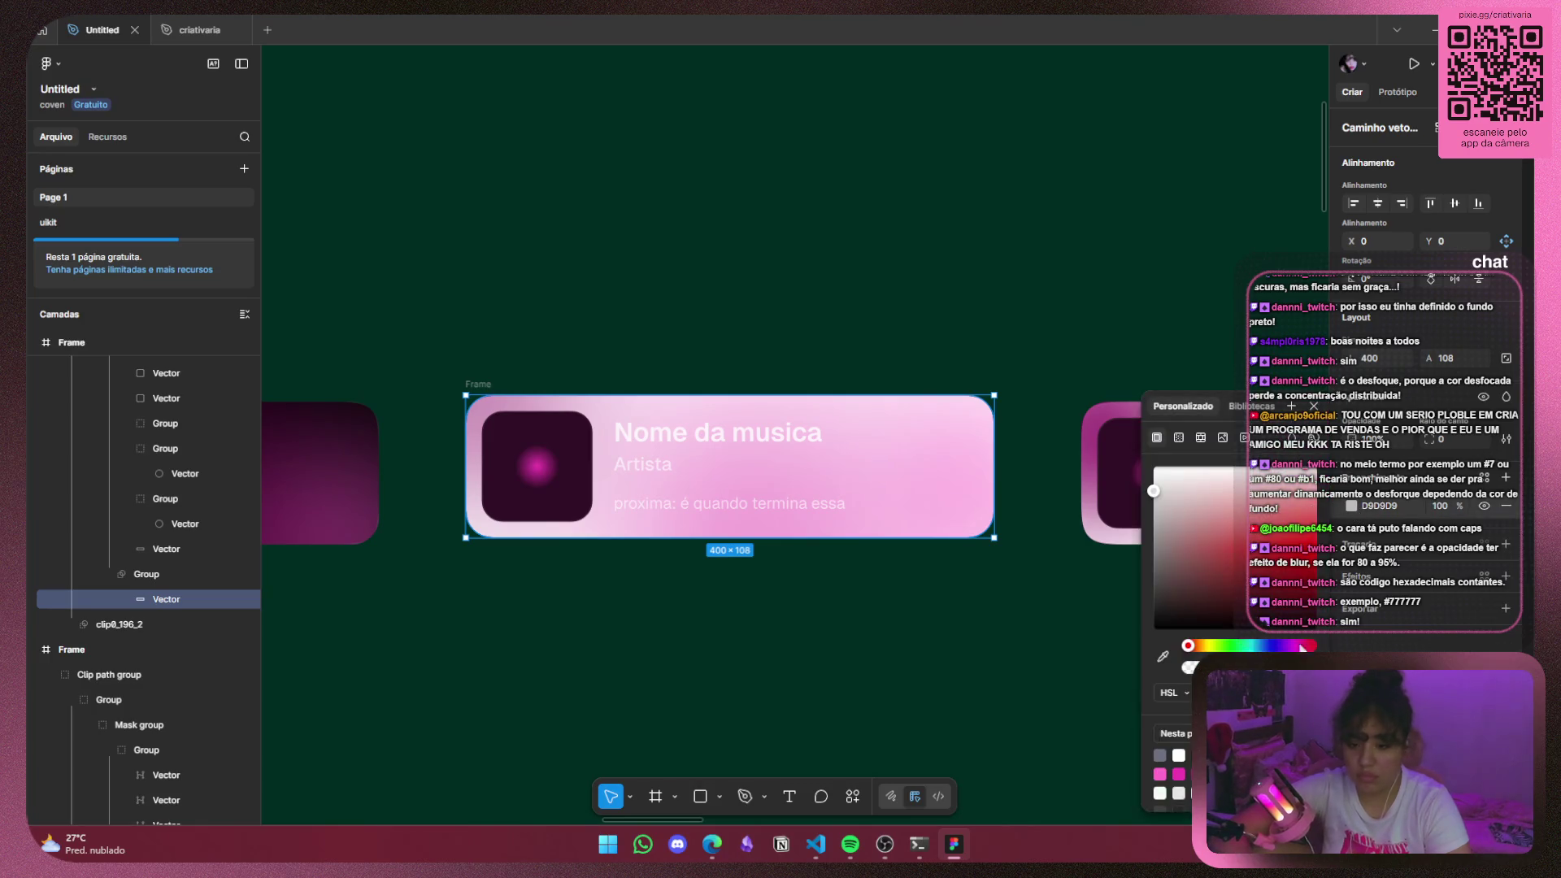
click(1392, 511)
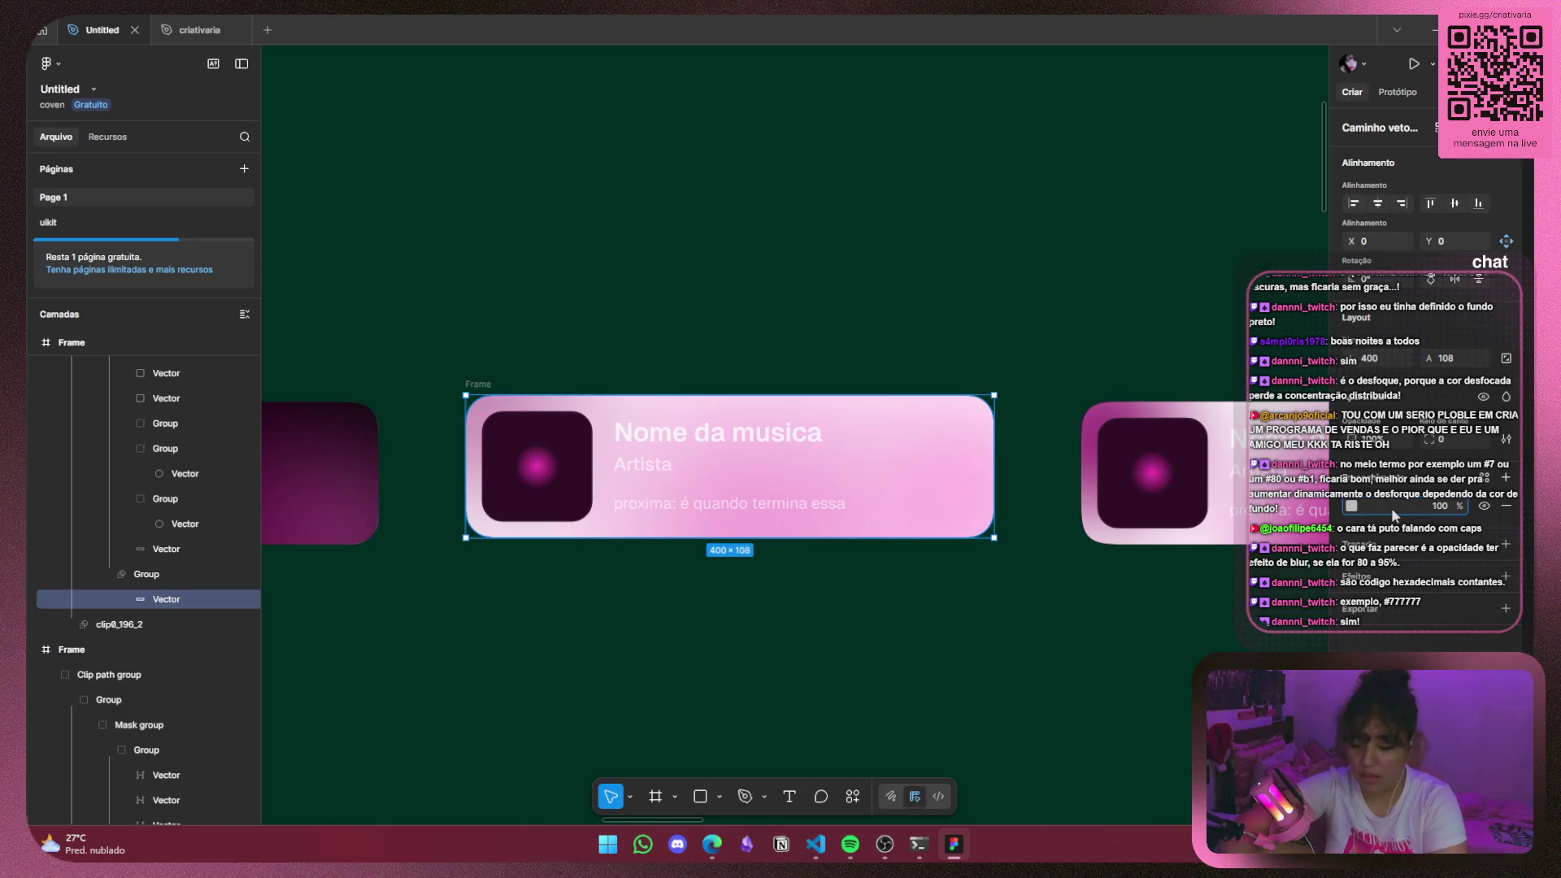
text(#8)
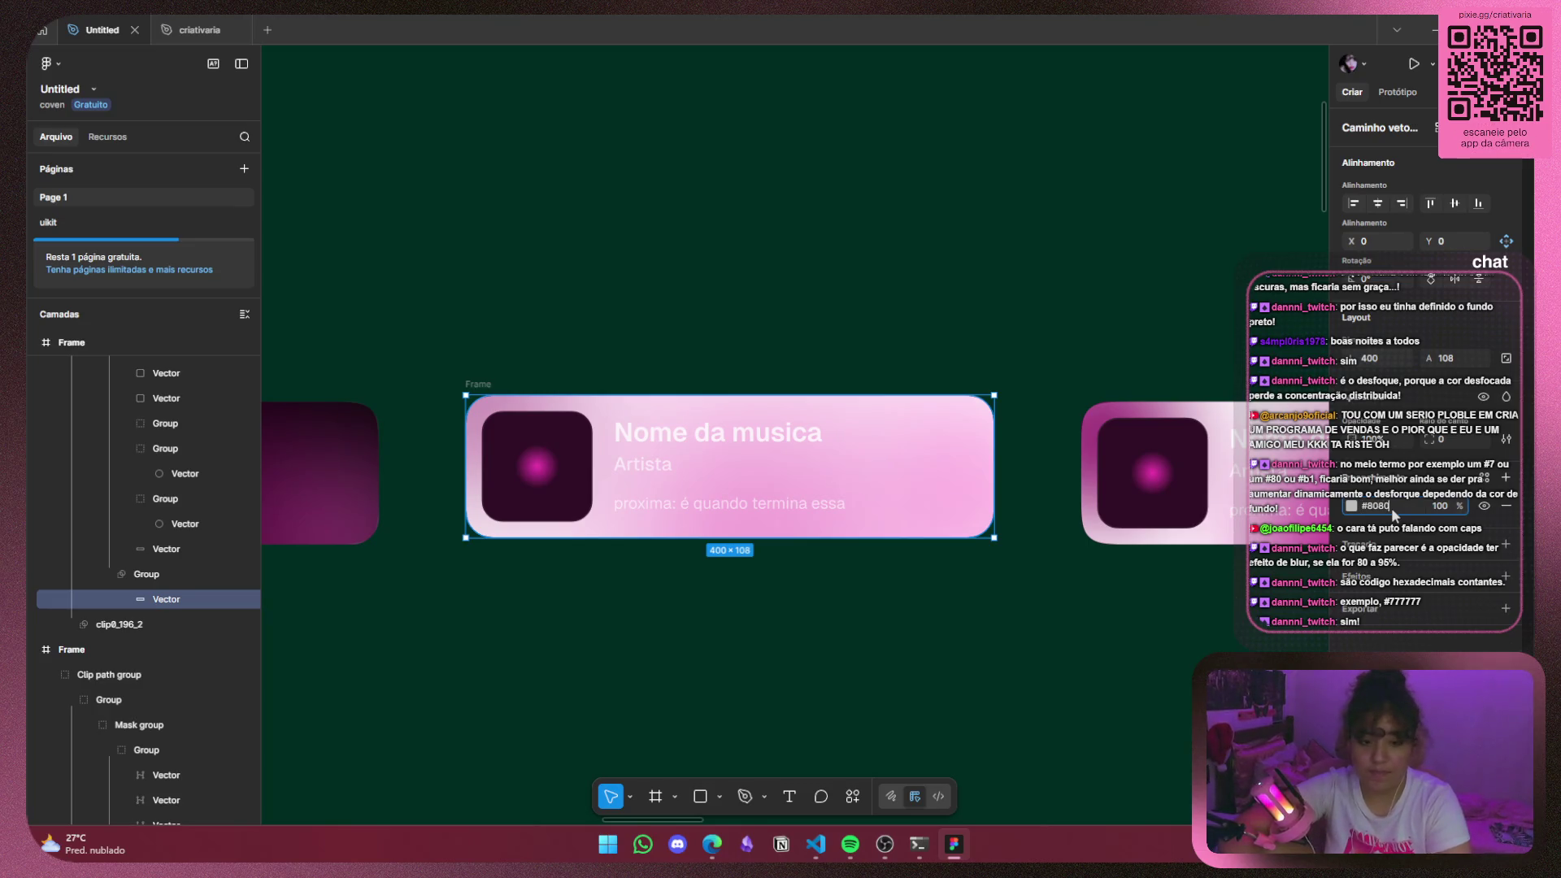
text(080)
key(Return)
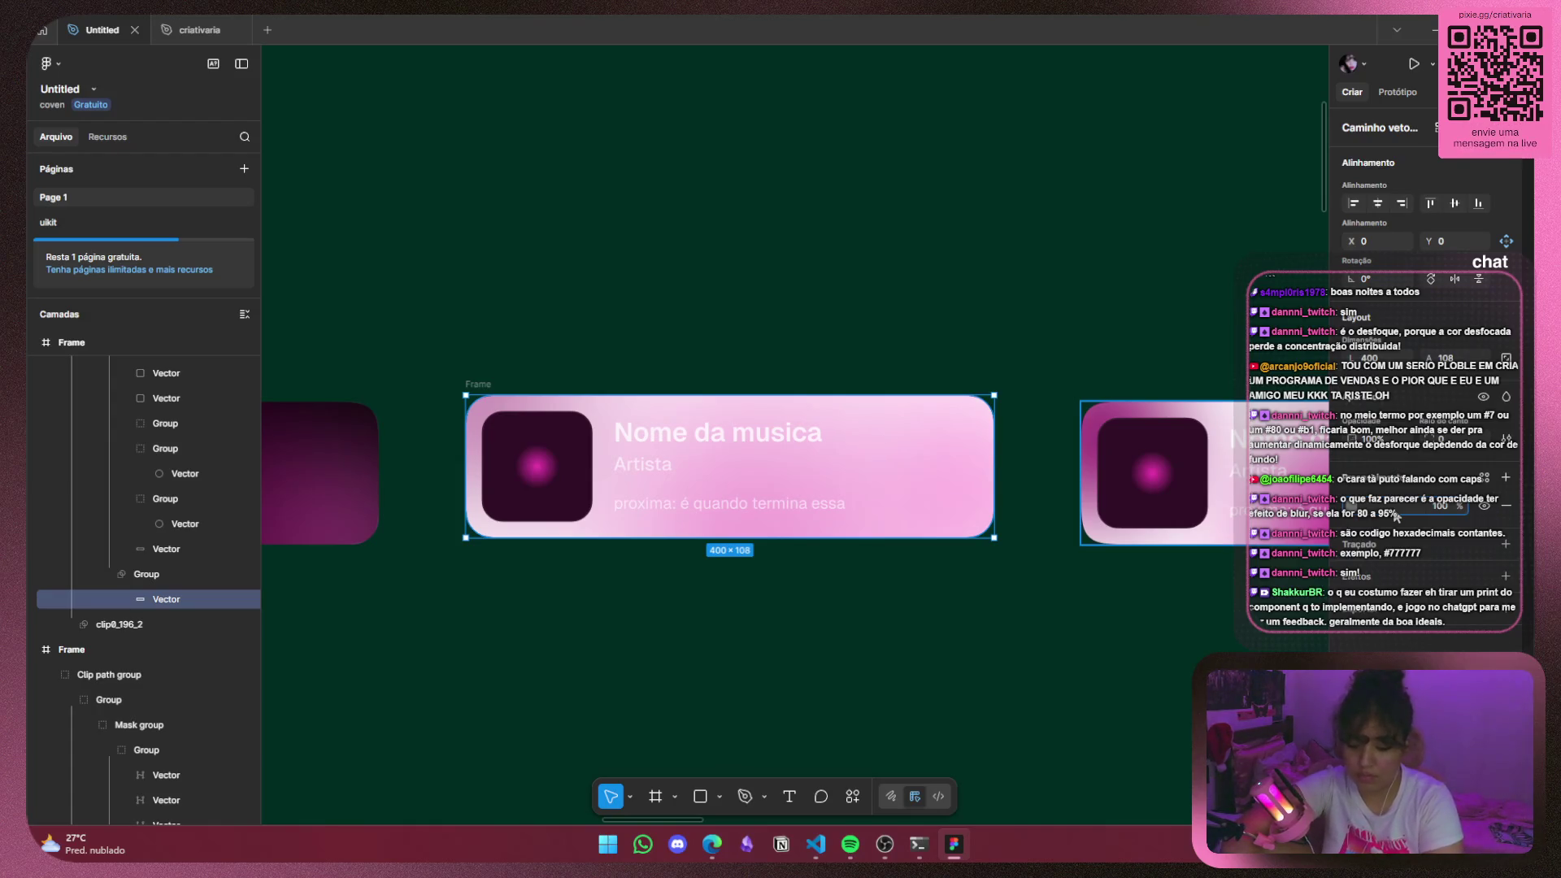
text(#7777)
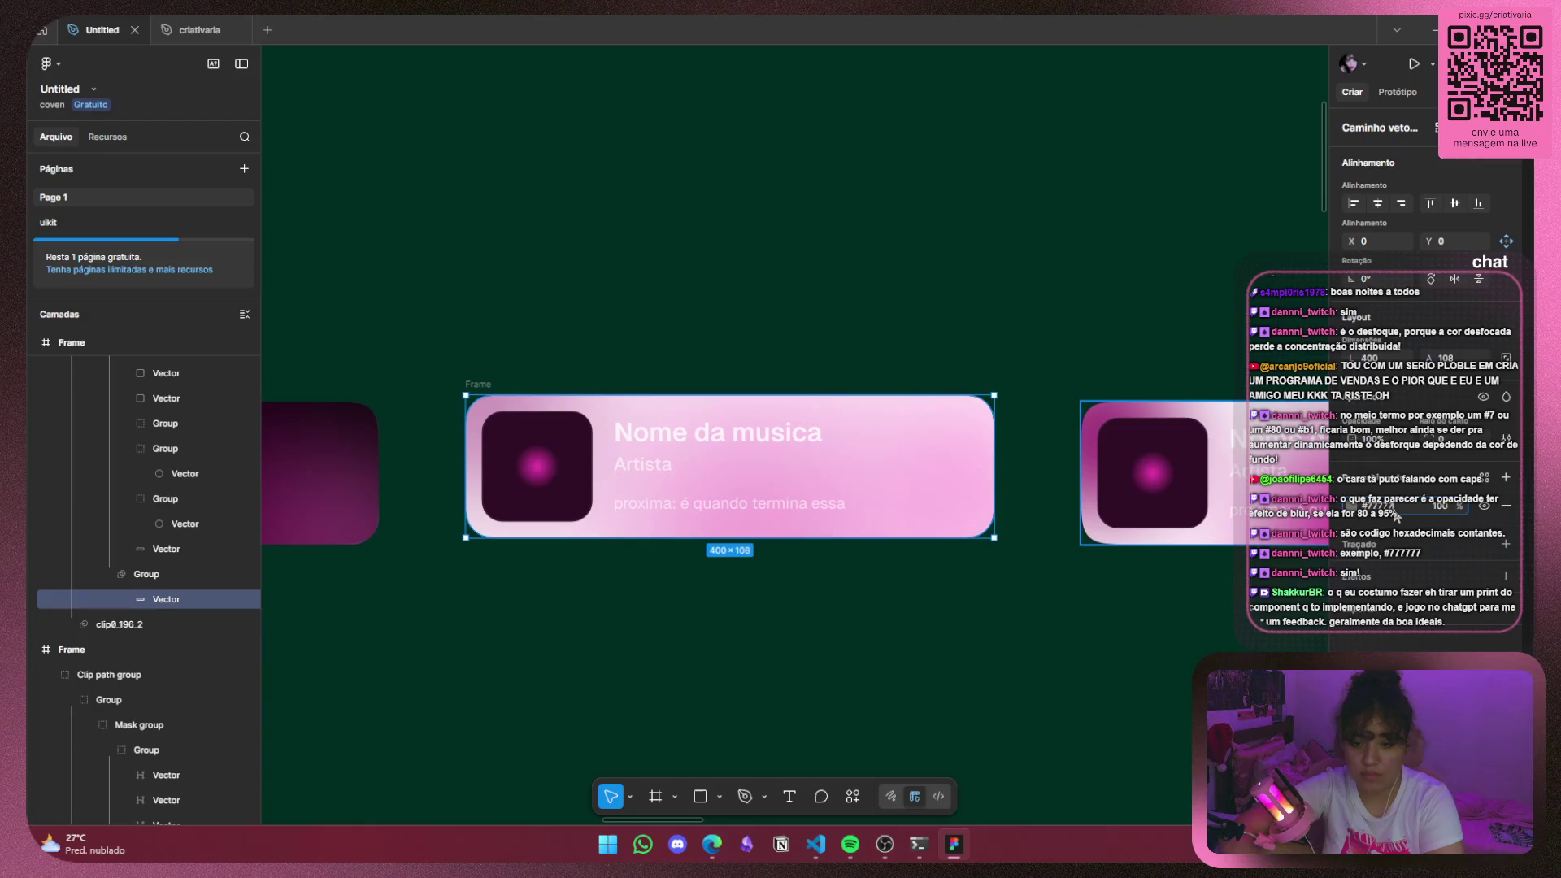
key(Return)
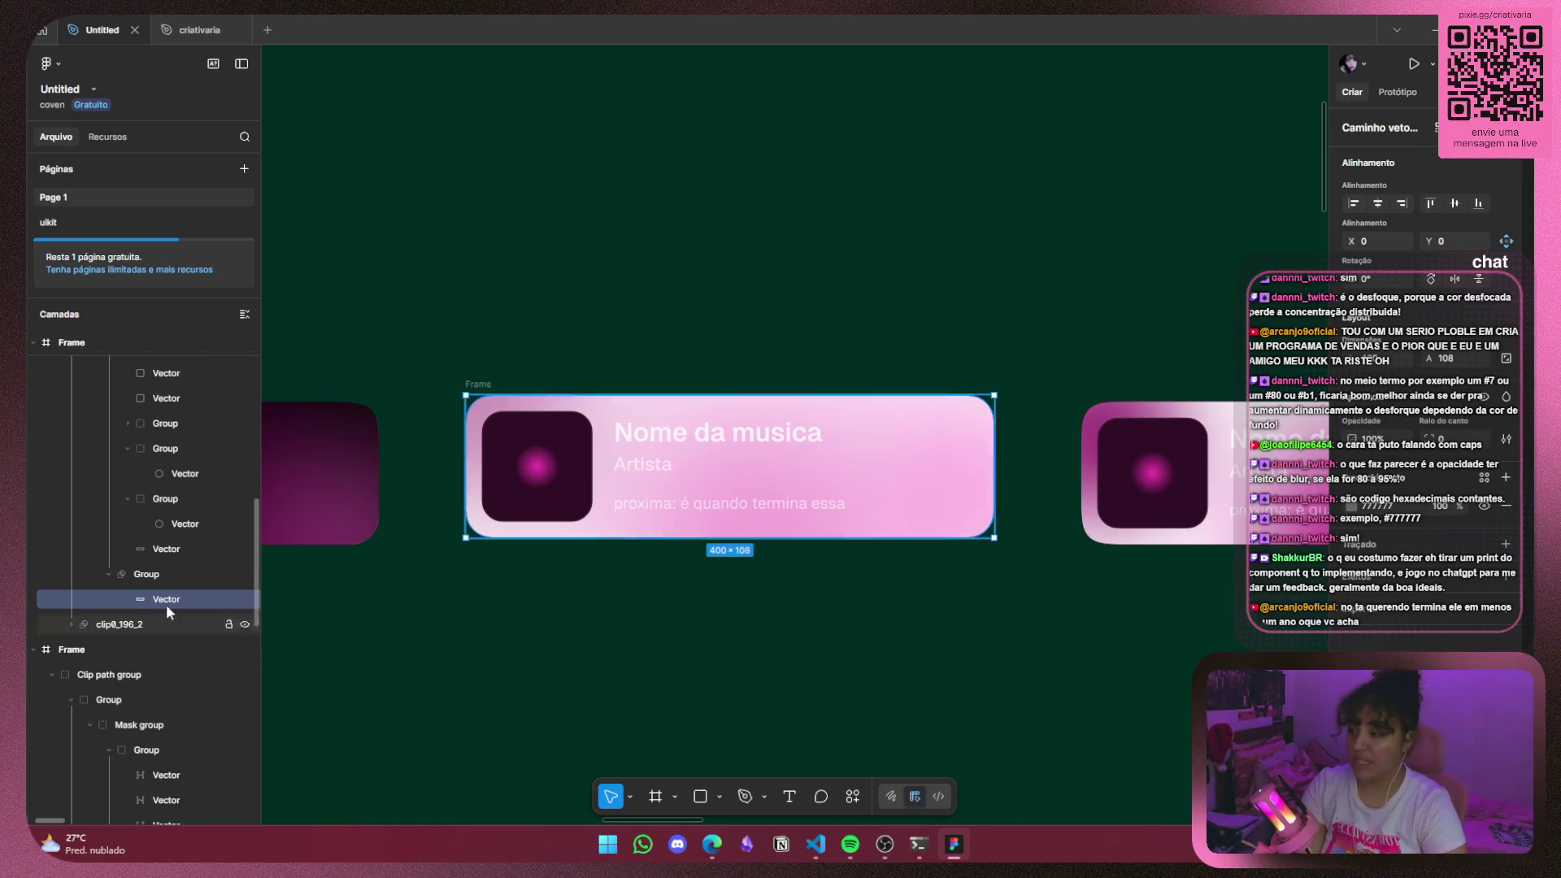
click(158, 580)
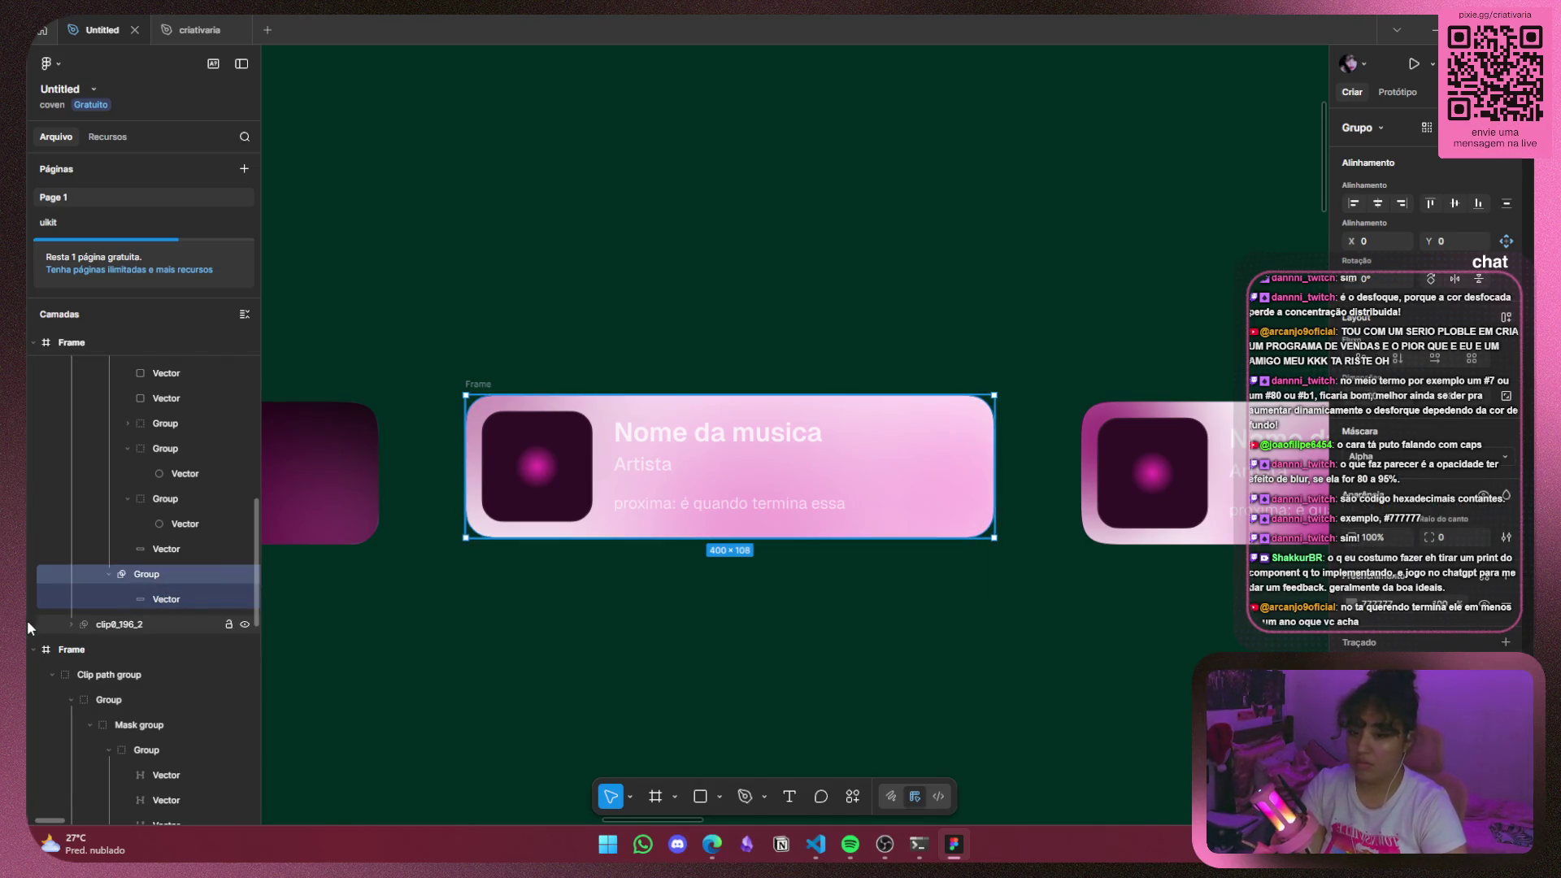
click(135, 601)
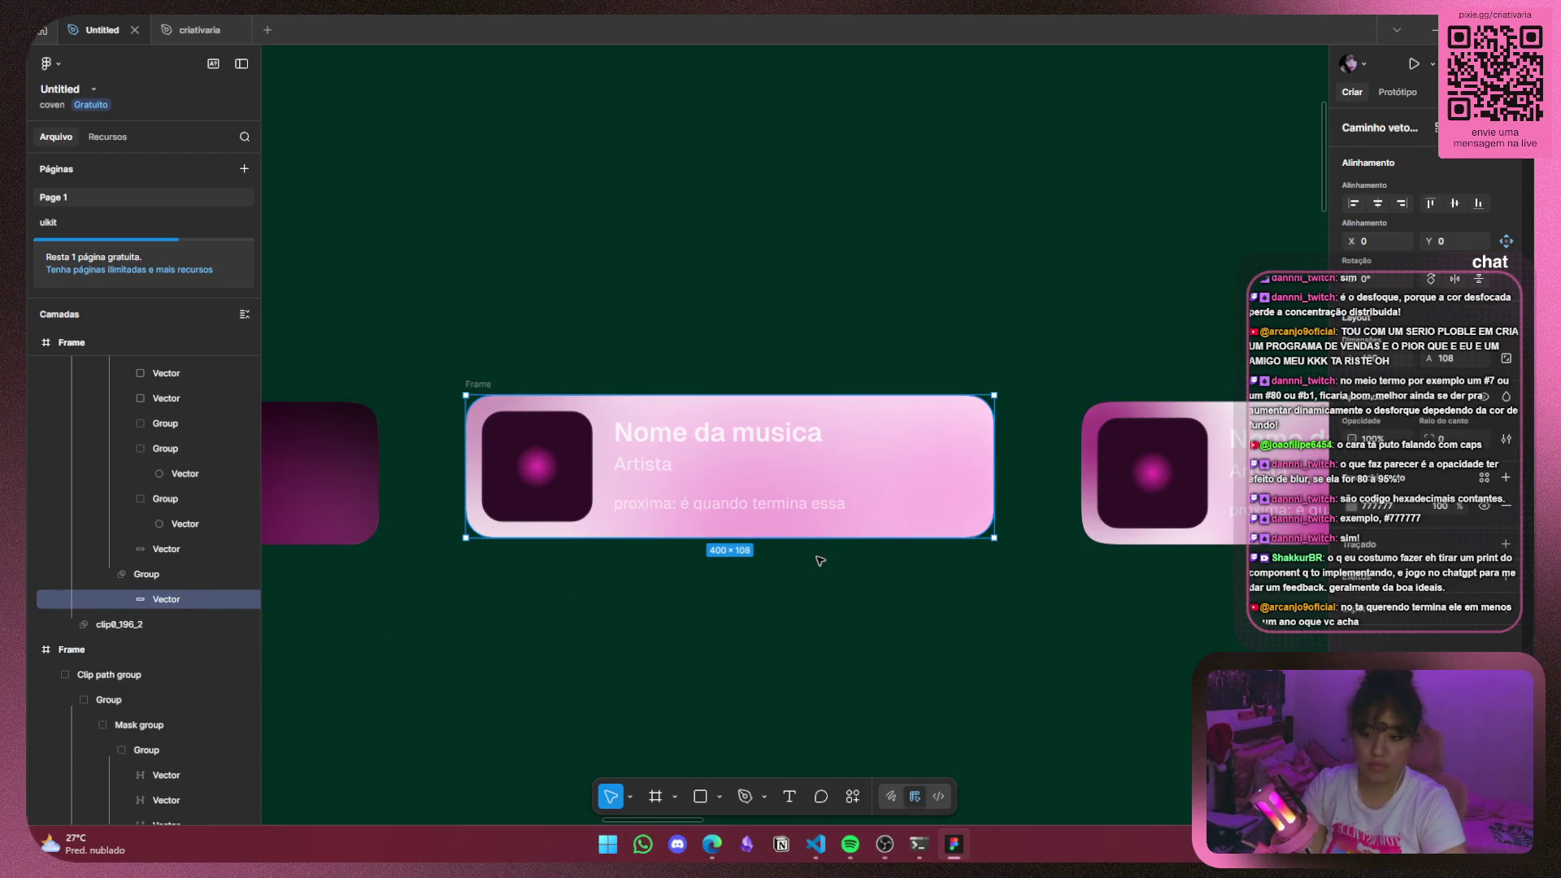
scroll(148, 569, down, 3)
scroll(145, 561, up, 5)
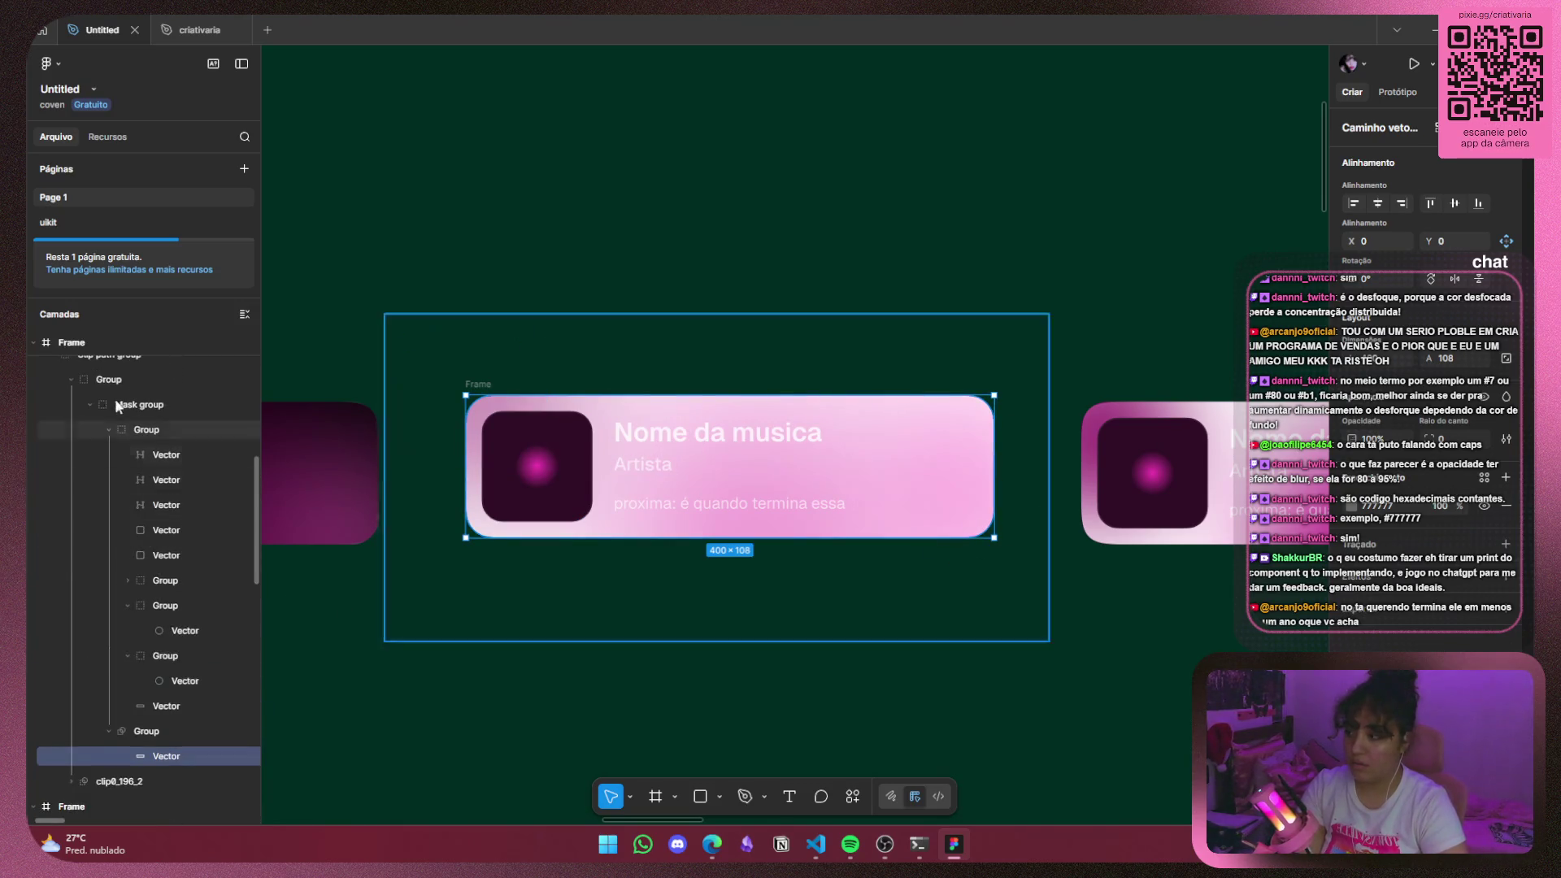
click(109, 430)
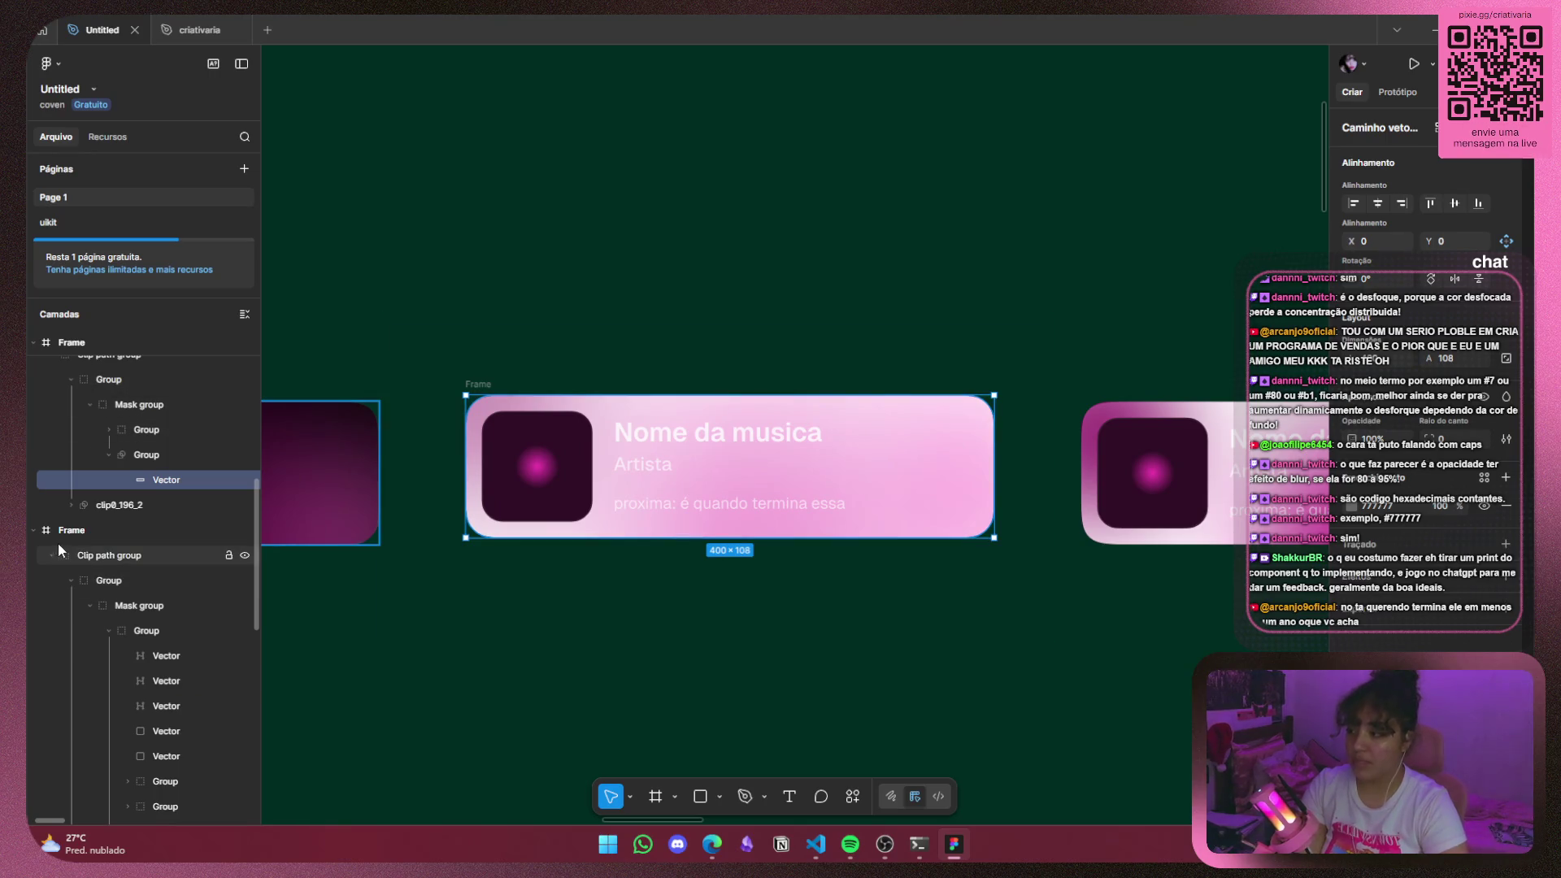
click(36, 530)
click(36, 531)
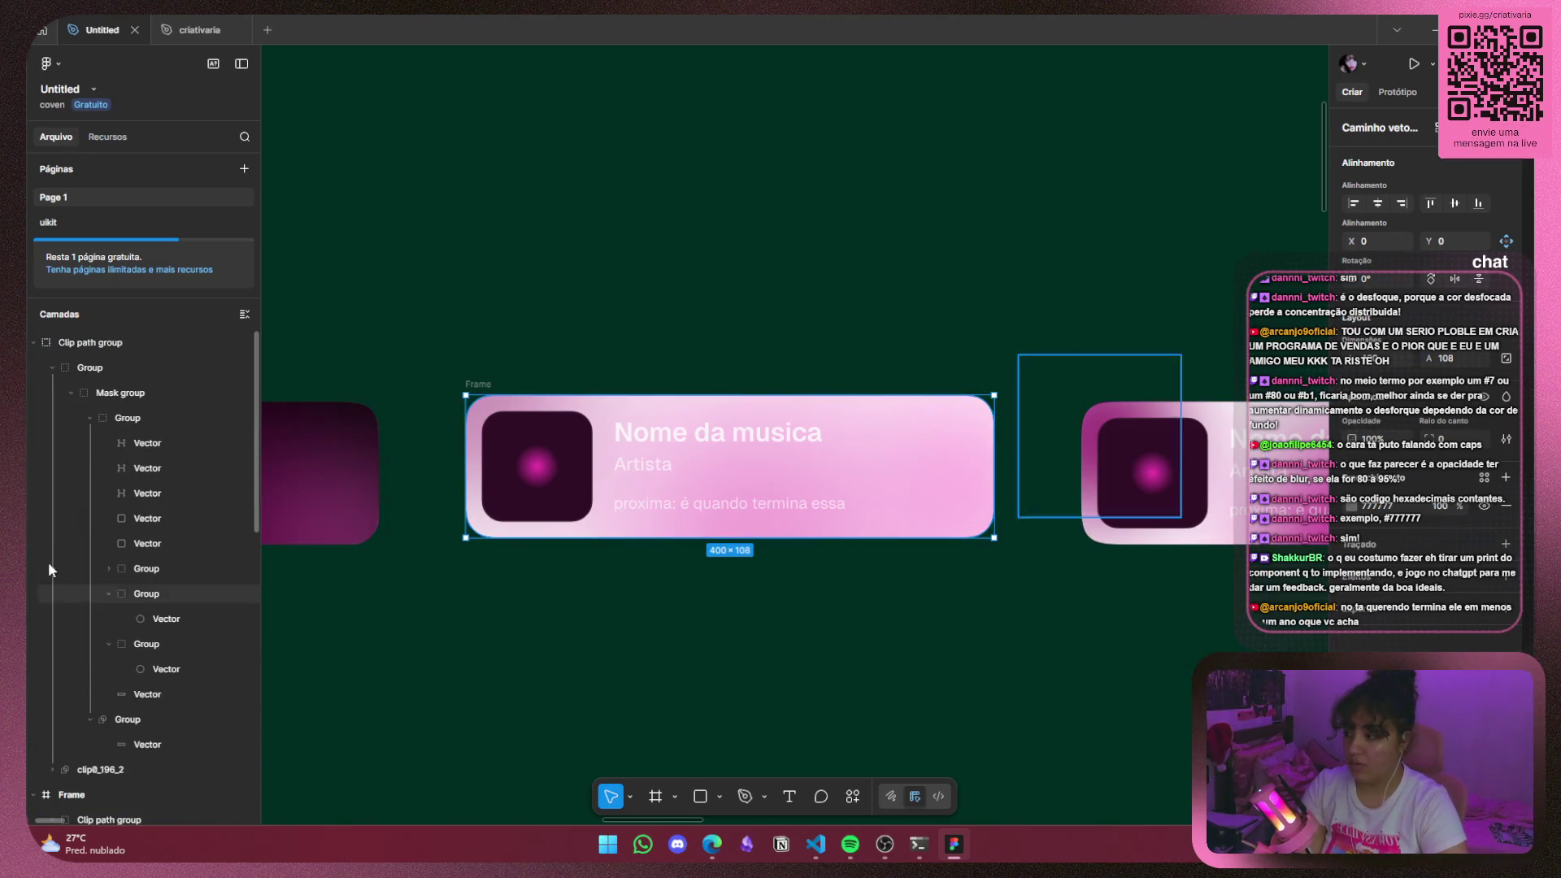
click(50, 366)
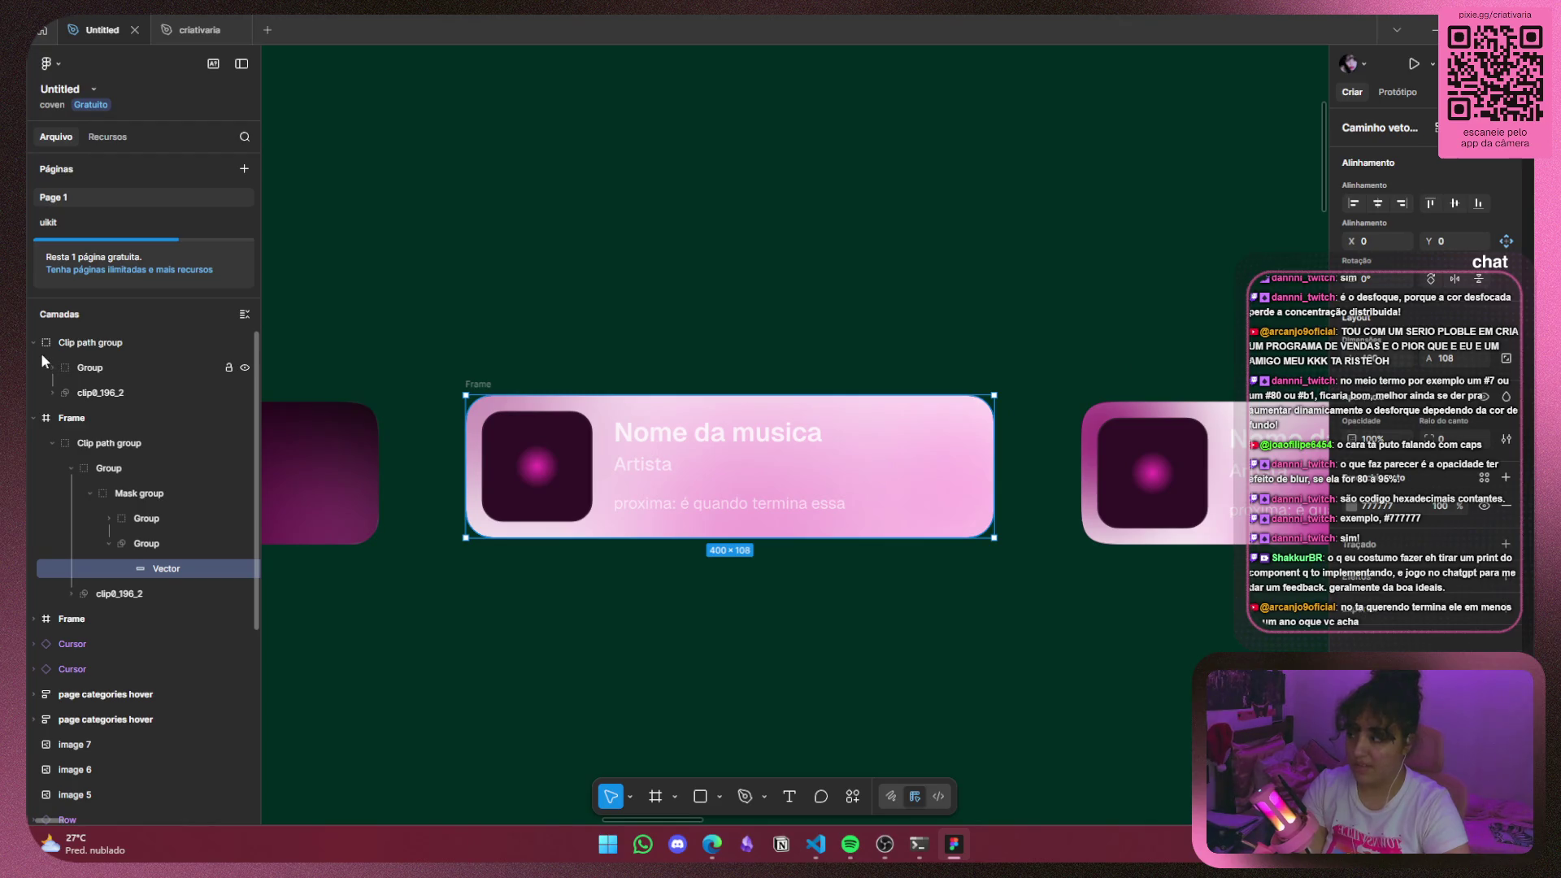
click(35, 343)
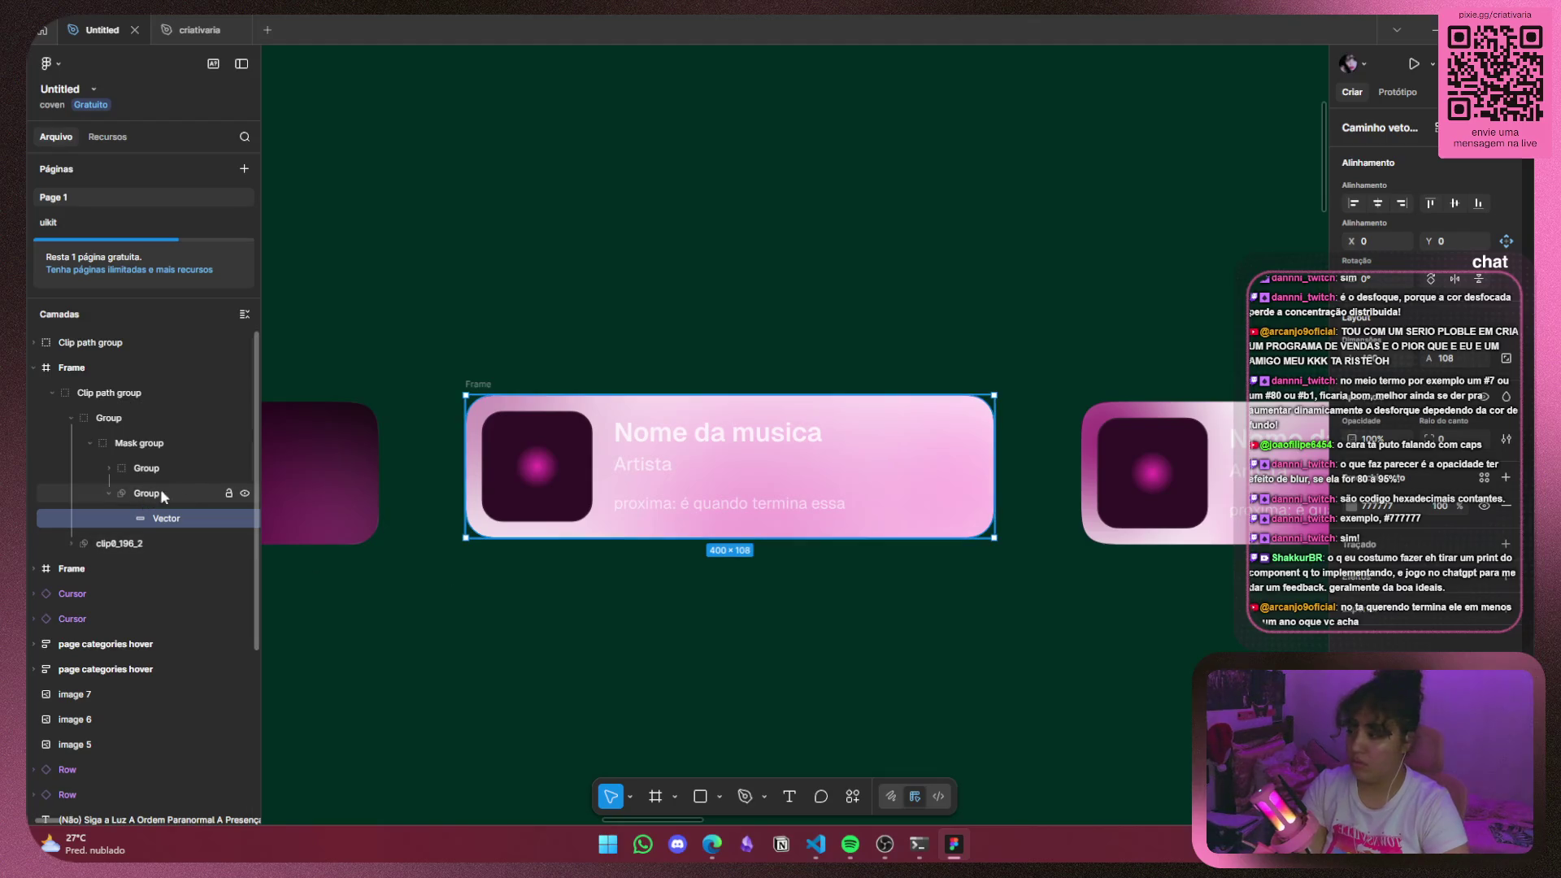
click(243, 443)
click(243, 444)
click(243, 494)
click(243, 496)
click(108, 468)
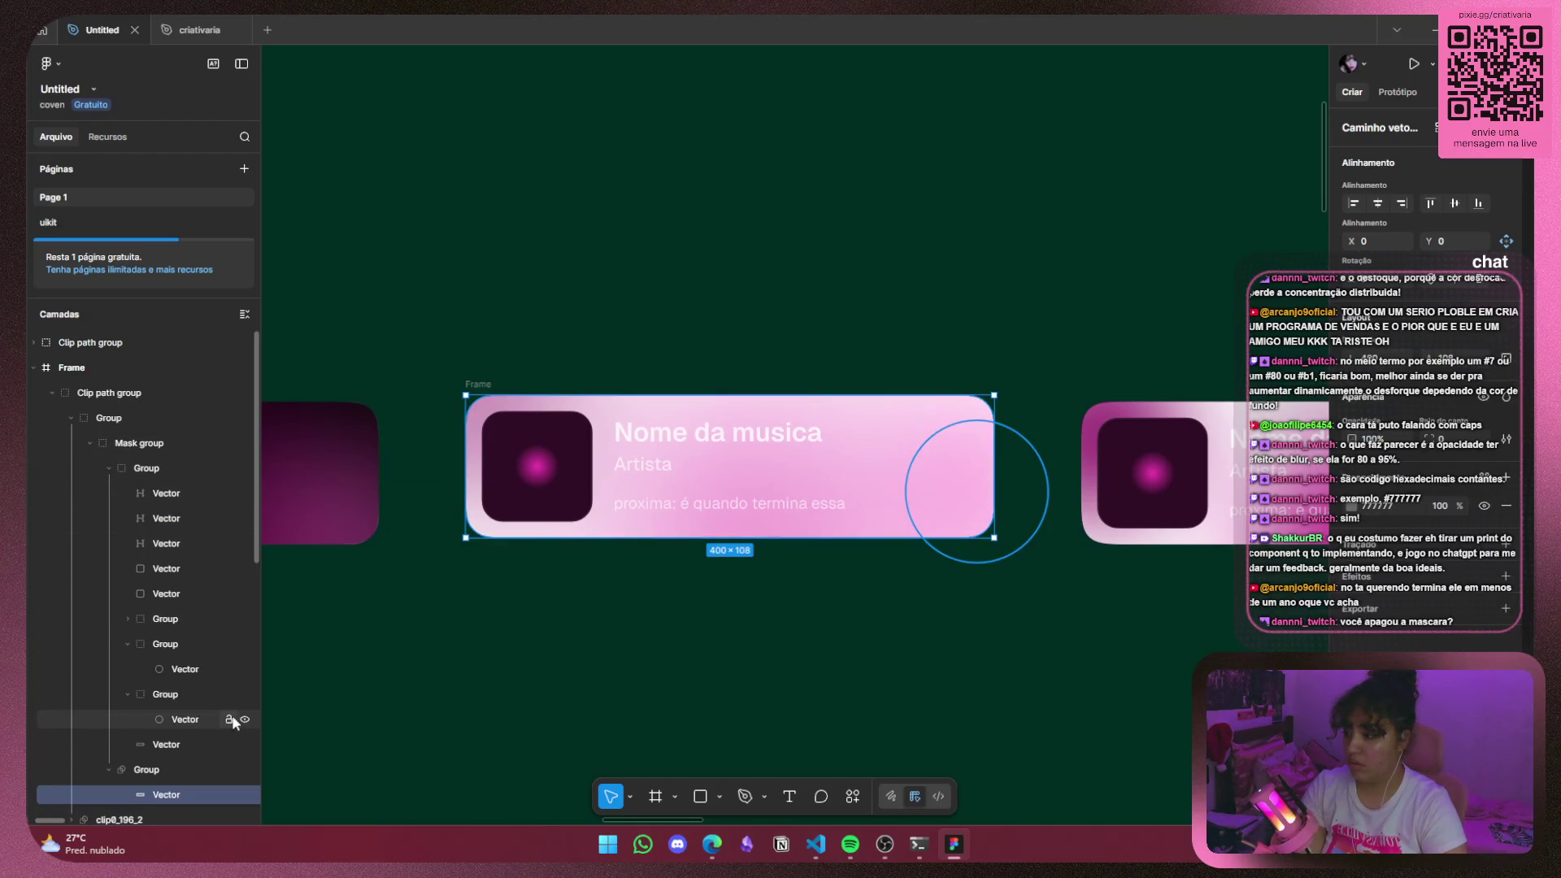
Hide both glow ellipse vectors and the text group, then lock the Mask group.
click(244, 720)
click(244, 669)
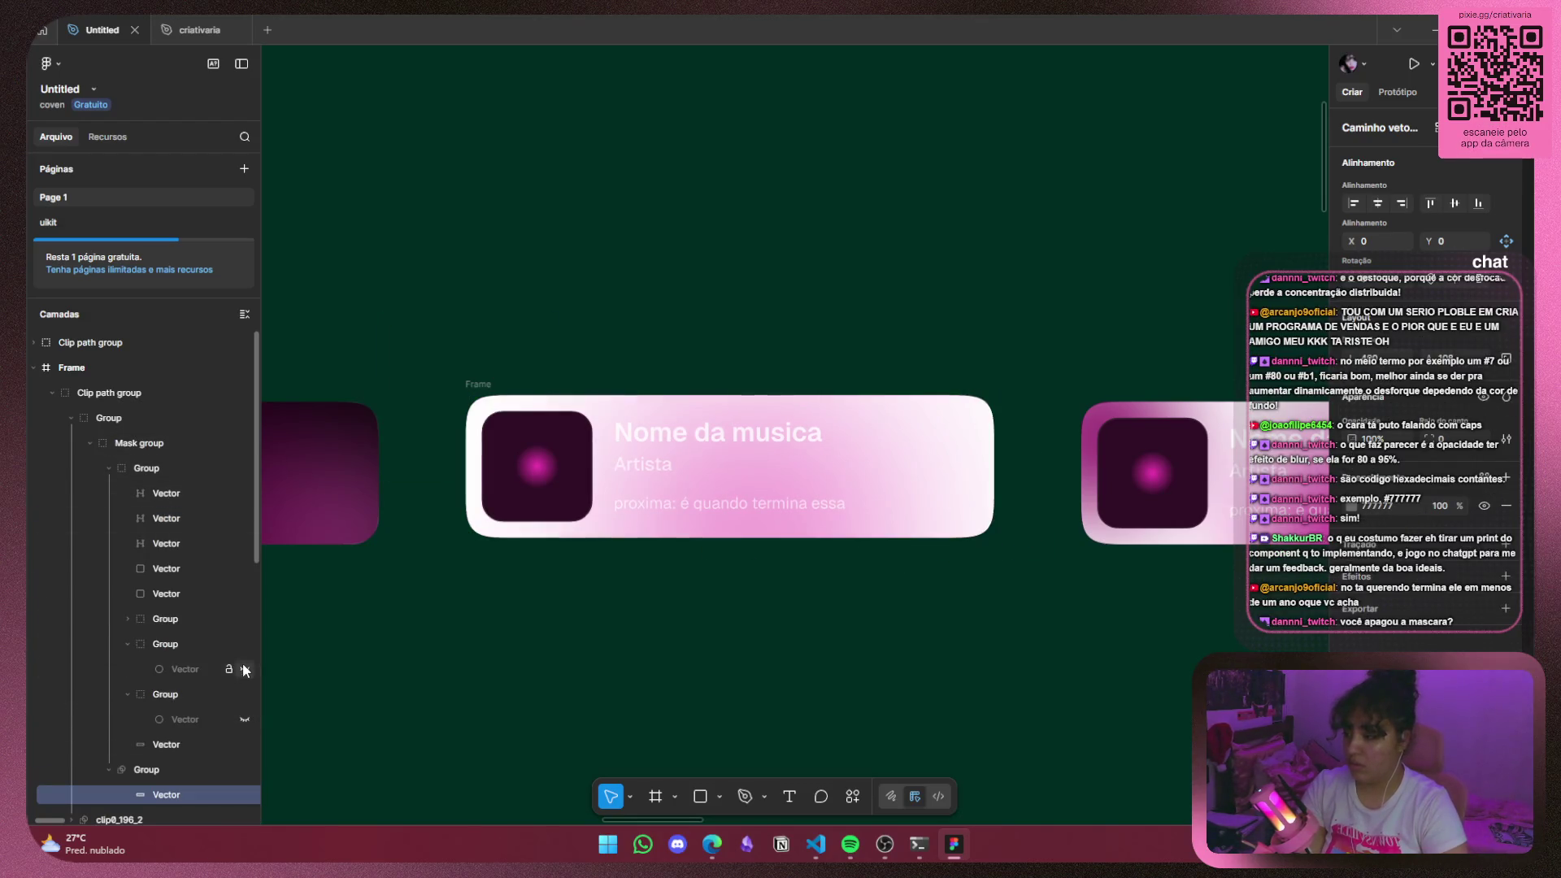
click(244, 619)
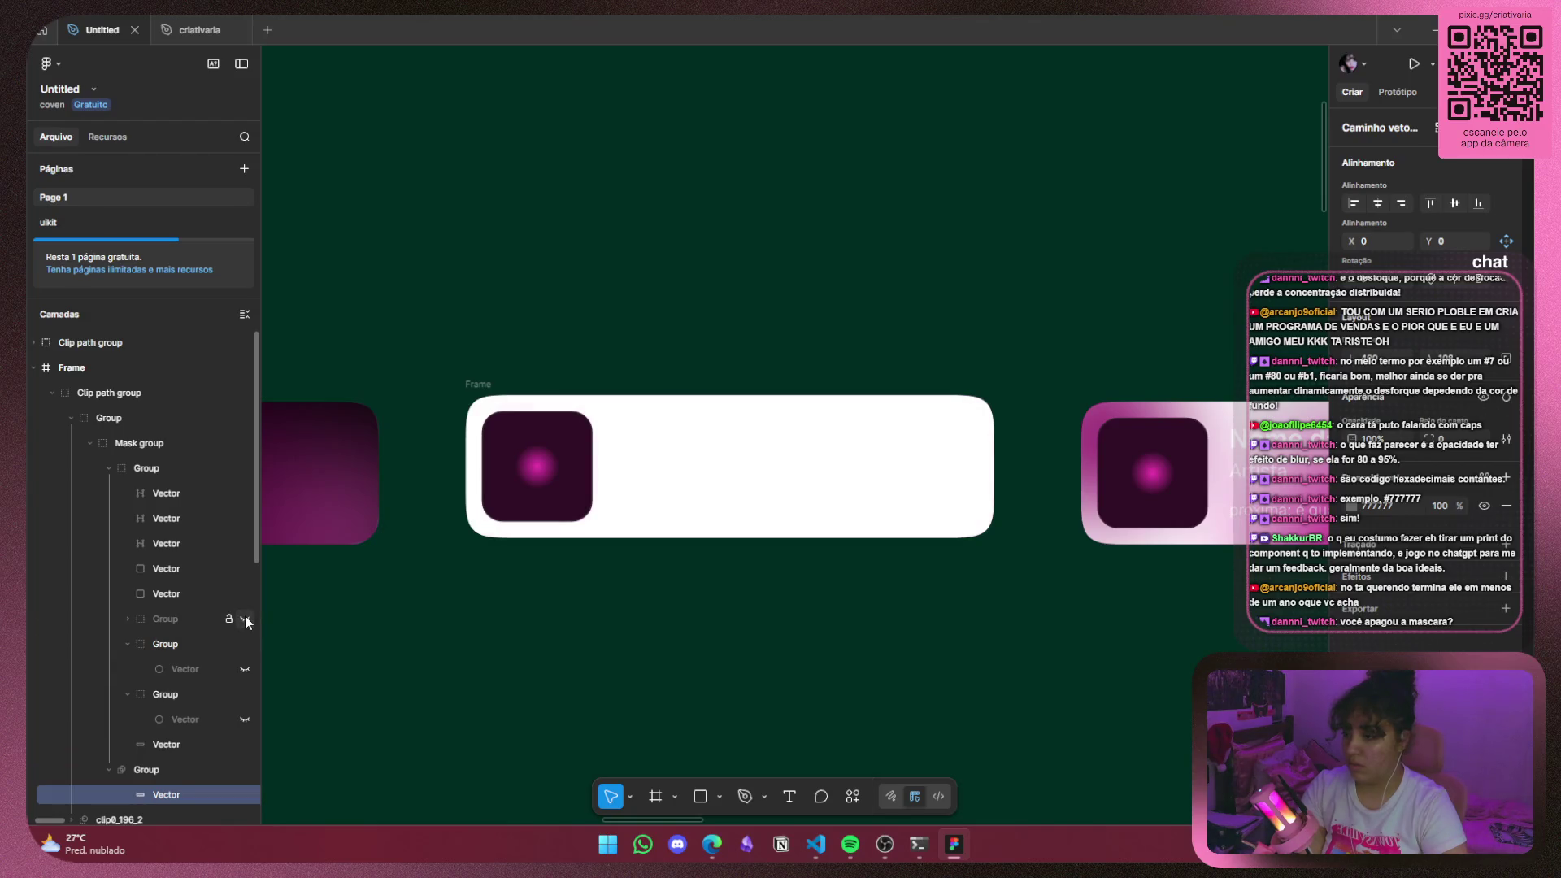
click(173, 770)
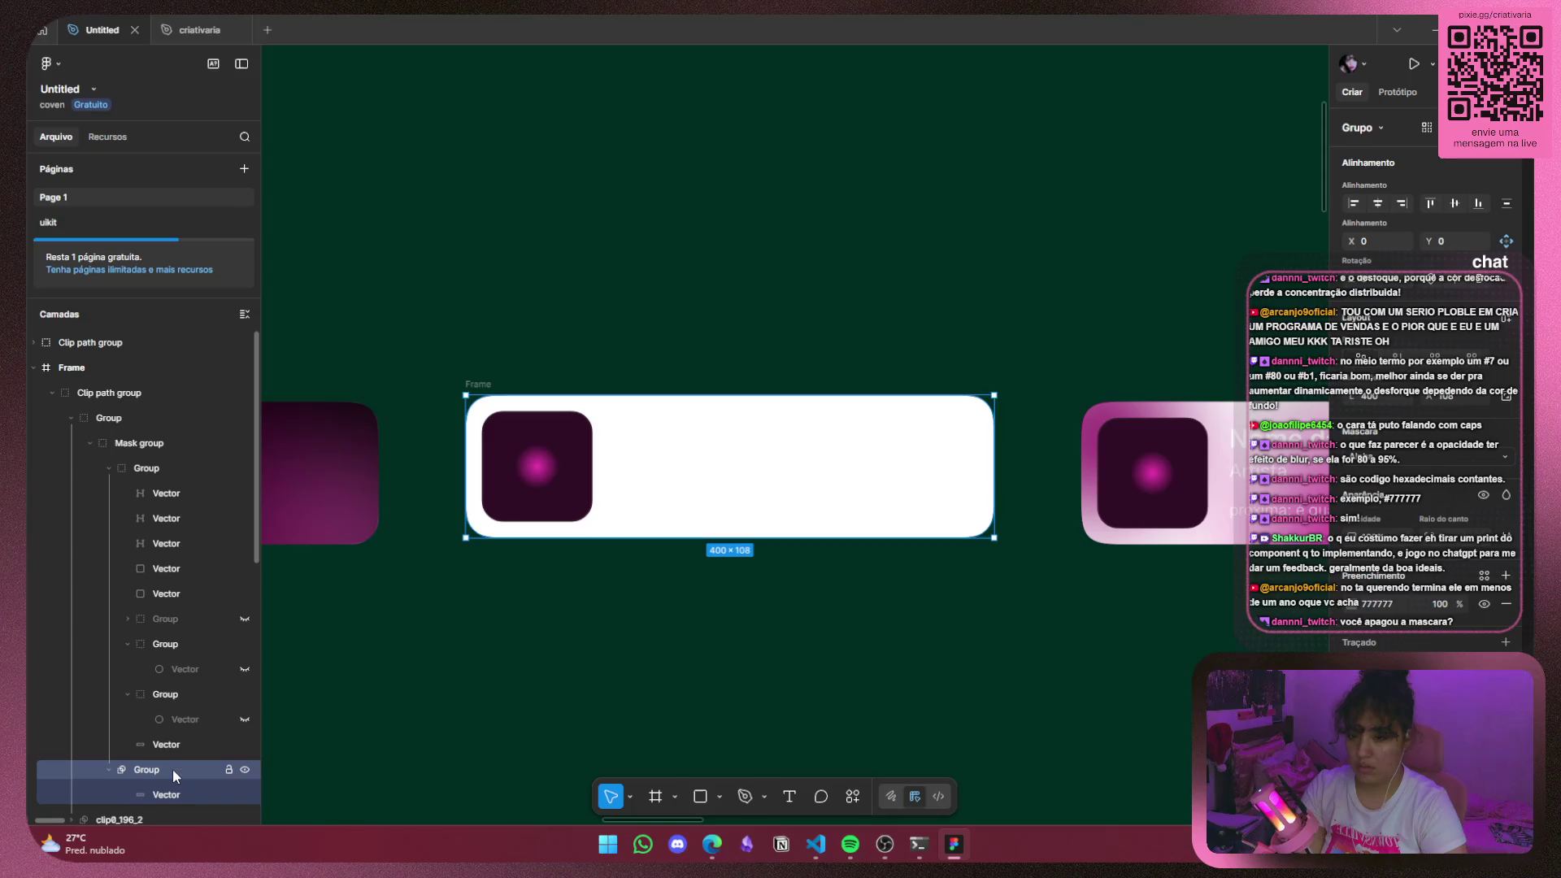
click(173, 795)
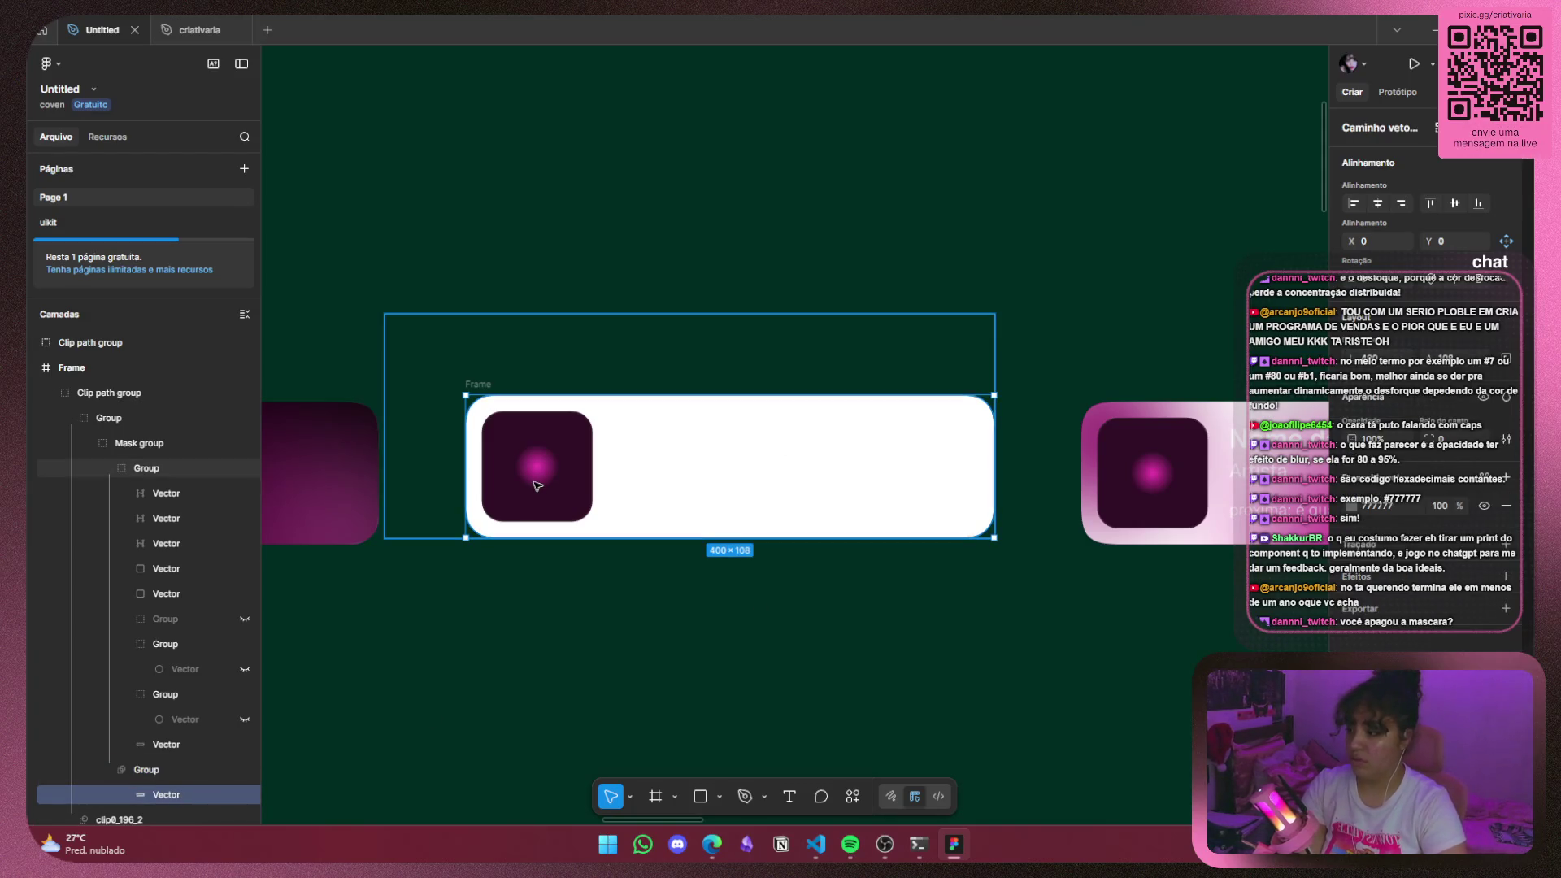
click(230, 444)
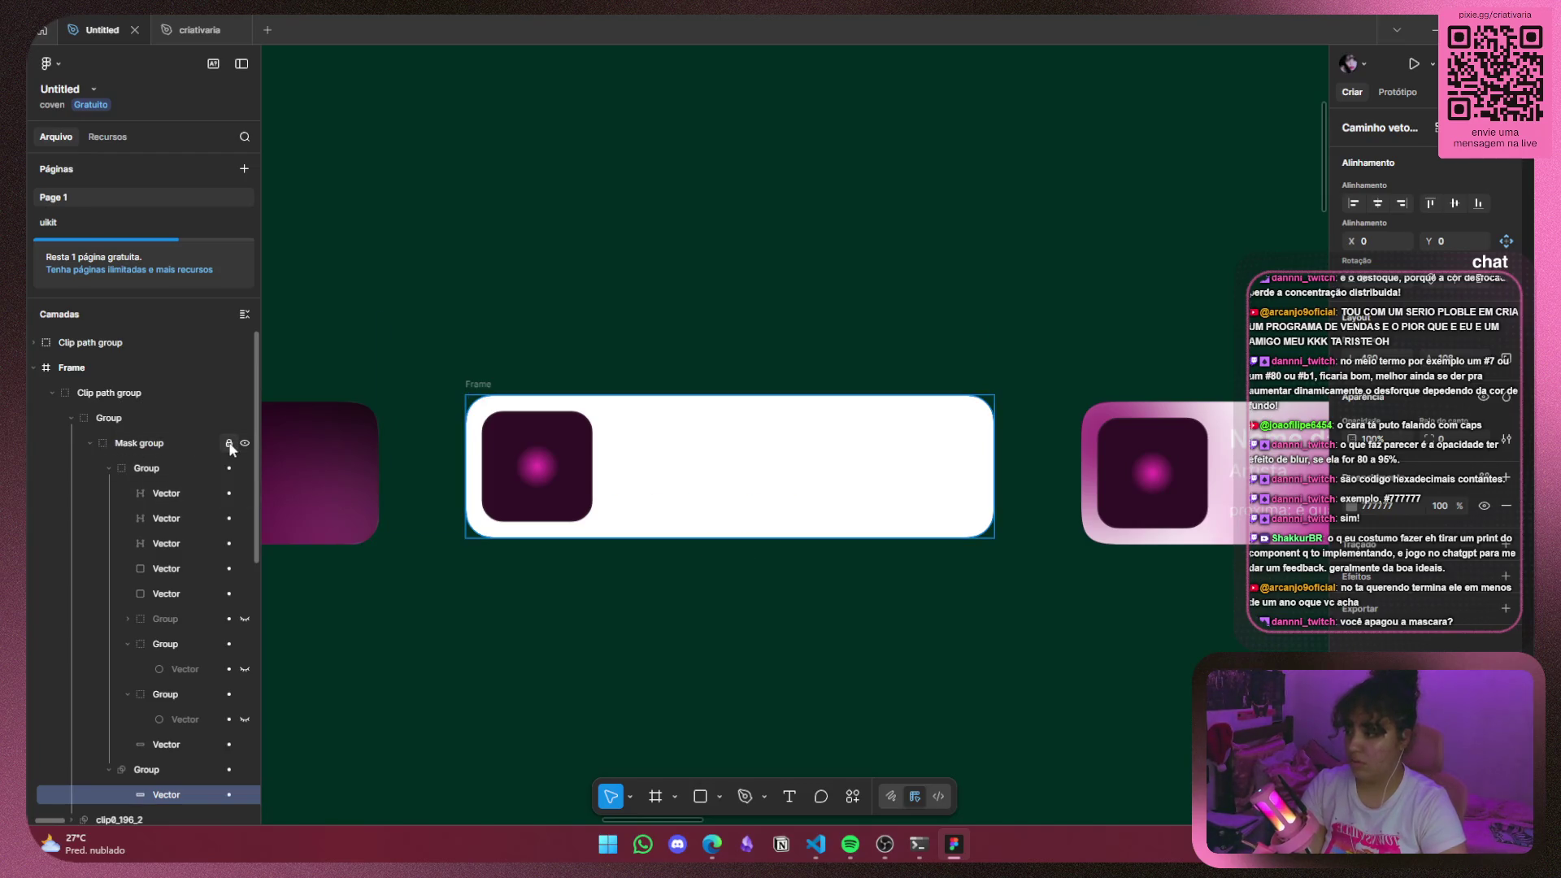
click(245, 444)
click(246, 445)
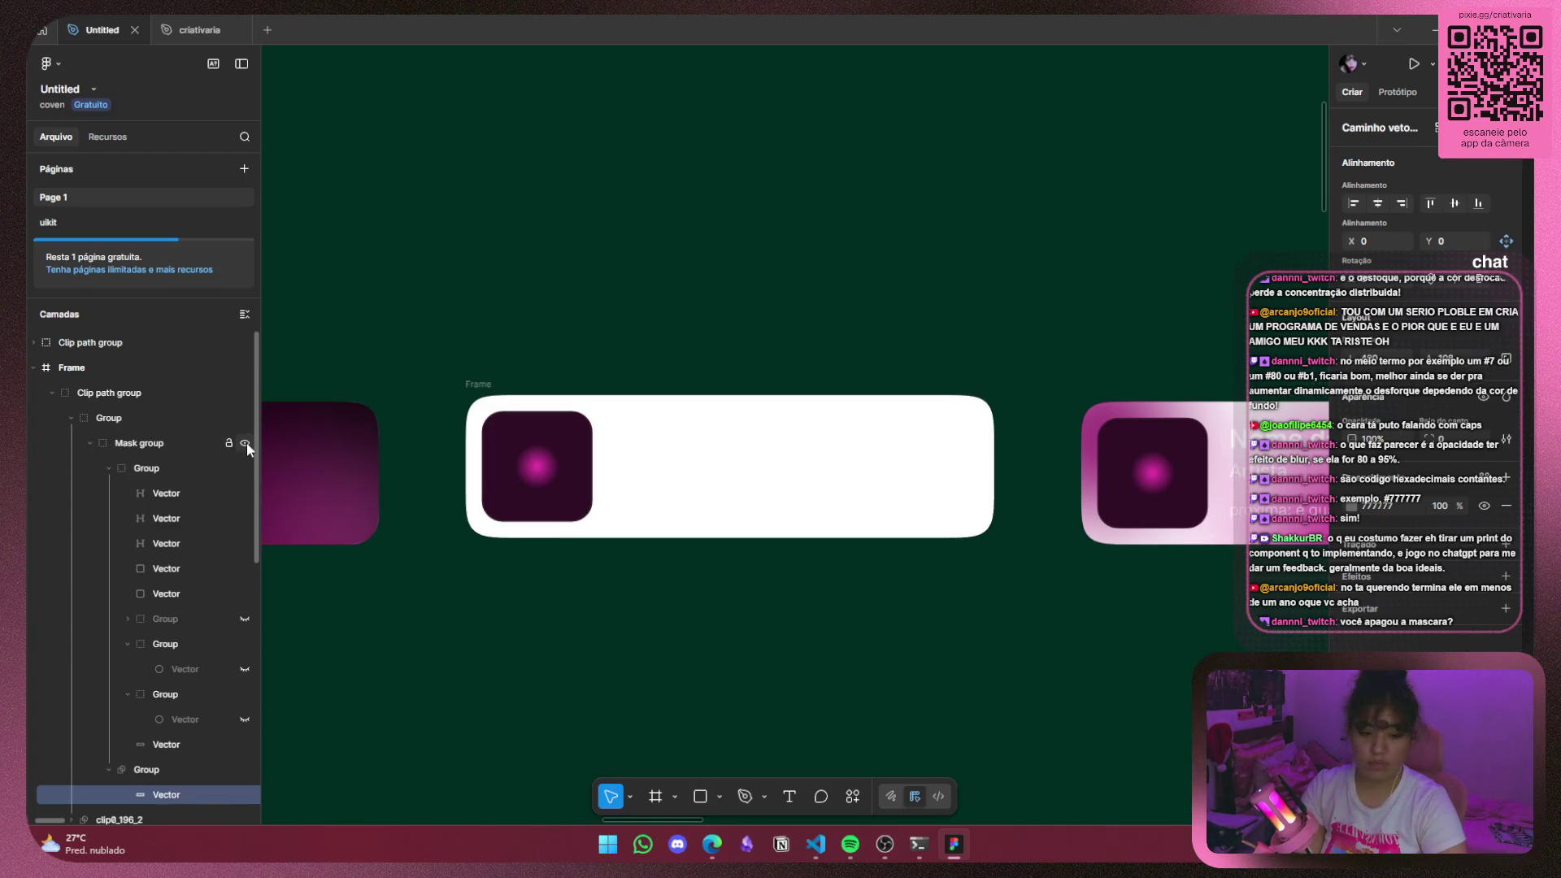
Inspect the Clip path group's layer and toggle the white card fill off and on.
scroll(596, 575, down, 3)
scroll(674, 567, left, 3)
drag(674, 566, 675, 554)
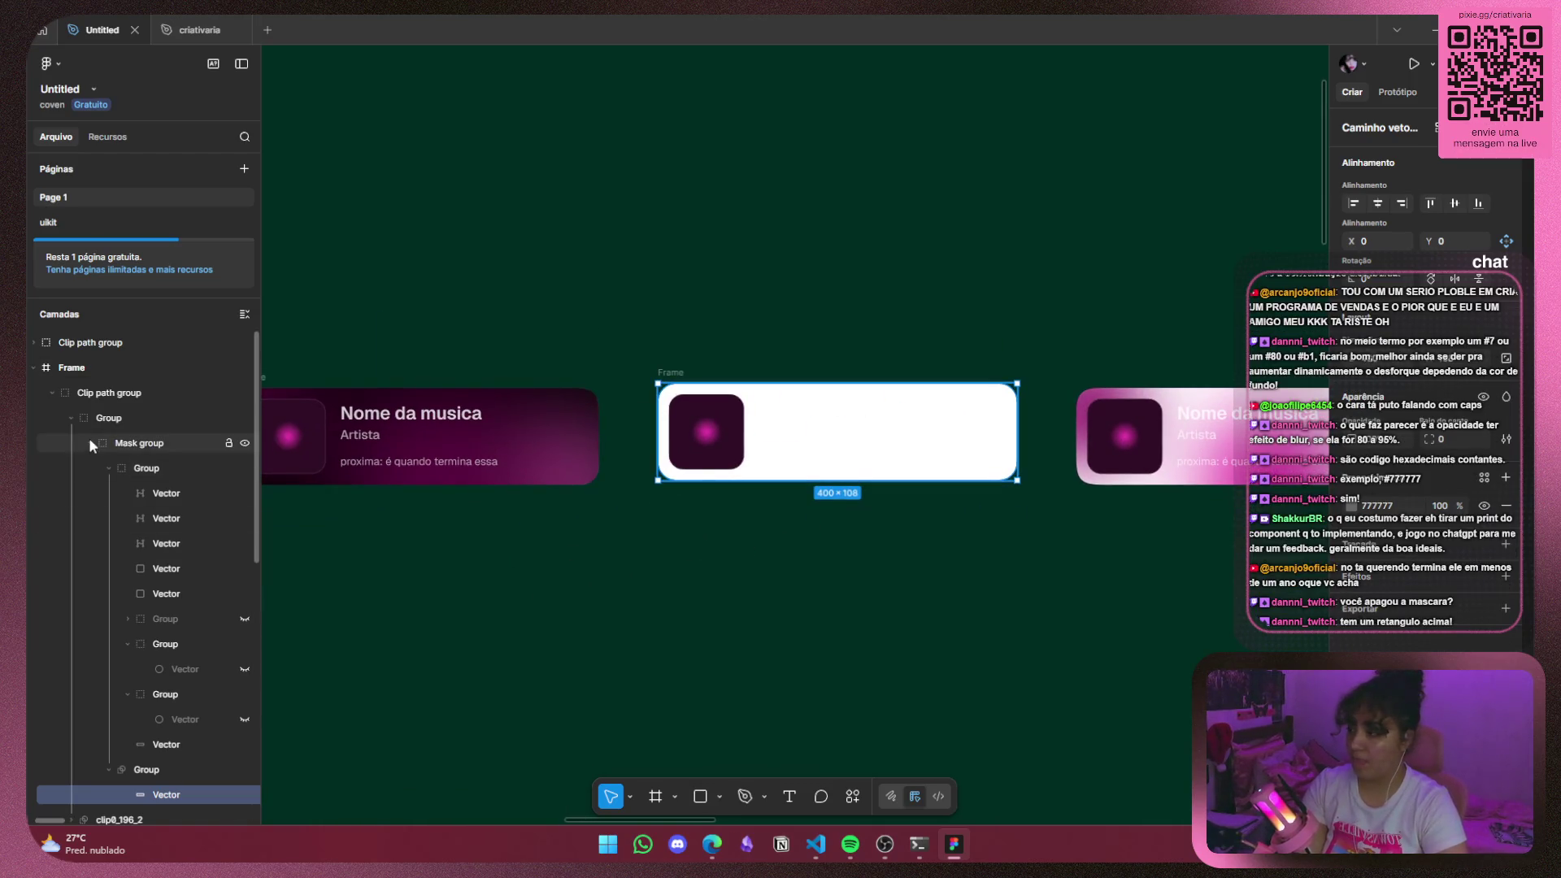
click(70, 417)
click(104, 399)
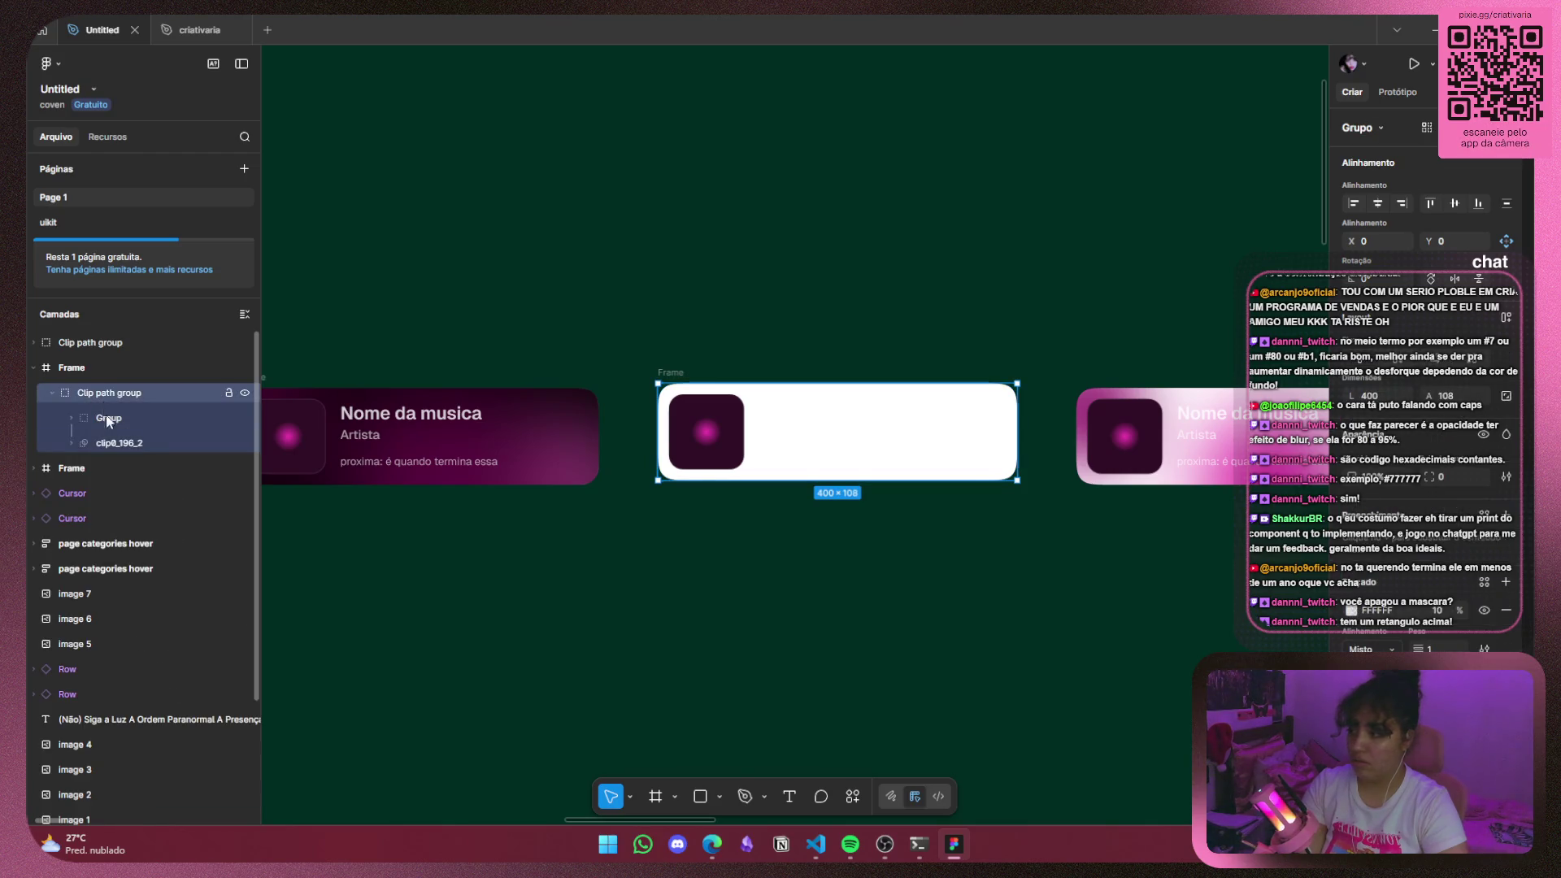
click(114, 443)
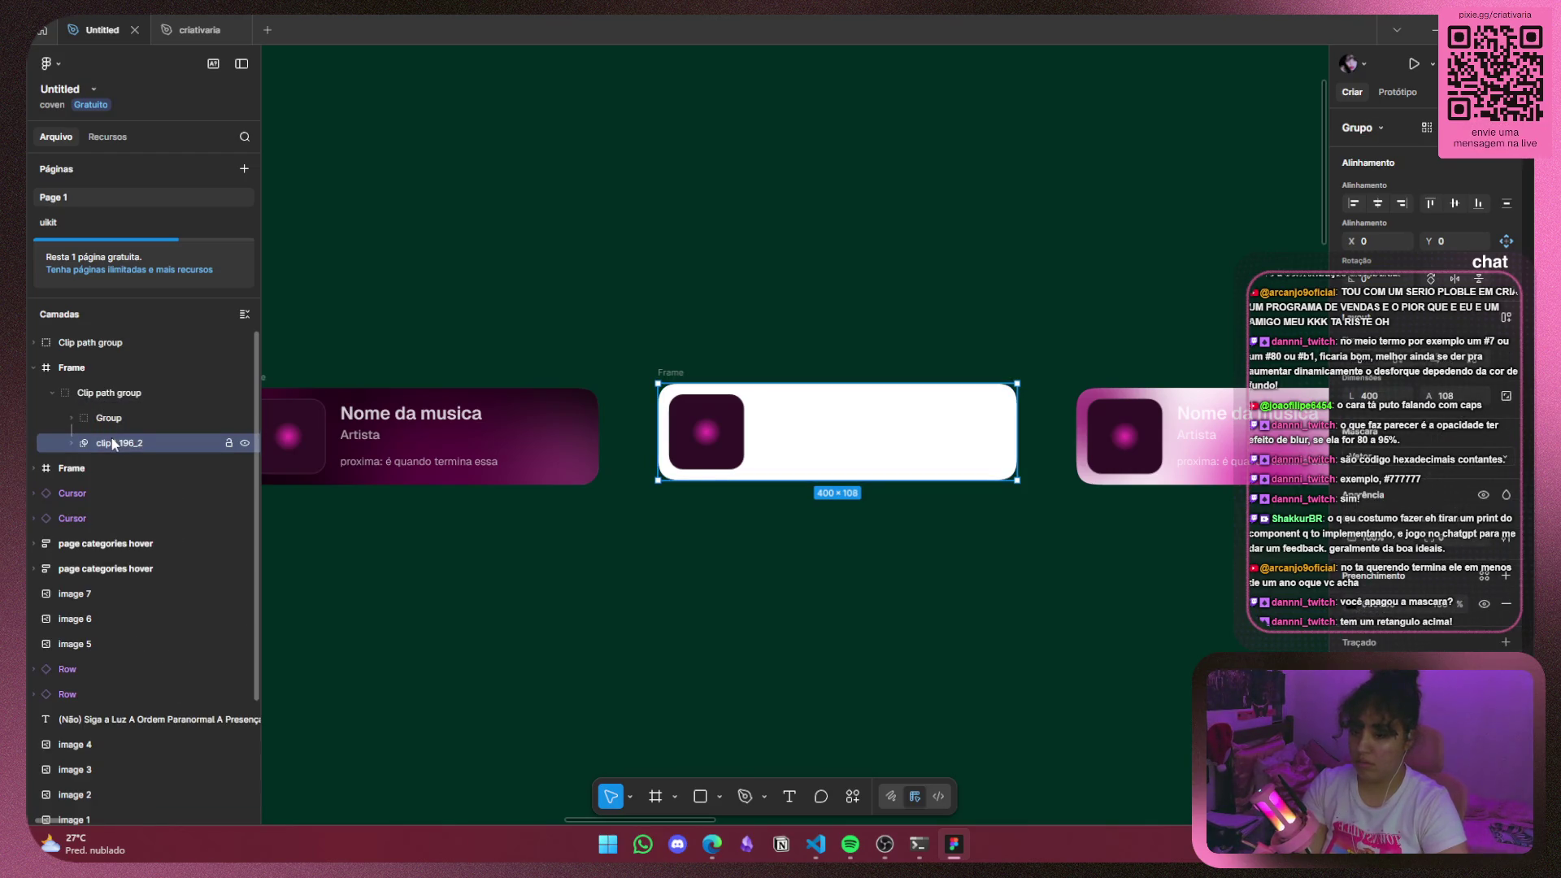
click(1488, 603)
click(1491, 603)
click(1353, 611)
click(1390, 610)
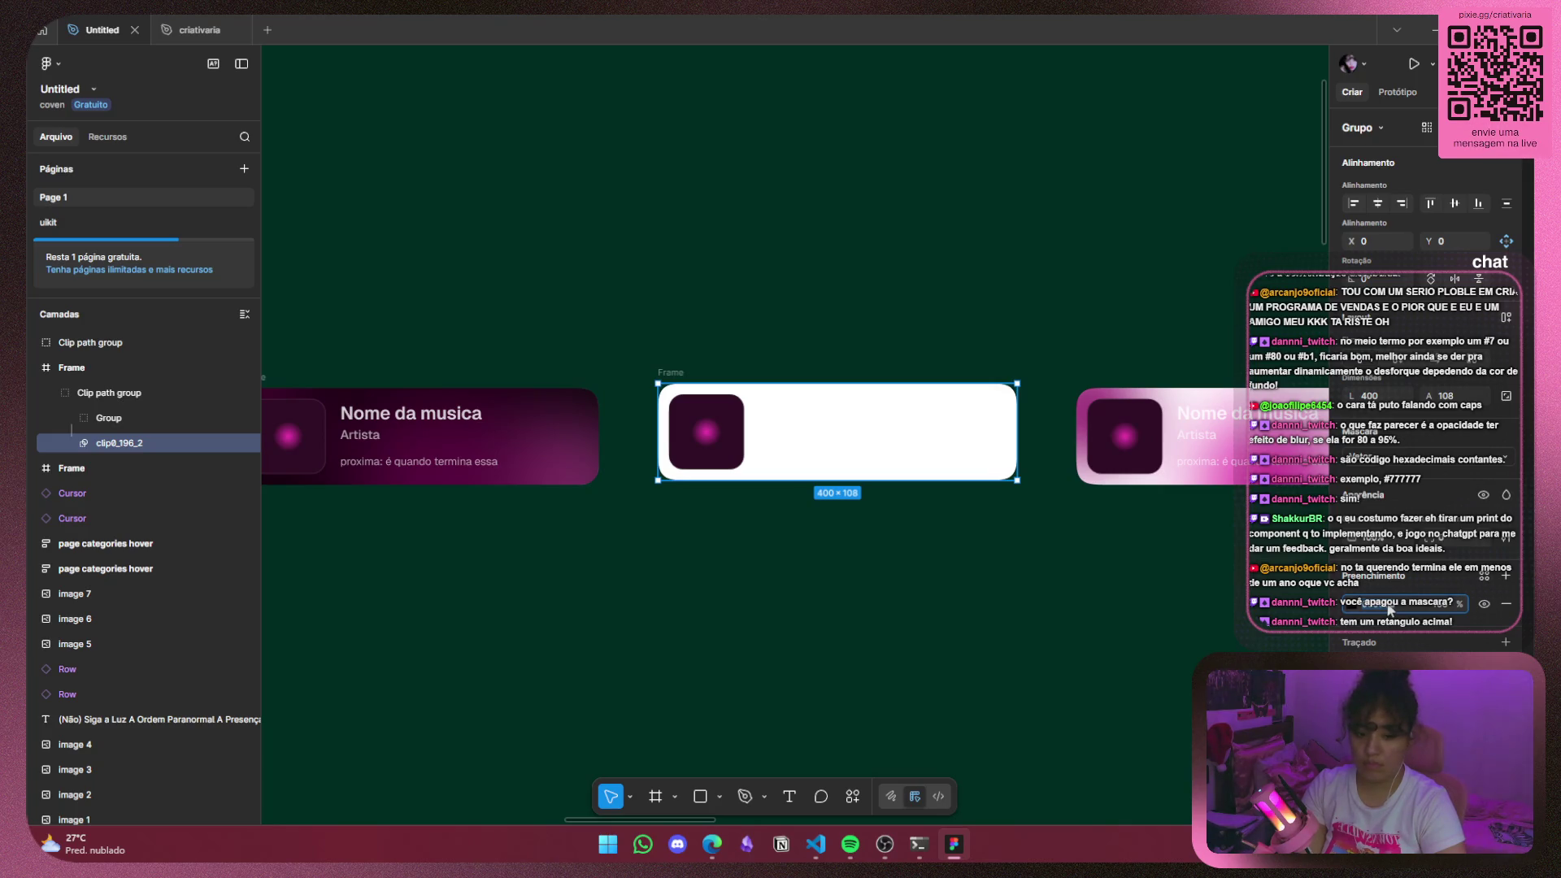
click(1023, 605)
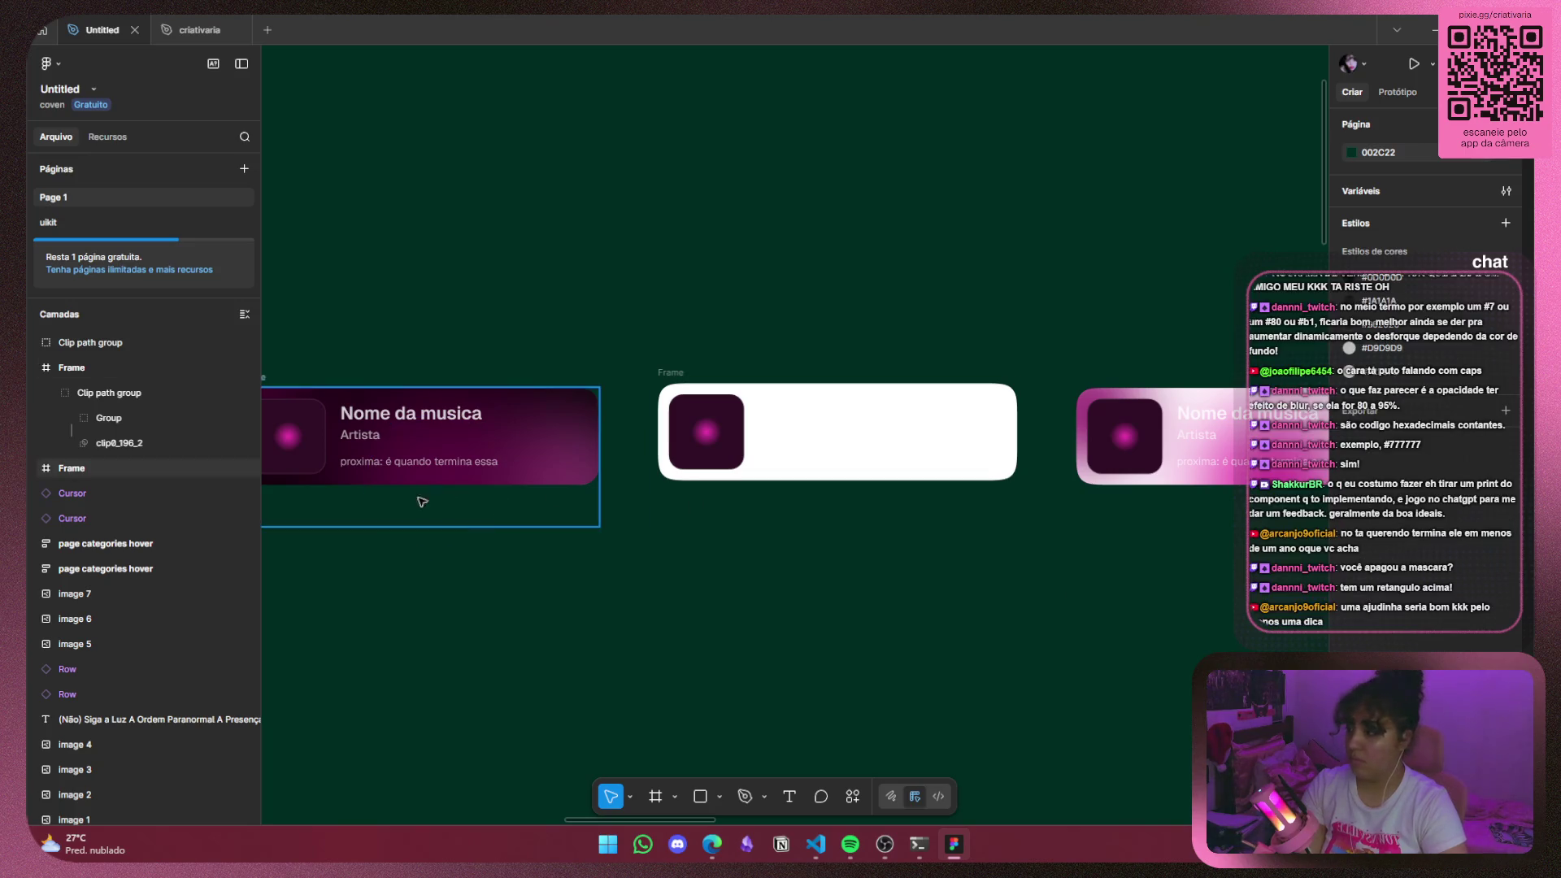
Expand the nested groups and make the card's text group visible again.
click(72, 417)
scroll(163, 561, down, 5)
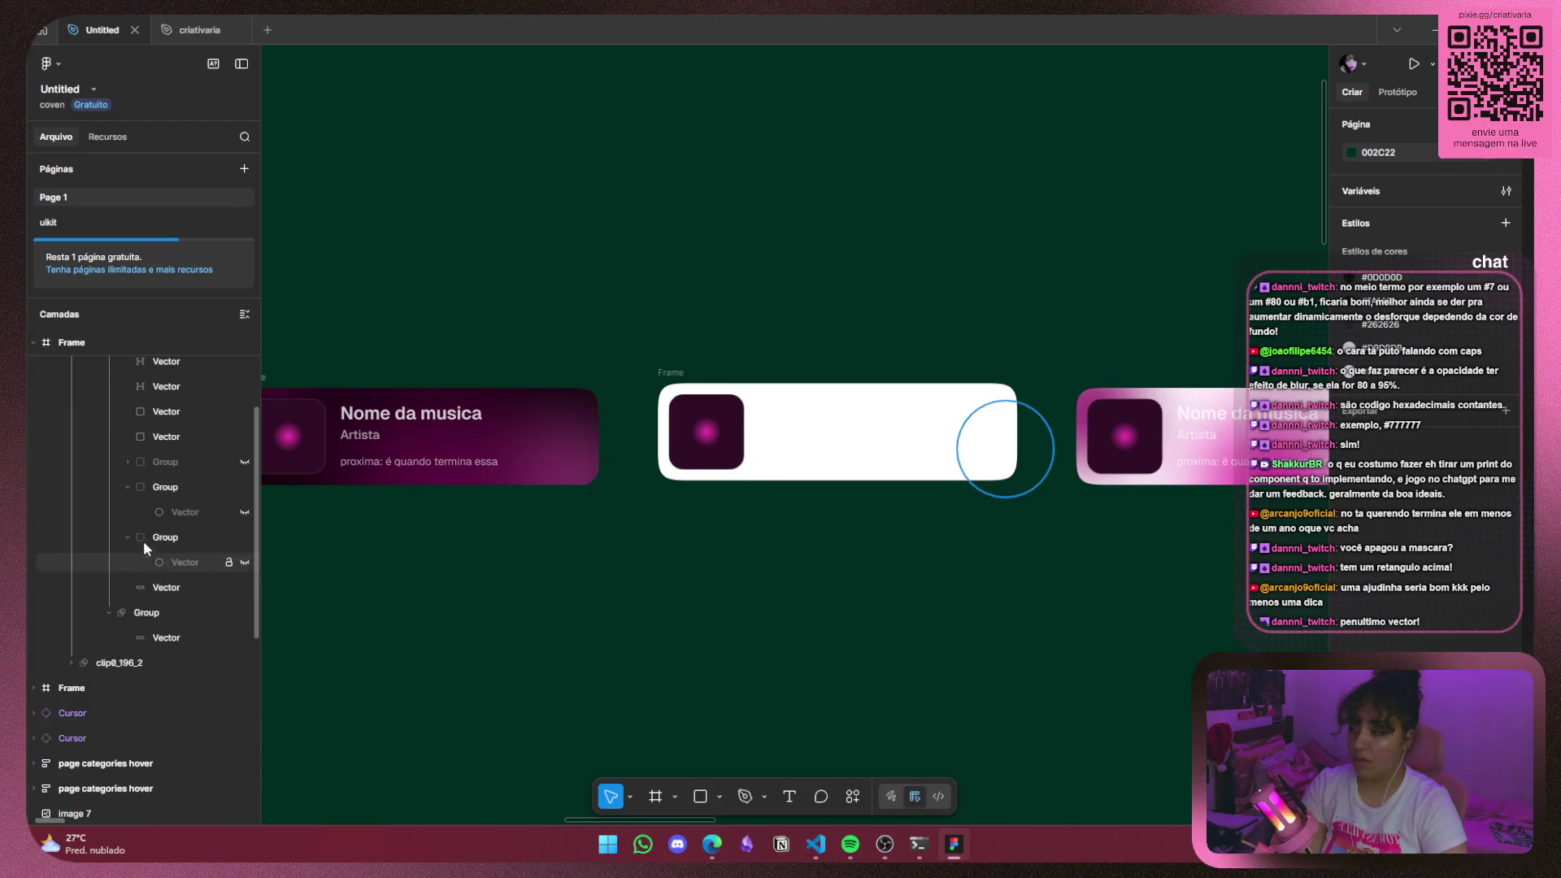
click(173, 489)
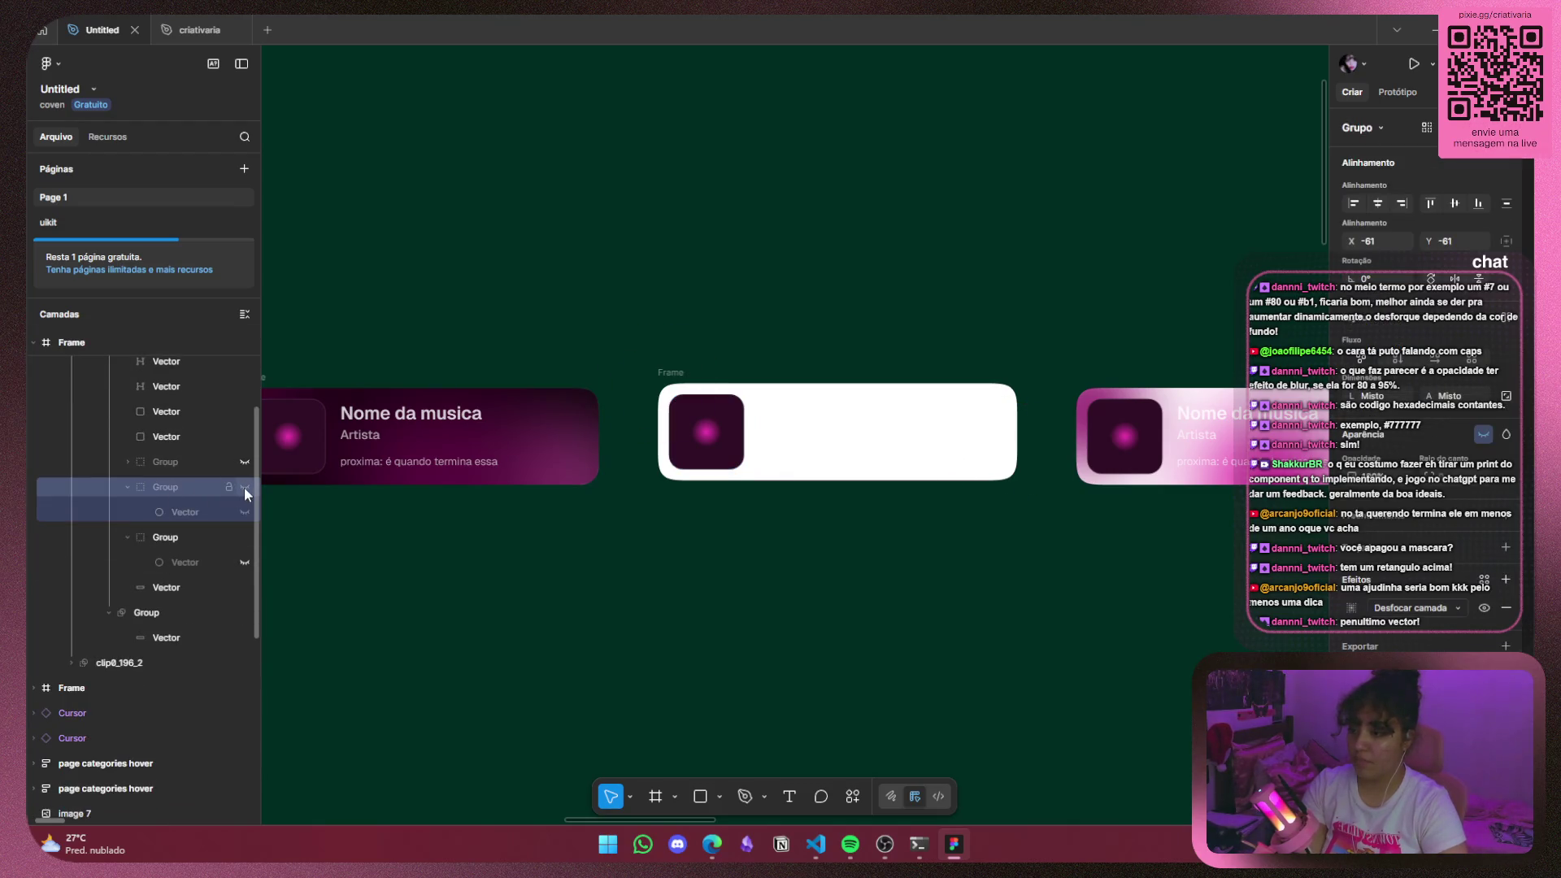
click(243, 462)
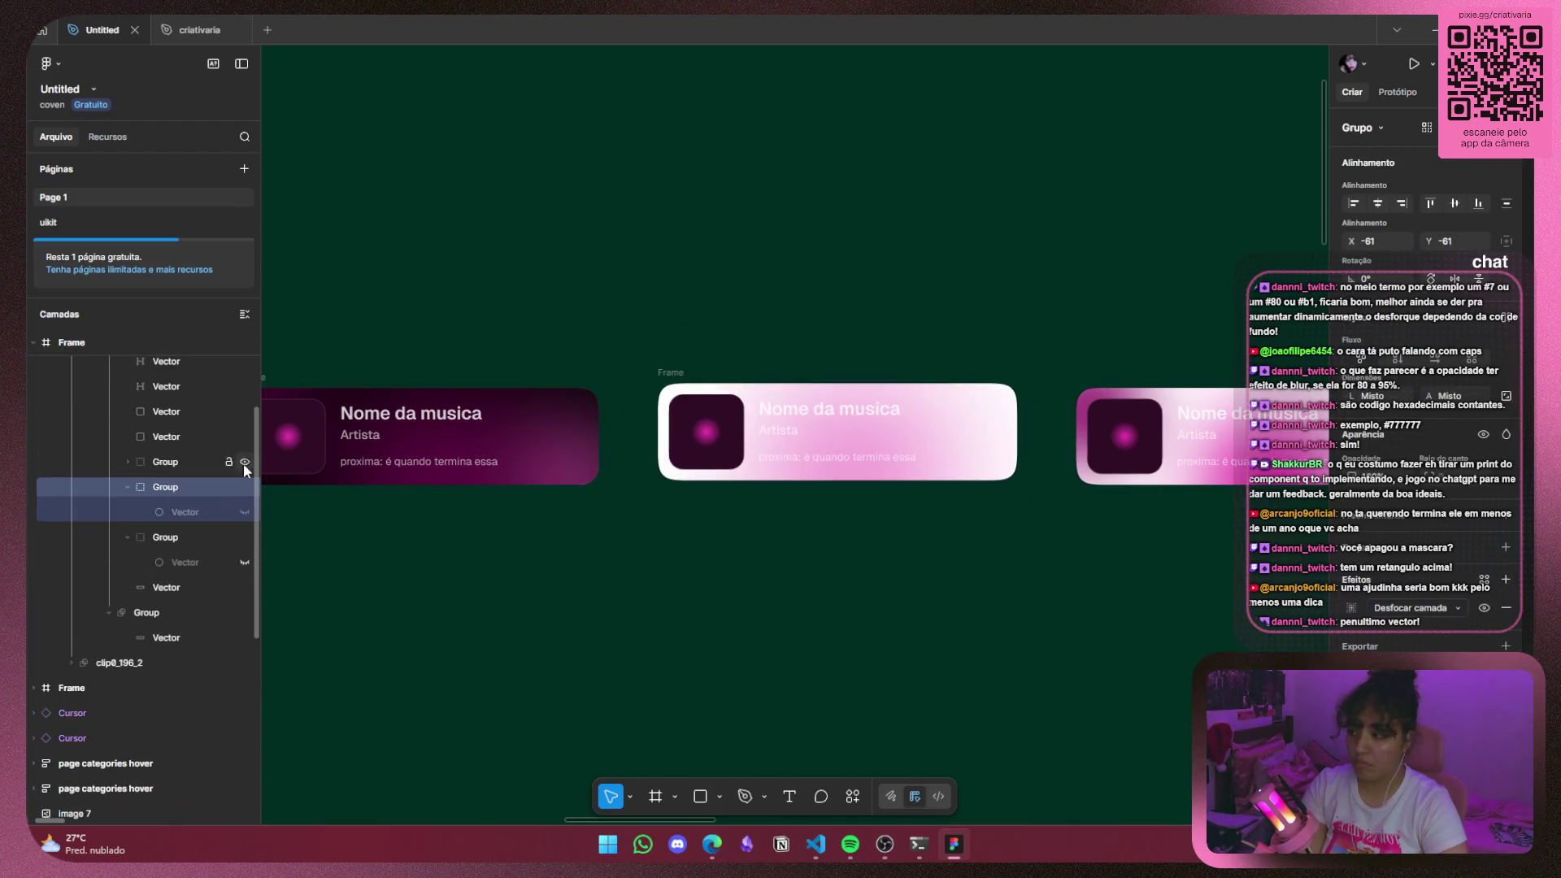
Unhide both glow vectors and select the card's background Vector layer.
click(244, 511)
click(244, 562)
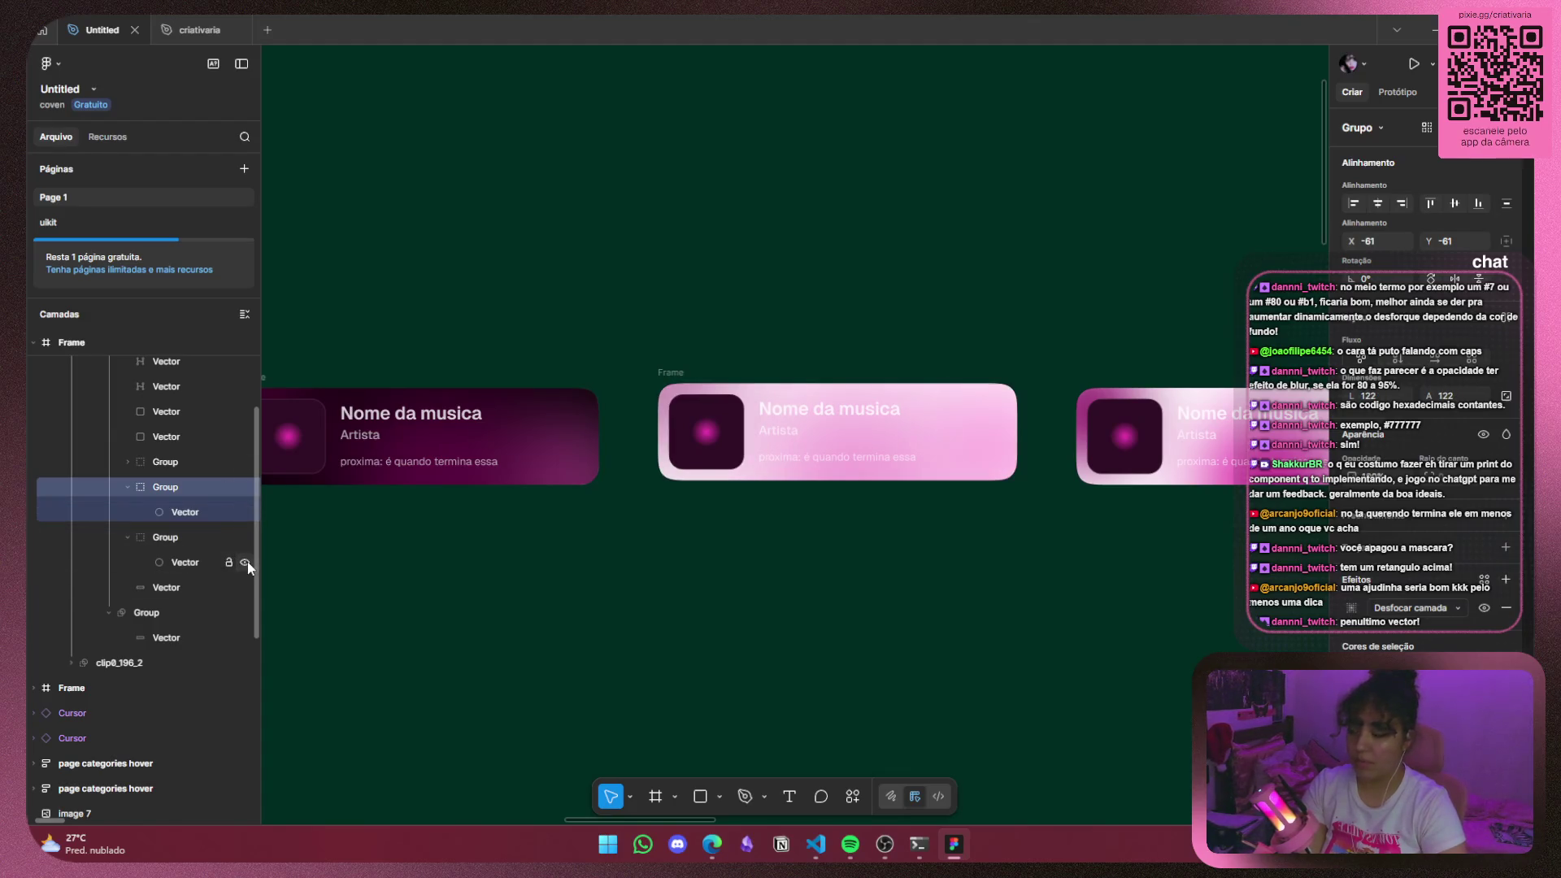
click(165, 593)
click(128, 537)
click(125, 536)
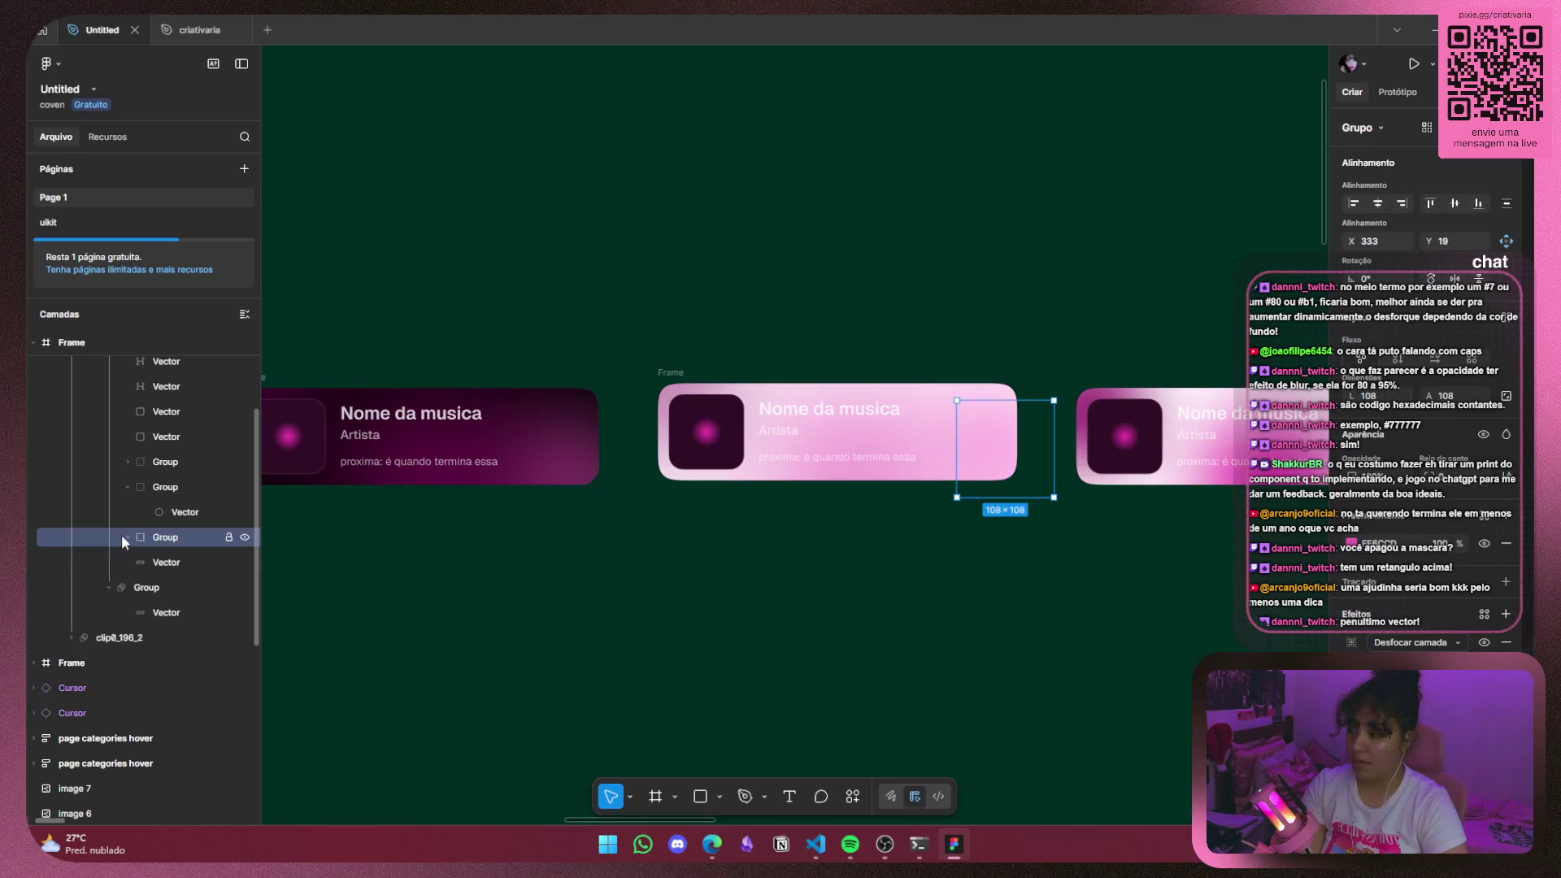
click(126, 486)
click(164, 537)
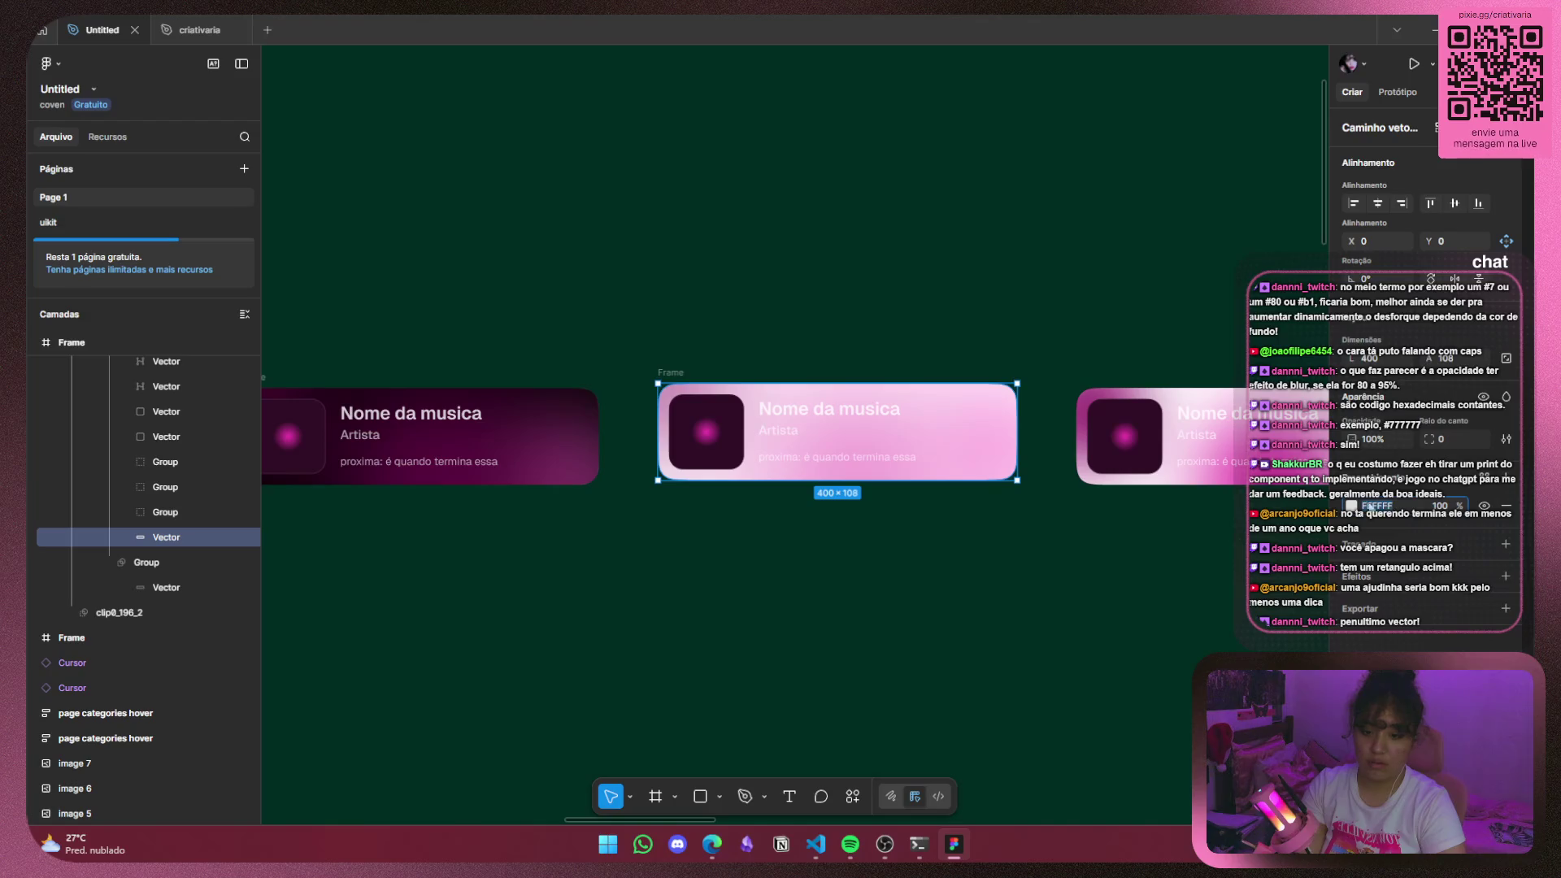
Replace the FFFFFF fill with grey #777777.
click(1387, 507)
key(BackSpace)
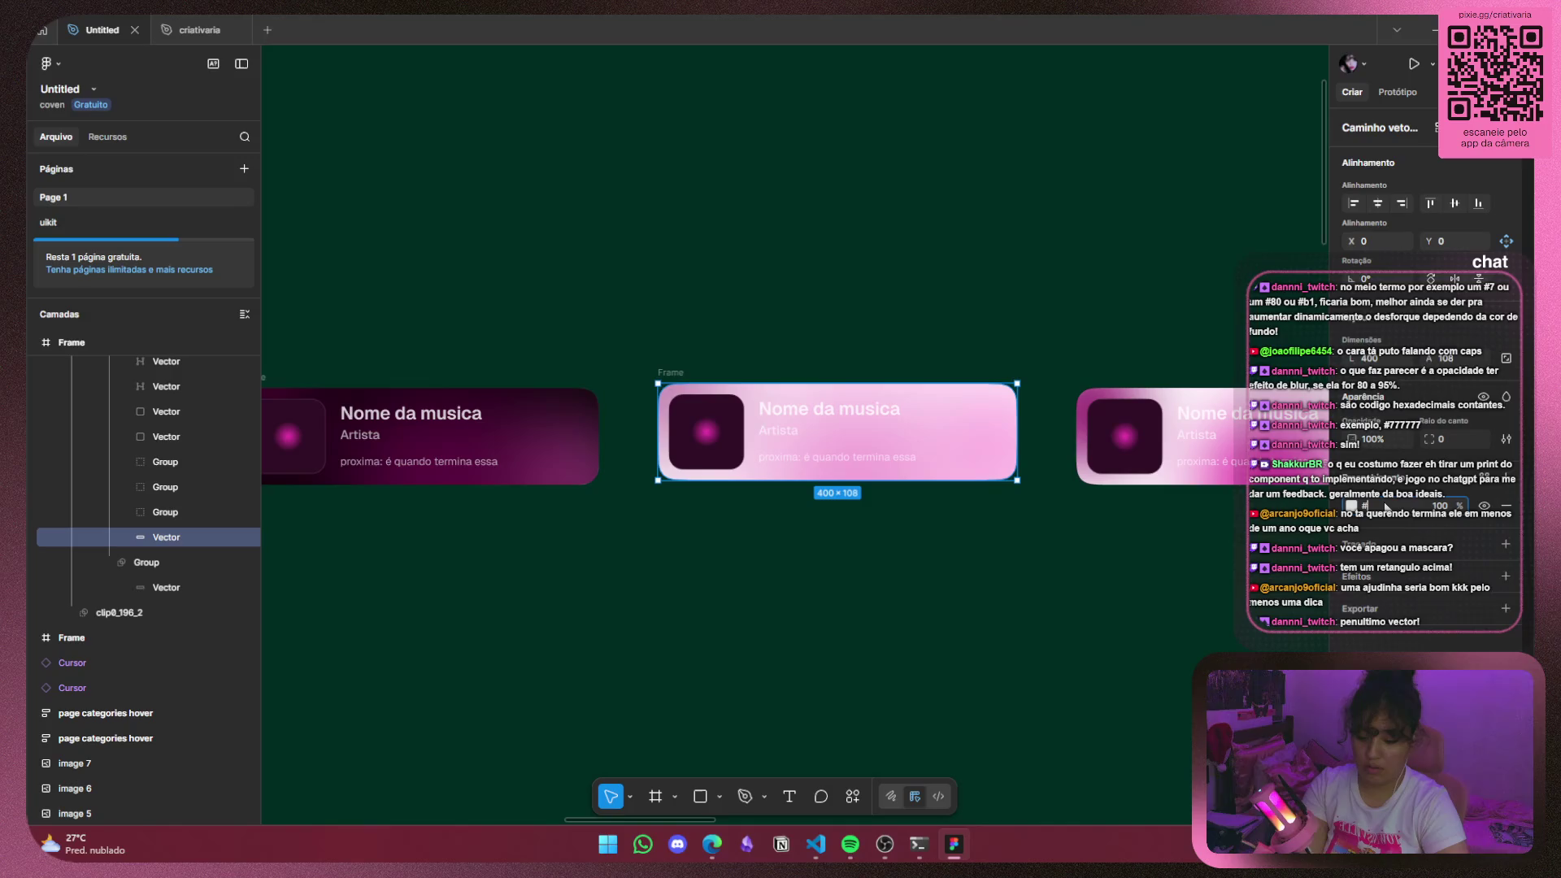
text(777777)
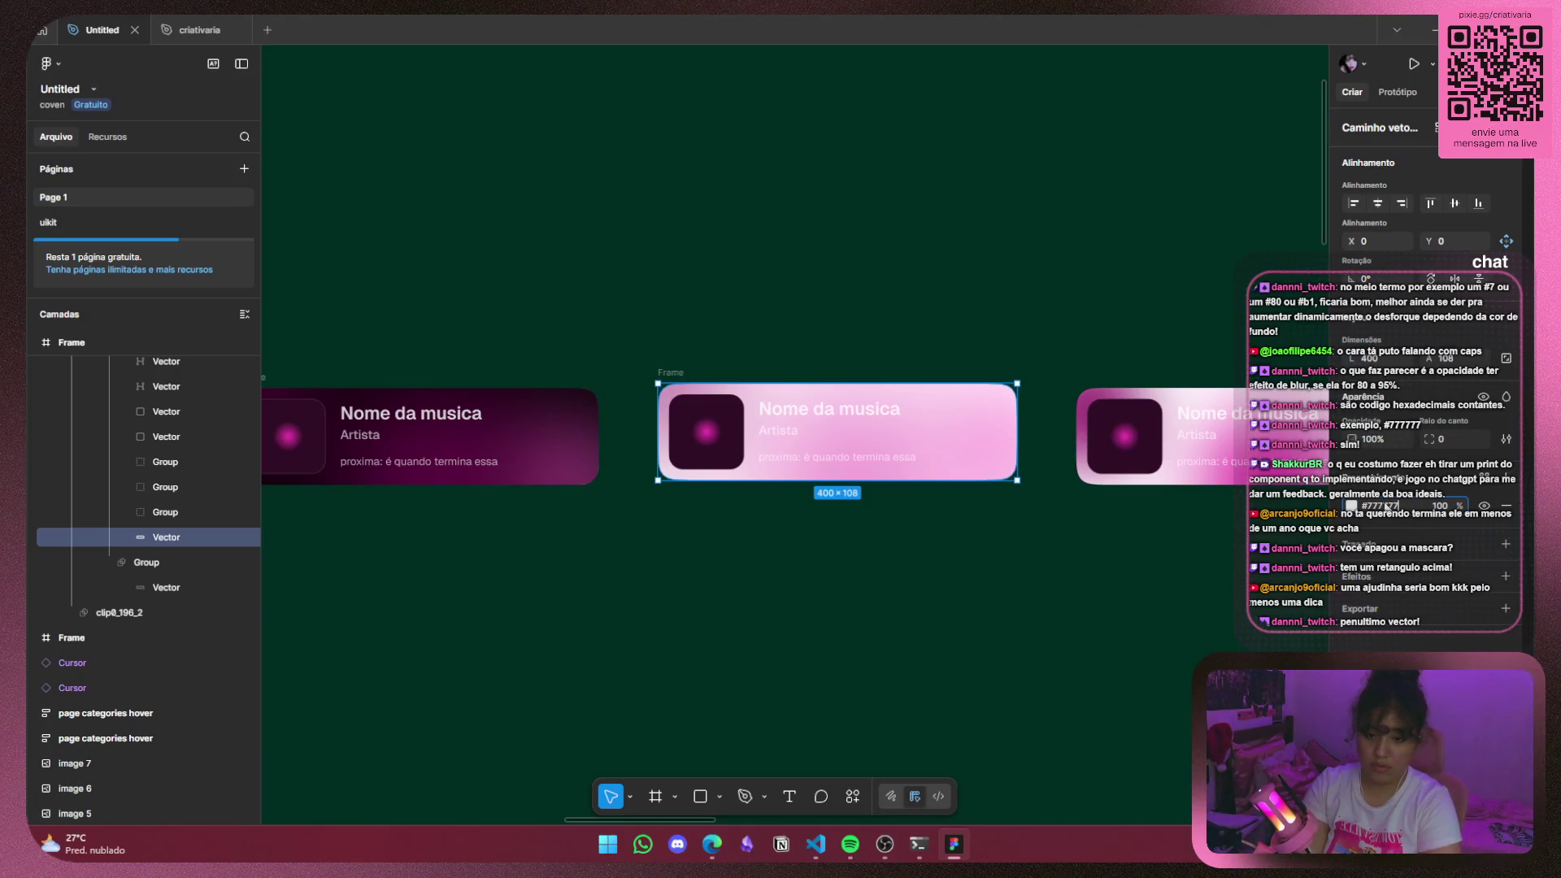
key(Return)
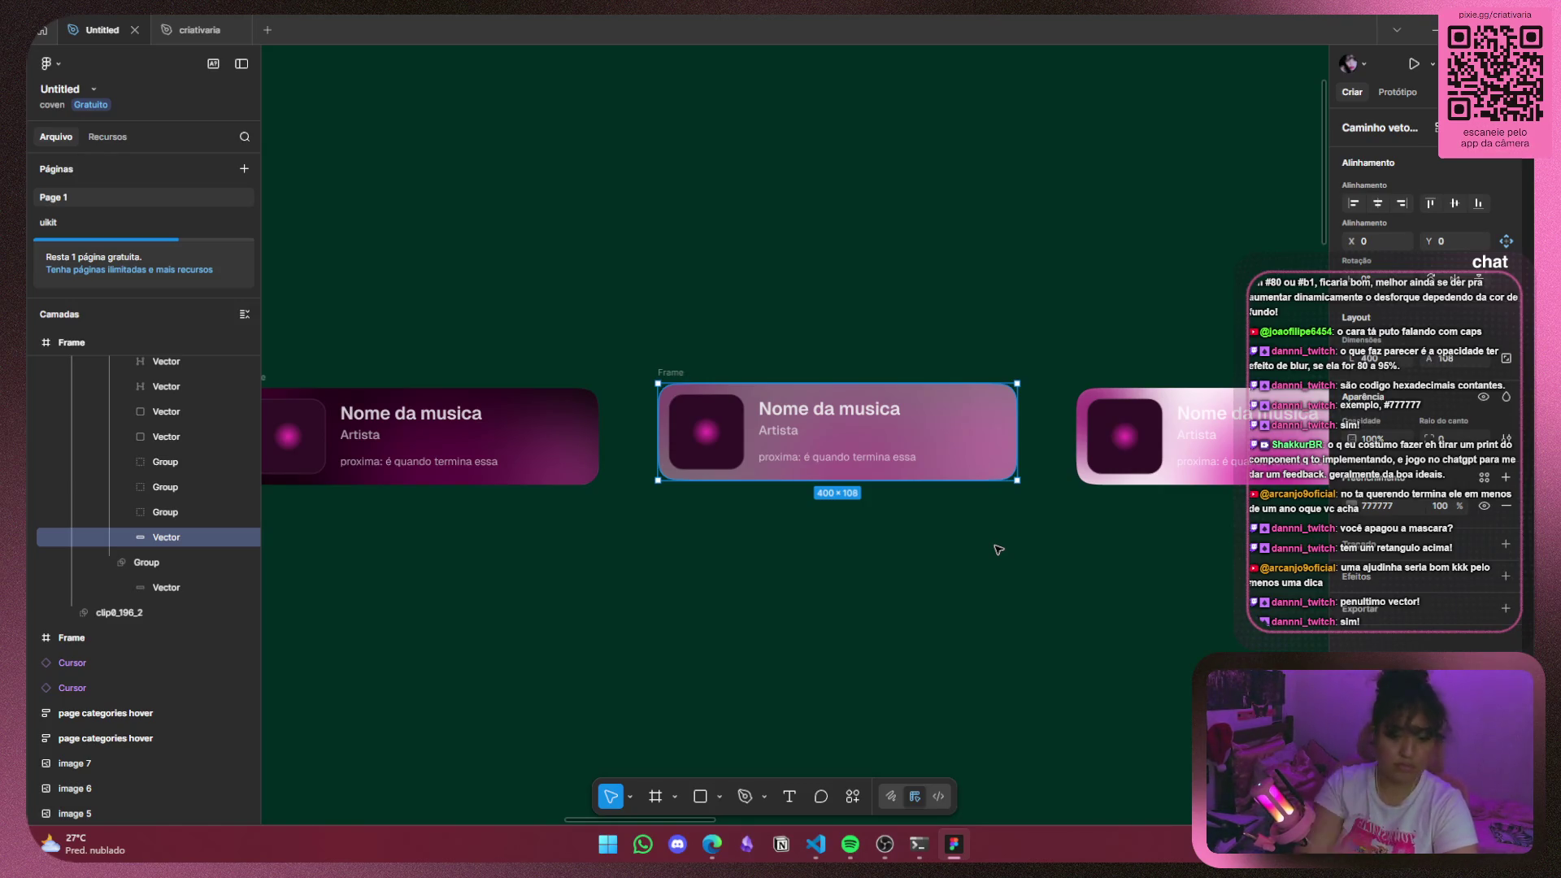
Move the large glow left in the middle card and nudge the small glow up-left.
click(914, 446)
drag(914, 446, 864, 456)
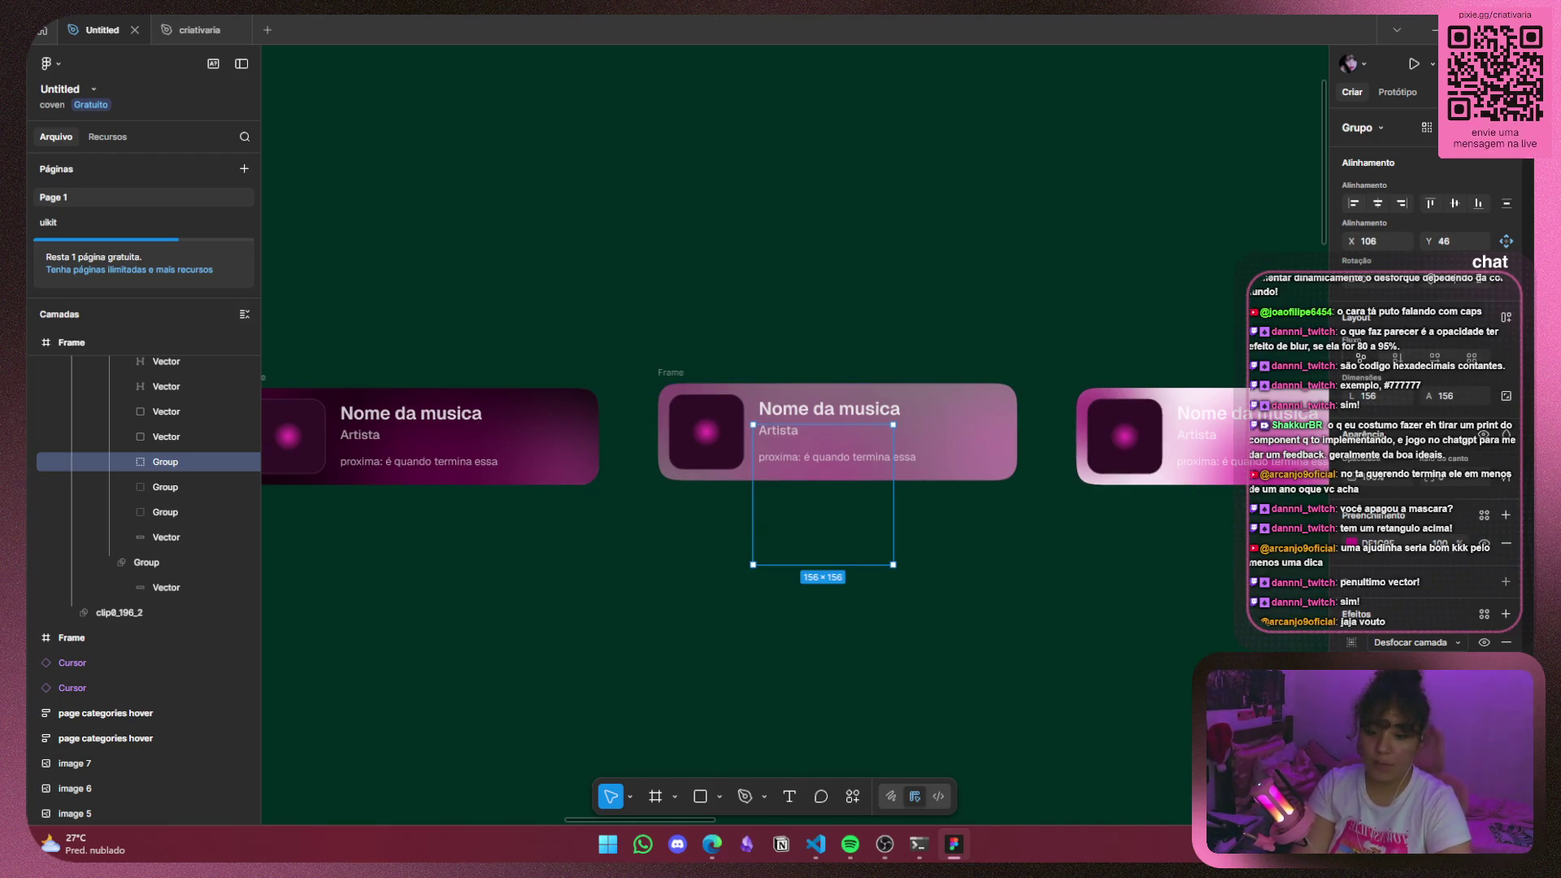
click(1351, 543)
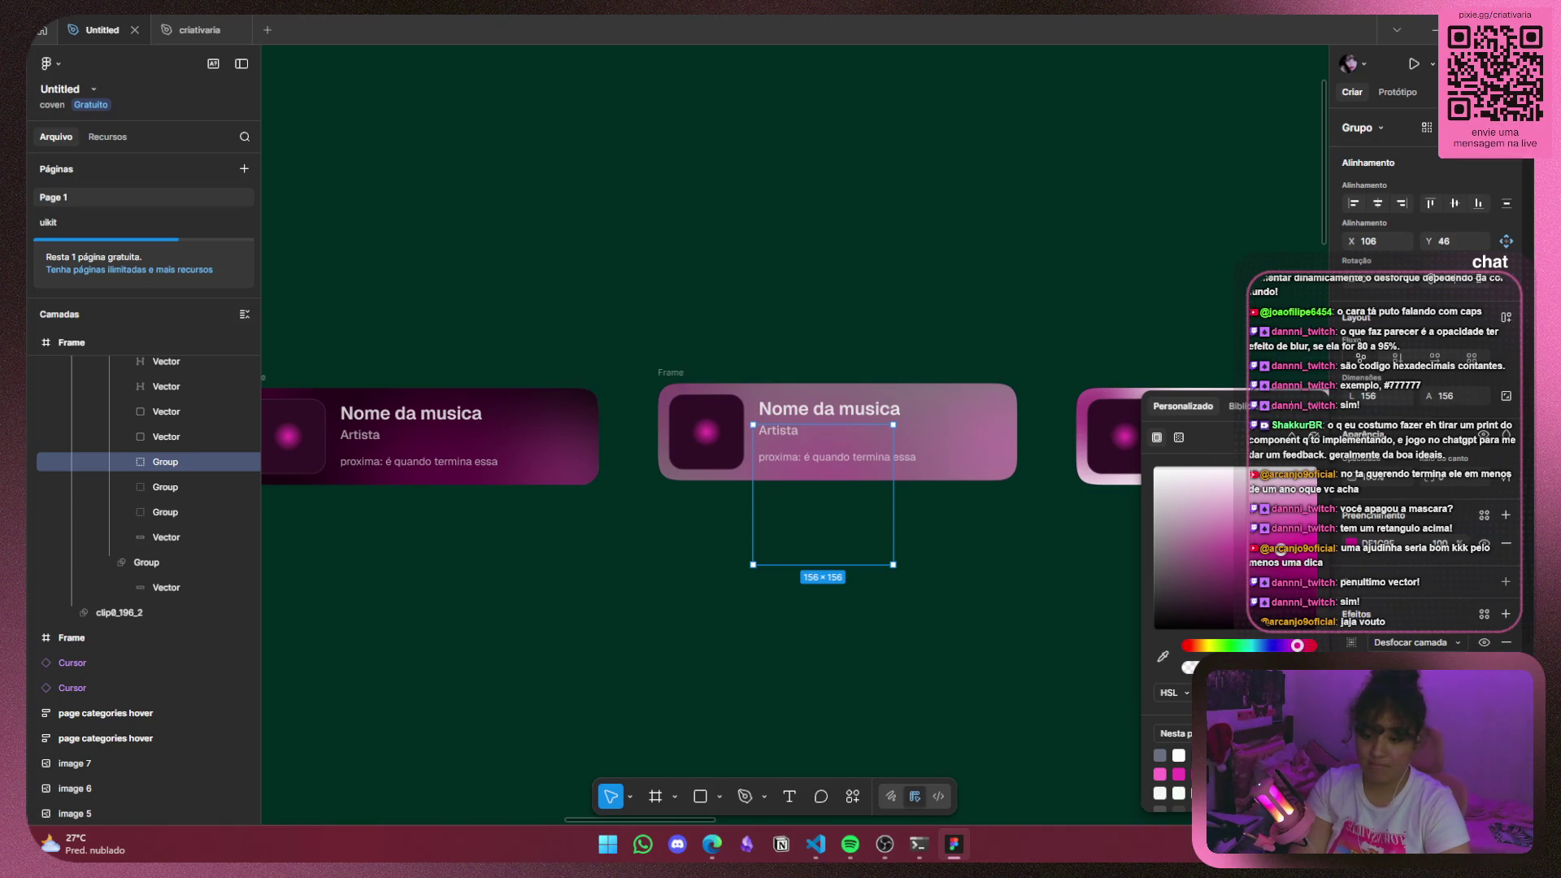
click(1001, 461)
click(1351, 542)
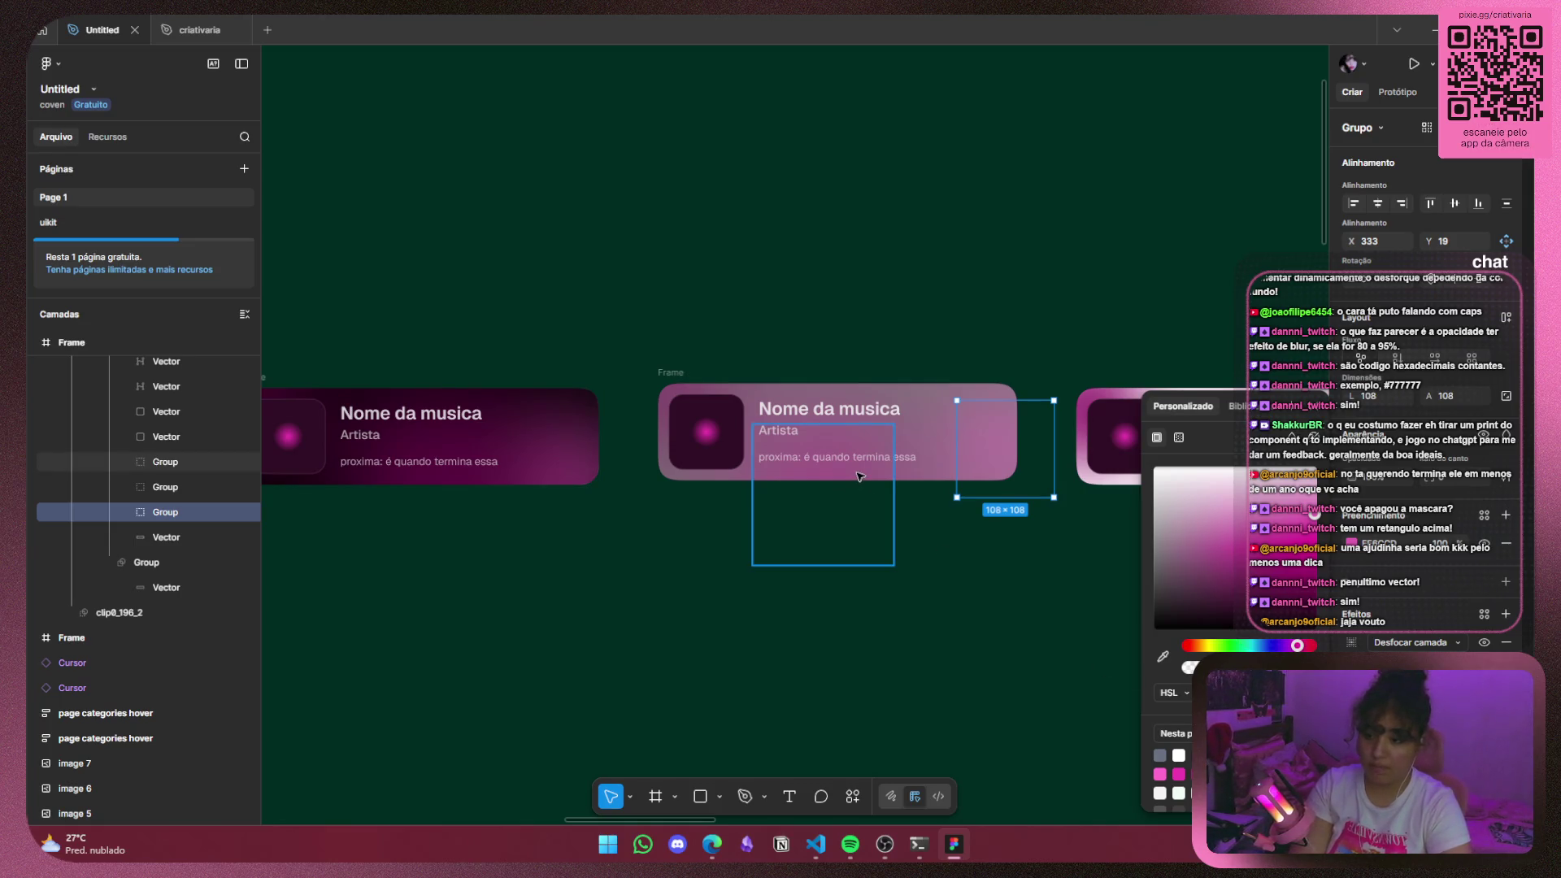
key(shift+Left)
key(shift+Up)
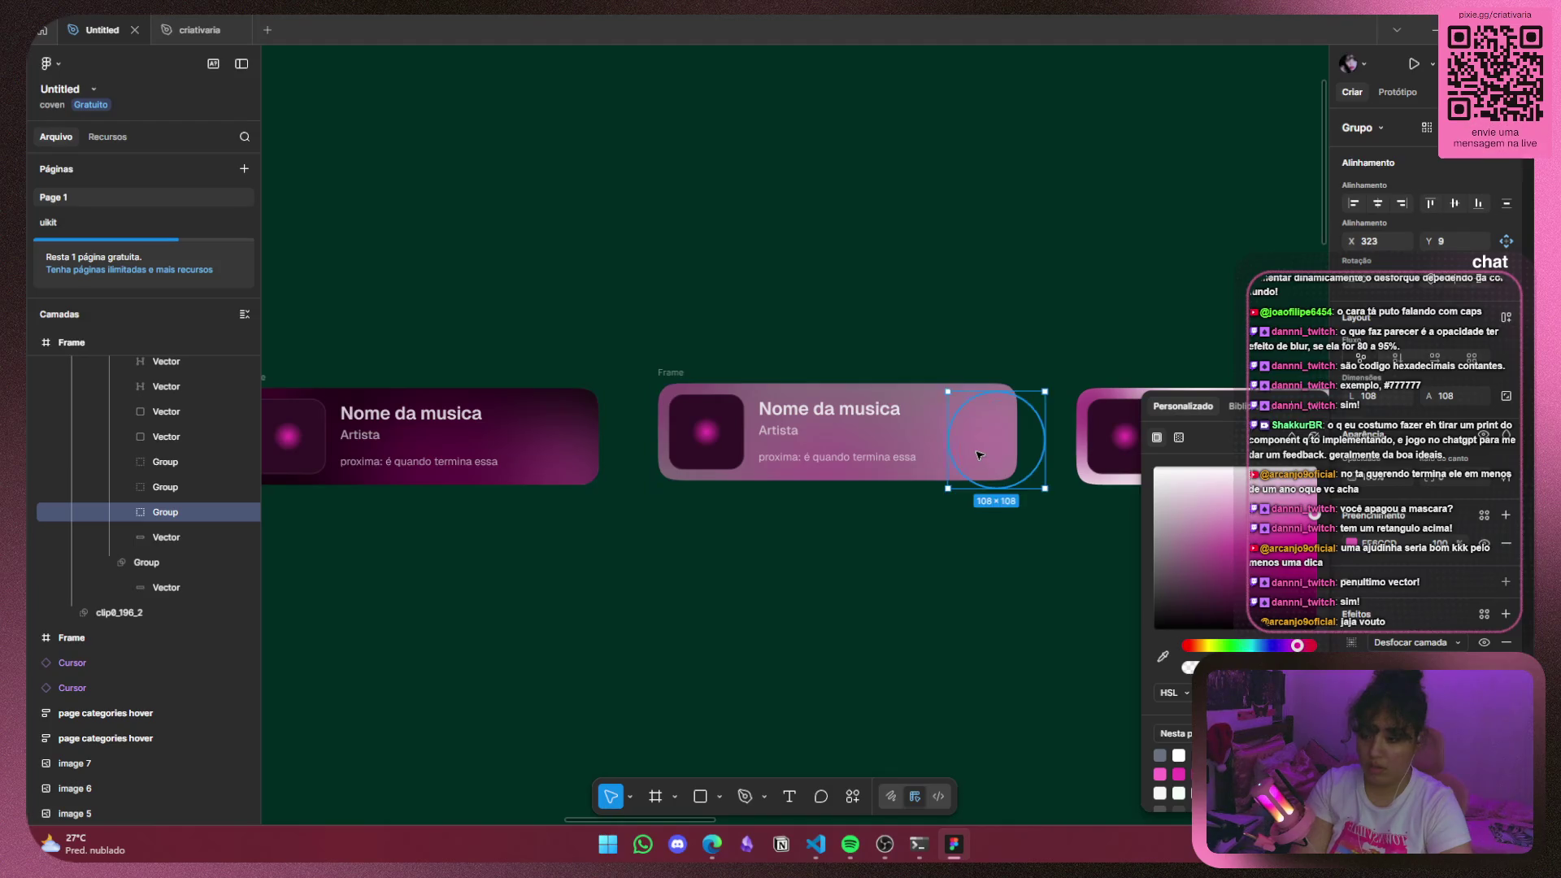
Check the small pink glow's fill and layer blur, then move over to the right card's glow.
click(1079, 544)
click(996, 434)
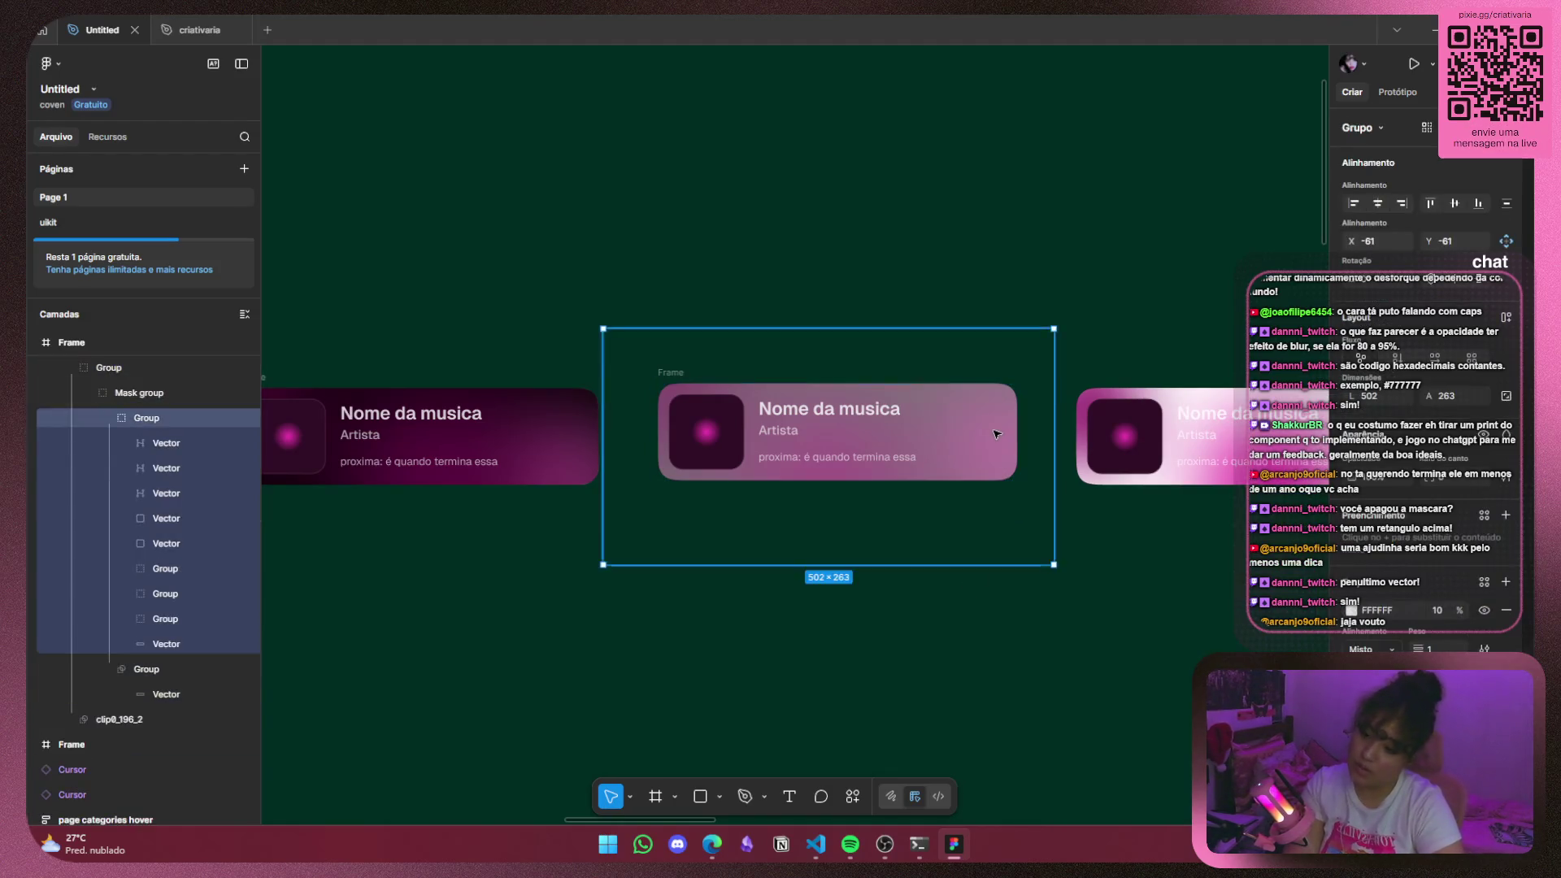
double_click(996, 433)
click(1351, 543)
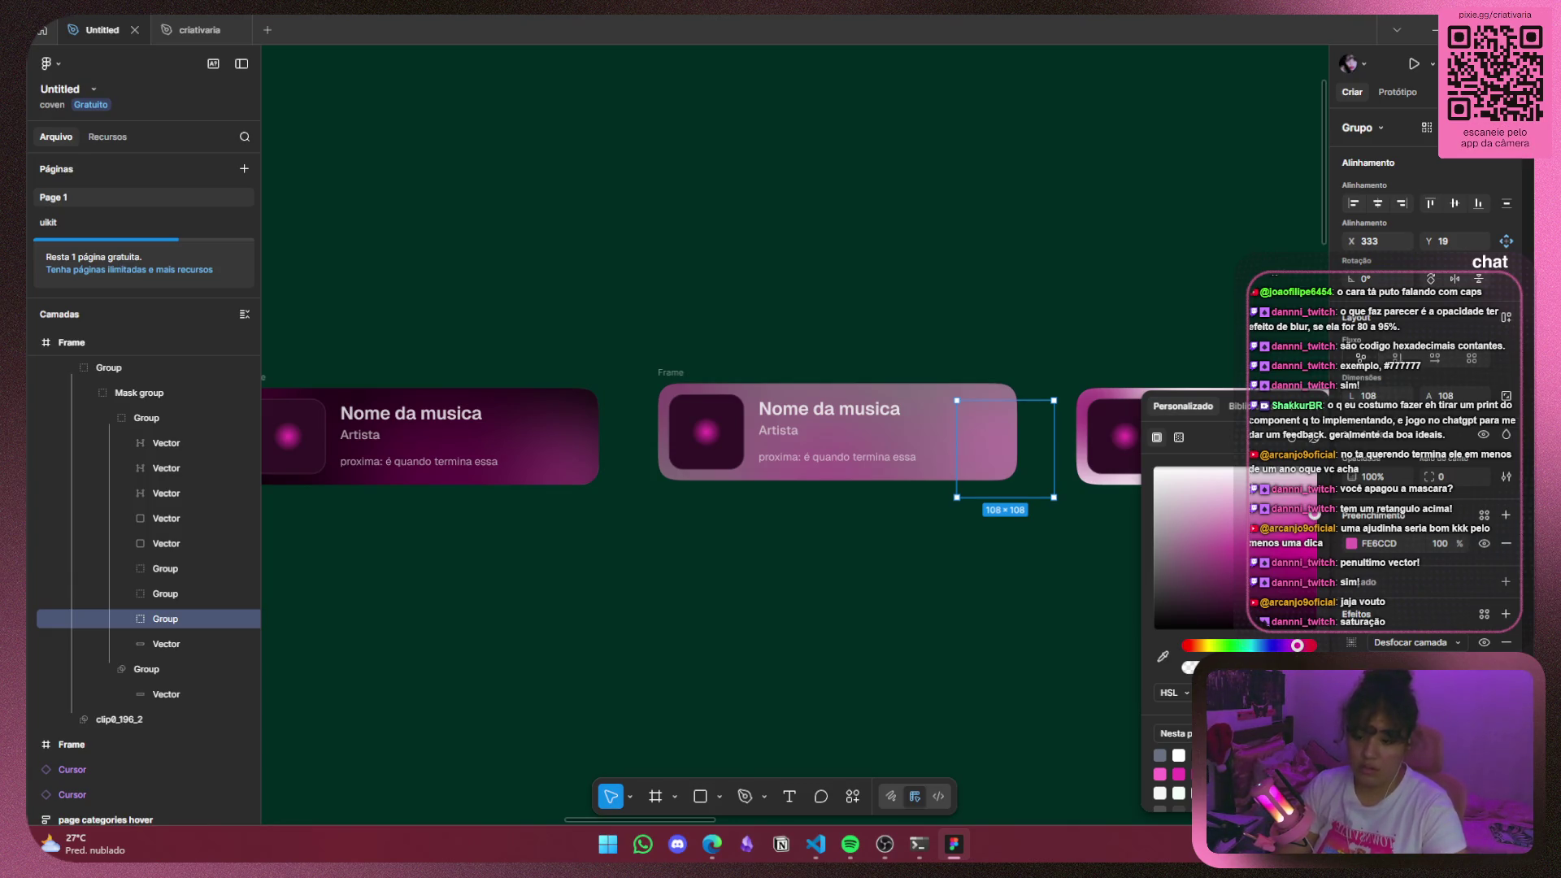
click(1352, 643)
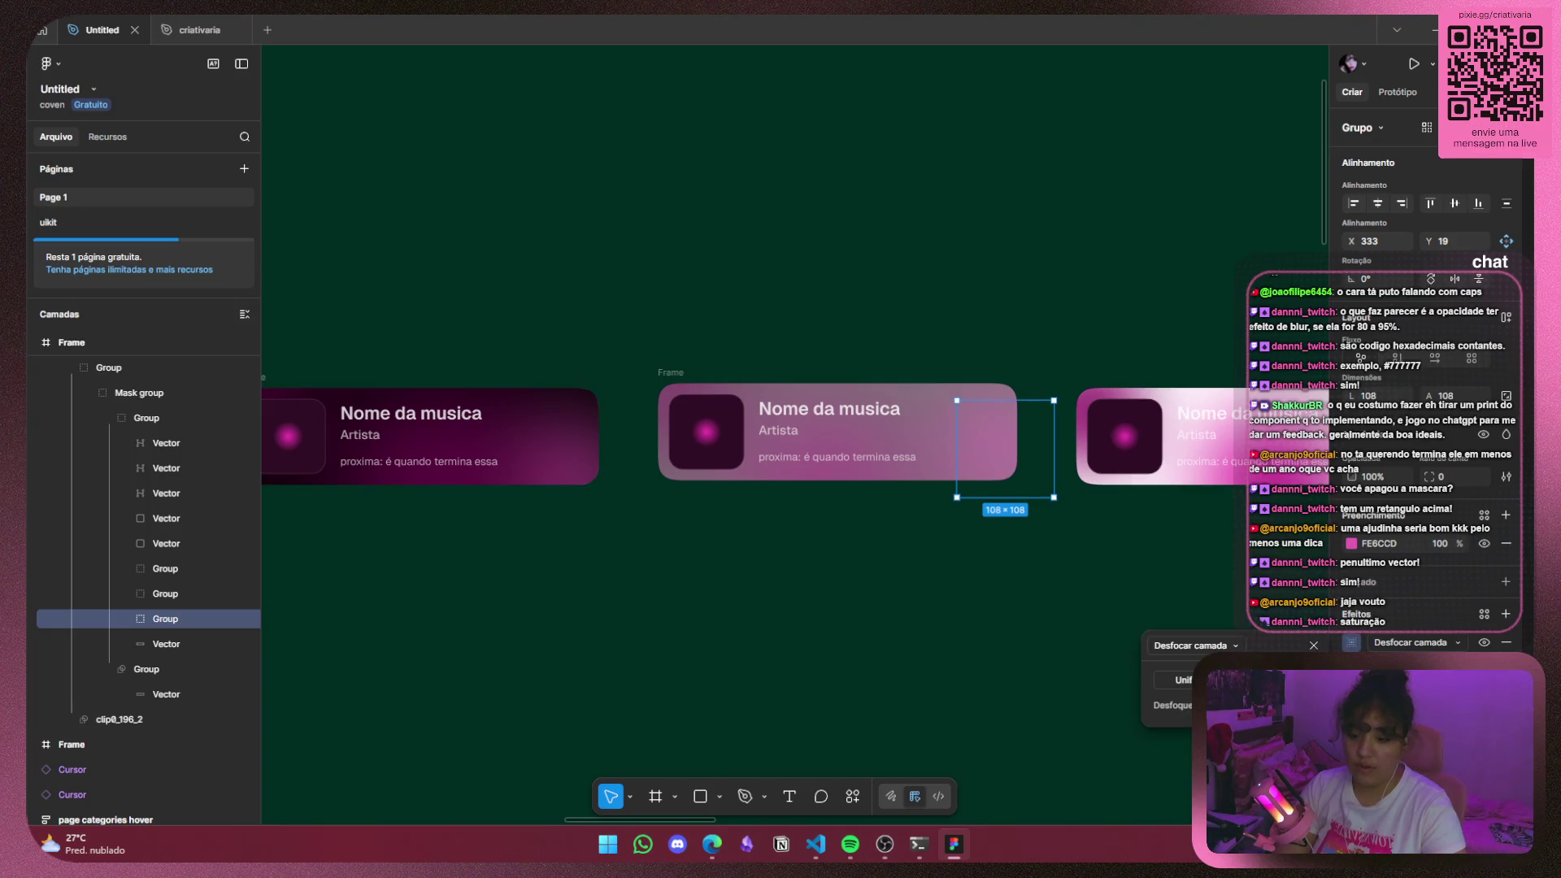
drag(1153, 584, 927, 573)
click(1195, 452)
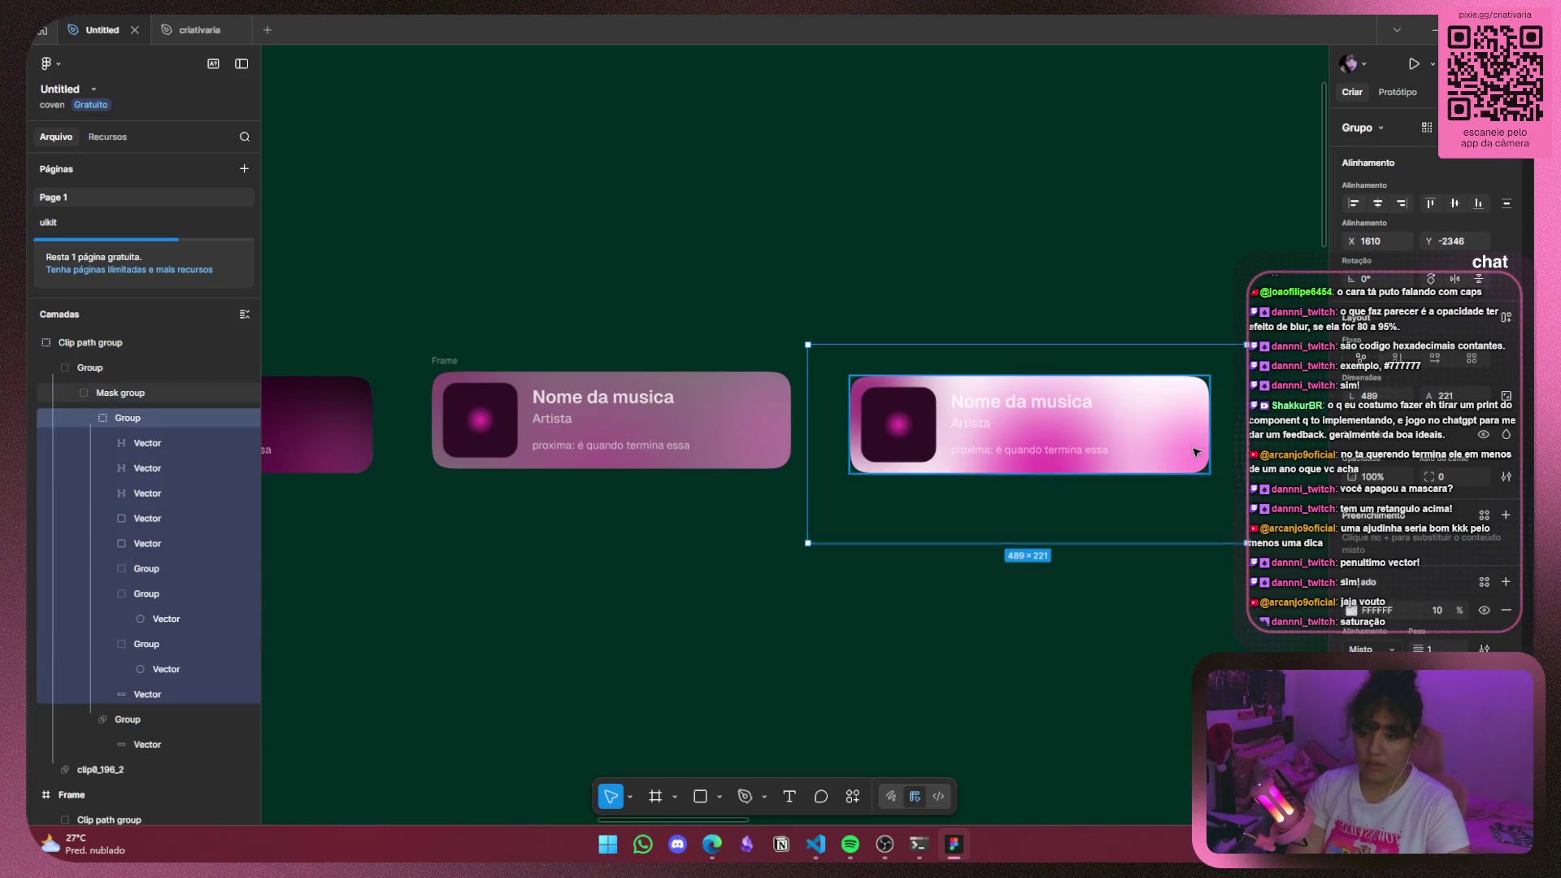
double_click(1195, 452)
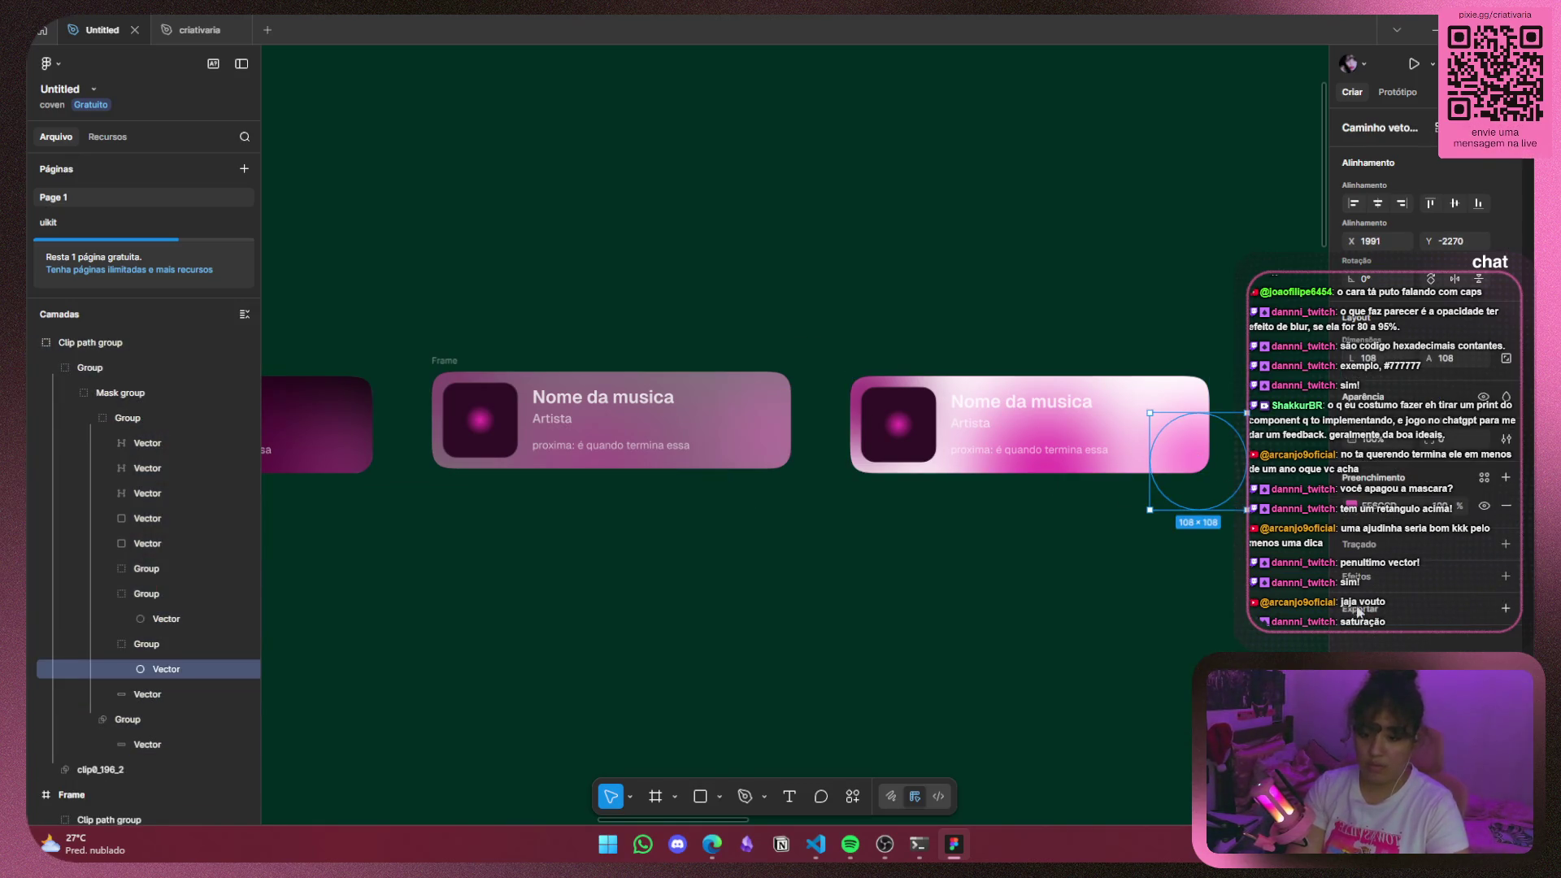
click(146, 643)
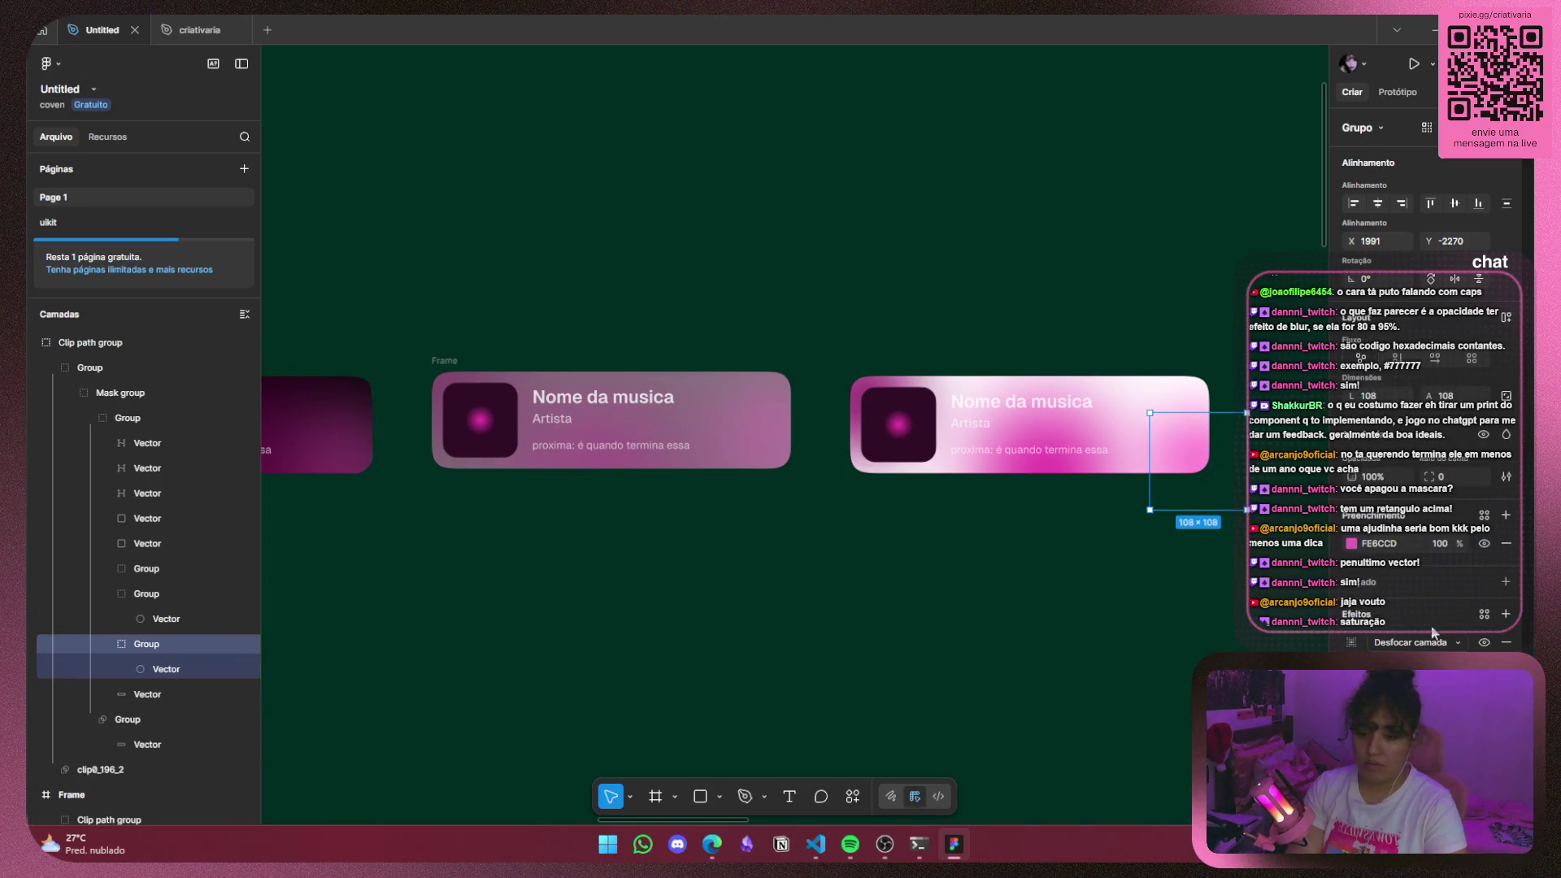
click(1351, 643)
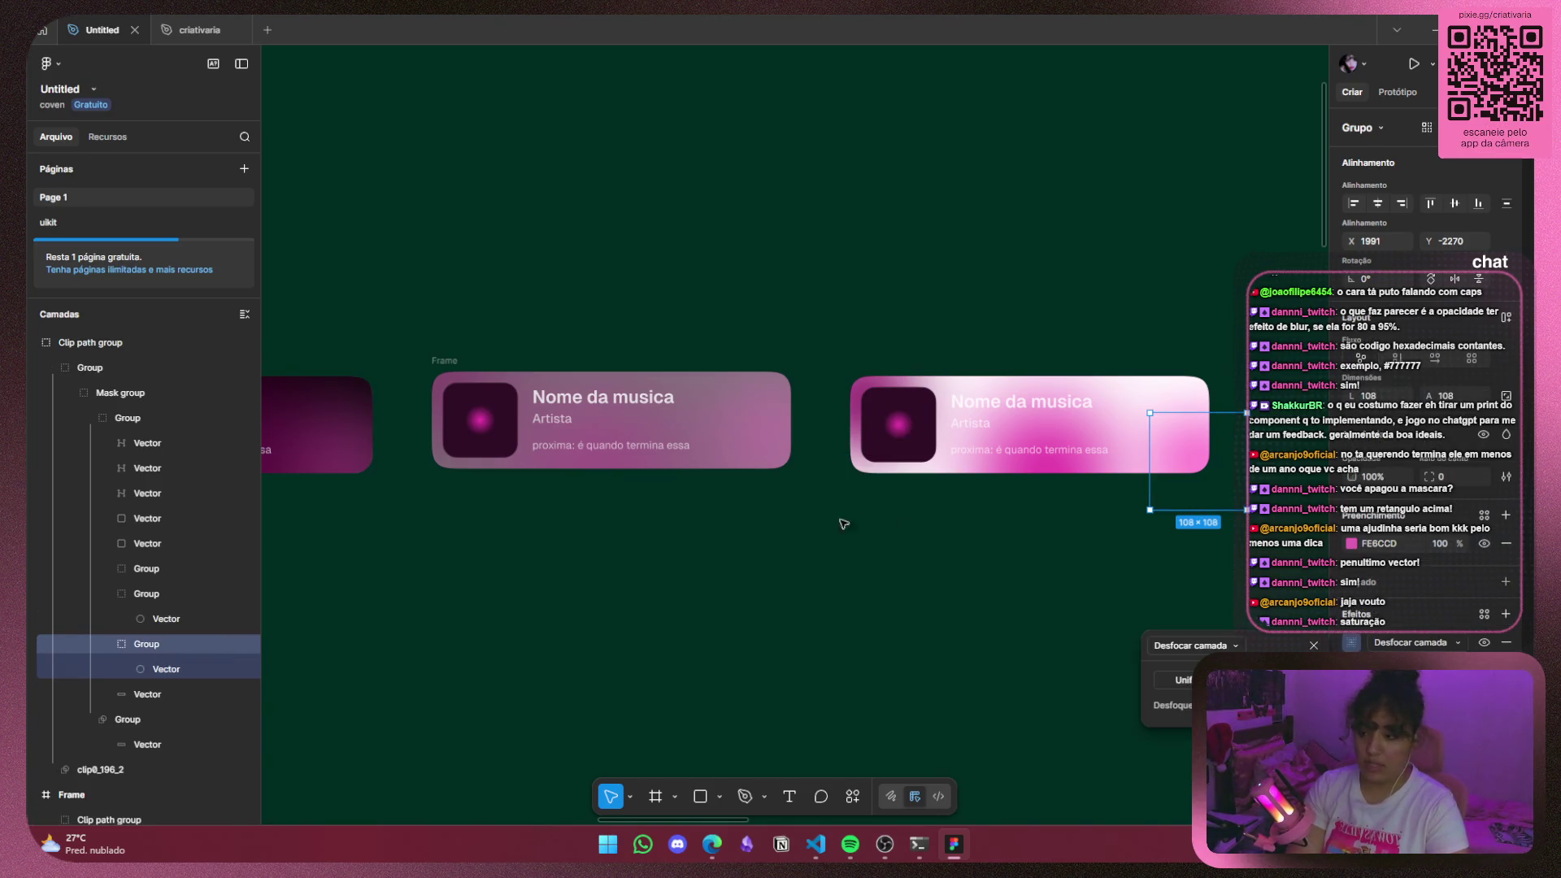
click(976, 533)
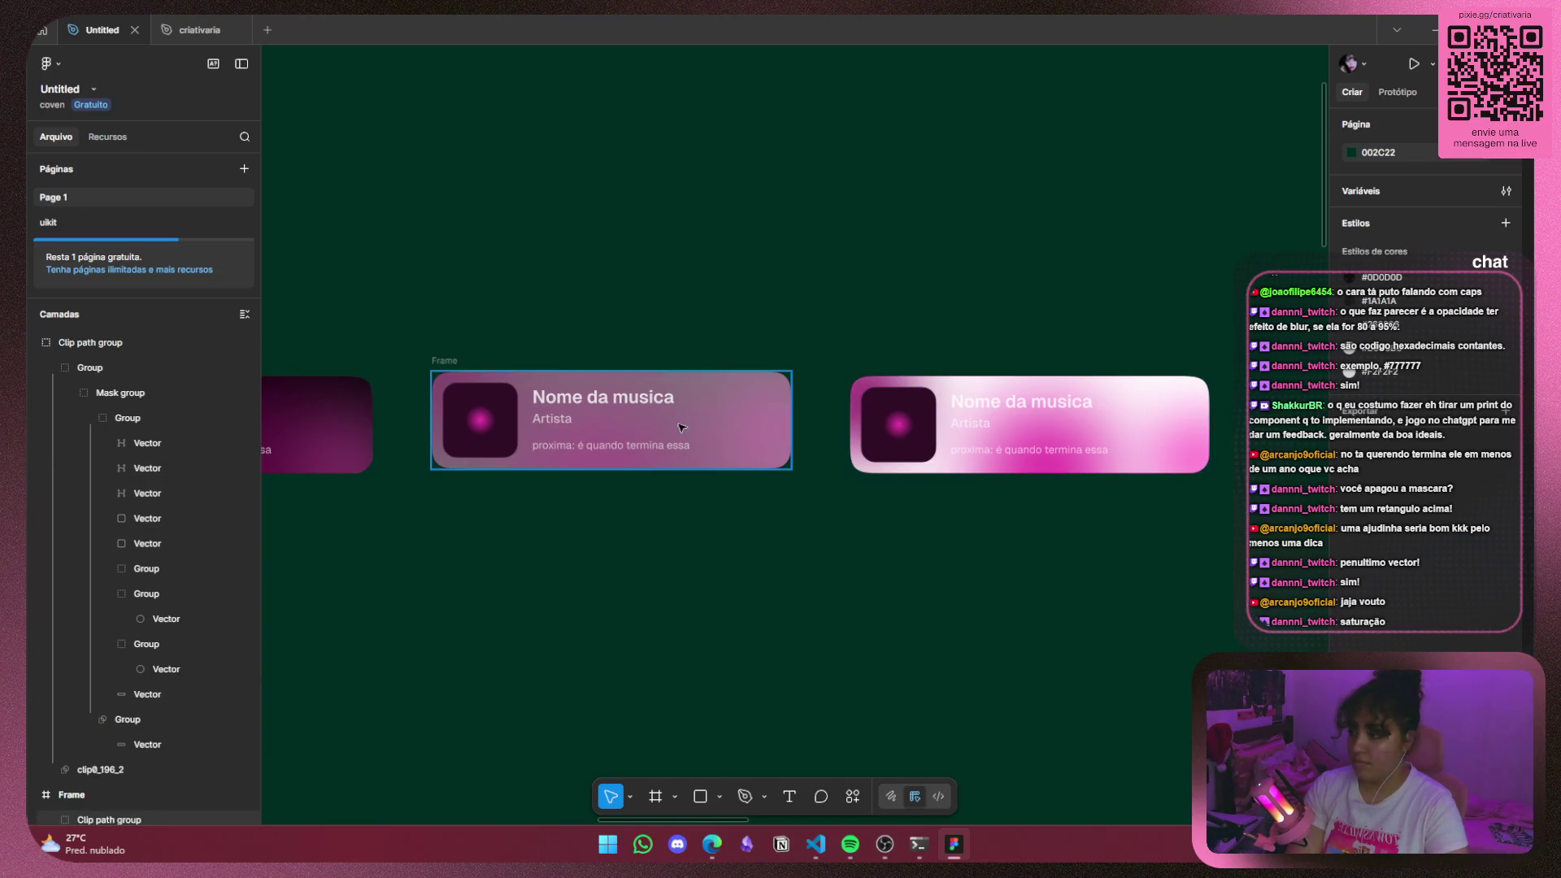
click(488, 423)
scroll(186, 671, down, 4)
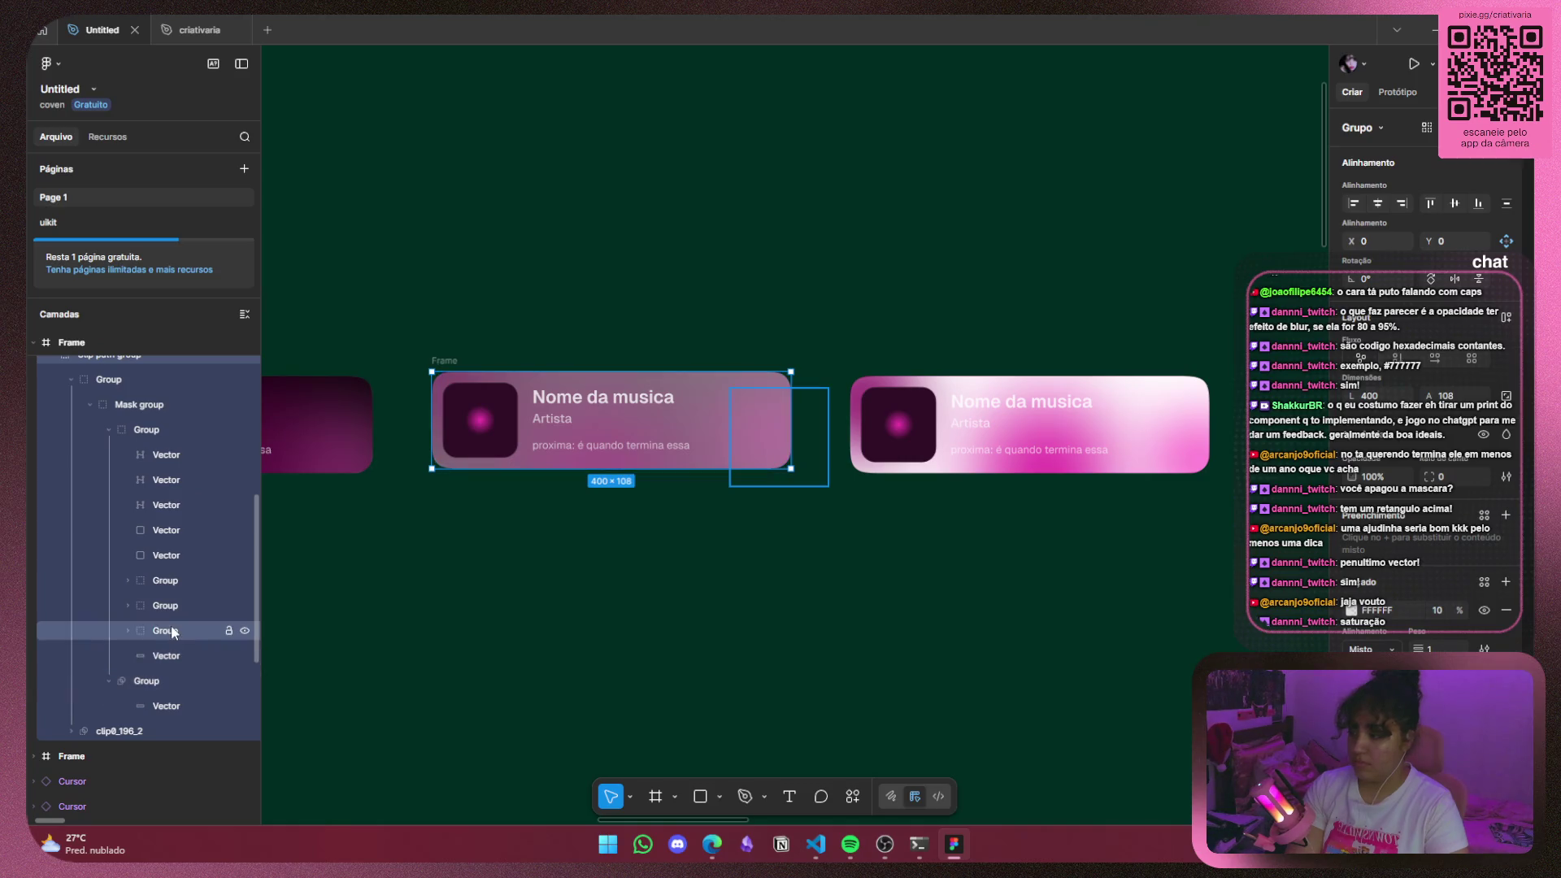
click(167, 630)
click(1352, 643)
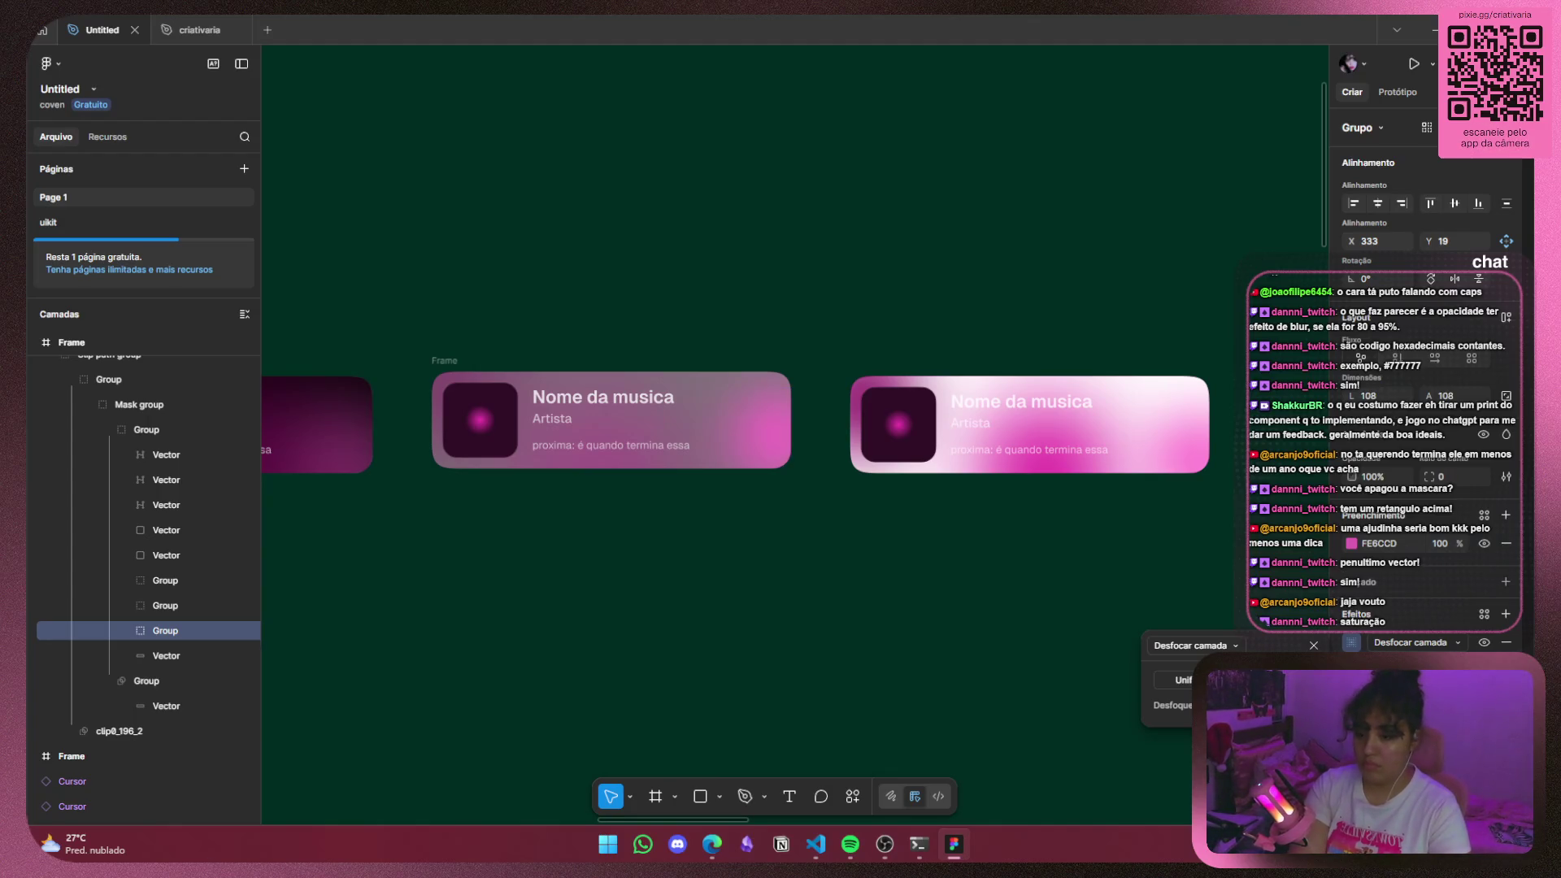
click(626, 473)
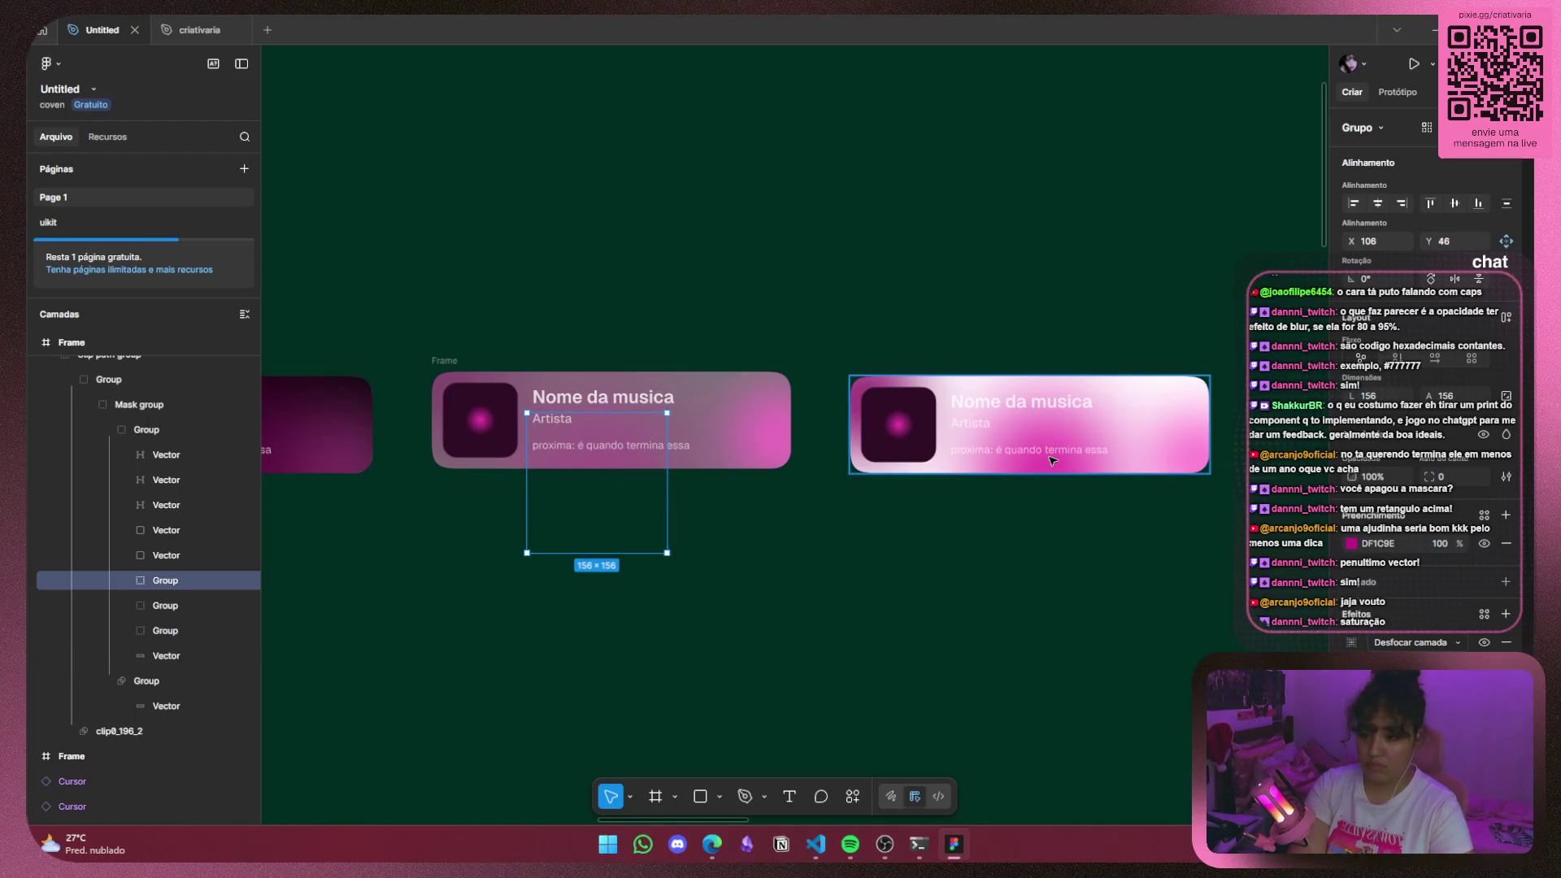
scroll(157, 550, up, 4)
scroll(139, 561, down, 1)
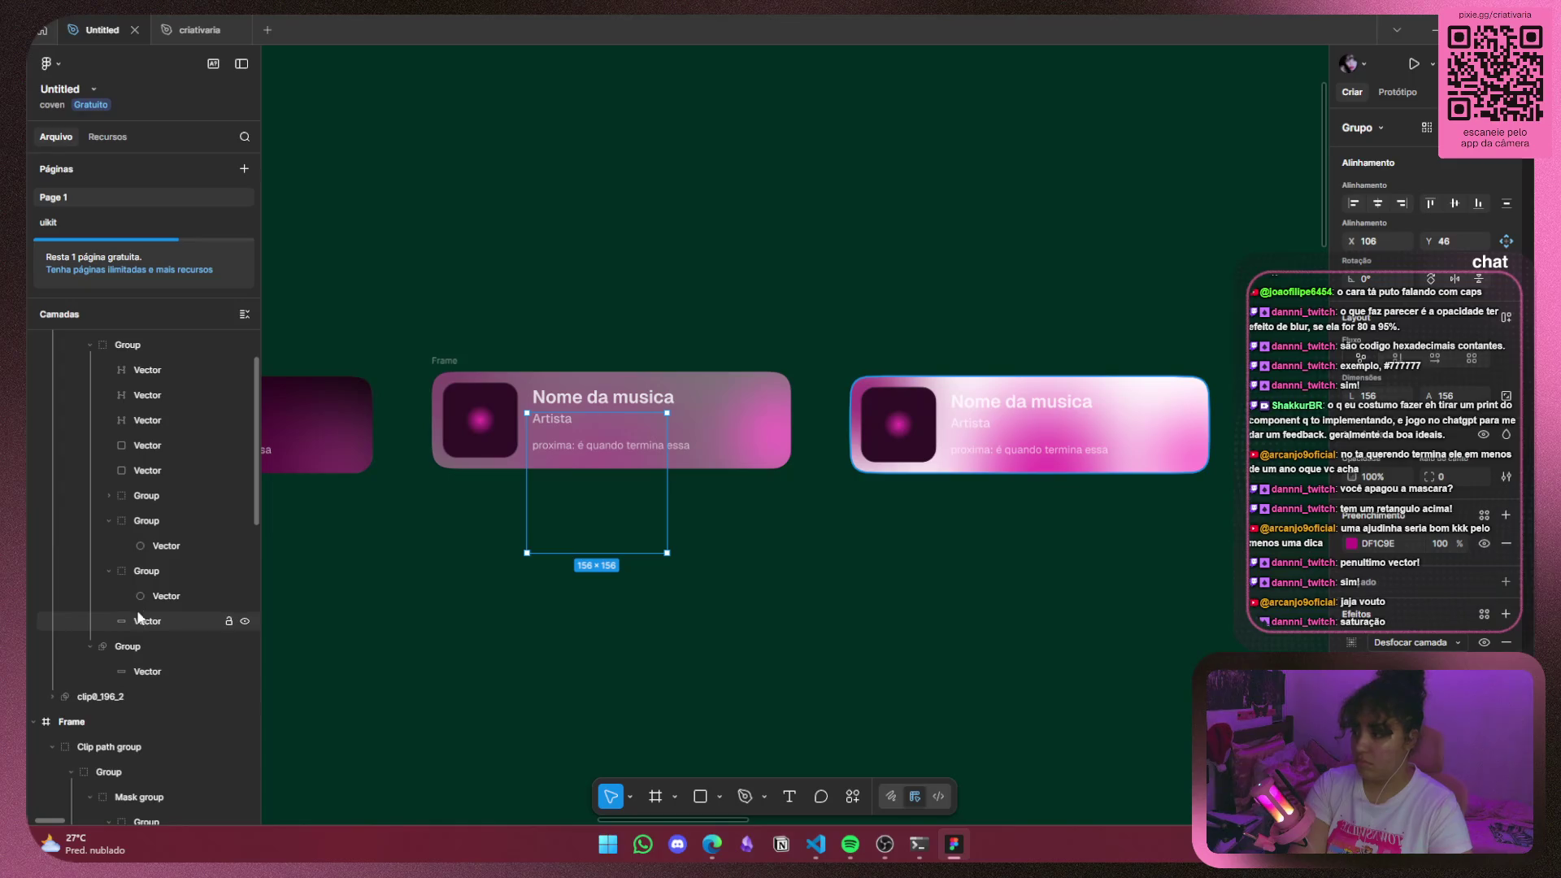
click(99, 569)
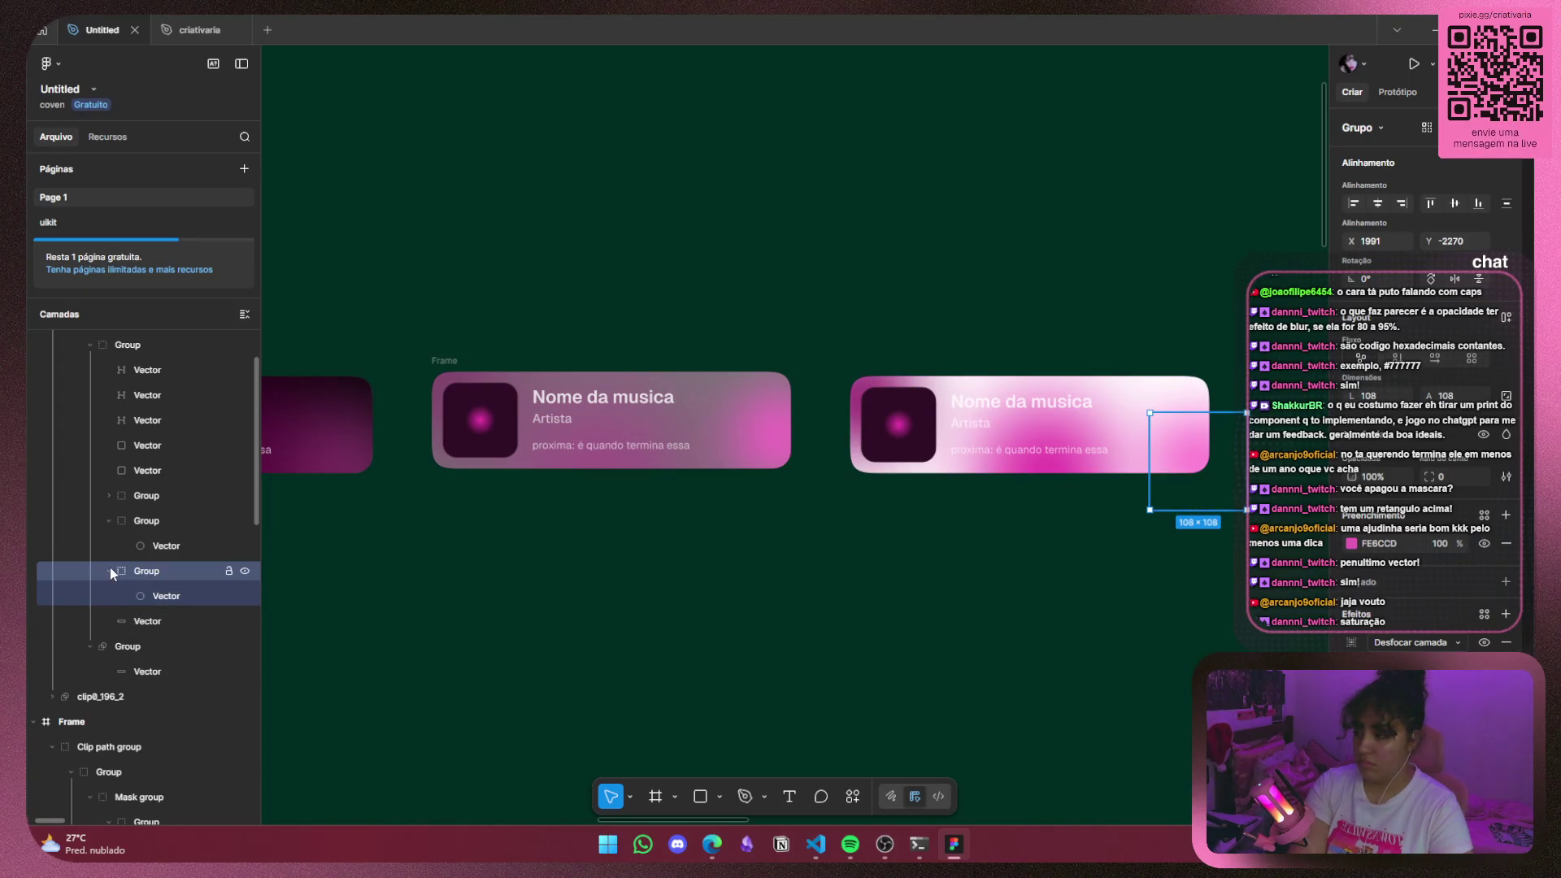
click(110, 571)
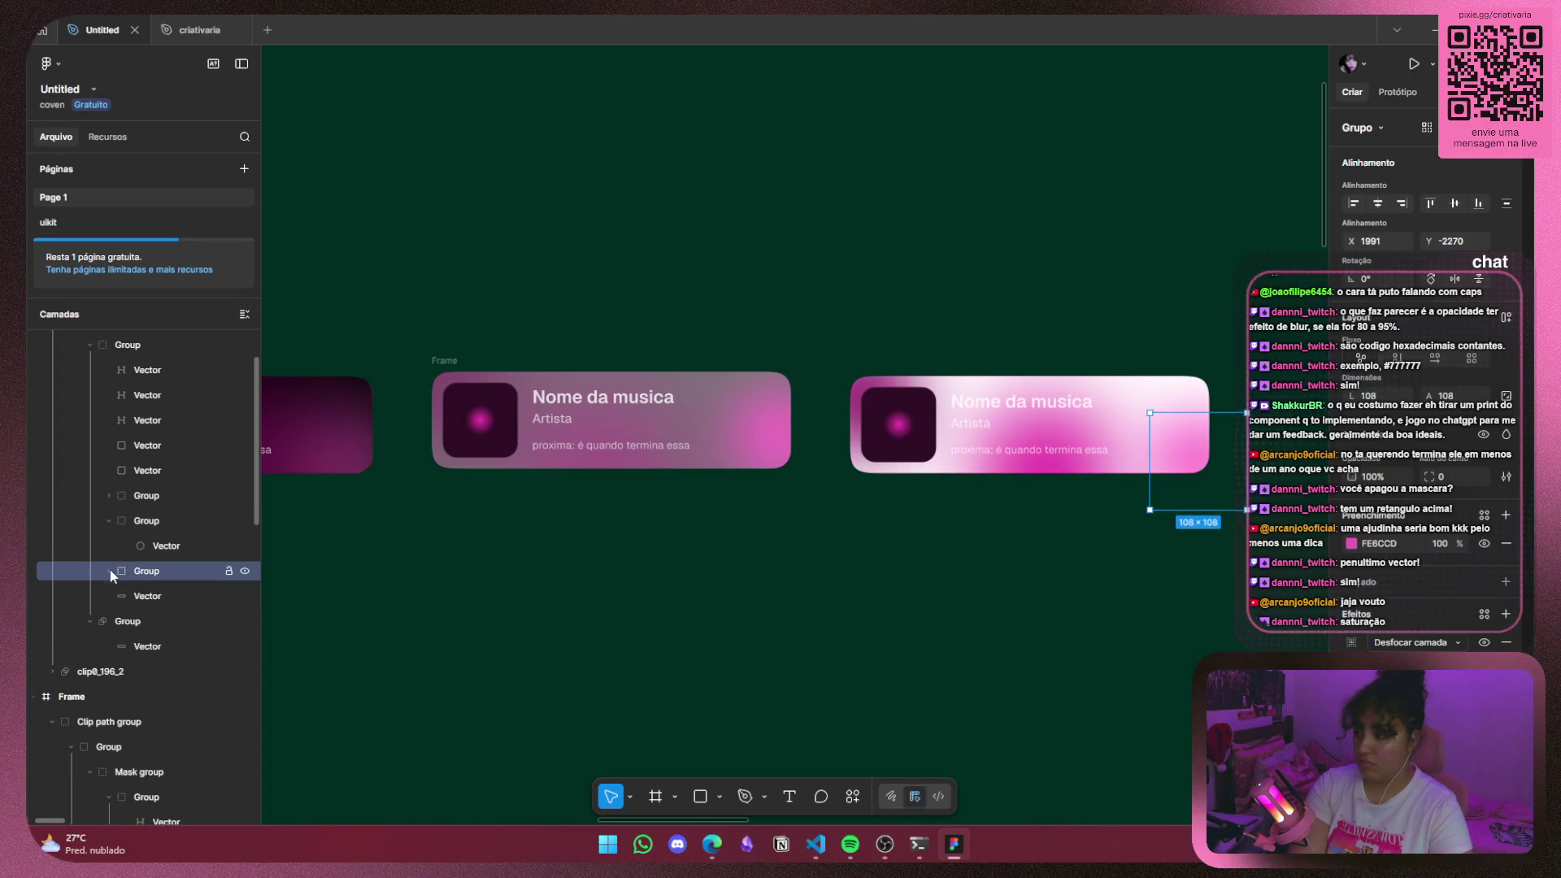
click(151, 497)
click(1351, 643)
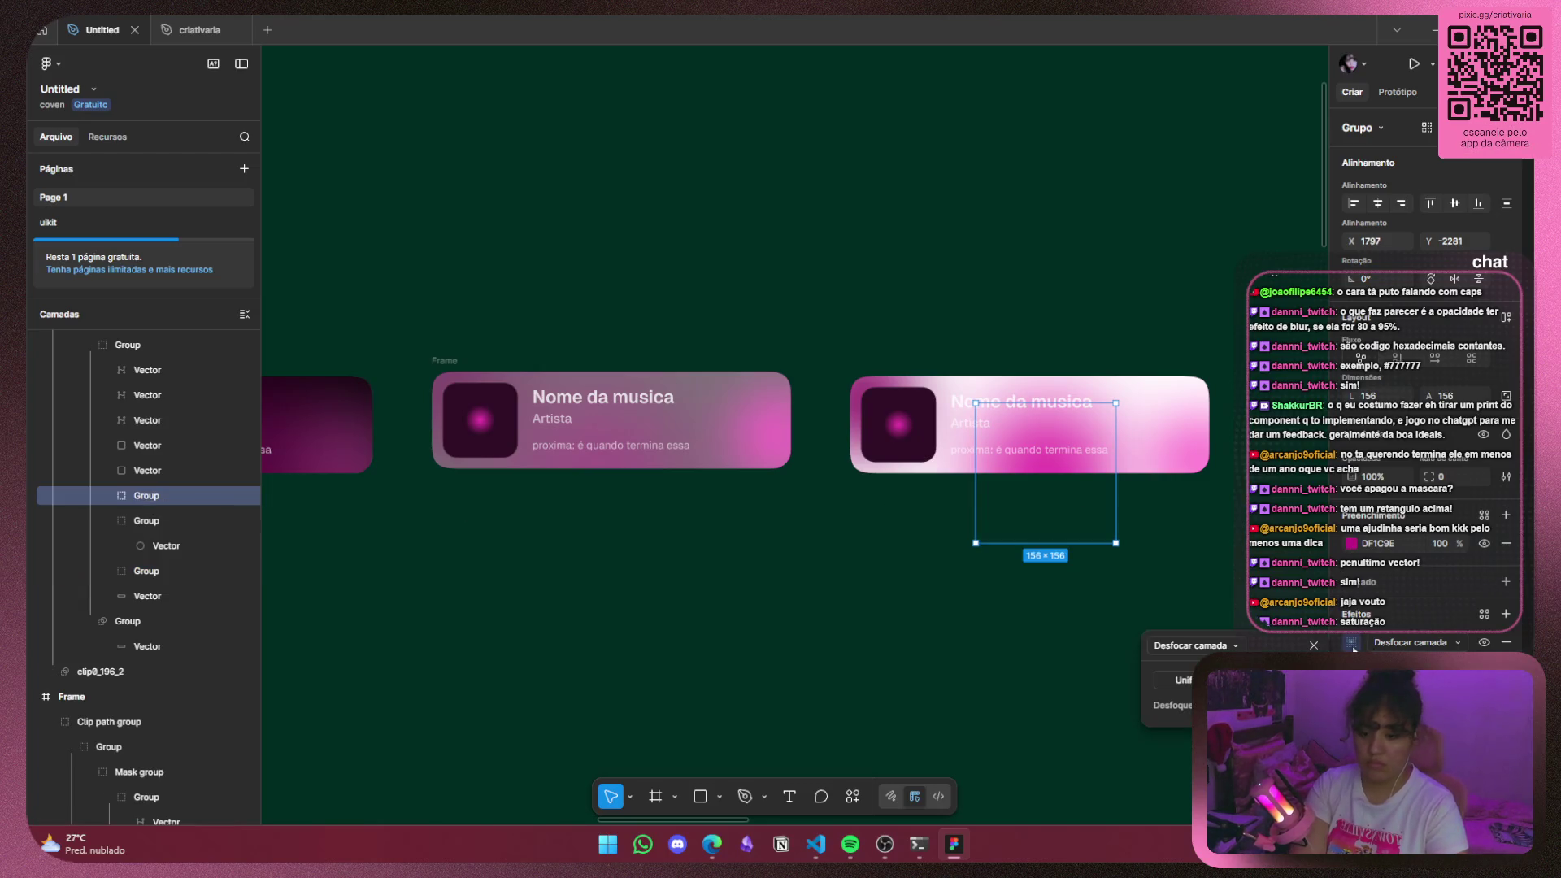
click(1351, 643)
scroll(160, 547, down, 5)
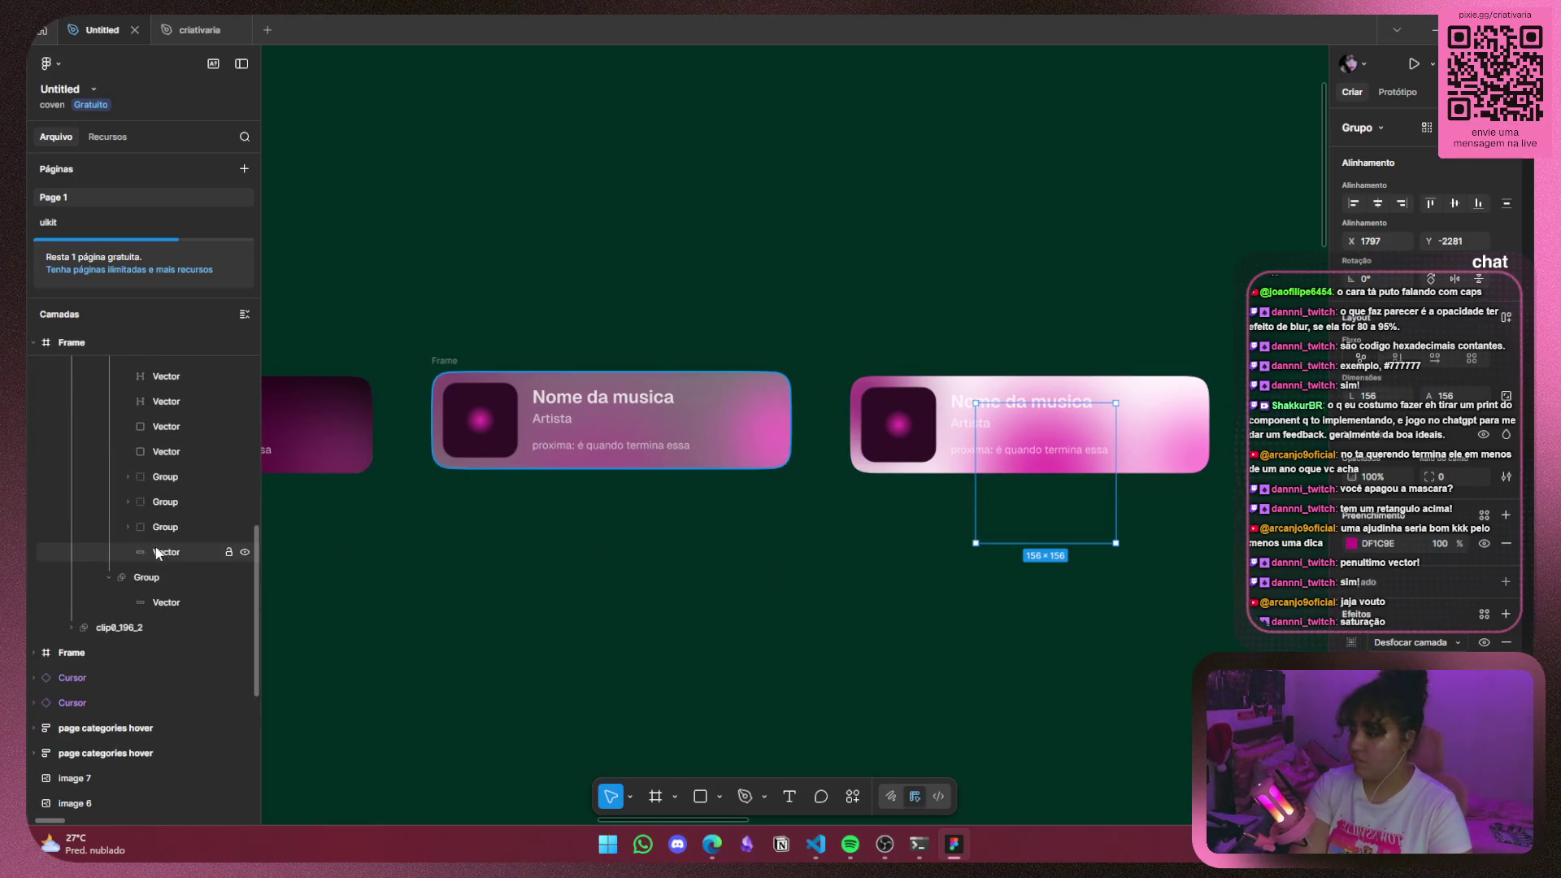
click(128, 499)
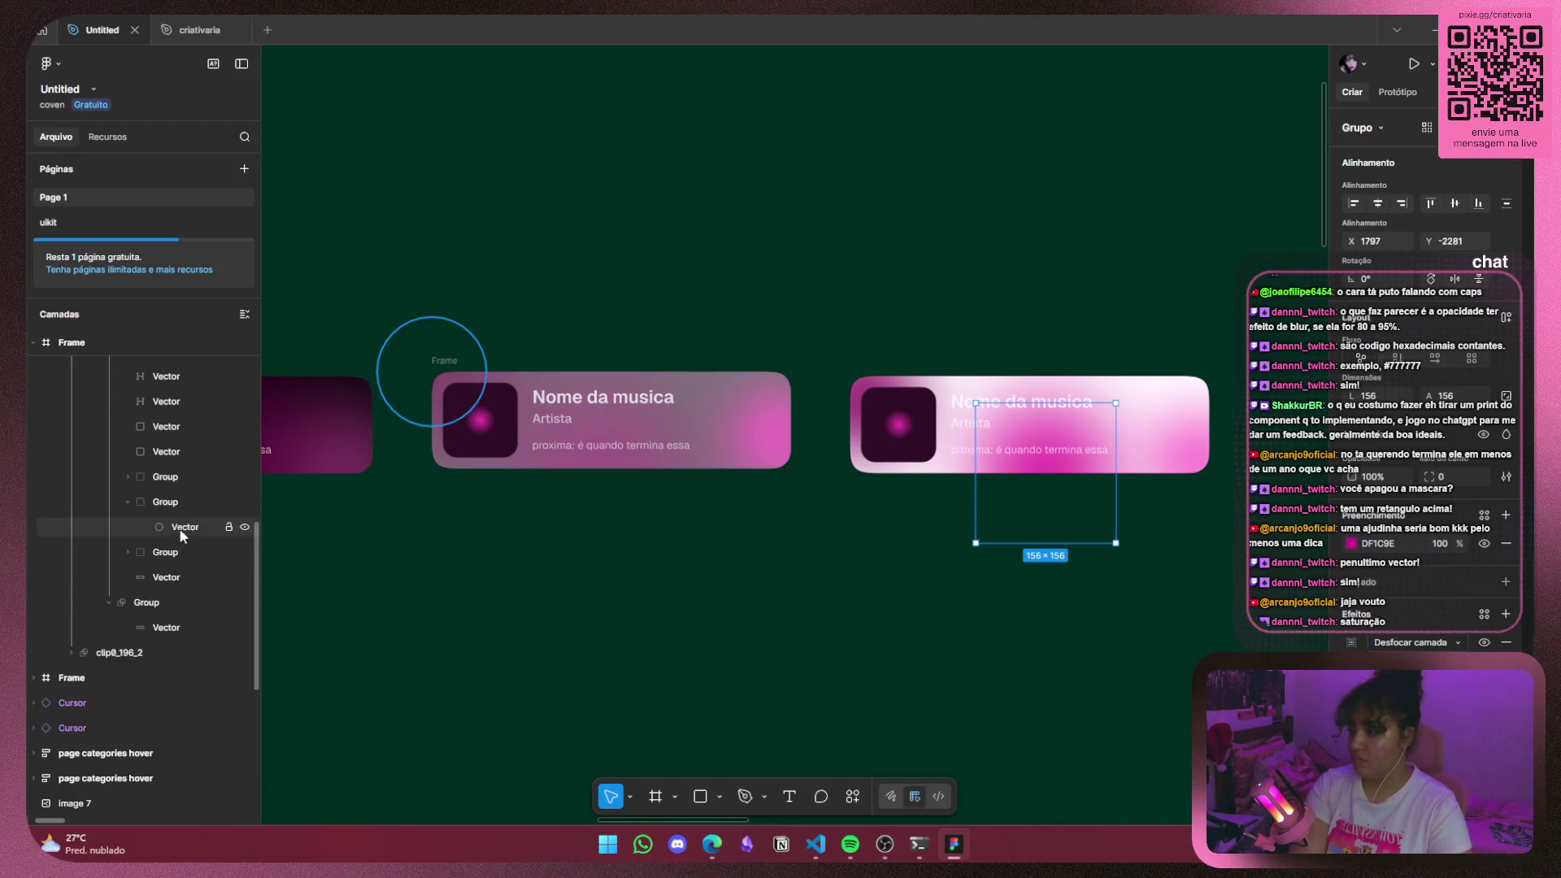
click(1351, 643)
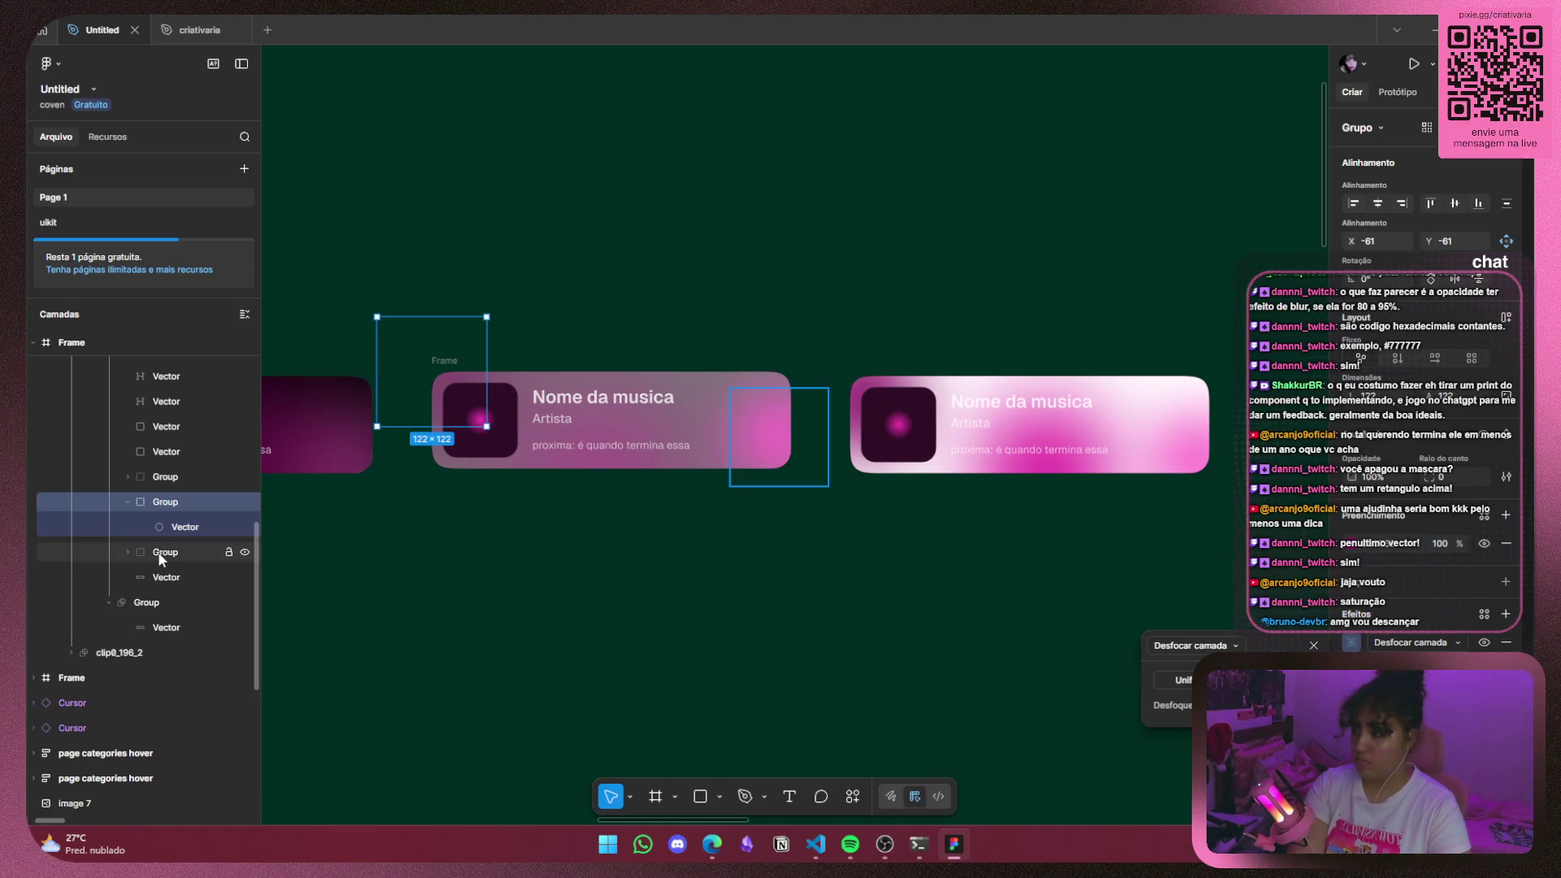
click(215, 552)
click(212, 476)
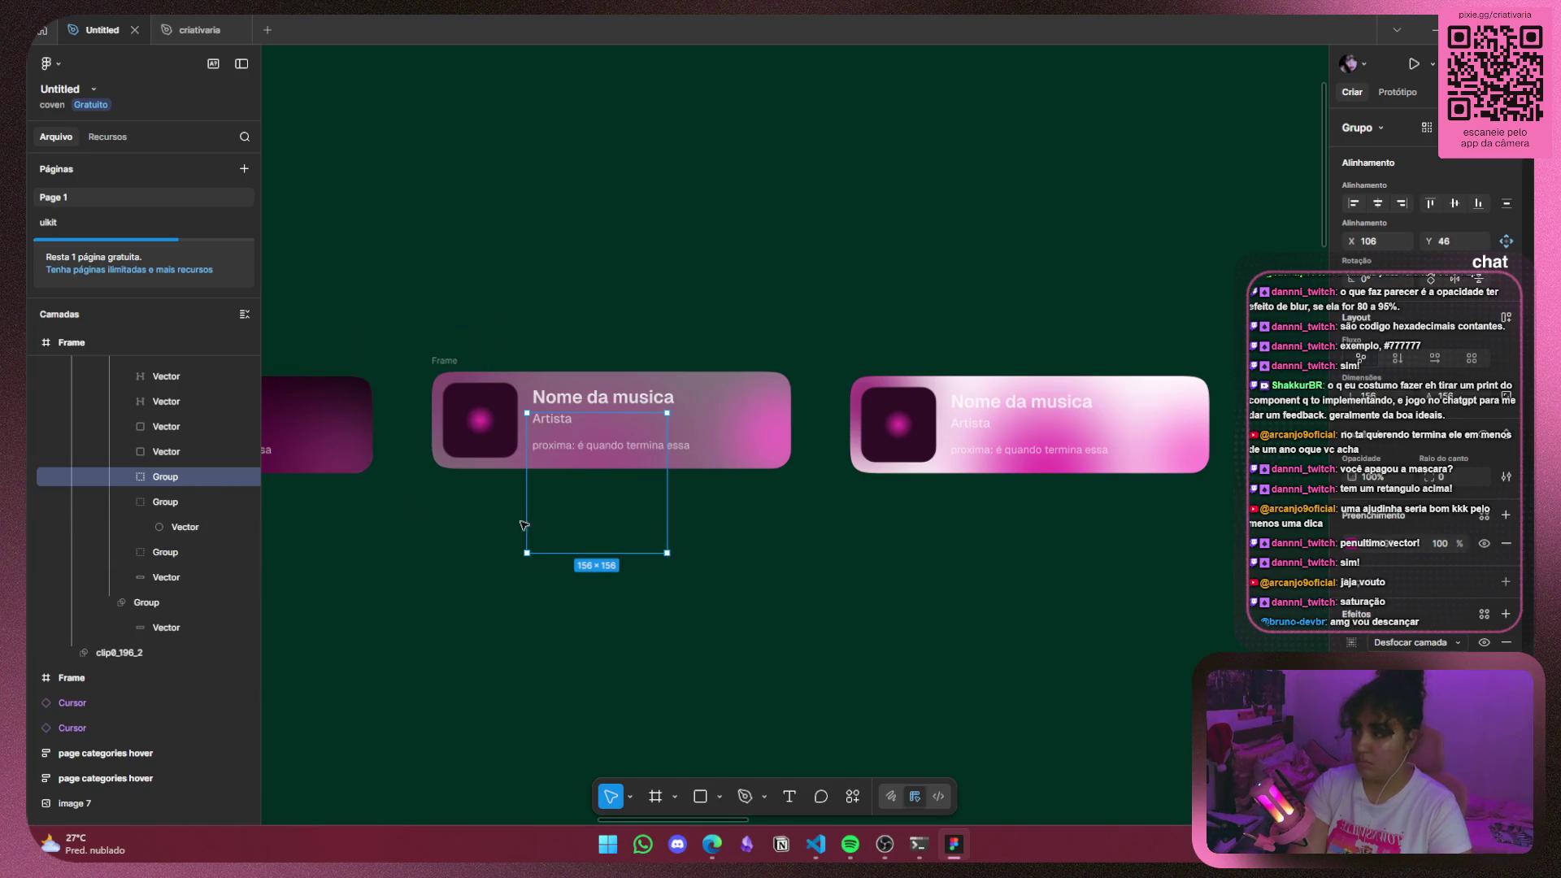
click(1352, 643)
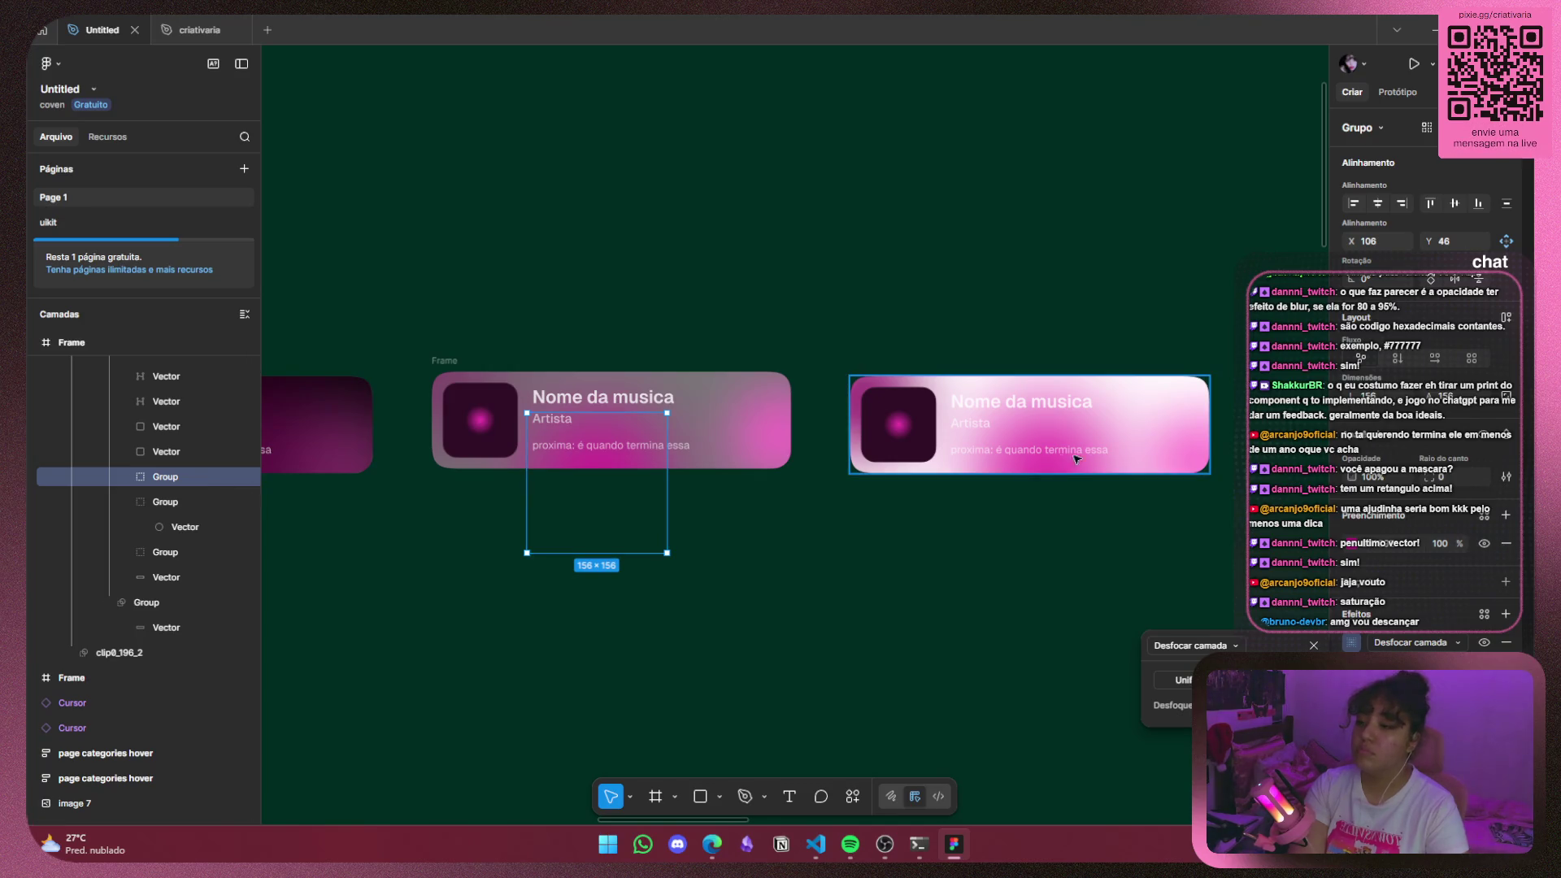
scroll(200, 510, up, 2)
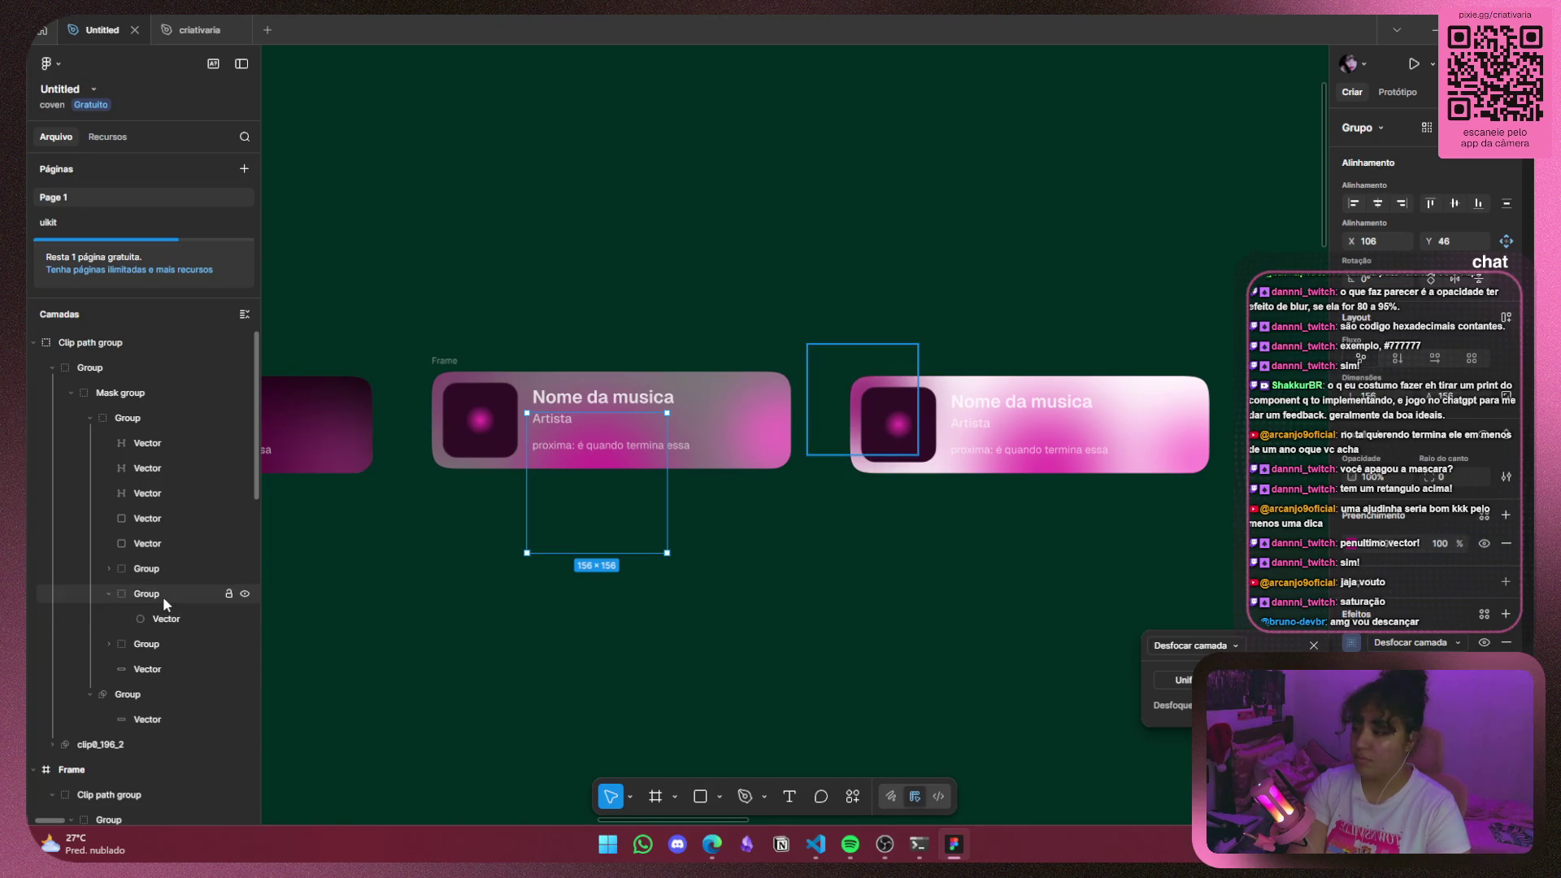
click(162, 597)
click(1351, 643)
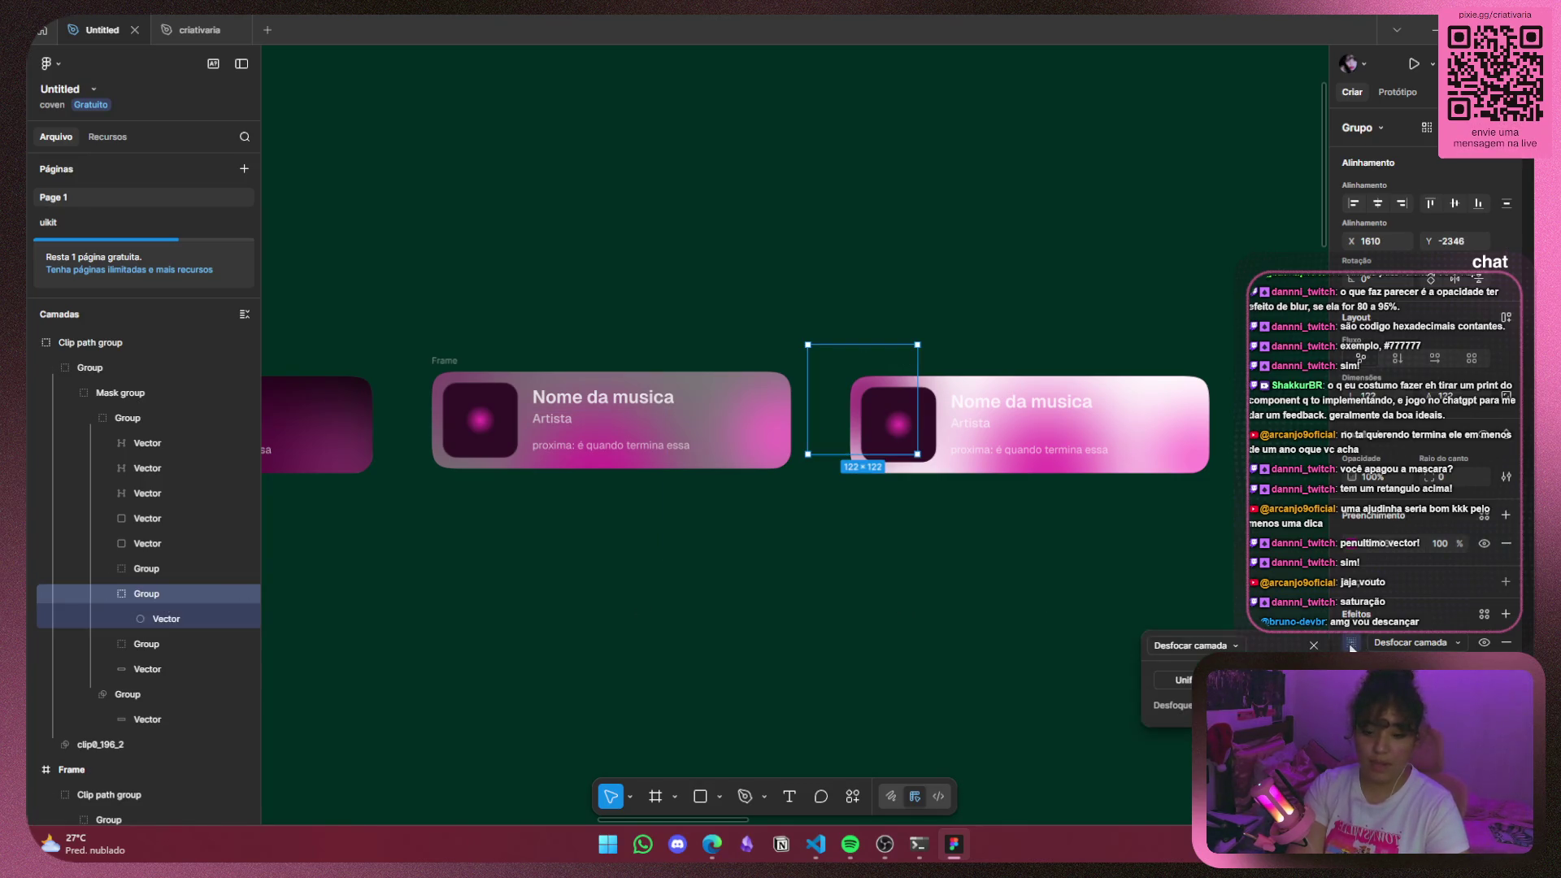
scroll(105, 573, down, 1)
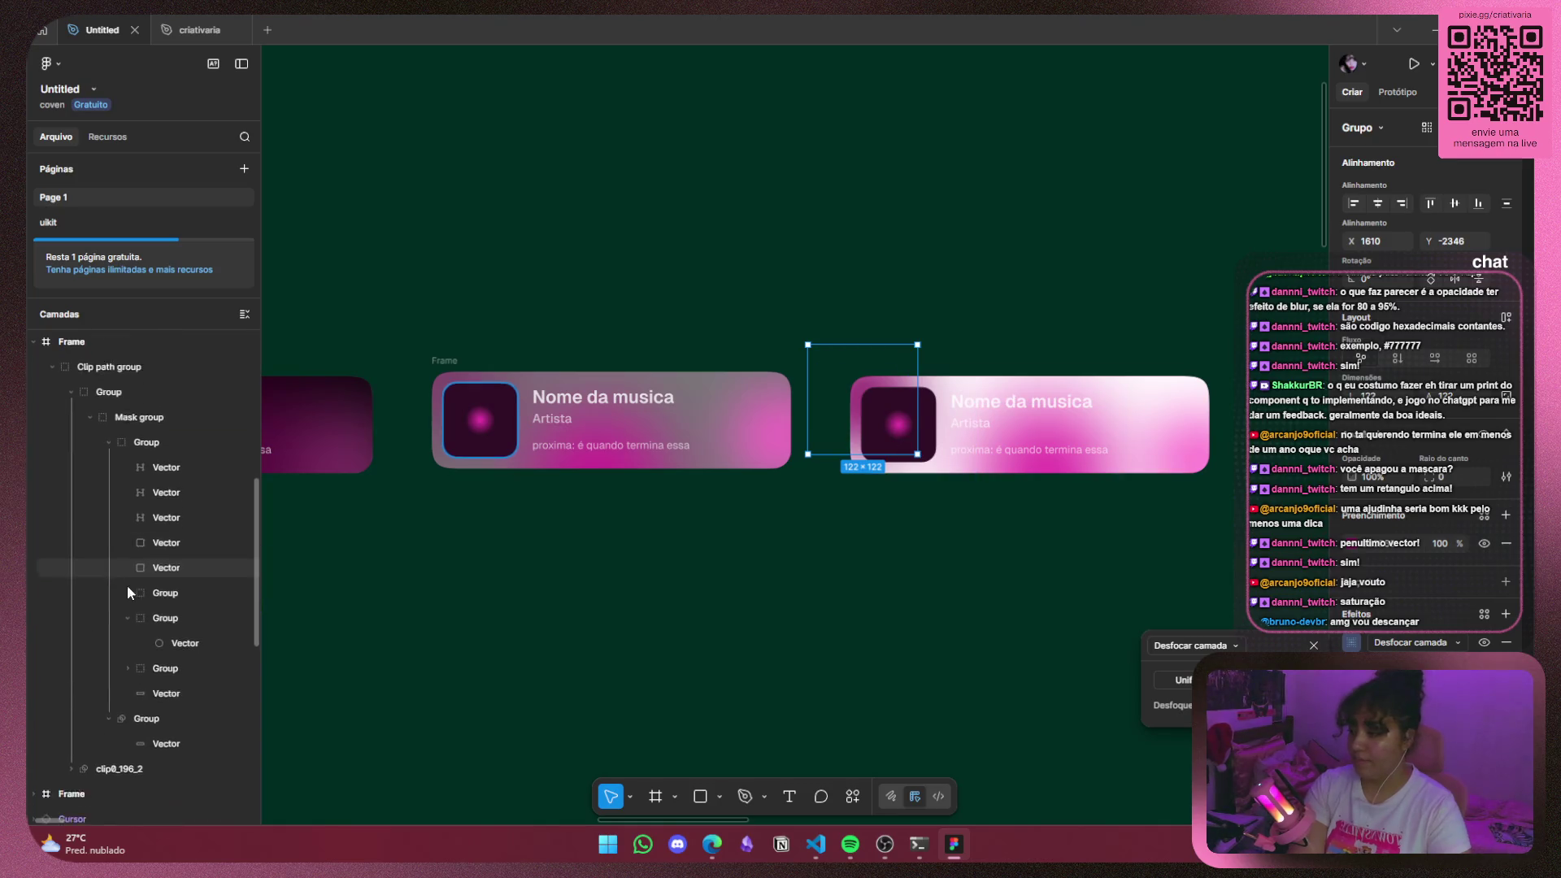
click(147, 568)
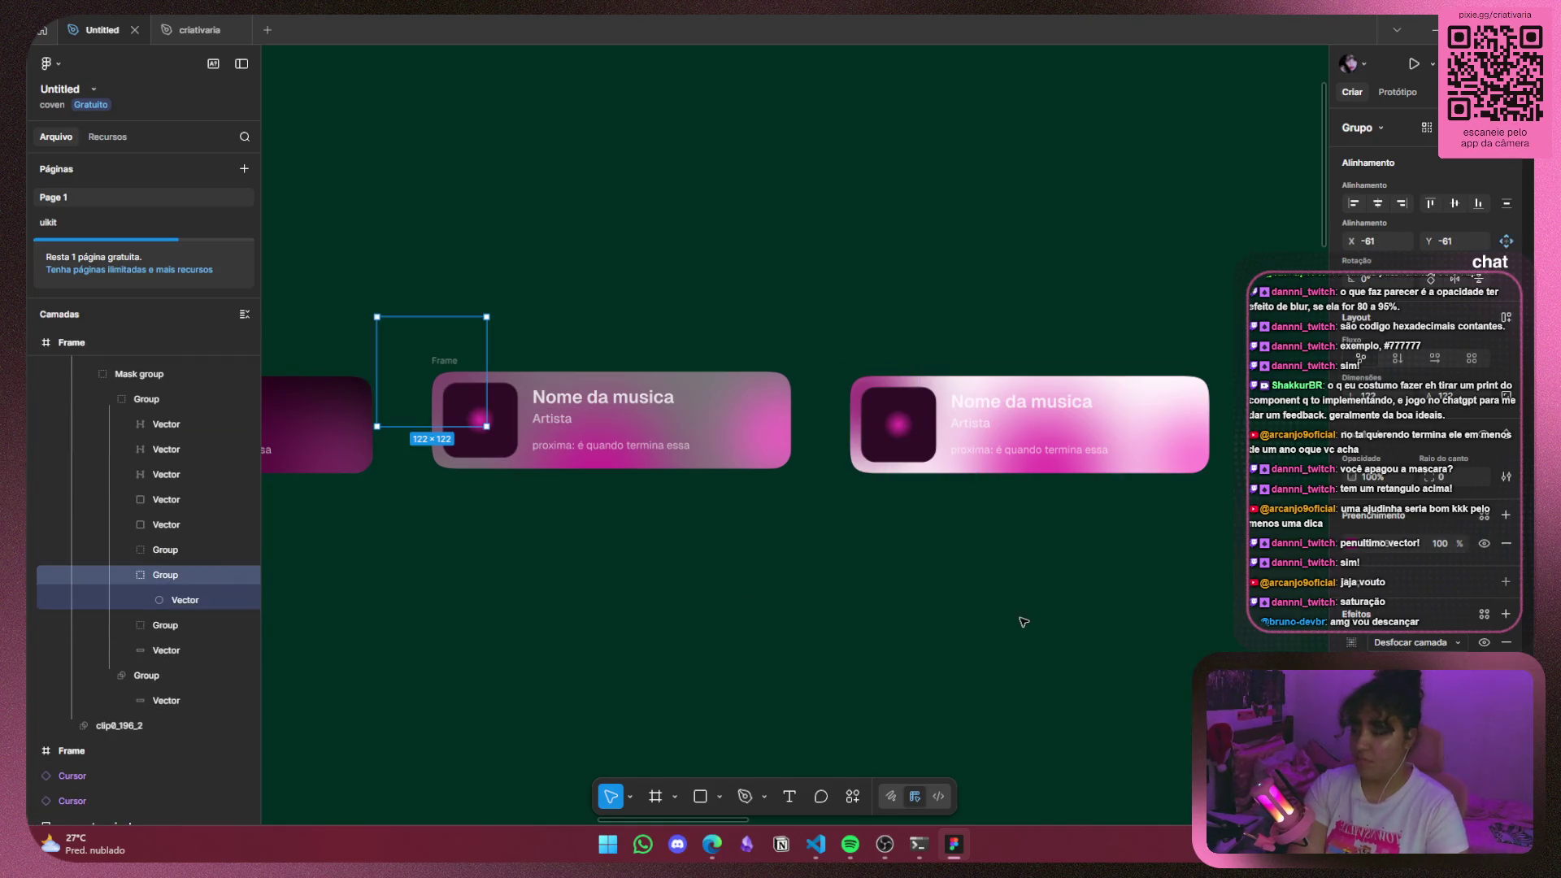
click(1351, 643)
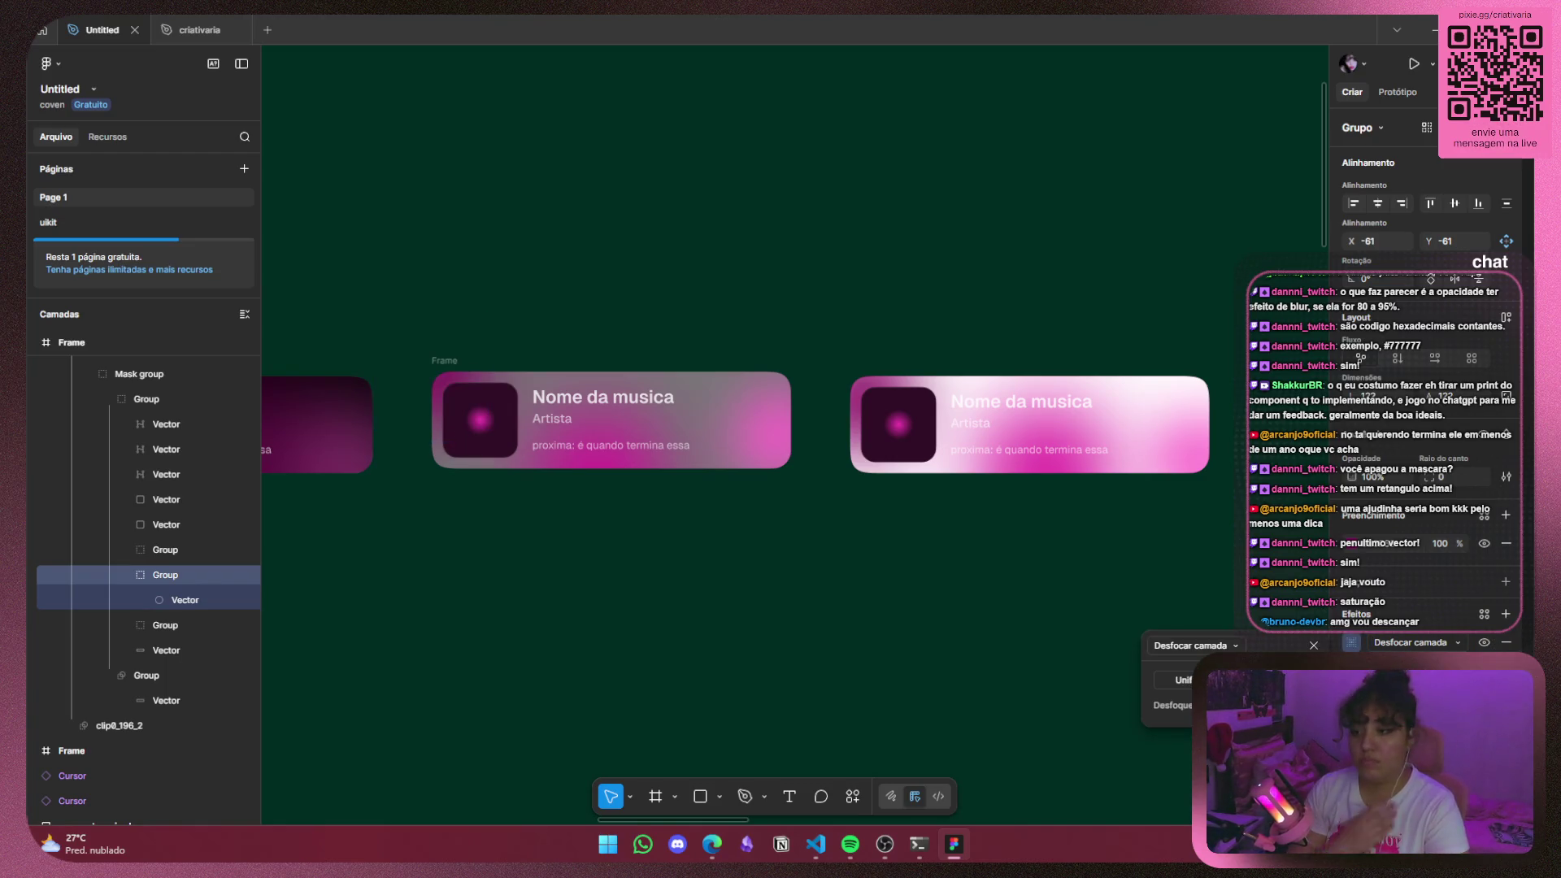
click(941, 586)
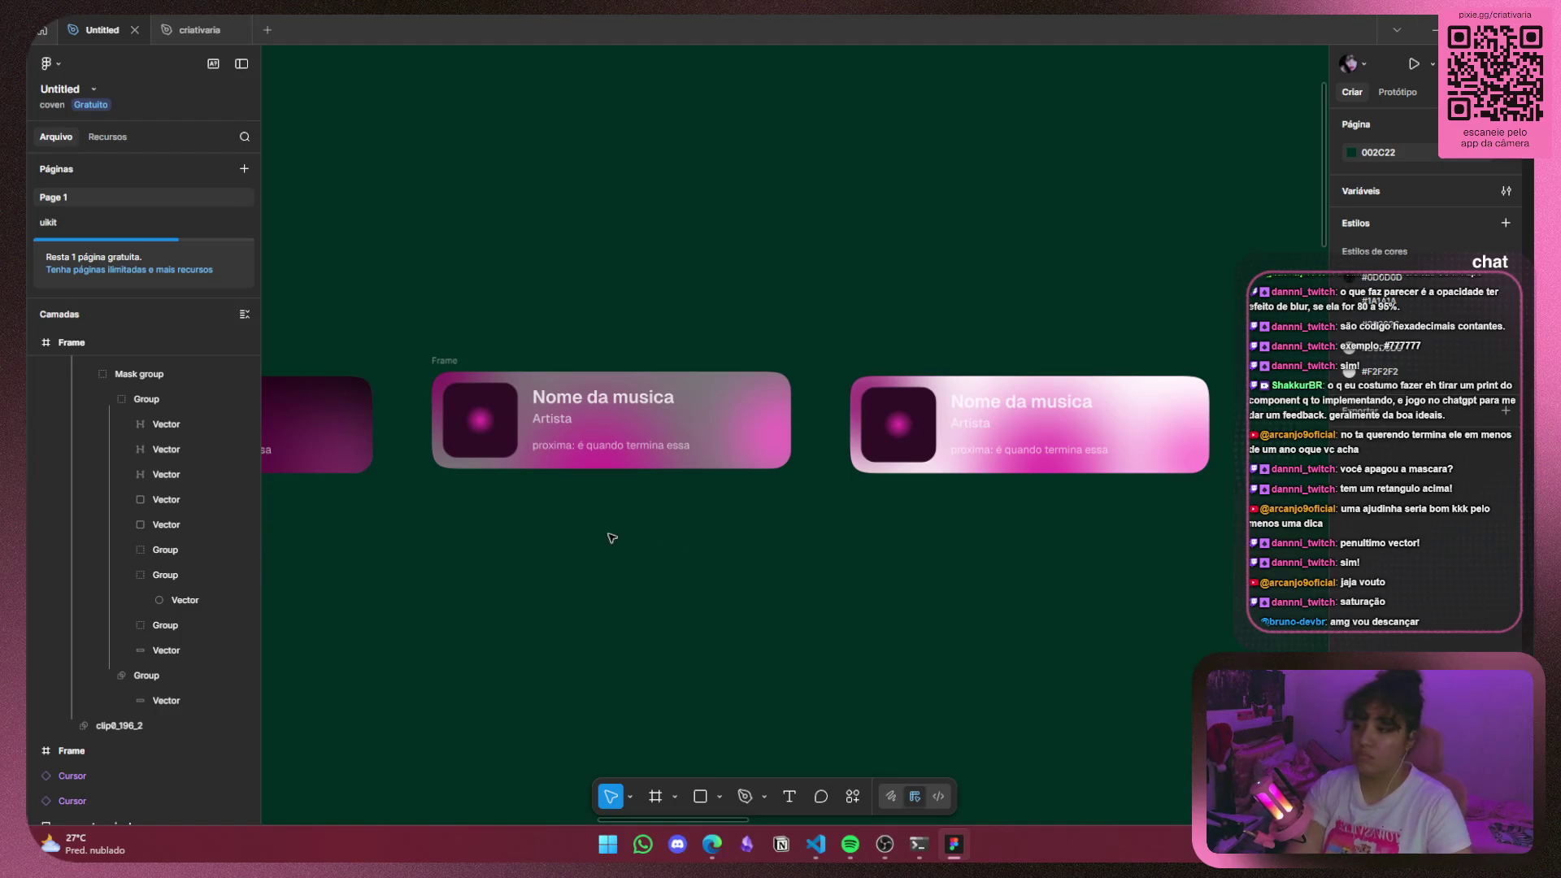
Move the square glow group into the middle card's Mask group in the layer stack.
scroll(610, 532, left, 3)
scroll(795, 550, up, 2)
click(610, 374)
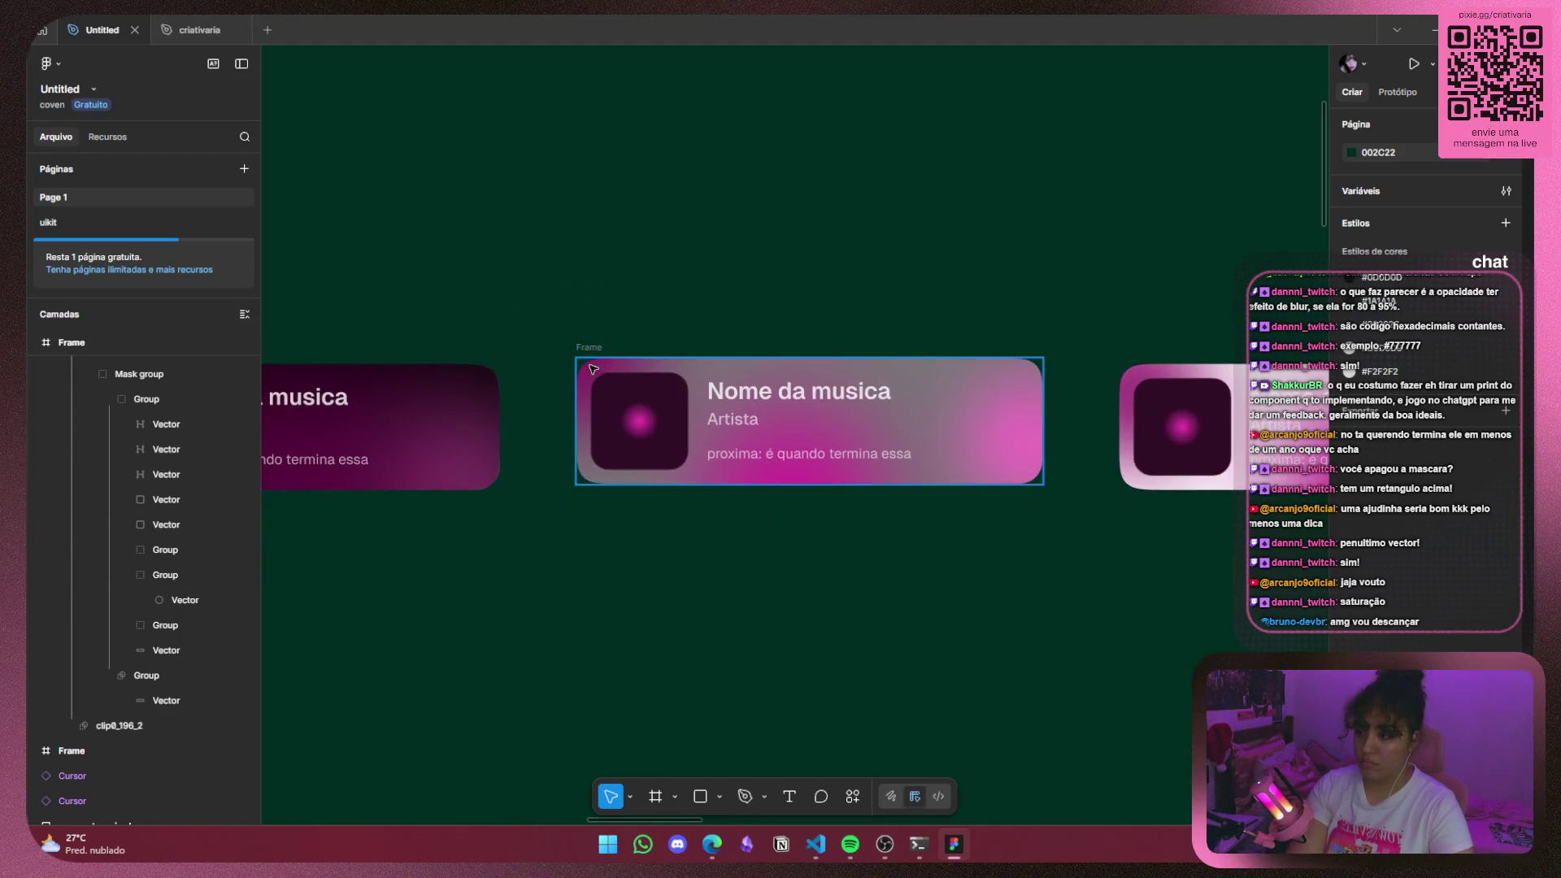
click(202, 574)
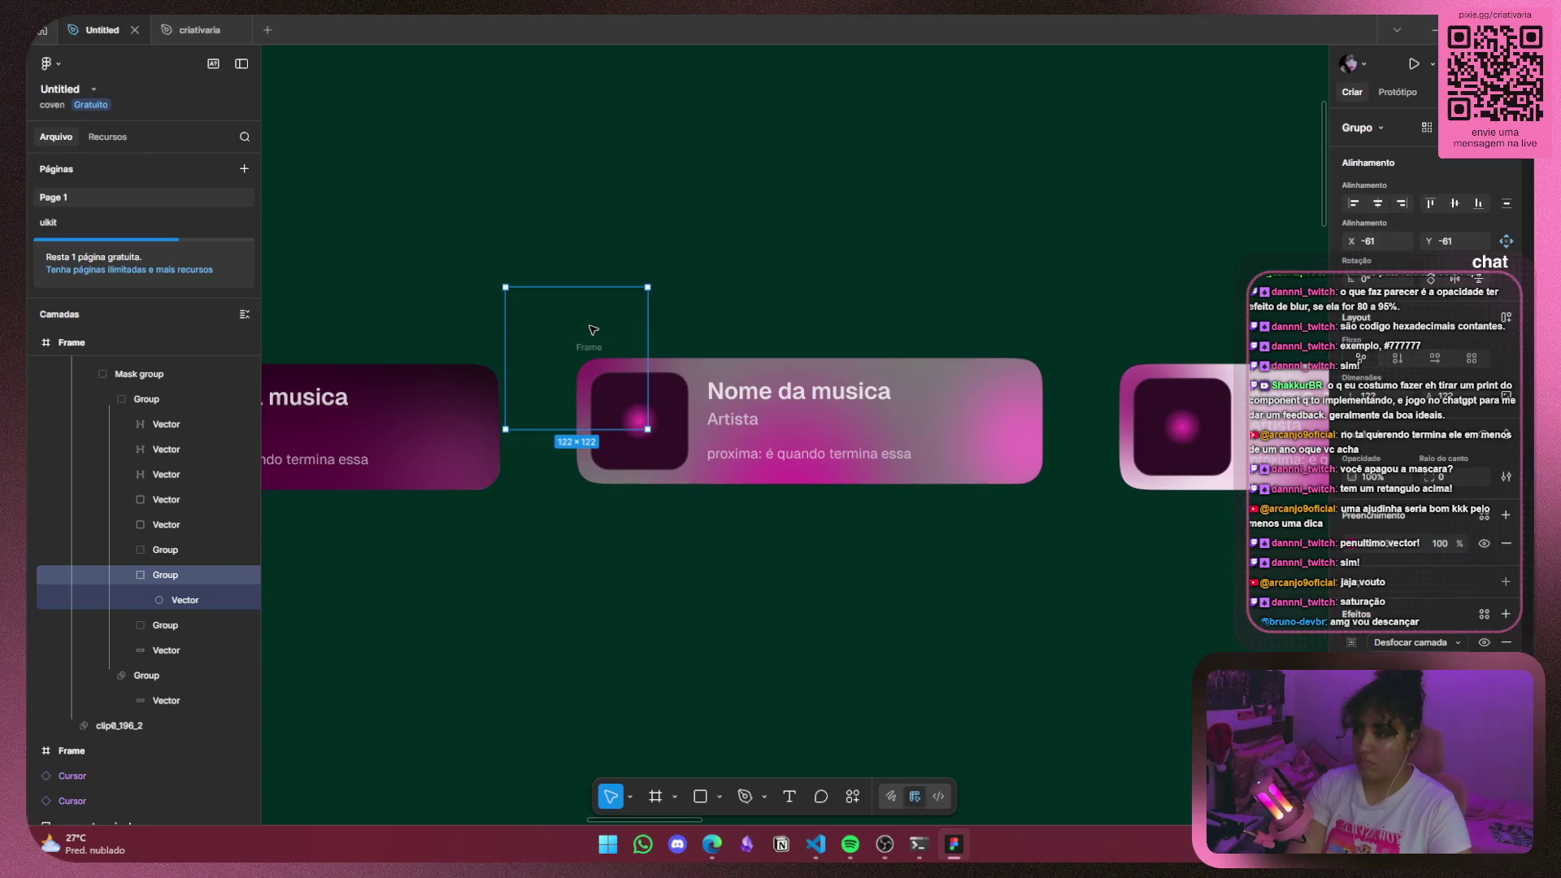
click(622, 388)
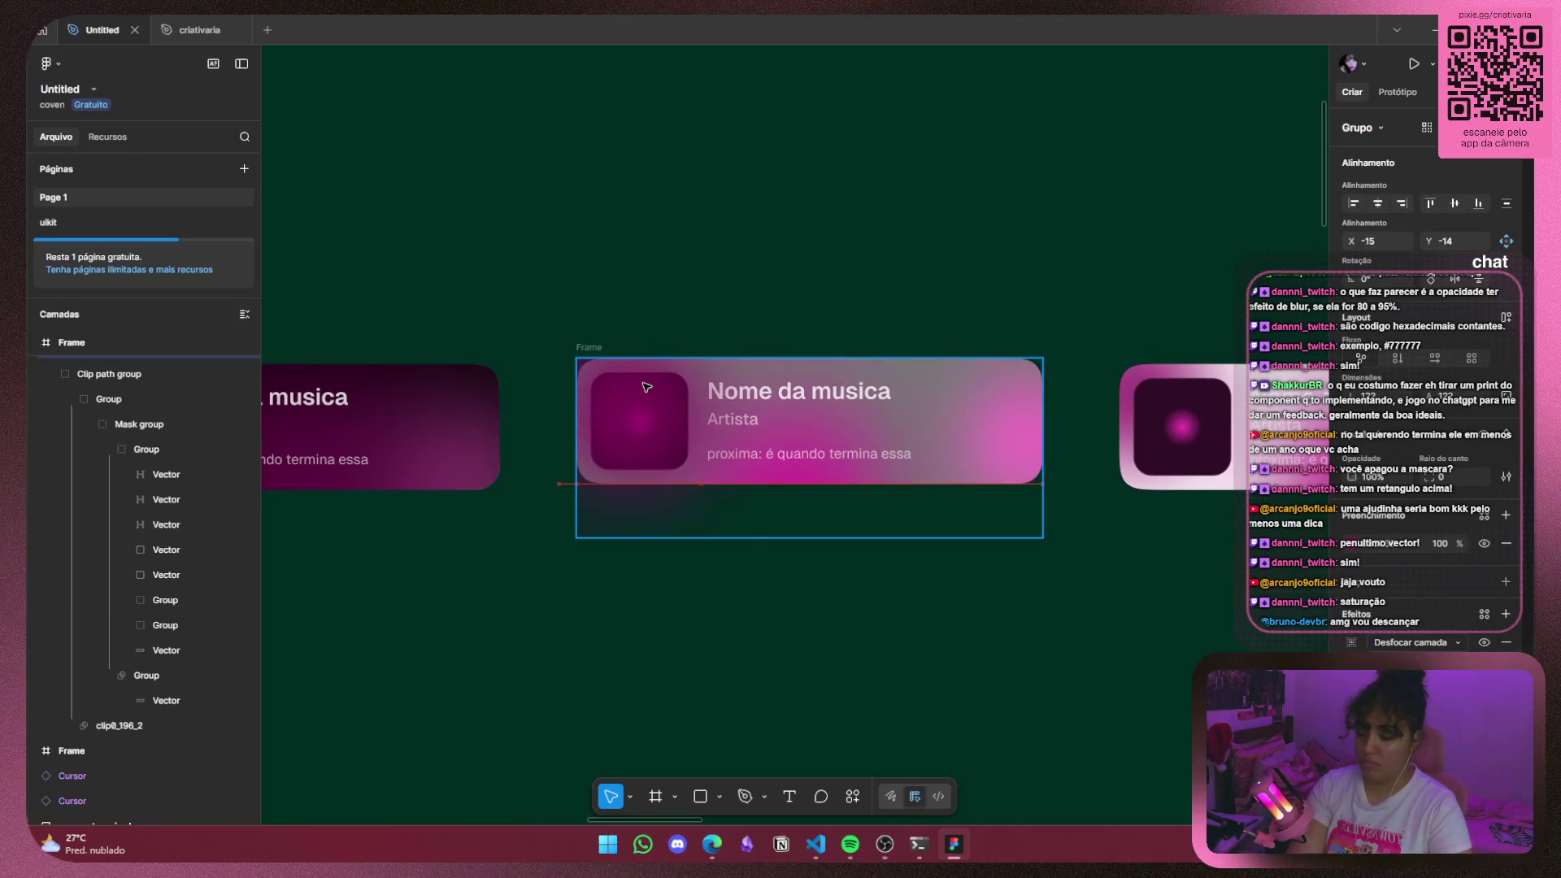
double_click(622, 388)
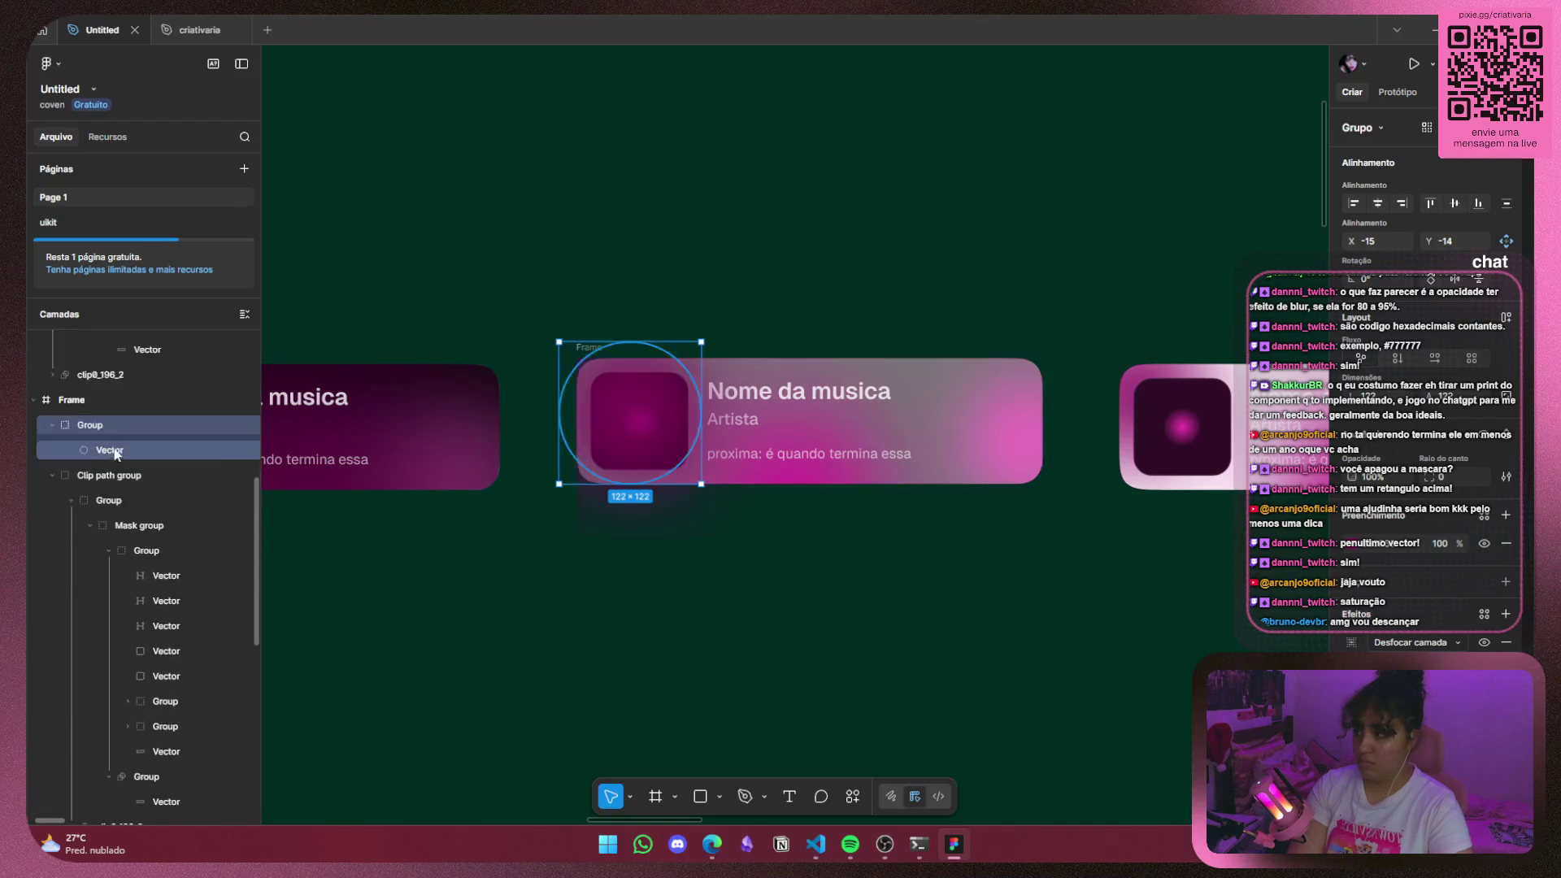
drag(150, 487, 163, 618)
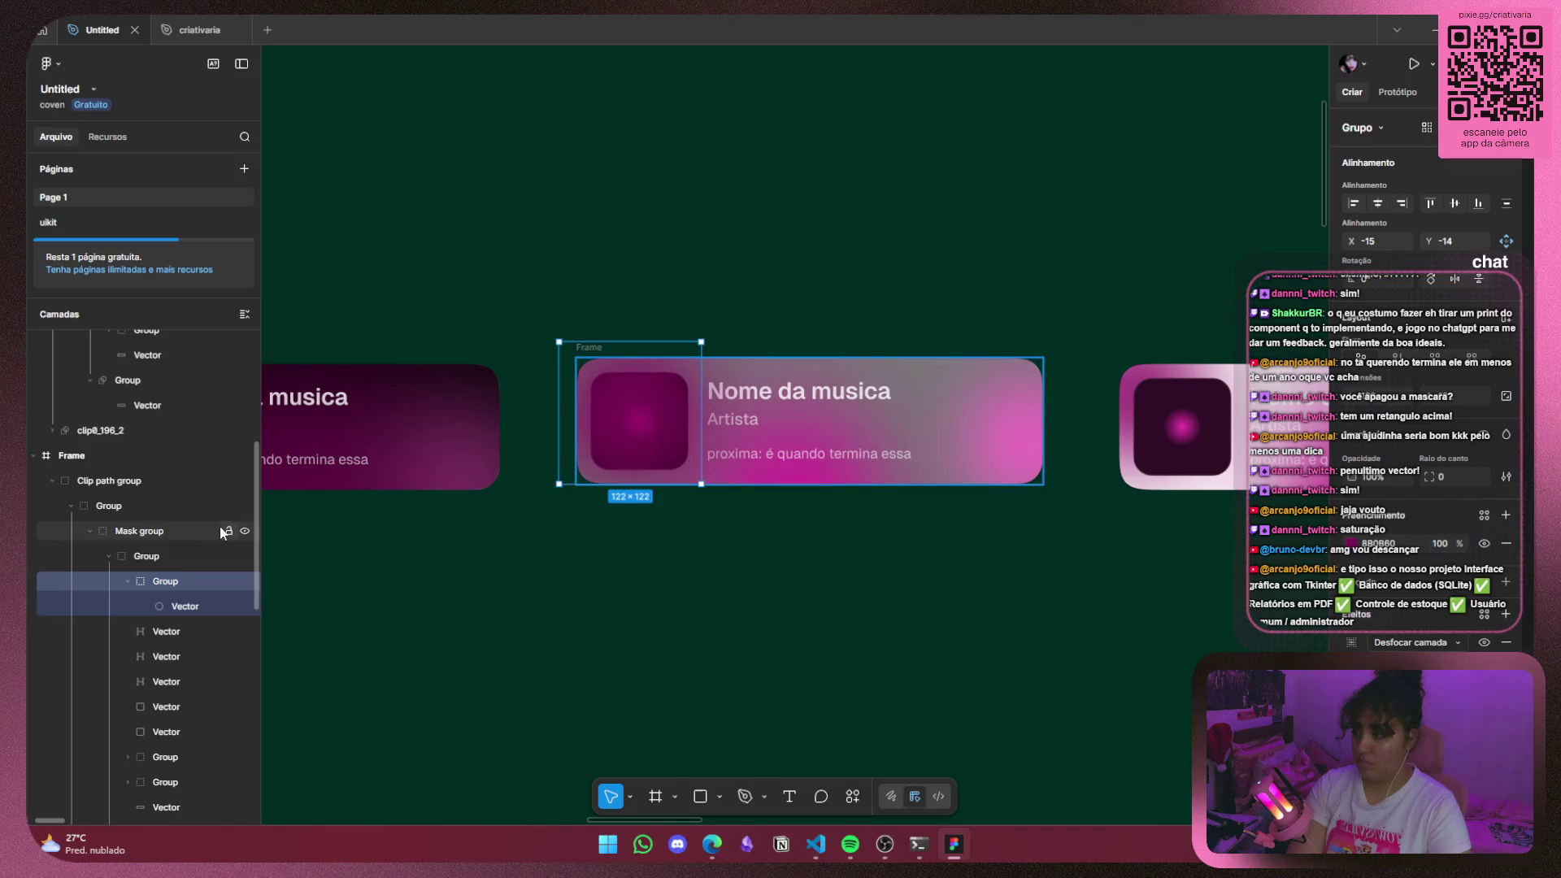
scroll(184, 526, down, 3)
drag(192, 428, 189, 580)
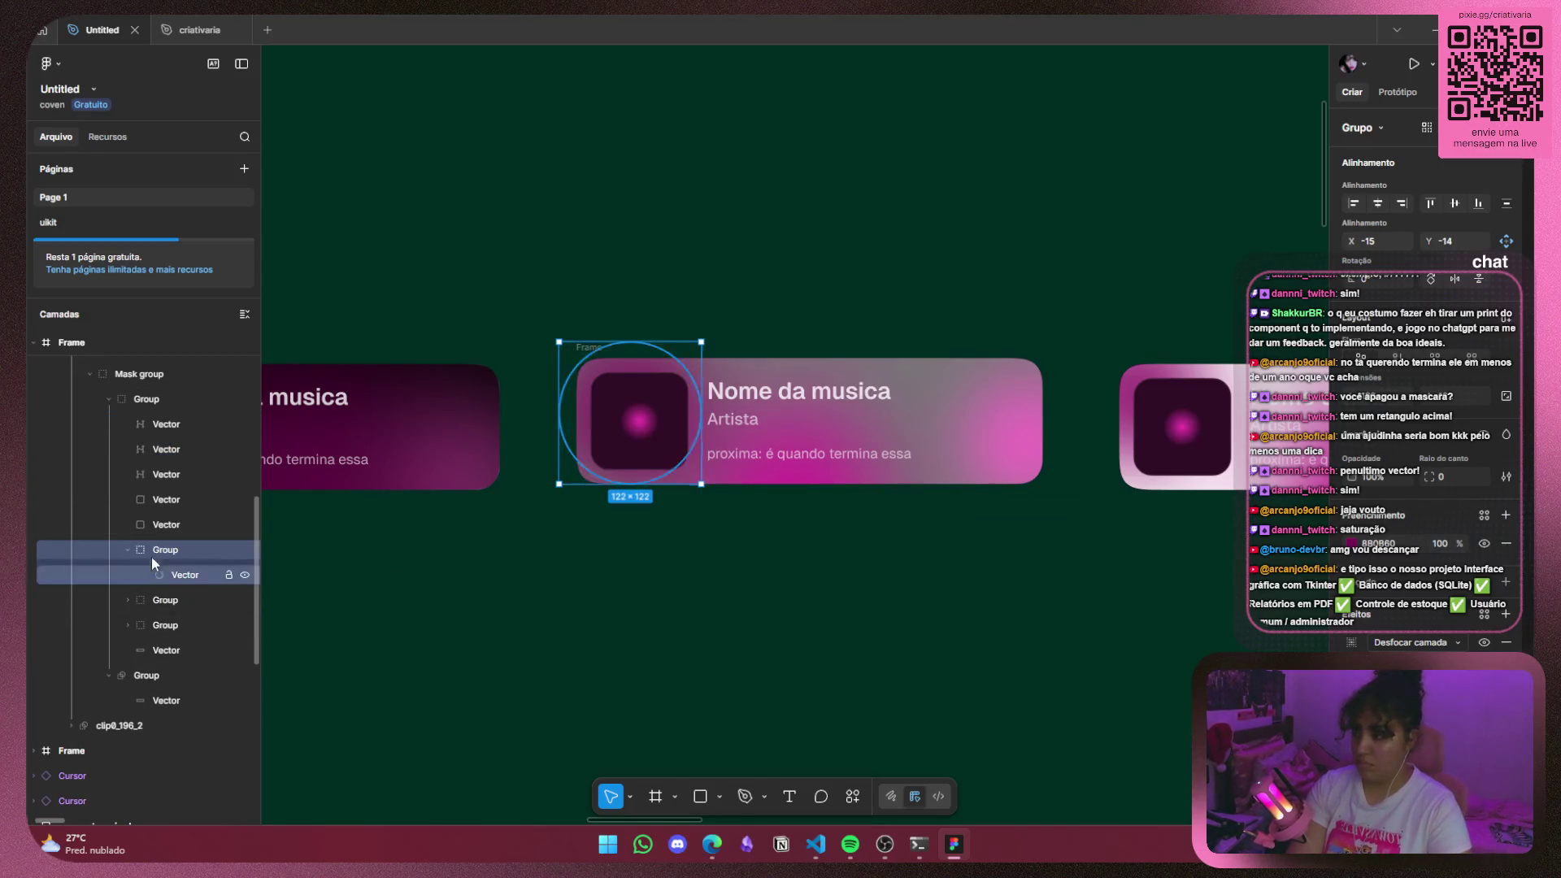
click(129, 549)
Drag the 122×122 glow to the card's right side at X 241, Y -14.
mouse_move(642, 367)
mouse_down()
mouse_move(955, 396)
mouse_move(930, 427)
mouse_up()
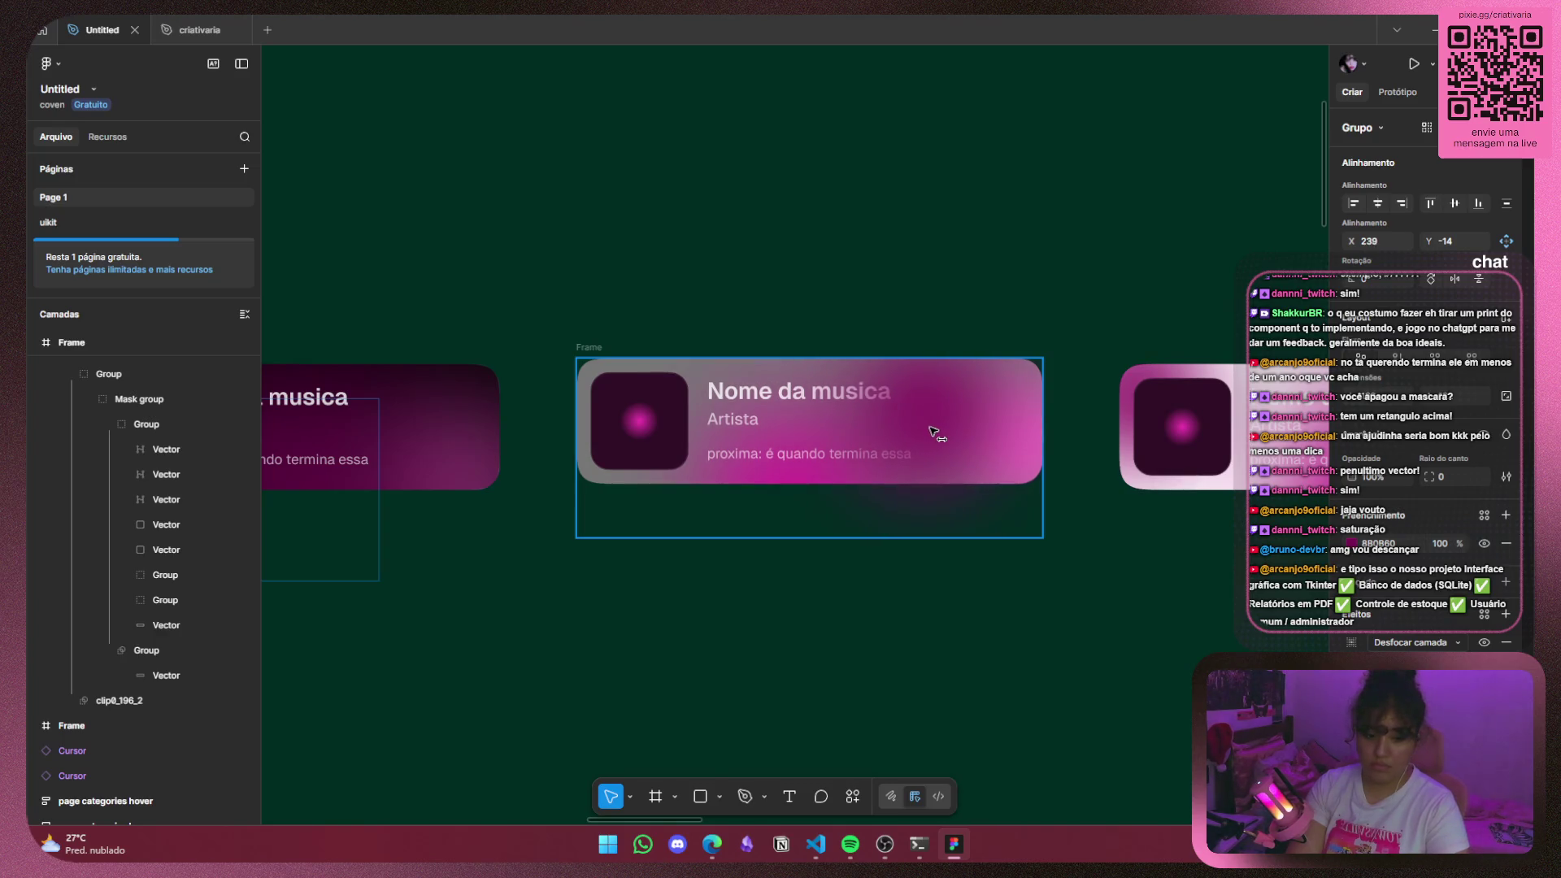
mouse_move(933, 430)
mouse_down()
mouse_move(933, 410)
mouse_move(943, 420)
mouse_up()
key(ctrl+z)
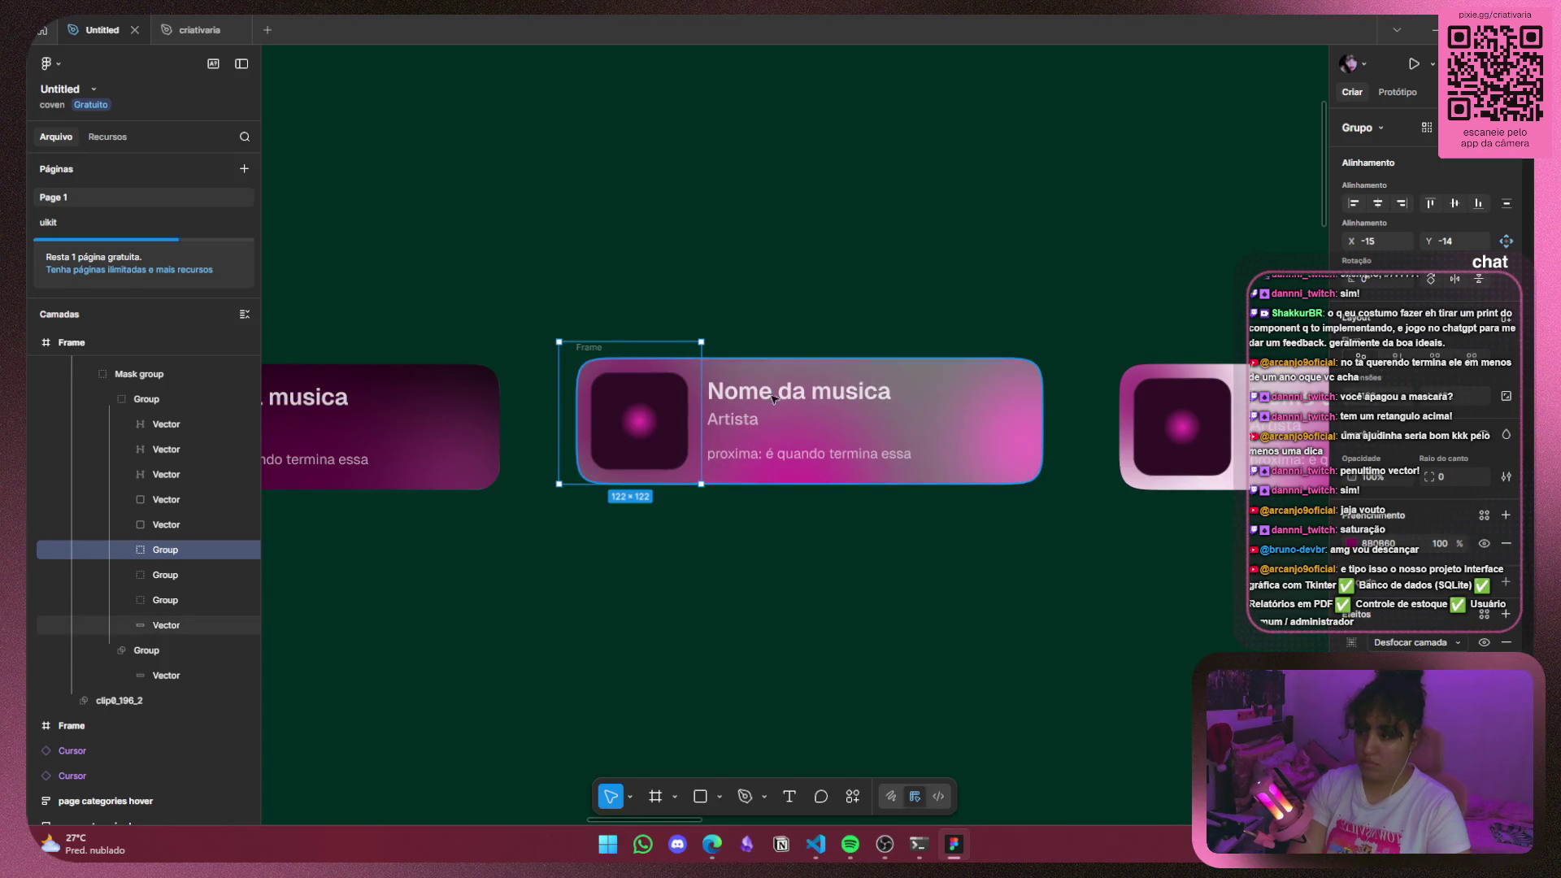
drag(626, 366, 923, 372)
click(968, 568)
scroll(951, 495, down, 2)
drag(884, 527, 1017, 512)
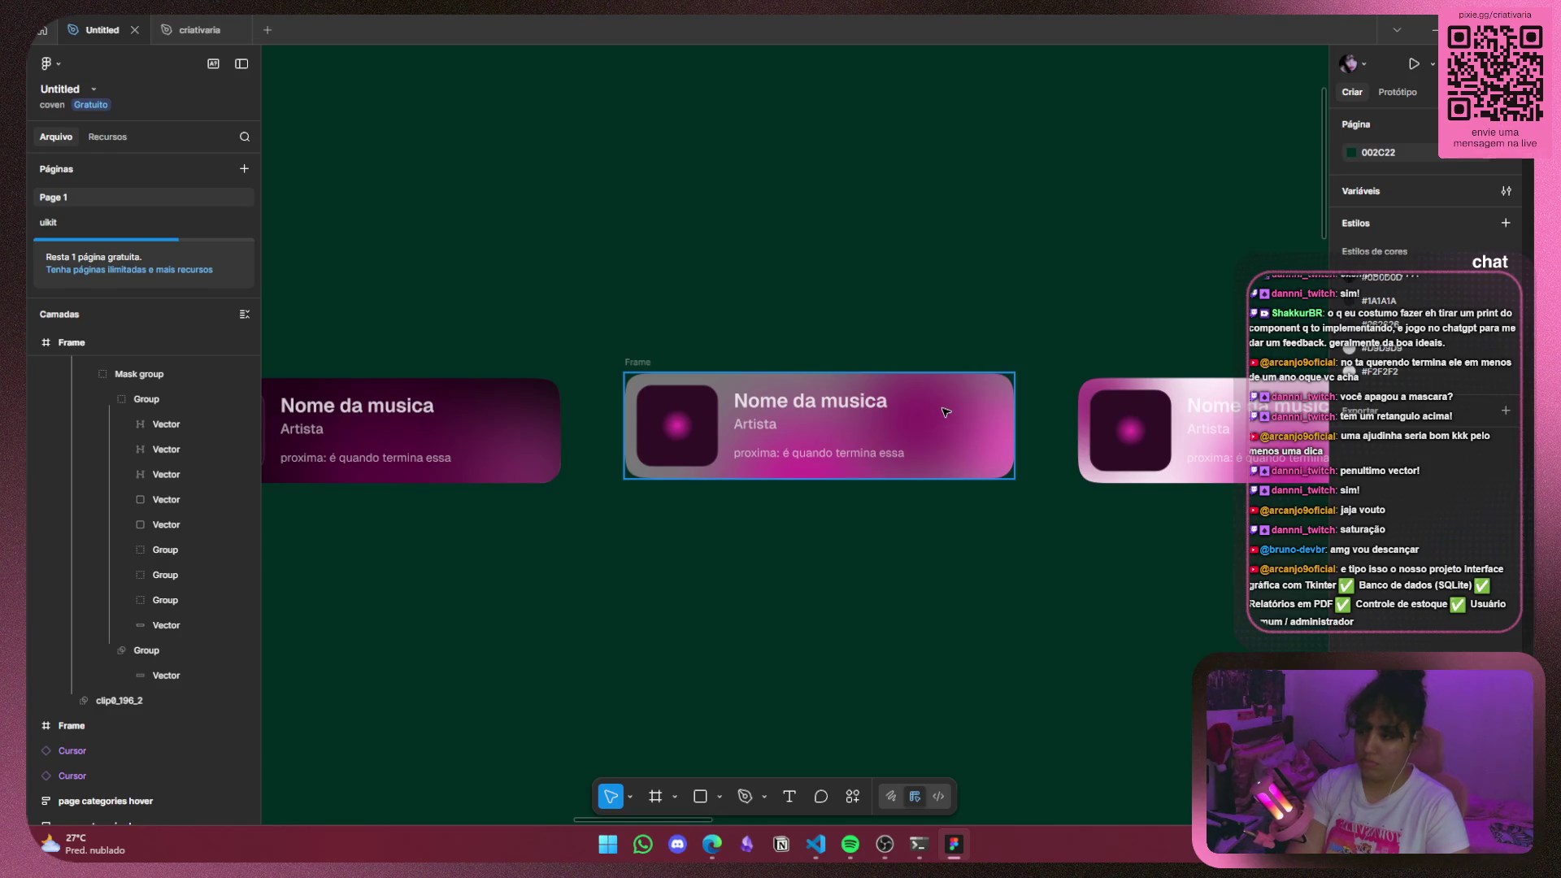
Shift the glow group about 10 px to the left.
click(167, 551)
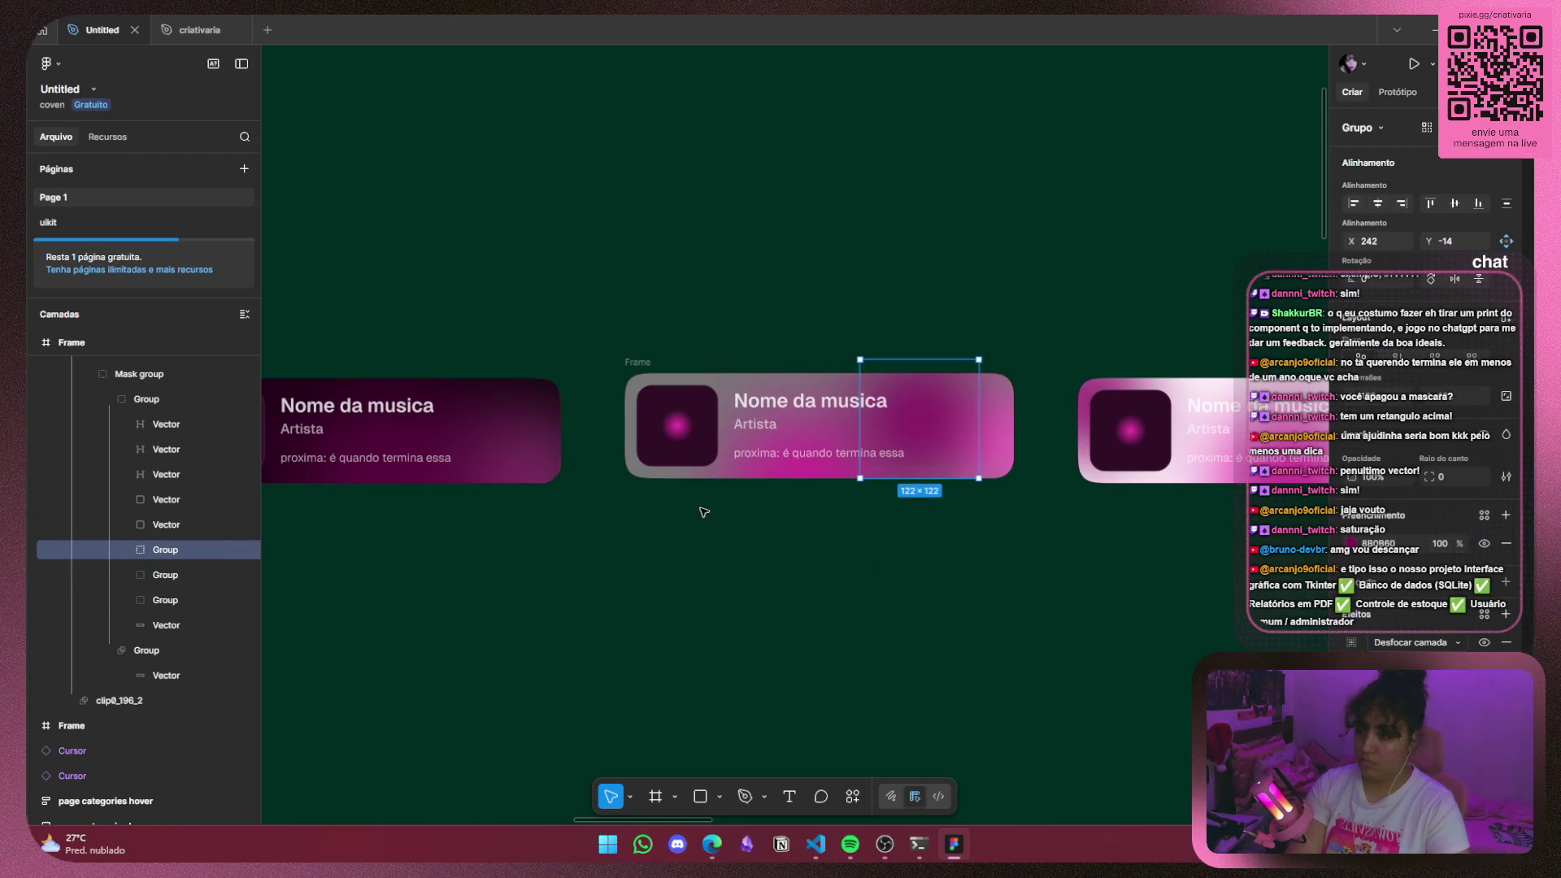
drag(952, 417, 943, 417)
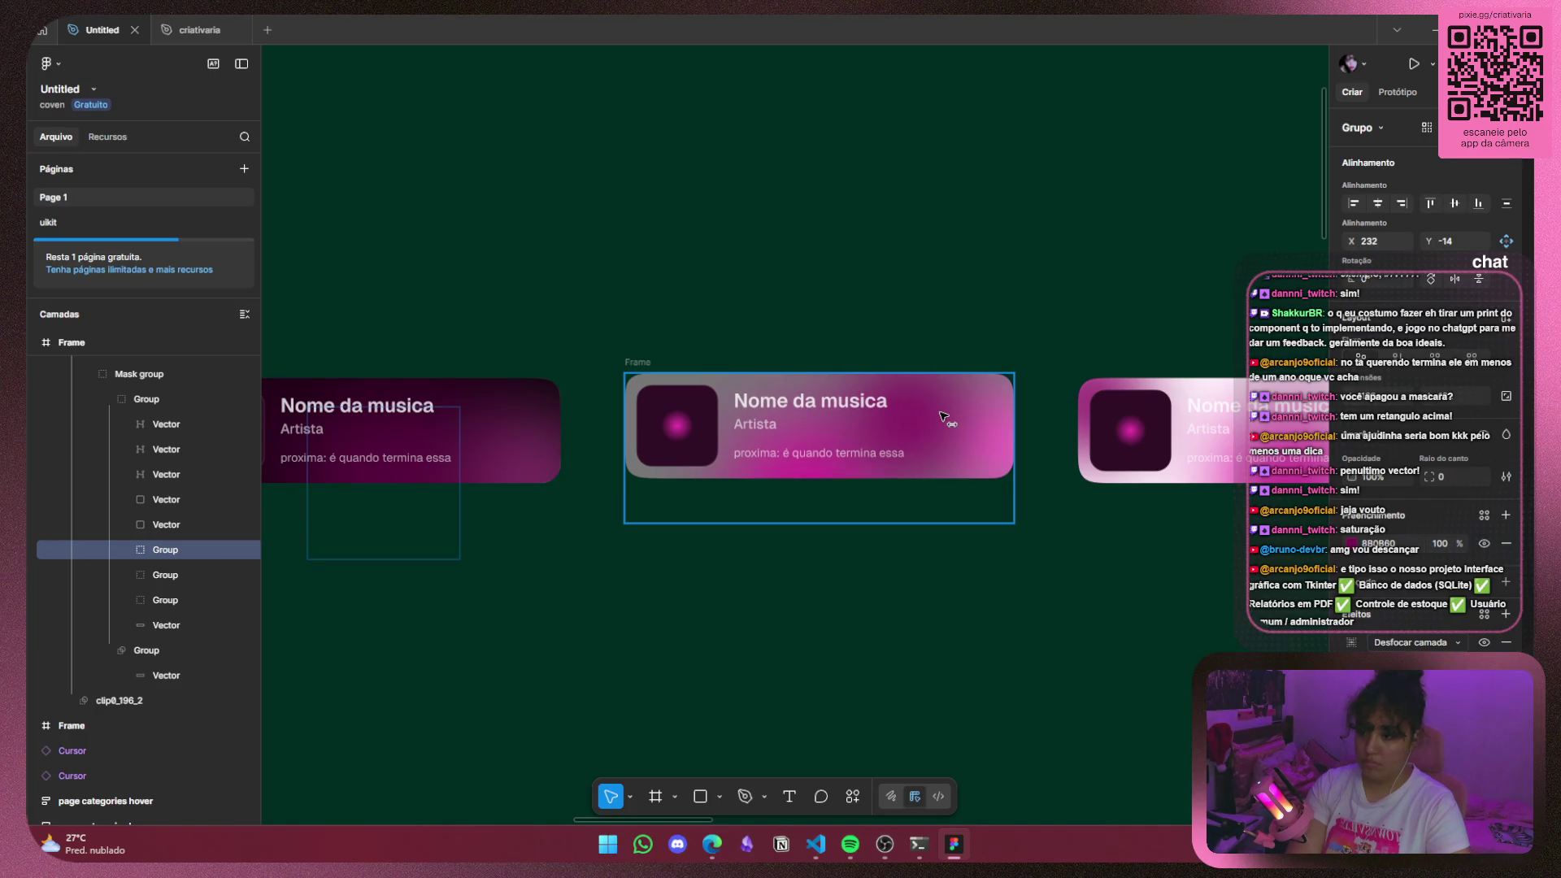
click(1081, 533)
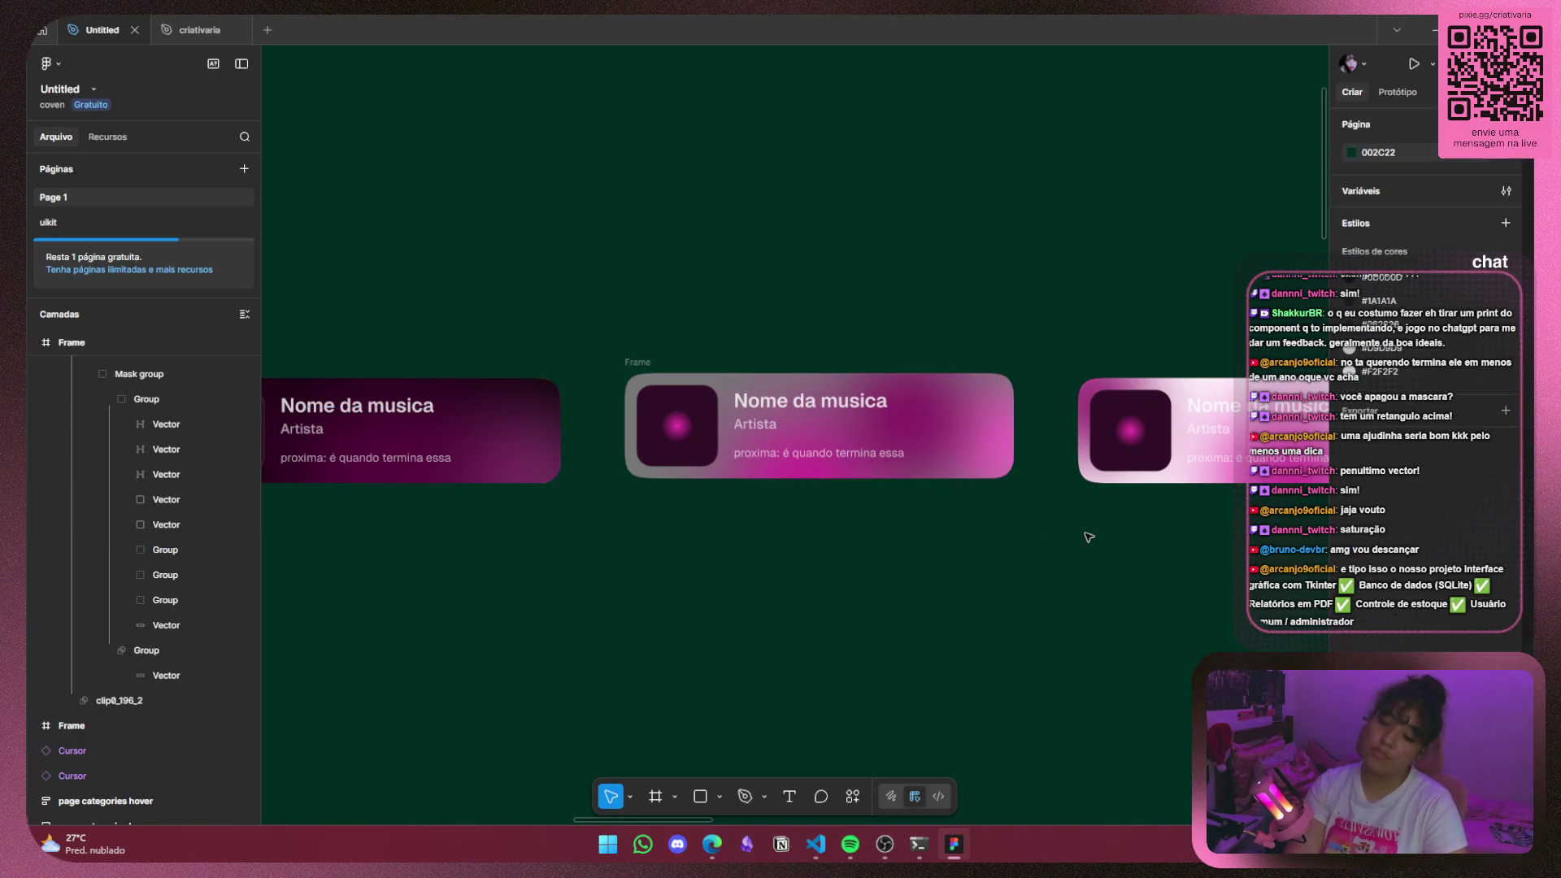
scroll(1075, 523, up, 2)
scroll(1075, 523, up, 2)
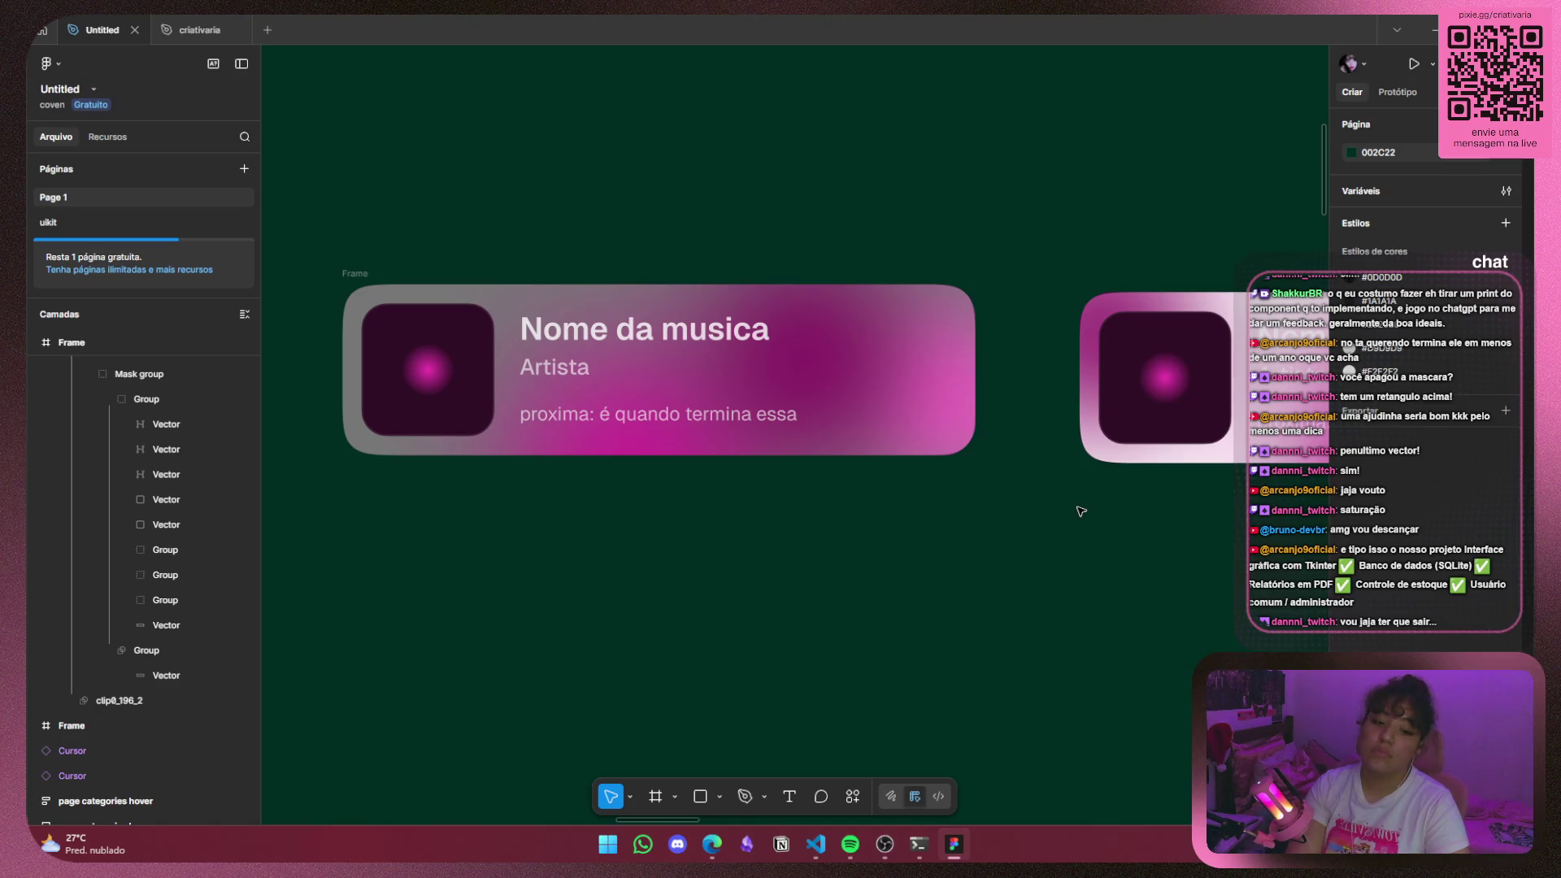
scroll(1082, 510, down, 3)
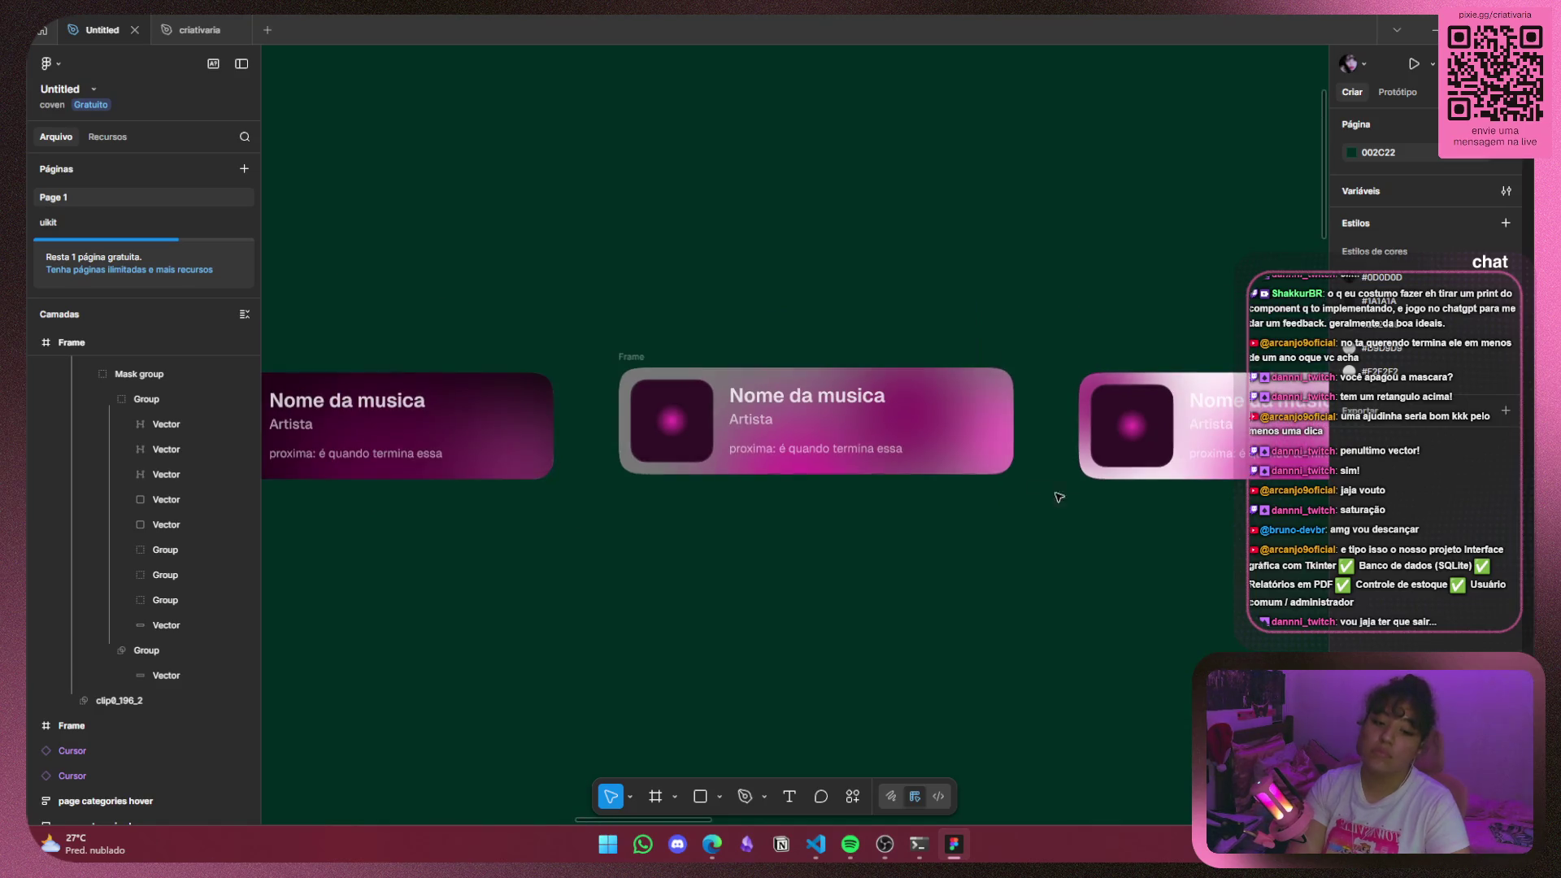
Make the 108×108 glow's pink fill more saturated, ending at FEBCCD.
click(174, 608)
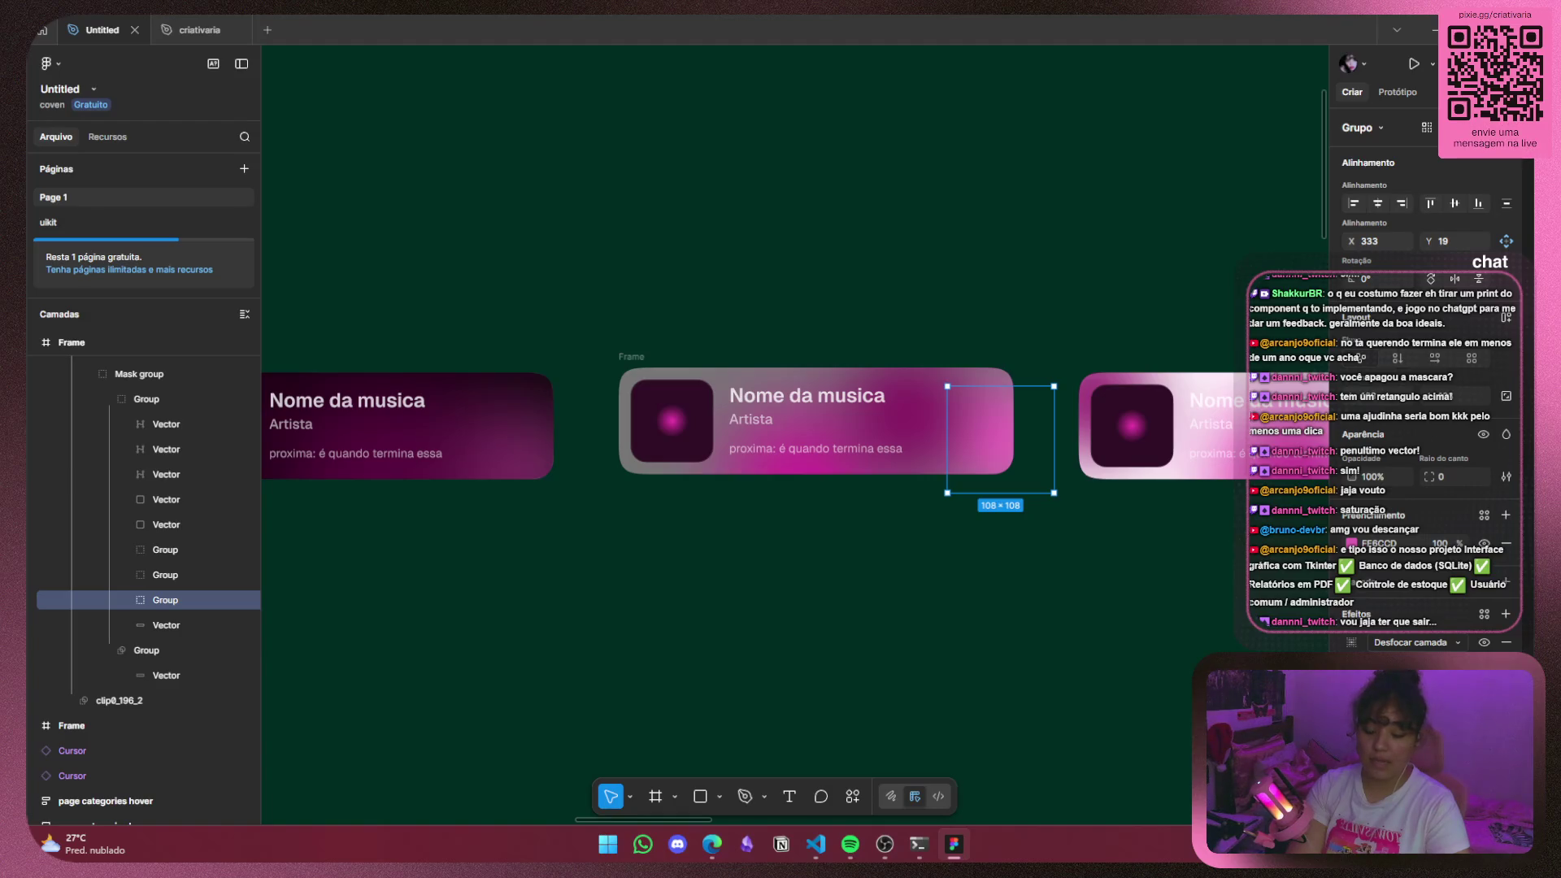
click(1351, 543)
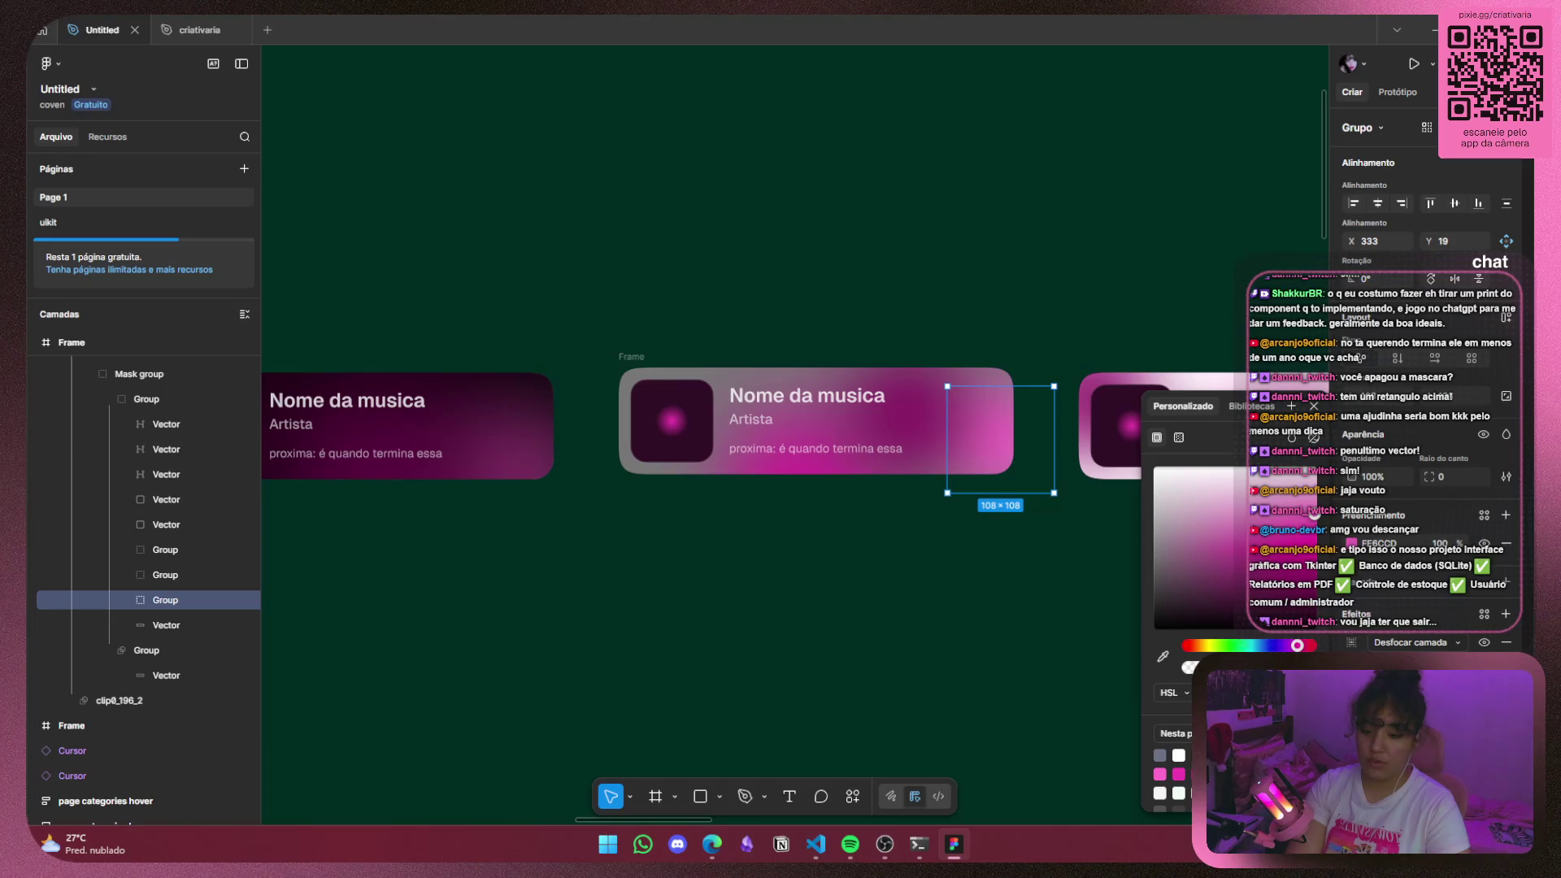
drag(1314, 515, 1314, 530)
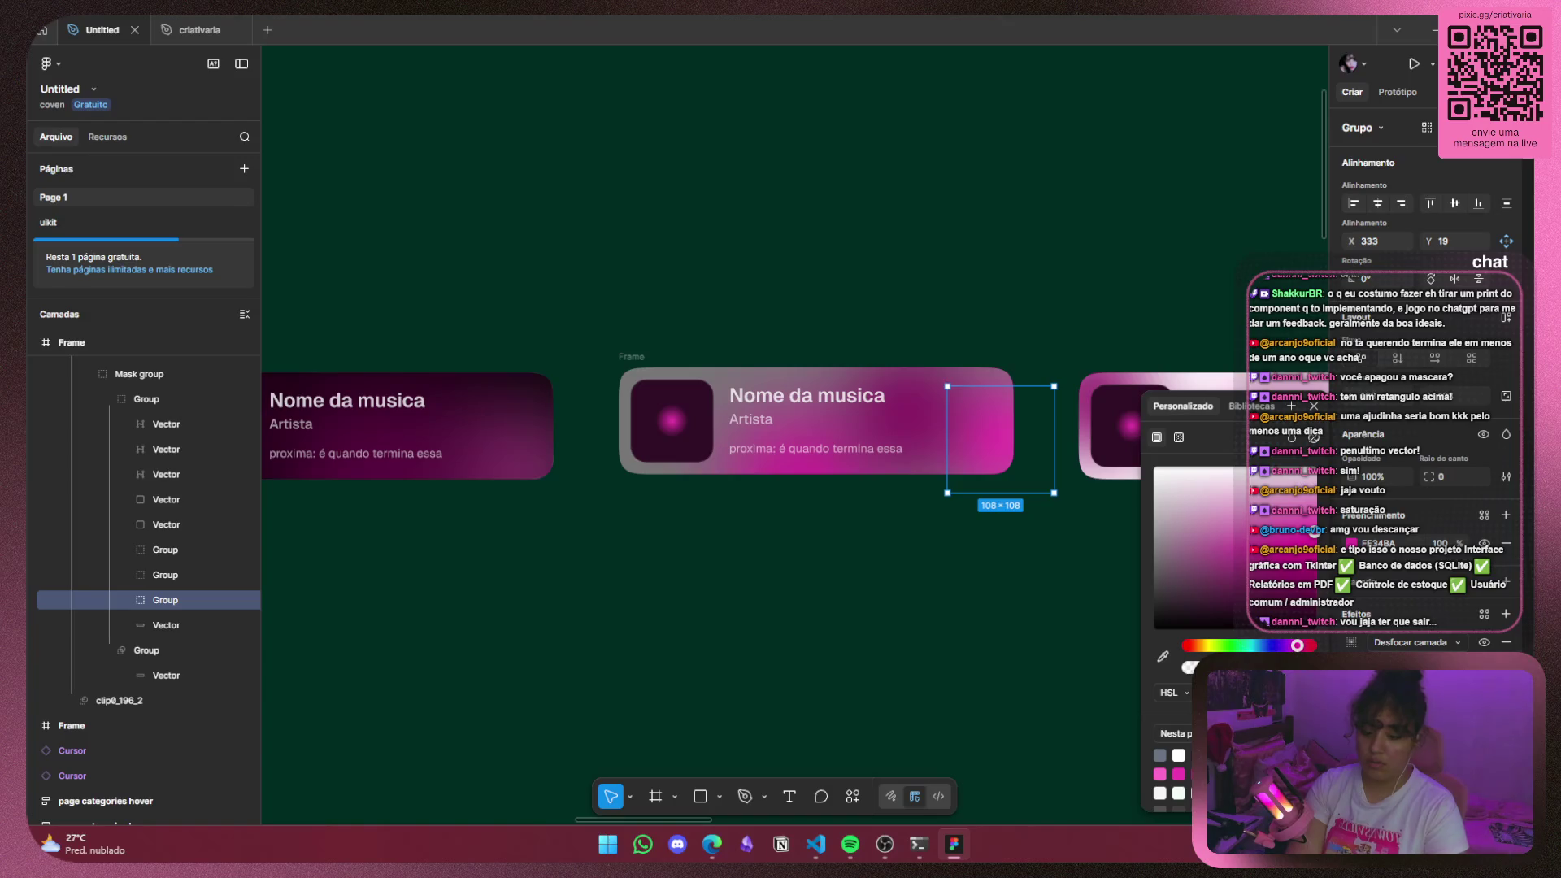
click(1313, 530)
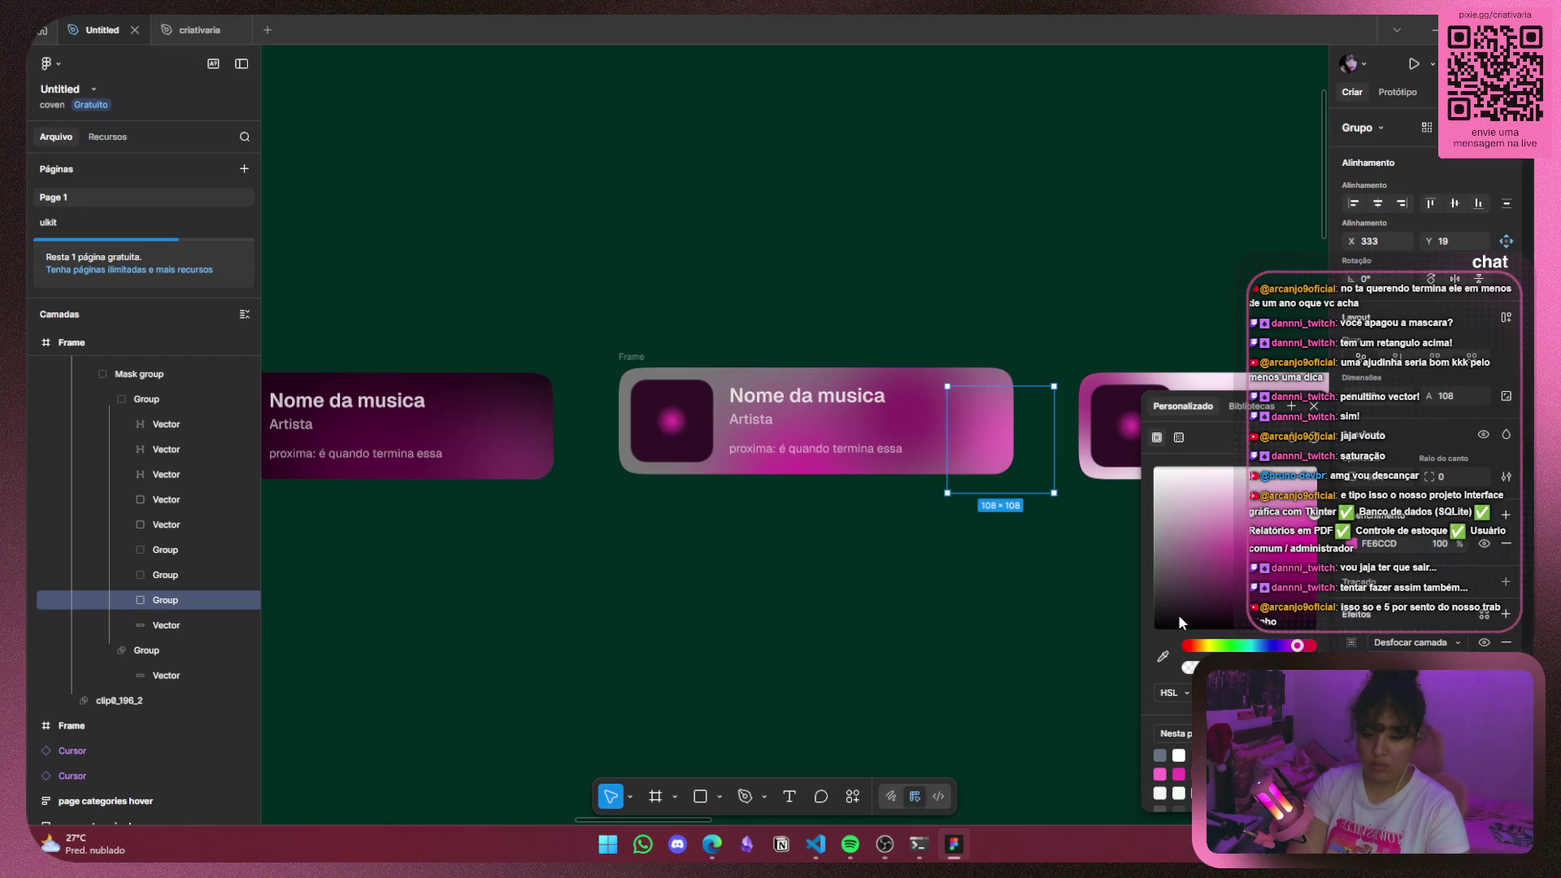
Darken the pink fill of the middle card's 156×156 glow group.
click(801, 520)
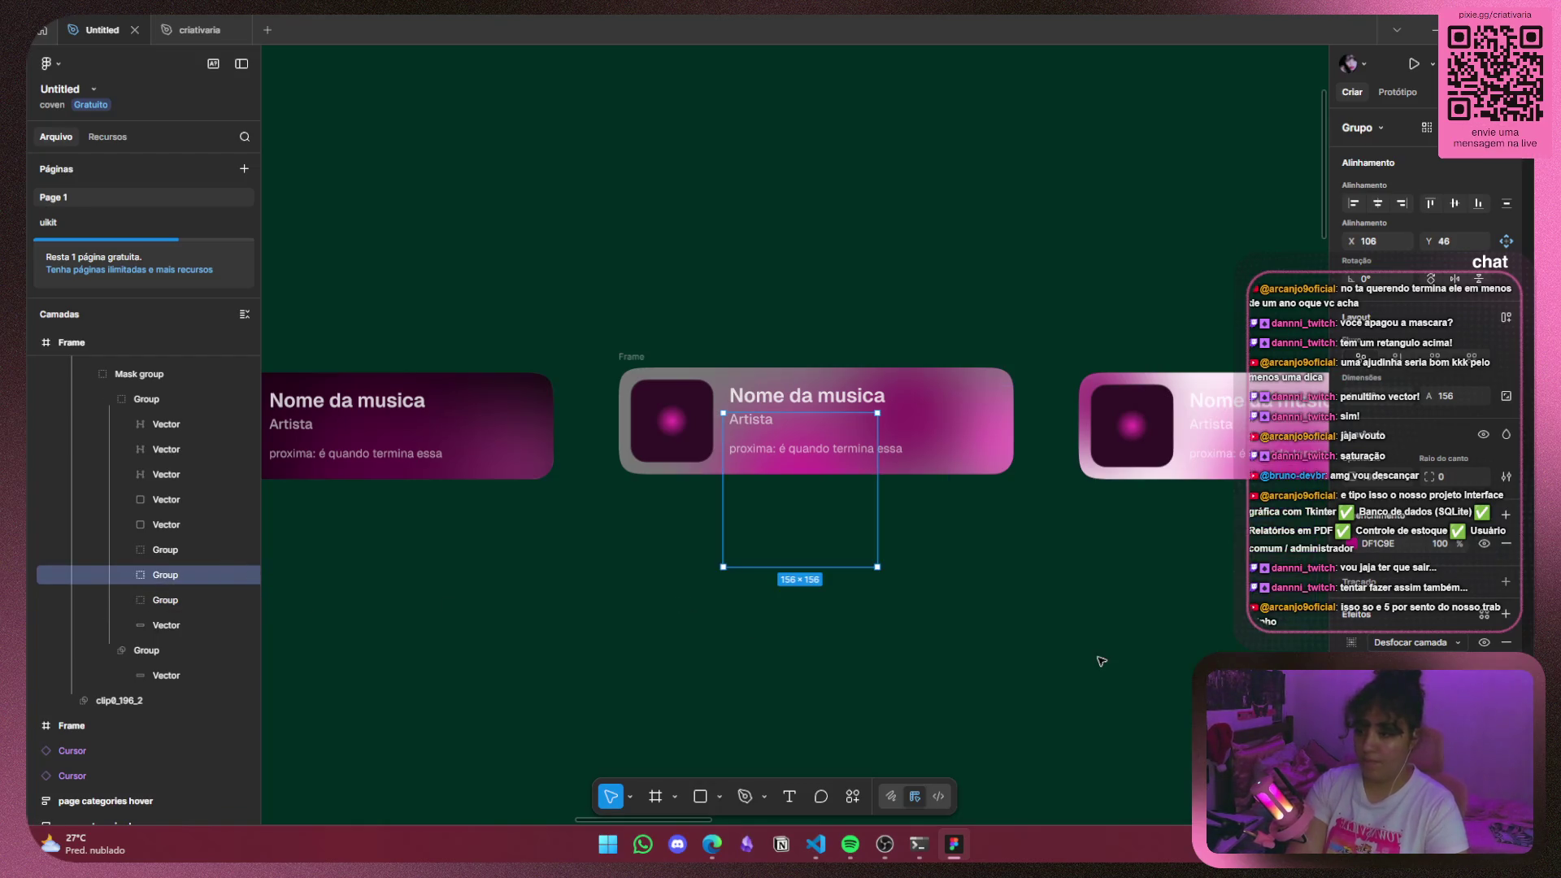
click(1352, 642)
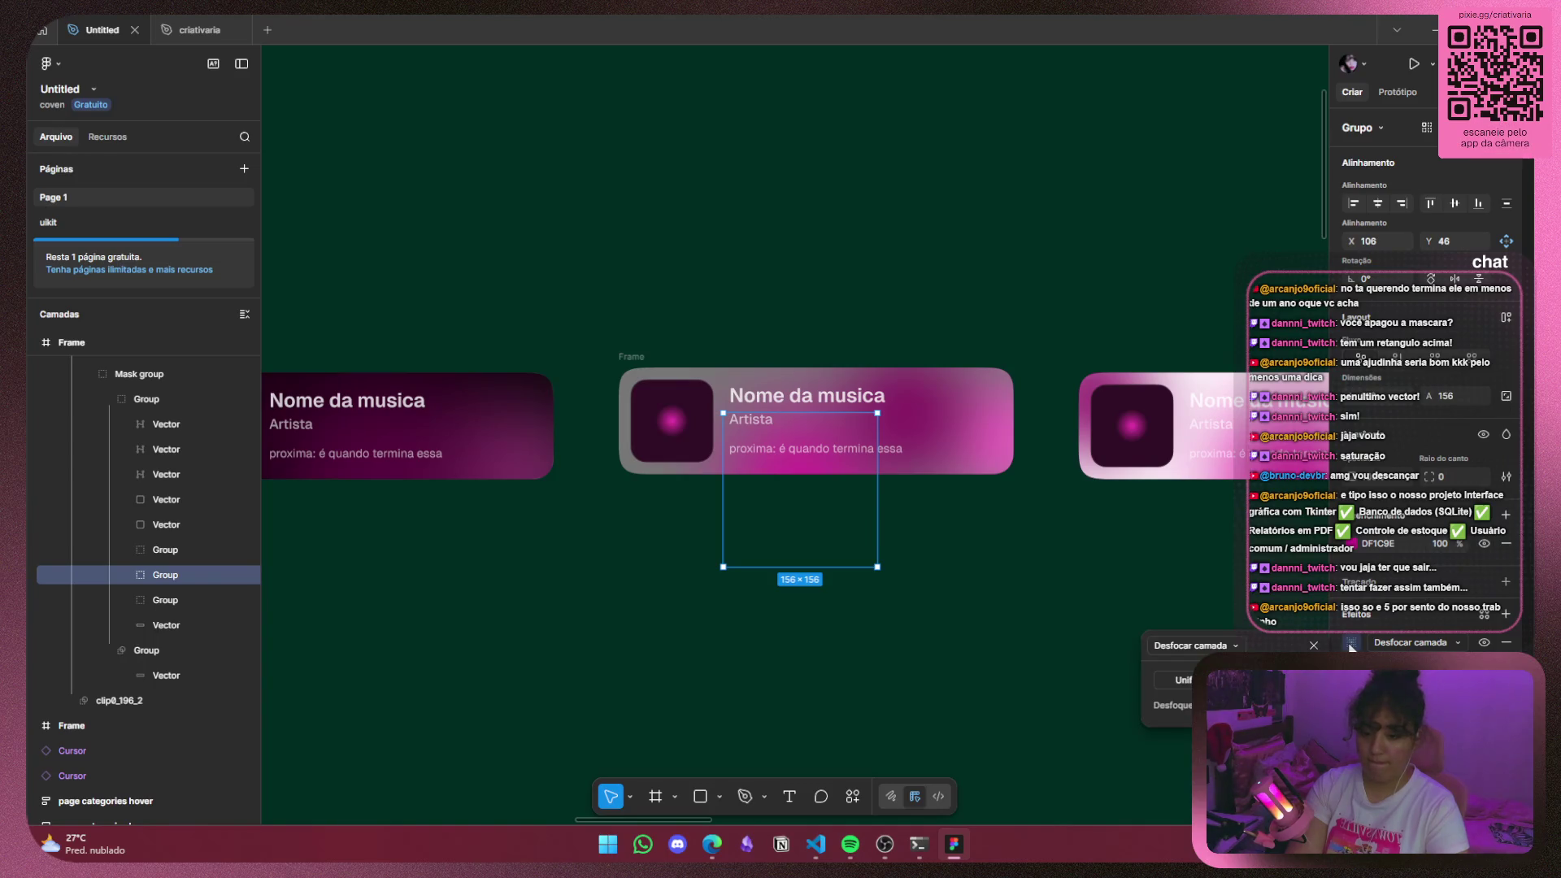
click(1351, 643)
click(1353, 545)
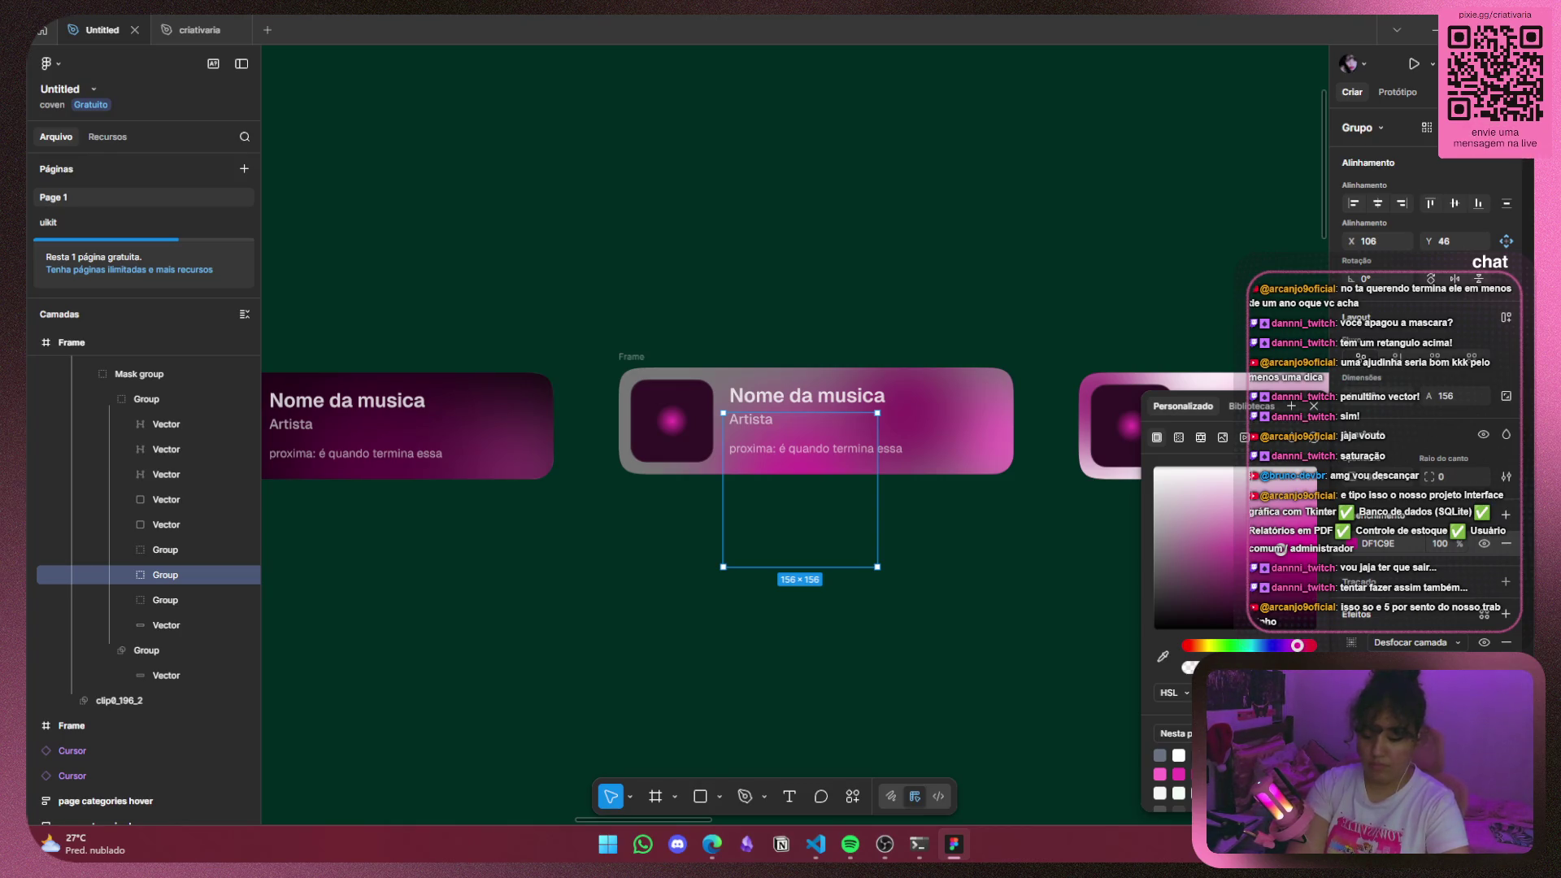
drag(1280, 549, 1252, 549)
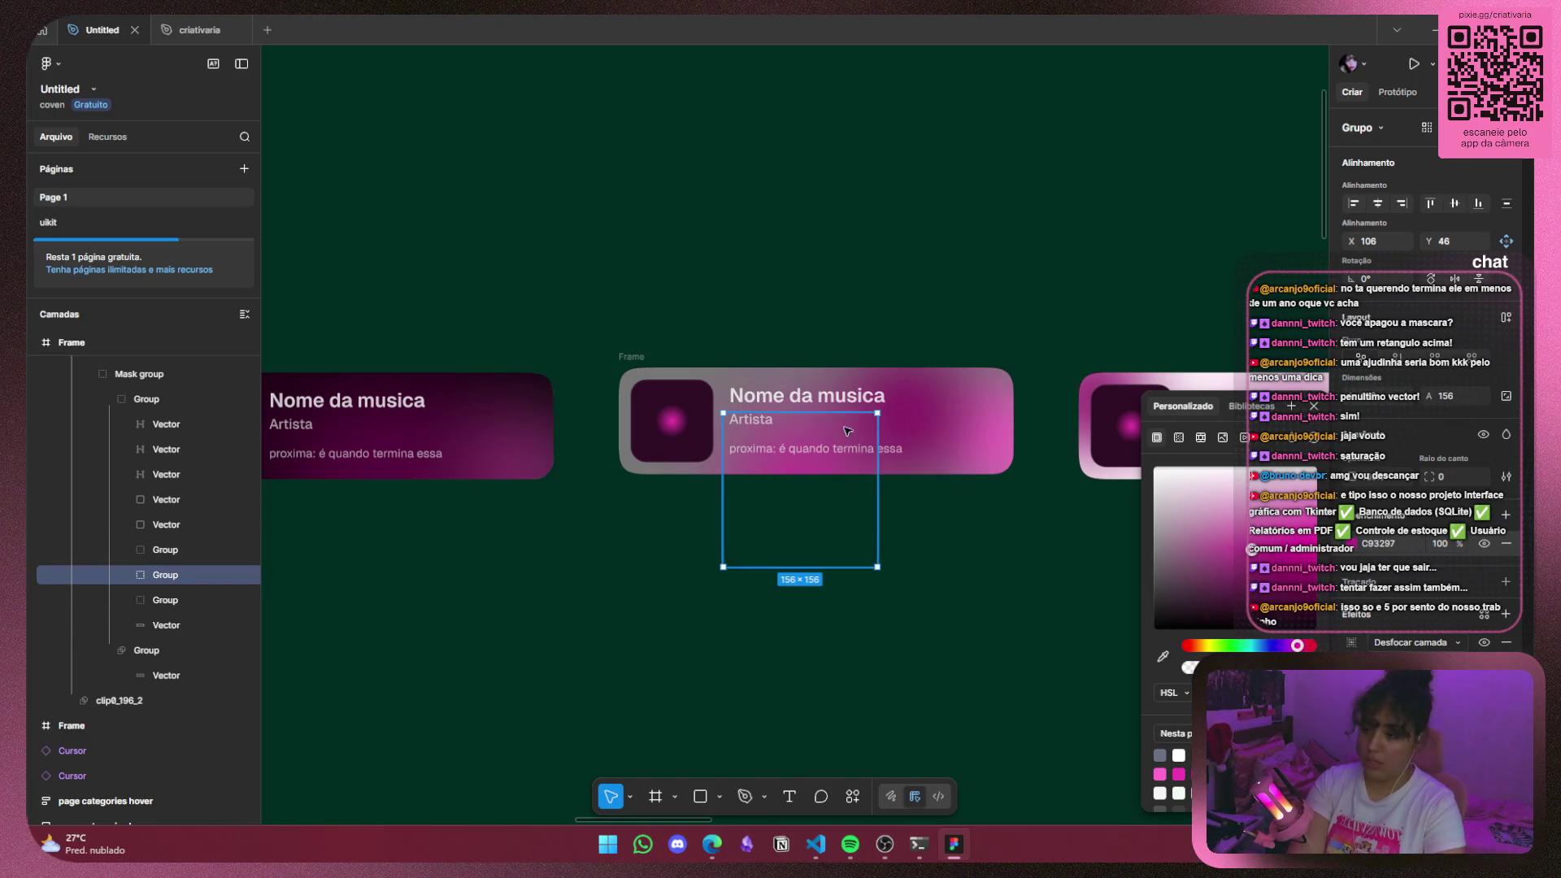
key(shift+Tab)
Give the 122×122 glow group a darker, muted magenta fill of 80175C.
click(1351, 642)
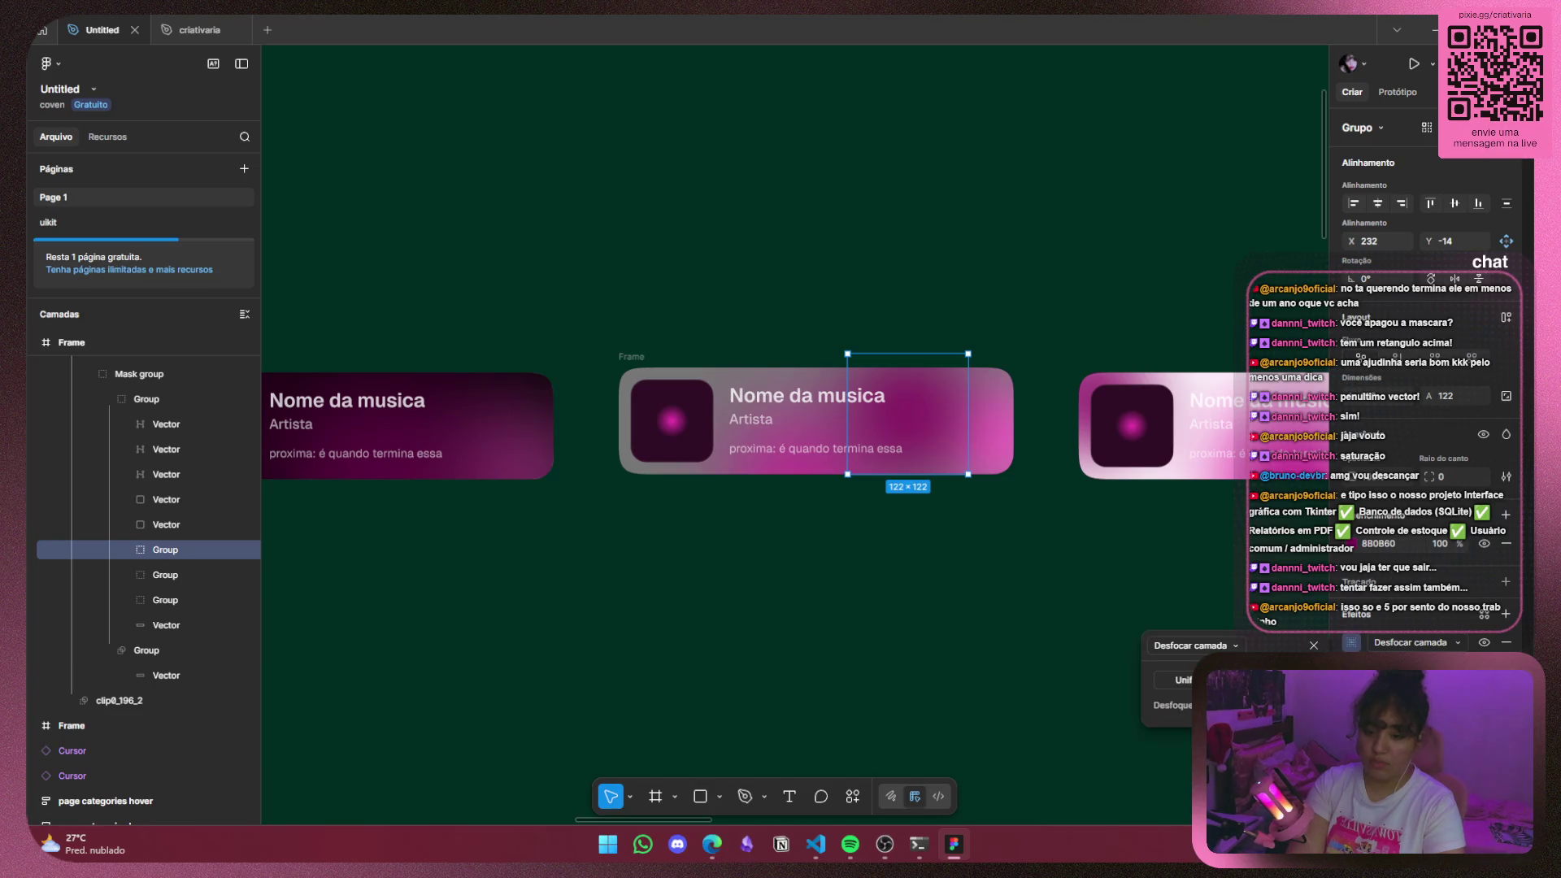
click(1365, 545)
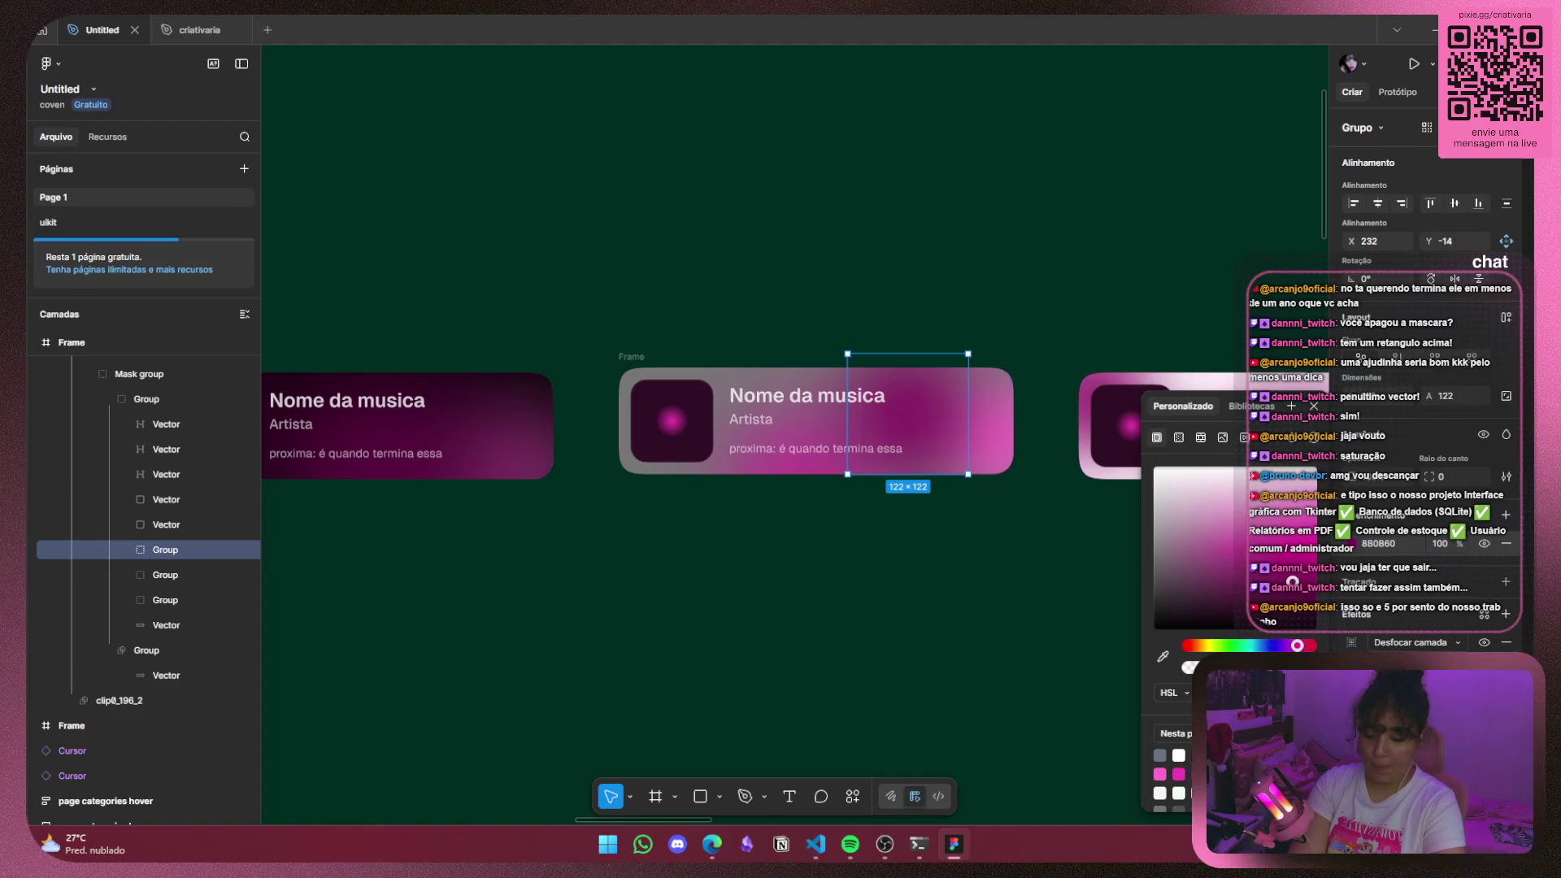
drag(1293, 582, 1268, 582)
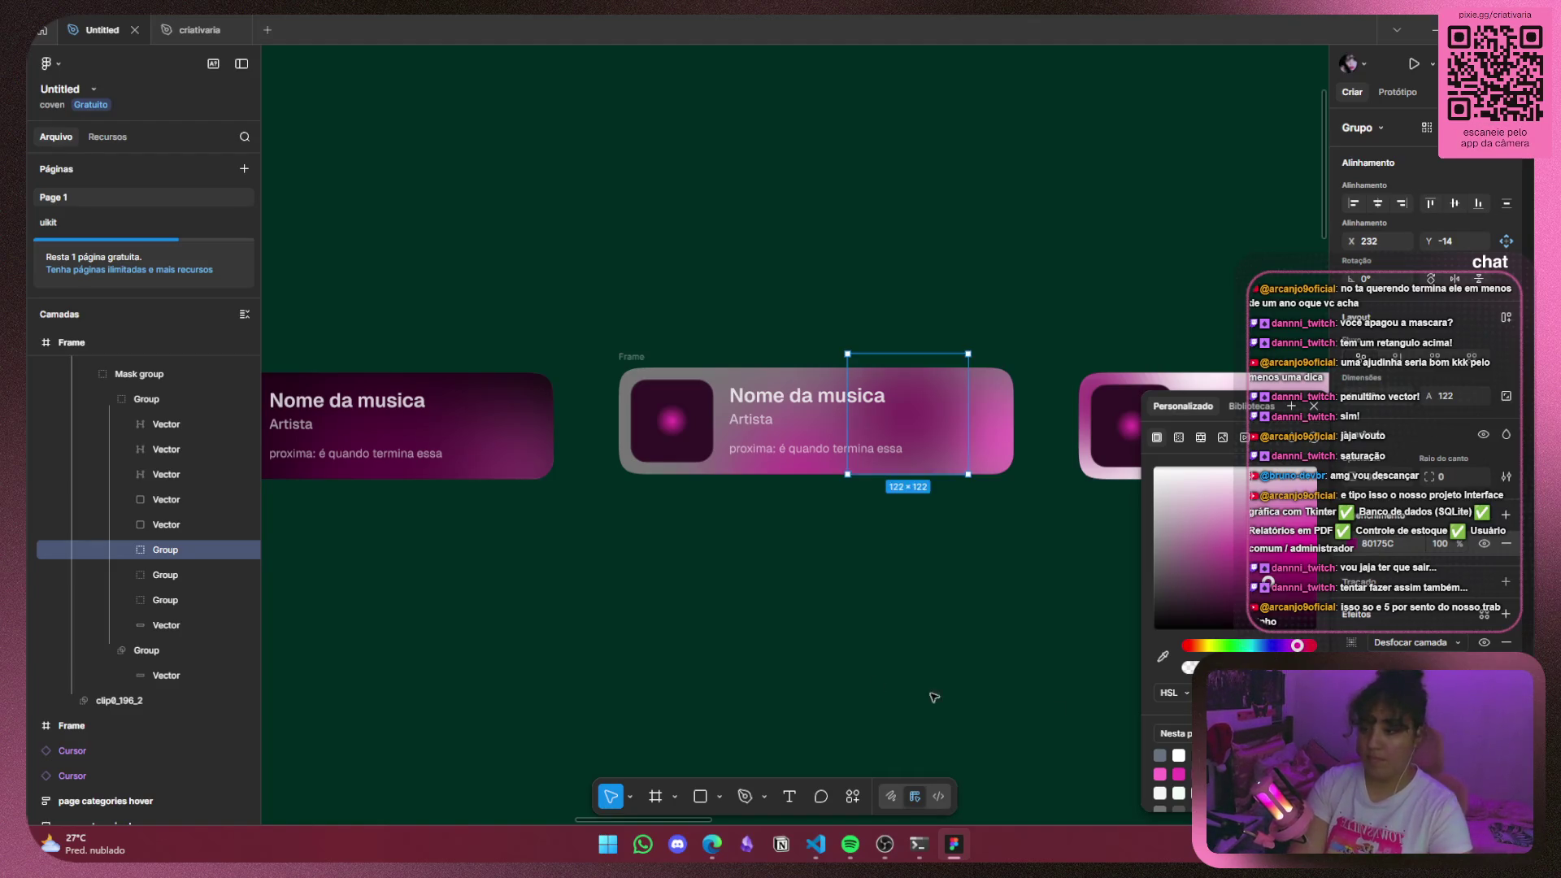
click(990, 705)
scroll(982, 540, down, 2)
scroll(982, 539, down, 2)
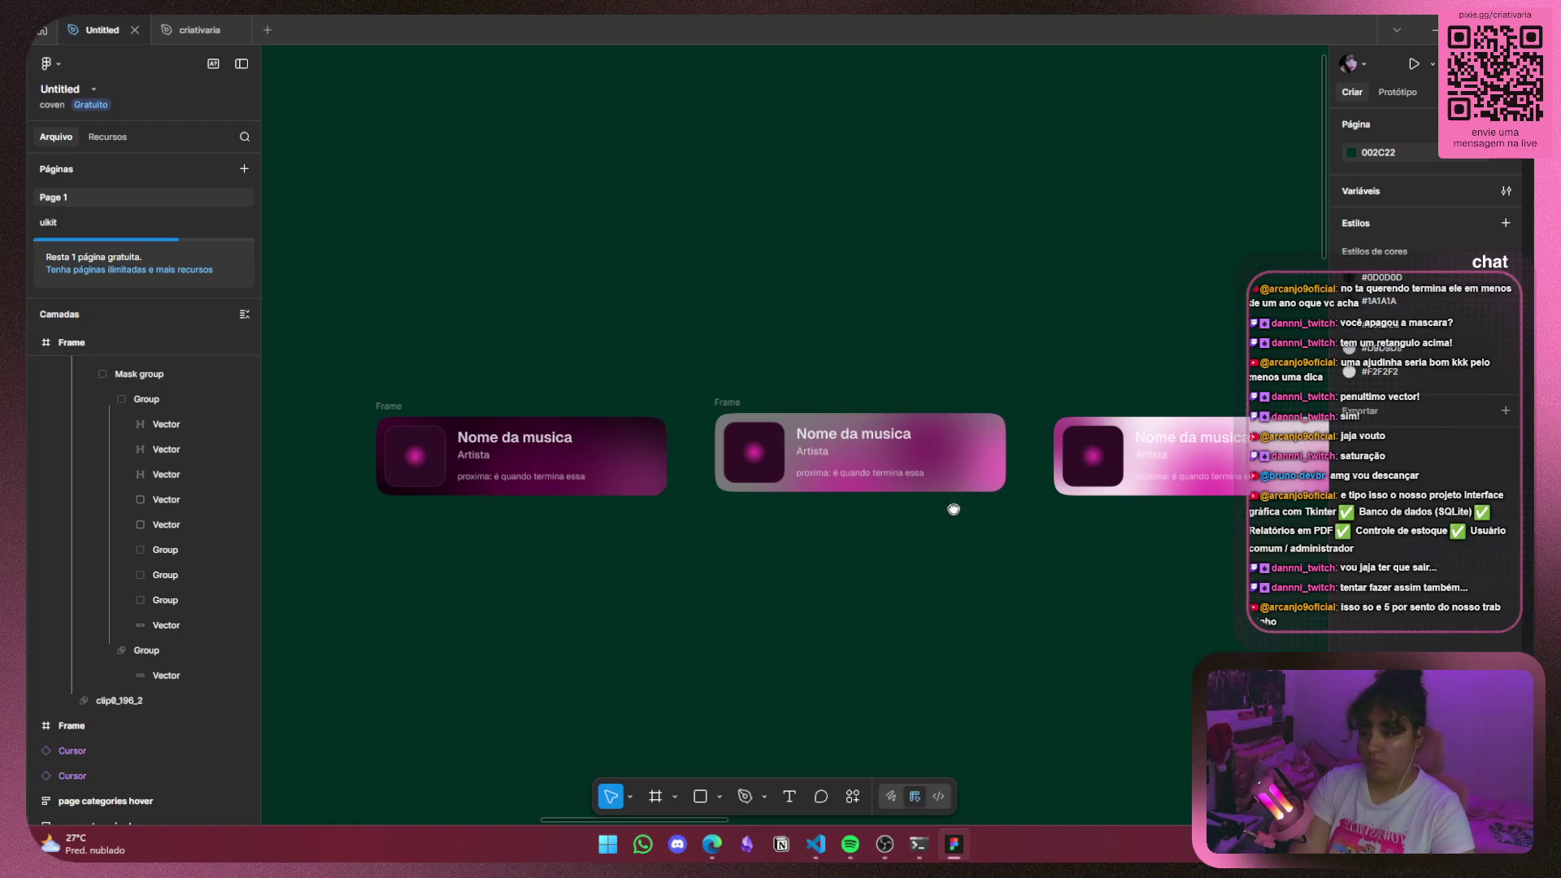
Undo the last colour change, move the right card's glow to its right side, and lighten it to pale pink.
scroll(953, 509, right, 5)
key(ctrl+z)
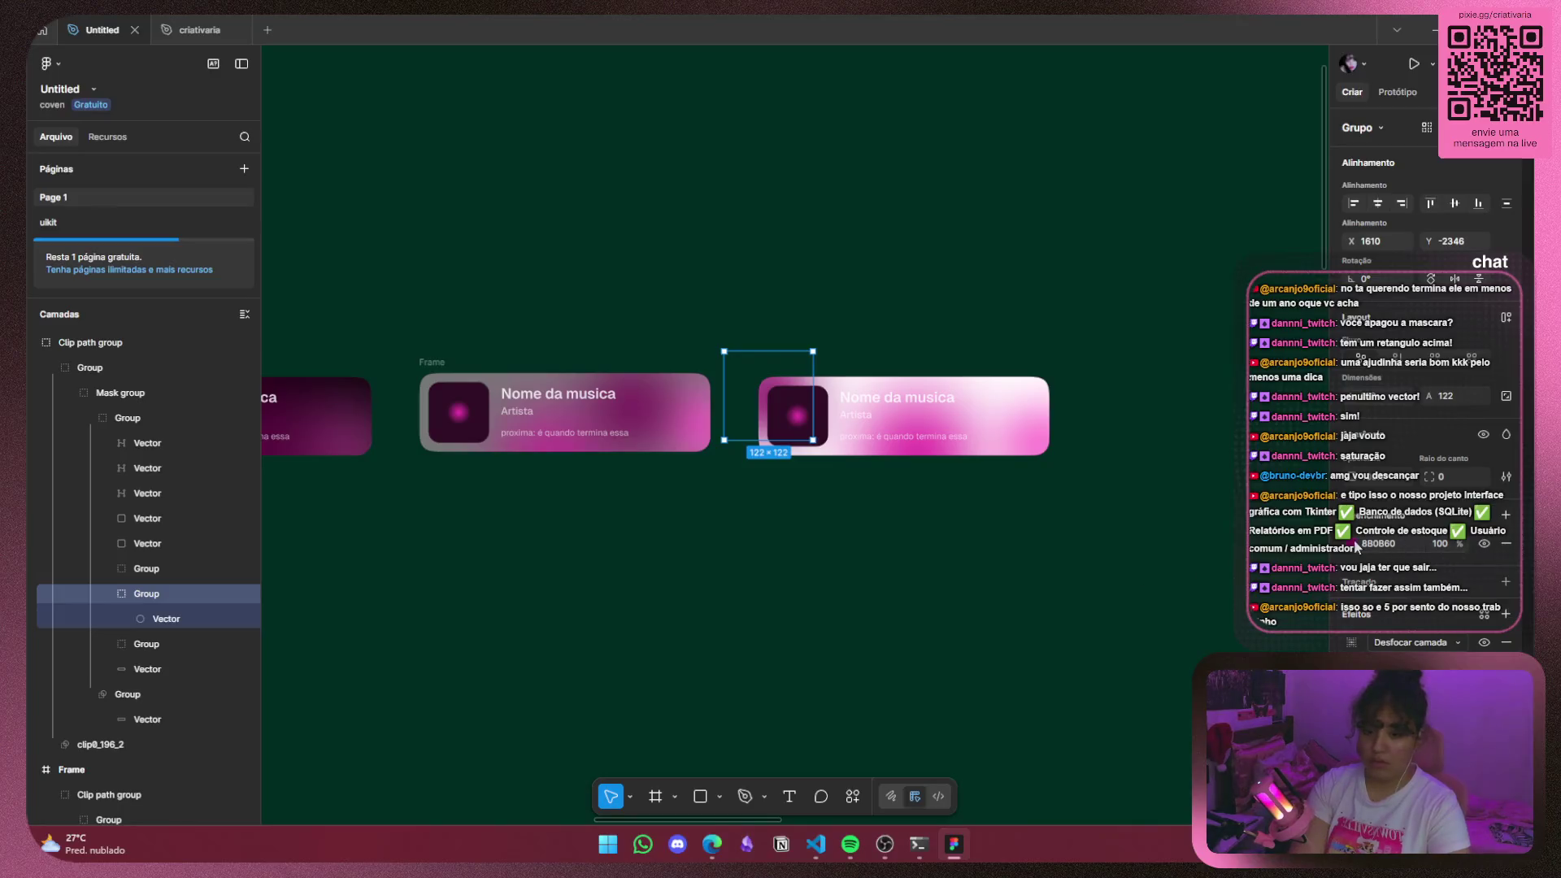
click(1354, 544)
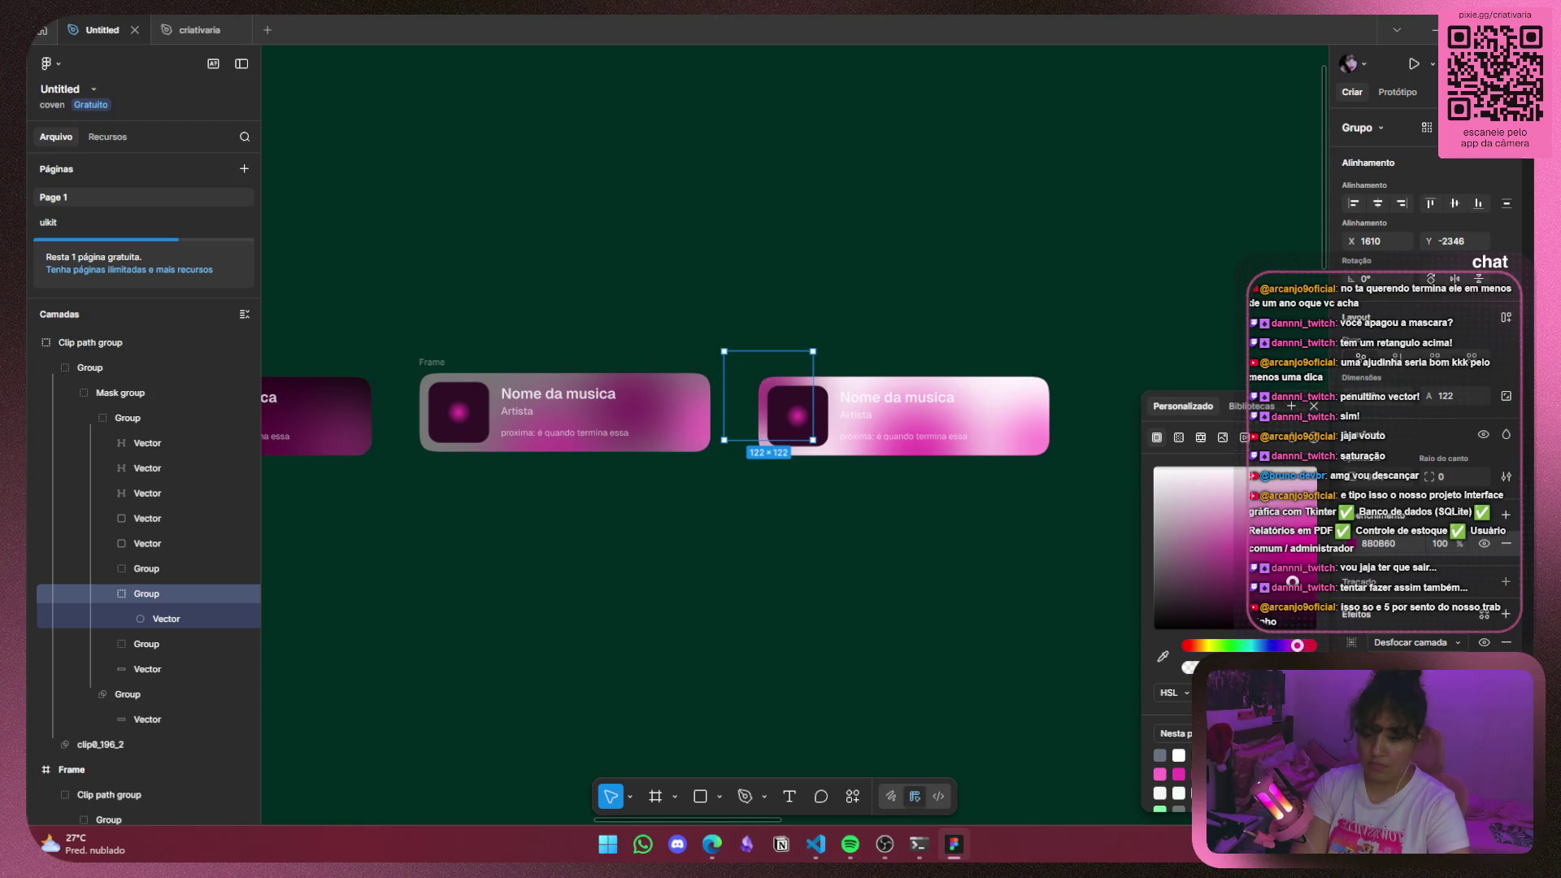
drag(1292, 582, 1293, 581)
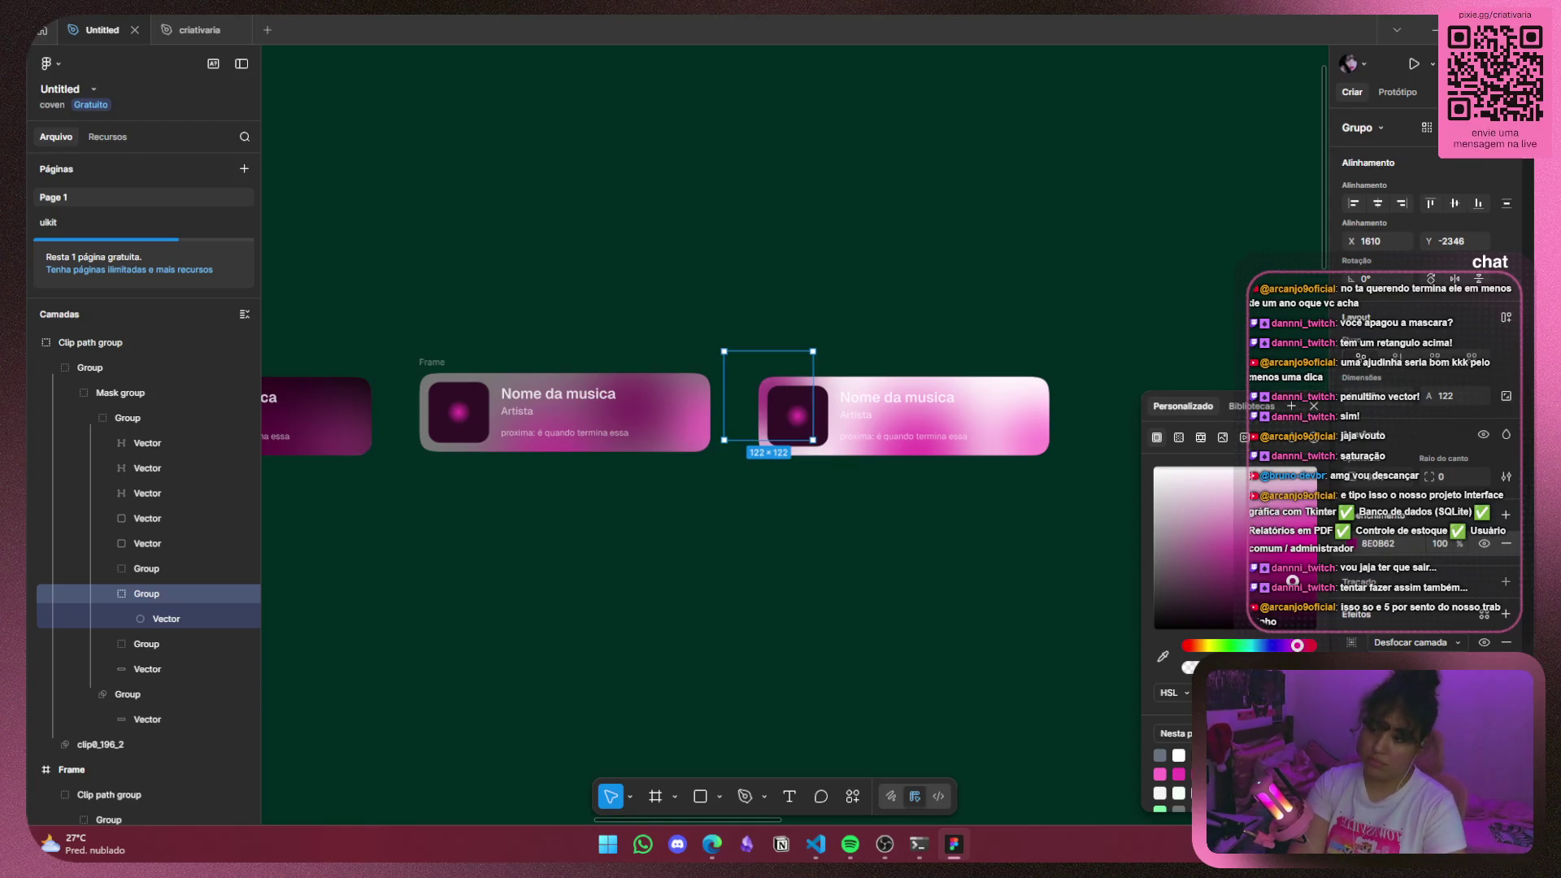
drag(768, 380, 978, 398)
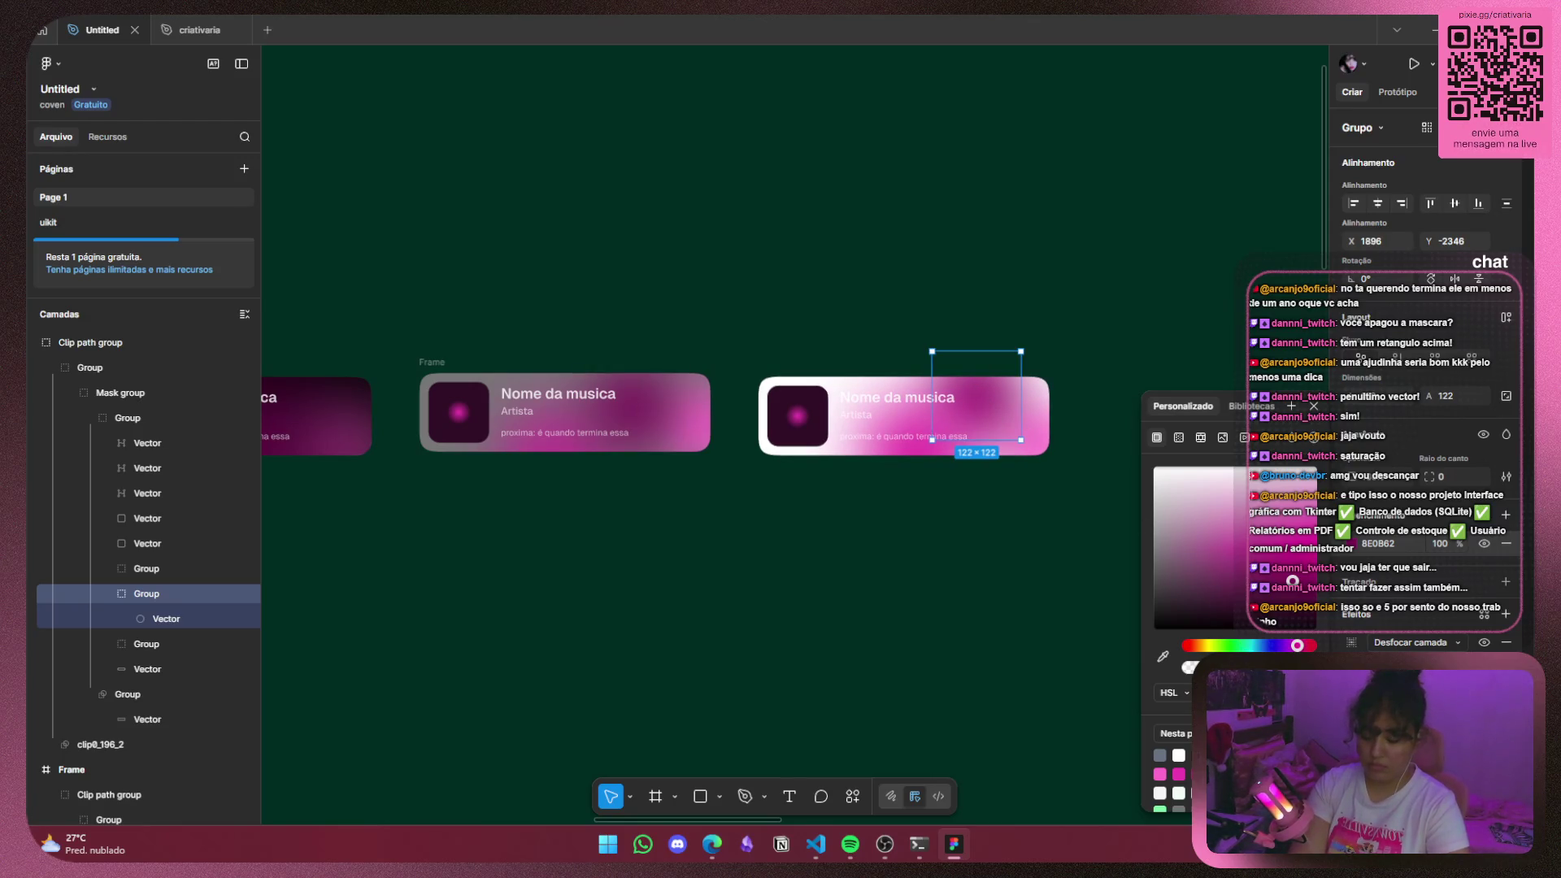
drag(1293, 580, 1293, 482)
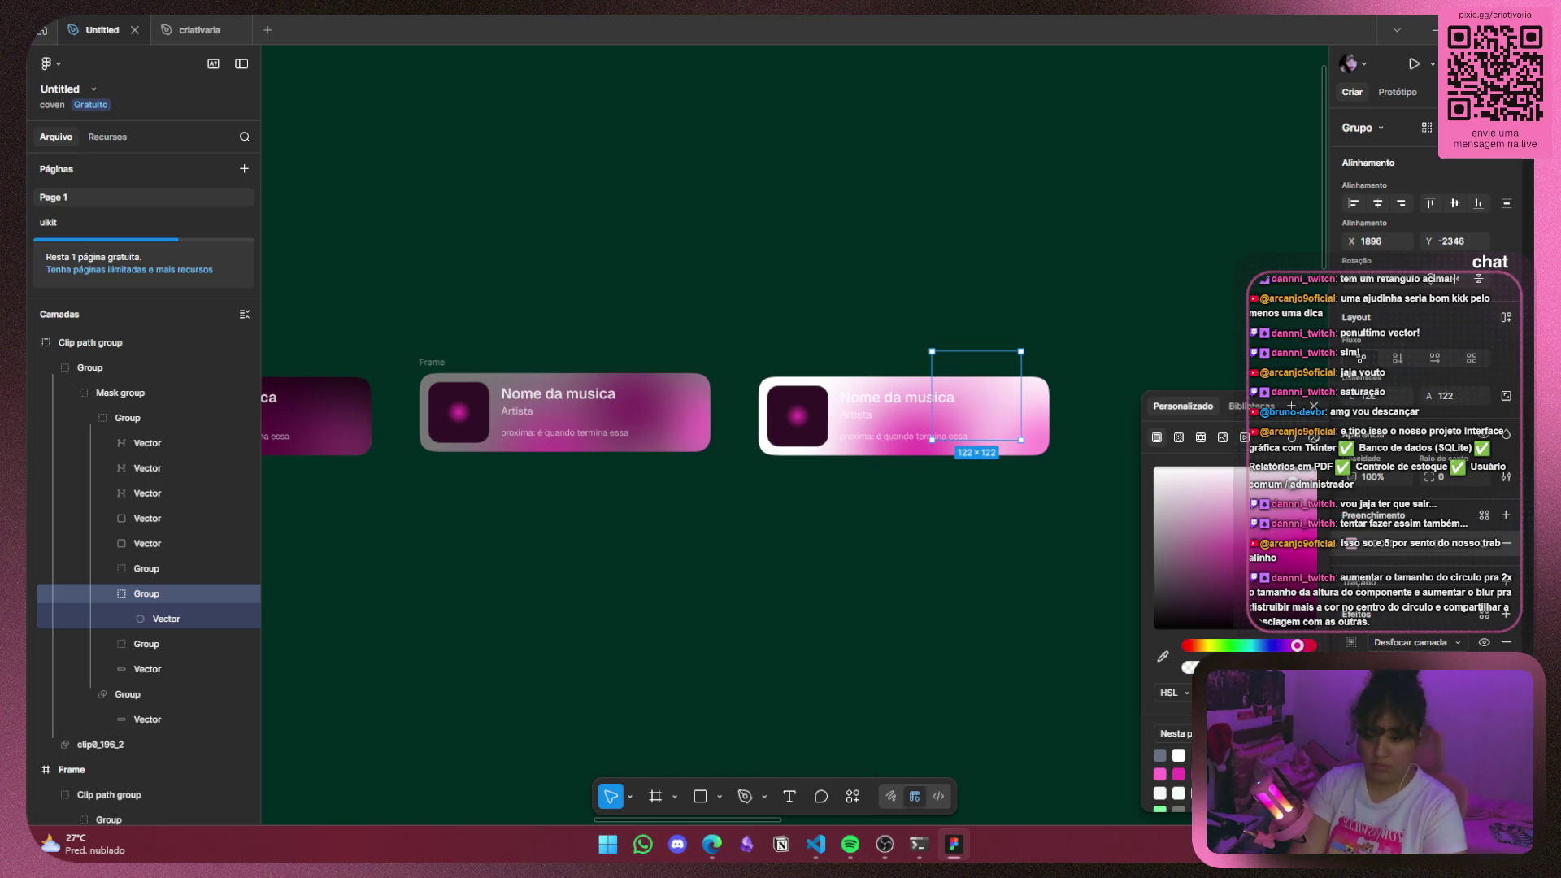
click(1292, 515)
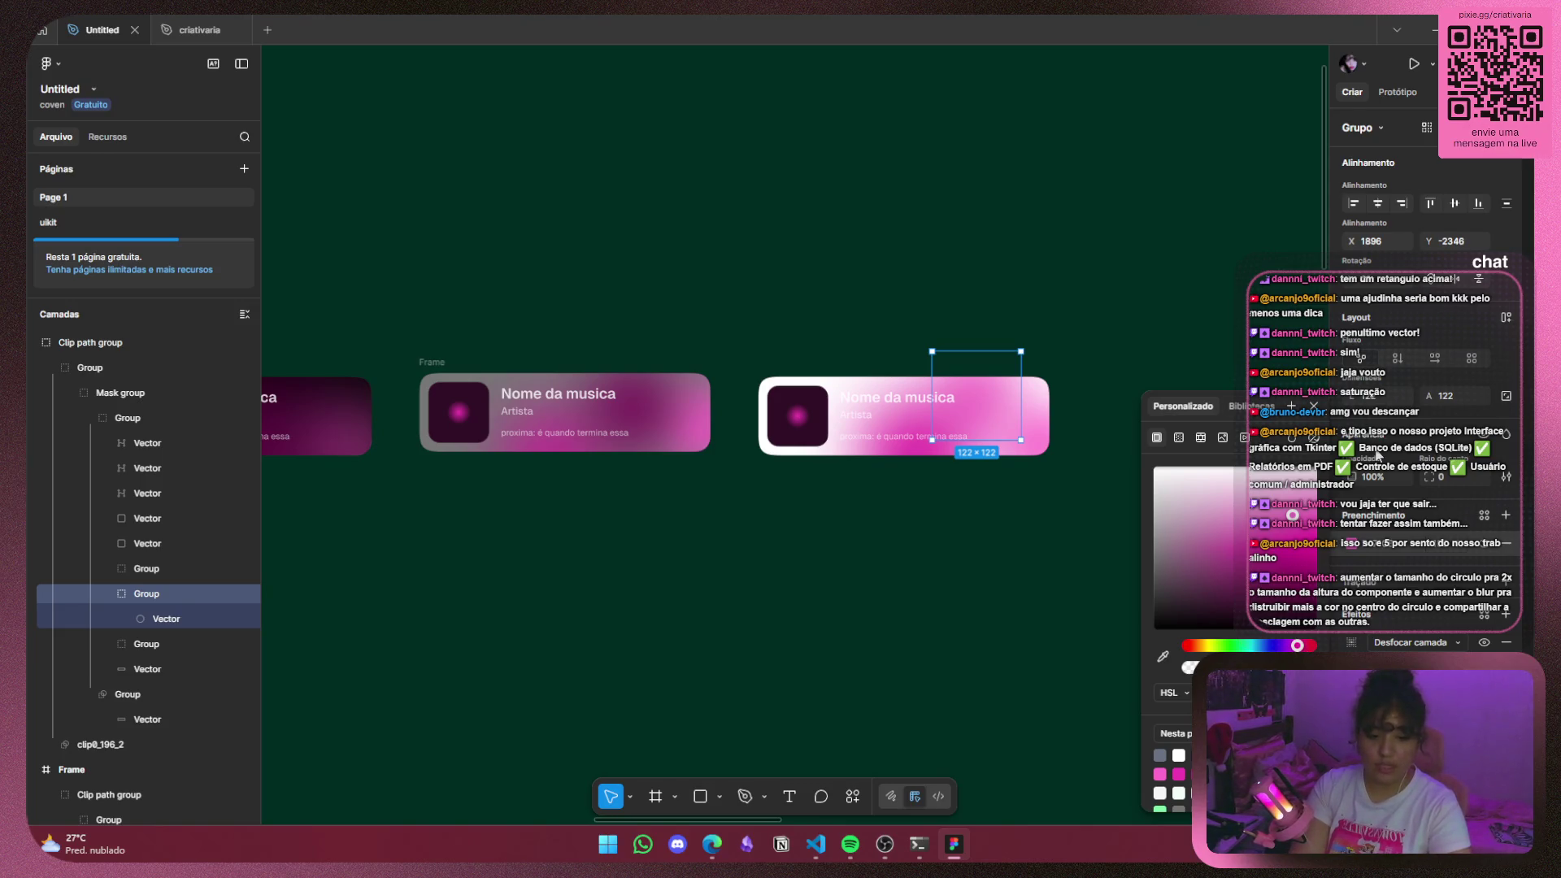
Zoom into the middle card and select the nested 122×122 glow inside its Mask group.
drag(621, 534, 882, 552)
scroll(833, 463, up, 3)
click(968, 406)
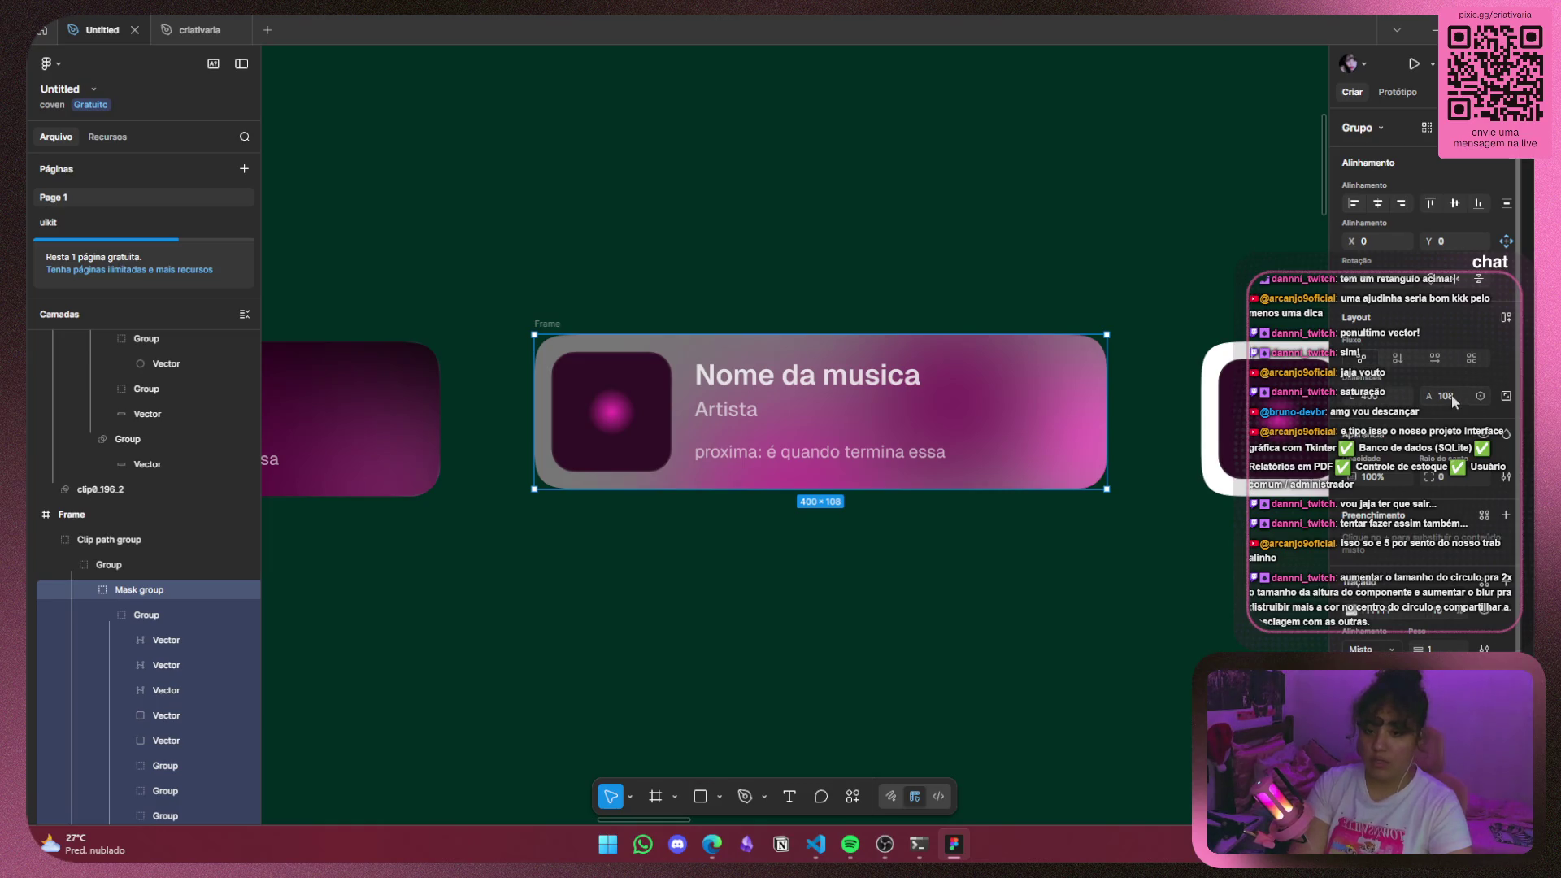
key(Return)
key(Return)
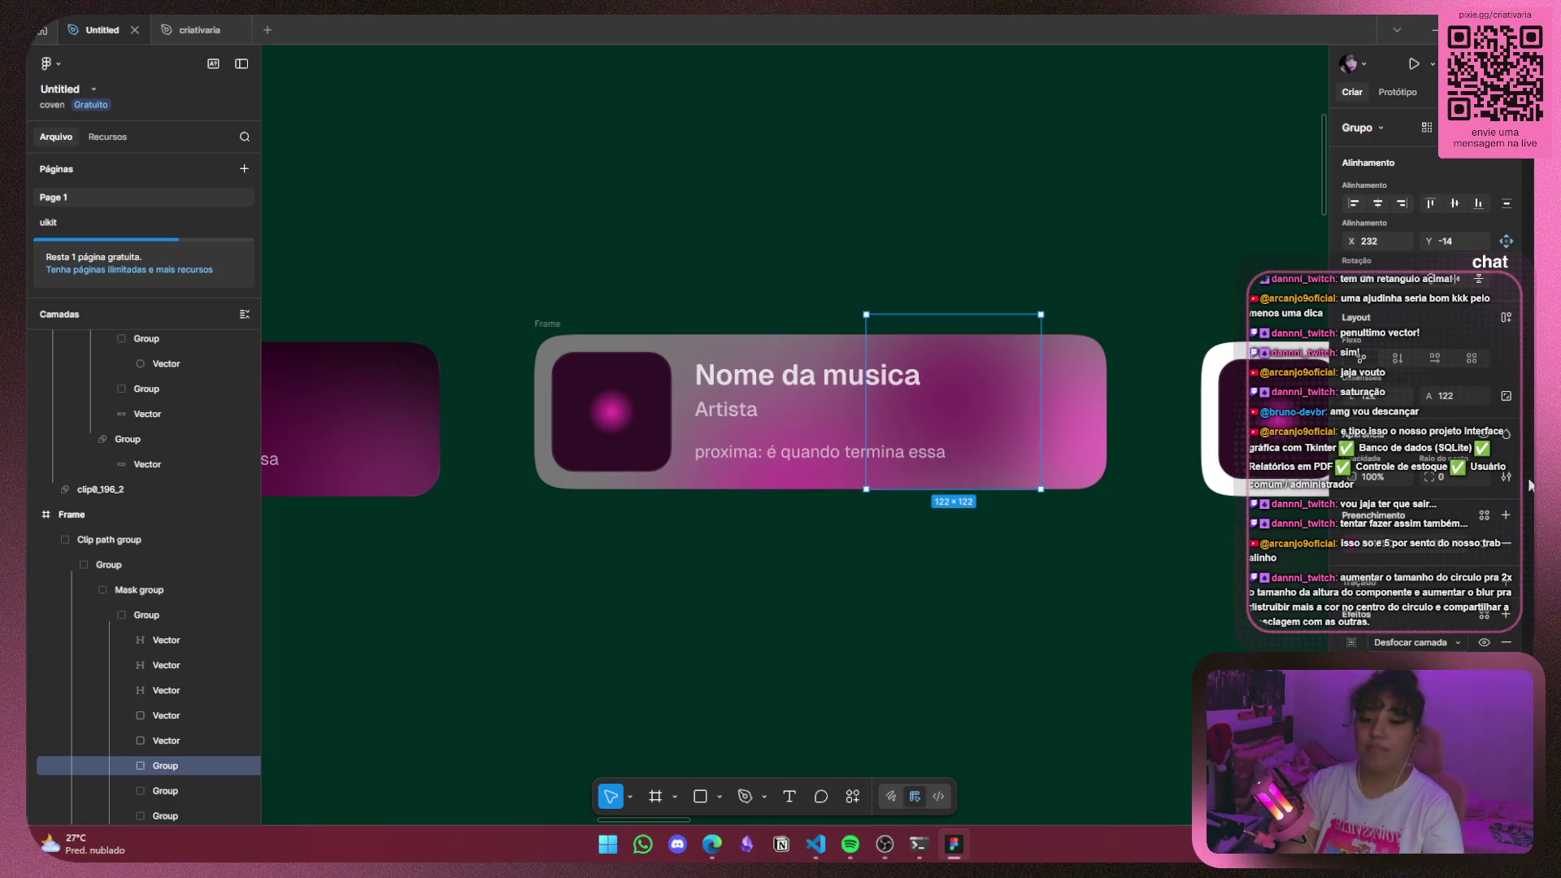
Set the middle card's glow group height to 200 and shift it toward the card's right side.
click(1349, 643)
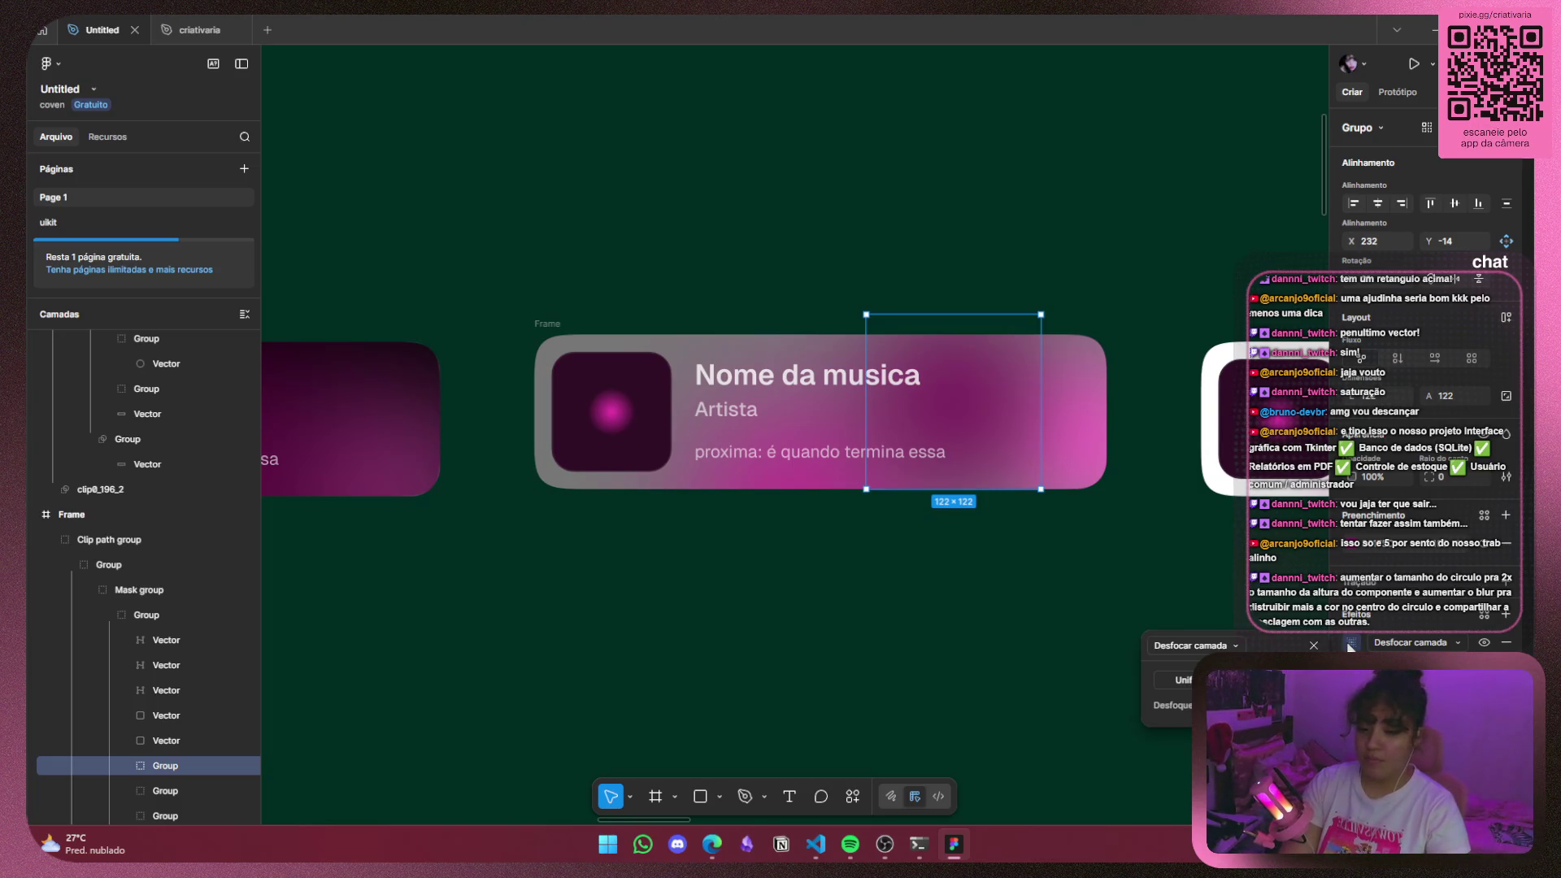
click(1350, 643)
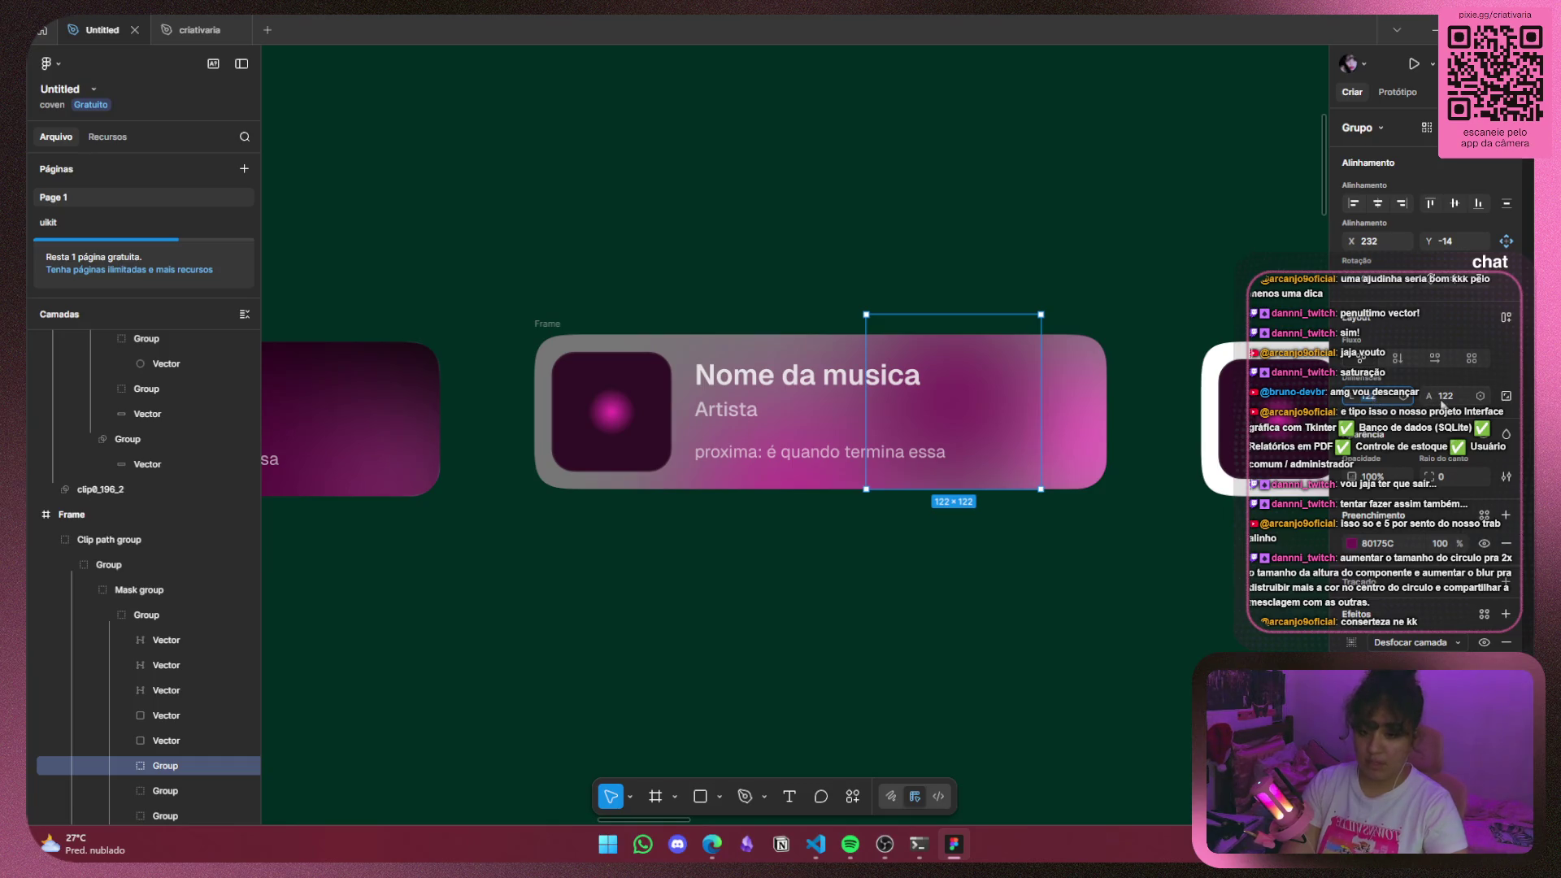
click(1442, 399)
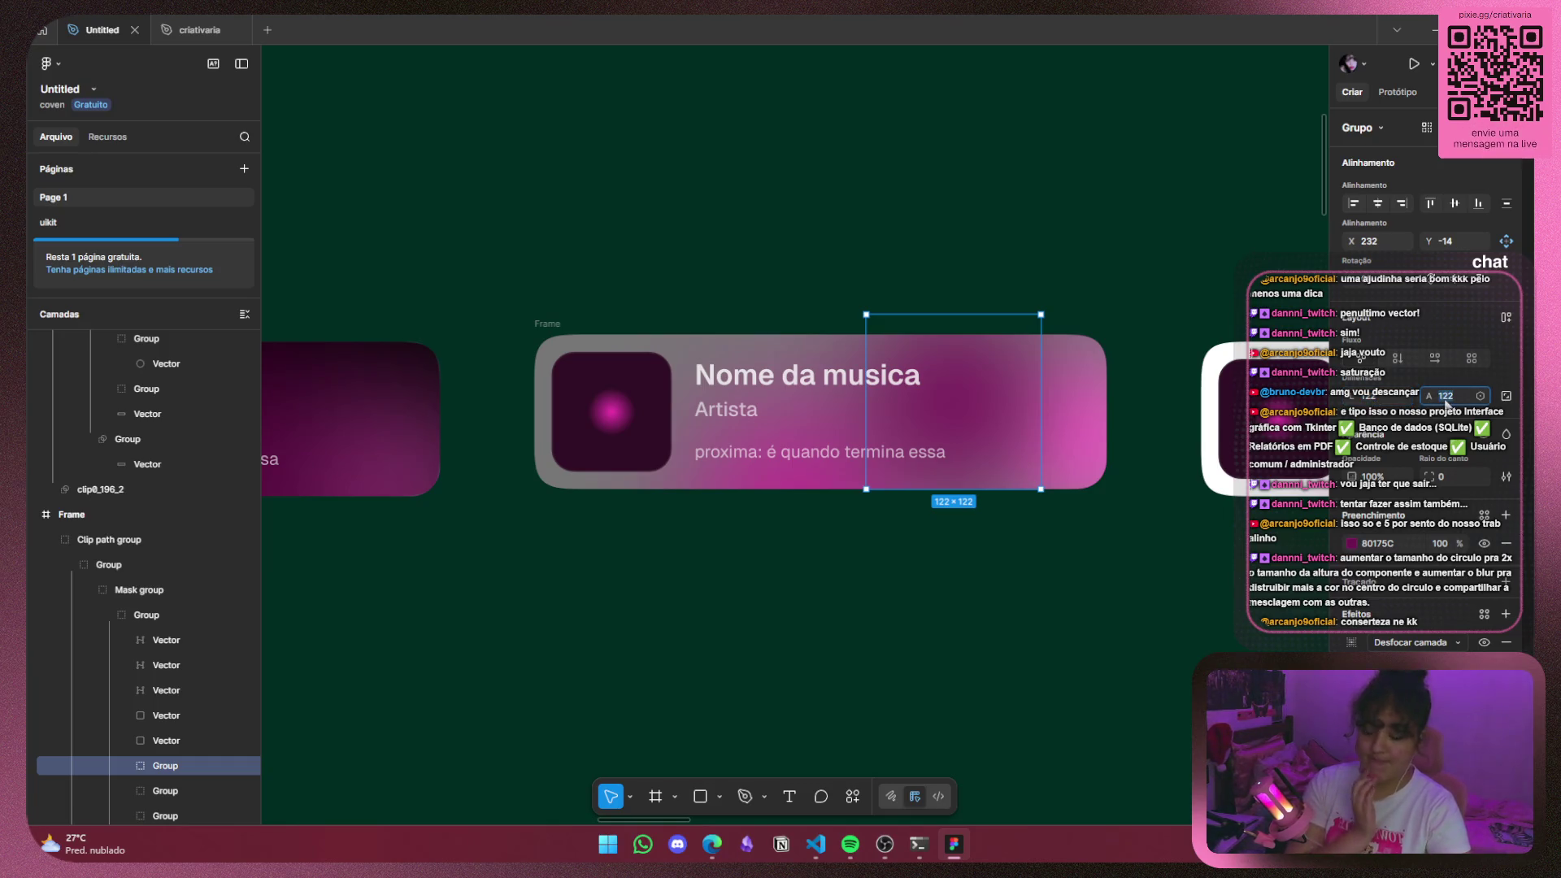
text(200)
key(Return)
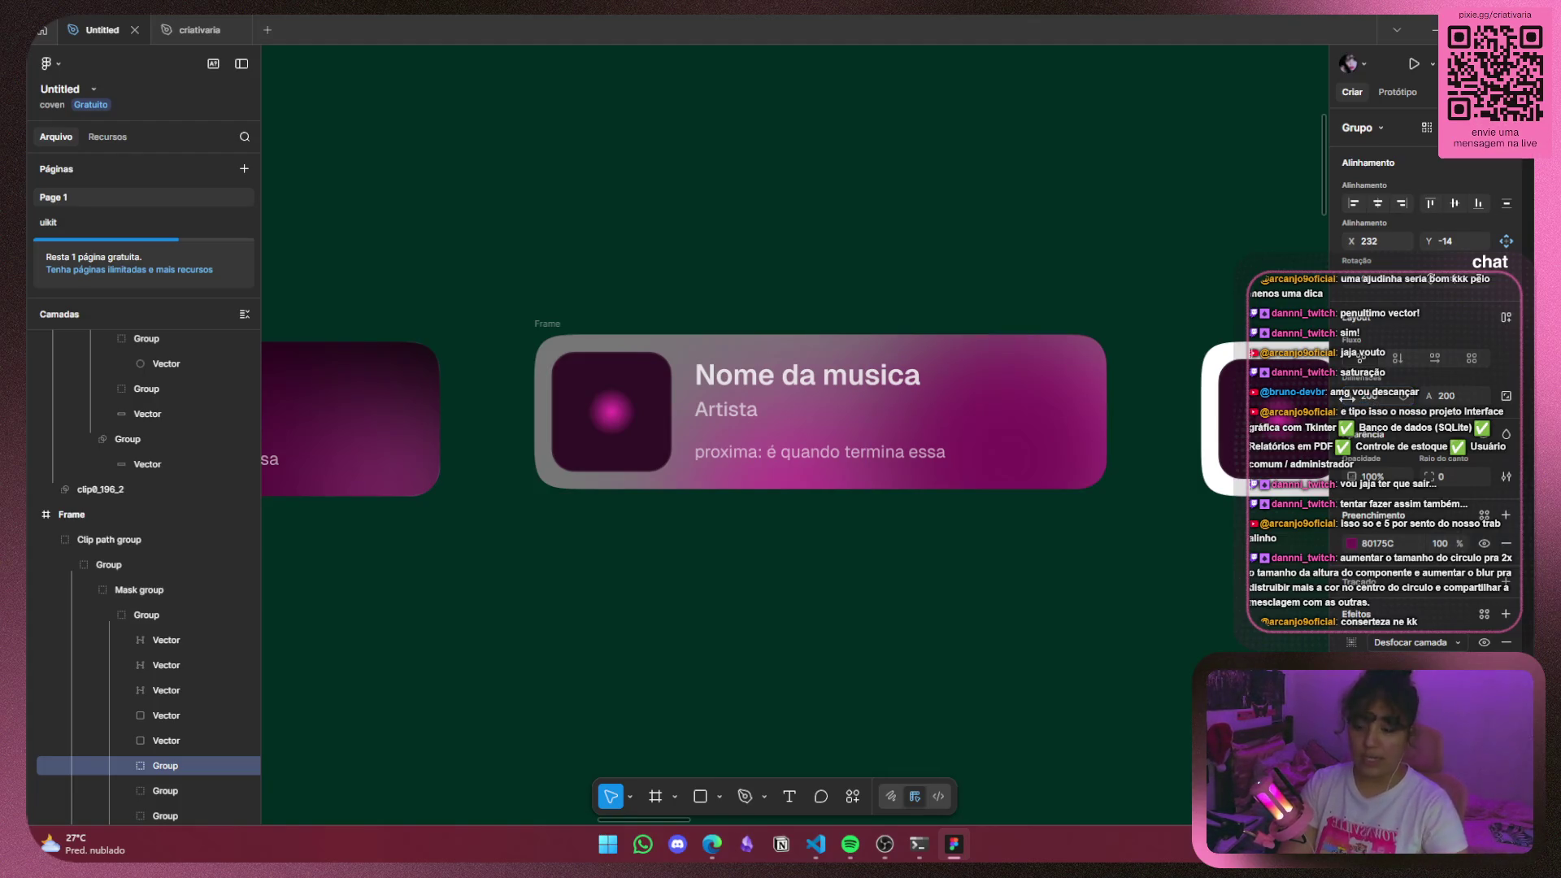
drag(1048, 440, 673, 409)
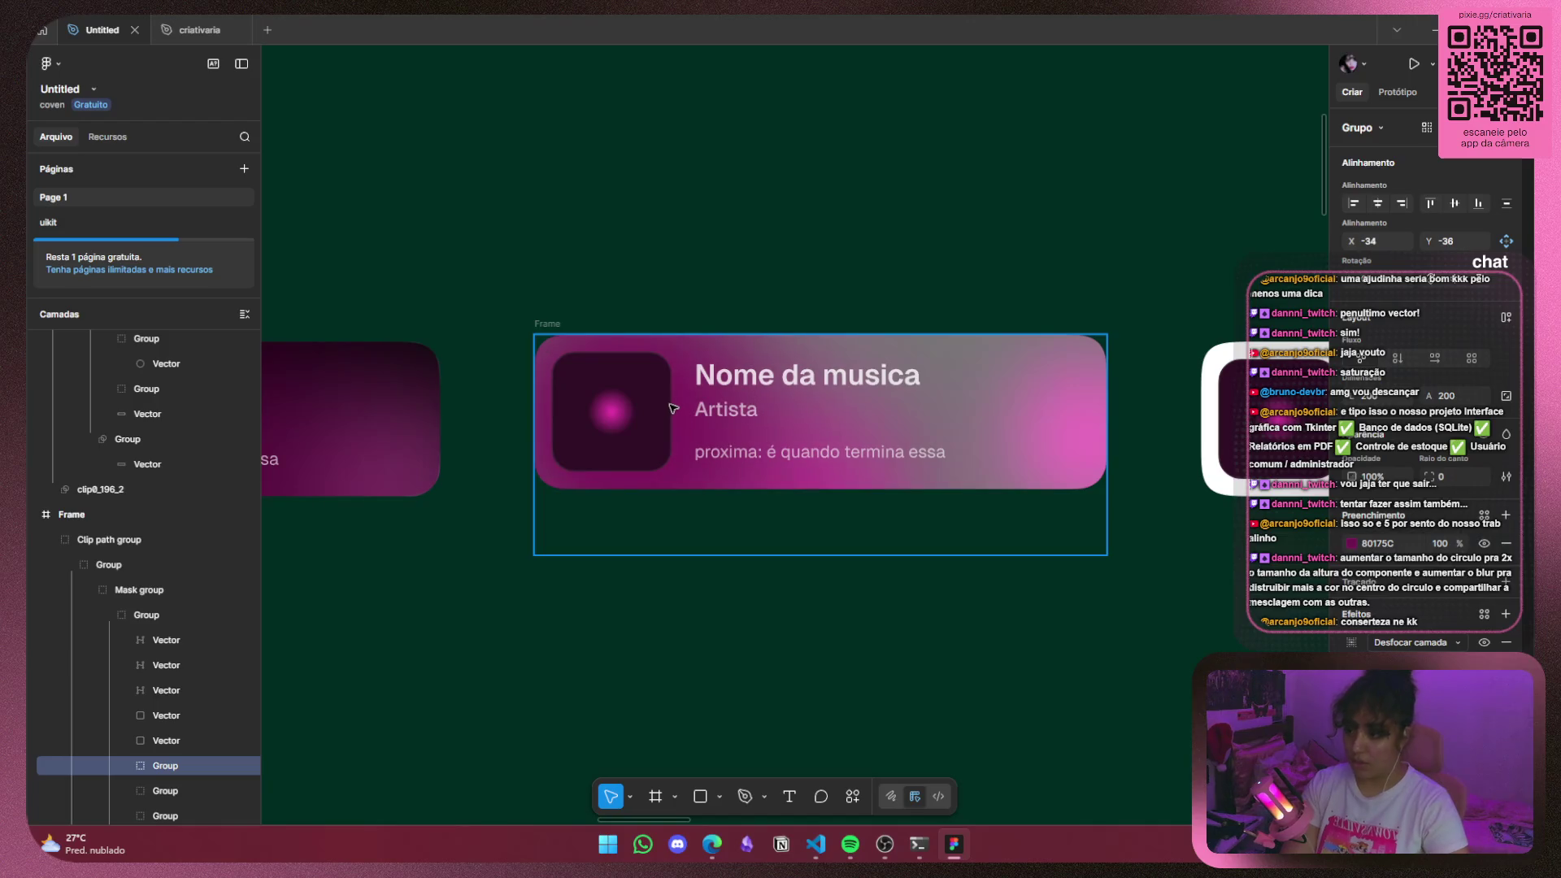
Reposition the middle card's glows, moving the smaller one up-right and the gradient glow onto the card.
drag(865, 470, 917, 448)
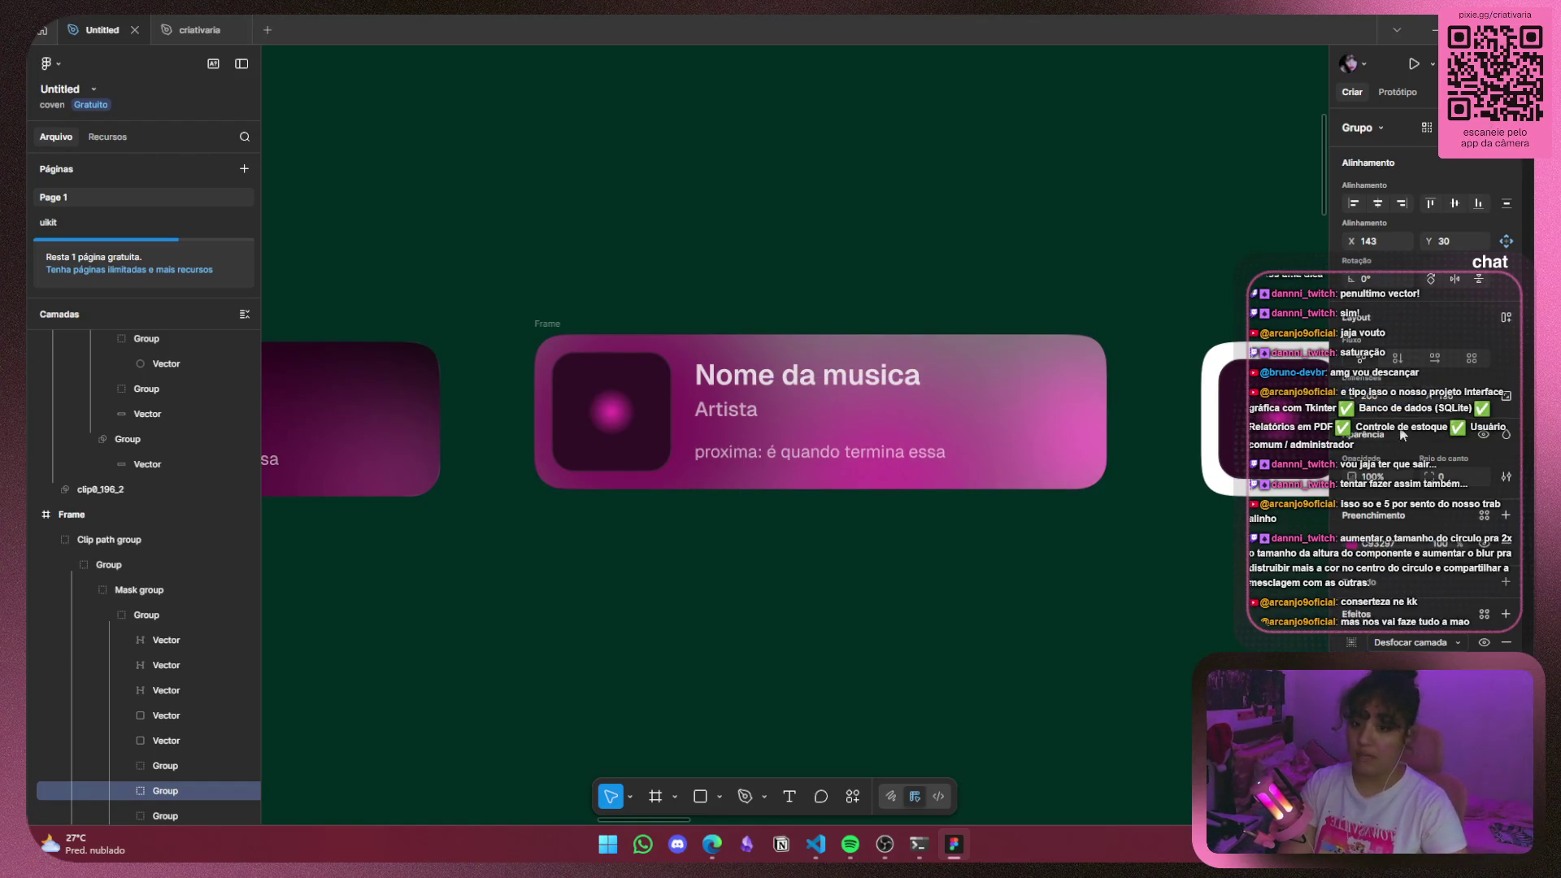
key(Return)
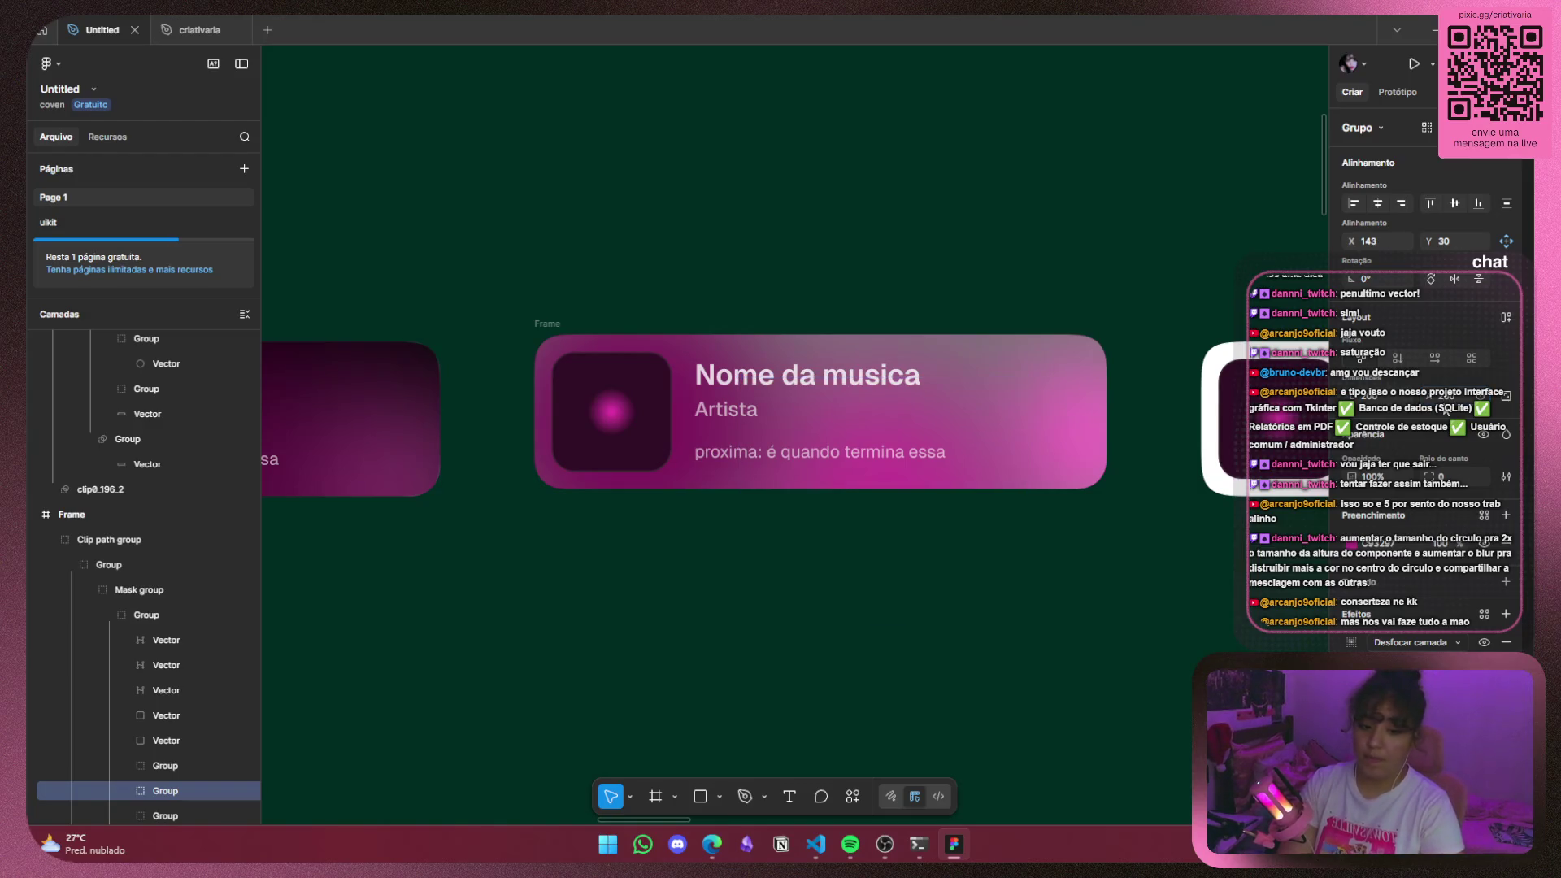
mouse_move(963, 479)
mouse_down()
mouse_move(902, 487)
mouse_move(1236, 464)
mouse_up()
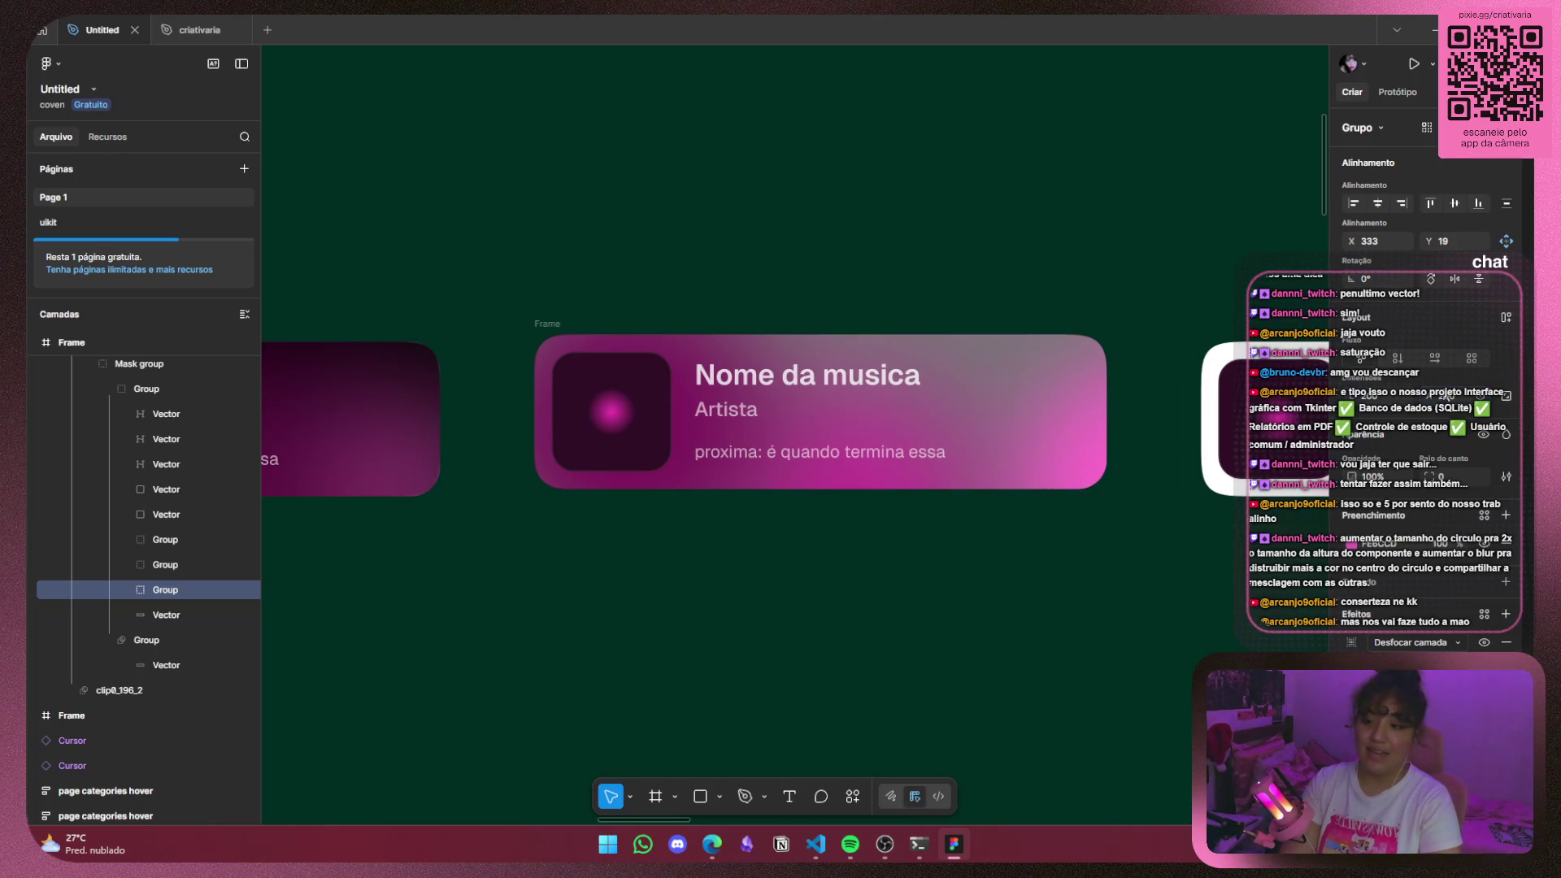
mouse_move(1171, 475)
mouse_down()
mouse_move(1031, 392)
mouse_move(1054, 387)
mouse_up()
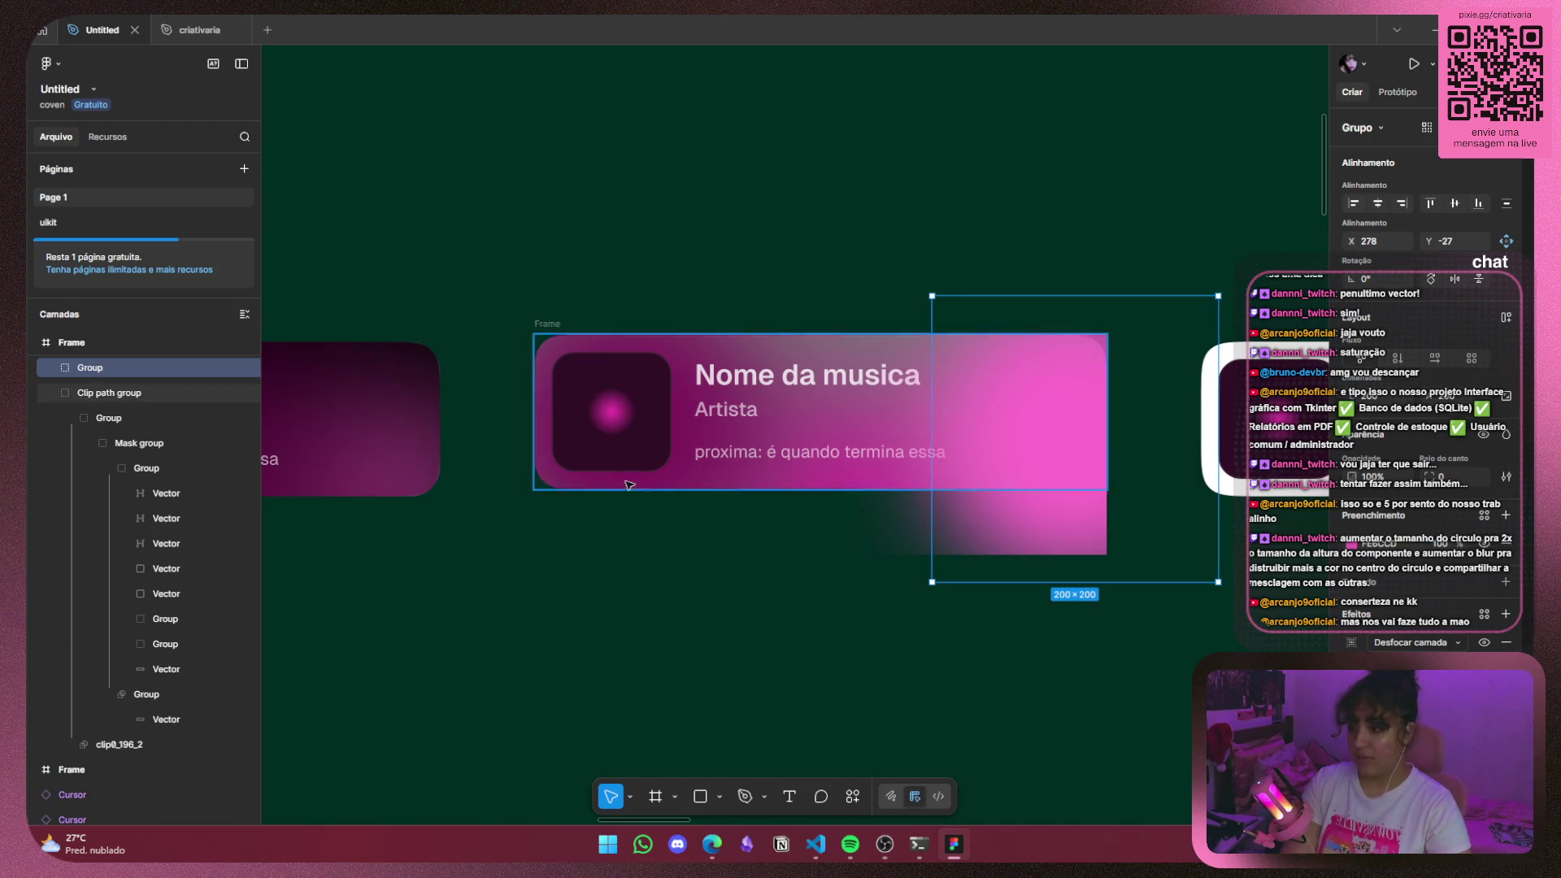
Move the 200×200 gradient glow into the middle card's Mask group so it is clipped.
click(145, 442)
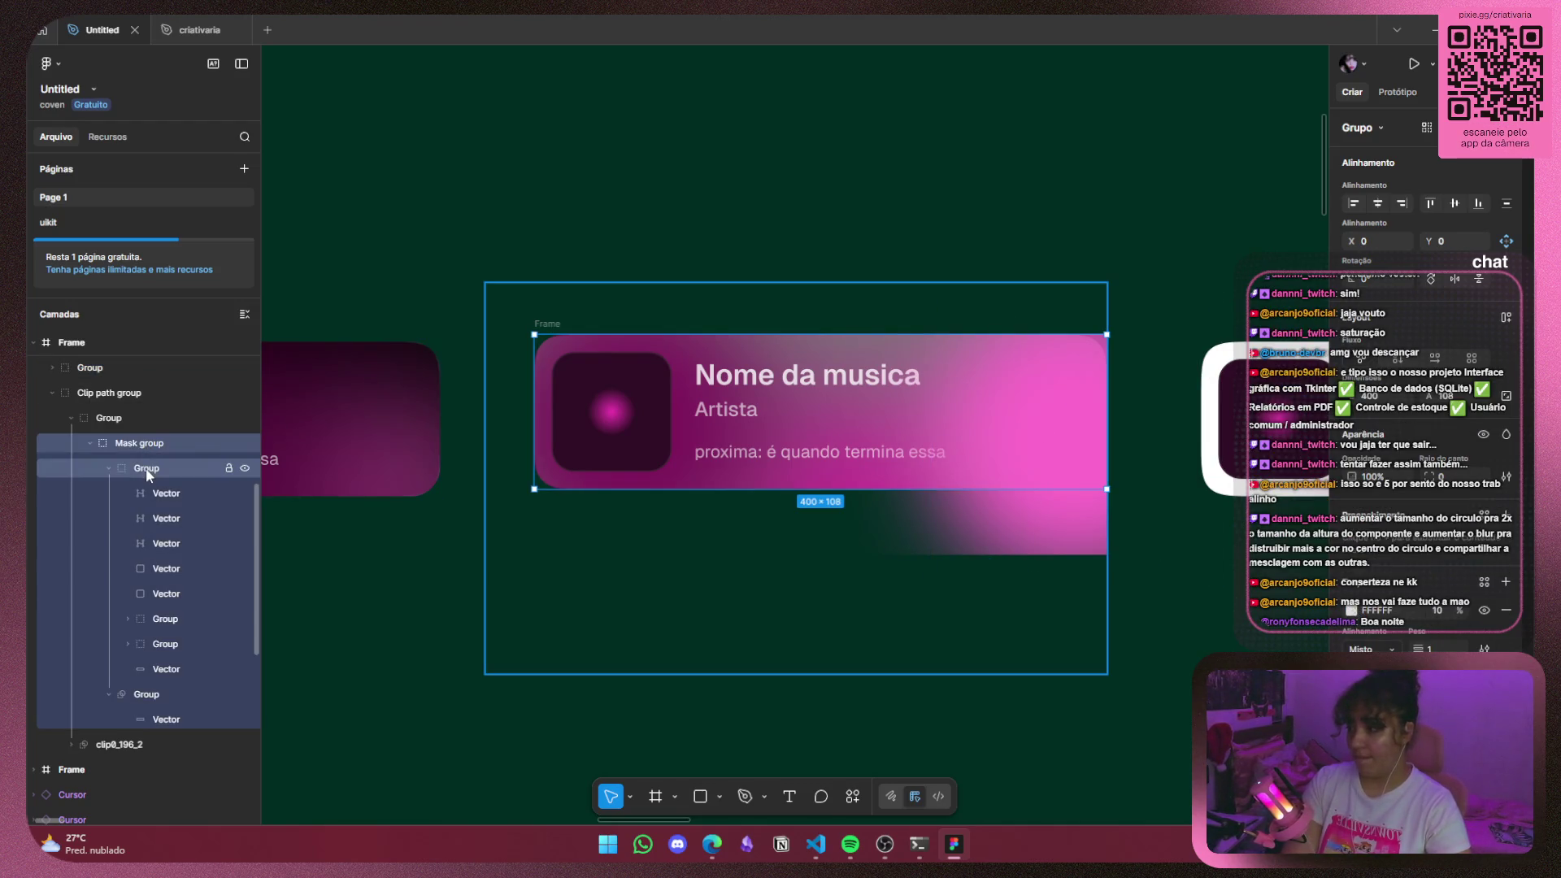
click(146, 470)
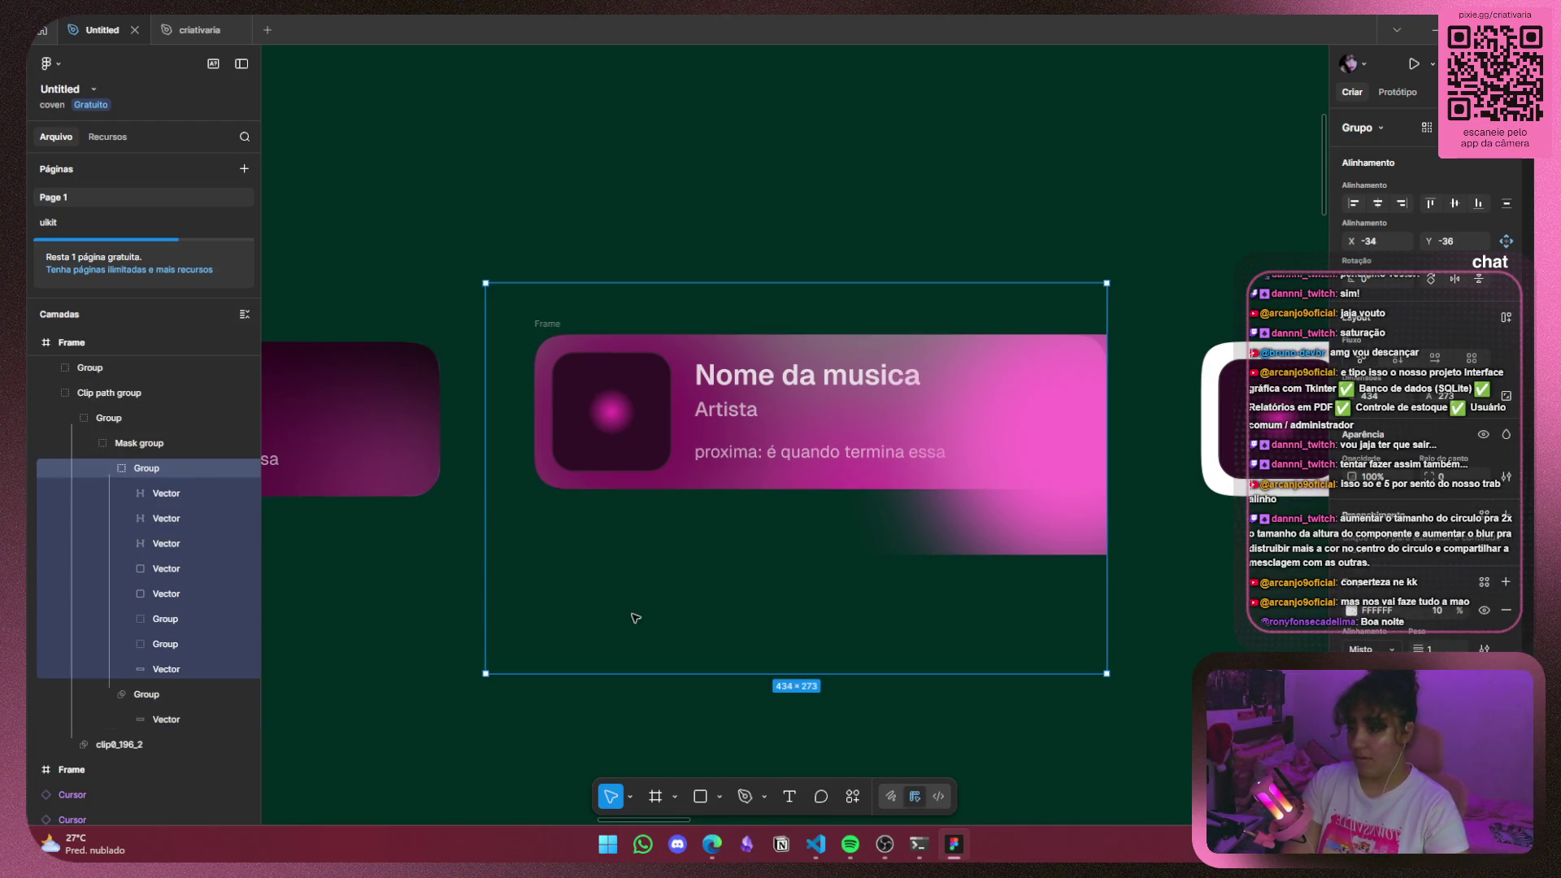
click(1077, 446)
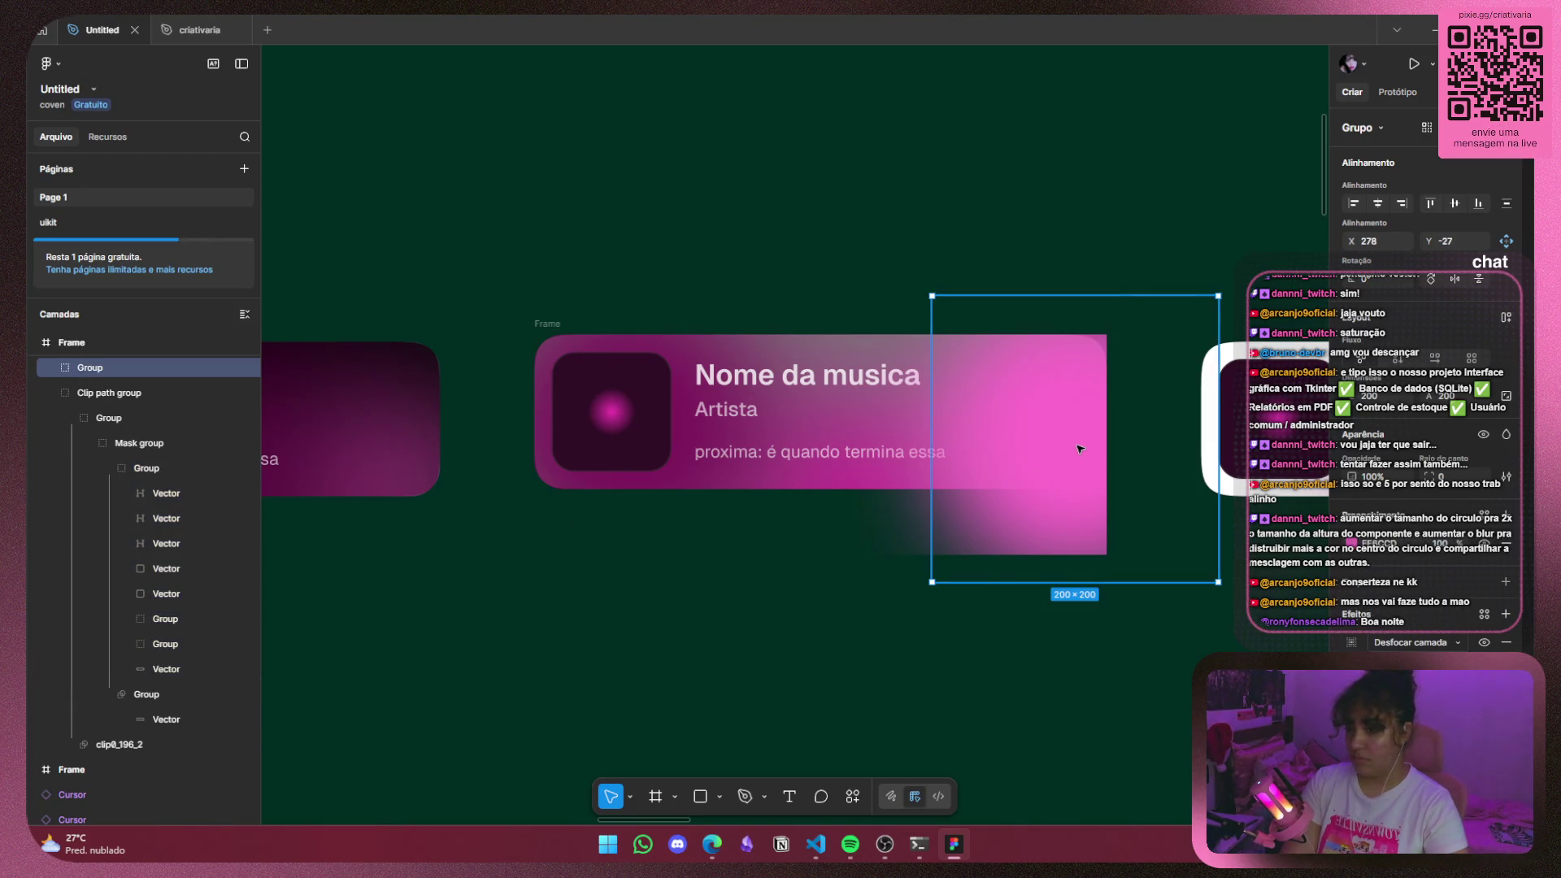
drag(1079, 449, 1046, 438)
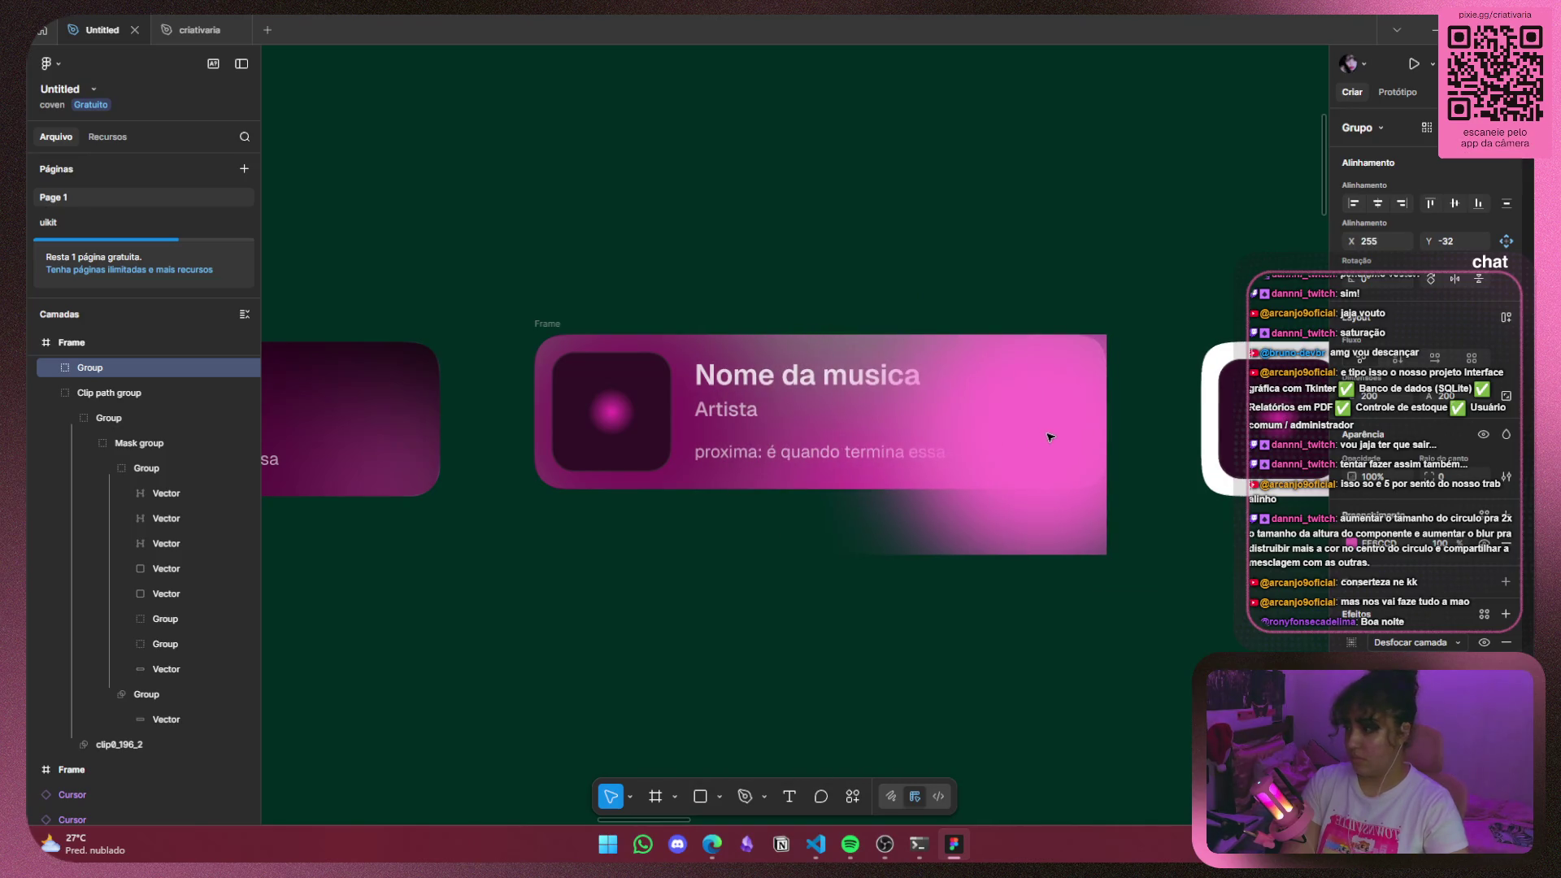
drag(135, 372, 213, 608)
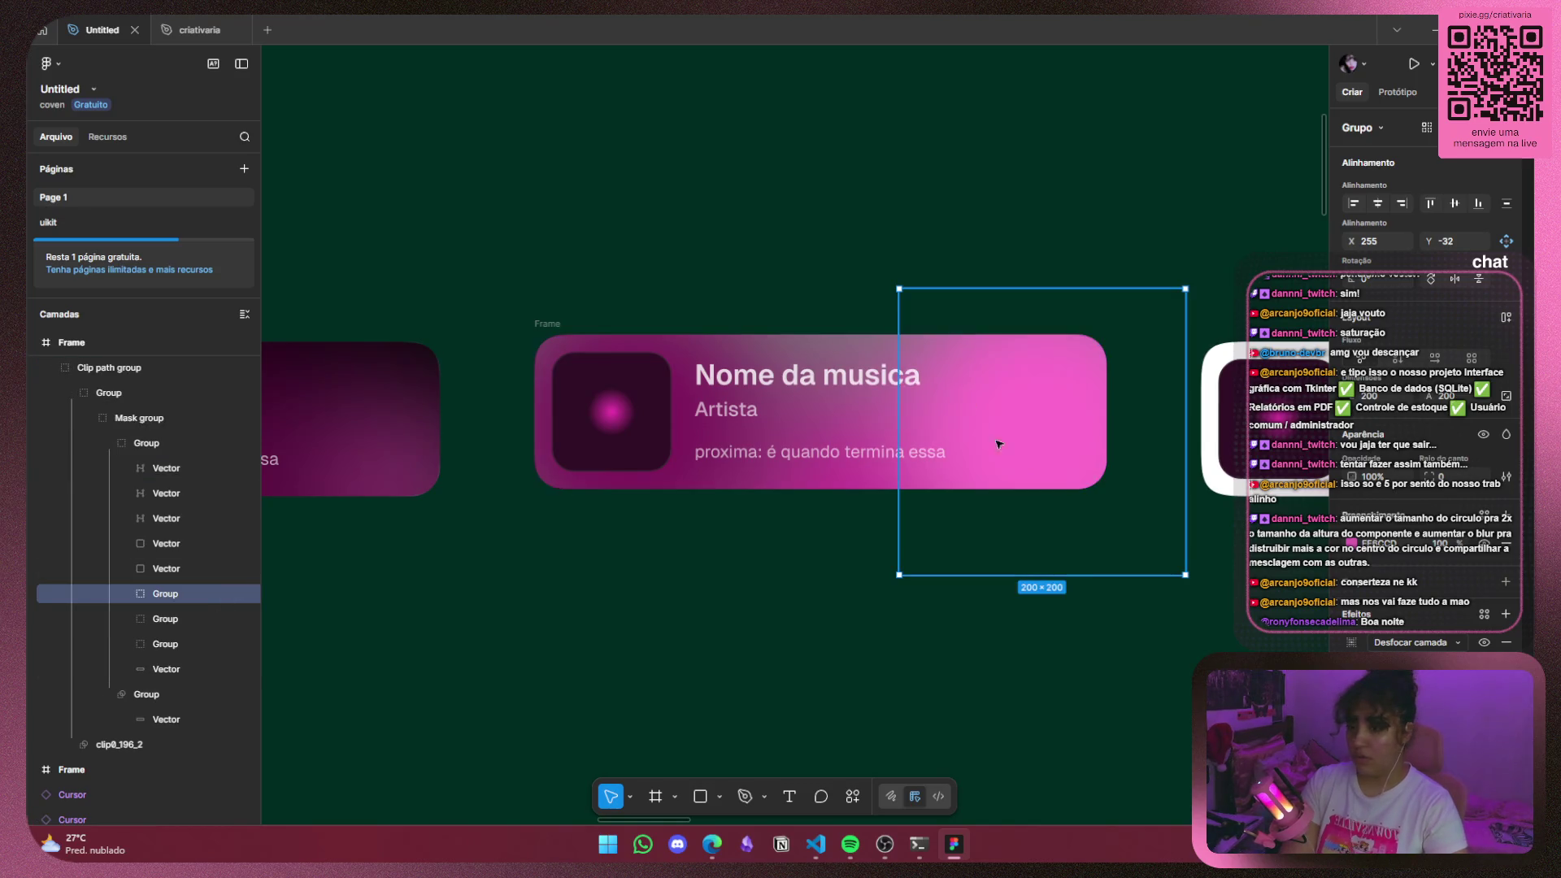
click(1021, 642)
scroll(958, 439, down, 3)
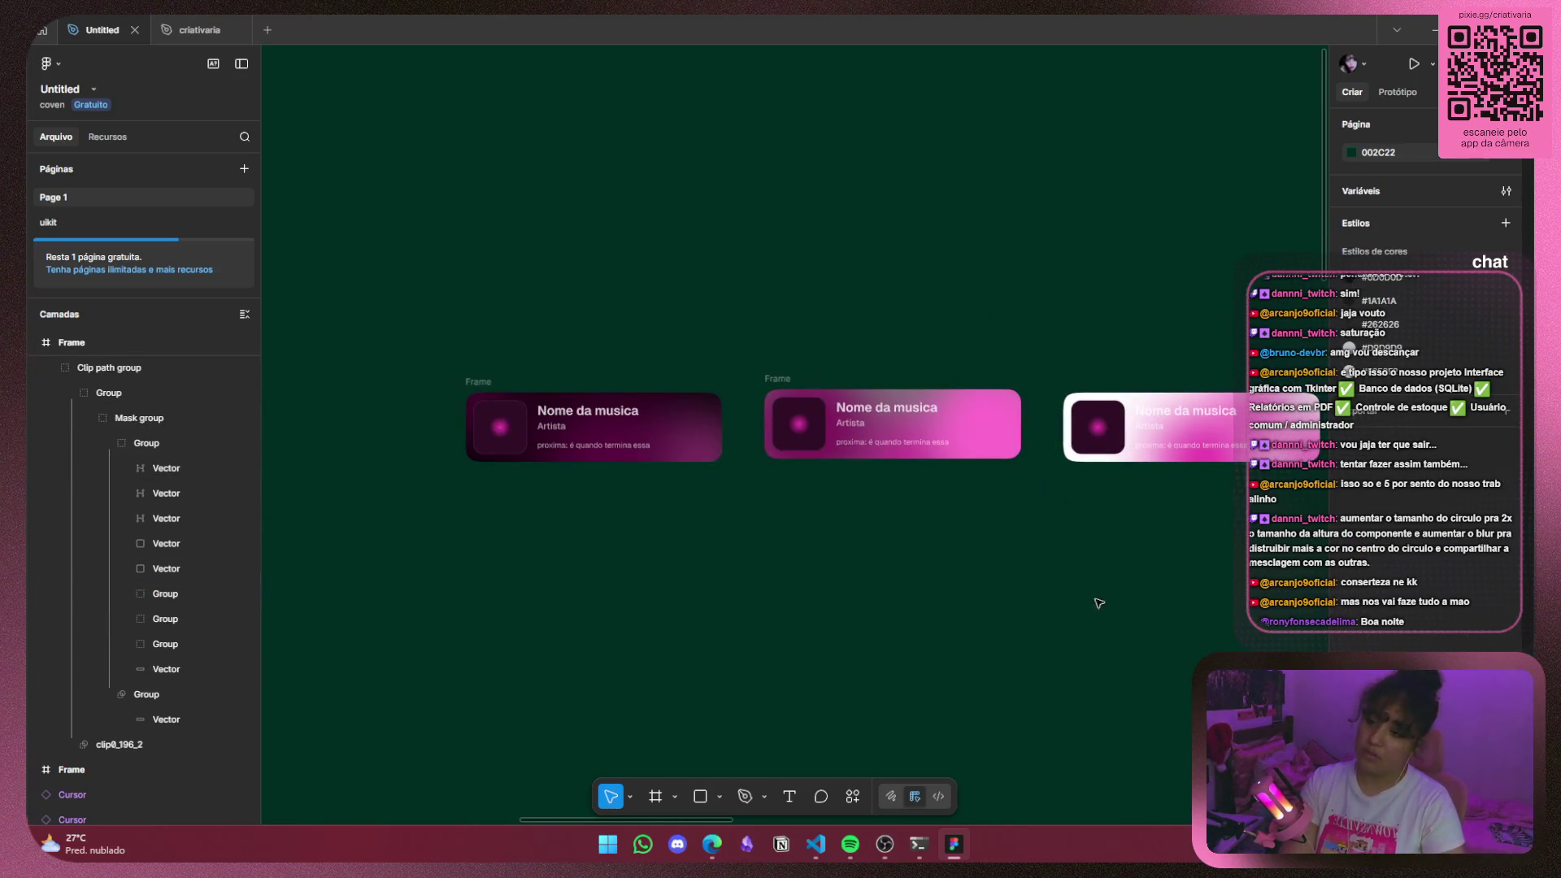
Center the pink card and inspect its two glow groups in the Layers panel.
scroll(813, 523, right, 5)
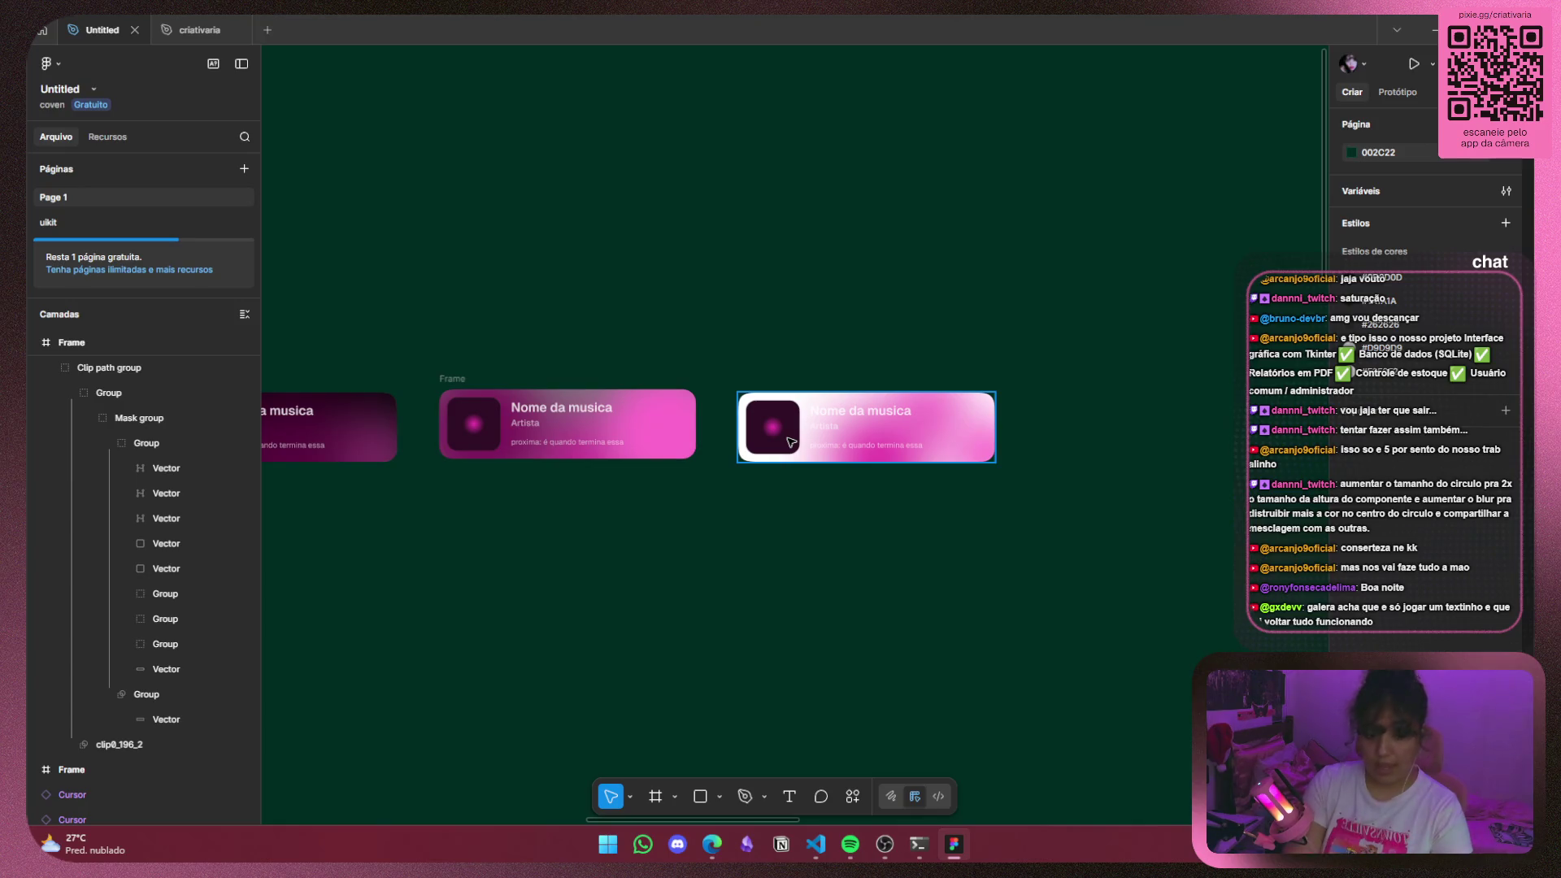
scroll(824, 460, up, 5)
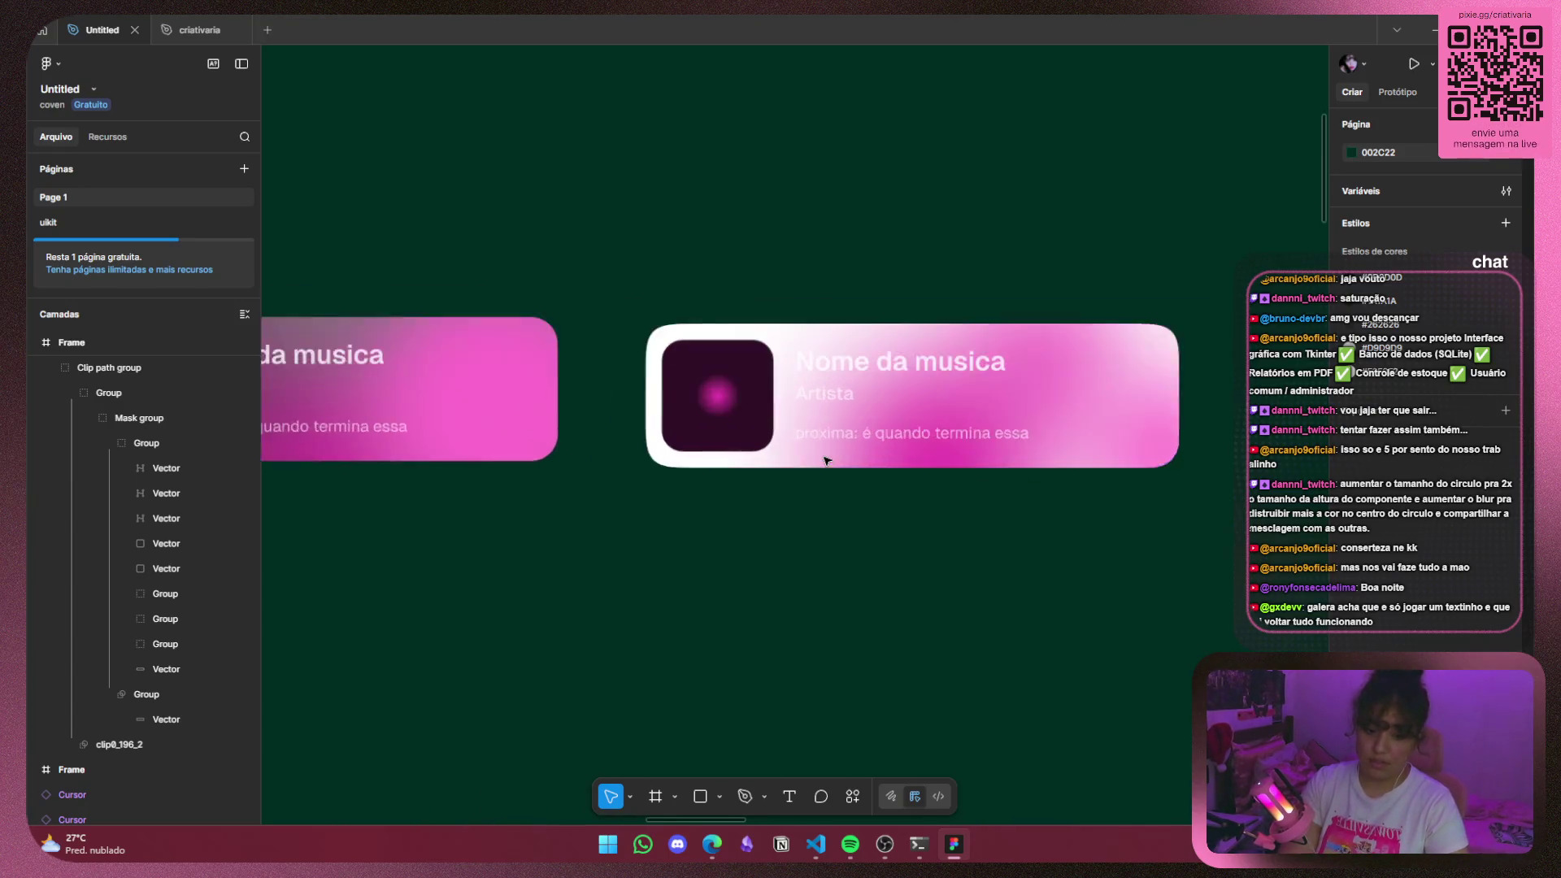
drag(592, 481, 996, 489)
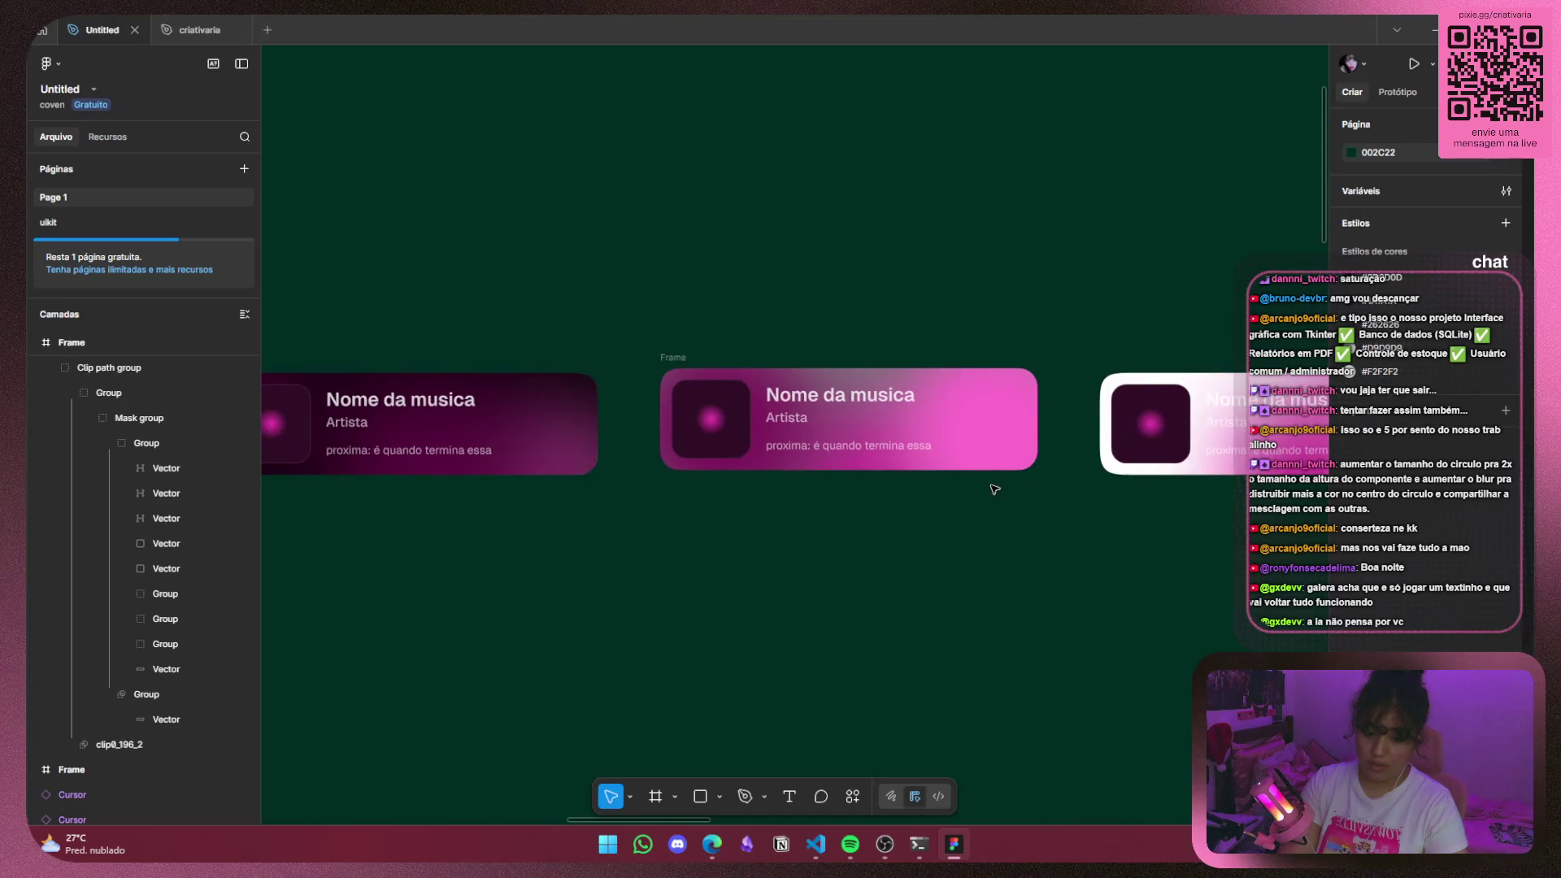
scroll(761, 437, up, 4)
click(792, 414)
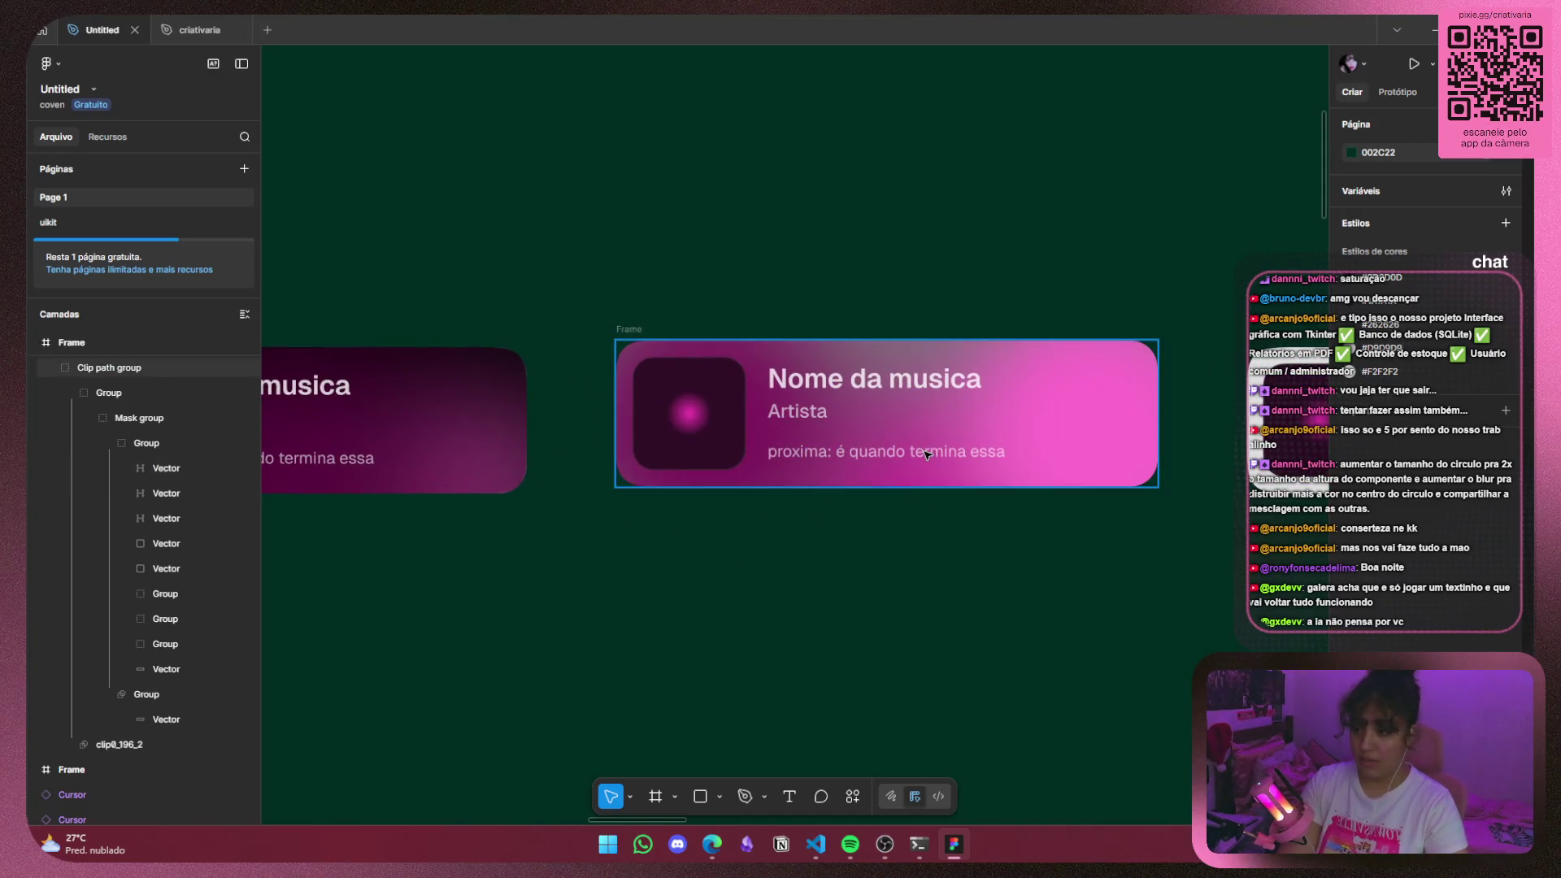
click(186, 621)
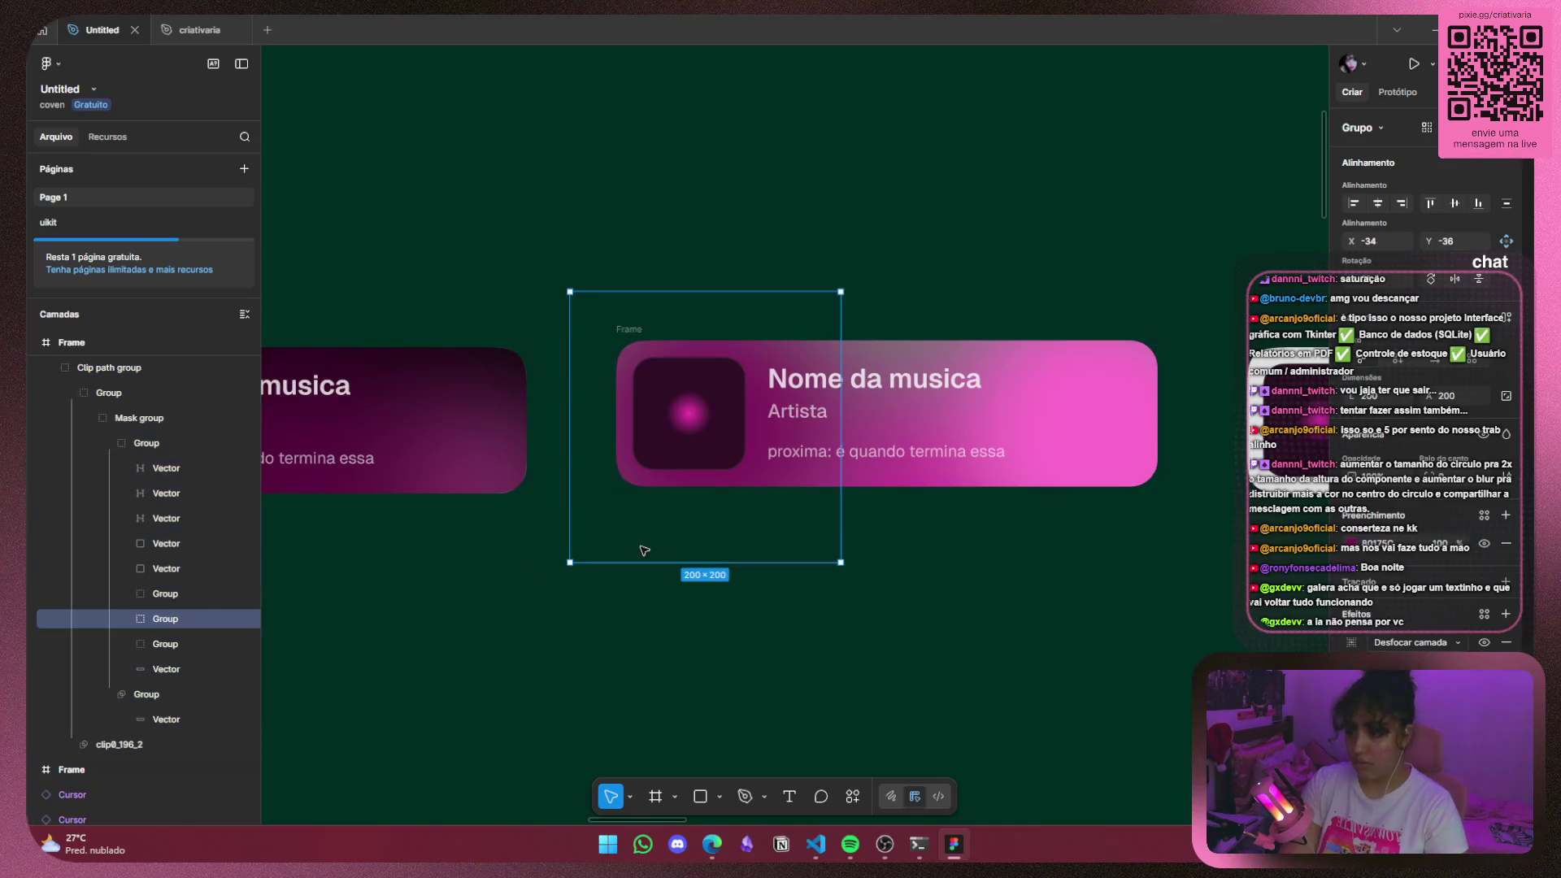
click(199, 643)
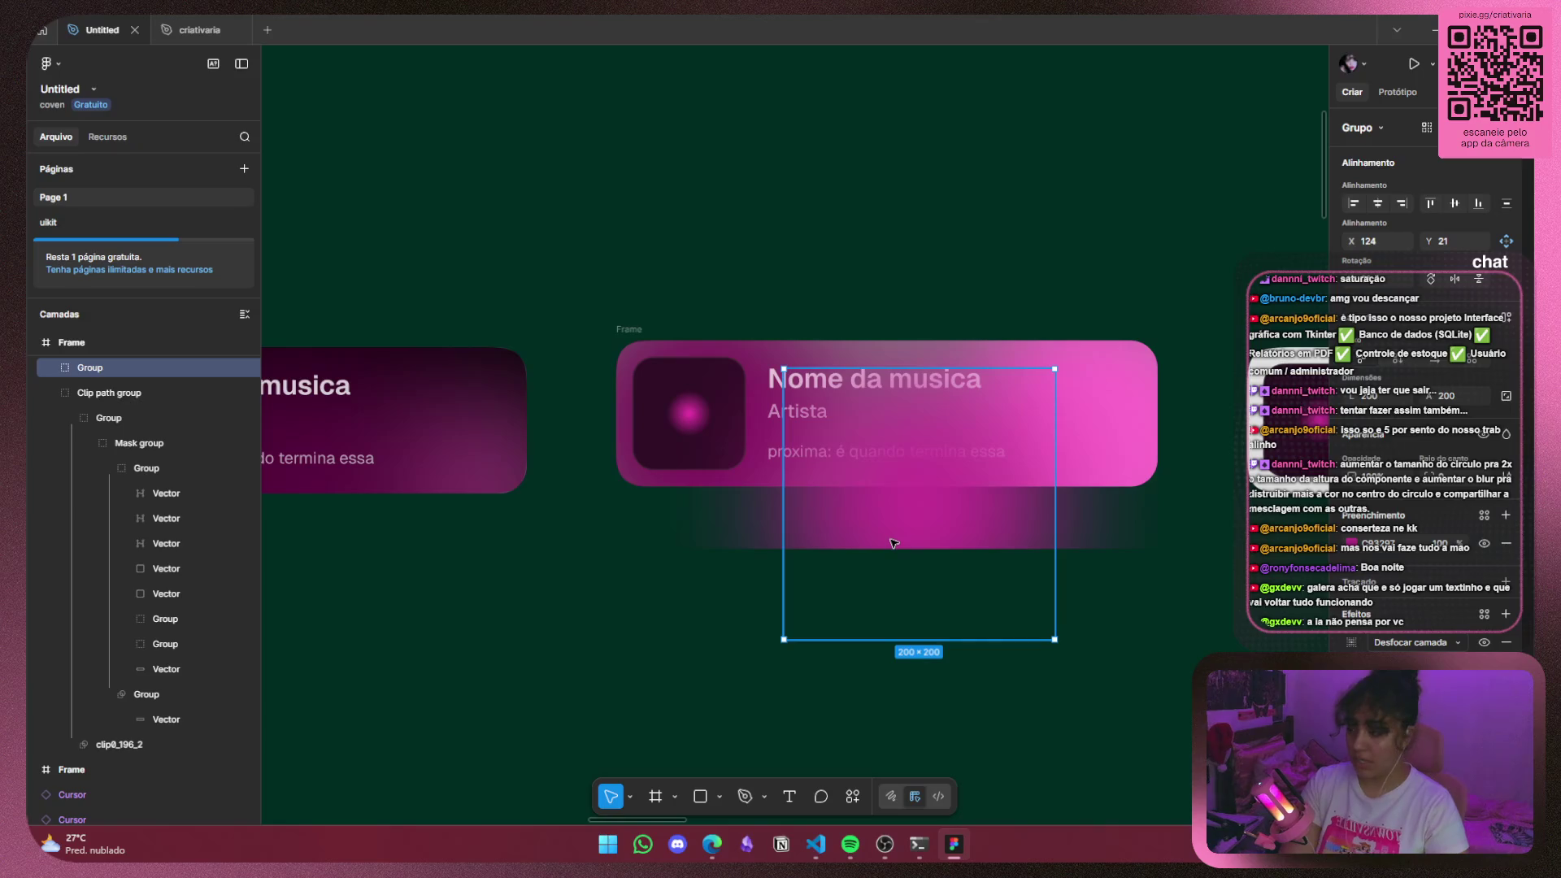
click(893, 543)
Pan to the light card and select its Clip path group.
scroll(1132, 582, down, 2)
mouse_move(1133, 582)
mouse_down()
mouse_move(976, 579)
mouse_move(951, 562)
mouse_up()
click(966, 445)
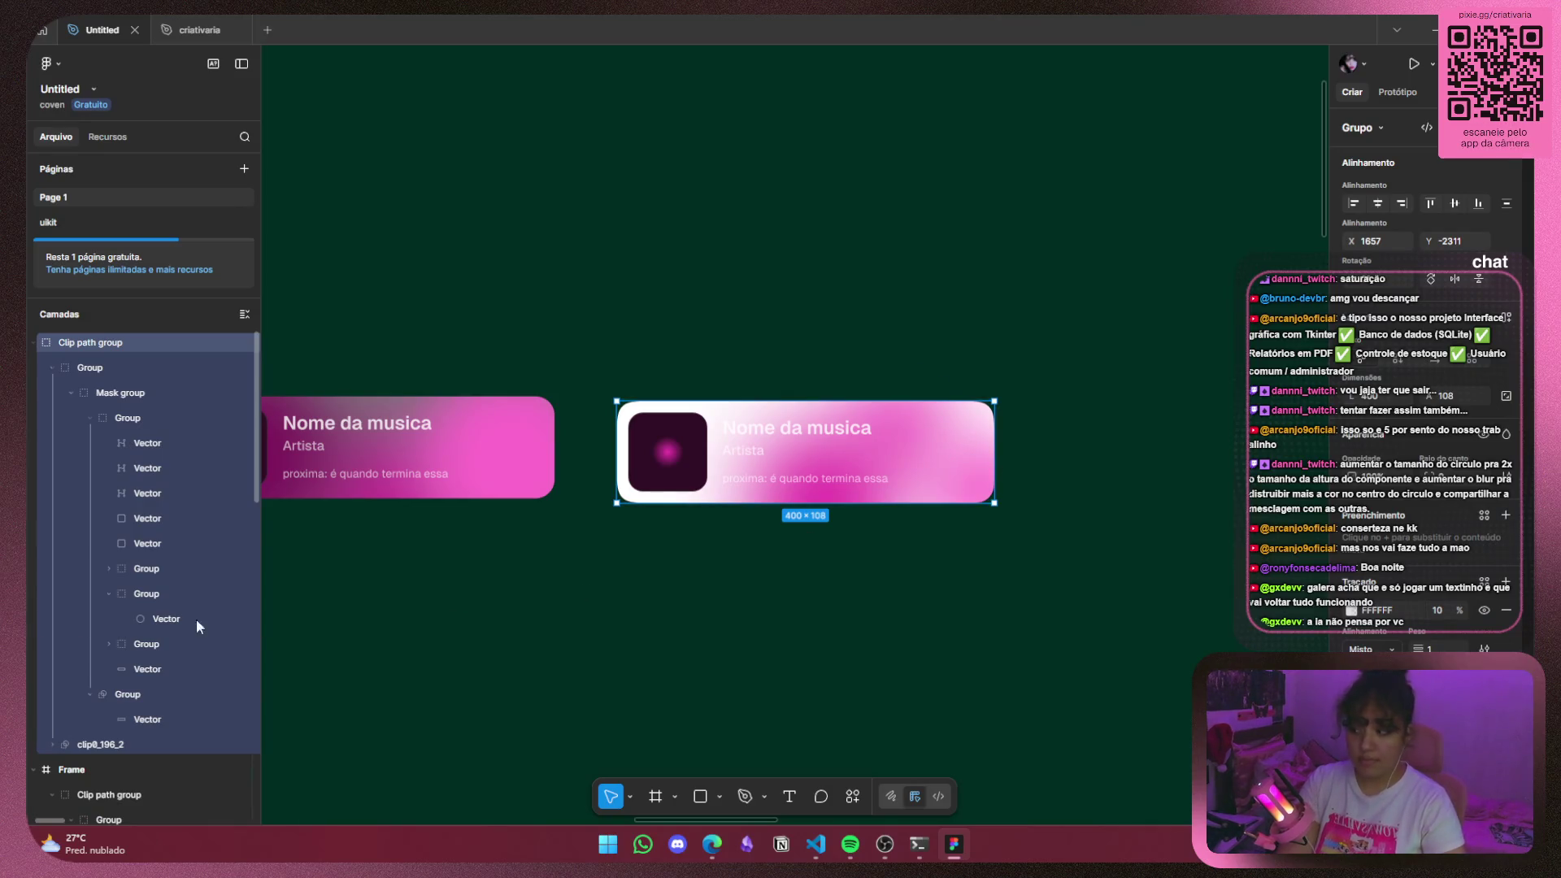
Select the light card's glow groups in Layers, collapsing the first group's children.
click(172, 593)
click(107, 594)
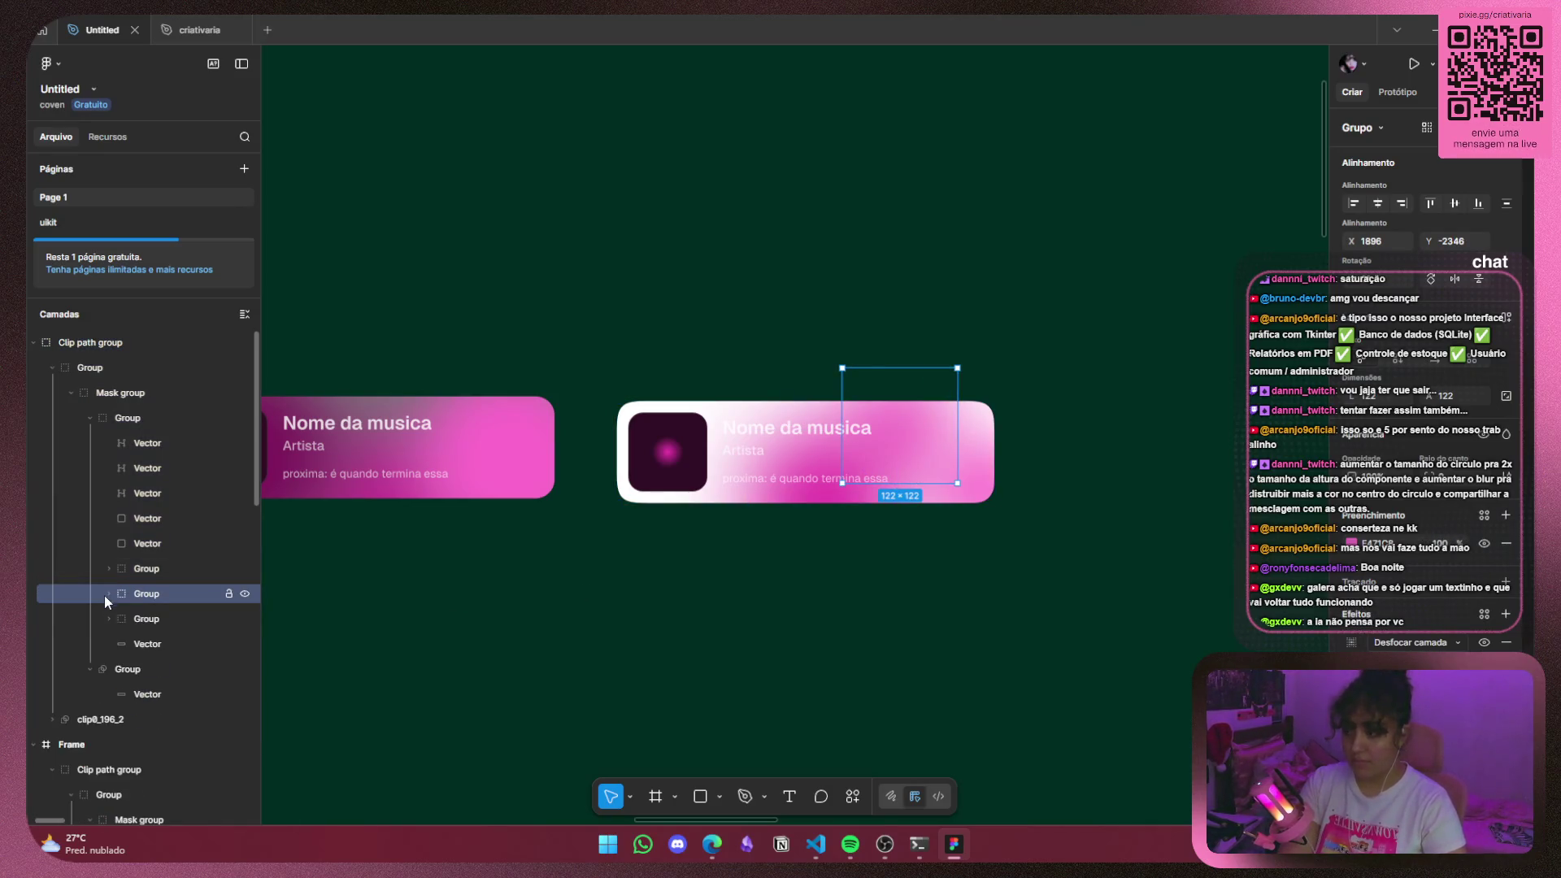
click(122, 618)
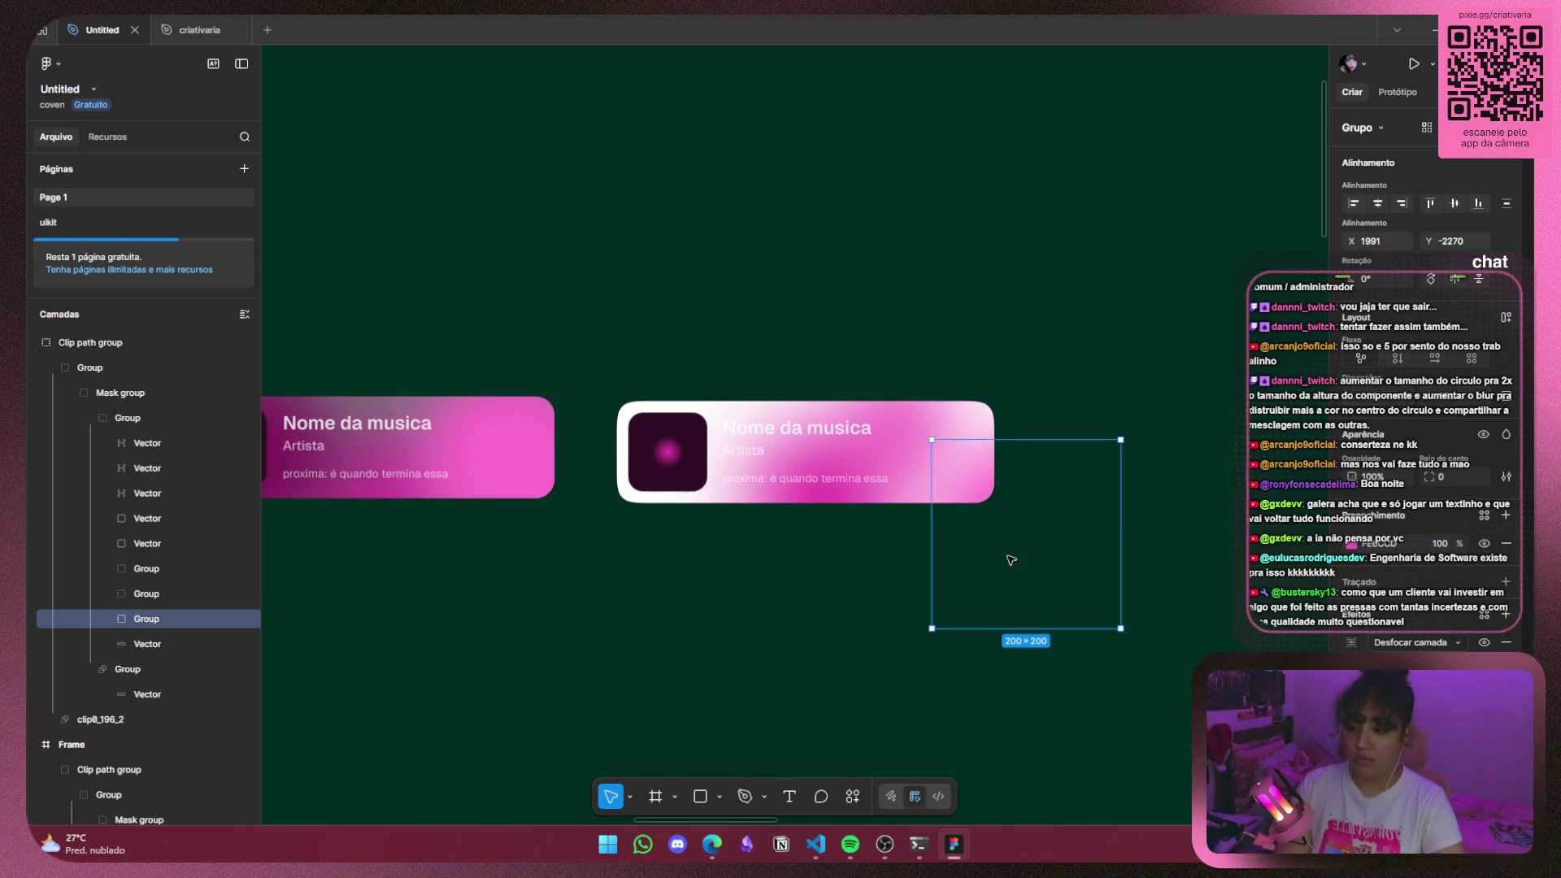
drag(1011, 560, 970, 500)
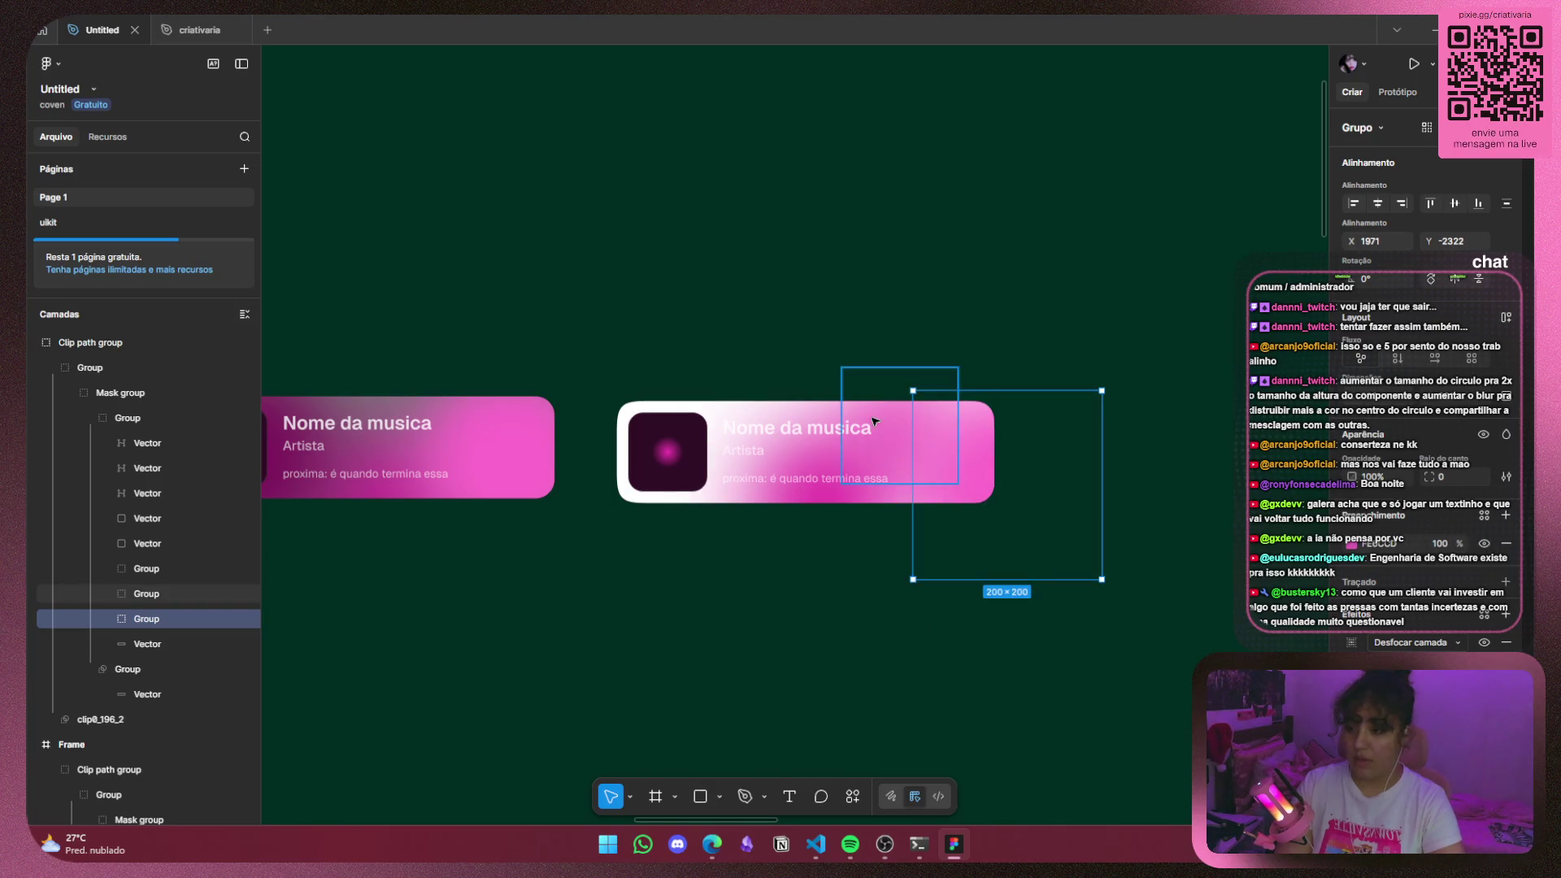
click(895, 441)
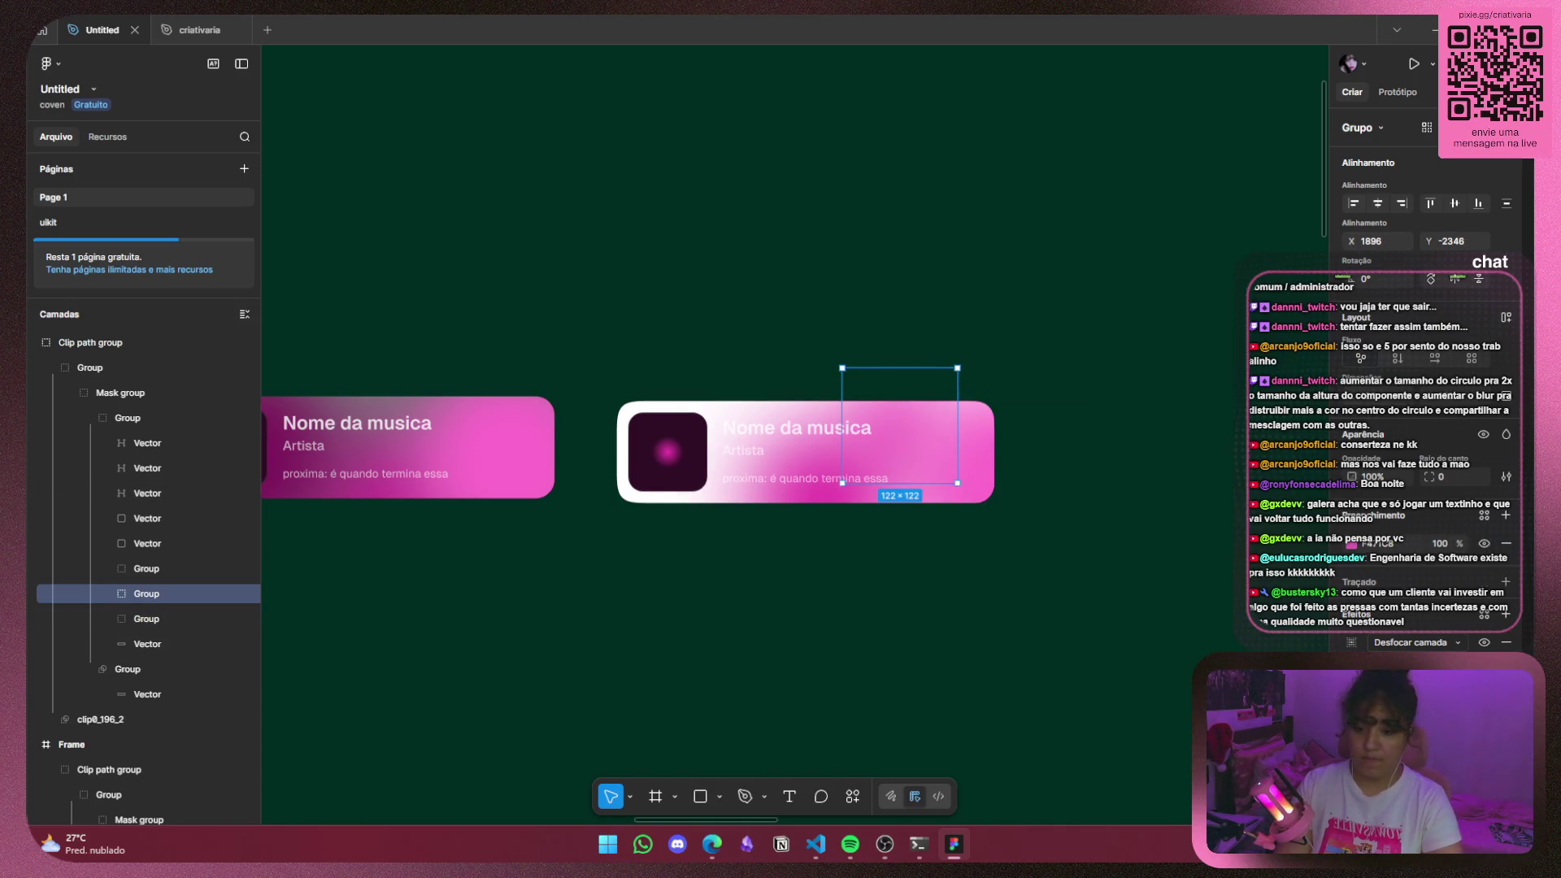
click(1354, 544)
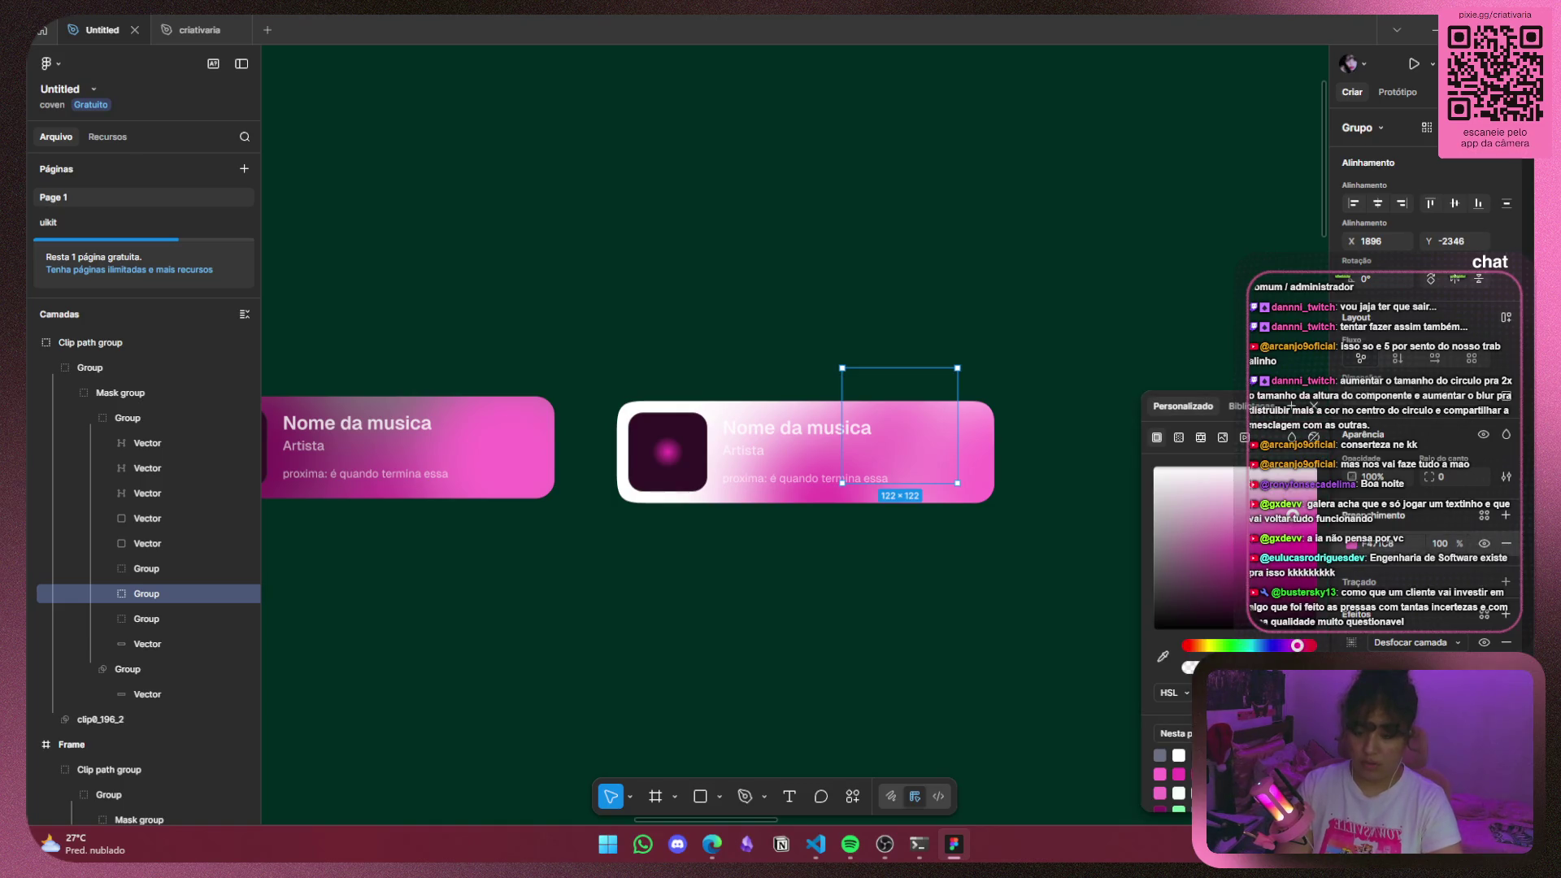
click(818, 508)
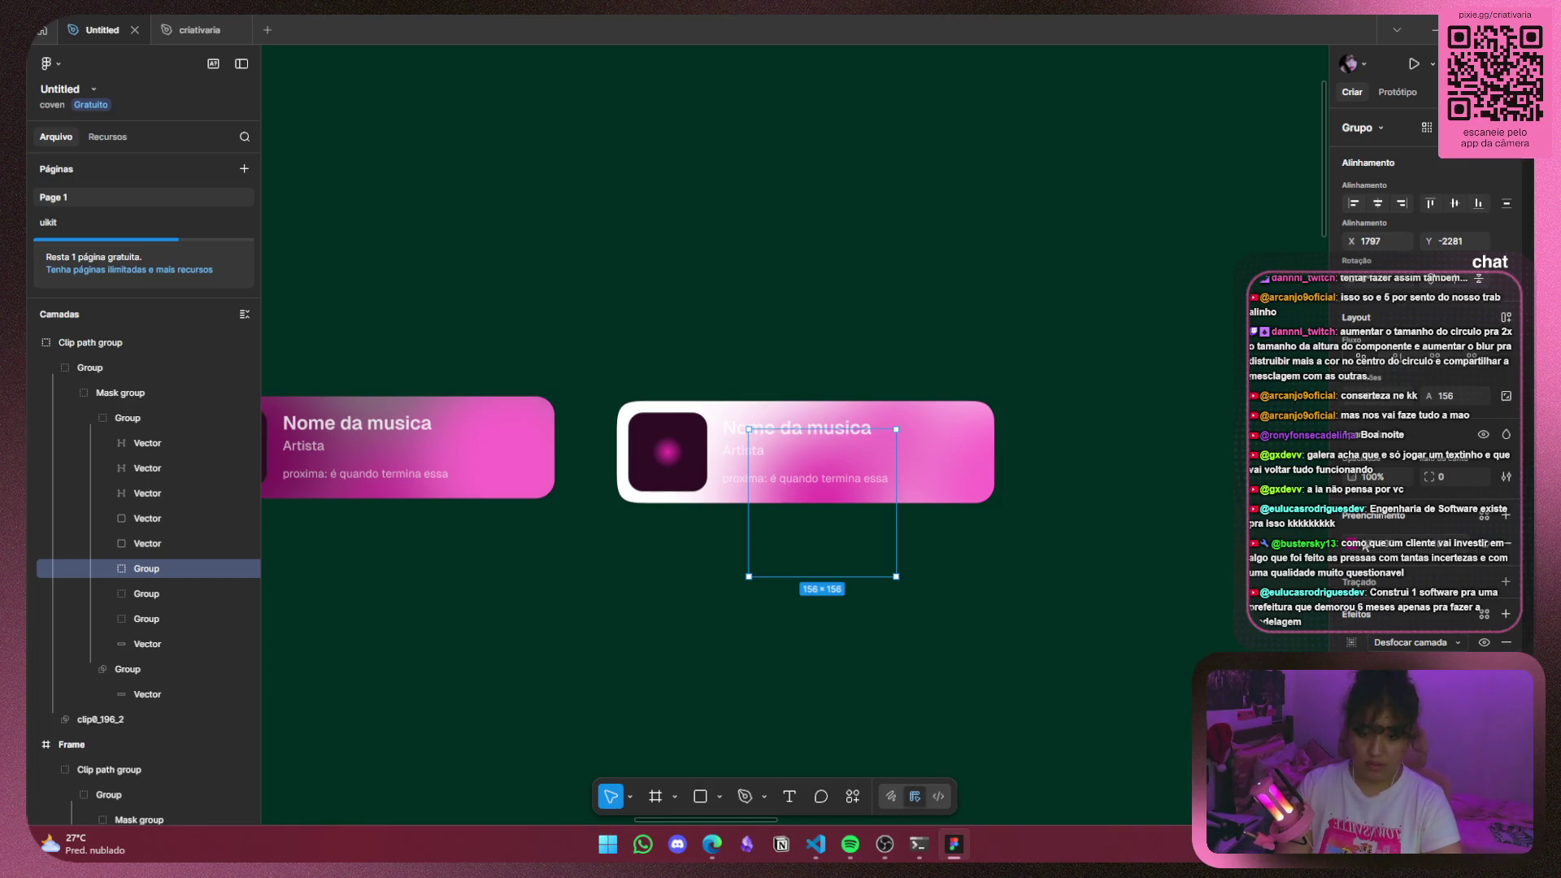
click(1356, 547)
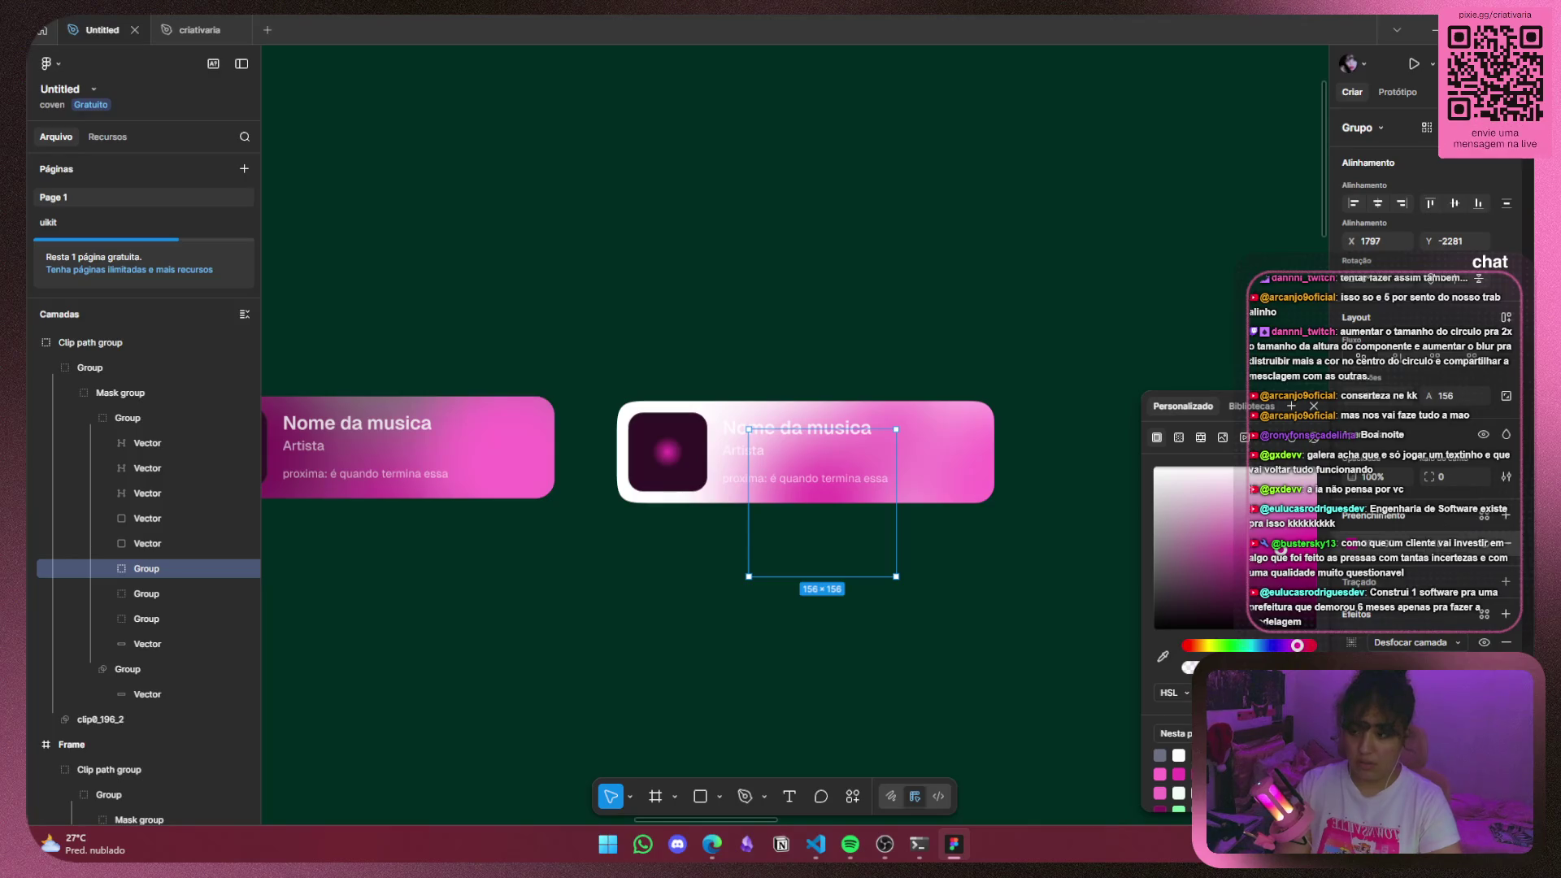
key(Tab)
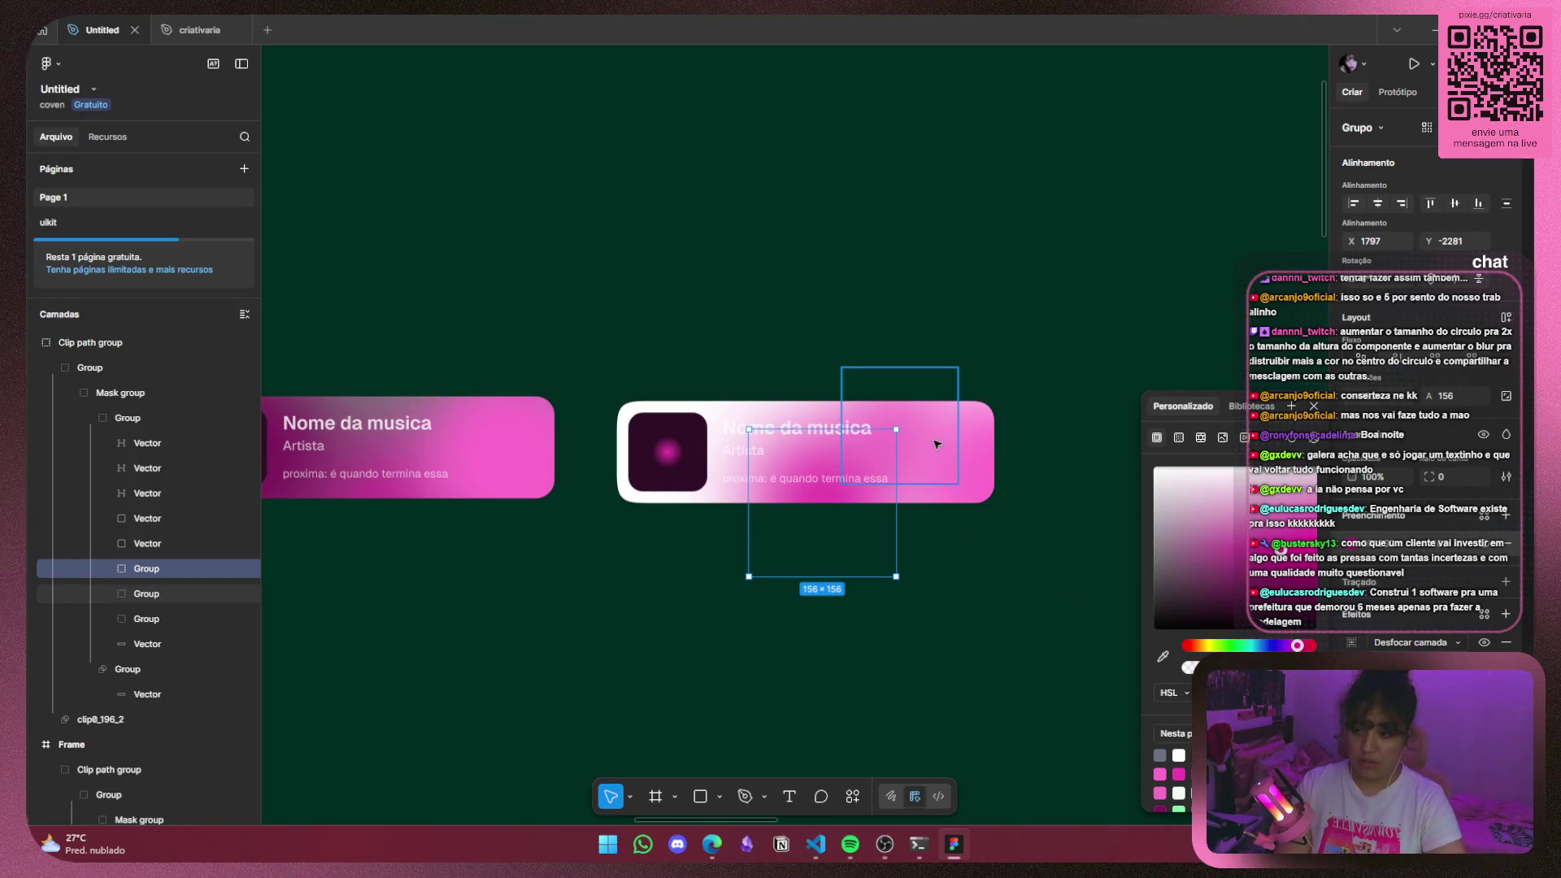
key(Escape)
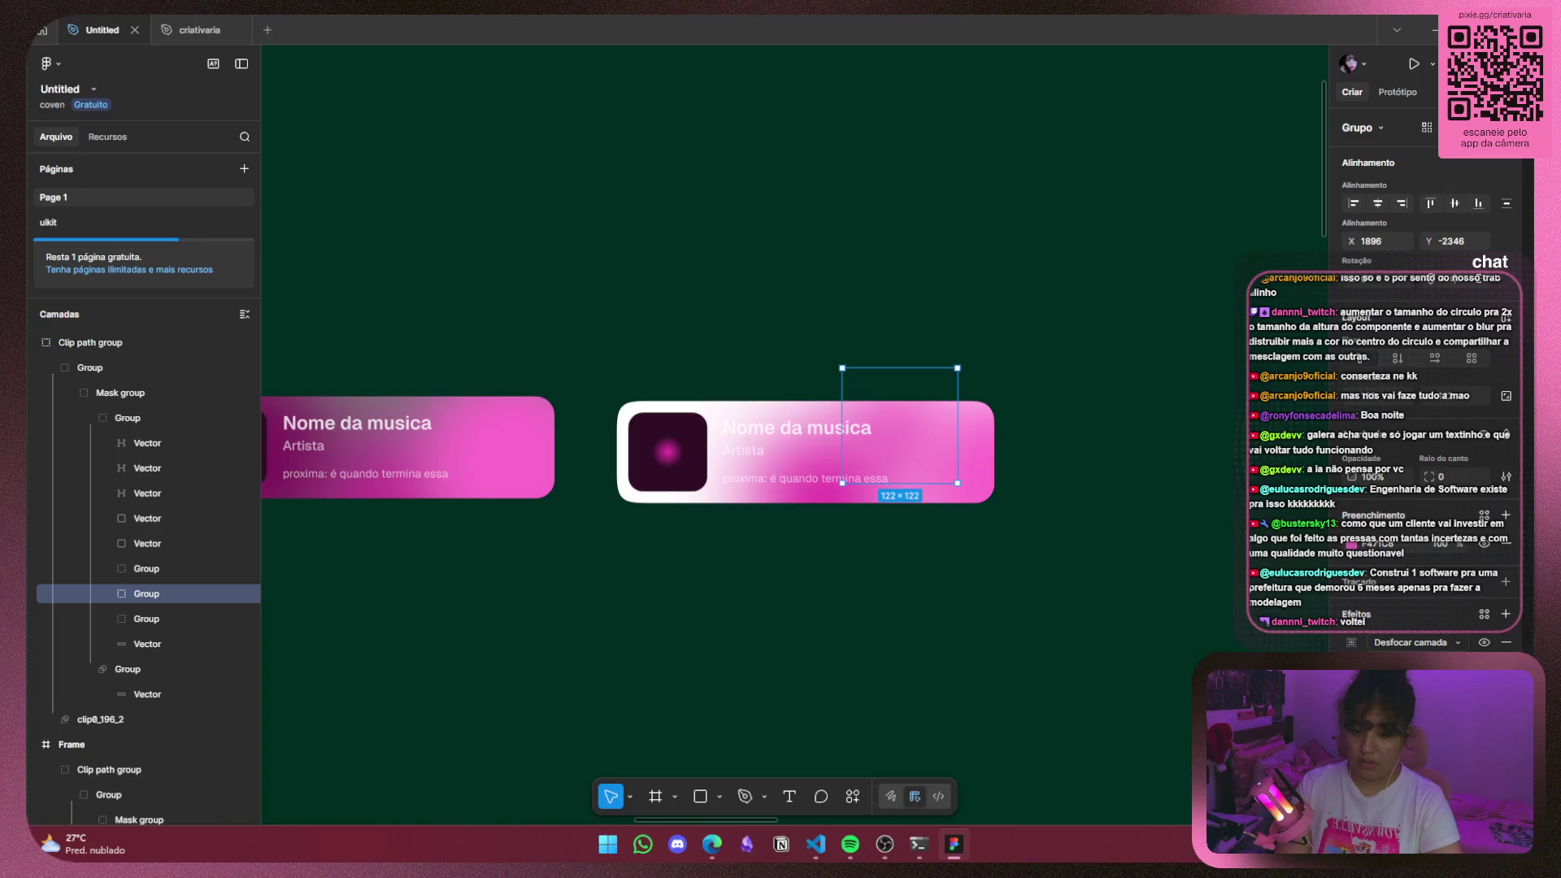
click(1352, 544)
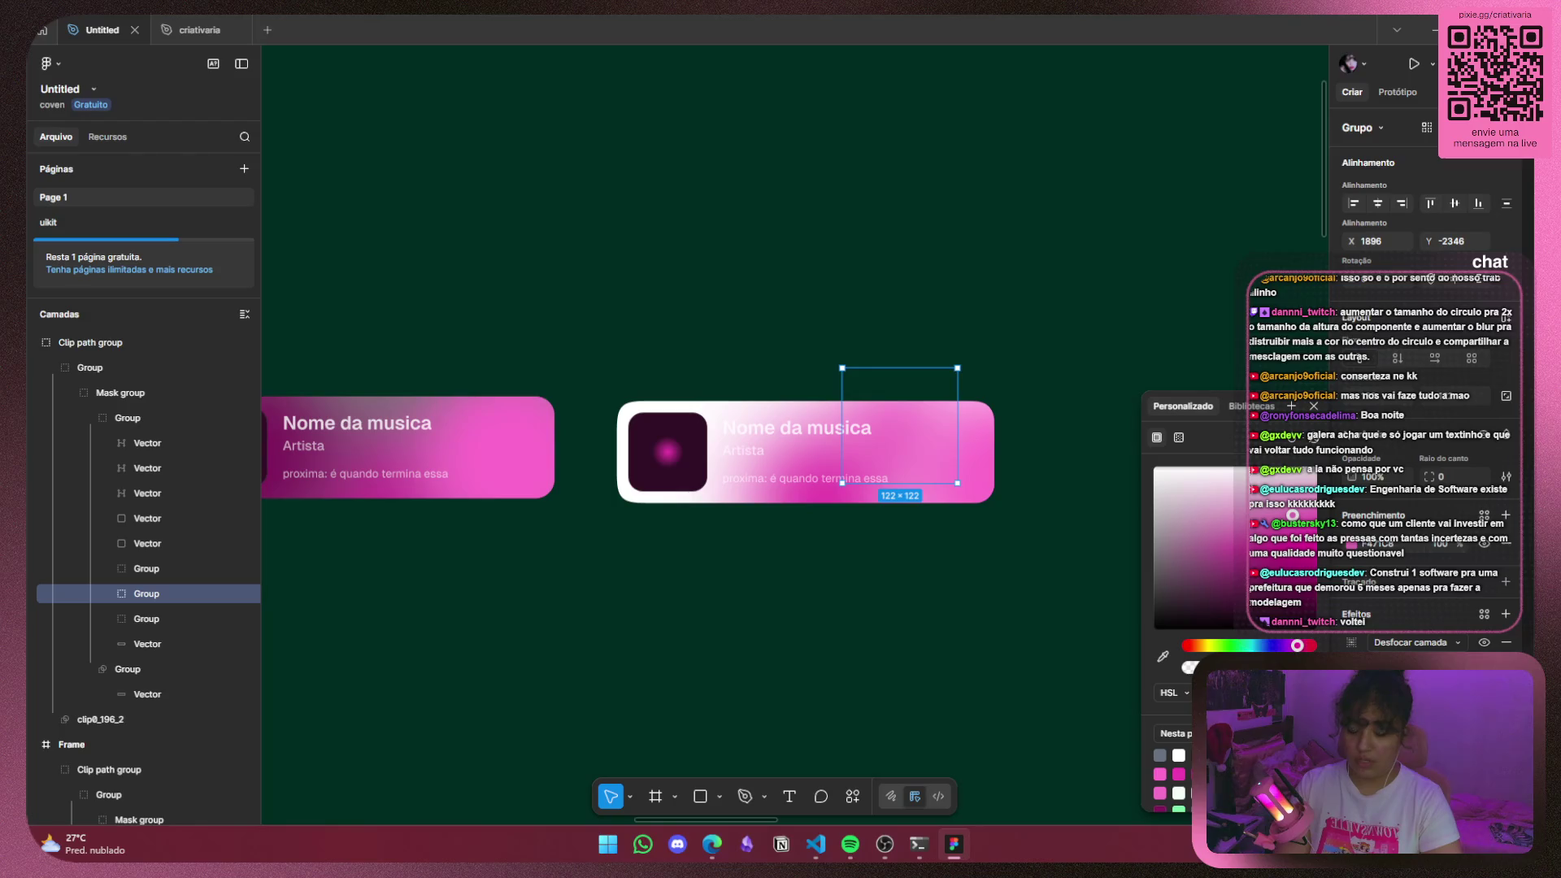
click(973, 474)
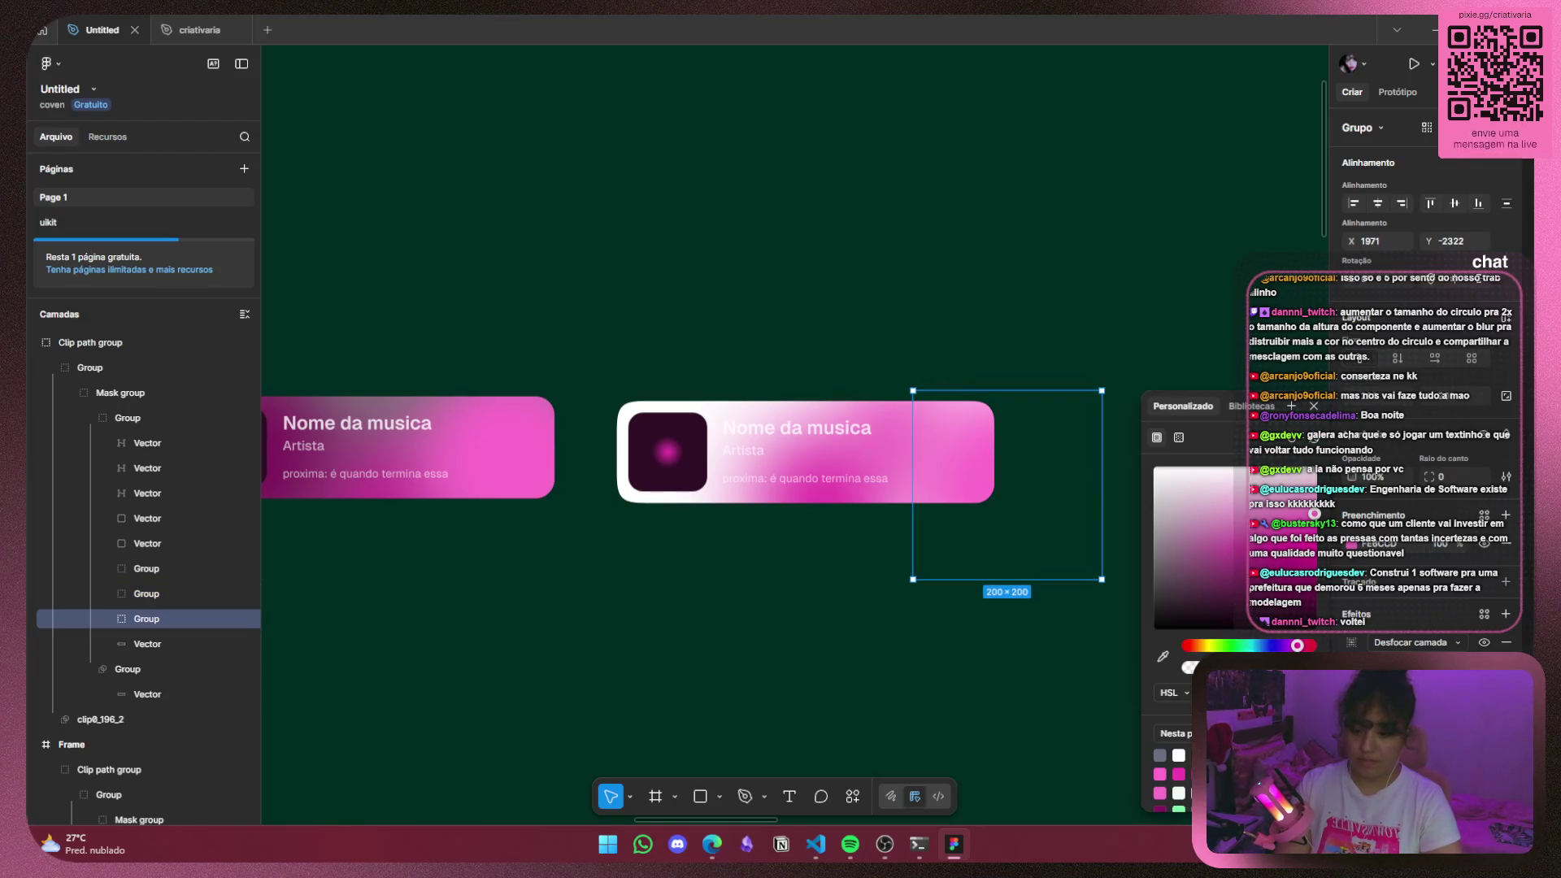
click(695, 616)
scroll(695, 615, left, 5)
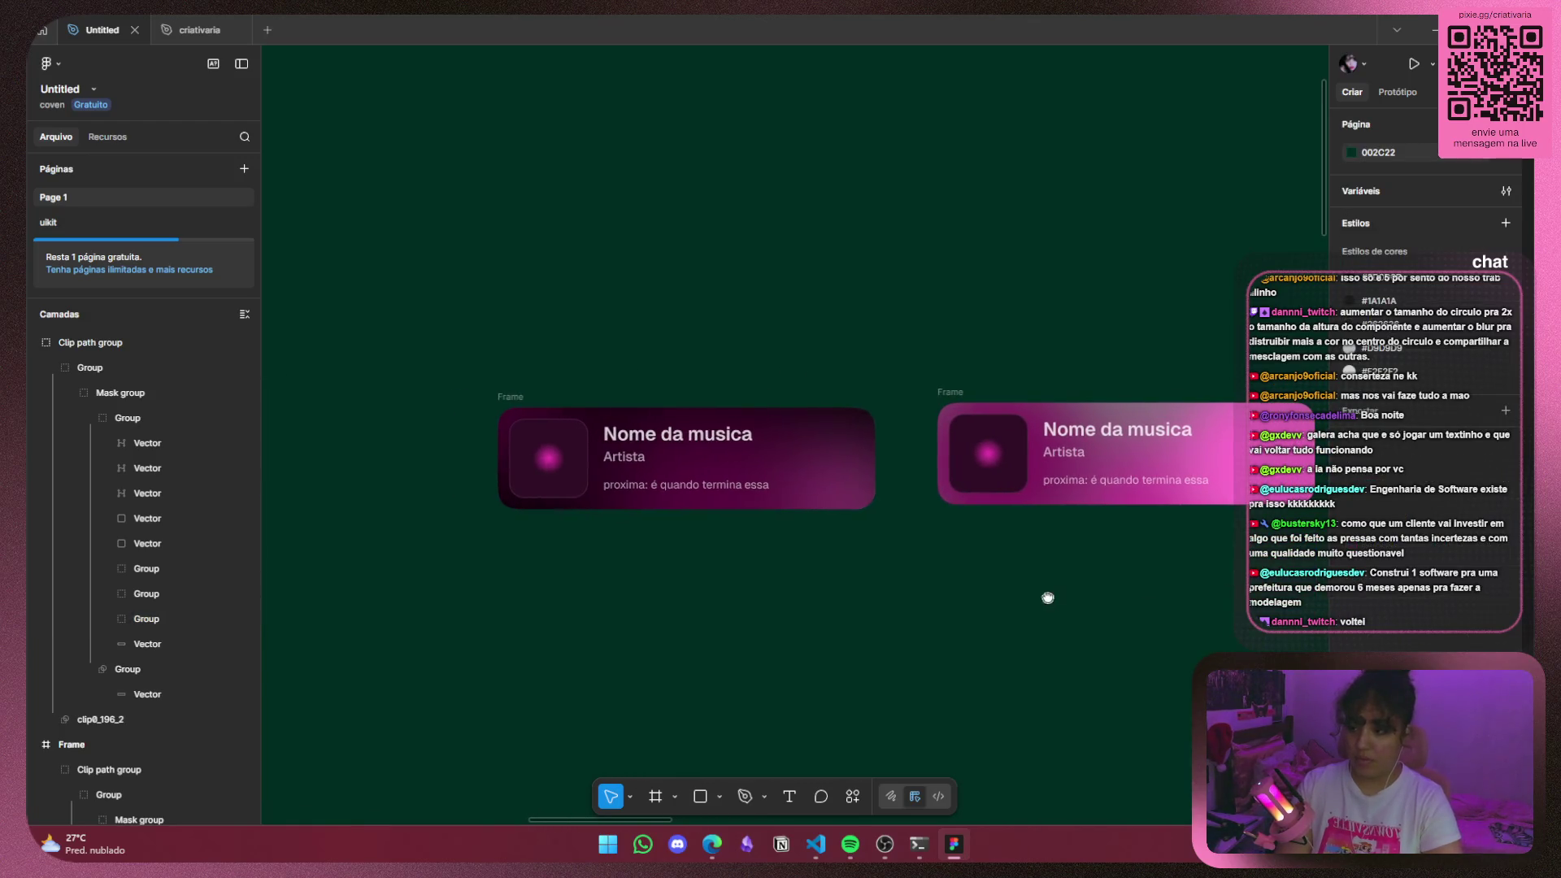
Deepen the light card's 200×200 right-hand glow fill to a stronger magenta.
scroll(851, 494, right, 3)
scroll(894, 500, right, 3)
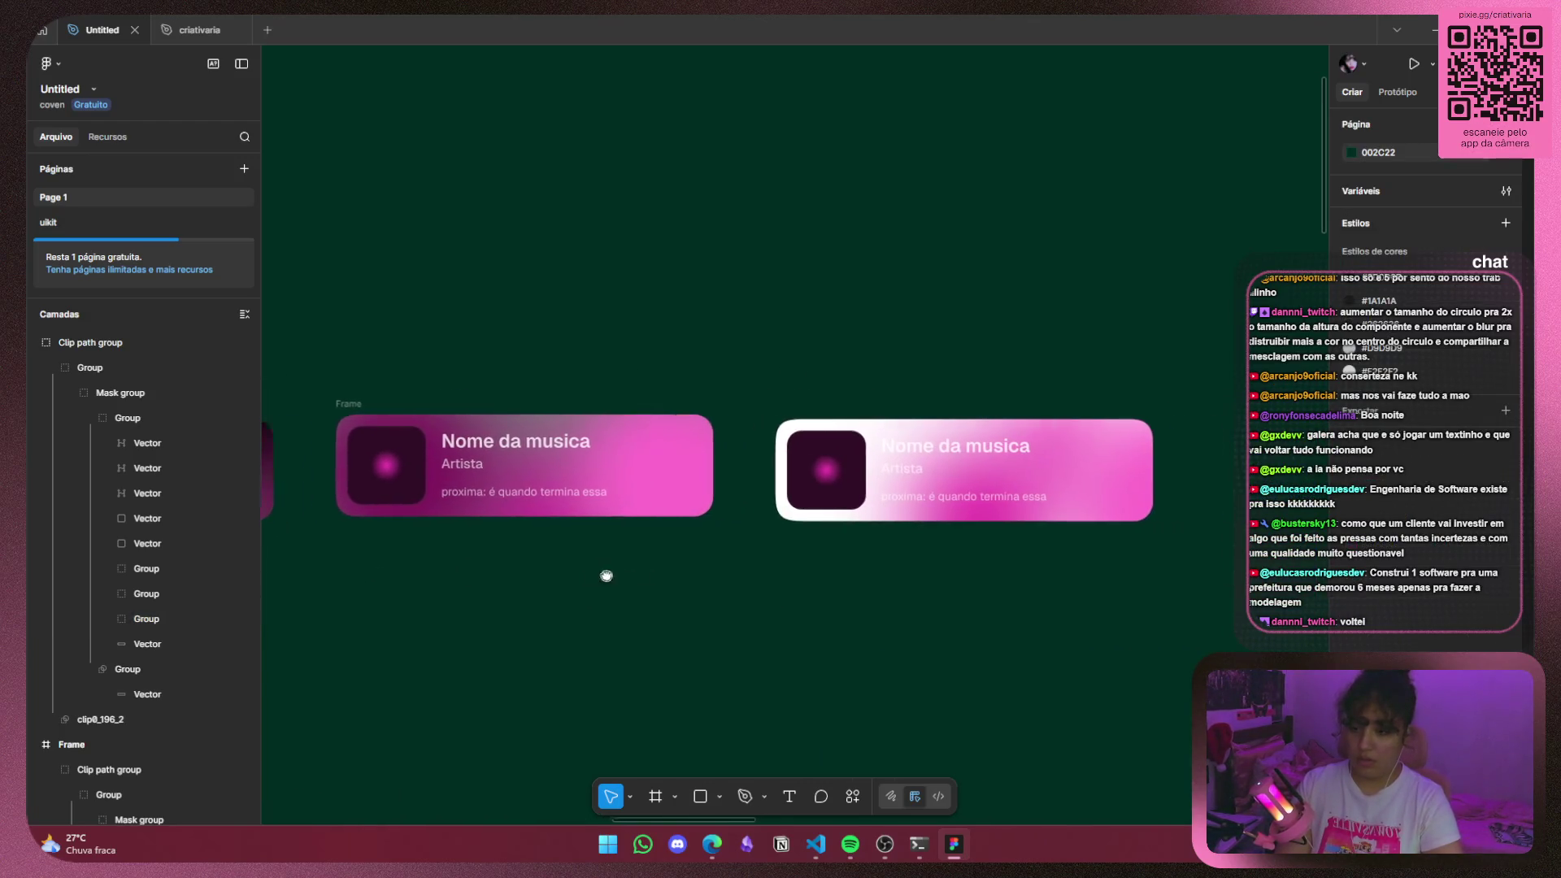
scroll(977, 508, right, 3)
click(943, 488)
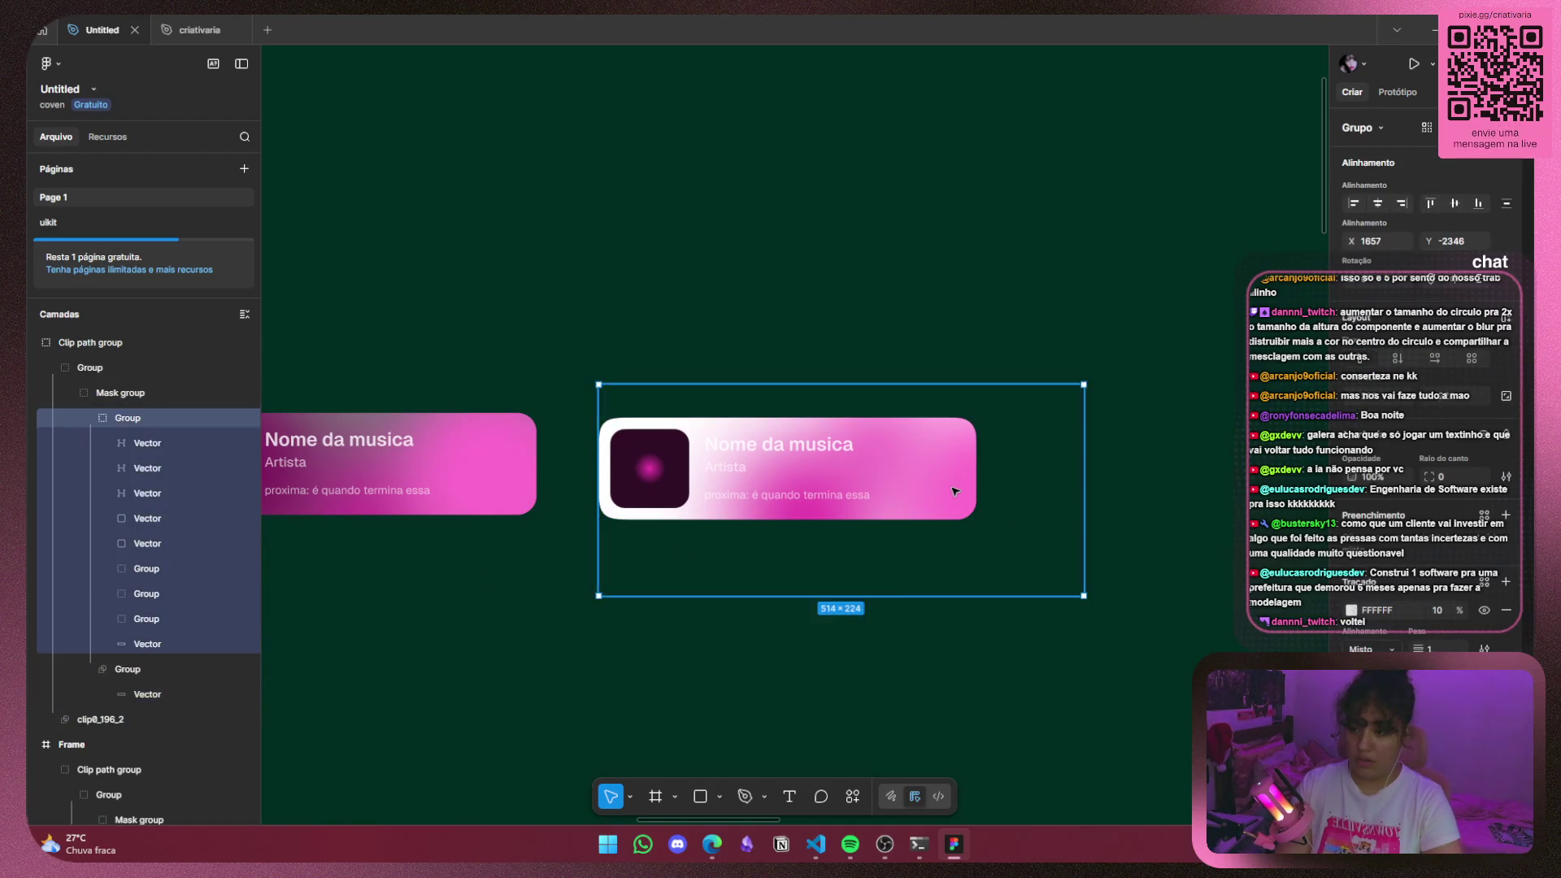
click(1022, 534)
click(1351, 544)
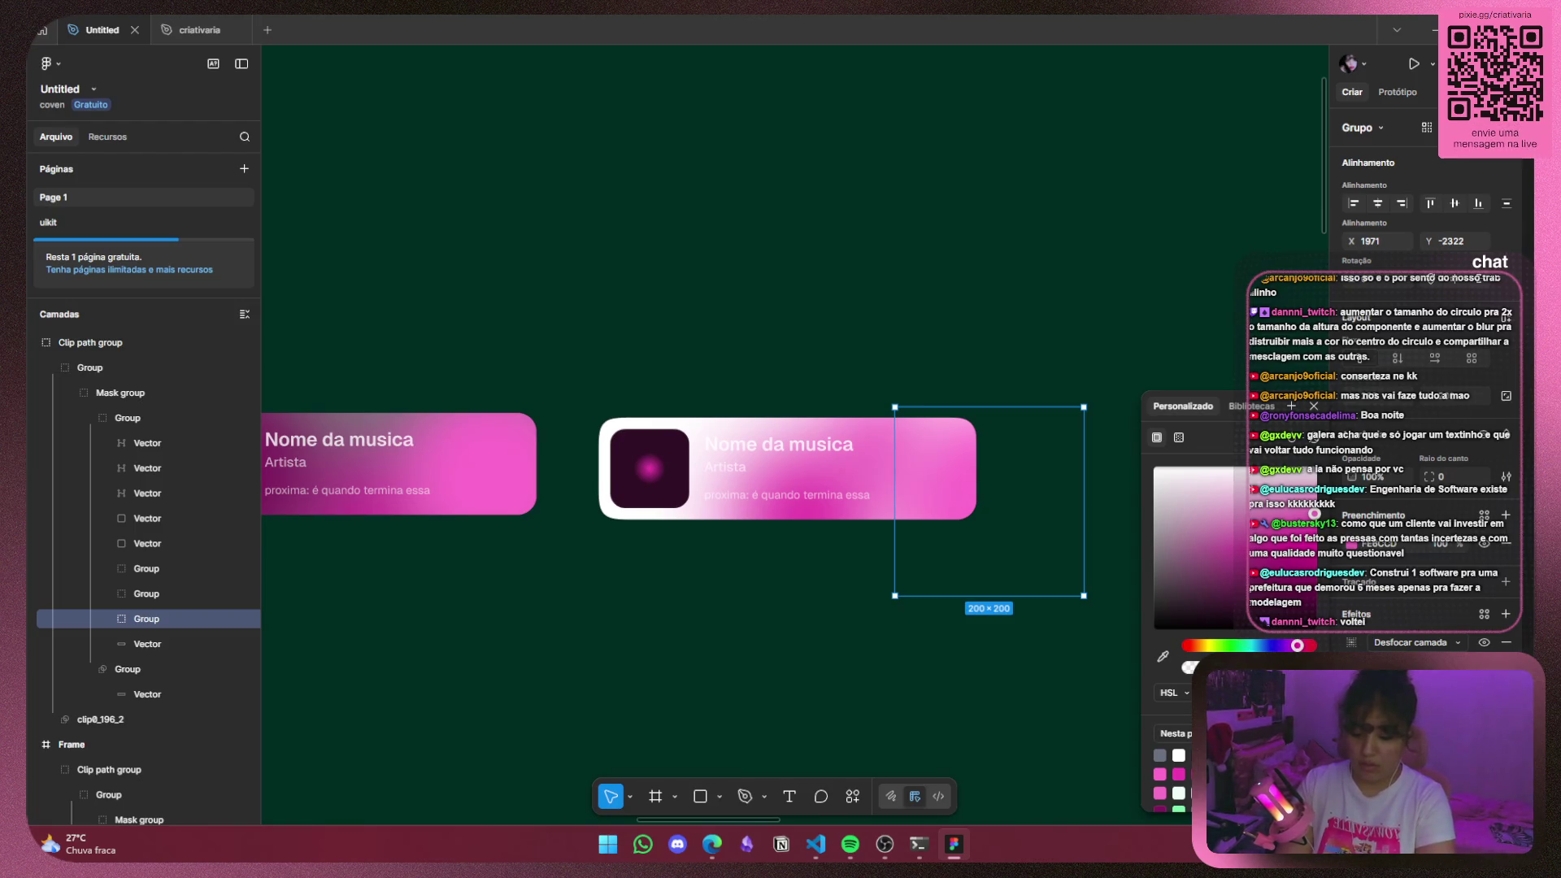
drag(1315, 514, 1337, 531)
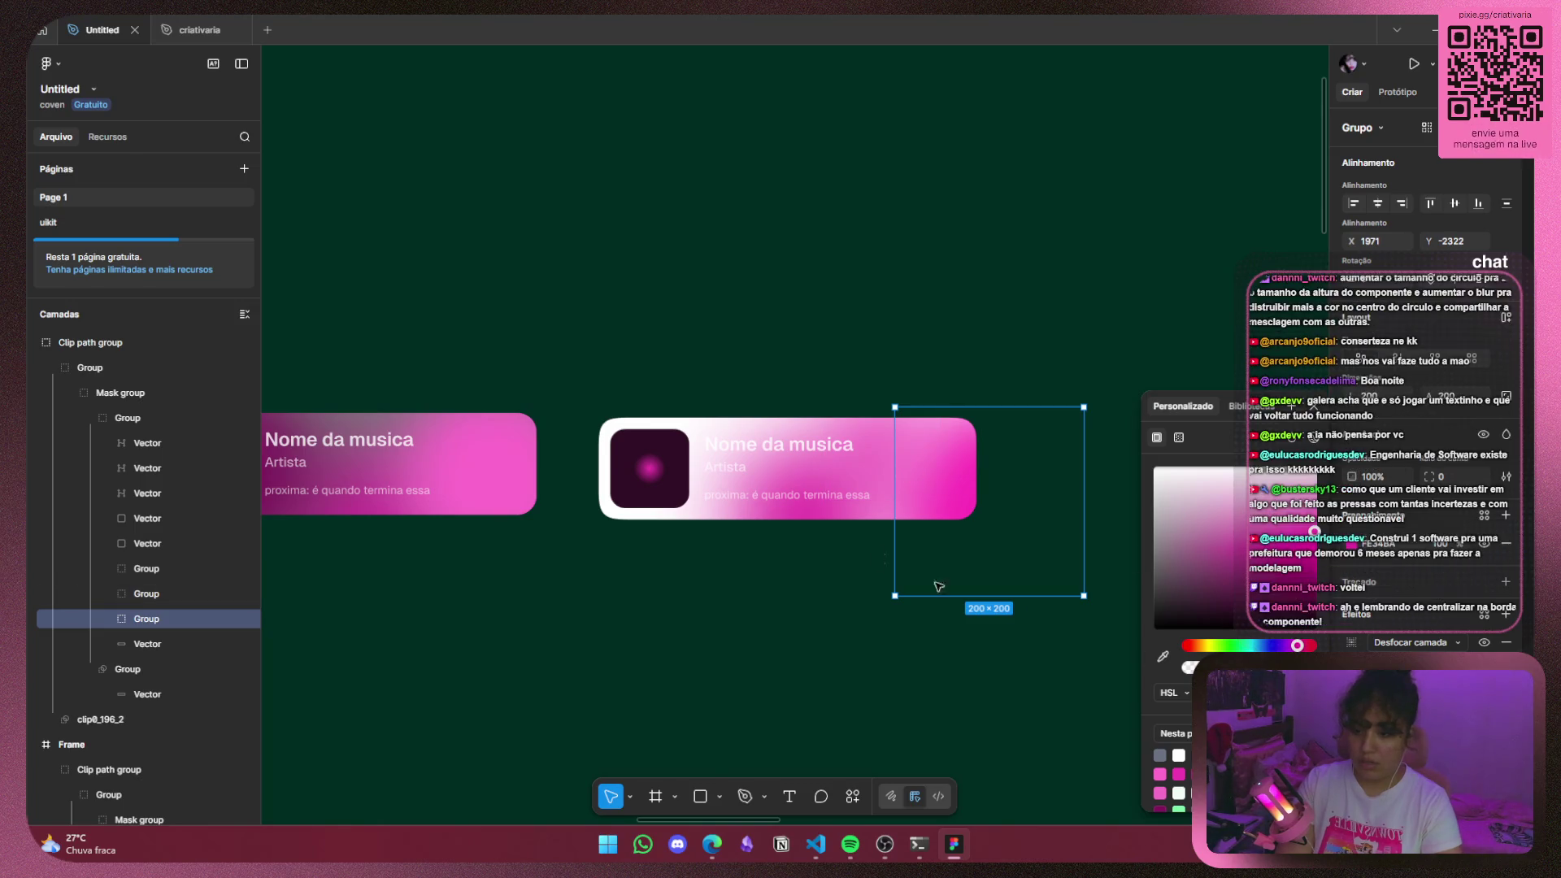
Check the 122×122 glow's fill, then move the 156×156 glow circle into the middle card.
click(888, 468)
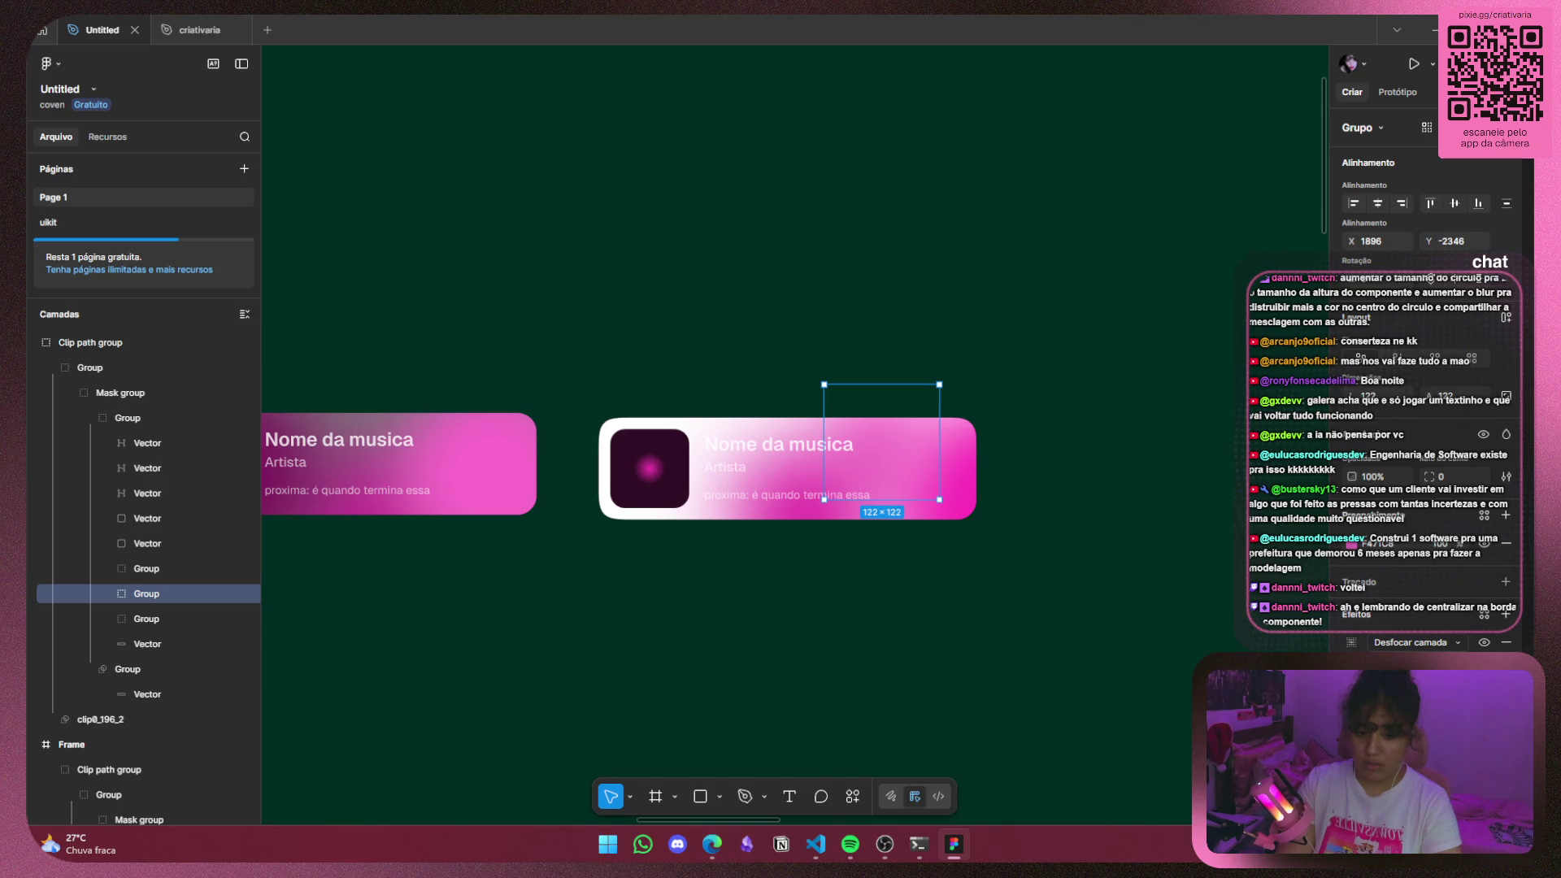
click(1352, 544)
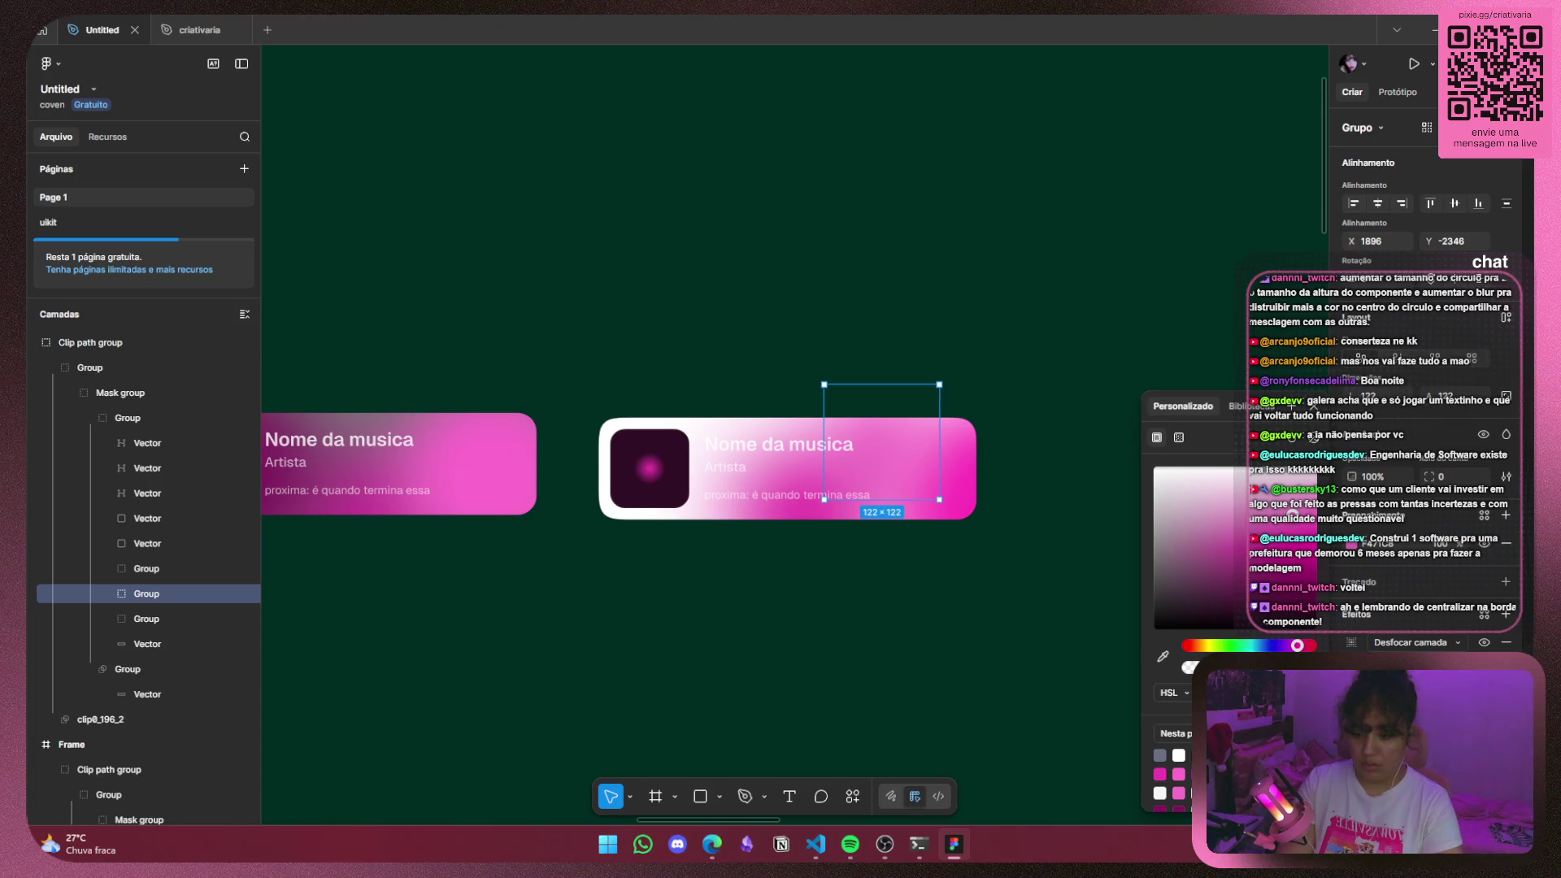
click(816, 522)
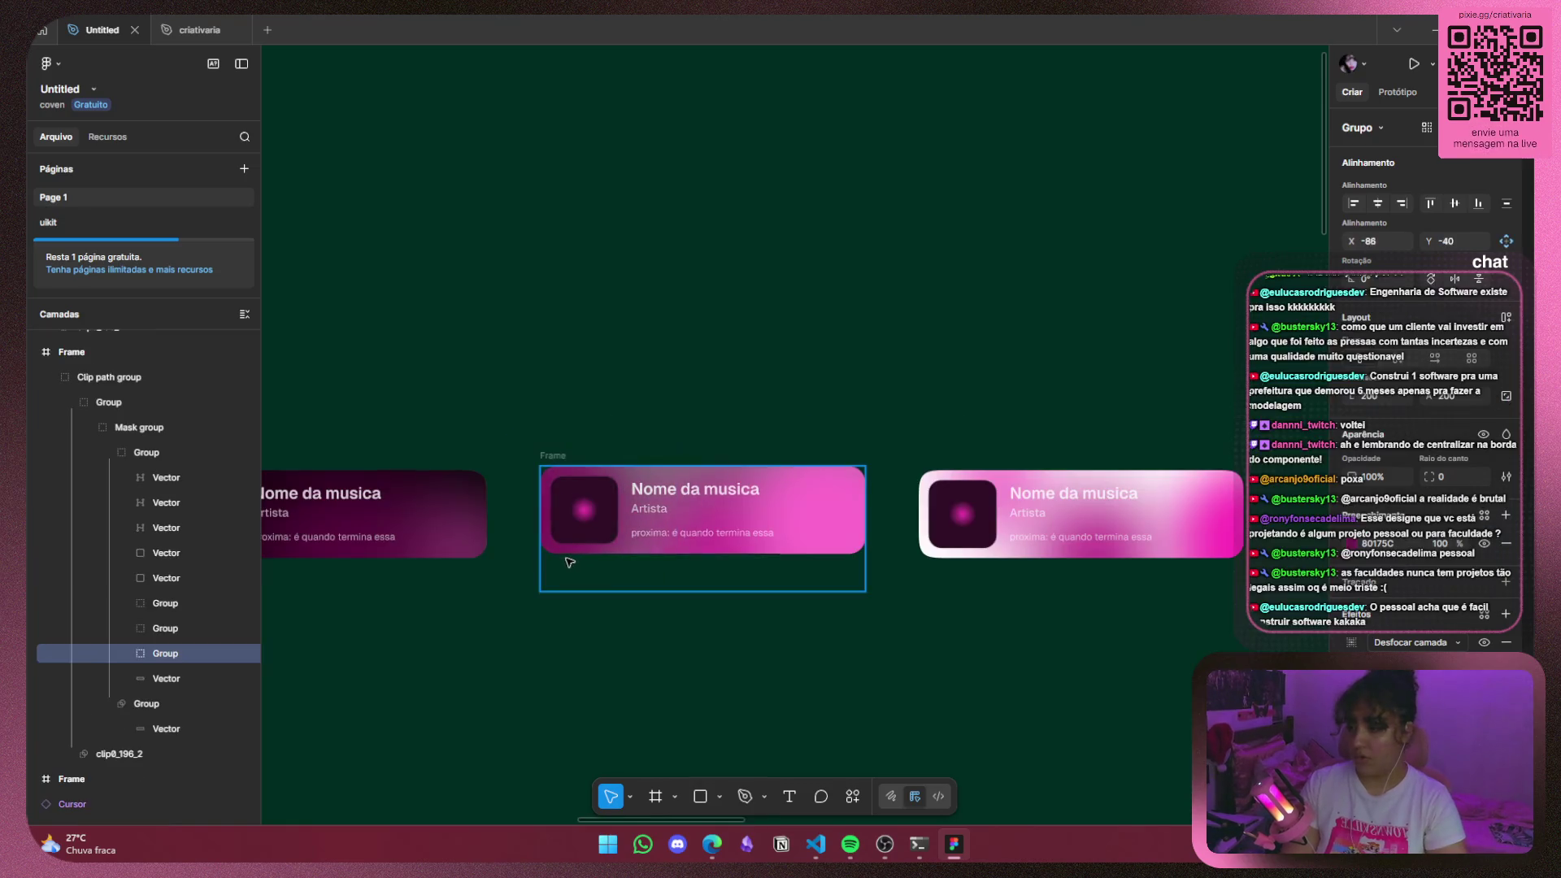
drag(569, 562, 550, 563)
drag(563, 563, 641, 512)
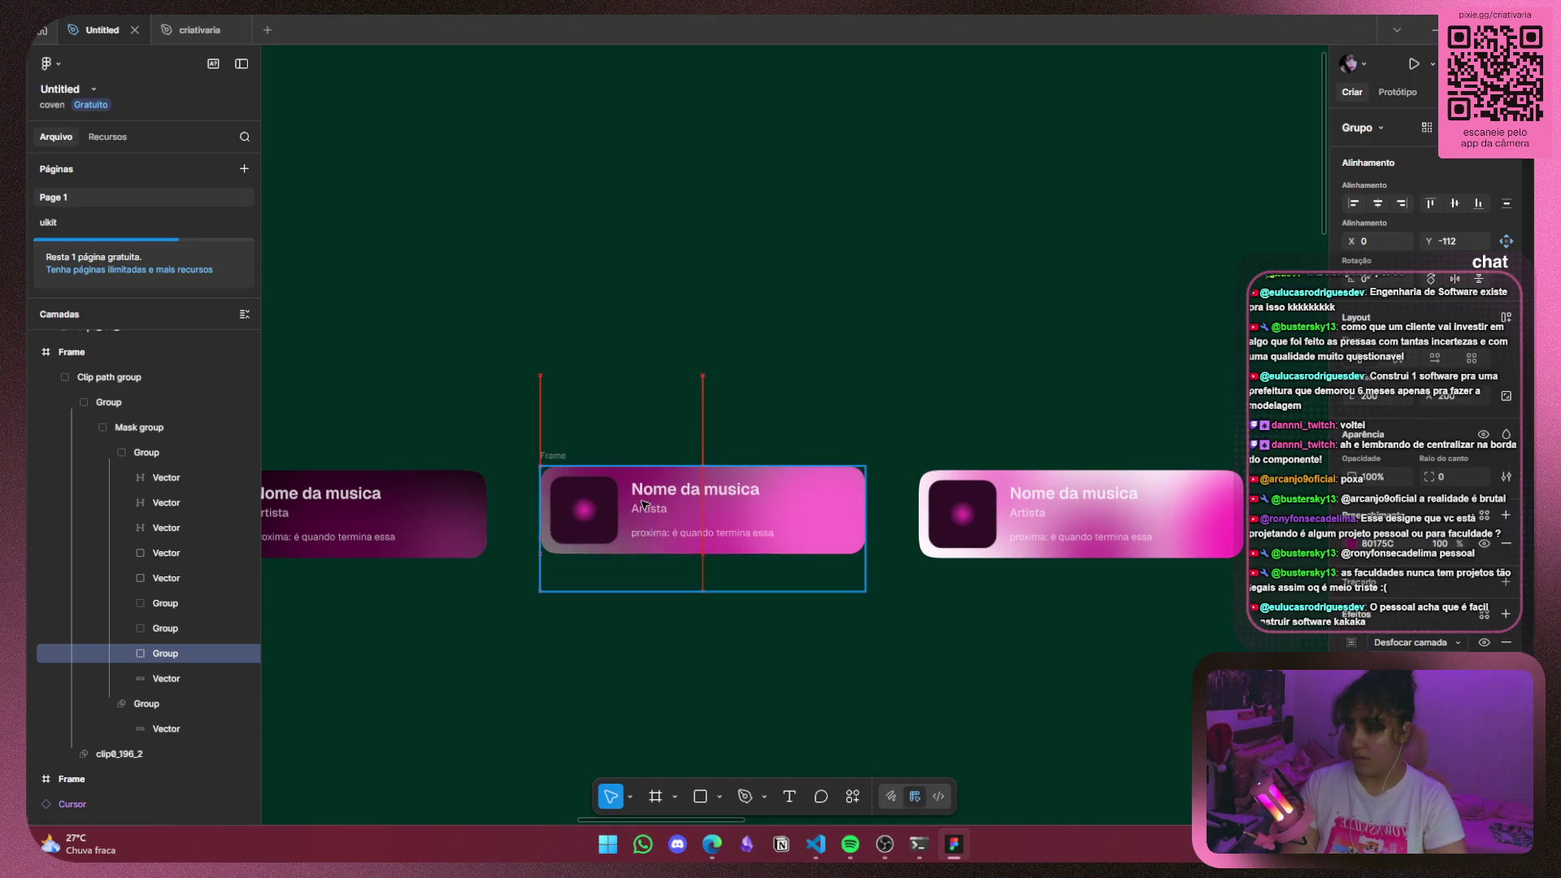
Position the 200×200 glow group on the middle card's right edge at X 300, Y -46.
mouse_move(643, 505)
mouse_down()
mouse_move(641, 491)
mouse_move(642, 520)
mouse_up()
drag(593, 460, 848, 523)
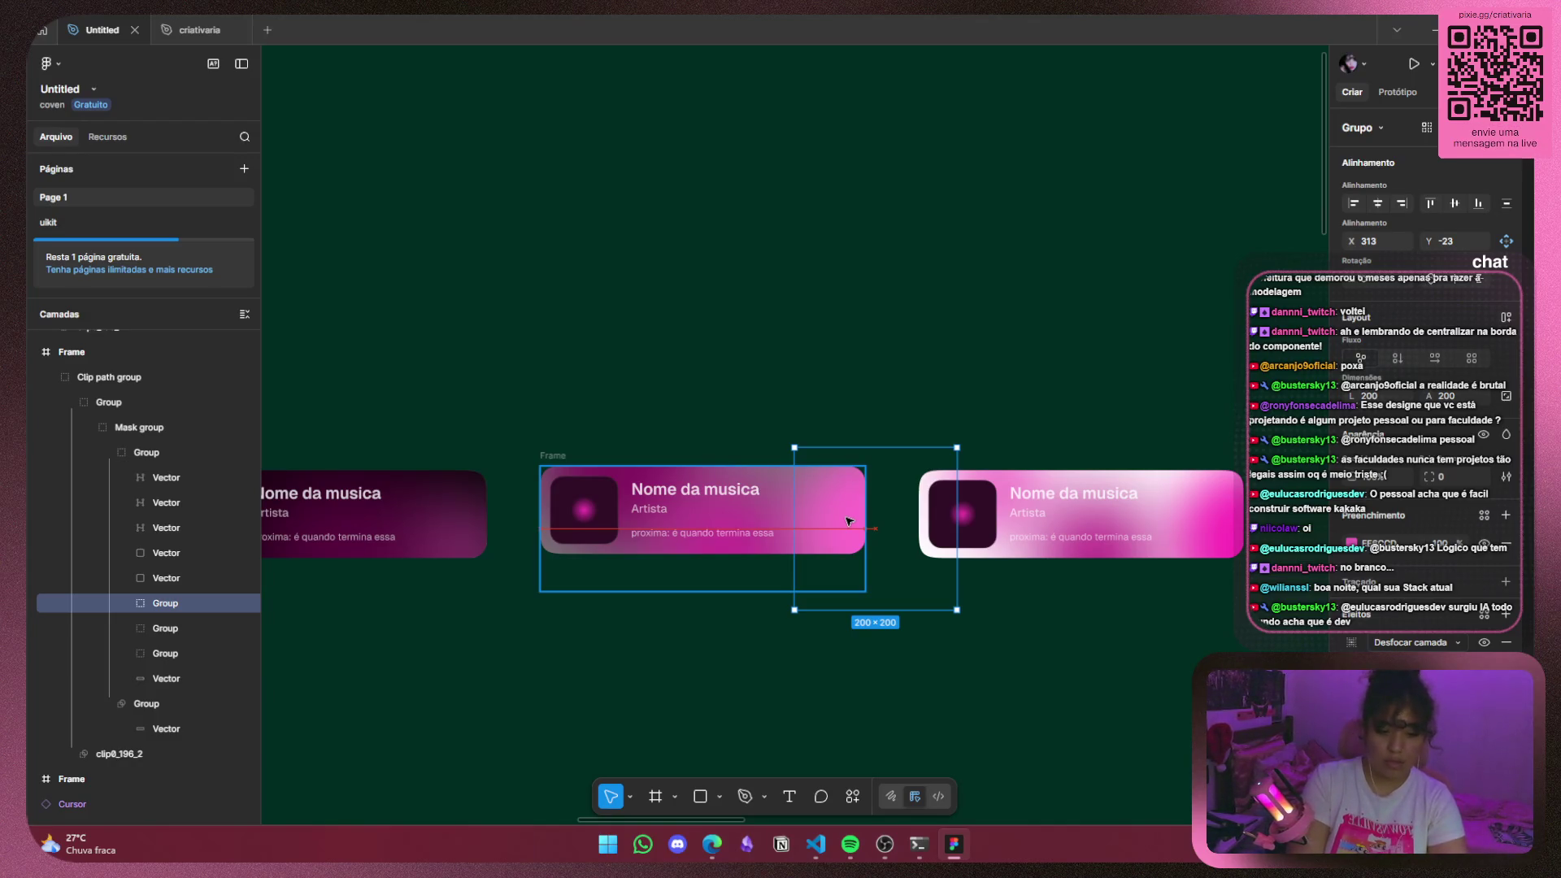
drag(849, 521, 837, 520)
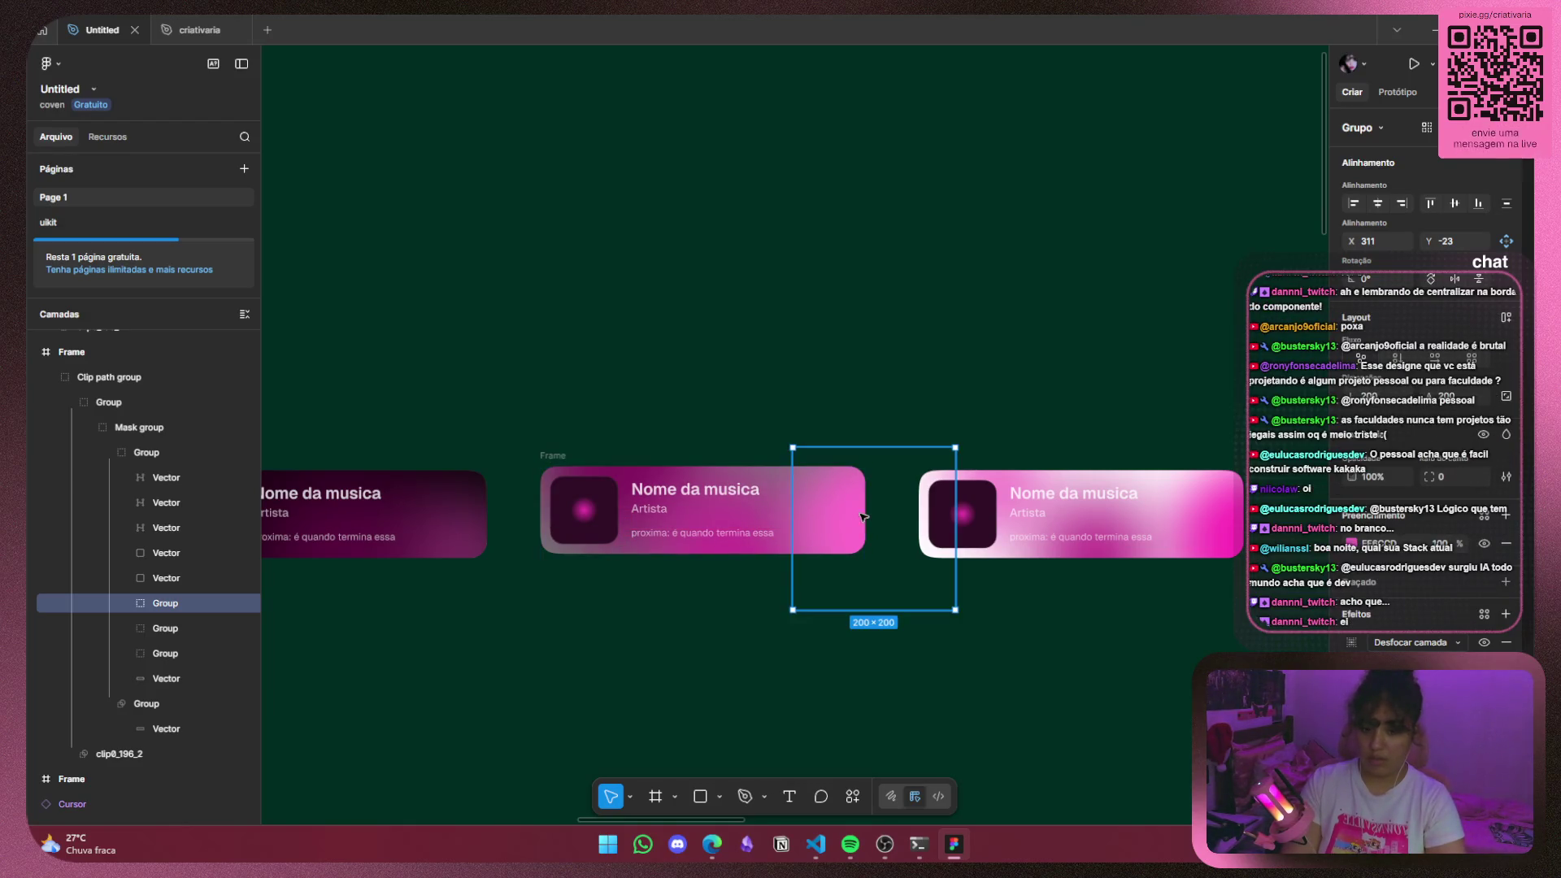
mouse_move(843, 519)
mouse_down()
mouse_move(904, 561)
mouse_move(872, 543)
mouse_move(901, 548)
mouse_up()
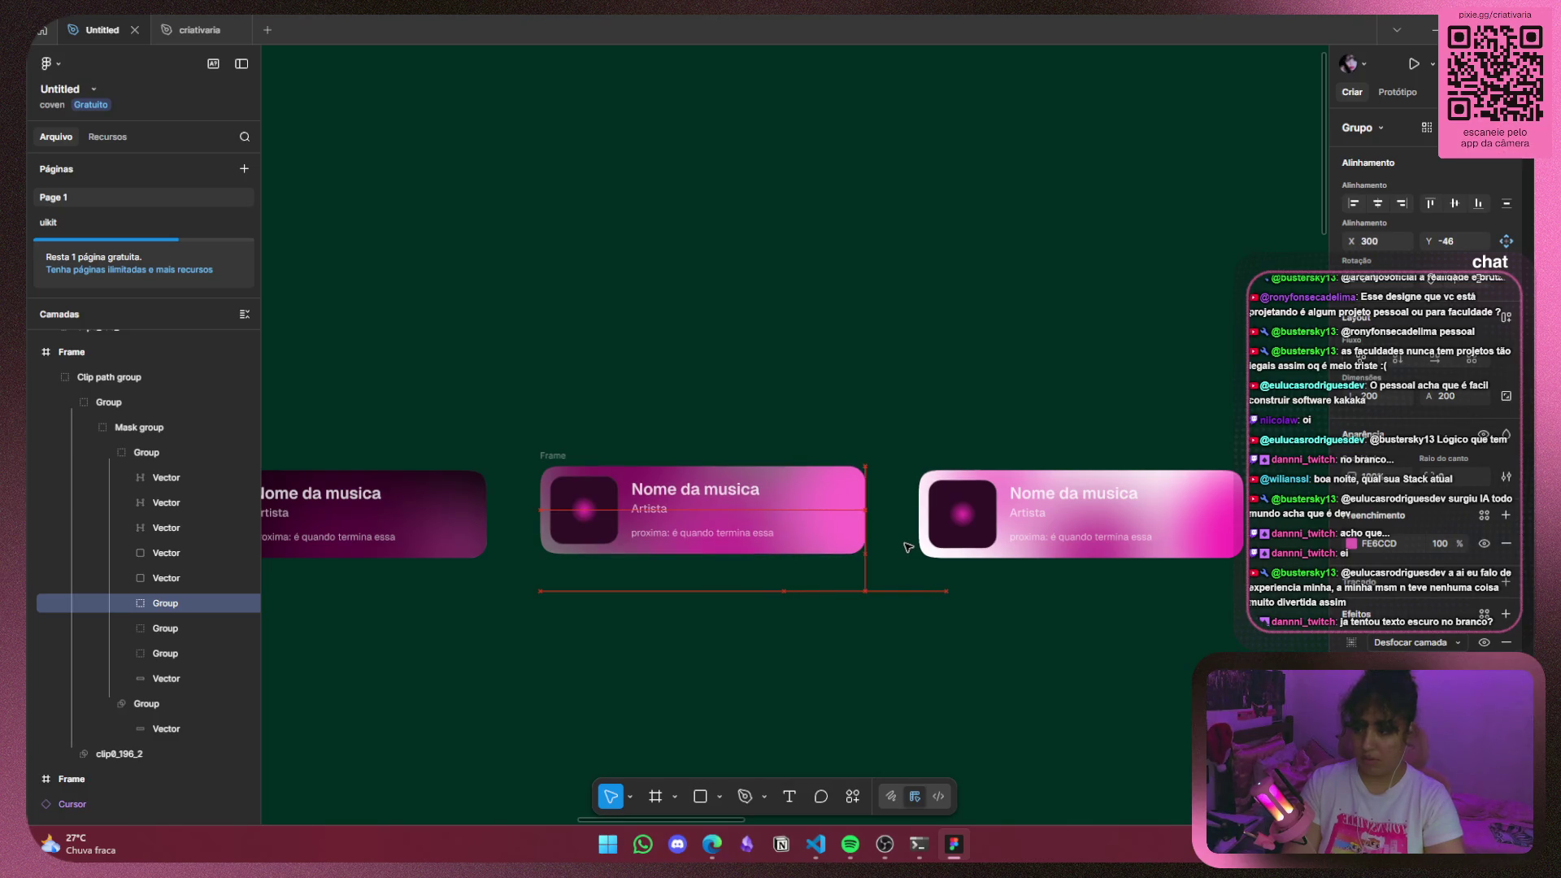
click(871, 627)
scroll(822, 626, down, 3)
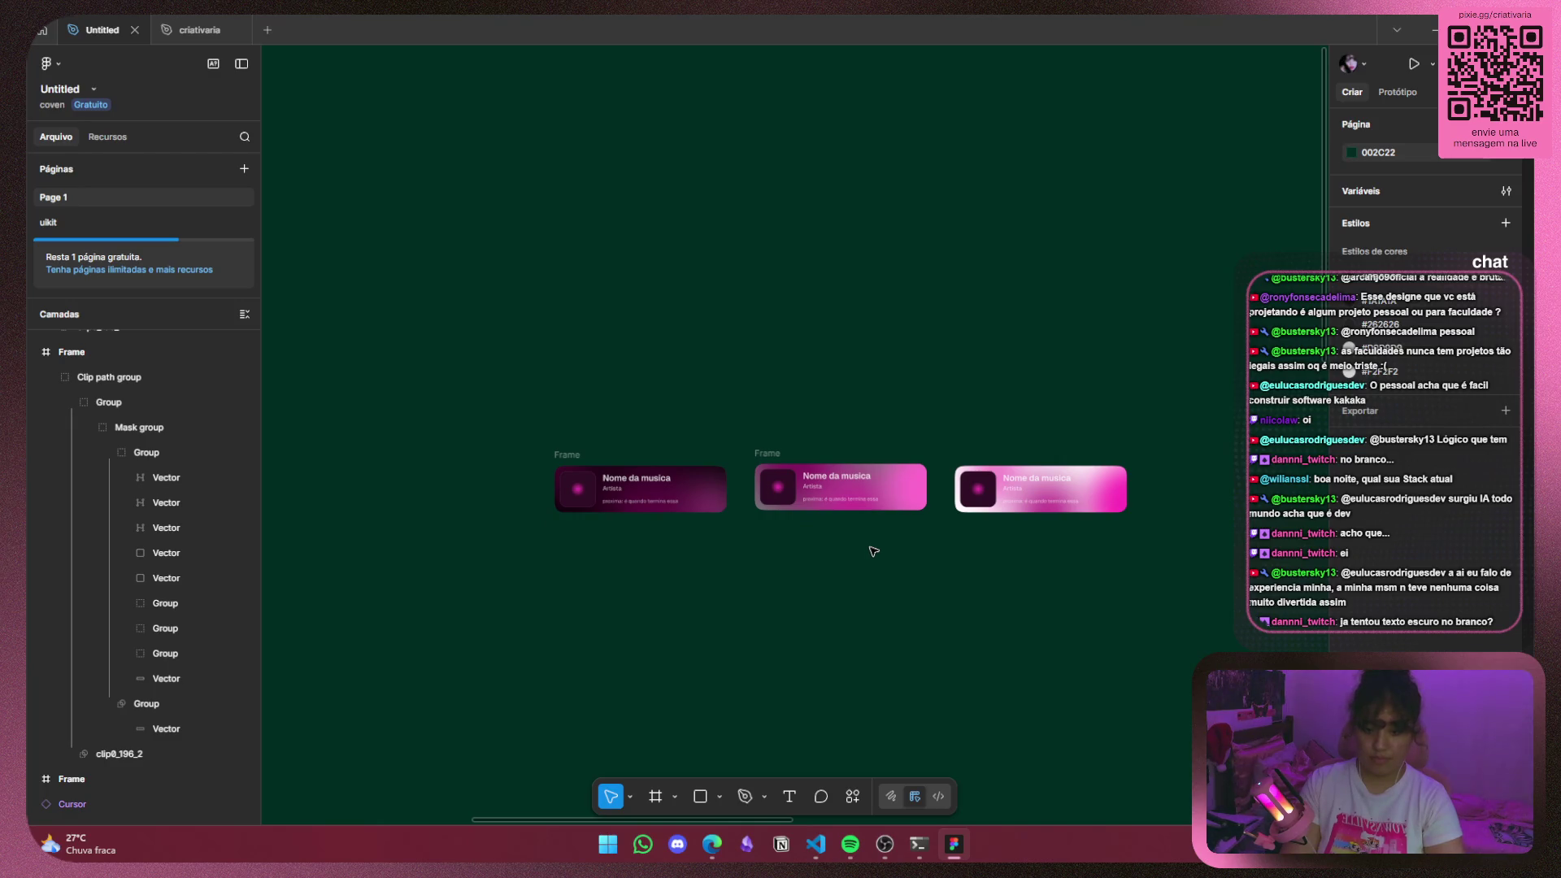
Select the light card's title, Artista and proxima text layers and turn them black.
scroll(870, 548, right, 5)
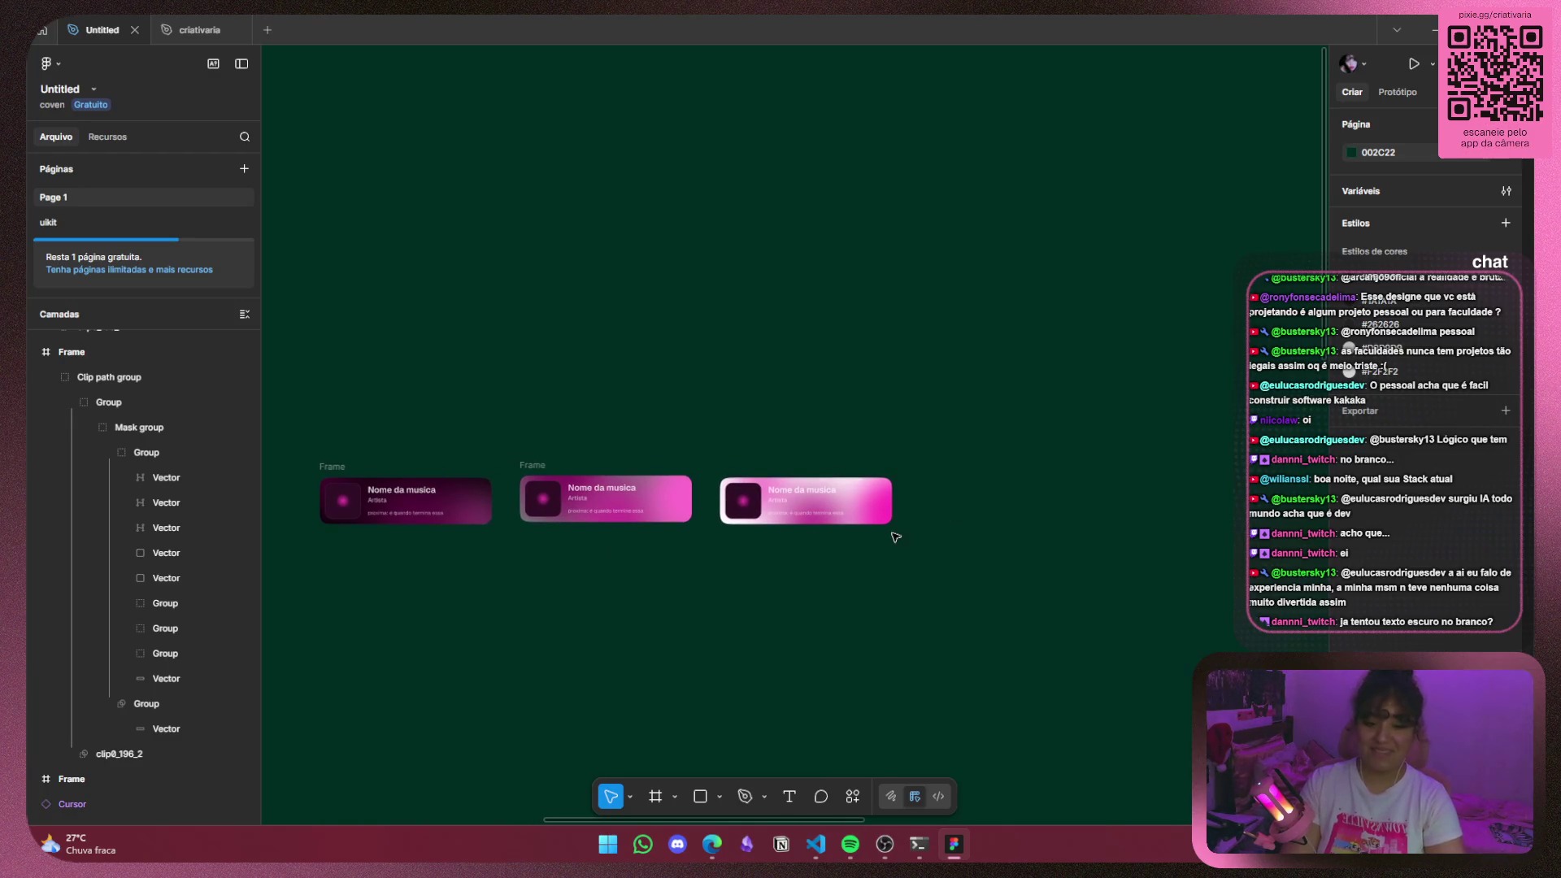
scroll(895, 537, up, 5)
click(803, 426)
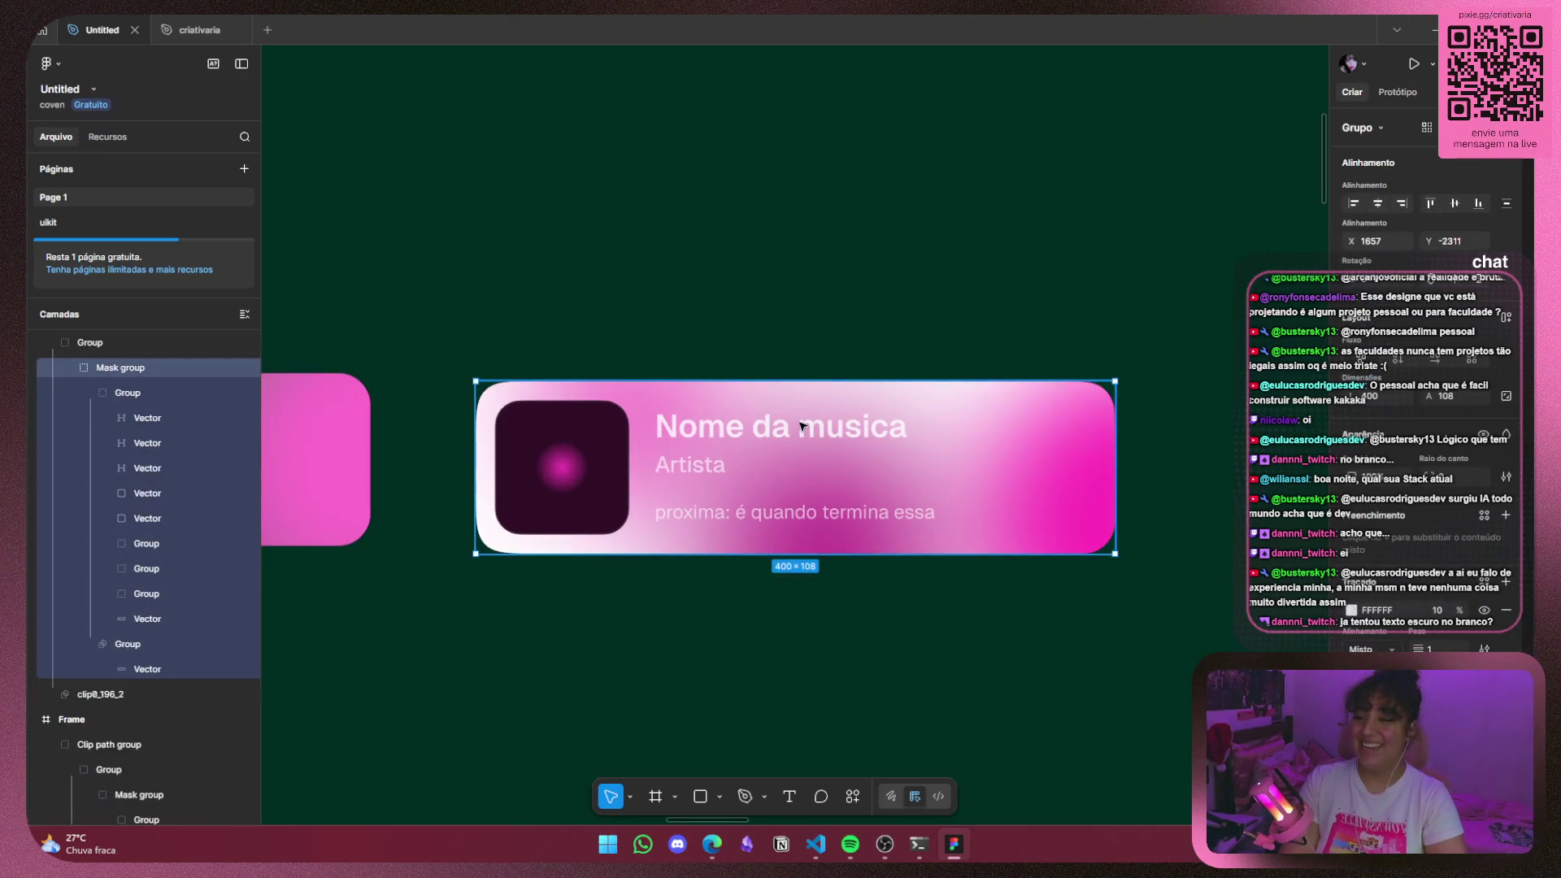
double_click(803, 426)
double_click(802, 426)
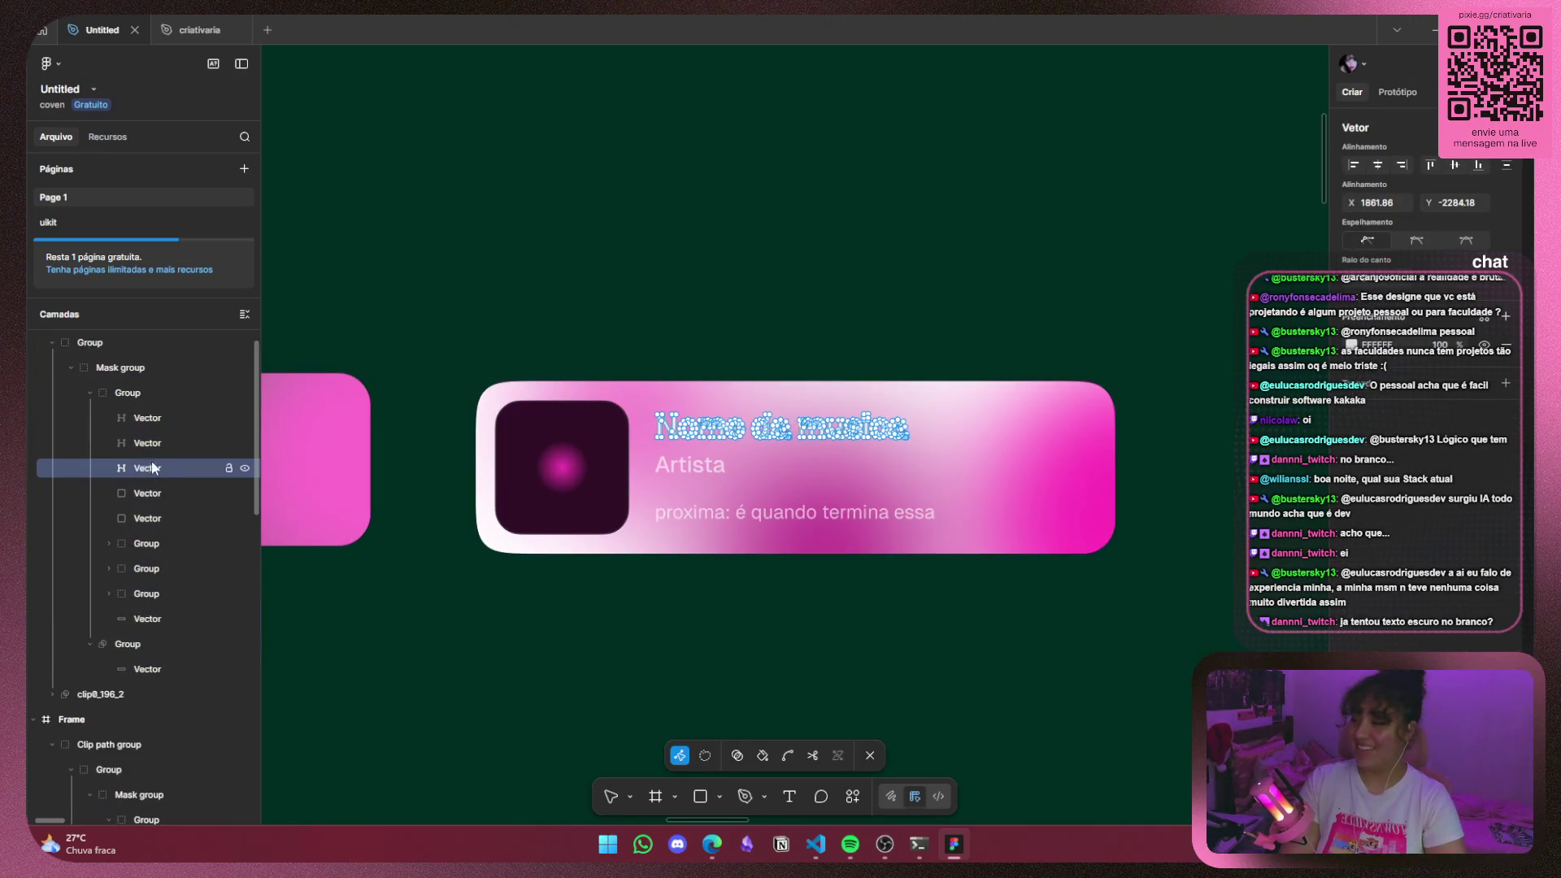
key(Escape)
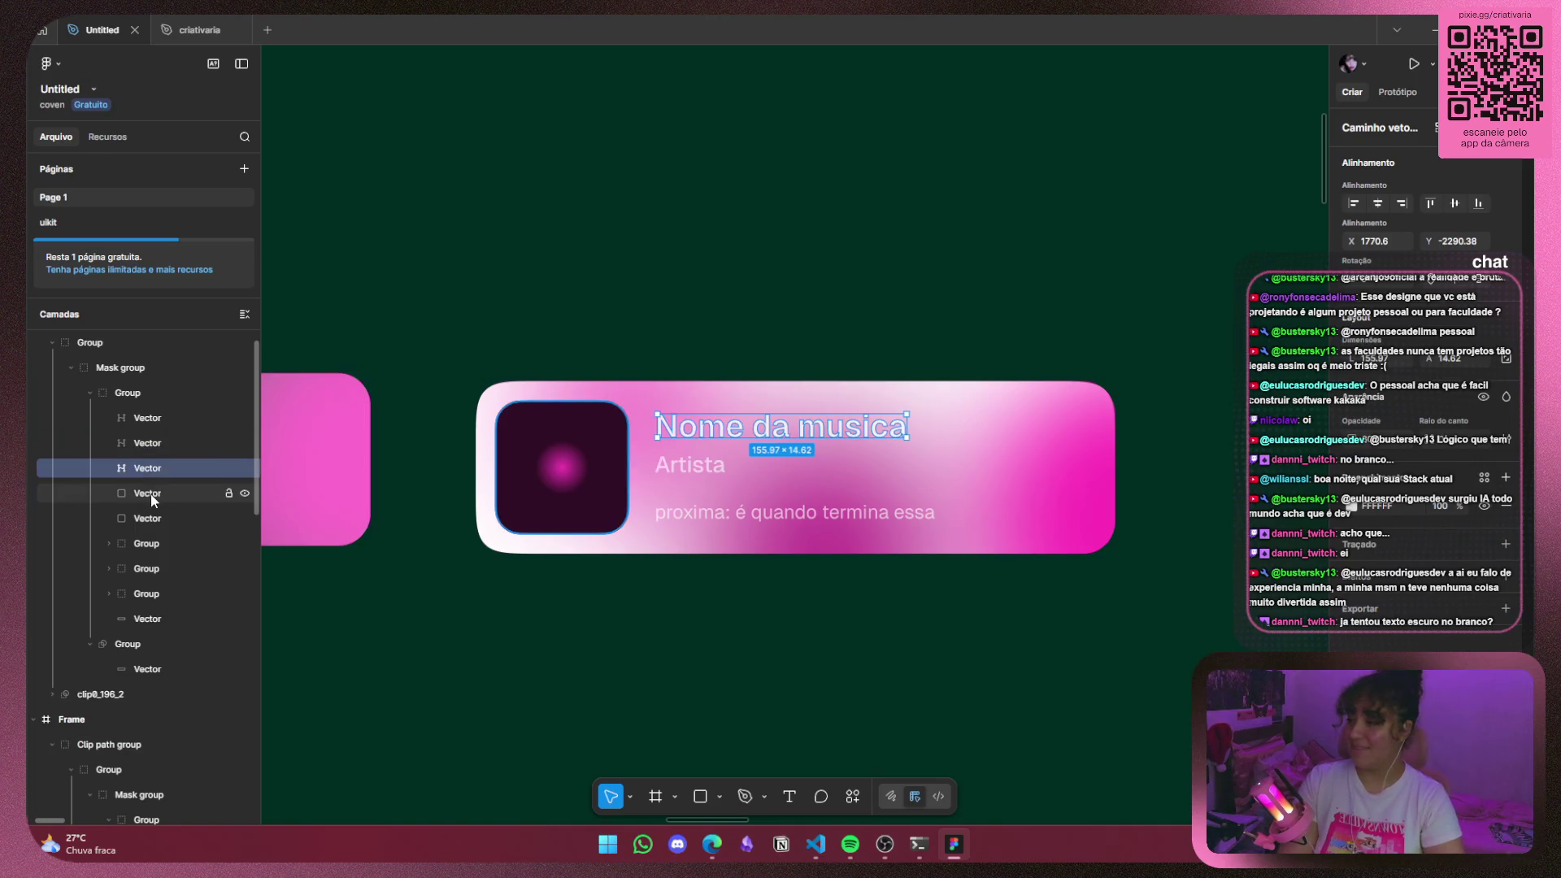
shift+click(151, 495)
shift+click(151, 496)
shift+click(158, 440)
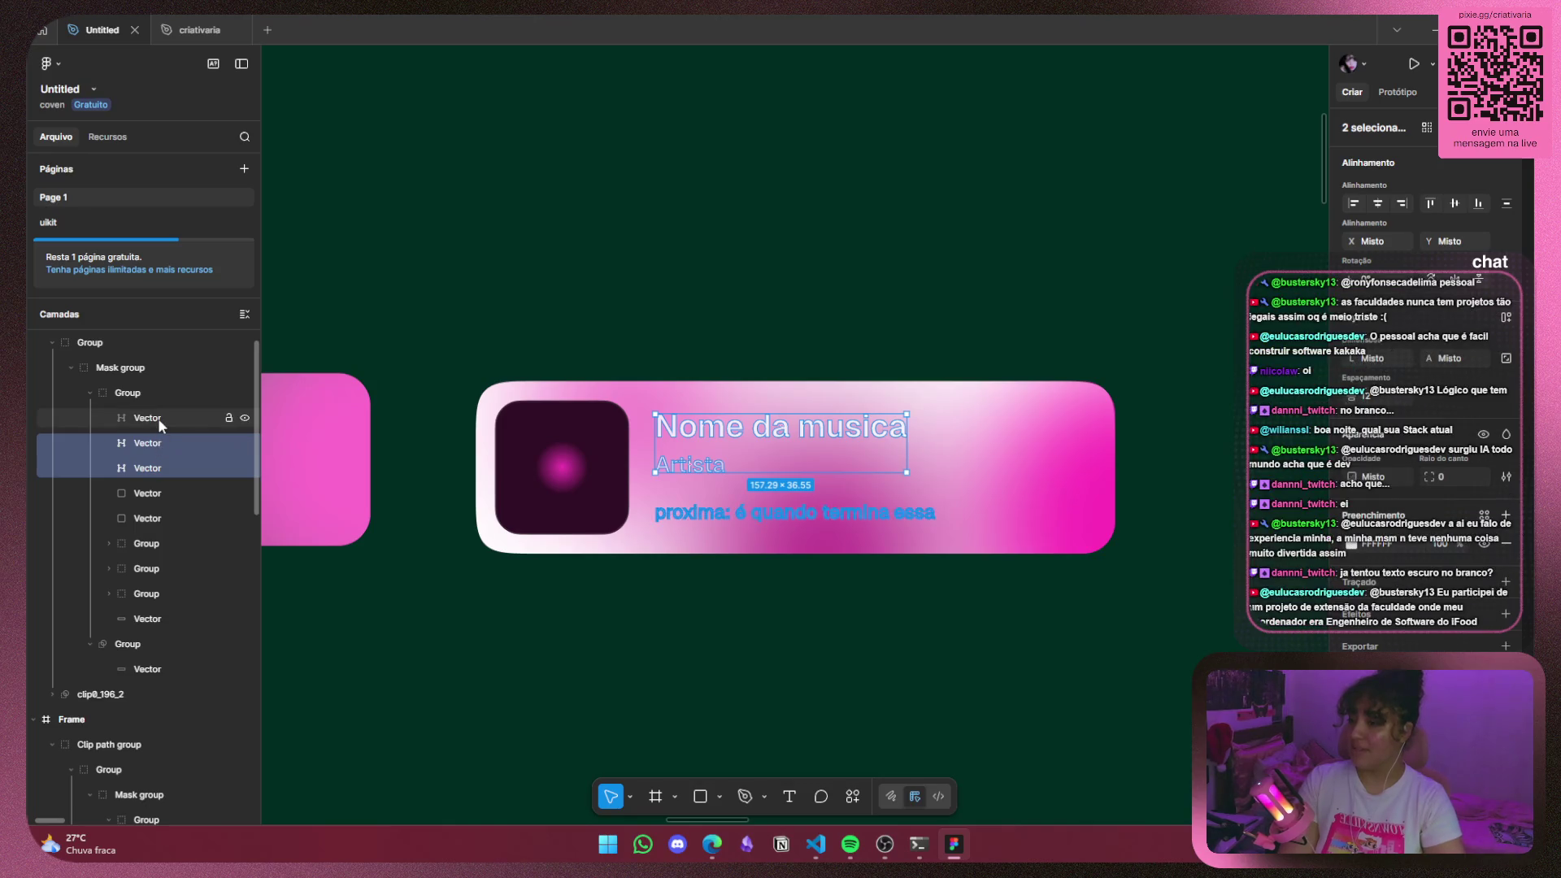
shift+click(158, 418)
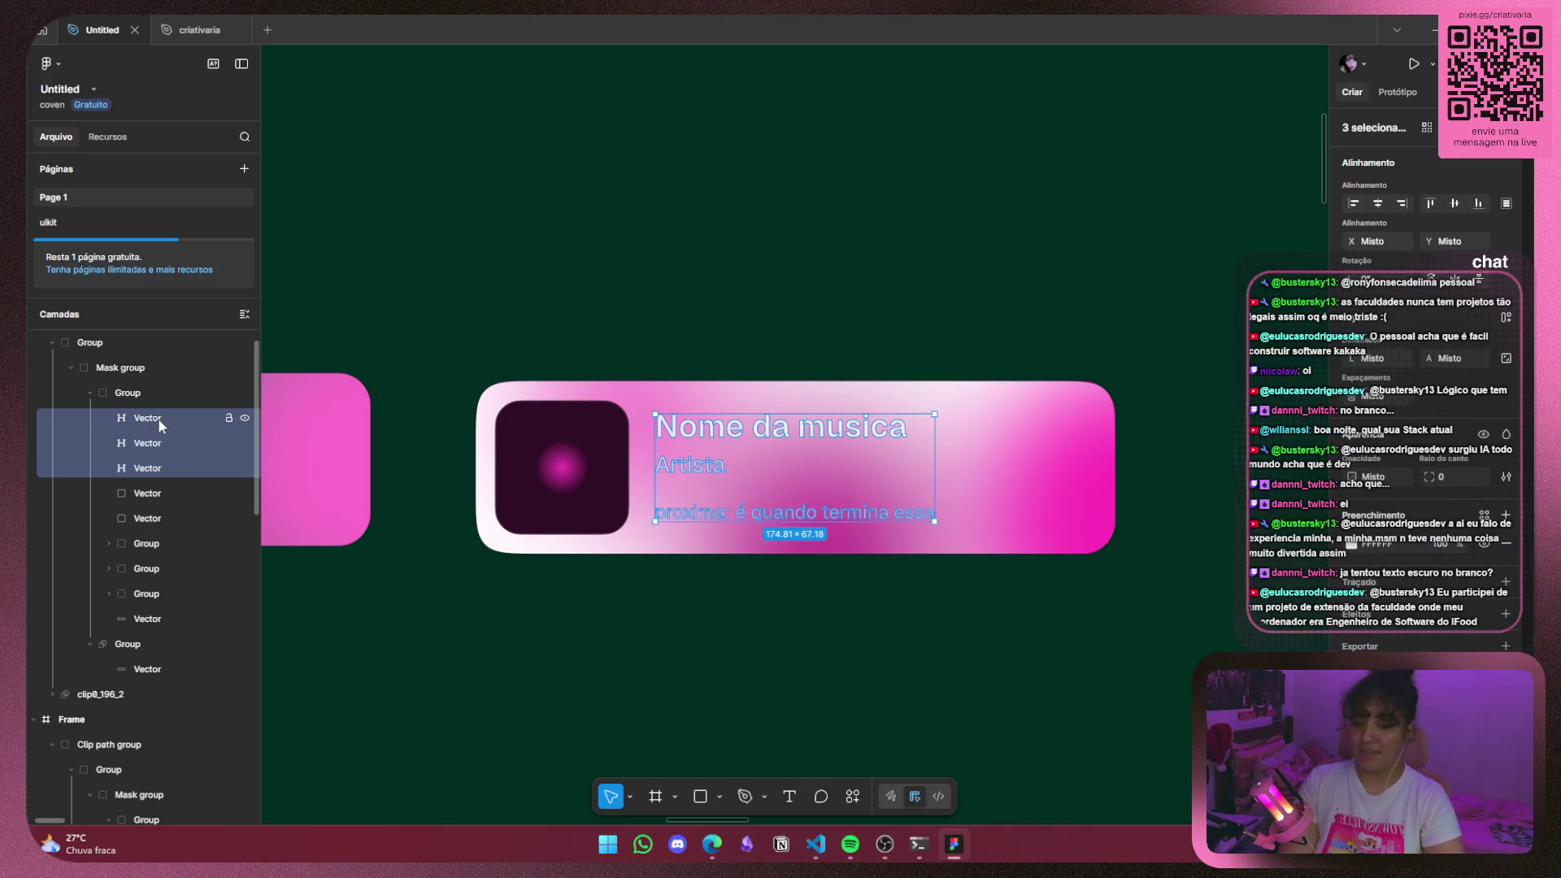
click(1355, 546)
click(1153, 630)
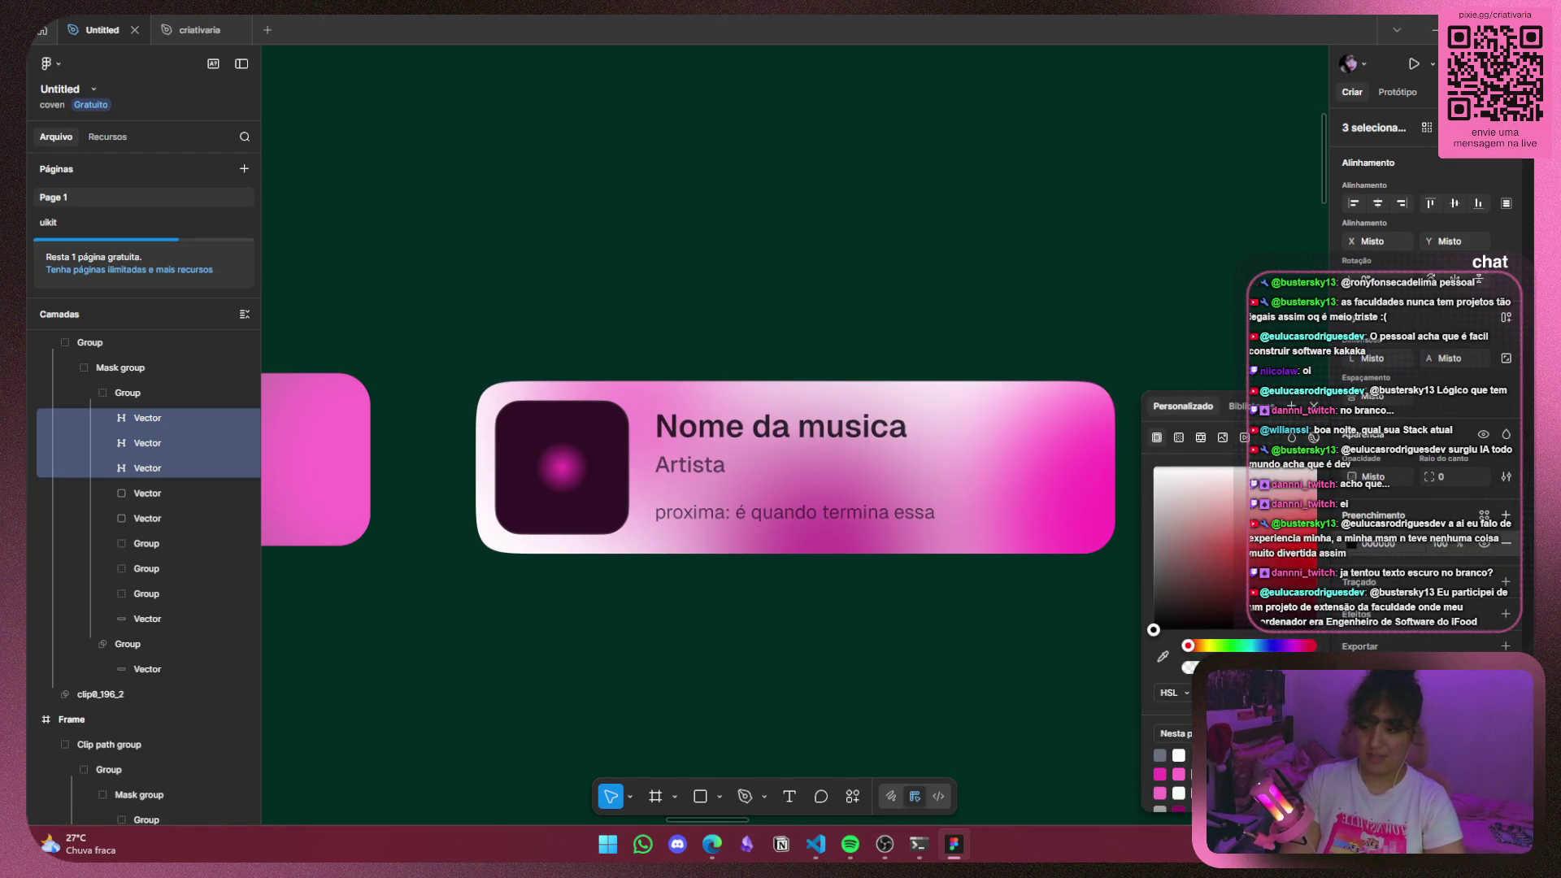
click(1120, 636)
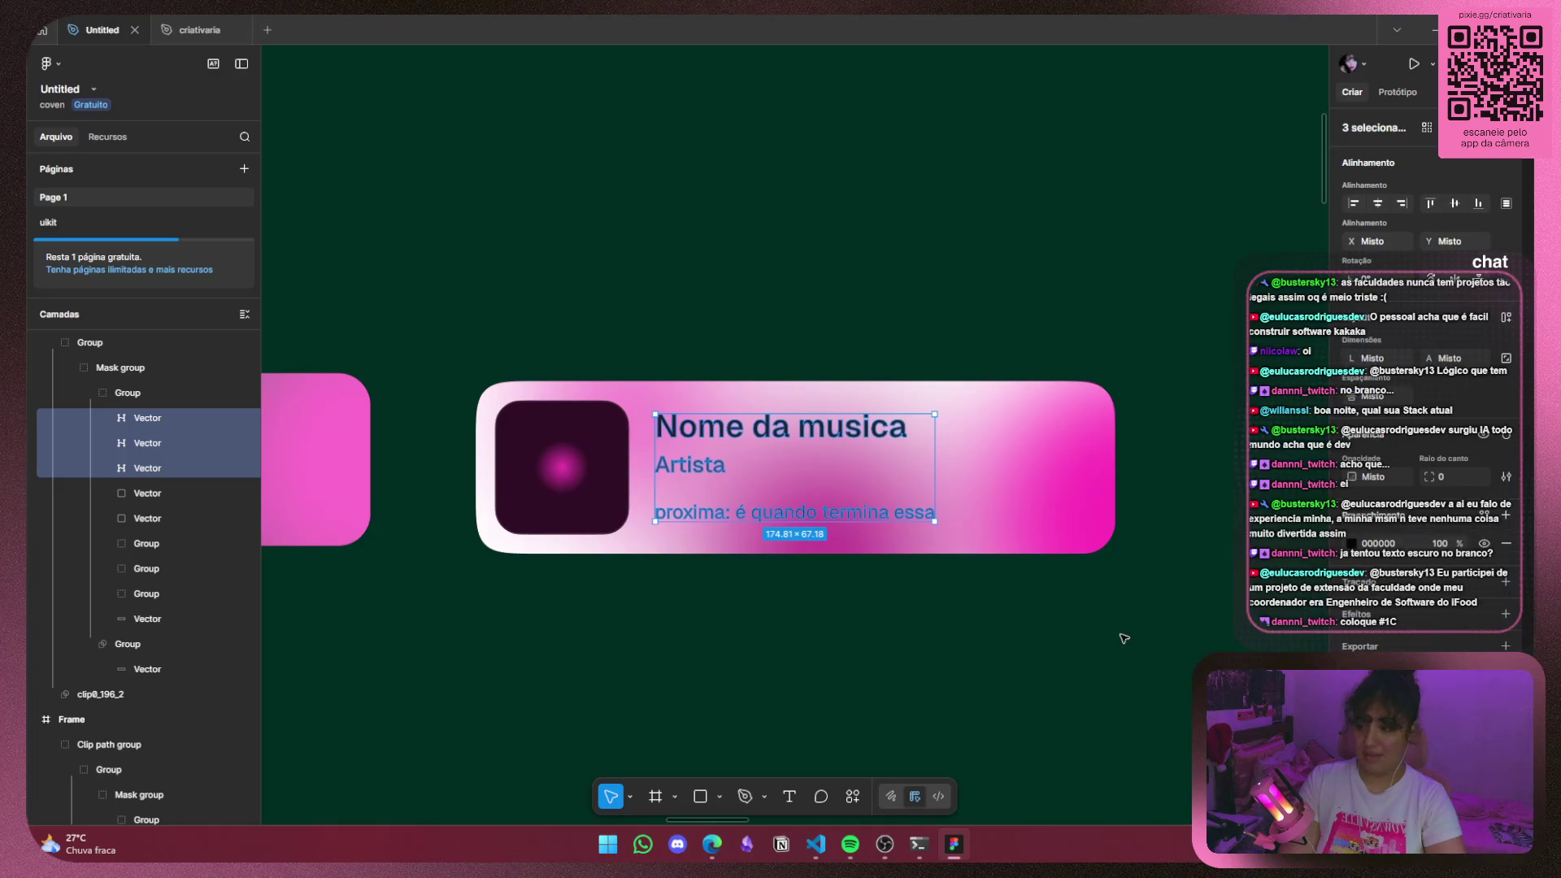
click(1120, 636)
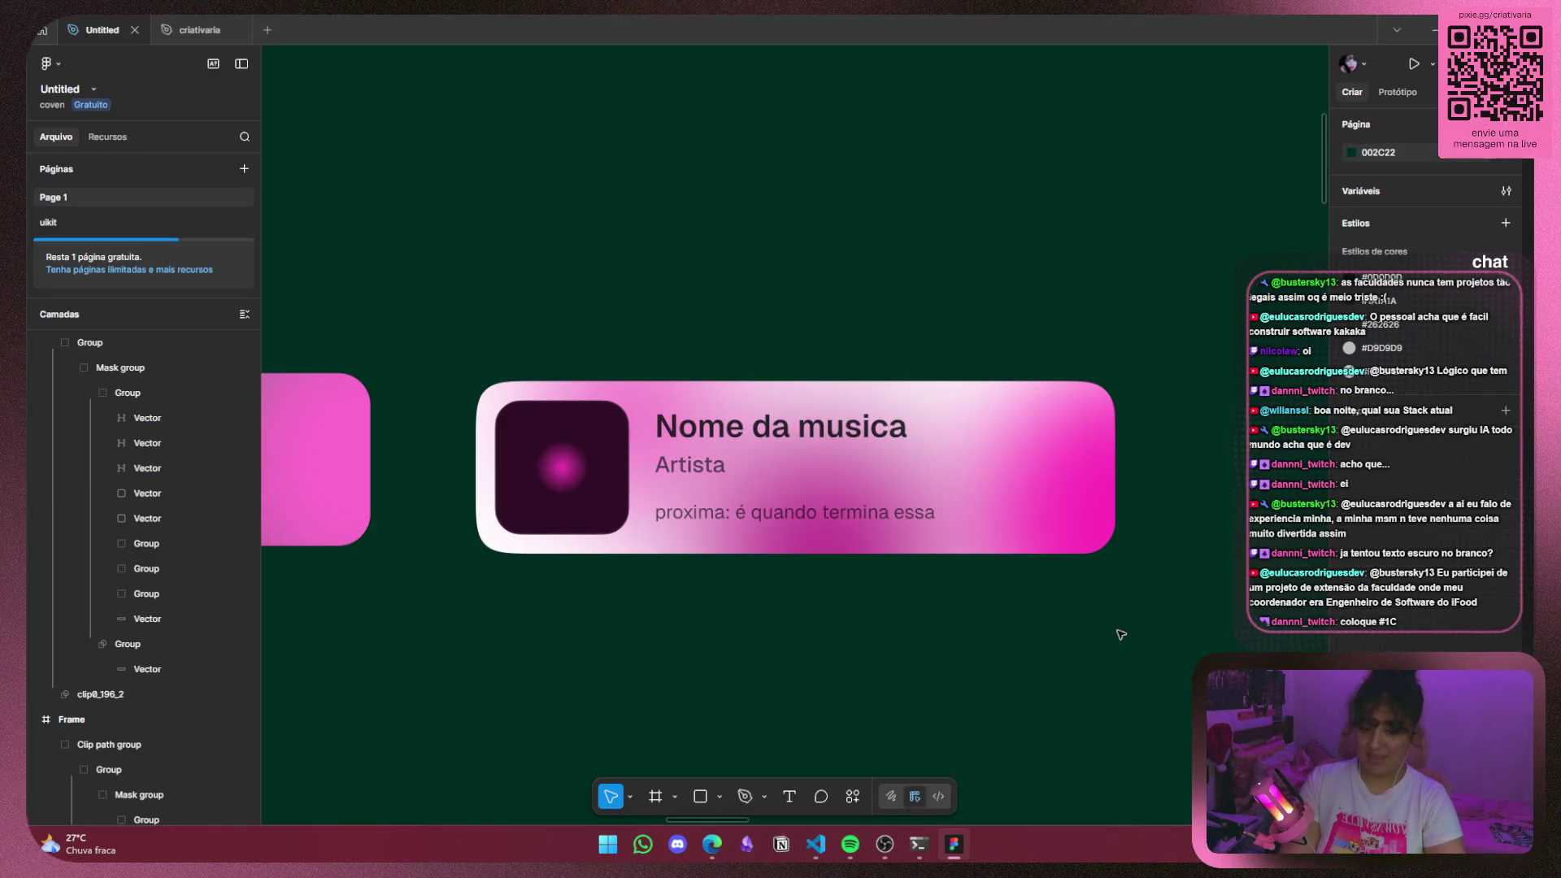
Reselect the three text layers and set their fill to dark grey 1C1C1C.
drag(596, 554, 935, 413)
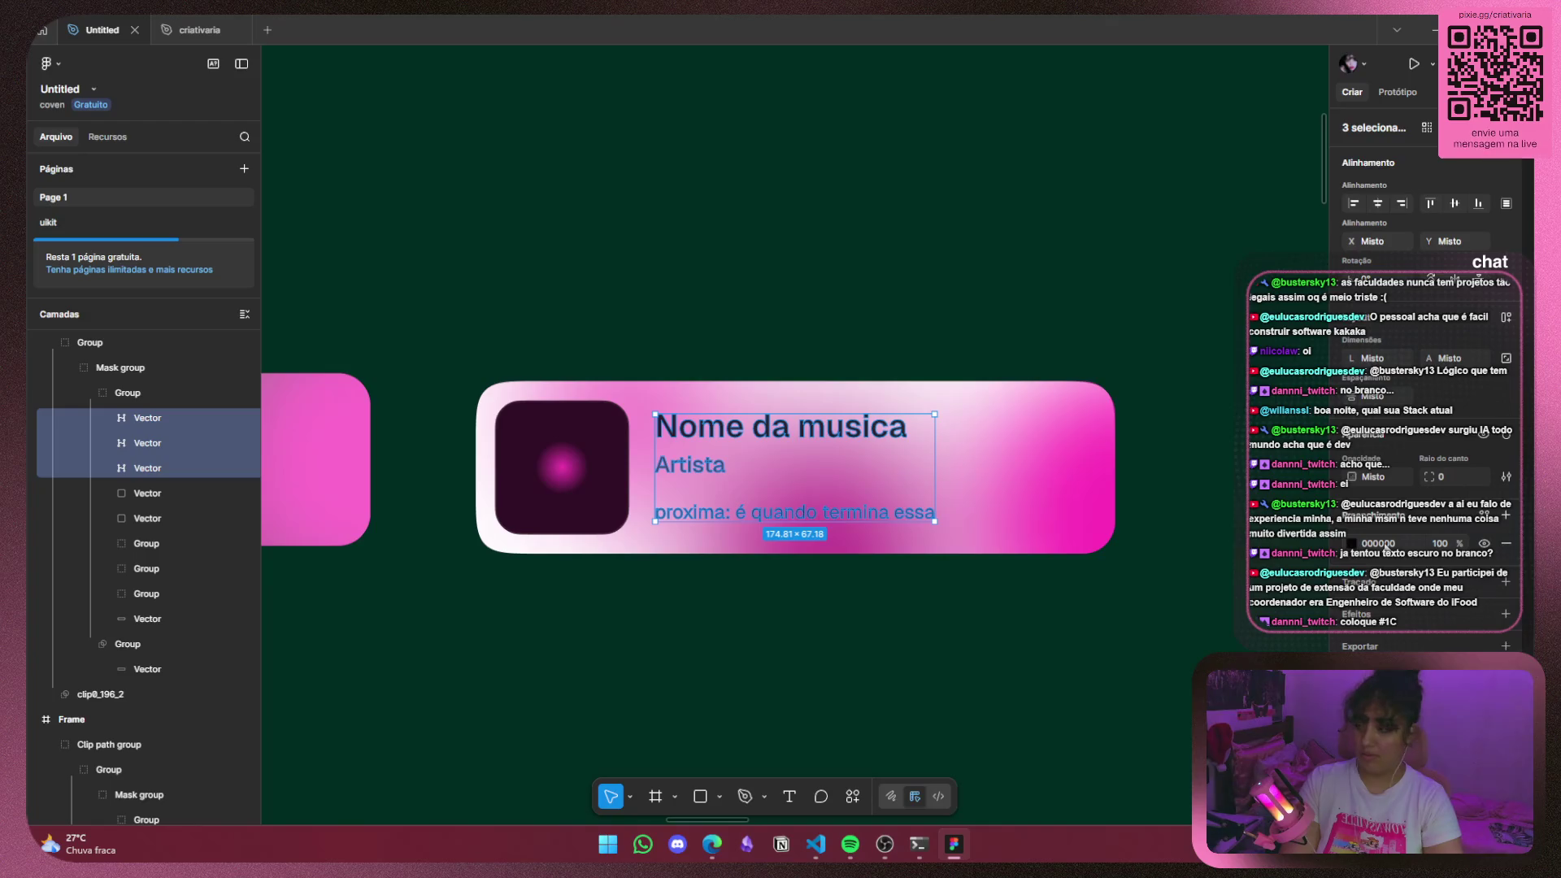
click(1382, 543)
text(#1)
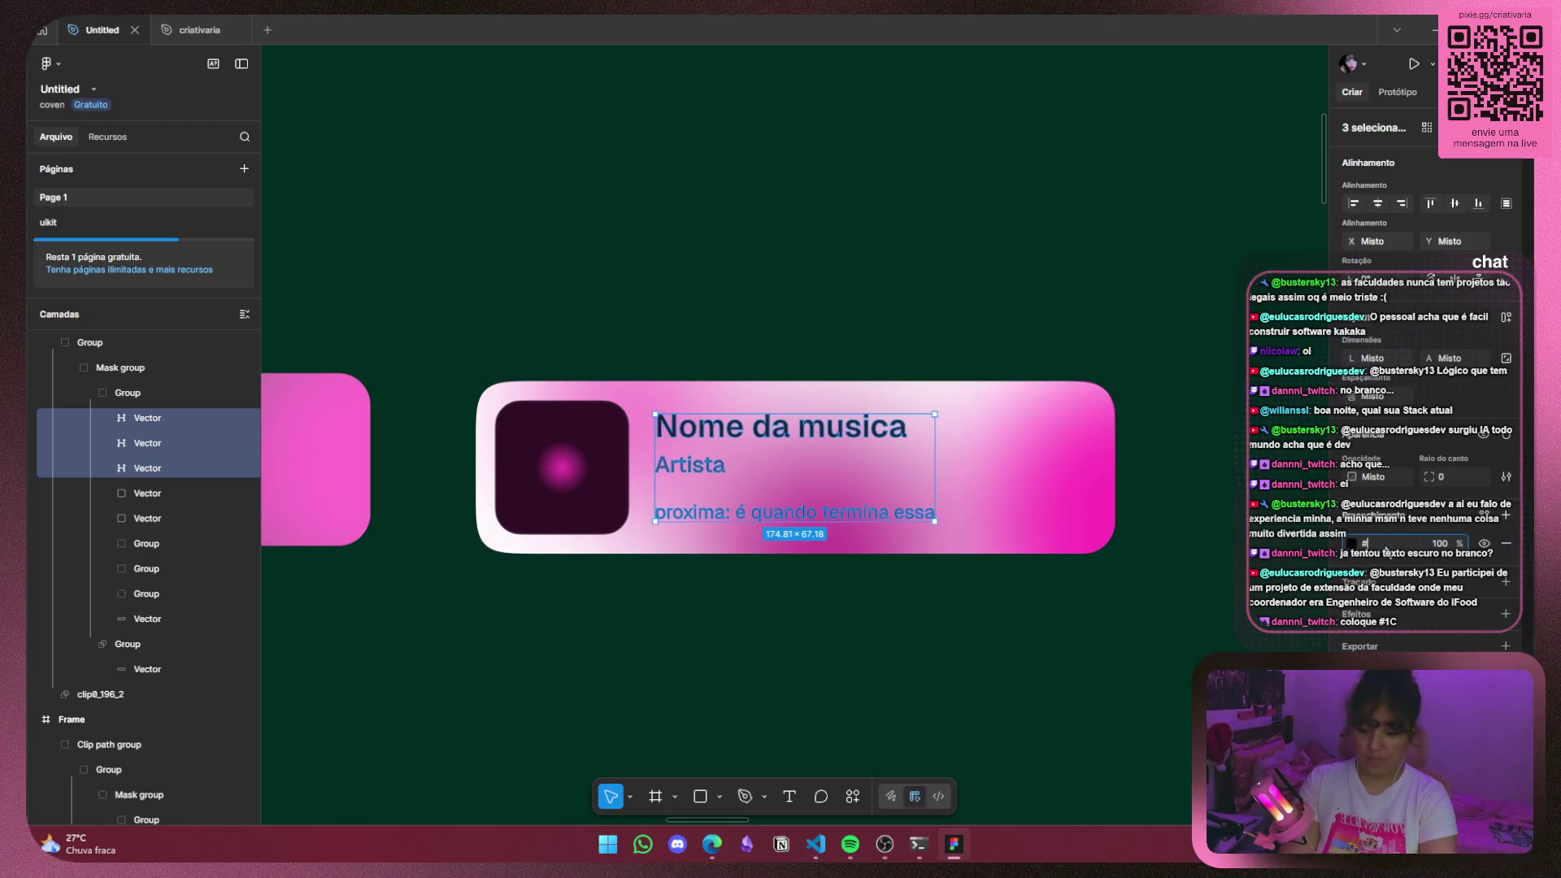
text(c1d)
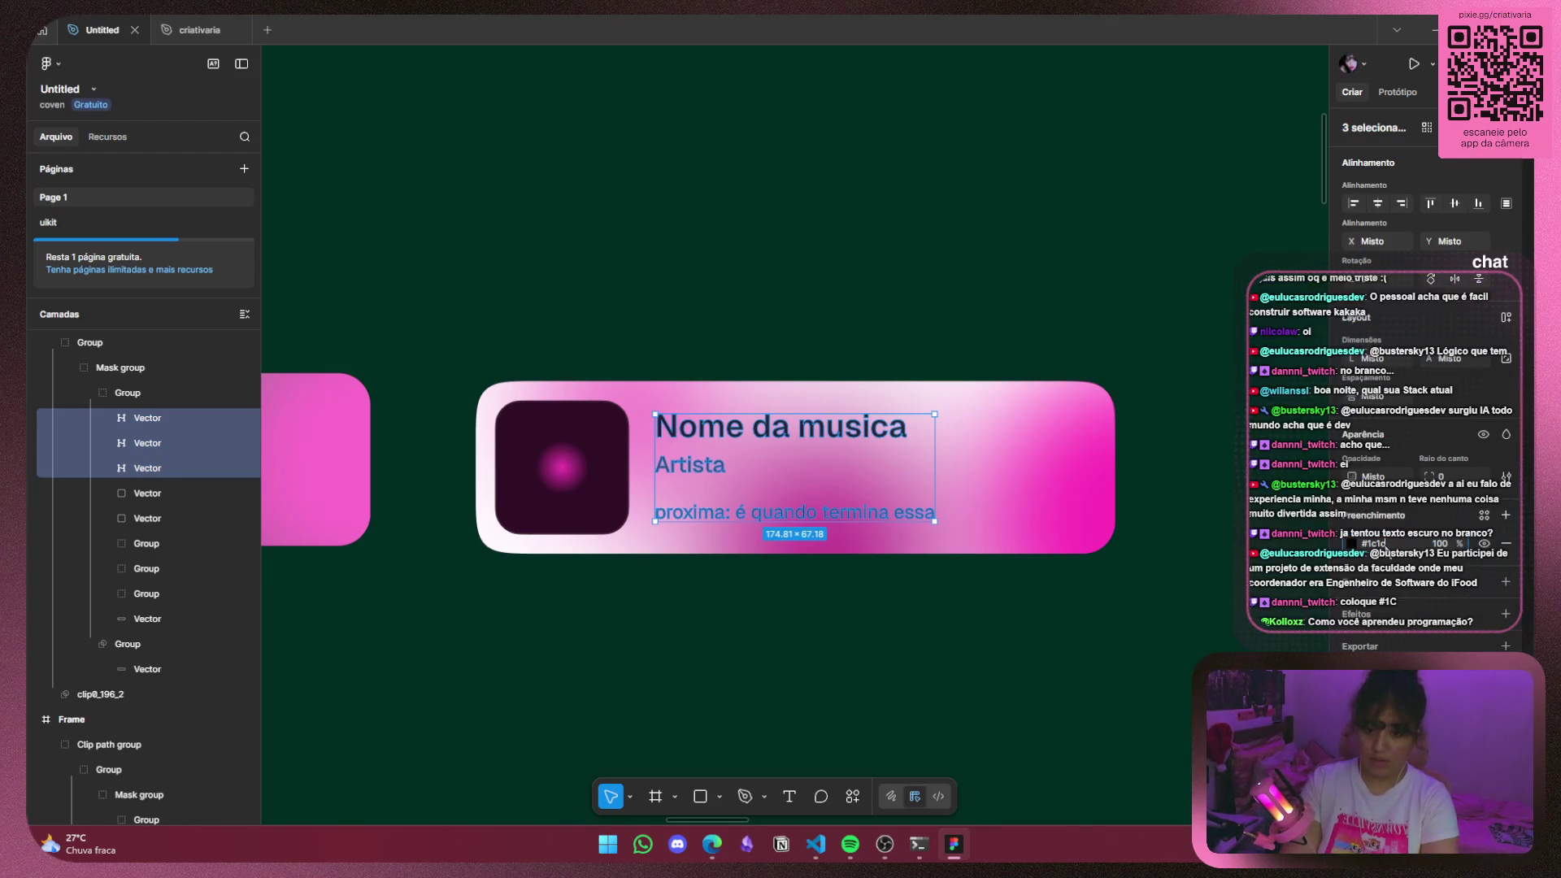
key(Return)
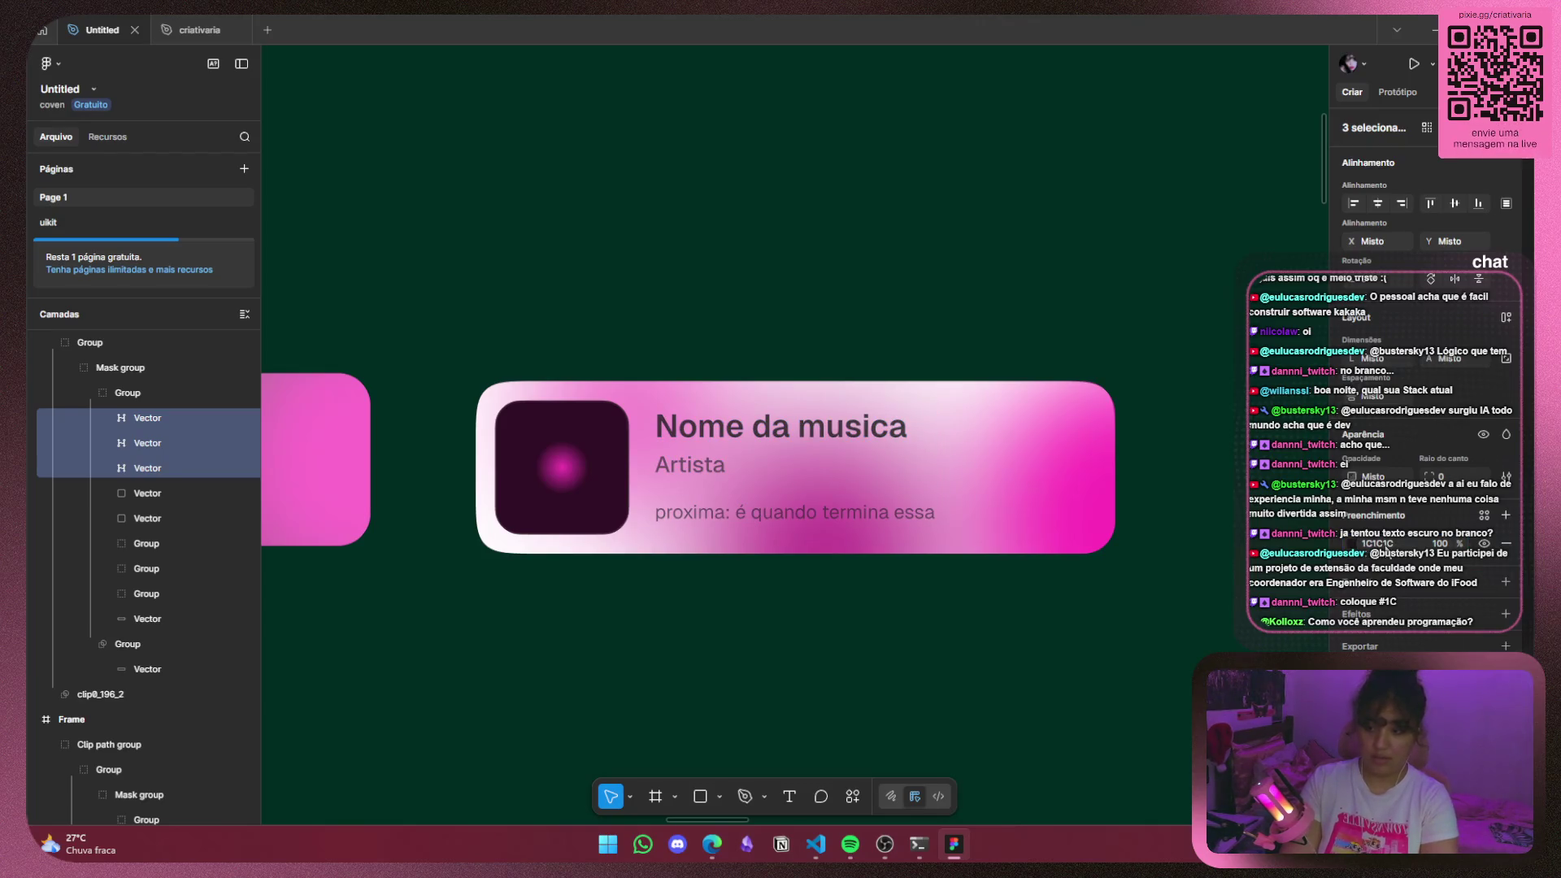
click(878, 568)
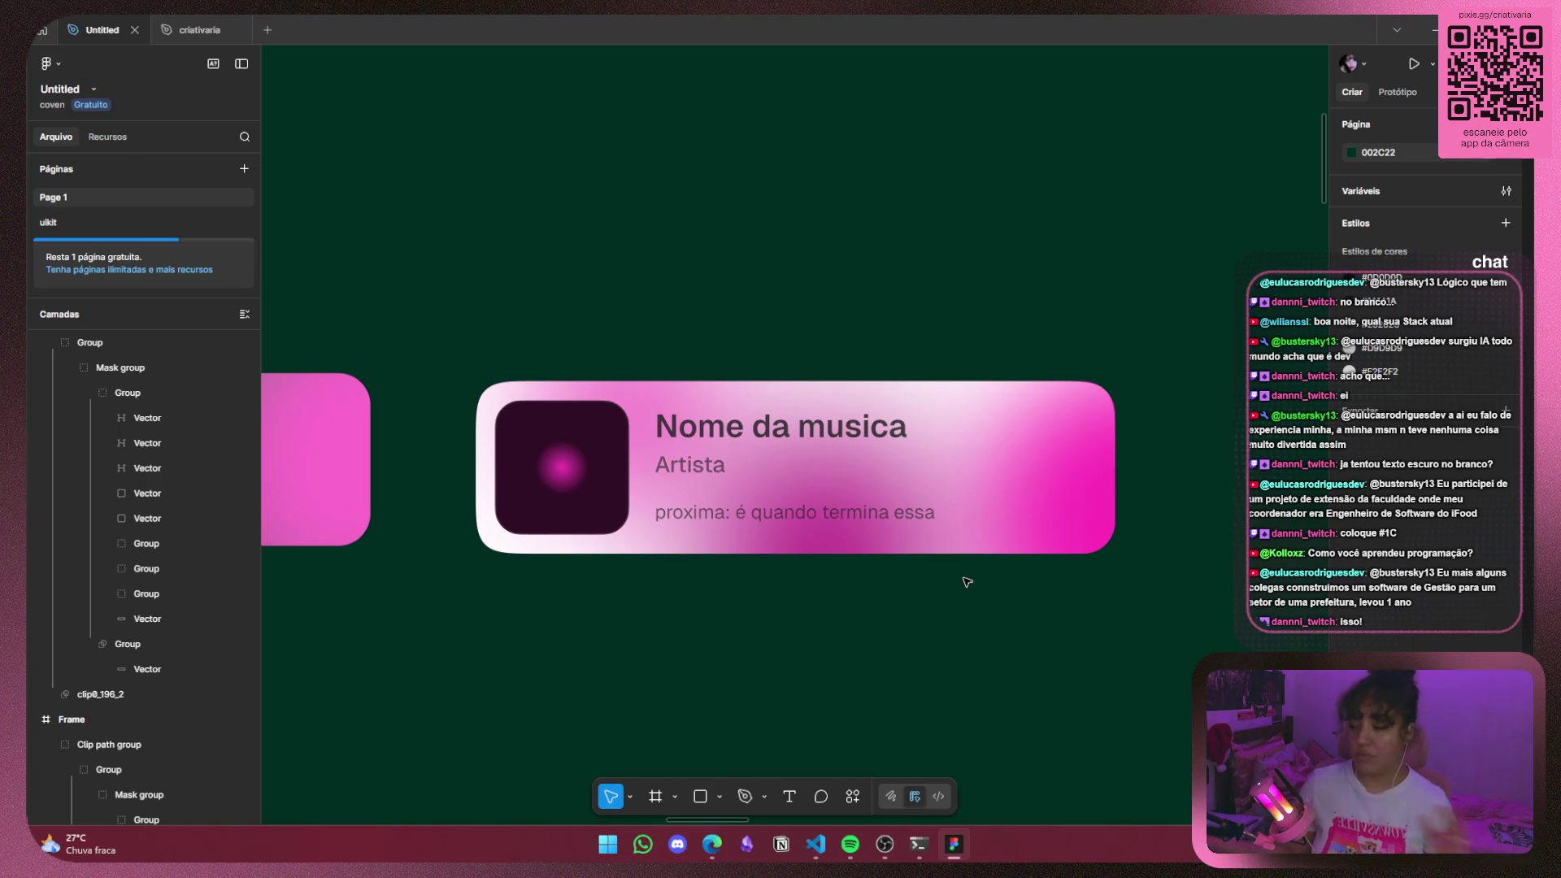
Inspect the light card's title and album-art layers, then clear the selection.
click(904, 459)
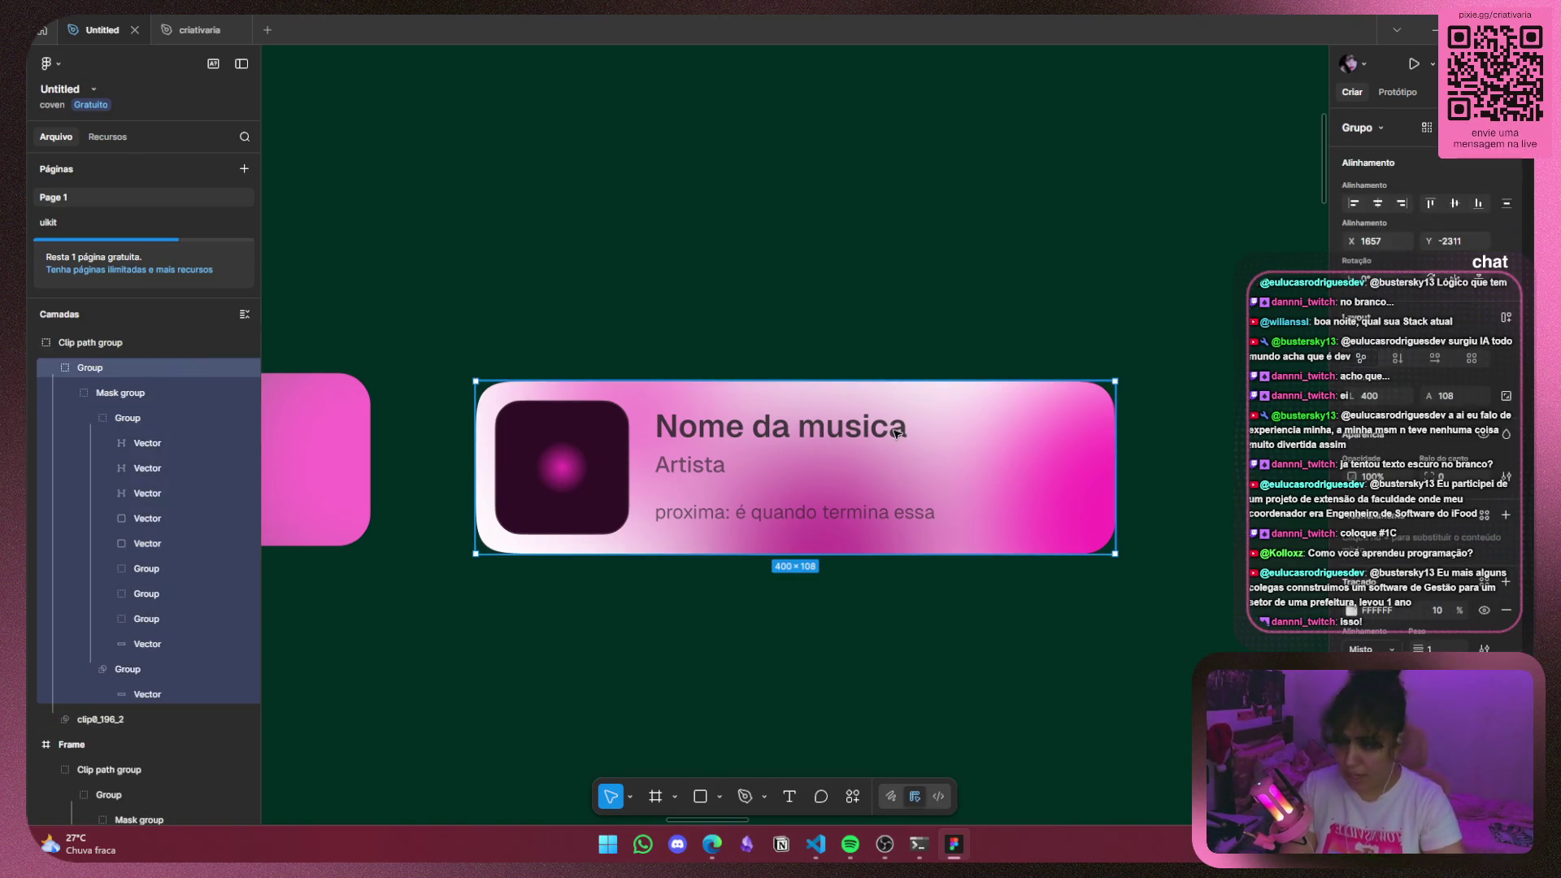
double_click(896, 434)
double_click(896, 433)
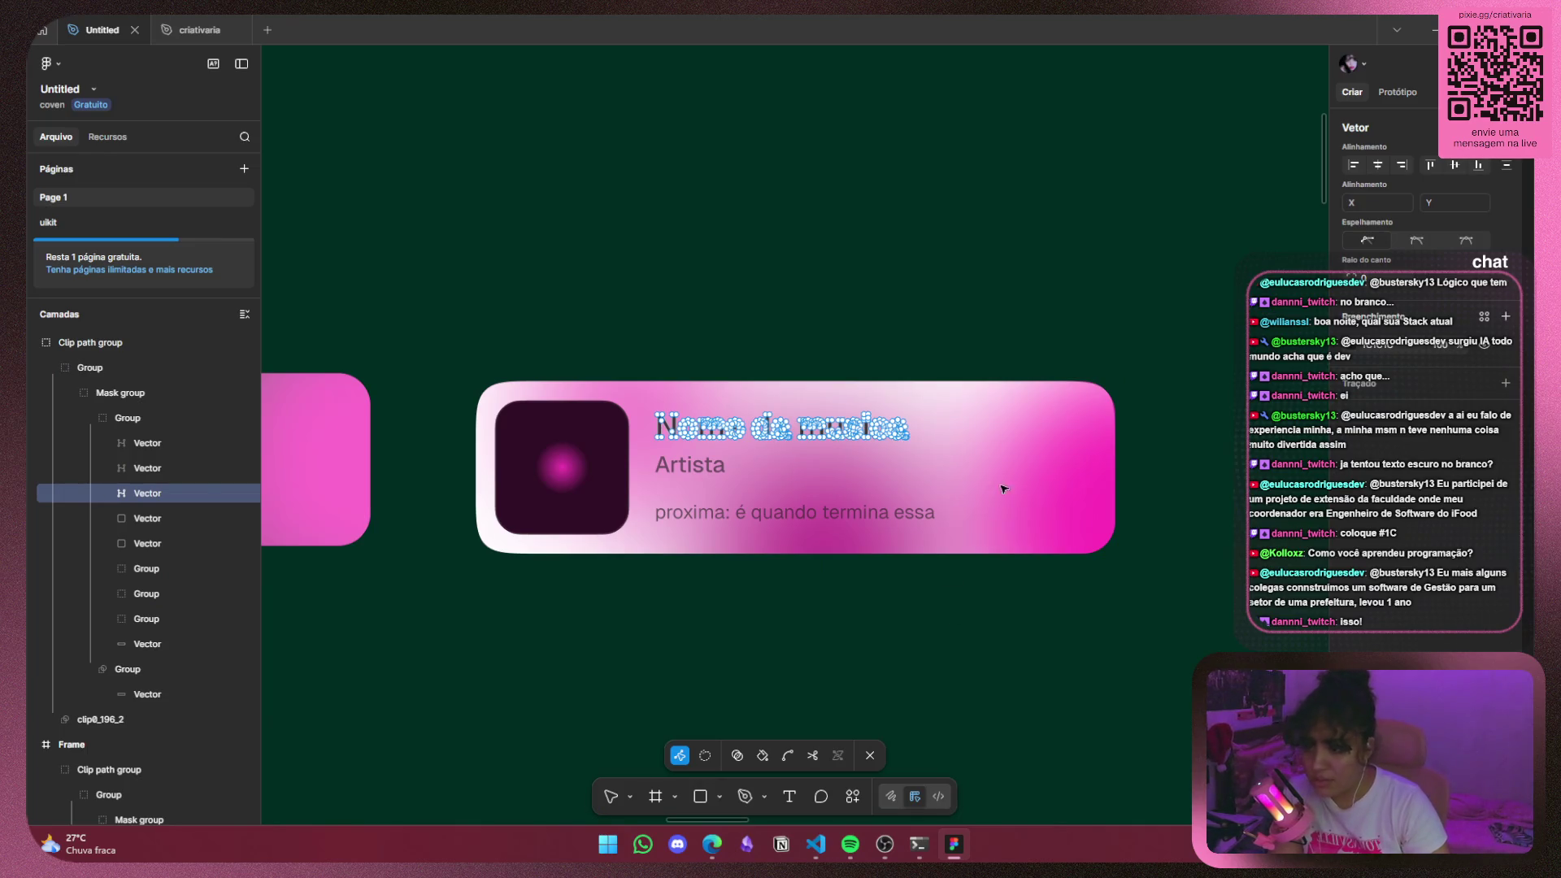
click(147, 527)
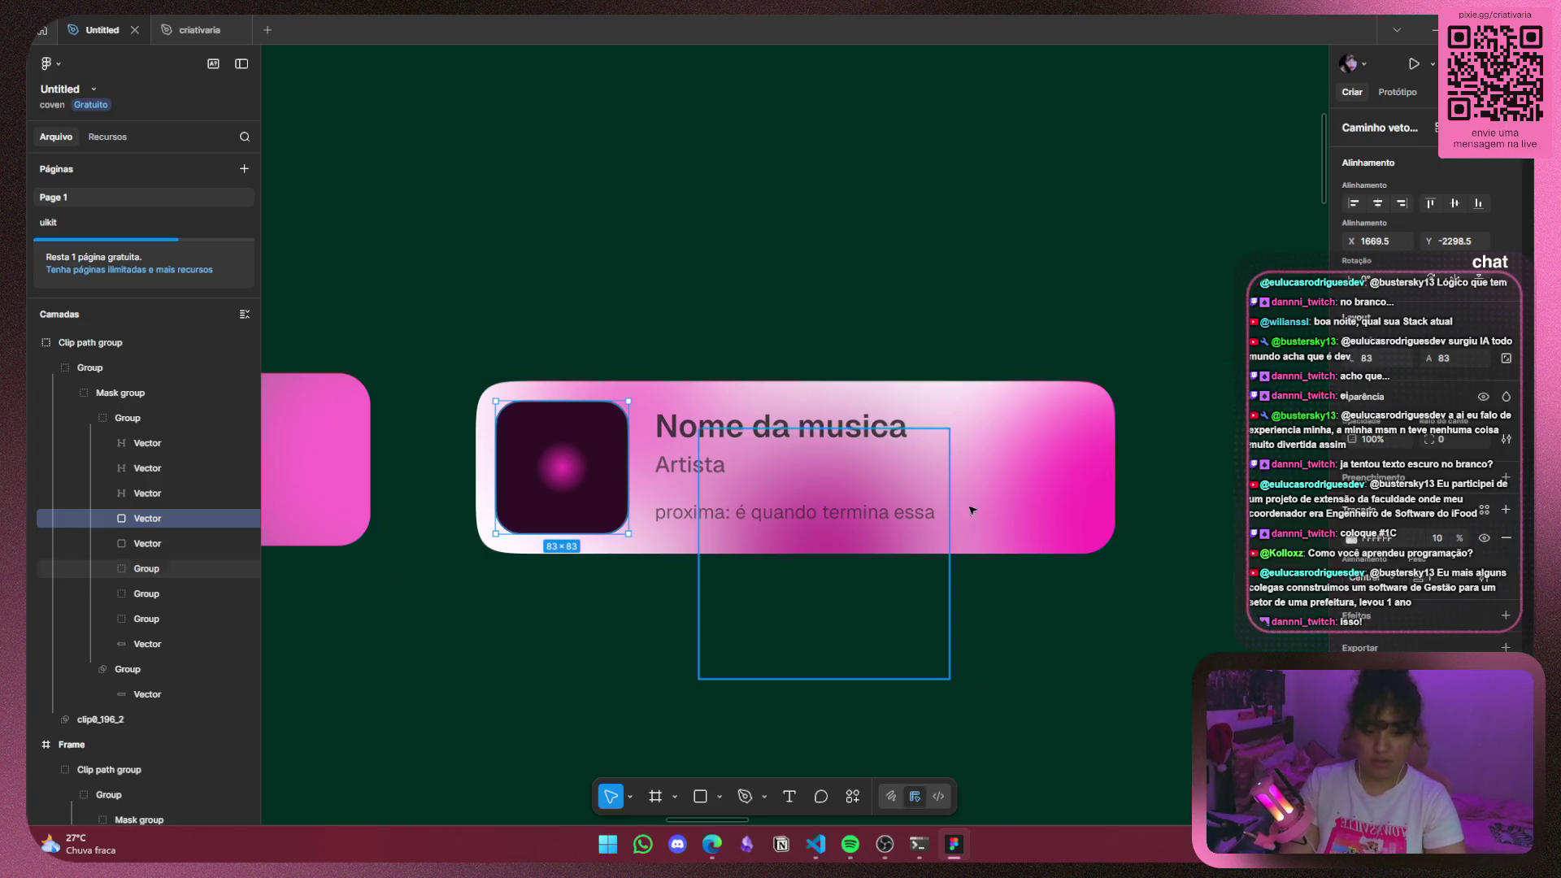
click(966, 621)
Move the middle card's glow group down toward the album art on its left.
scroll(966, 621, down, 3)
scroll(1048, 617, left, 3)
scroll(1032, 596, left, 3)
mouse_move(1041, 596)
mouse_down()
mouse_move(686, 587)
mouse_move(754, 563)
mouse_up()
click(899, 512)
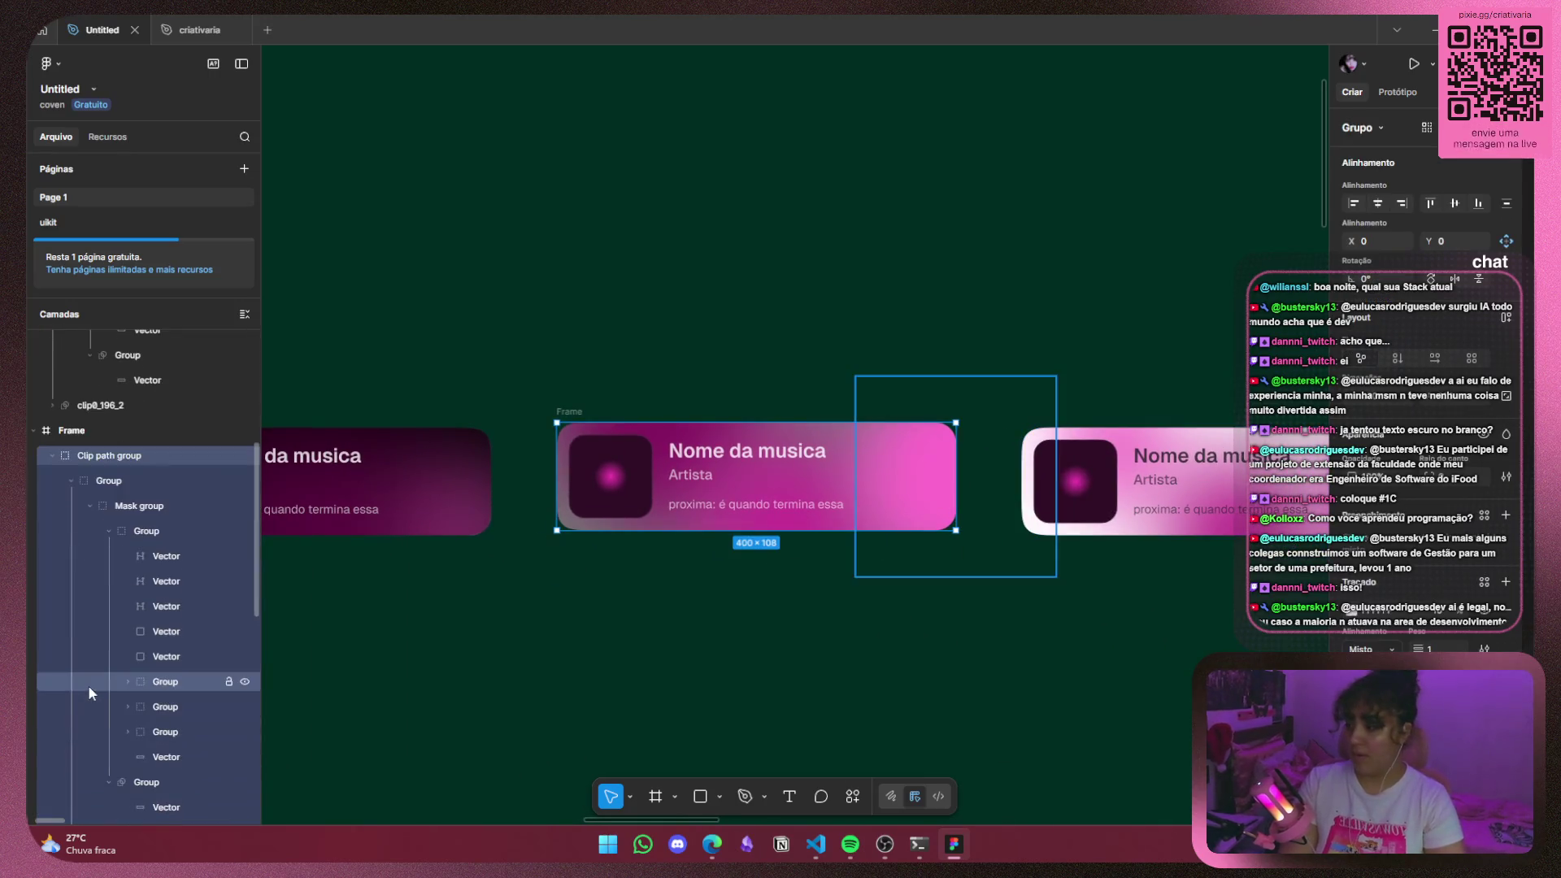
scroll(112, 664, down, 2)
click(169, 574)
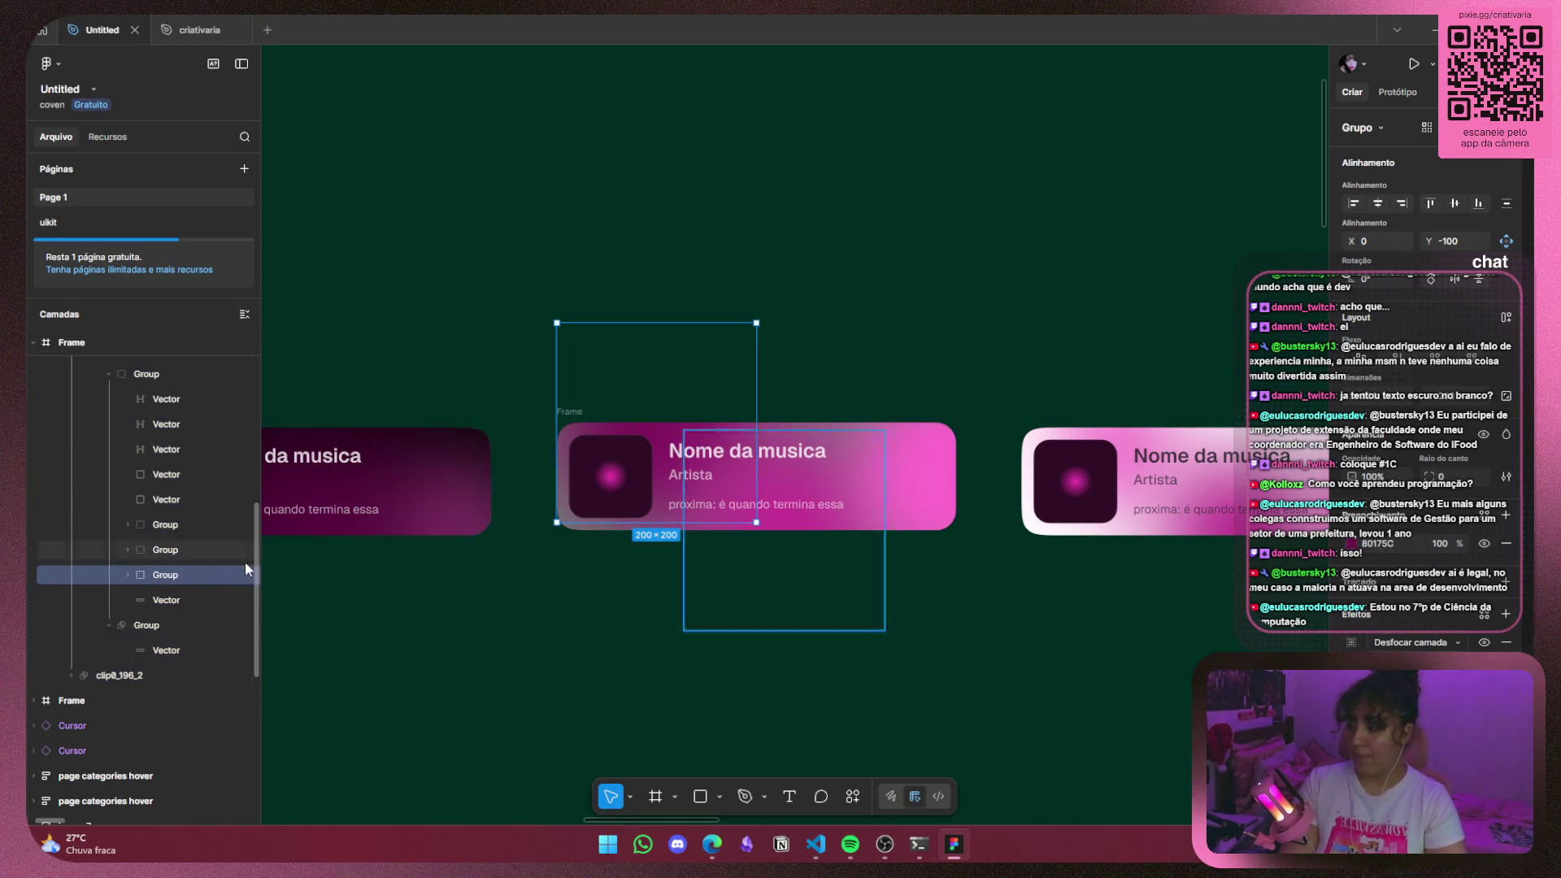
mouse_move(691, 396)
mouse_down()
mouse_move(882, 399)
mouse_move(640, 403)
mouse_move(634, 421)
mouse_up()
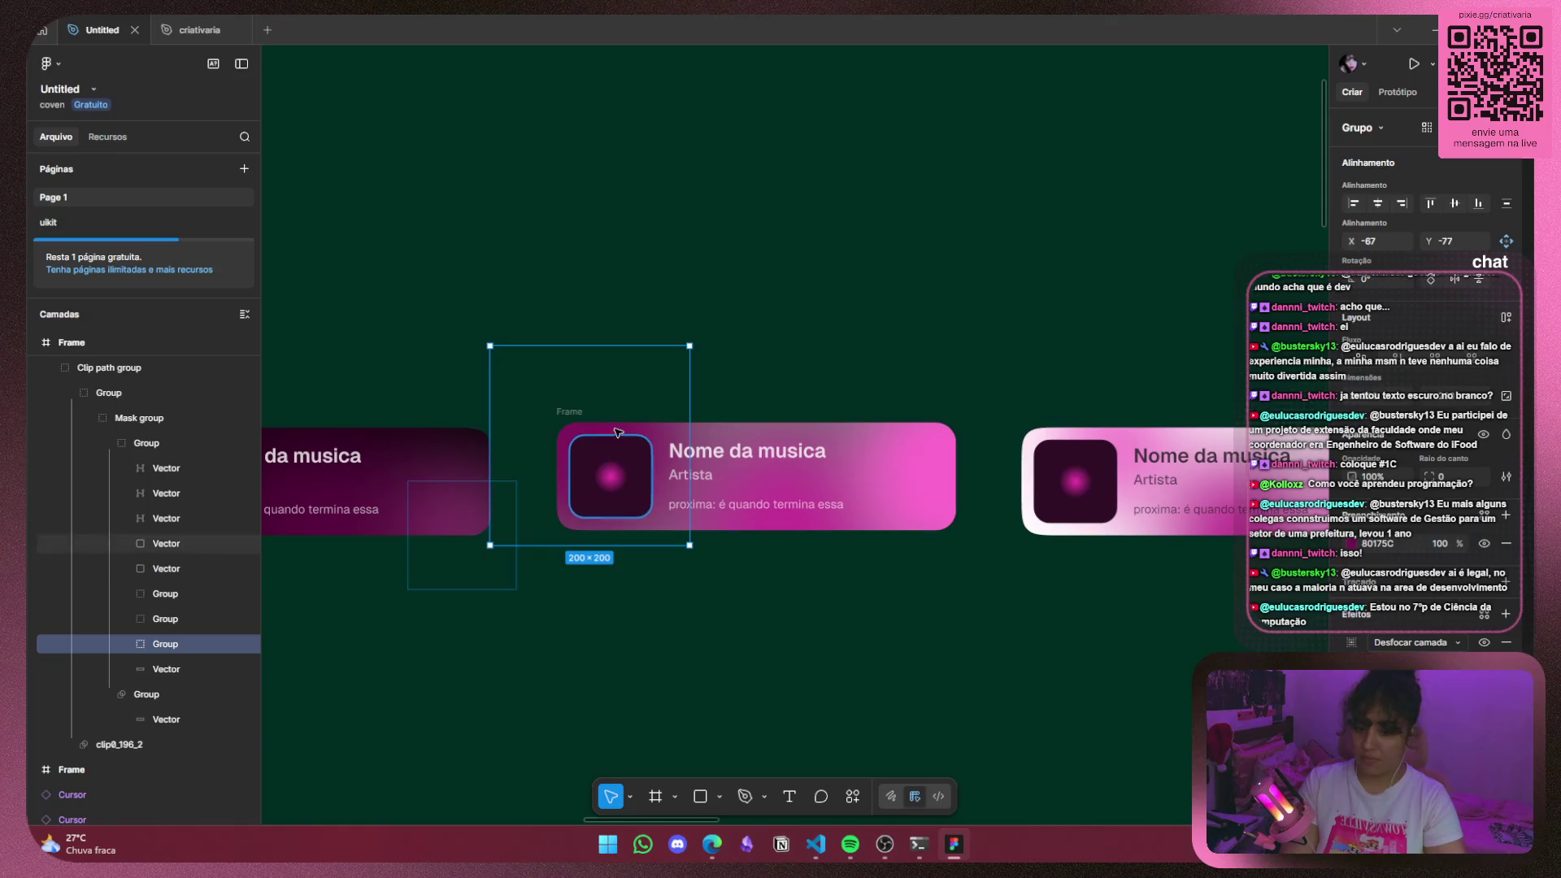
drag(603, 404, 606, 425)
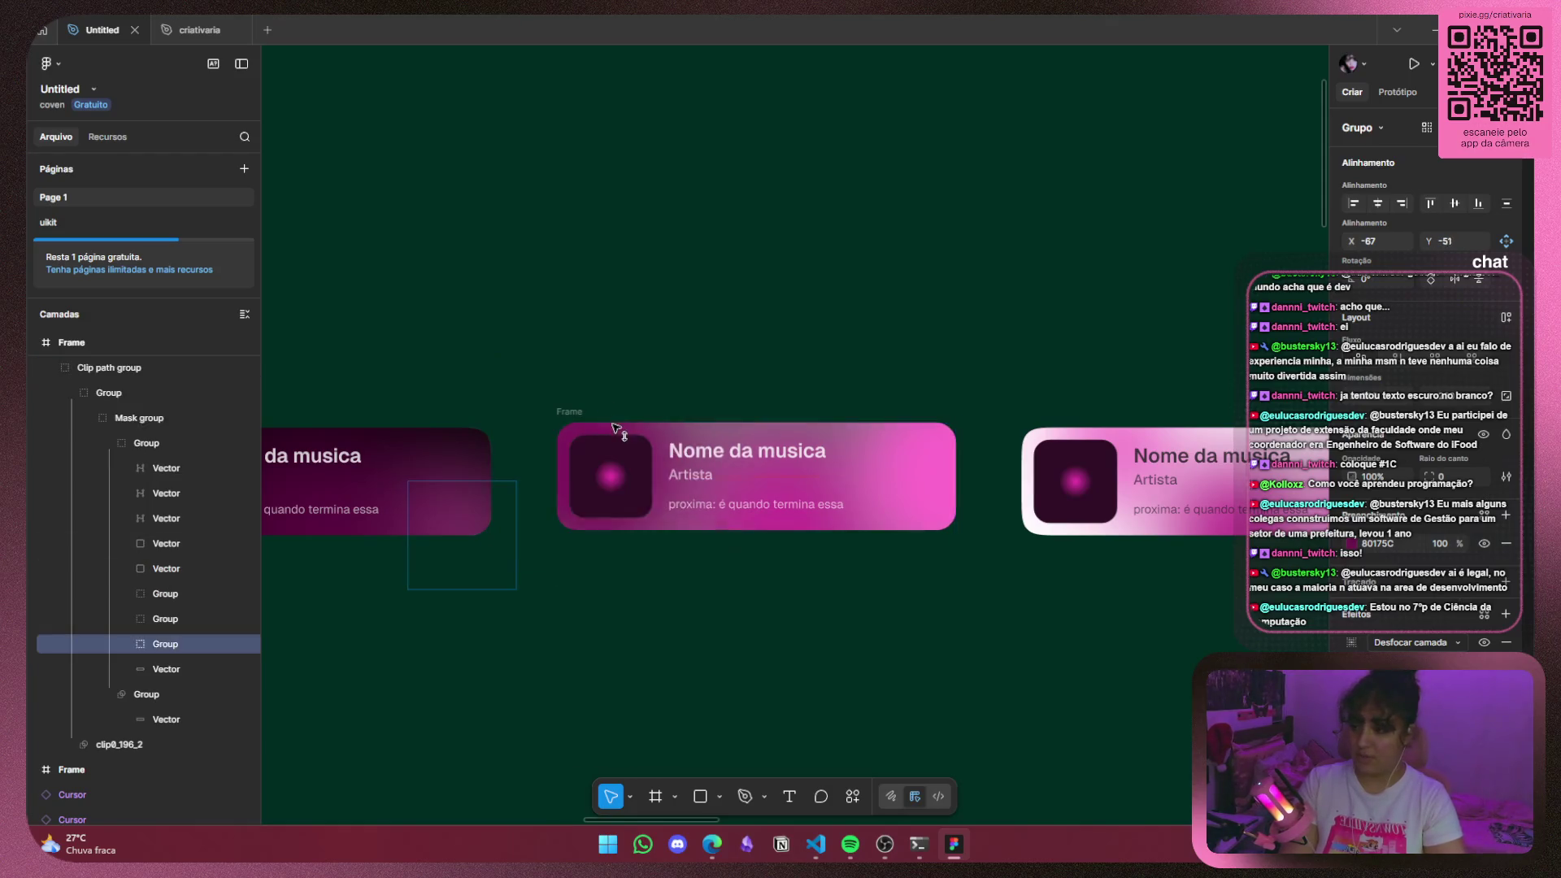
click(988, 378)
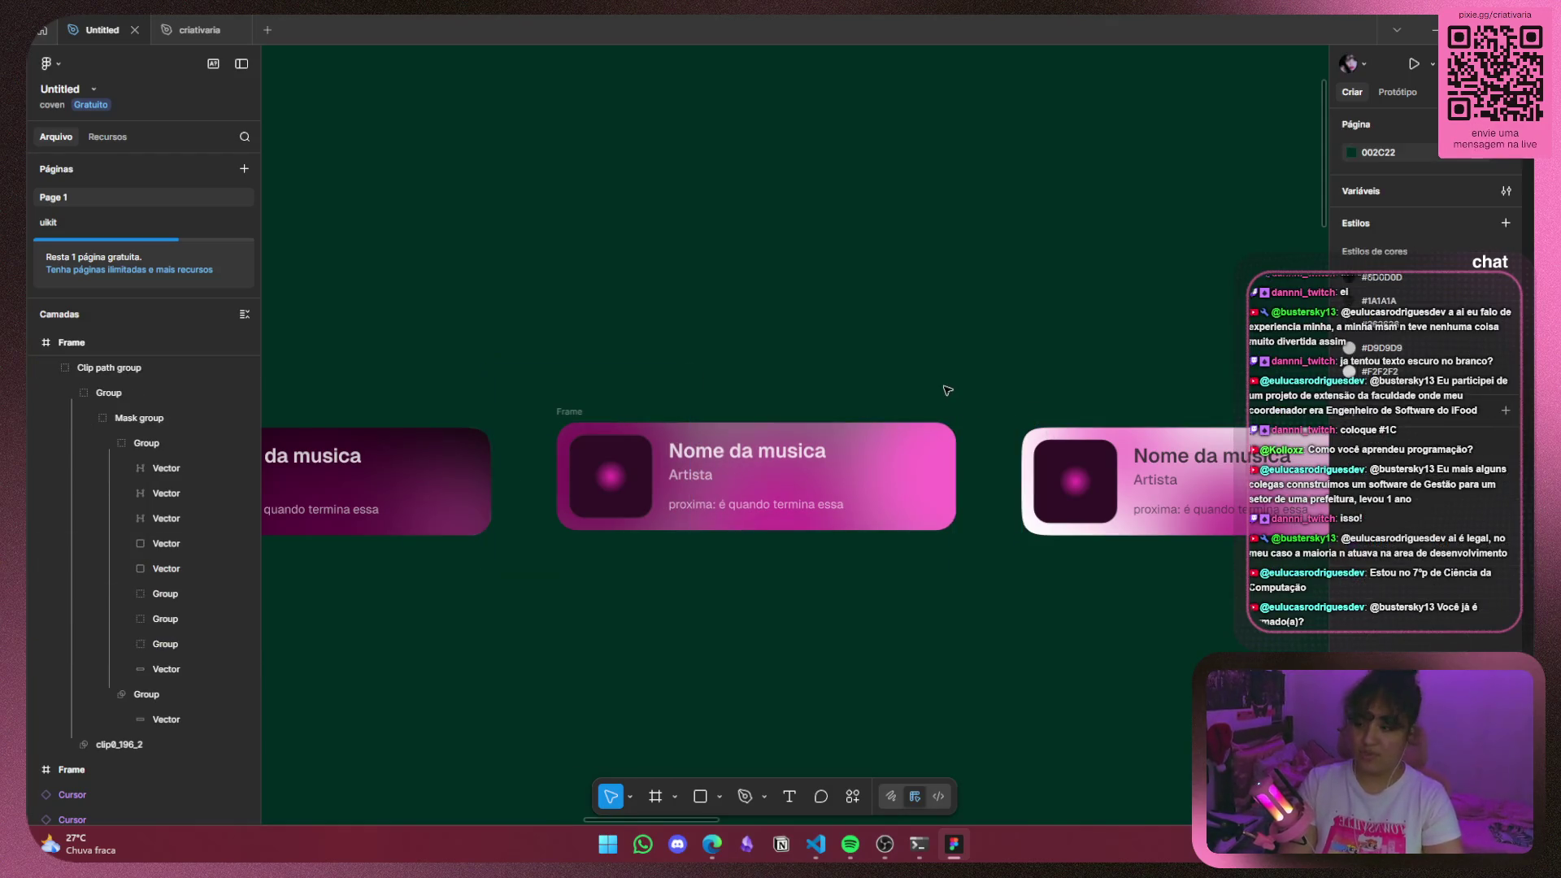
scroll(984, 373, down, 3)
drag(992, 371, 846, 367)
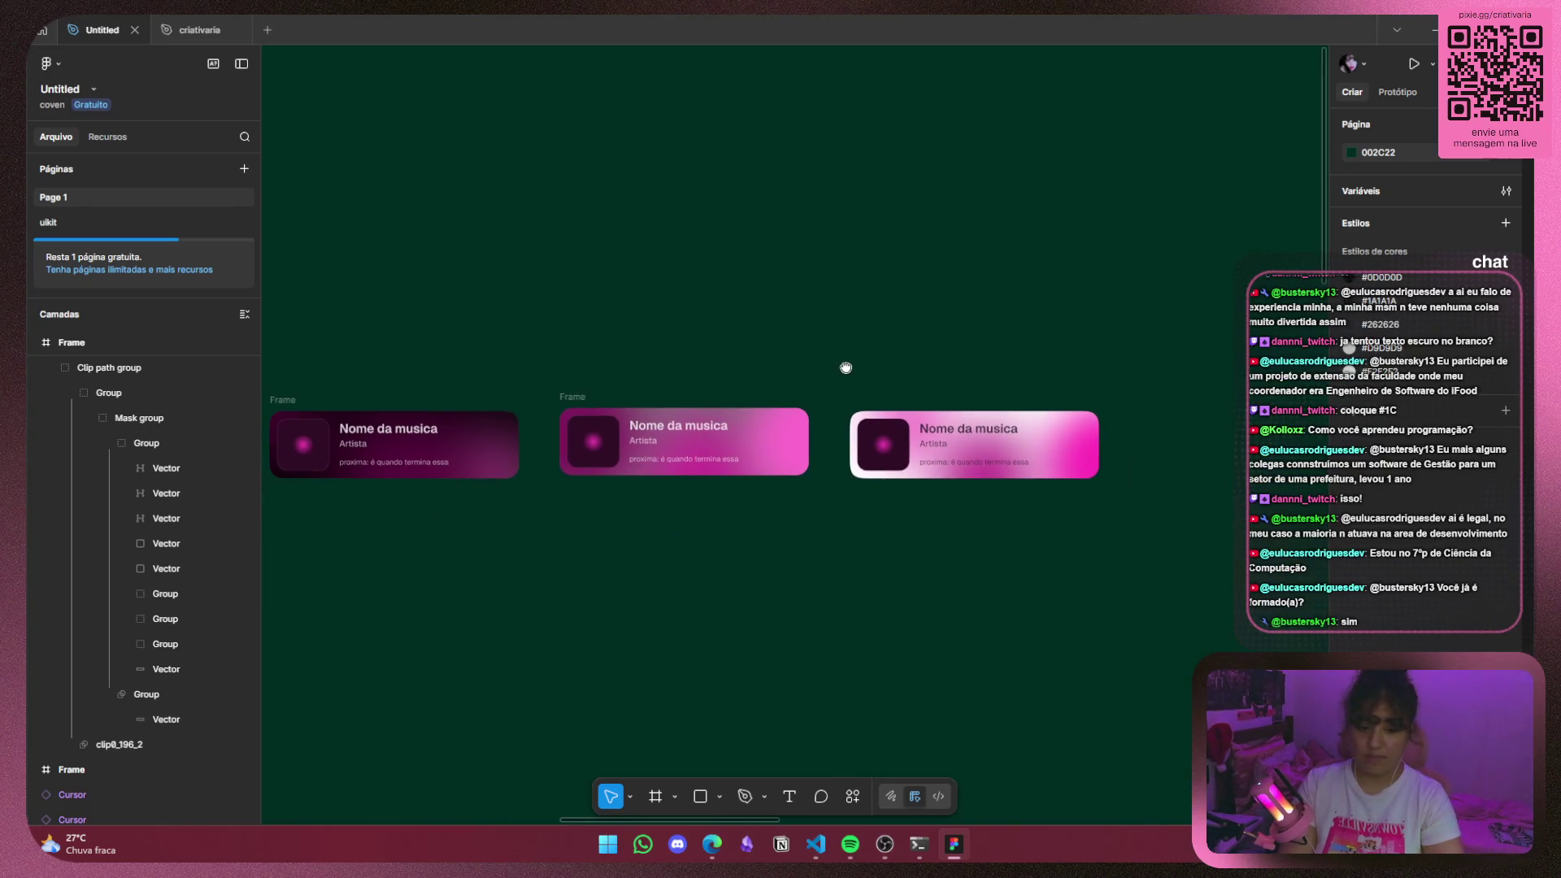
drag(846, 368, 1045, 373)
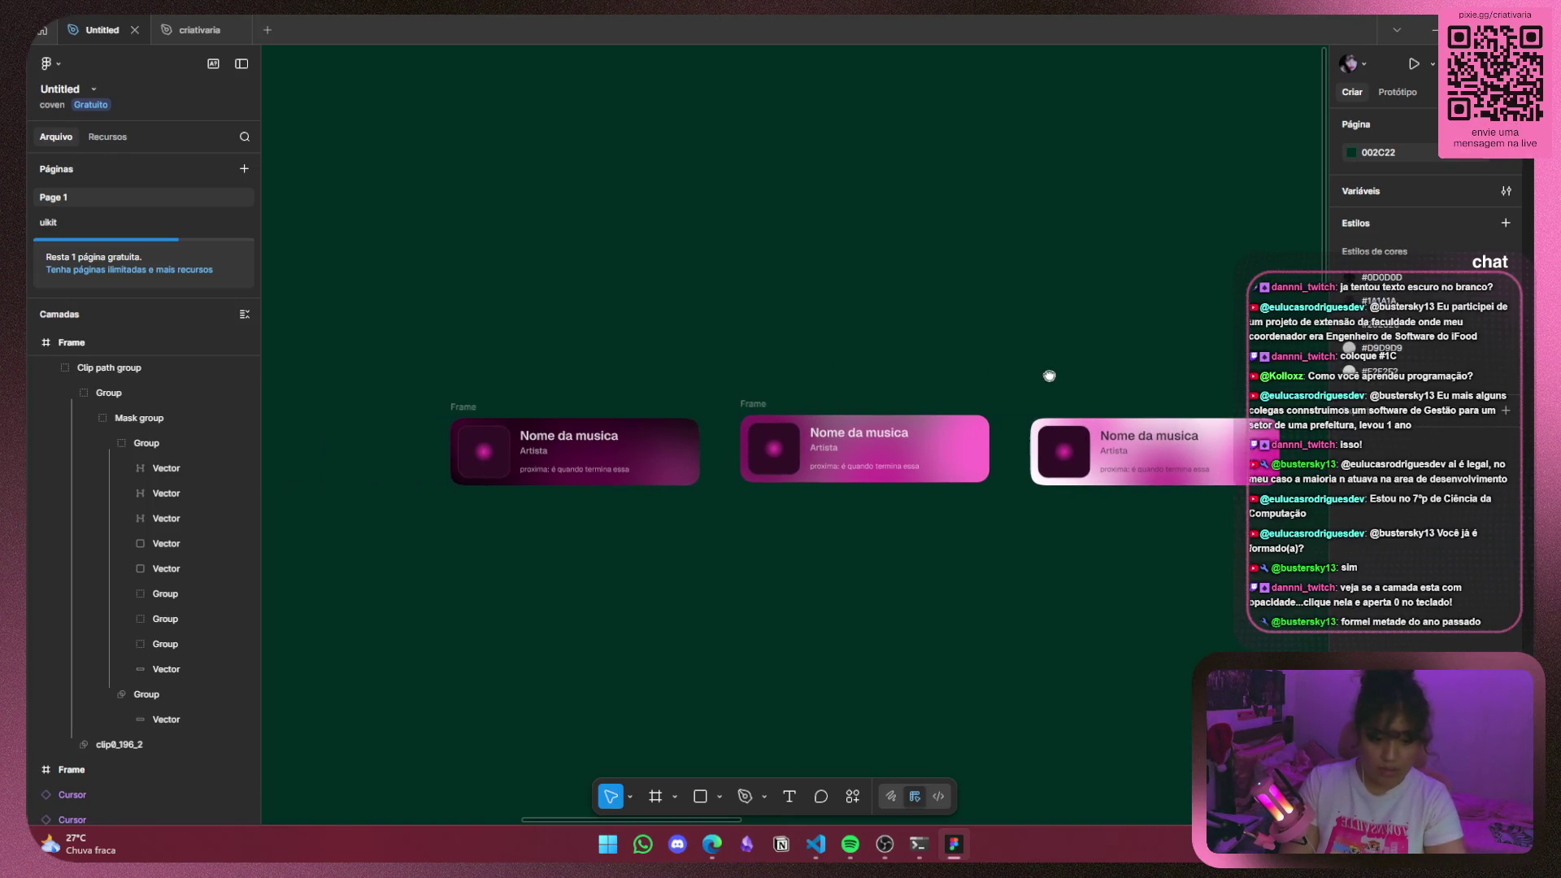
scroll(958, 446, up, 5)
click(1008, 469)
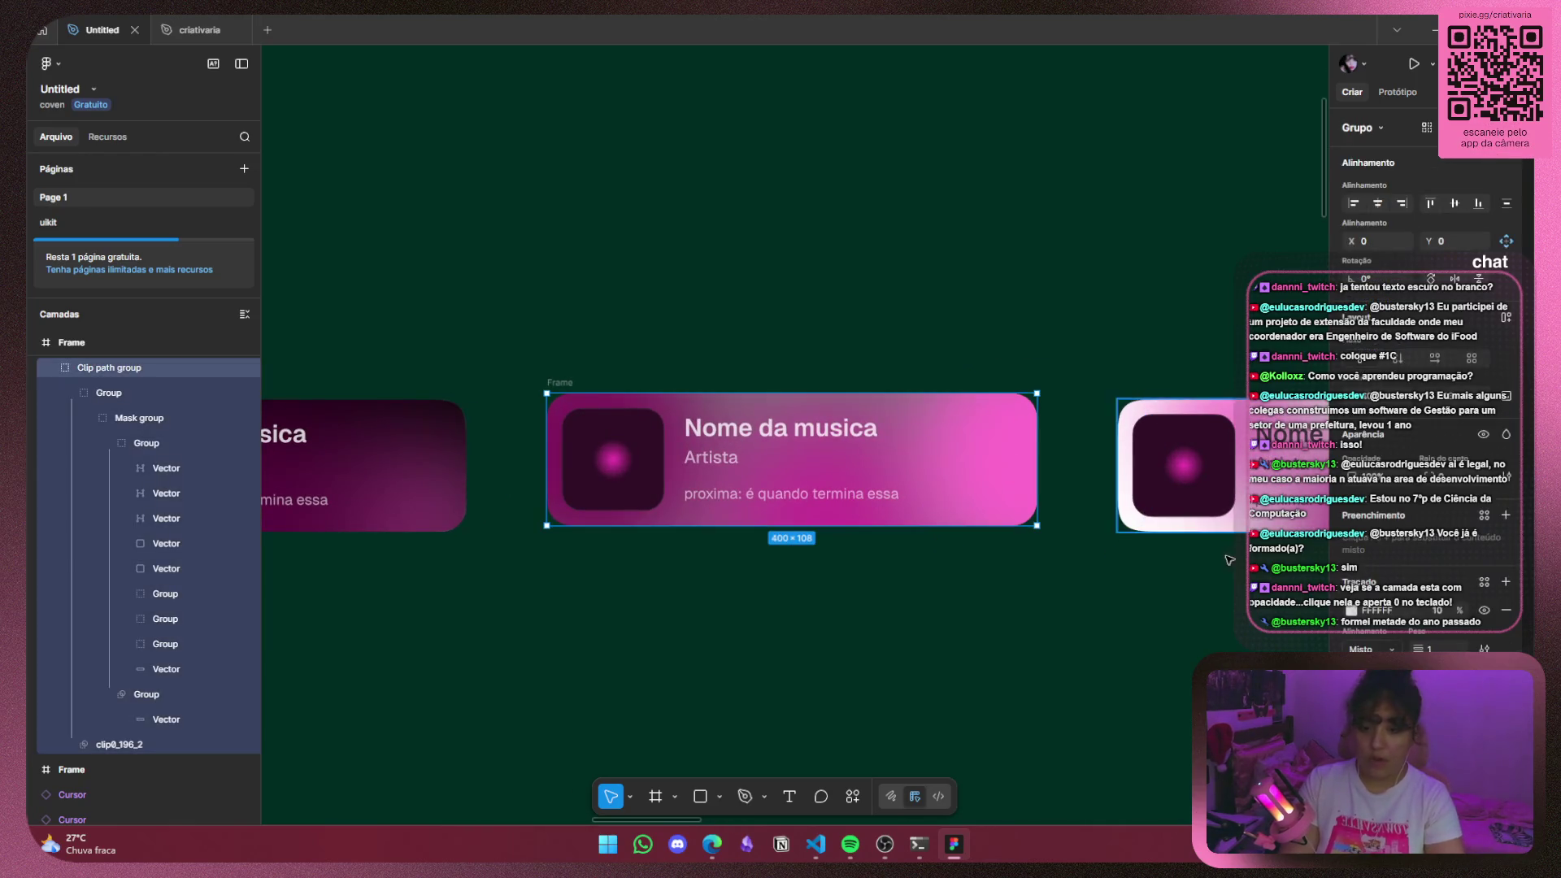
click(180, 644)
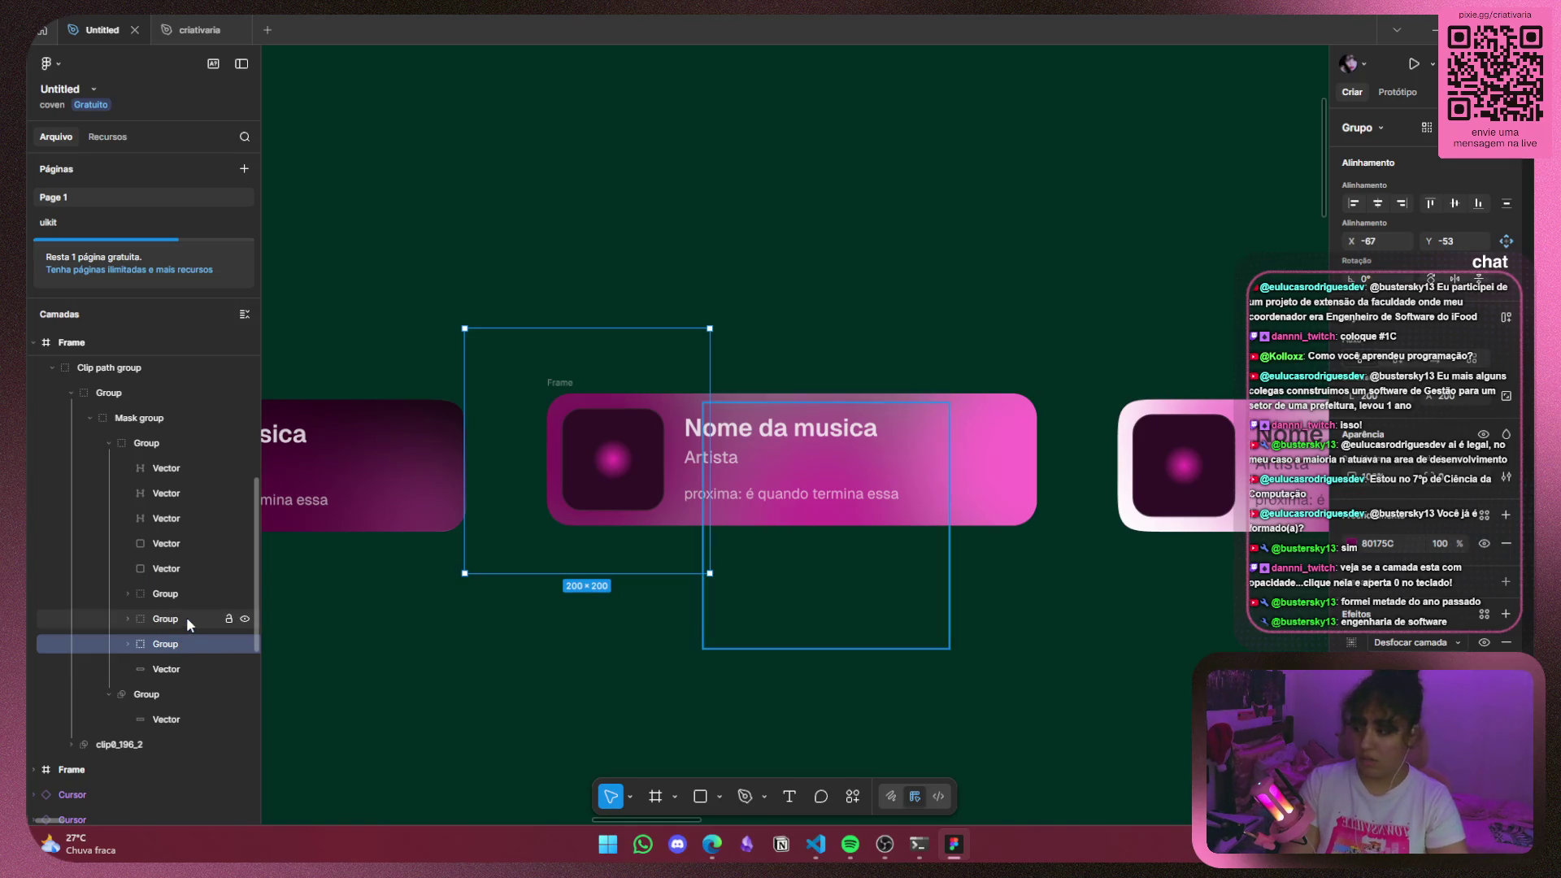
click(177, 597)
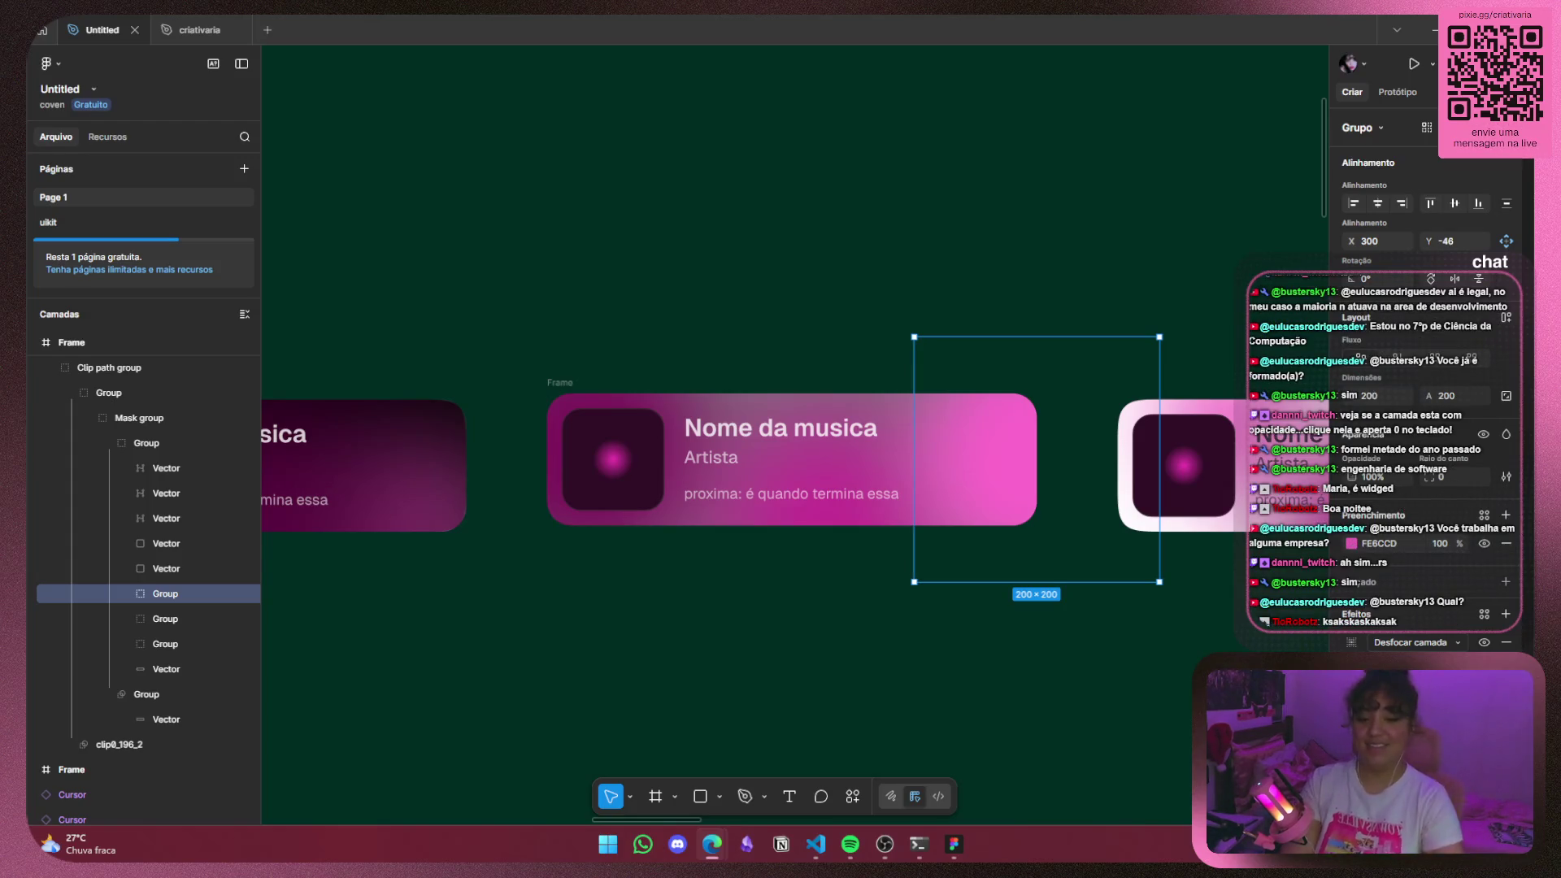
click(1168, 254)
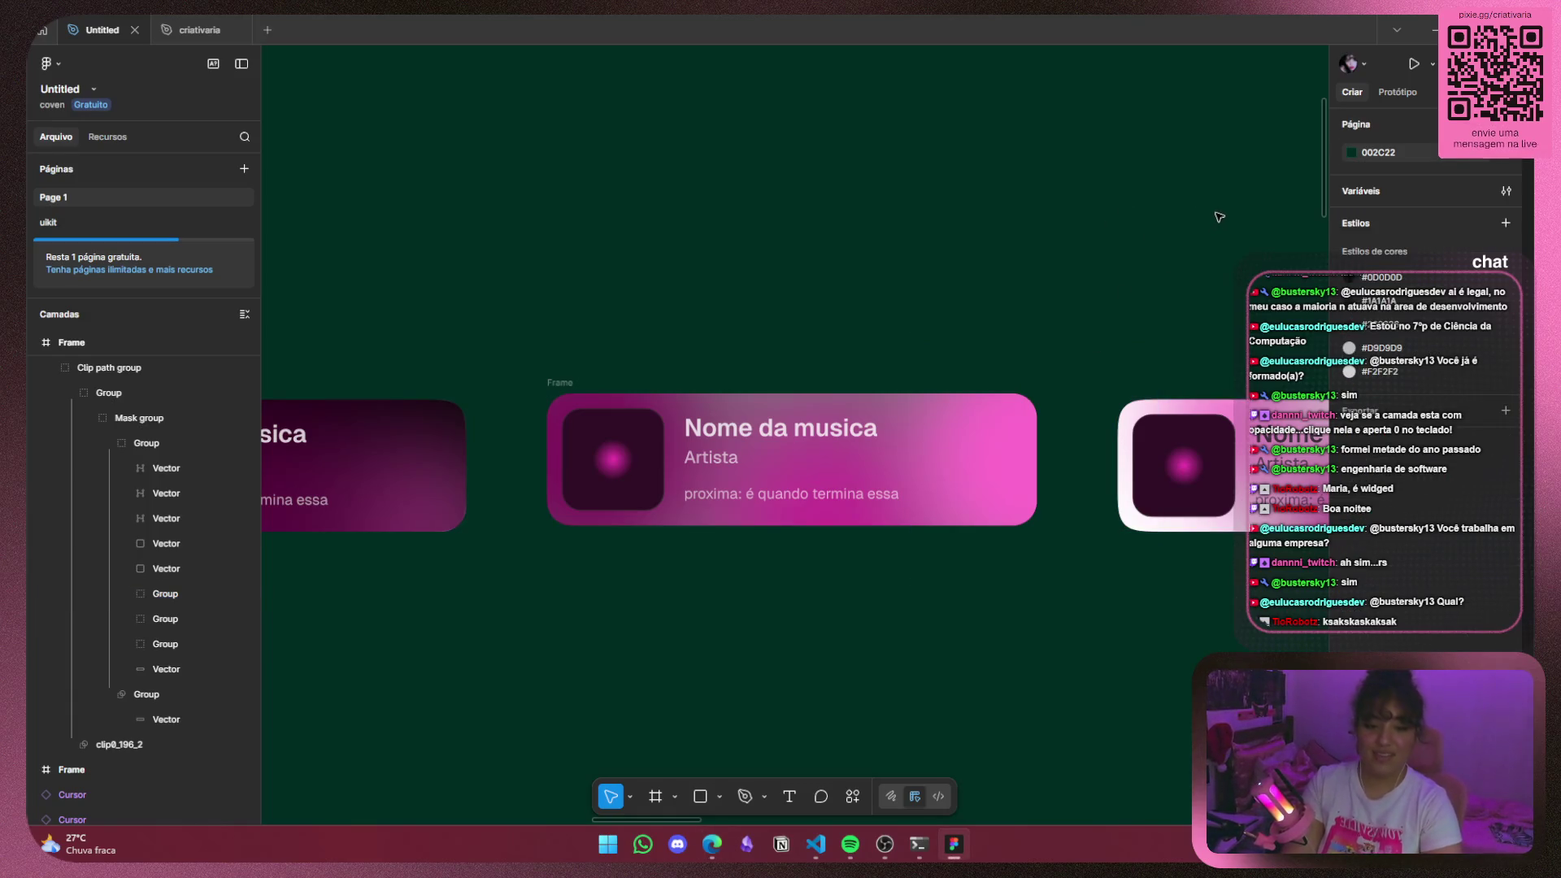
mouse_move(1057, 295)
mouse_down()
mouse_move(700, 268)
mouse_move(1198, 290)
mouse_move(903, 265)
mouse_up()
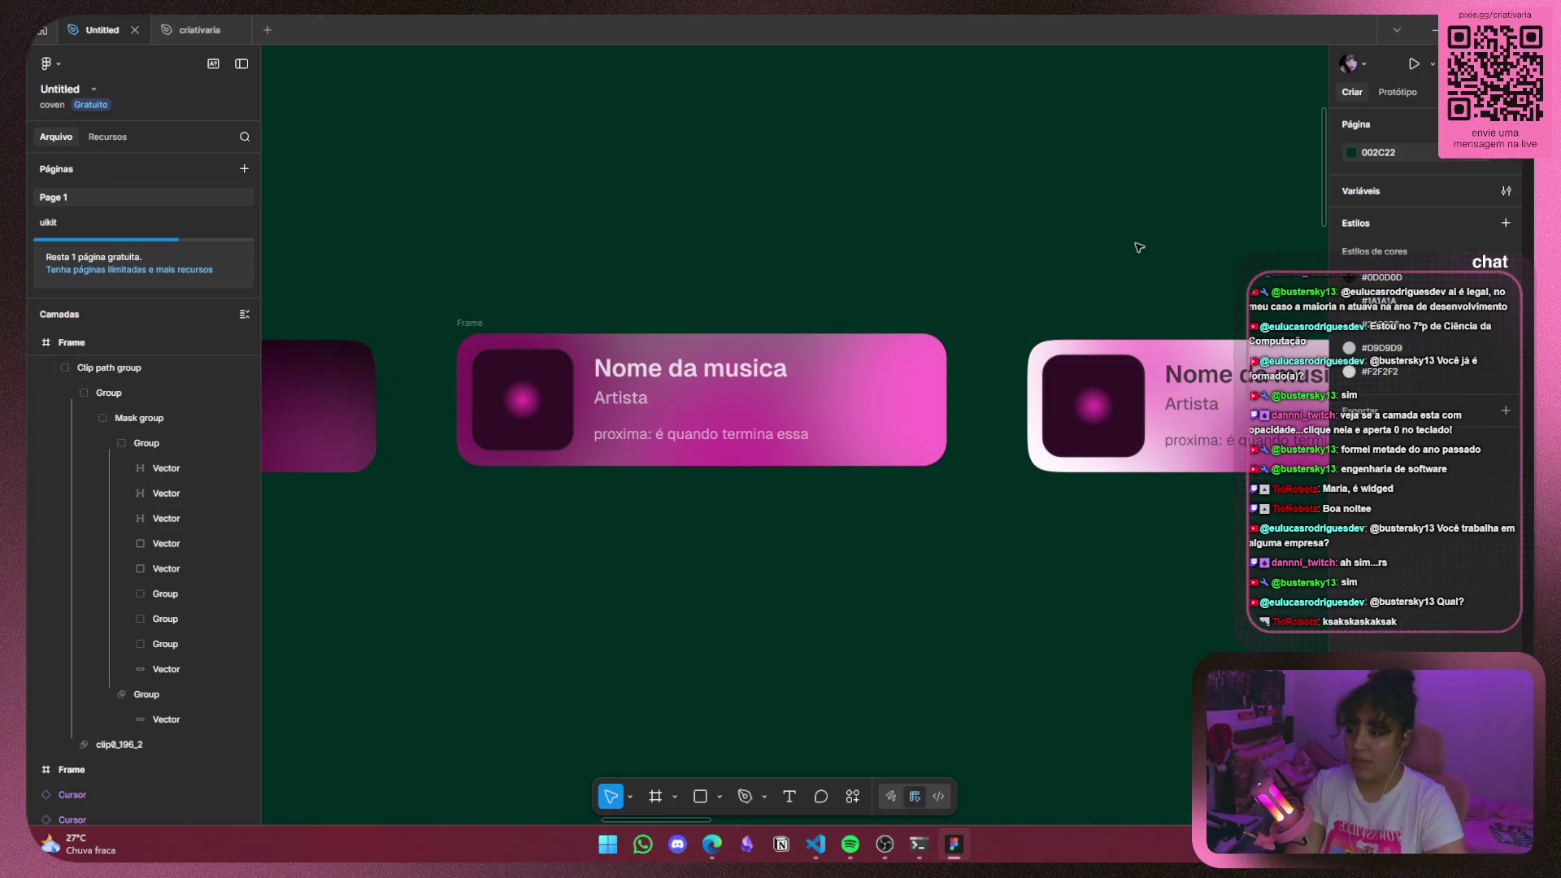
drag(555, 230, 681, 231)
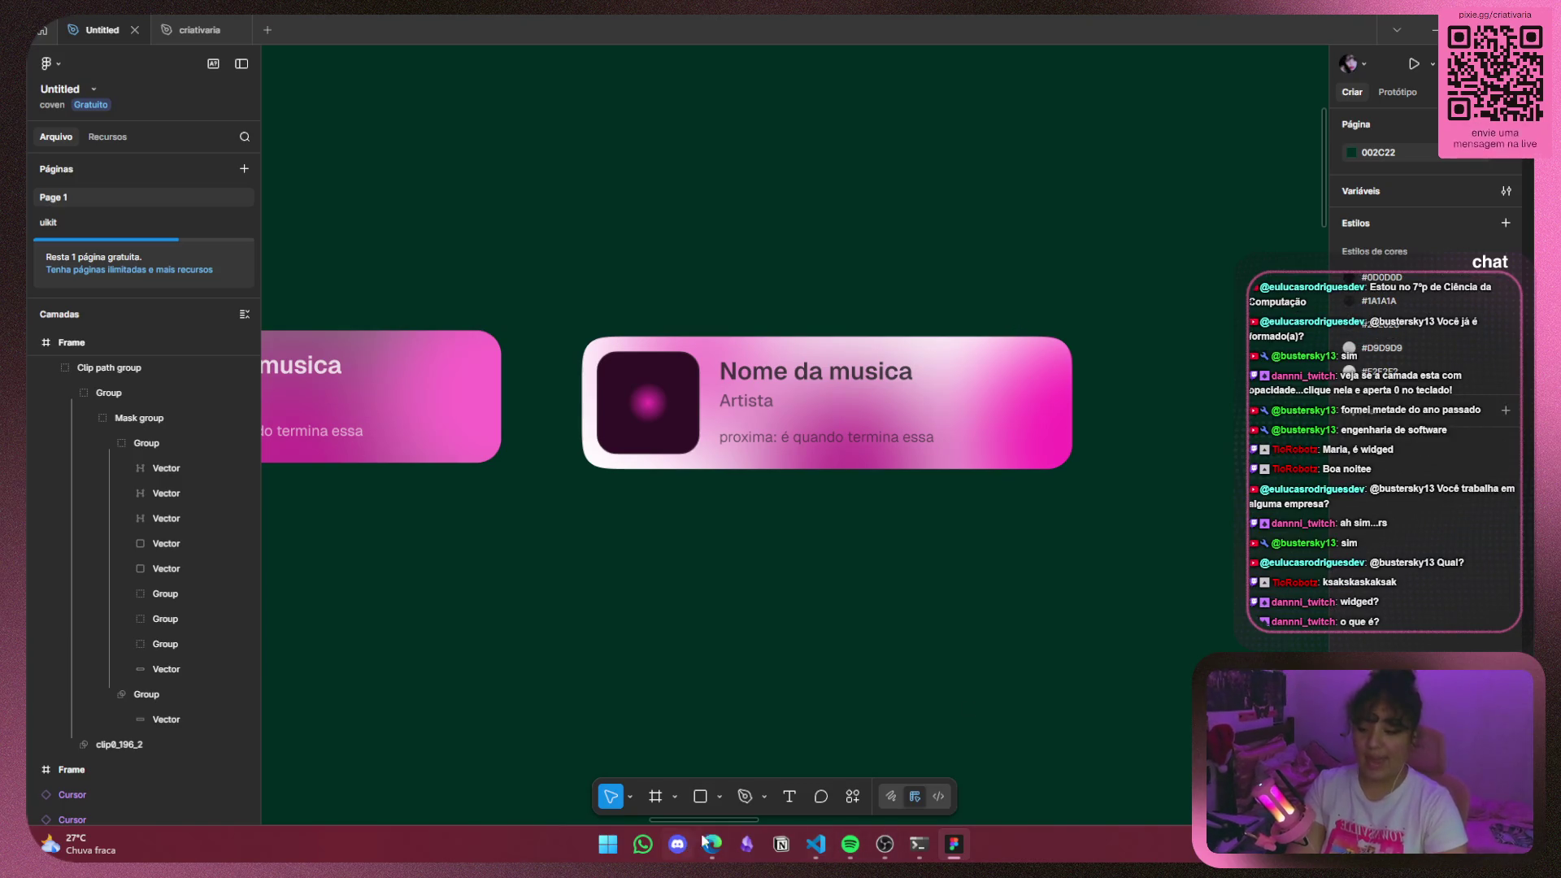
mouse_move(893, 850)
click(906, 793)
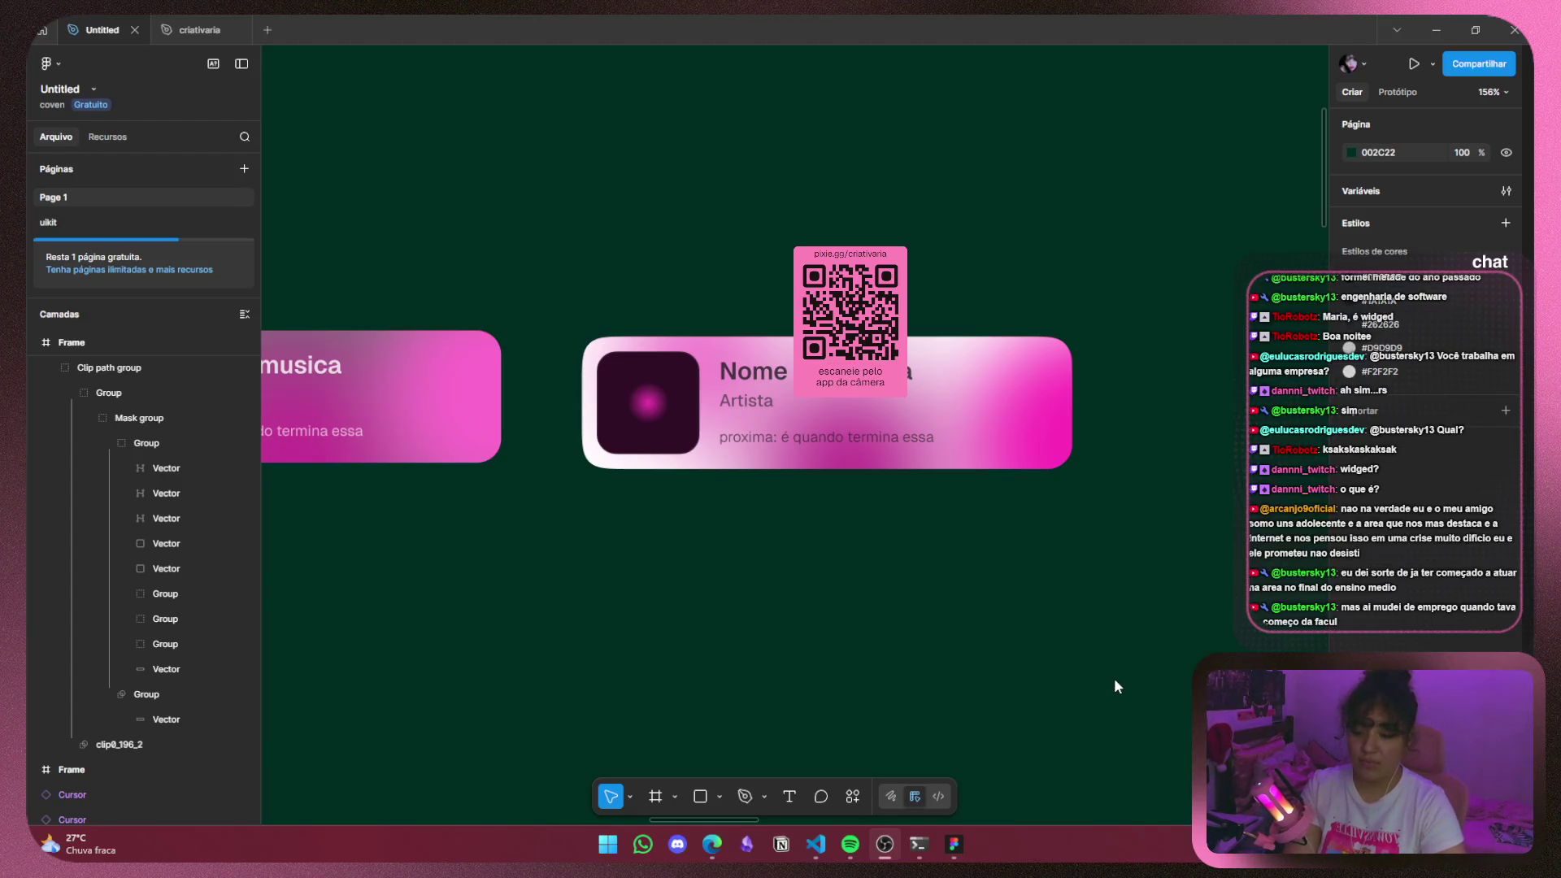
key(alt+Tab)
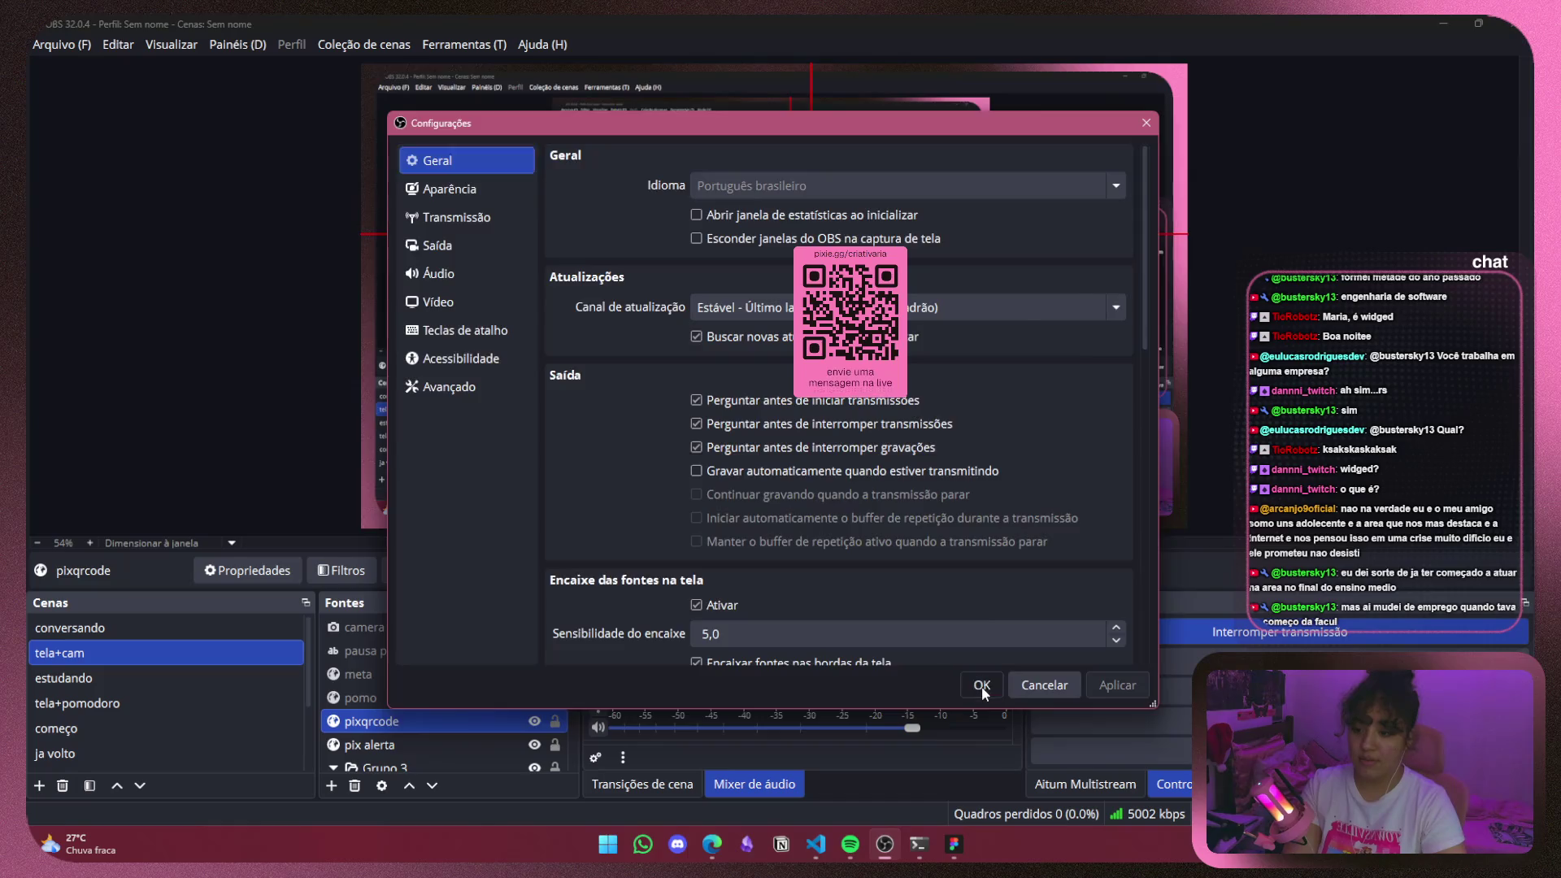
Close the open settings and reselect the pixqrcode QR source.
click(982, 686)
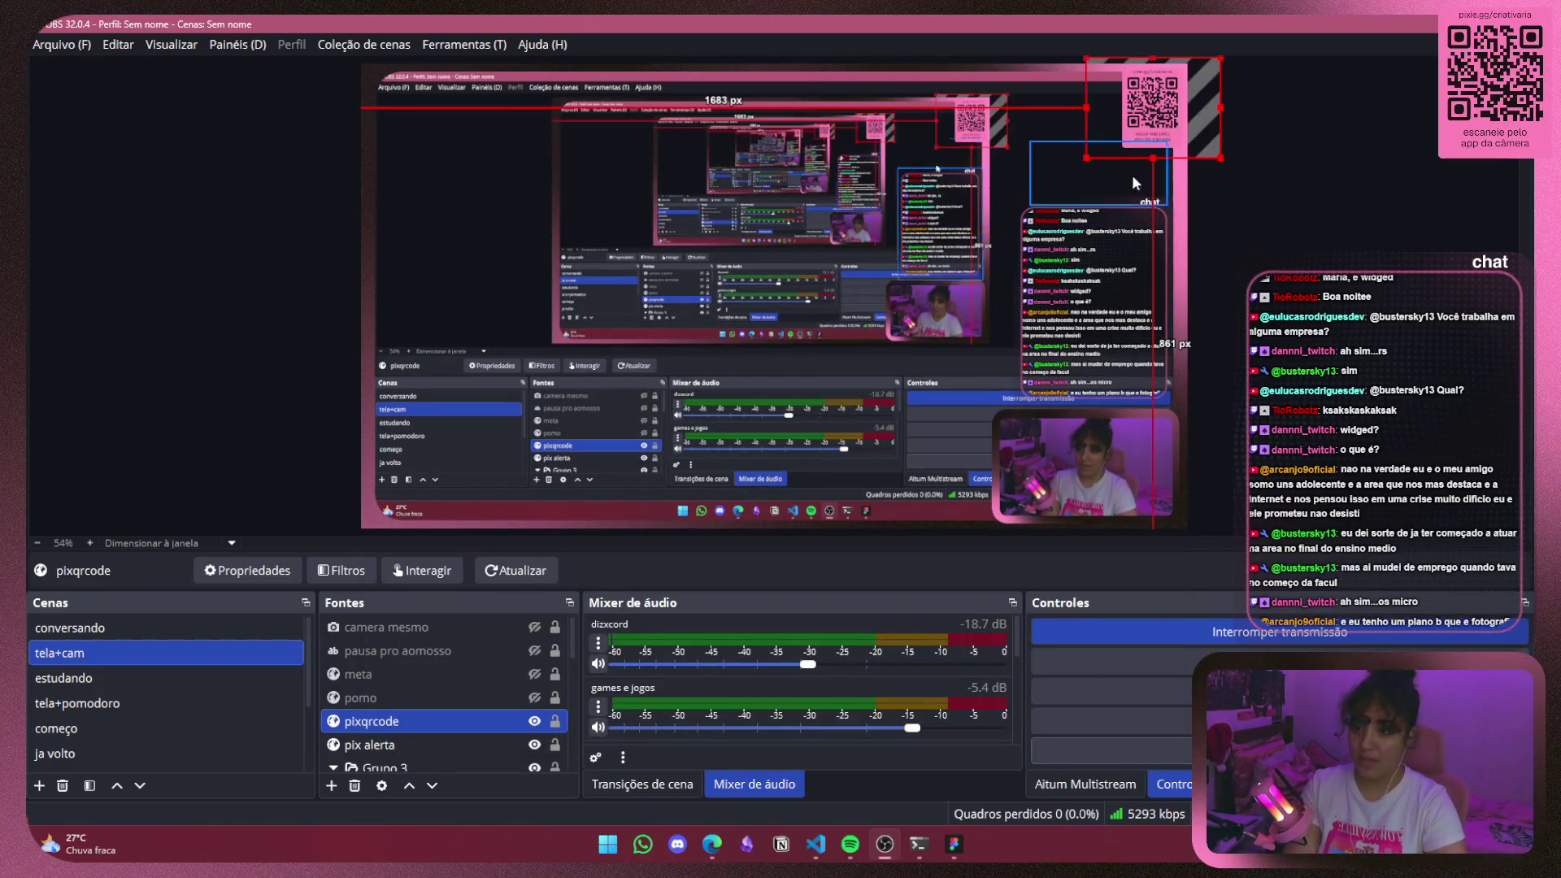
click(1314, 301)
click(1162, 117)
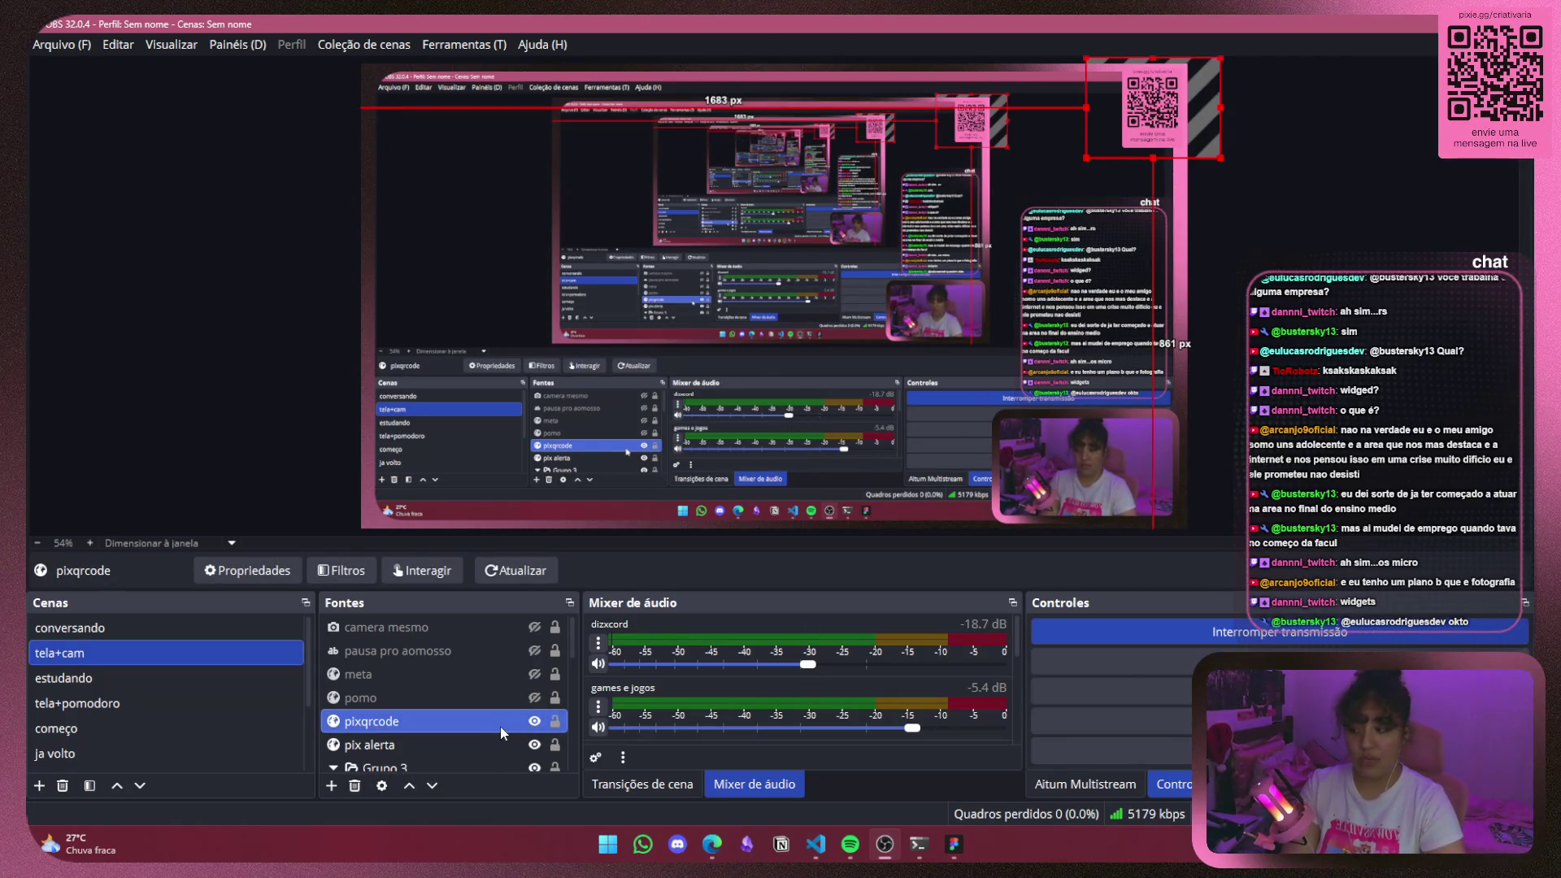
Check the pomo timer source's local file path, closing its properties unchanged.
click(488, 699)
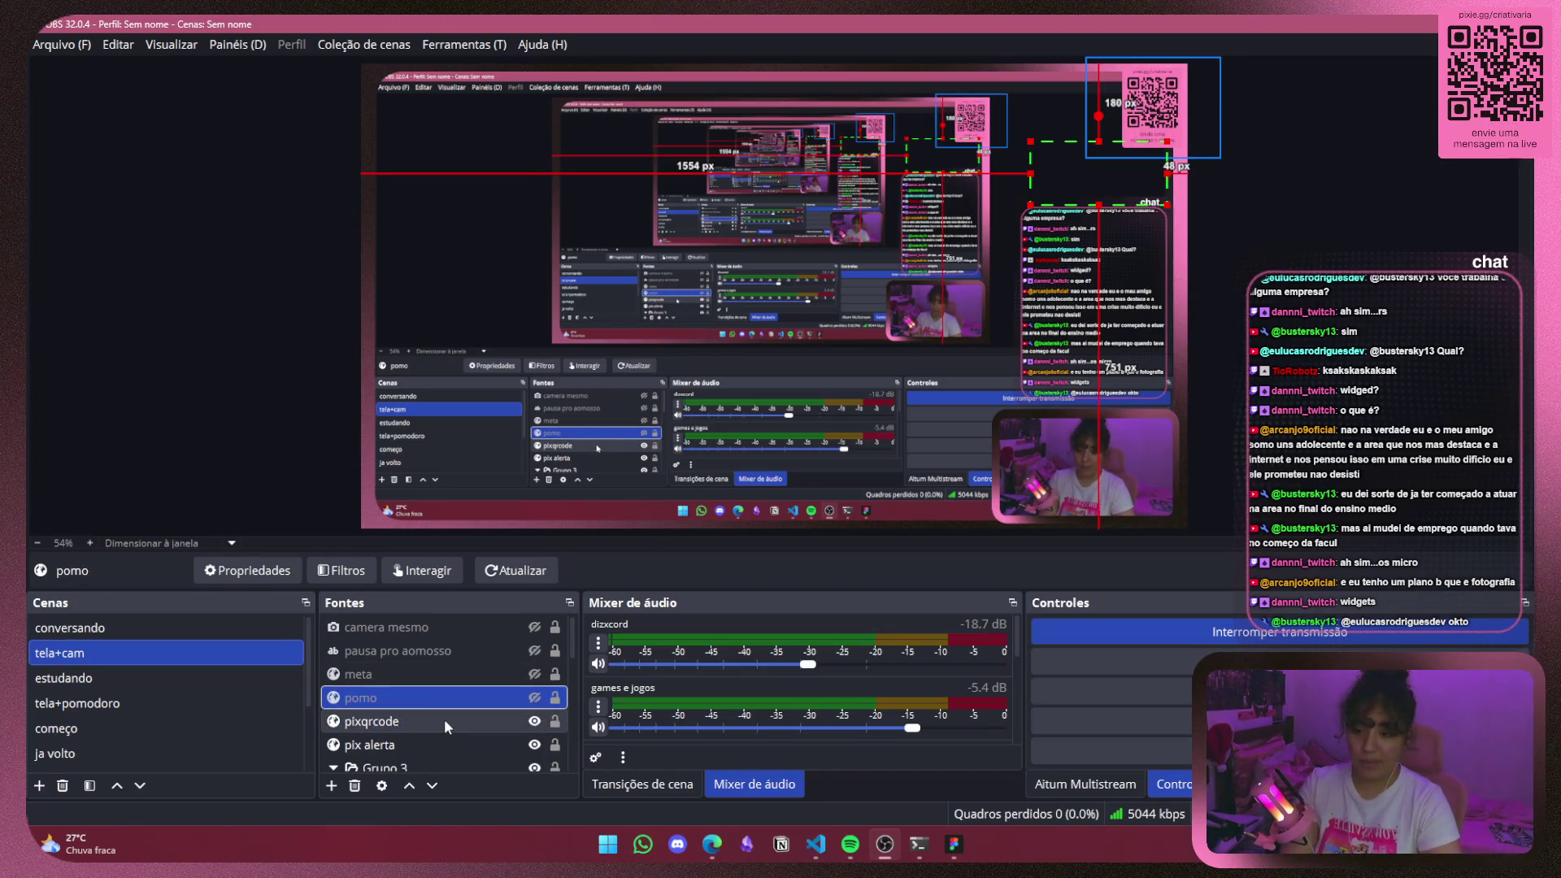
click(244, 576)
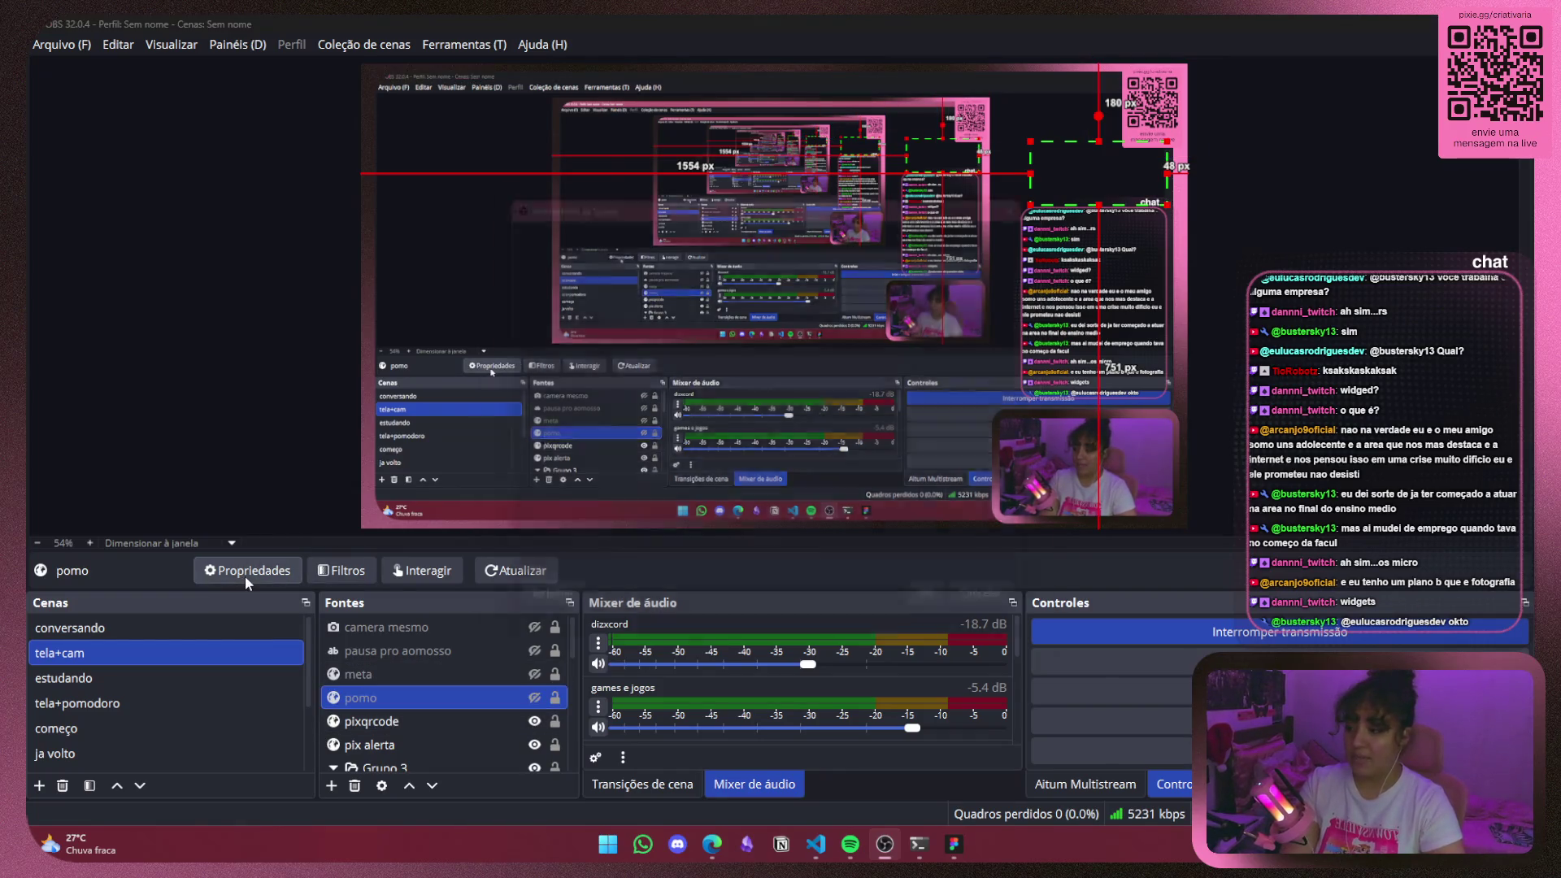
drag(905, 437, 598, 451)
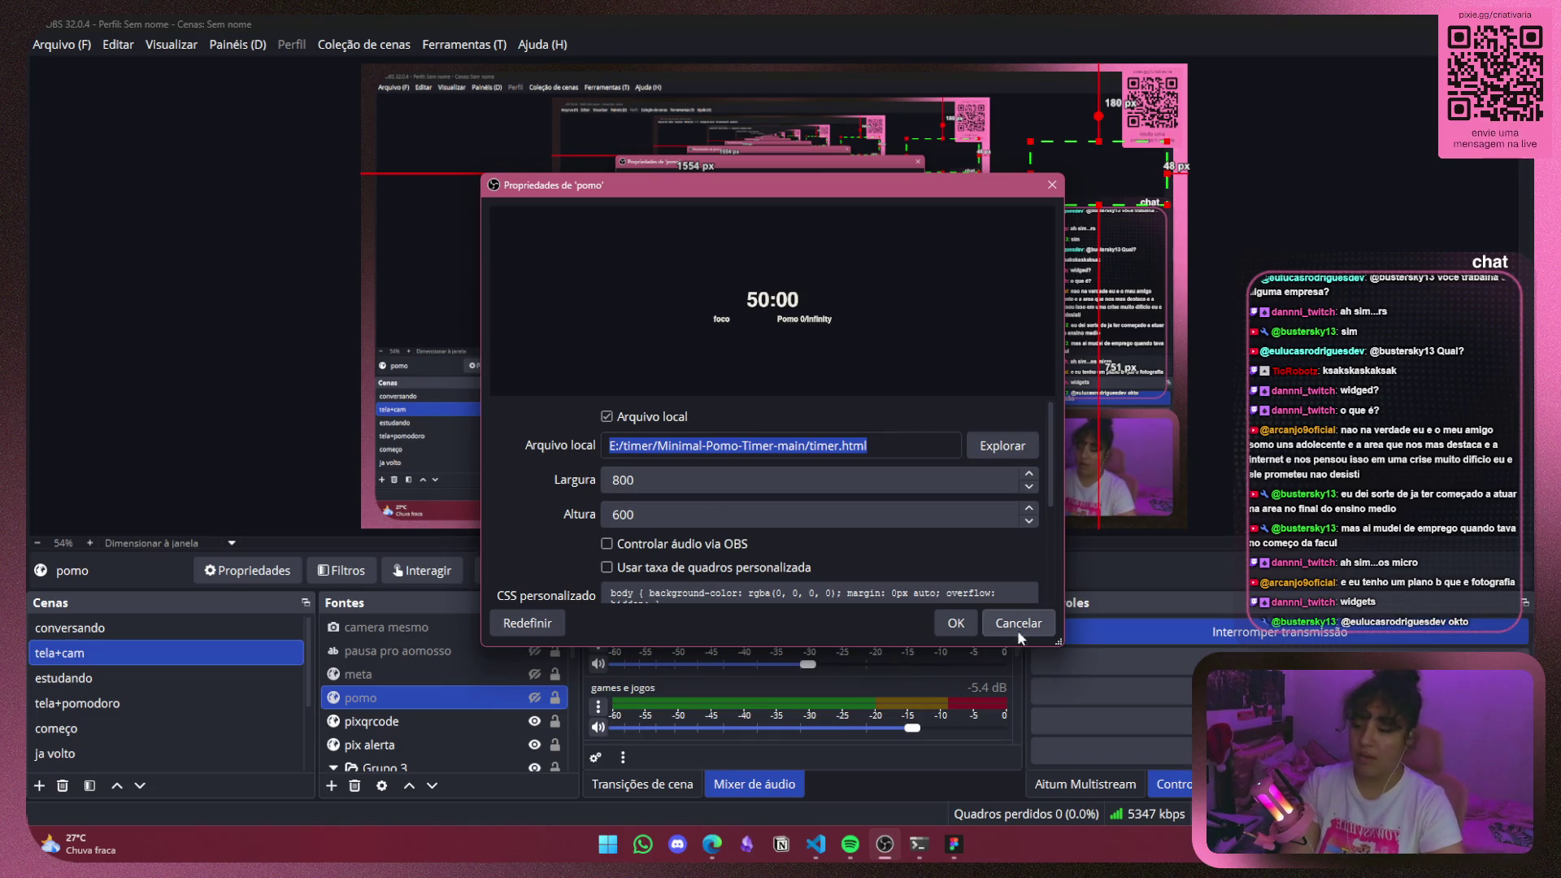
drag(888, 451, 615, 458)
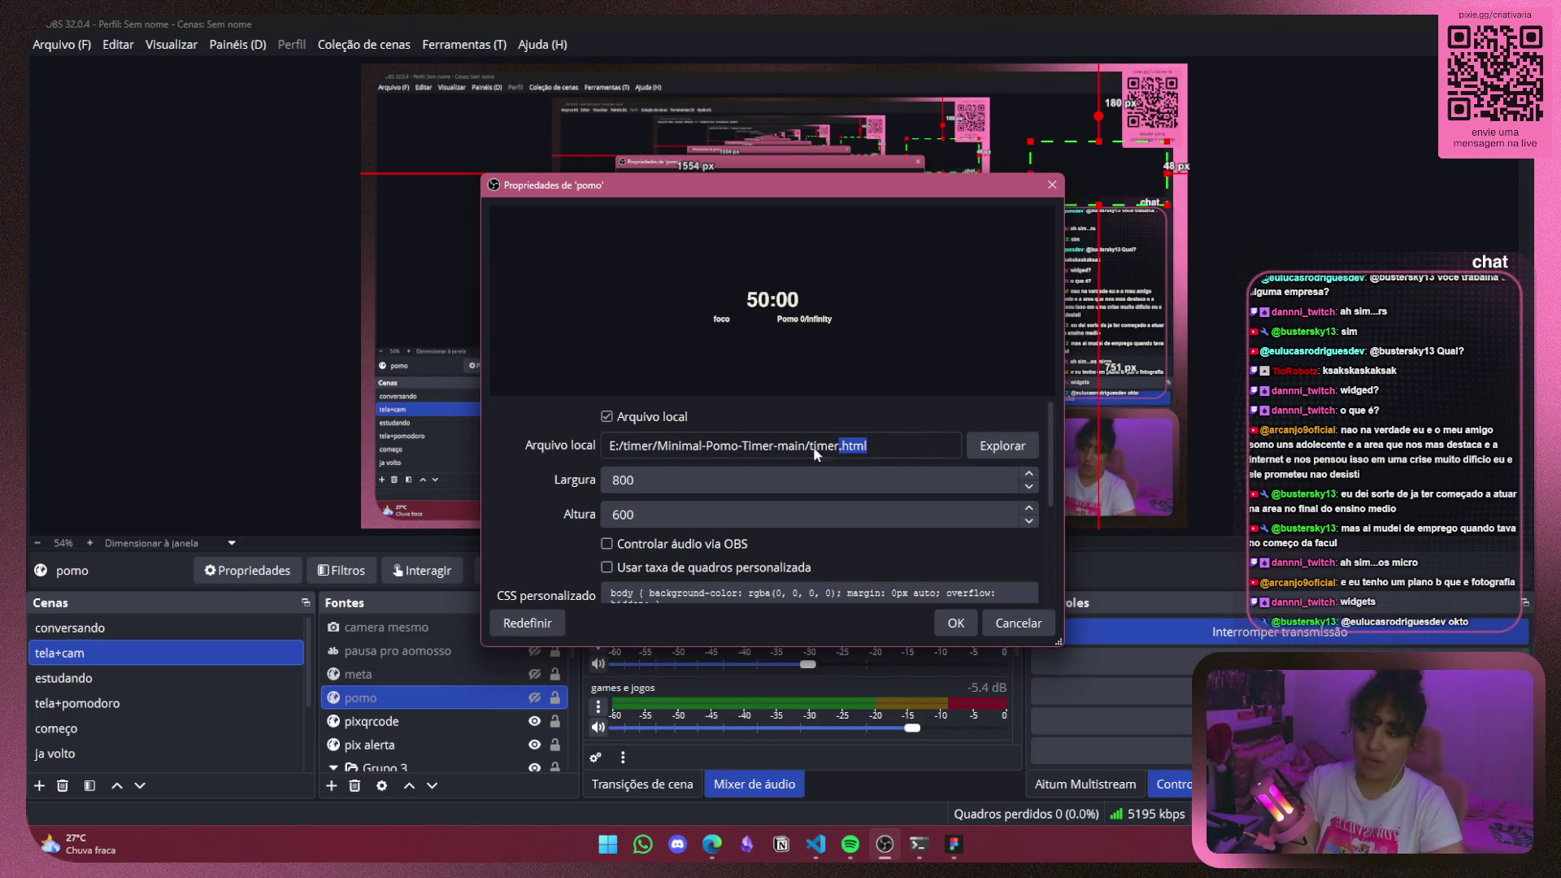
key(ctrl+a)
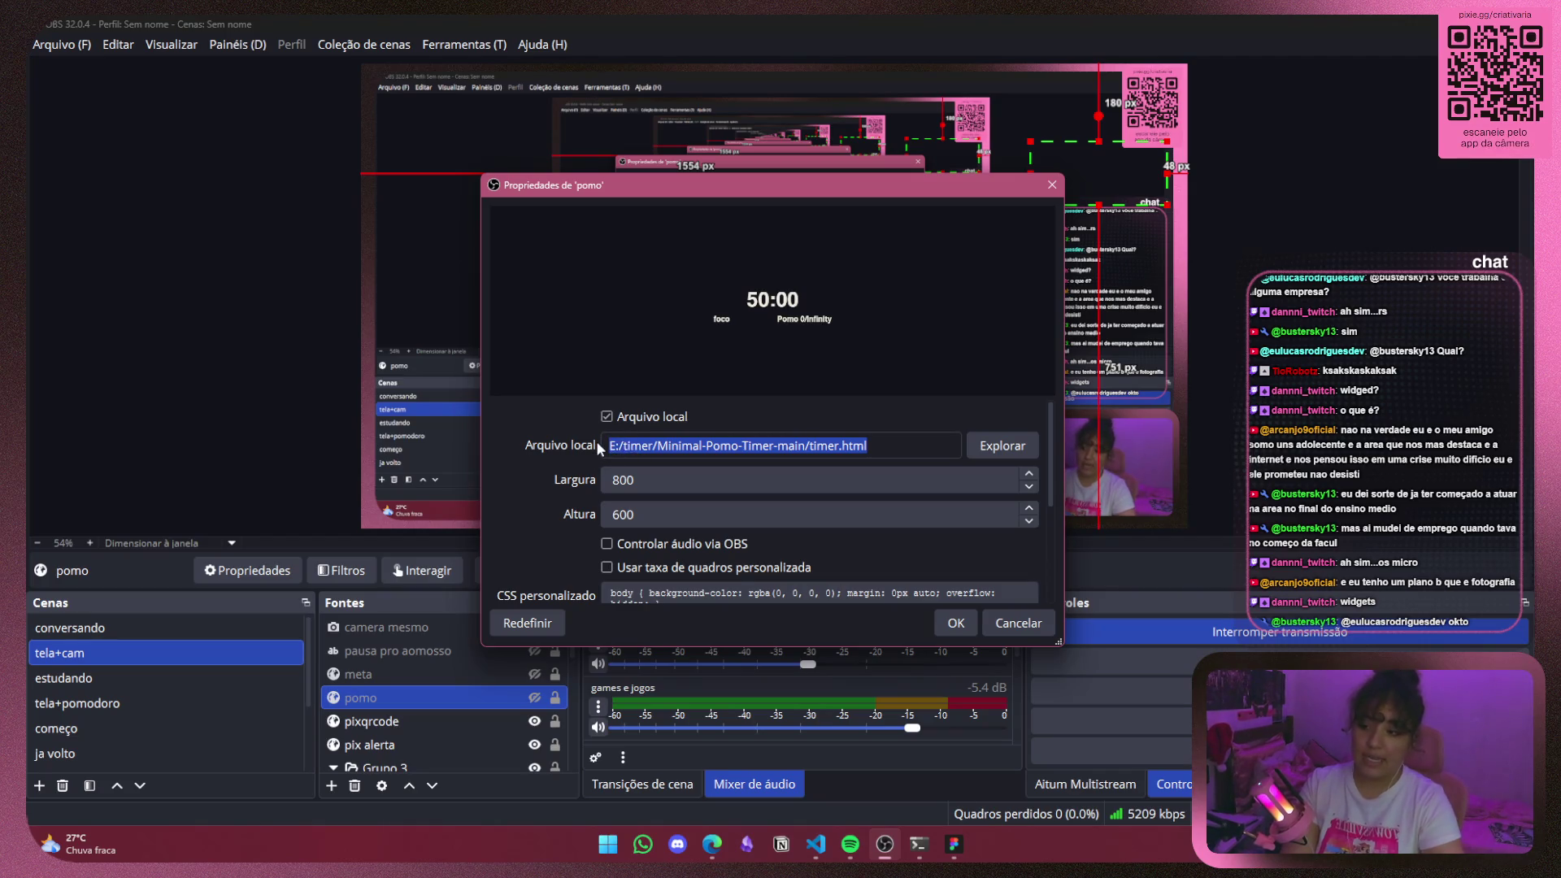
click(1301, 148)
click(956, 621)
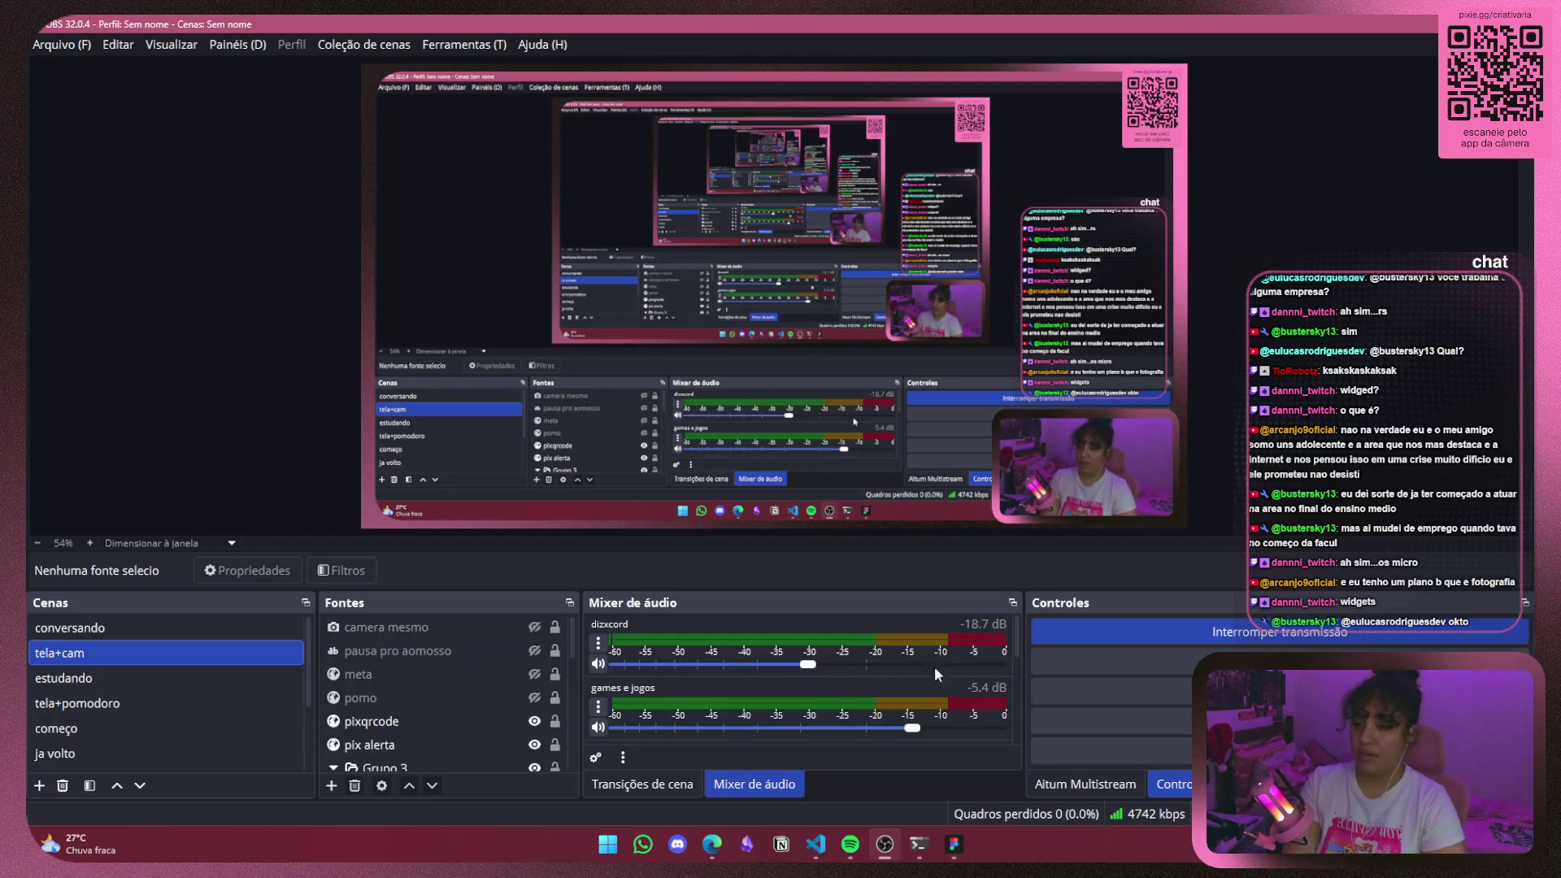
Tick 'Esconder janelas do OBS na captura de tela' in general settings and apply.
scroll(439, 689, down, 5)
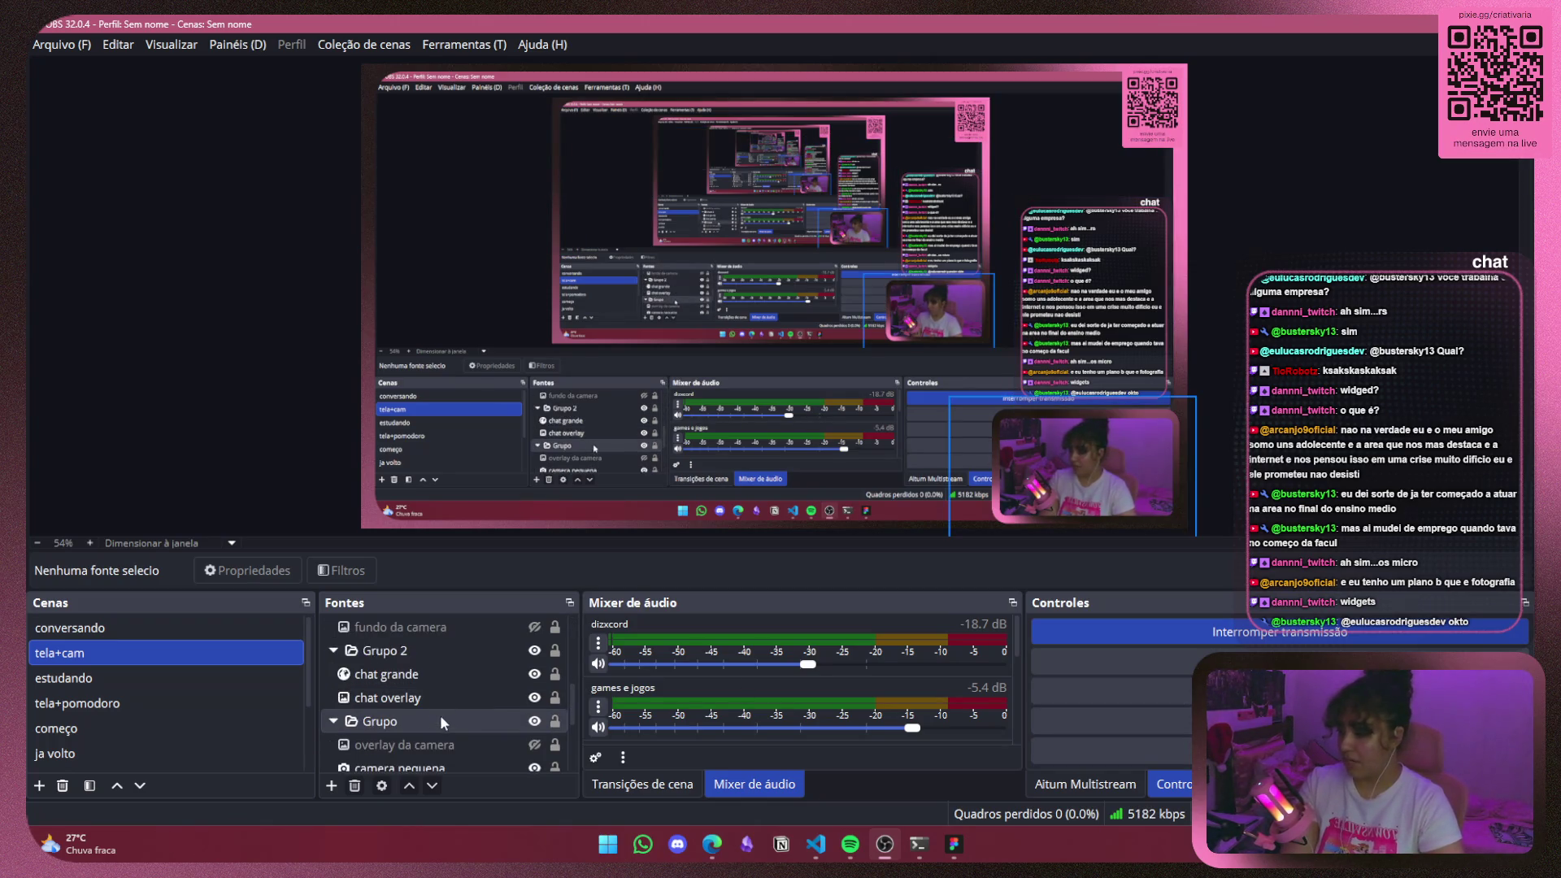
scroll(455, 674, down, 3)
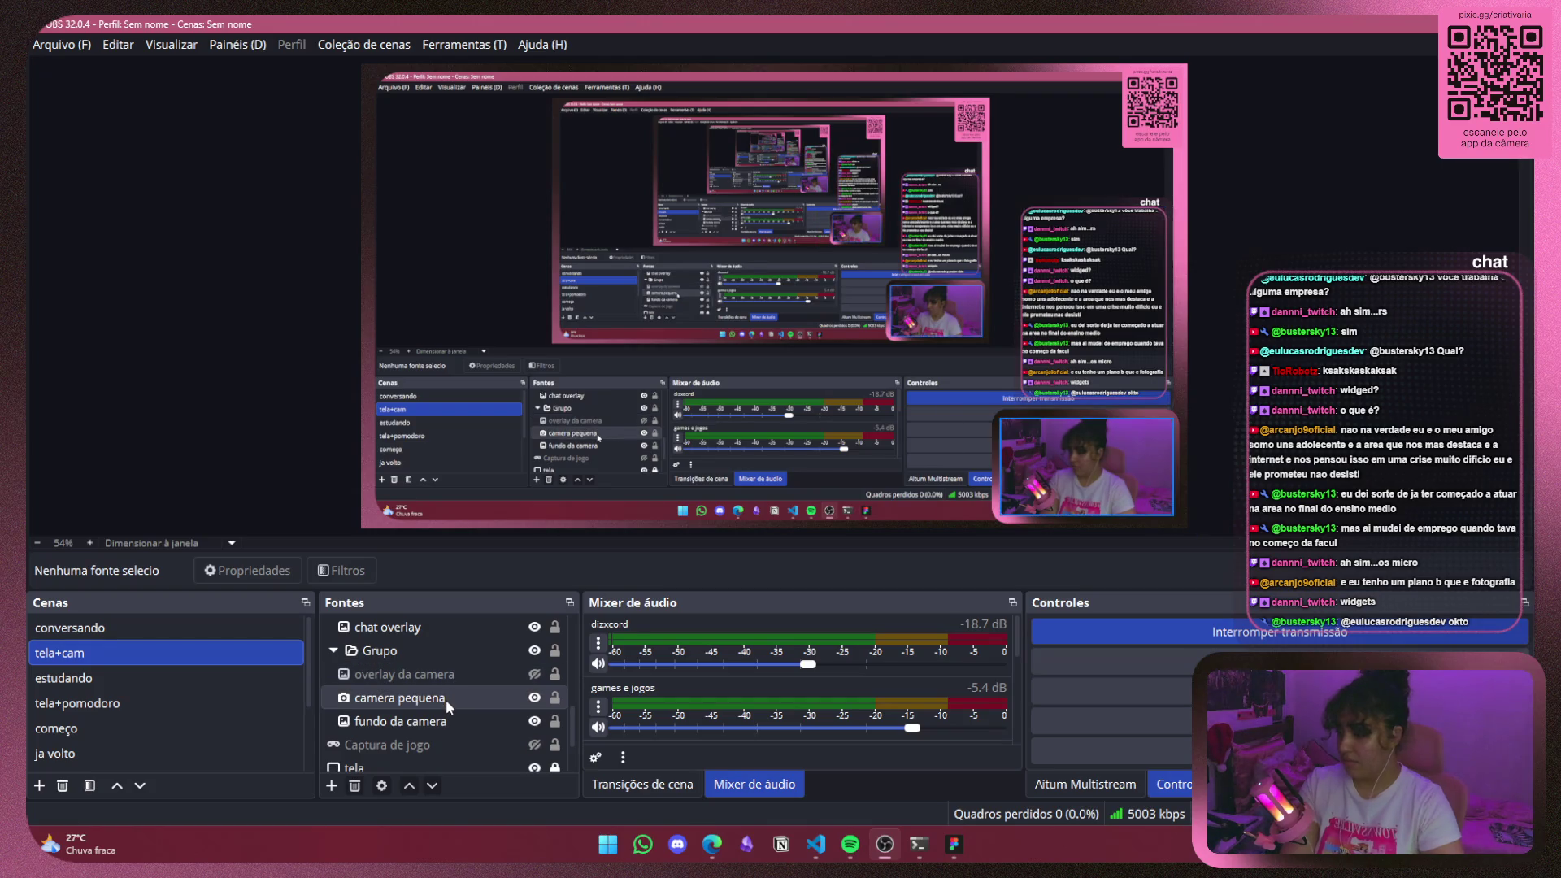
scroll(446, 717, down, 3)
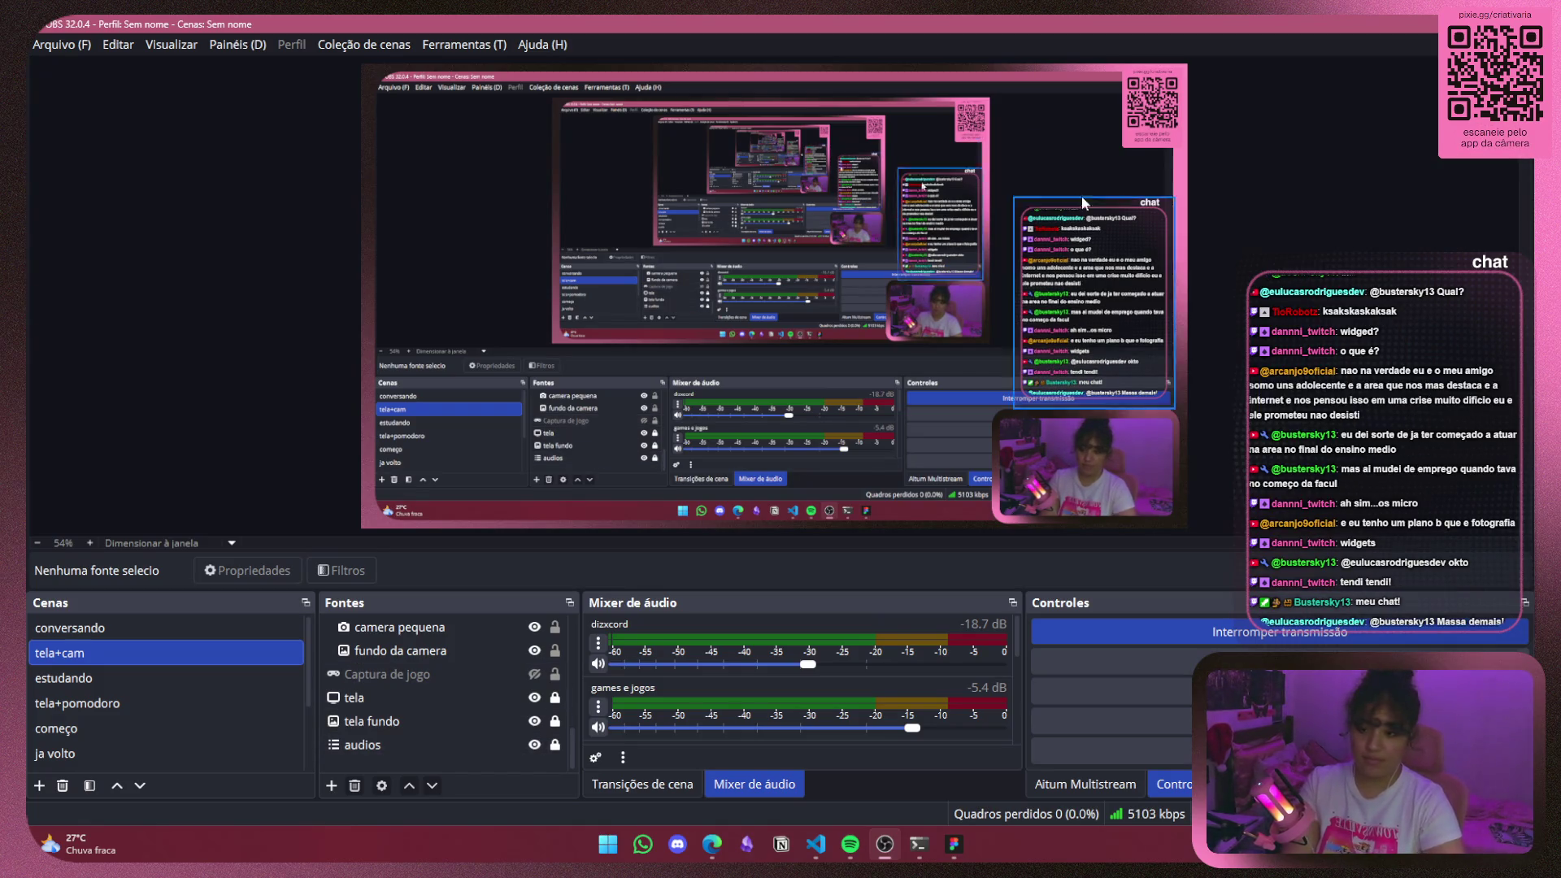
scroll(557, 686, up, 5)
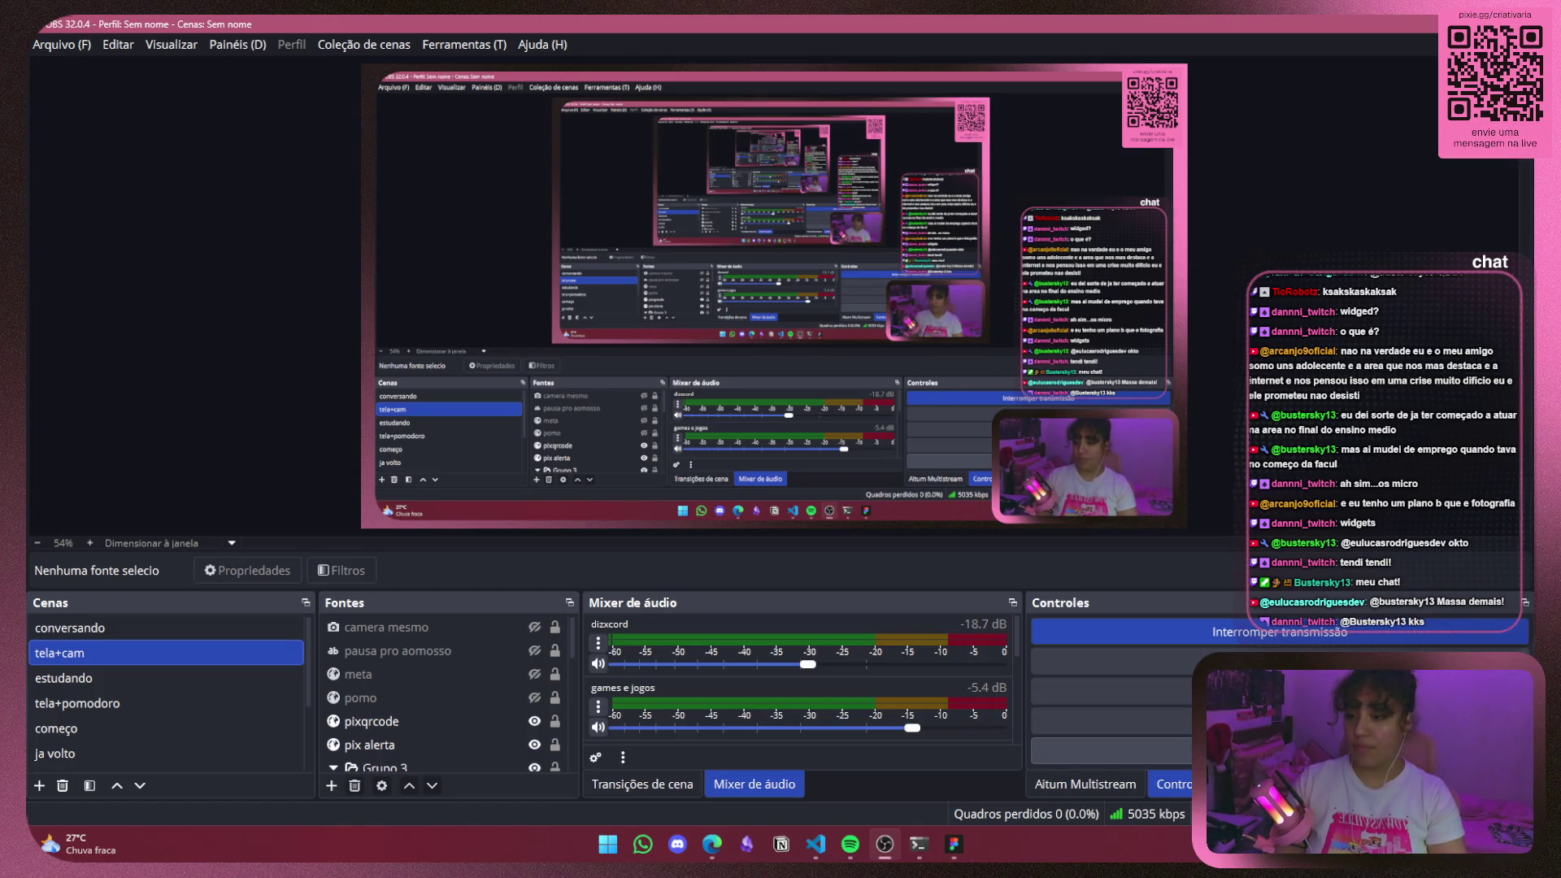
click(1113, 751)
click(696, 238)
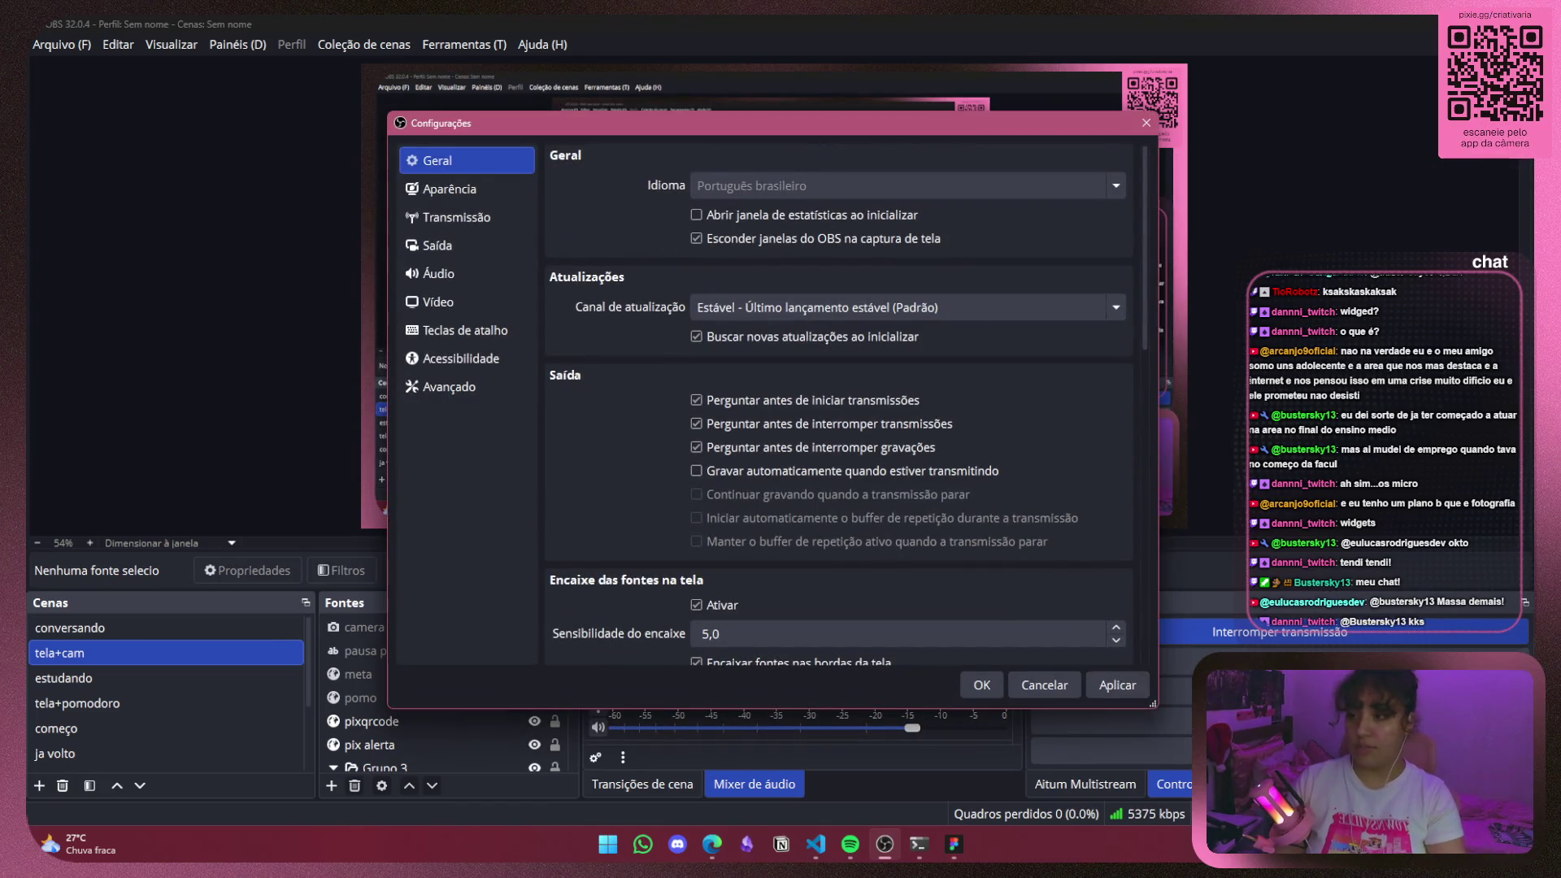
click(1122, 684)
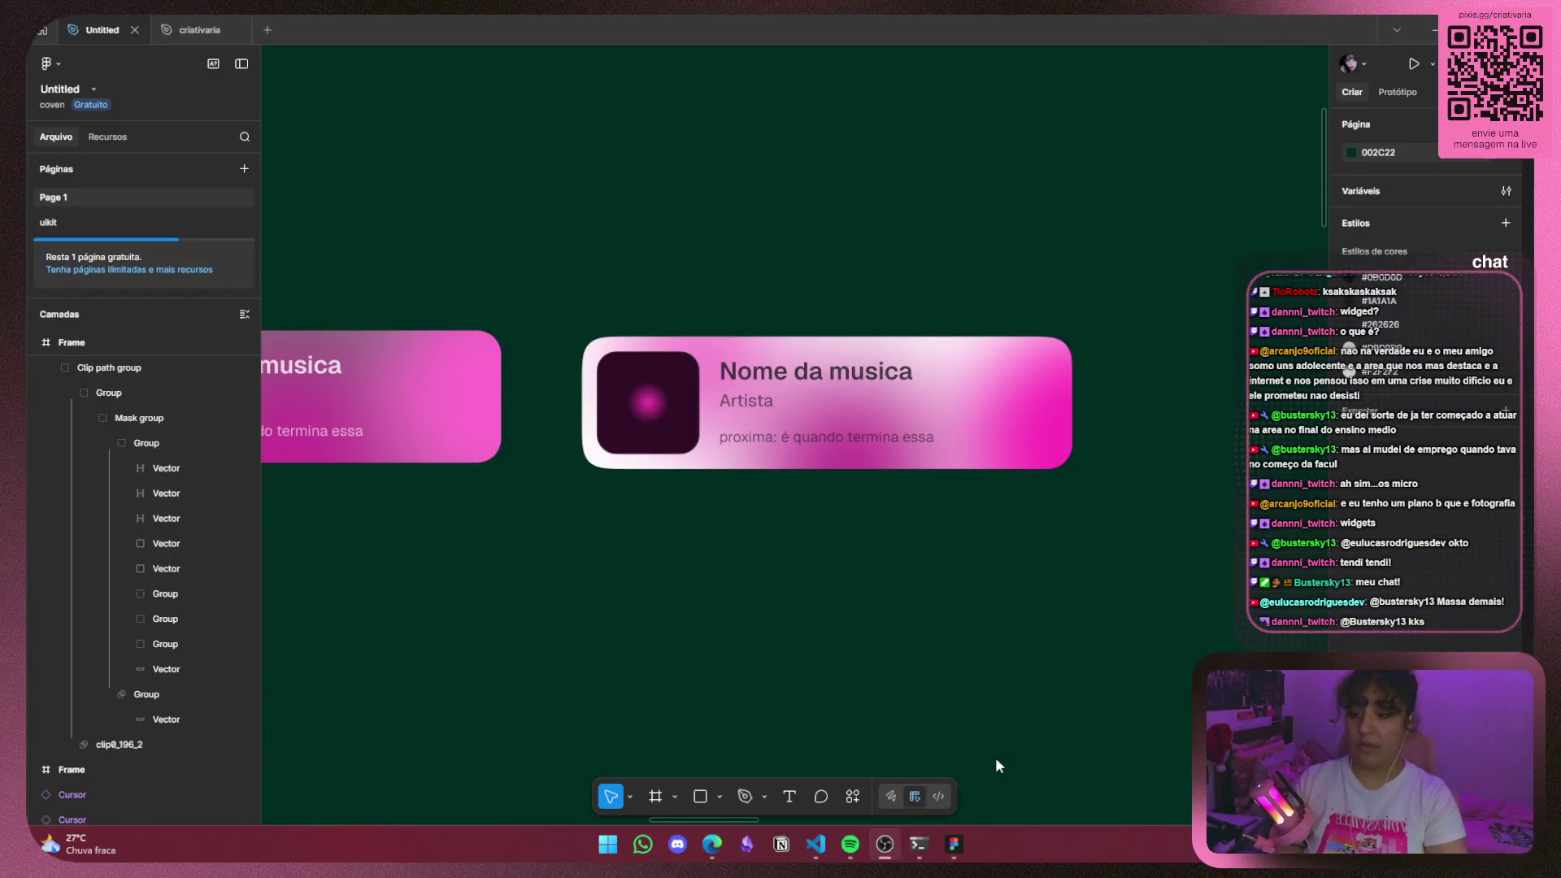
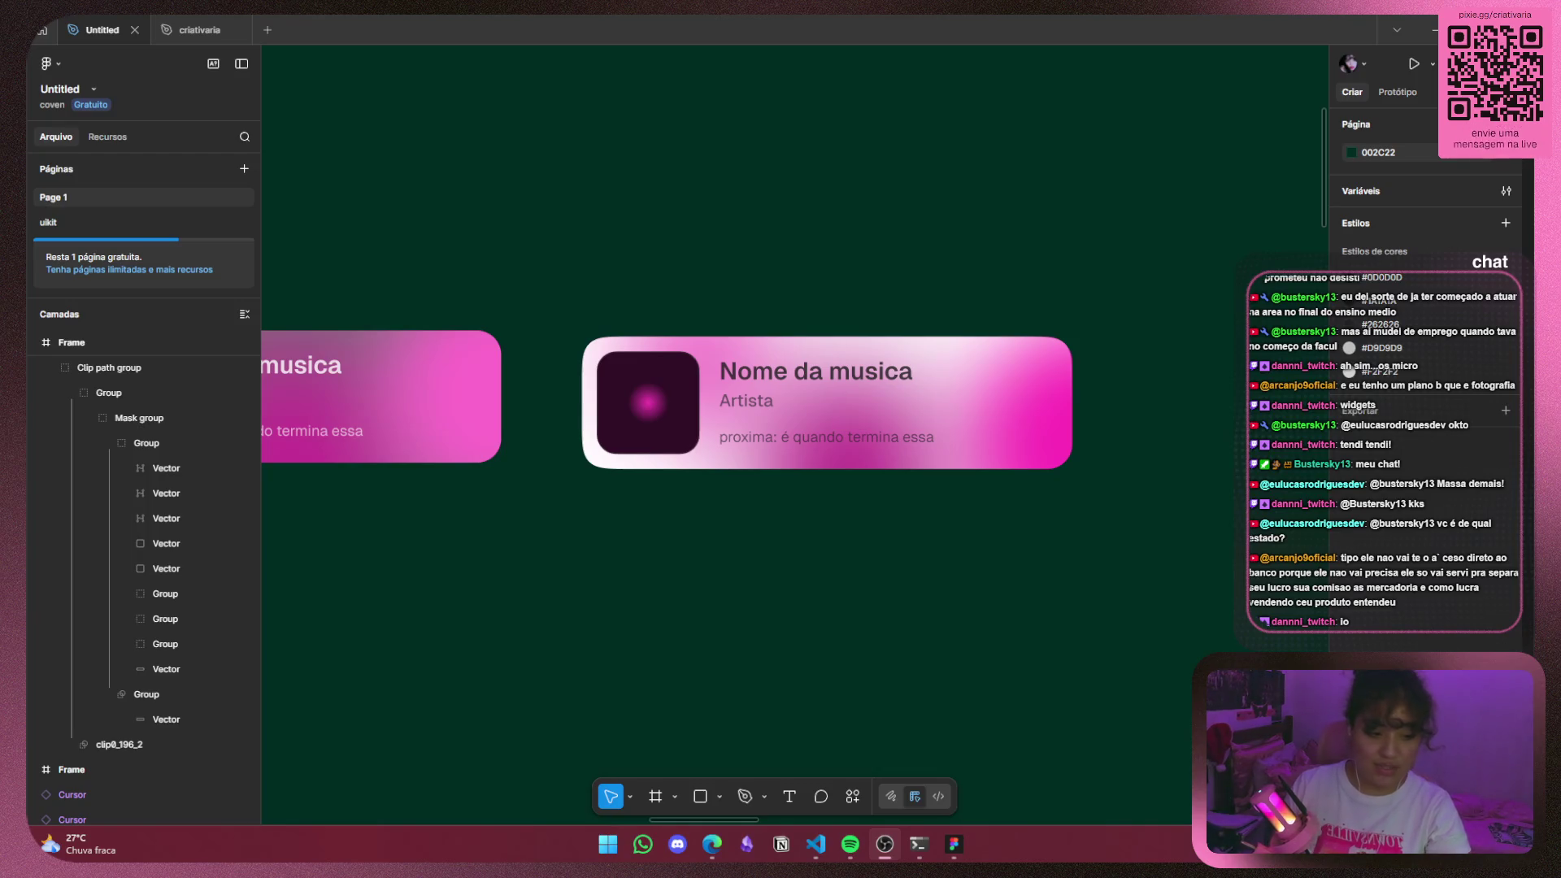
Move one blurred pink blob in the middle card up and to the left.
key(alt+Tab)
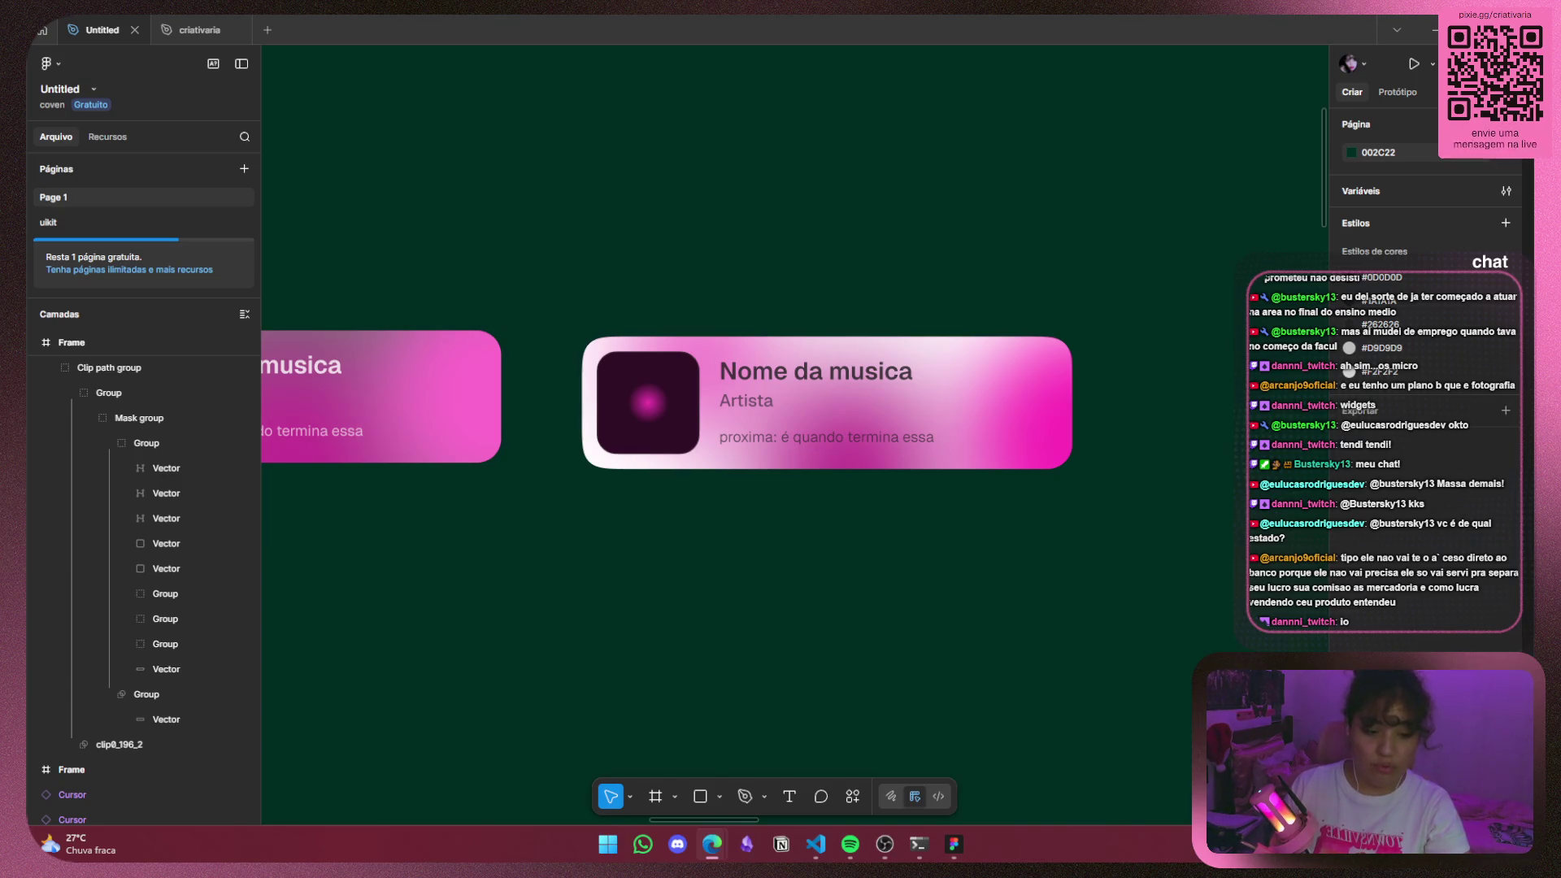
key(alt+Tab)
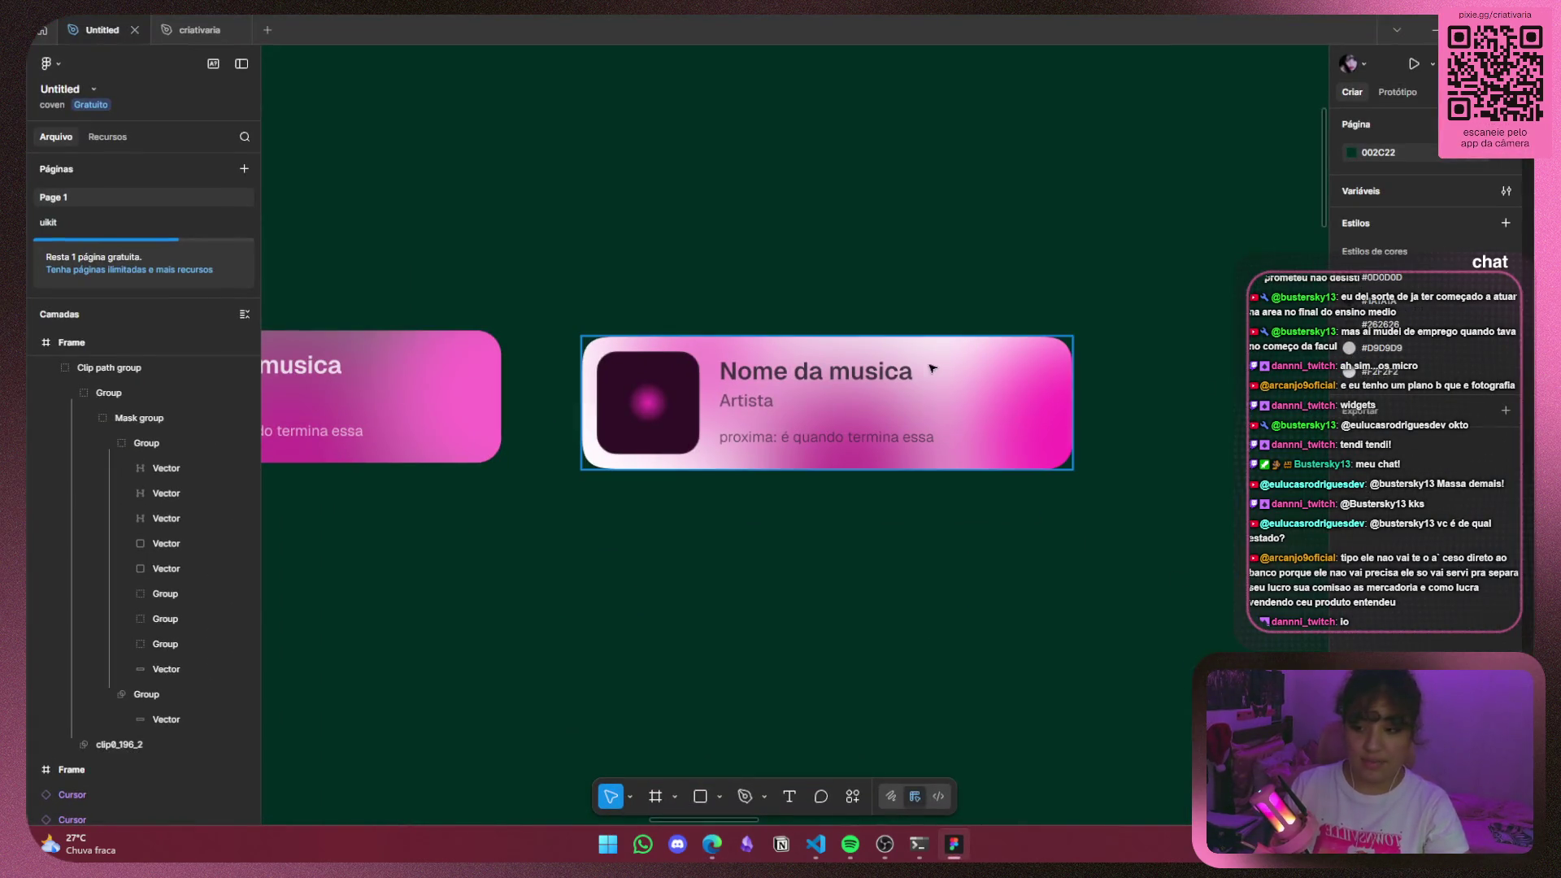
click(1015, 422)
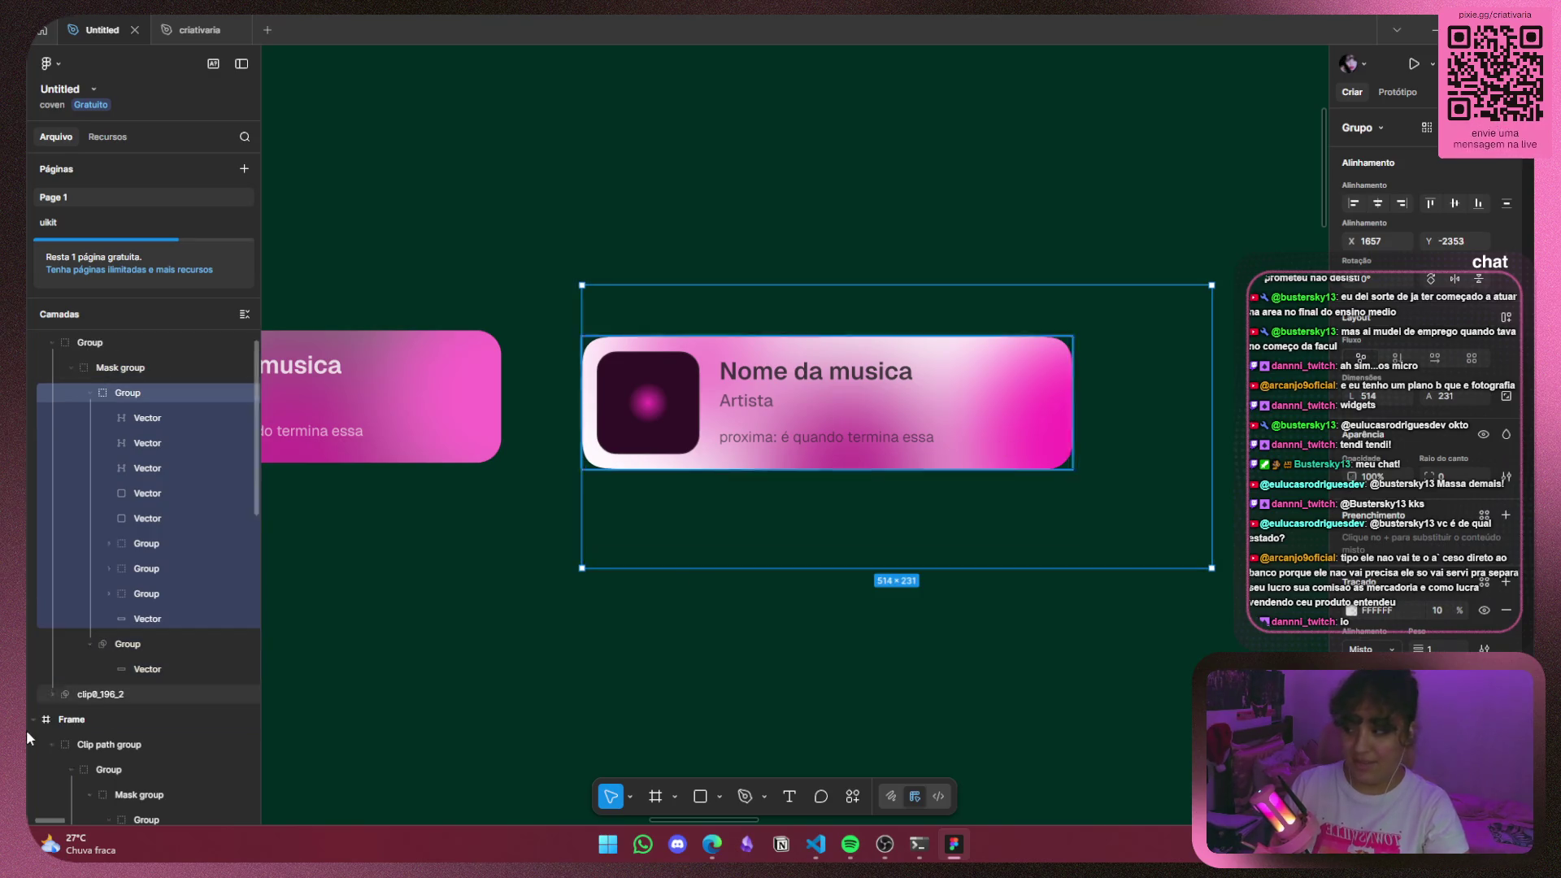
click(181, 600)
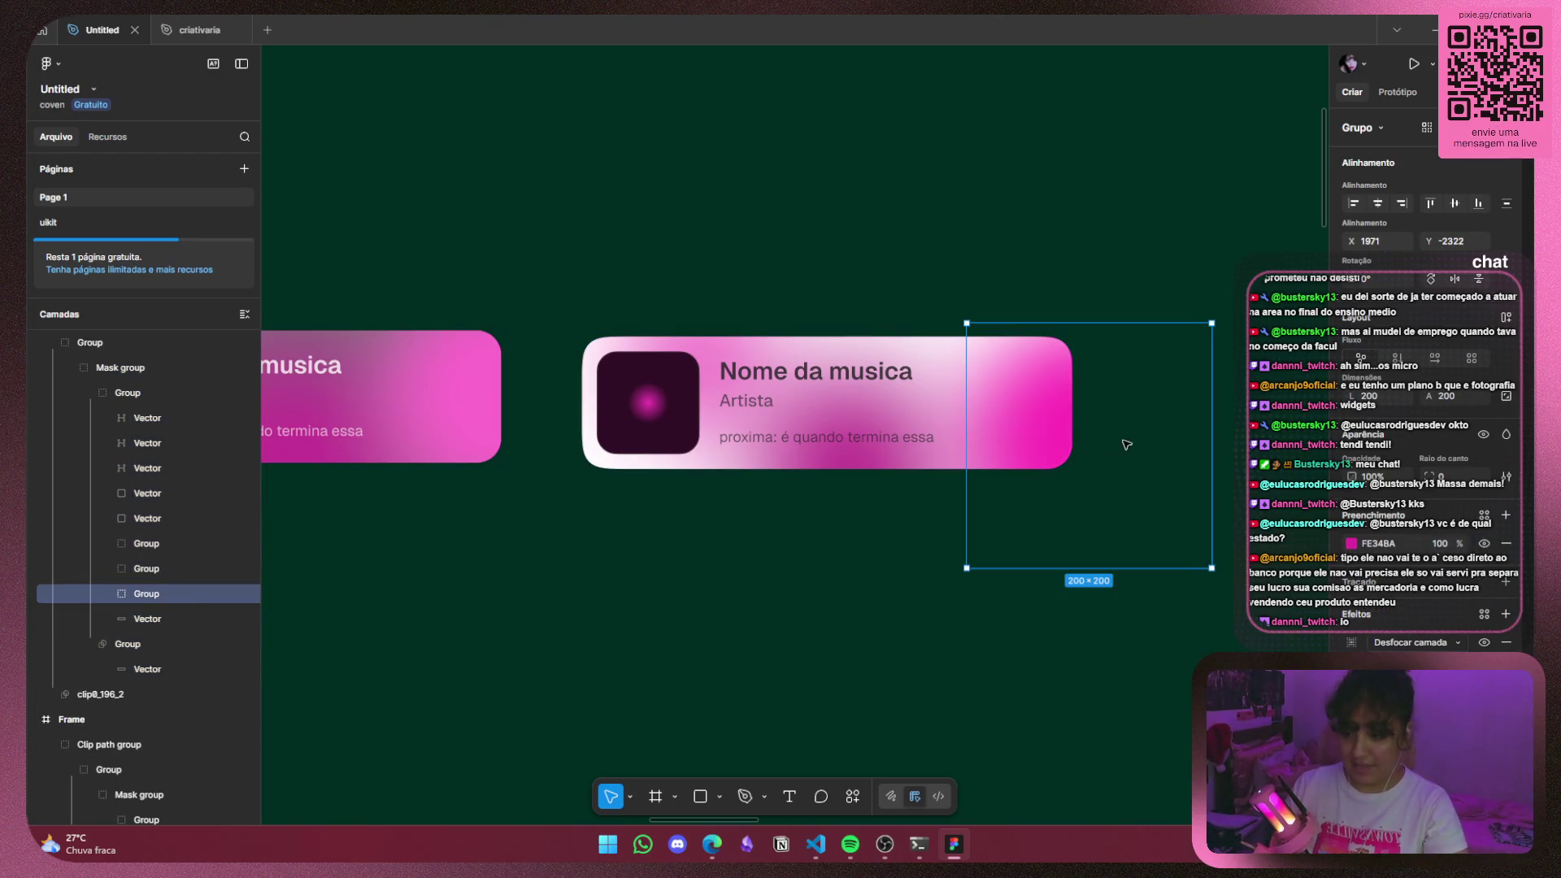
drag(1126, 445, 1103, 423)
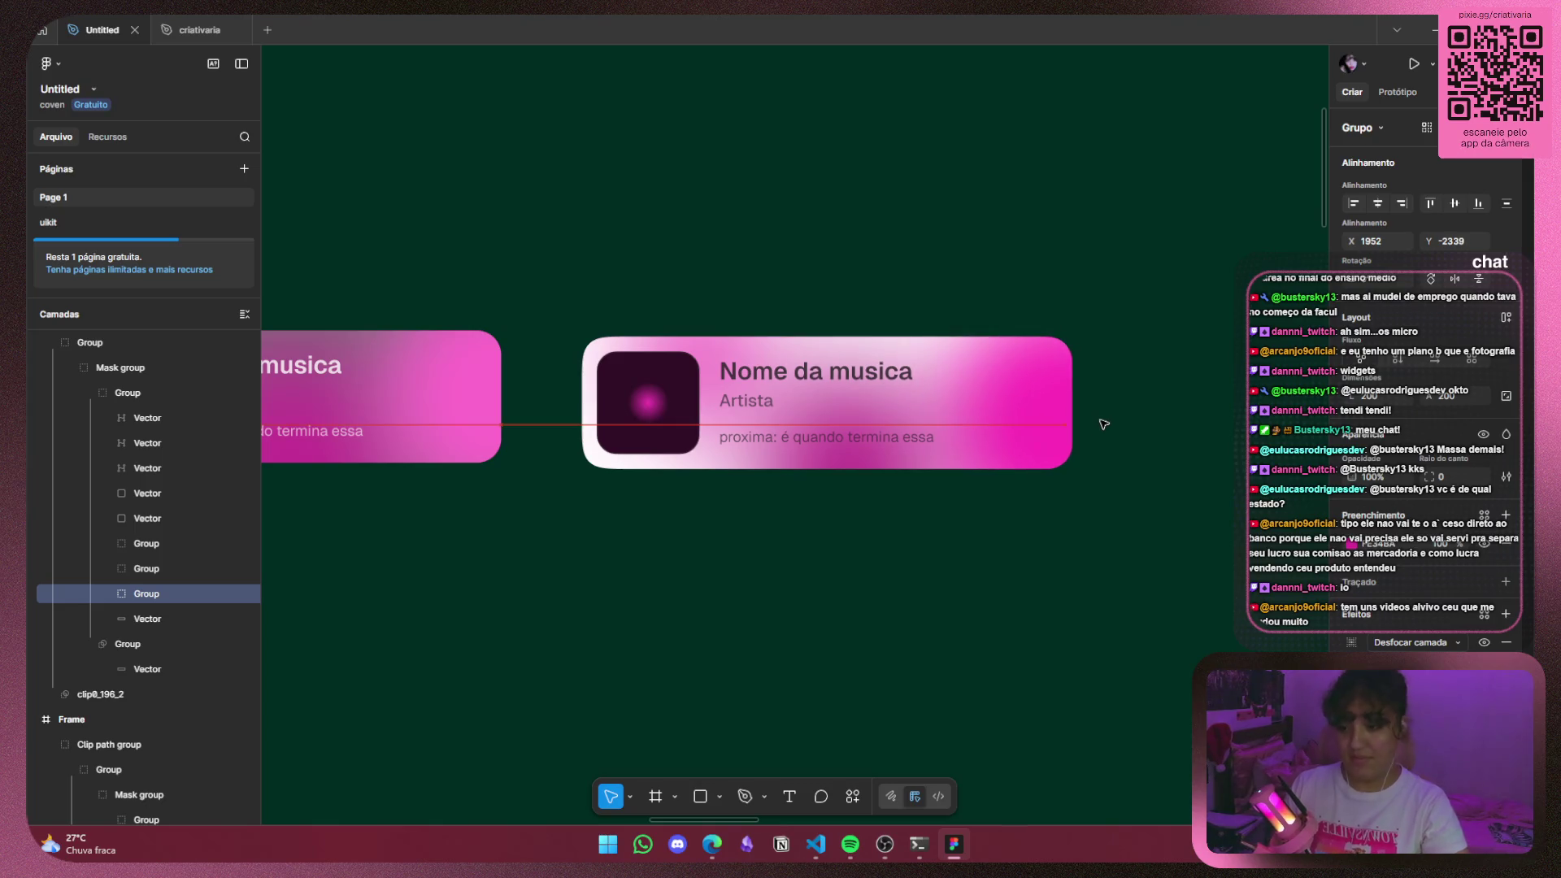
drag(1103, 420, 1101, 401)
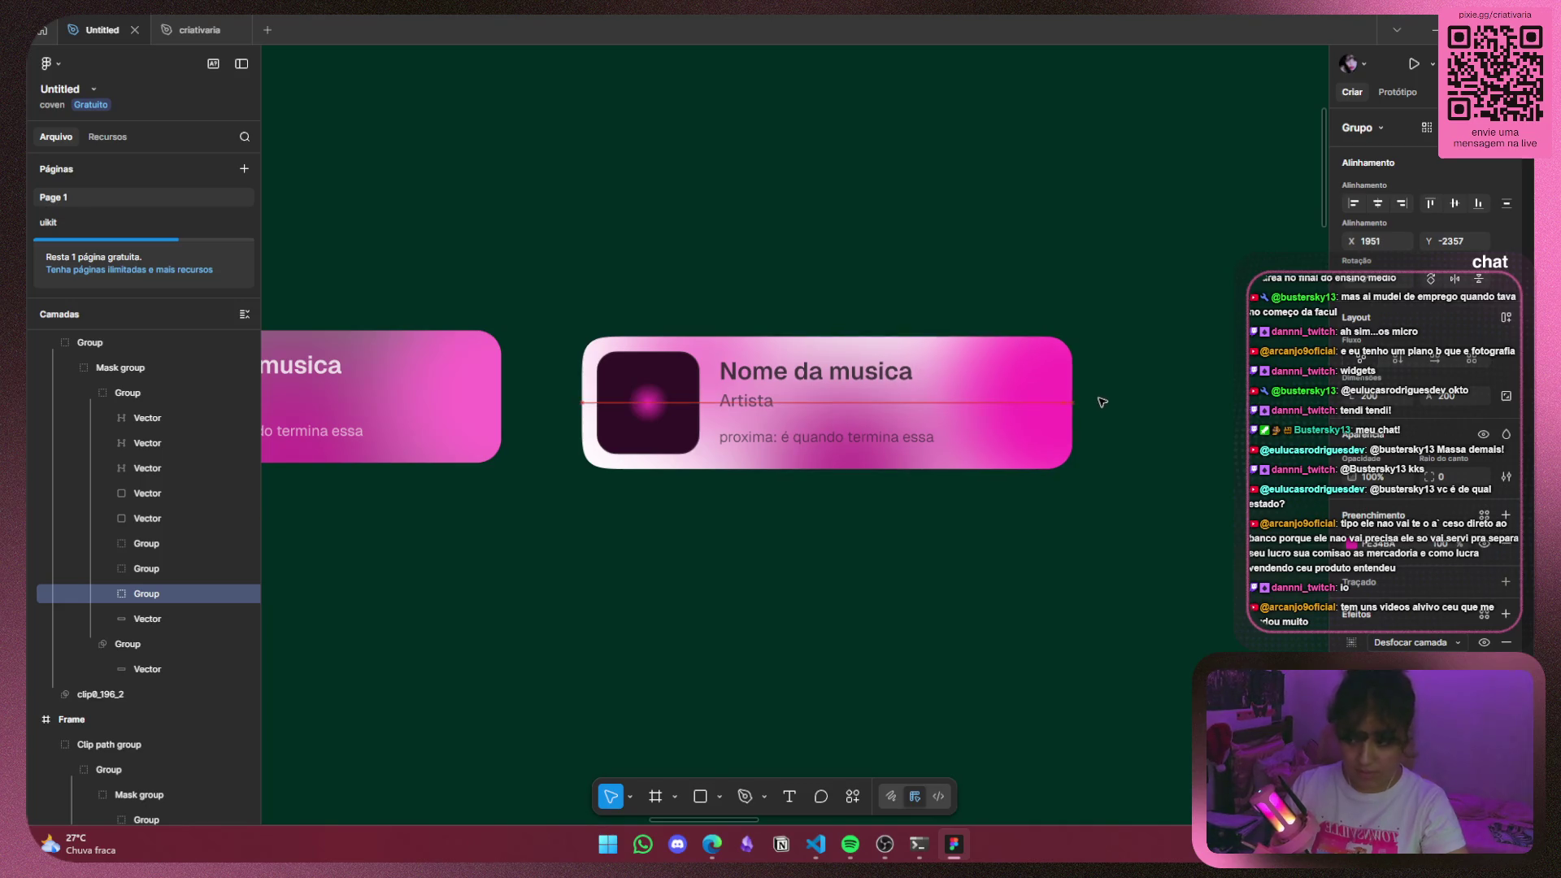
Resize the blob under the card to 200 and shift it slightly left.
click(862, 473)
scroll(862, 473, down, 1)
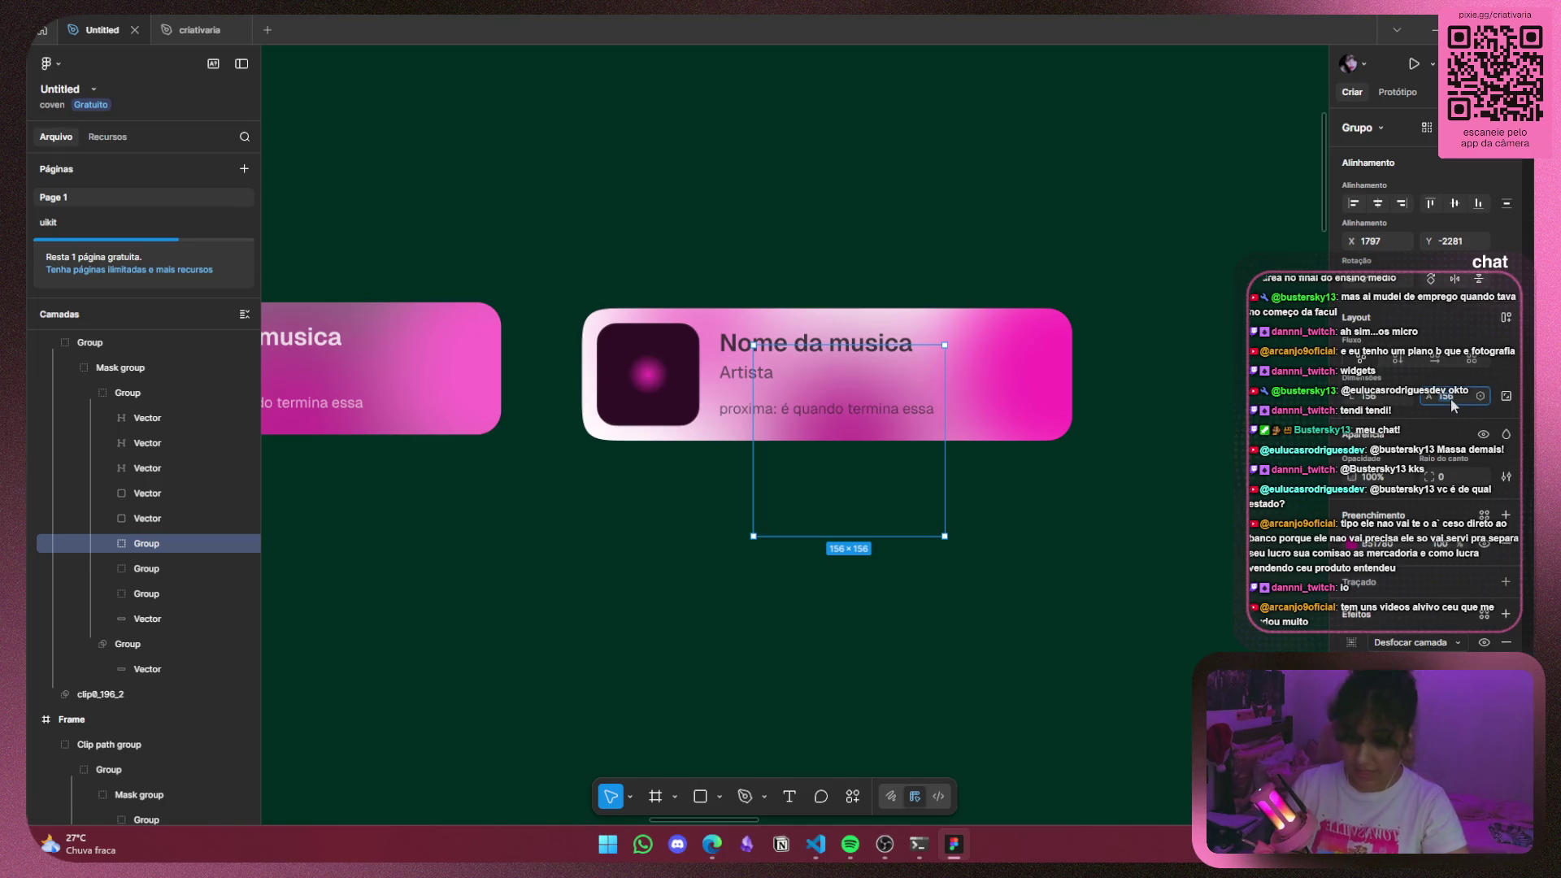
text(00)
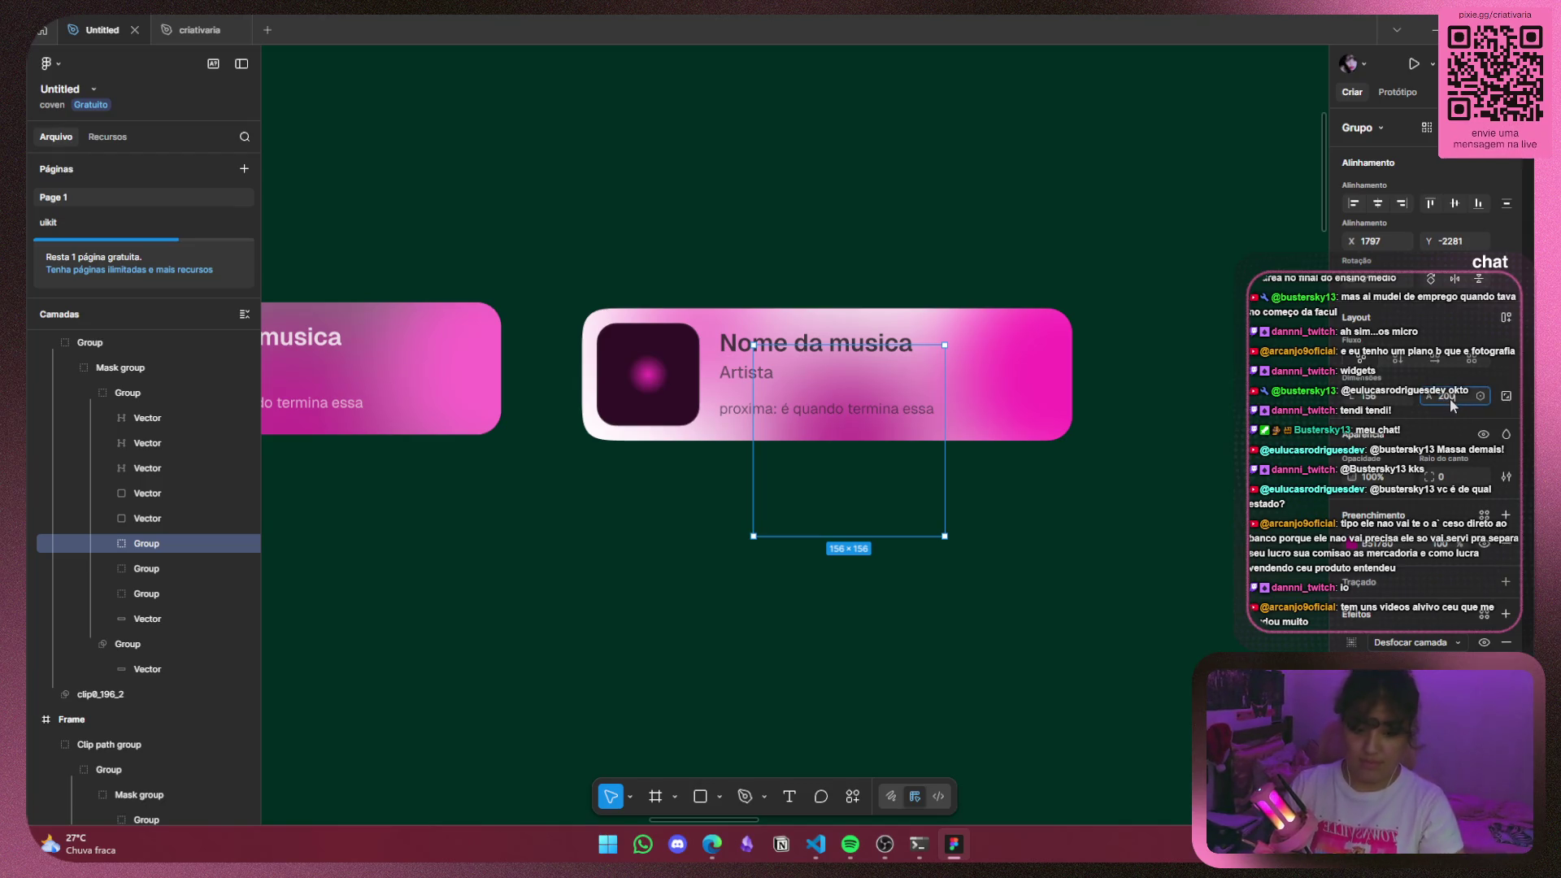
click(1373, 399)
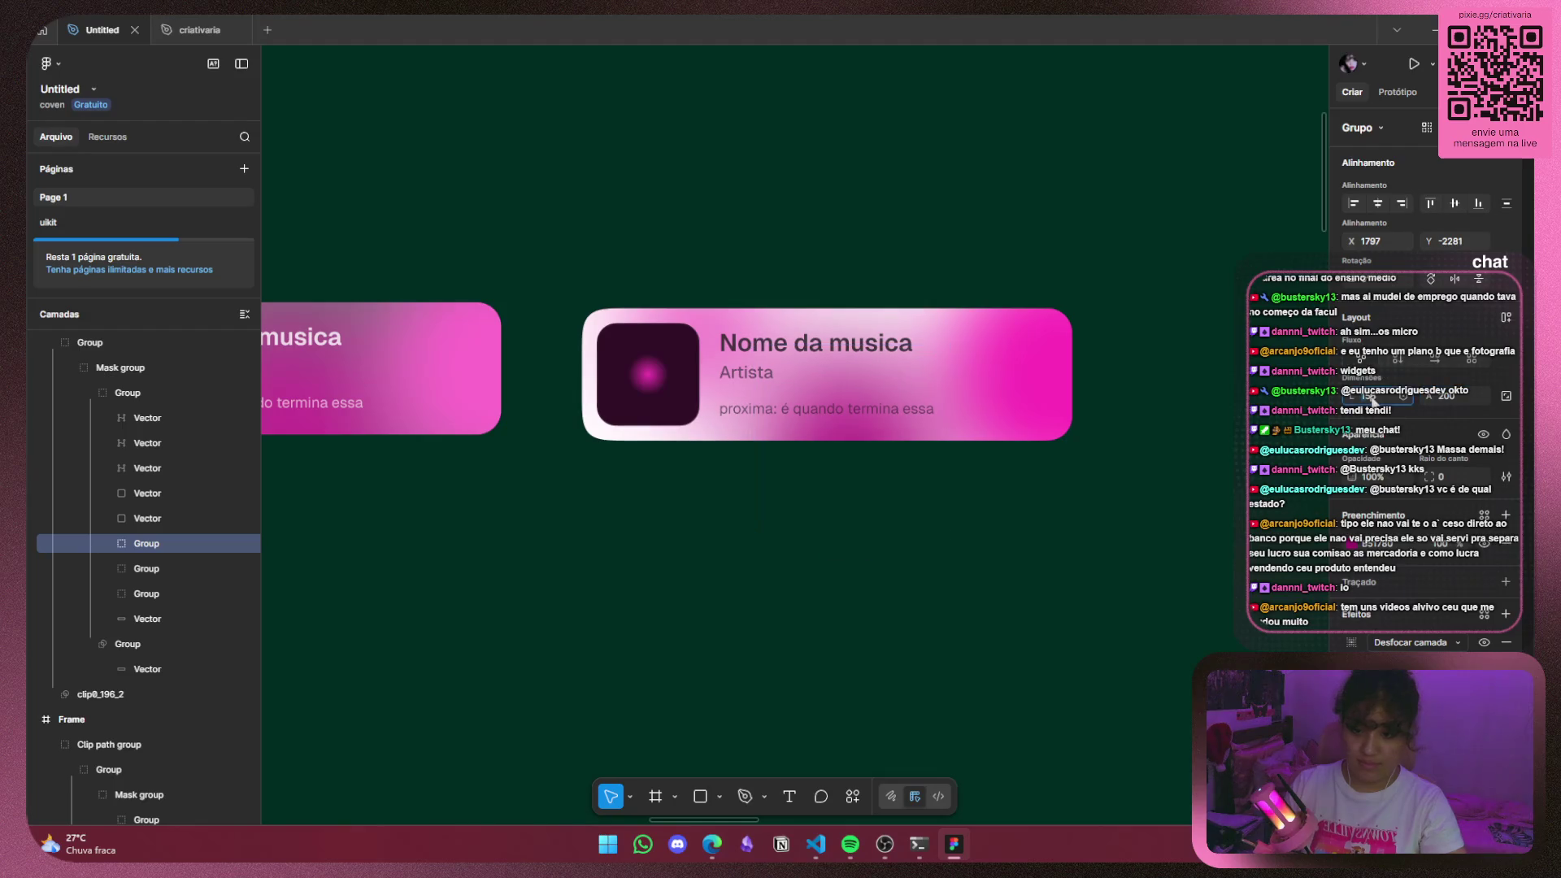
text(4)
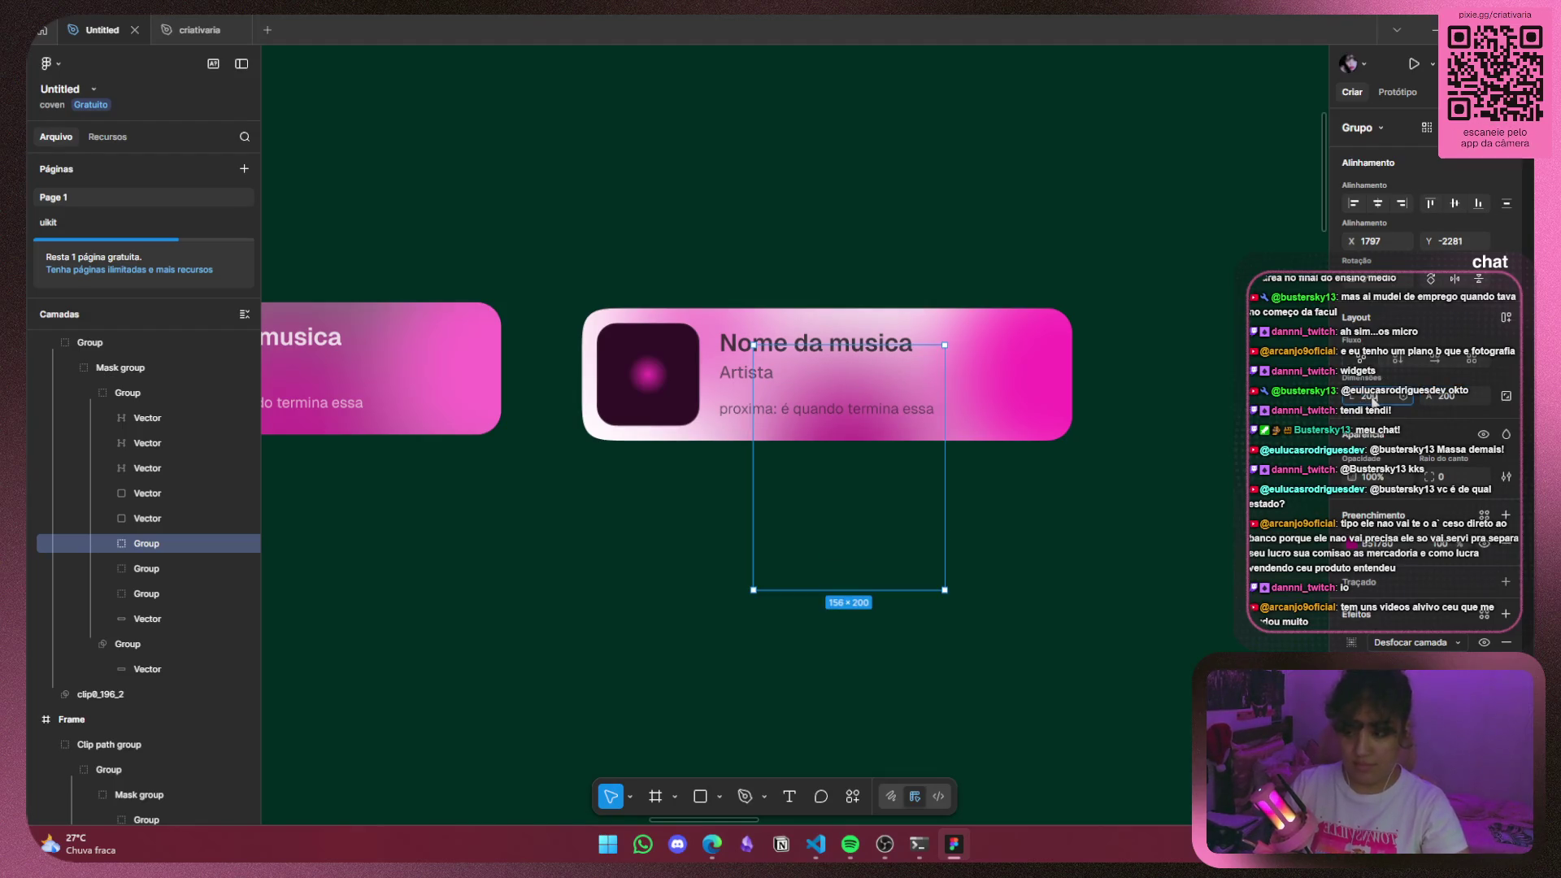
mouse_move(905, 491)
mouse_down()
mouse_move(870, 488)
mouse_move(899, 470)
mouse_up()
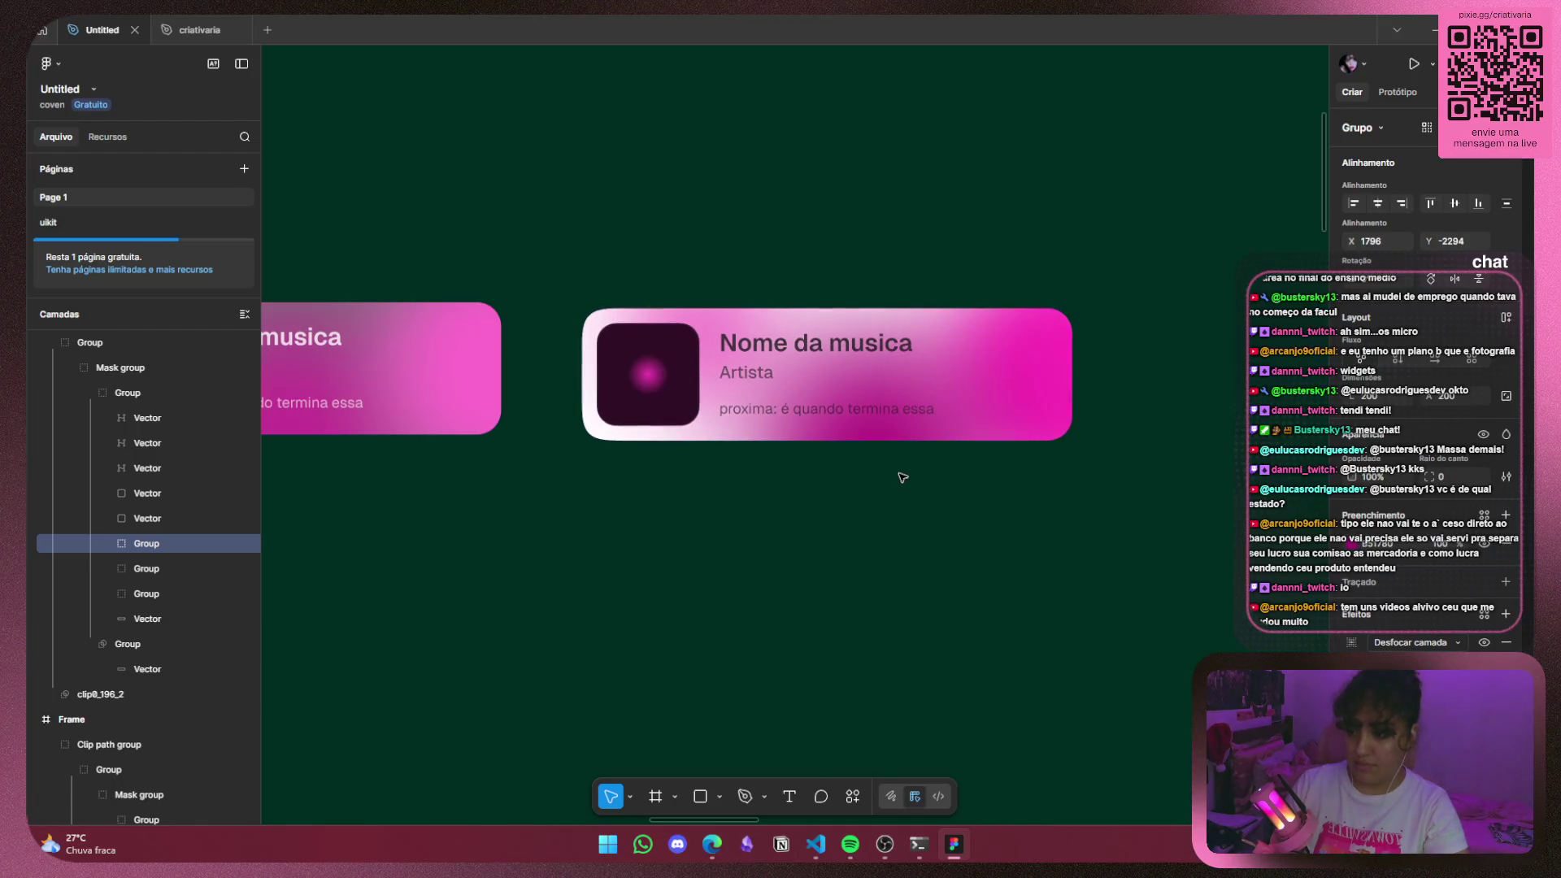
Enlarge the blob over the album art to 200×200, then deselect it.
click(691, 308)
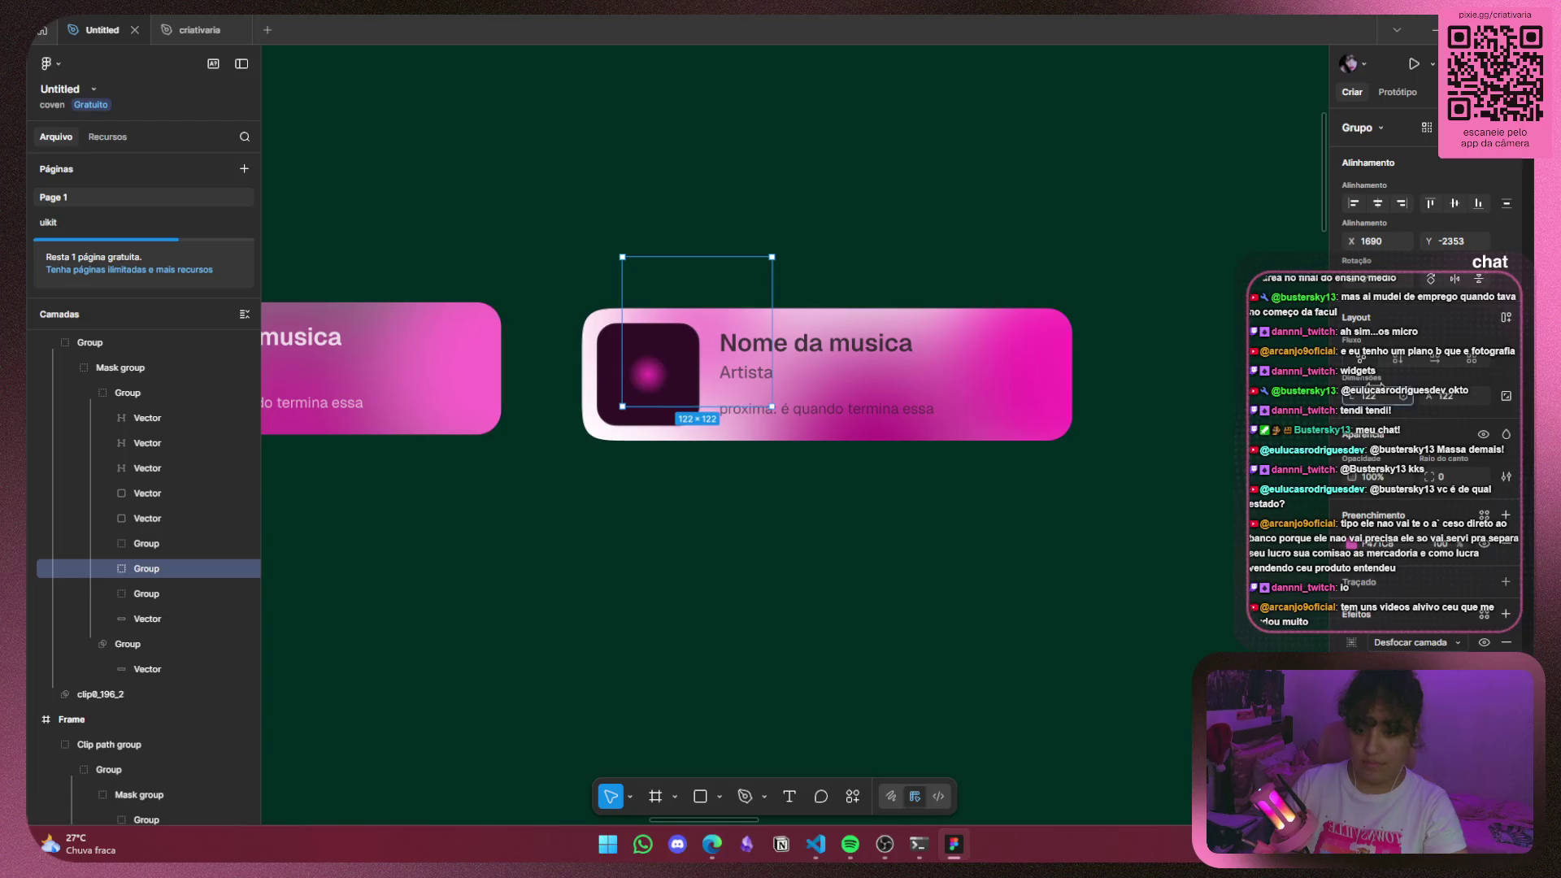
text(200)
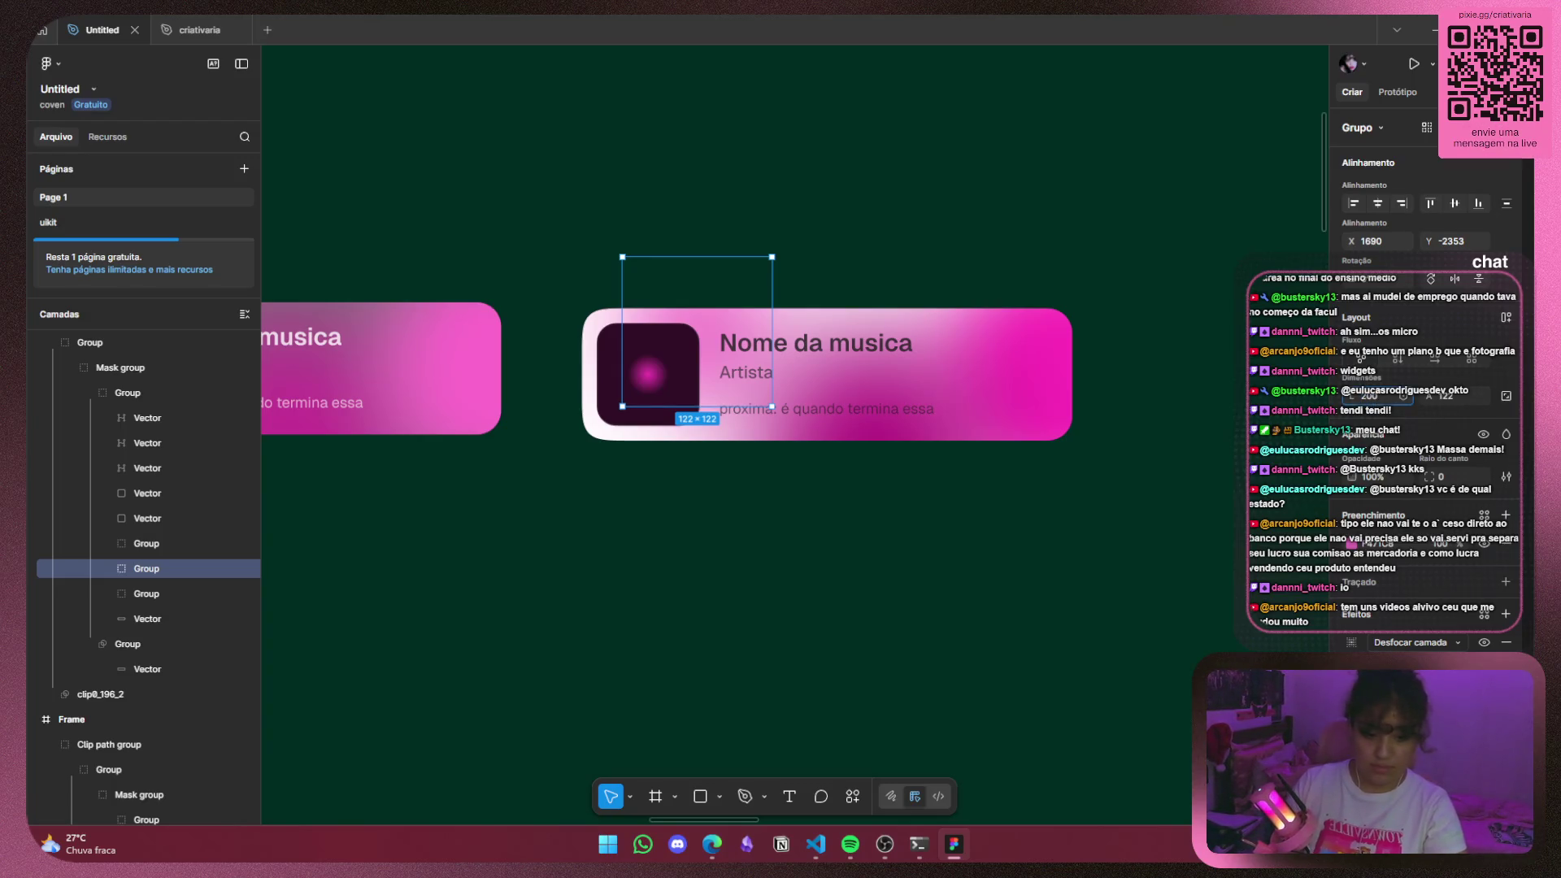
click(1443, 398)
text(20)
key(Return)
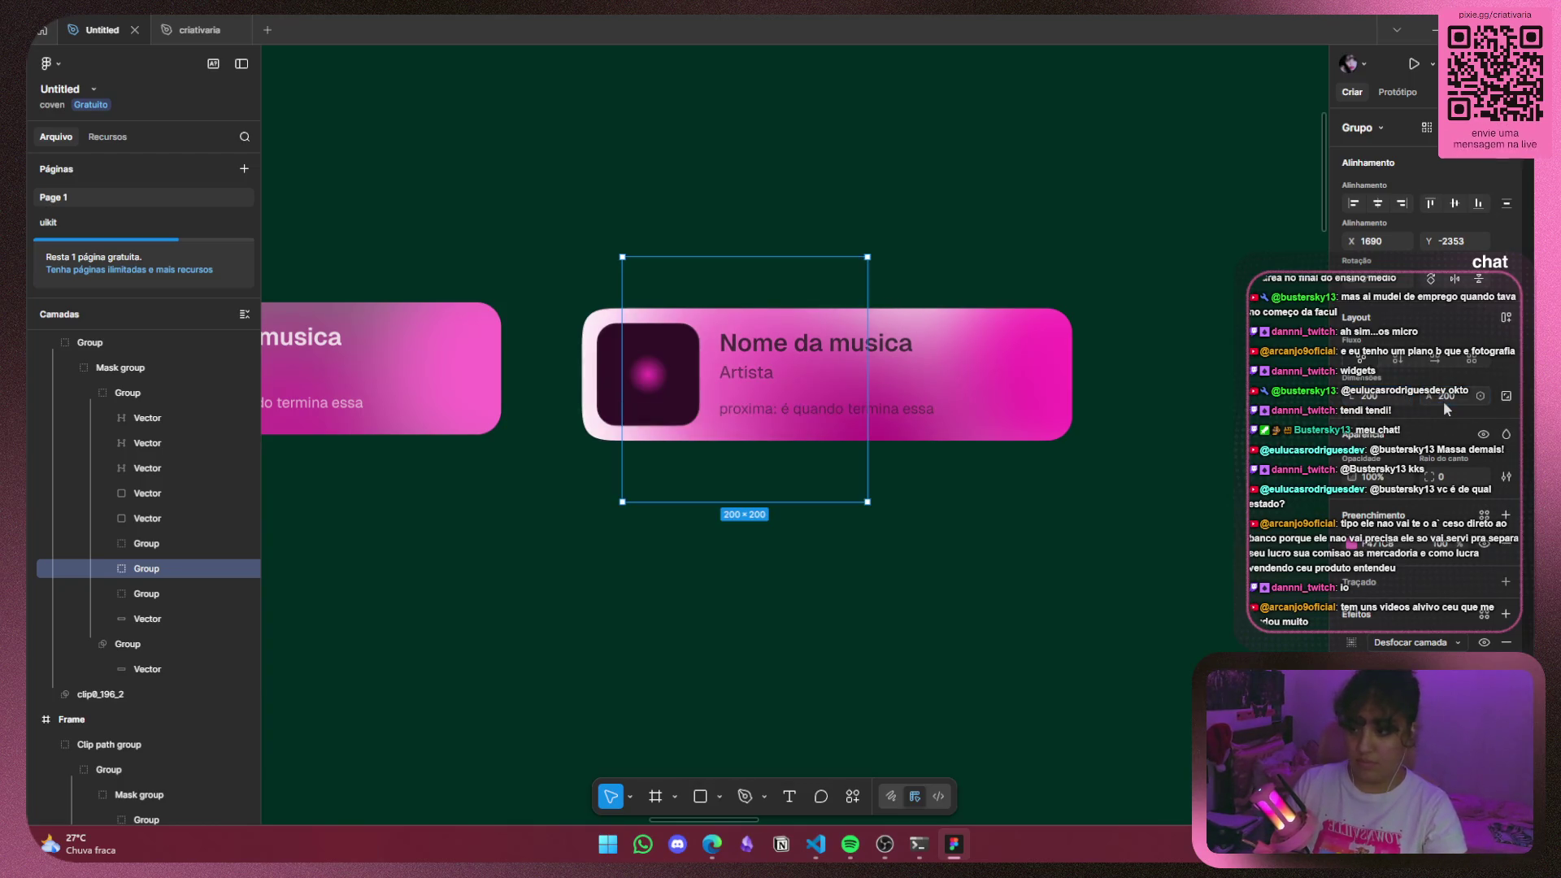
click(655, 644)
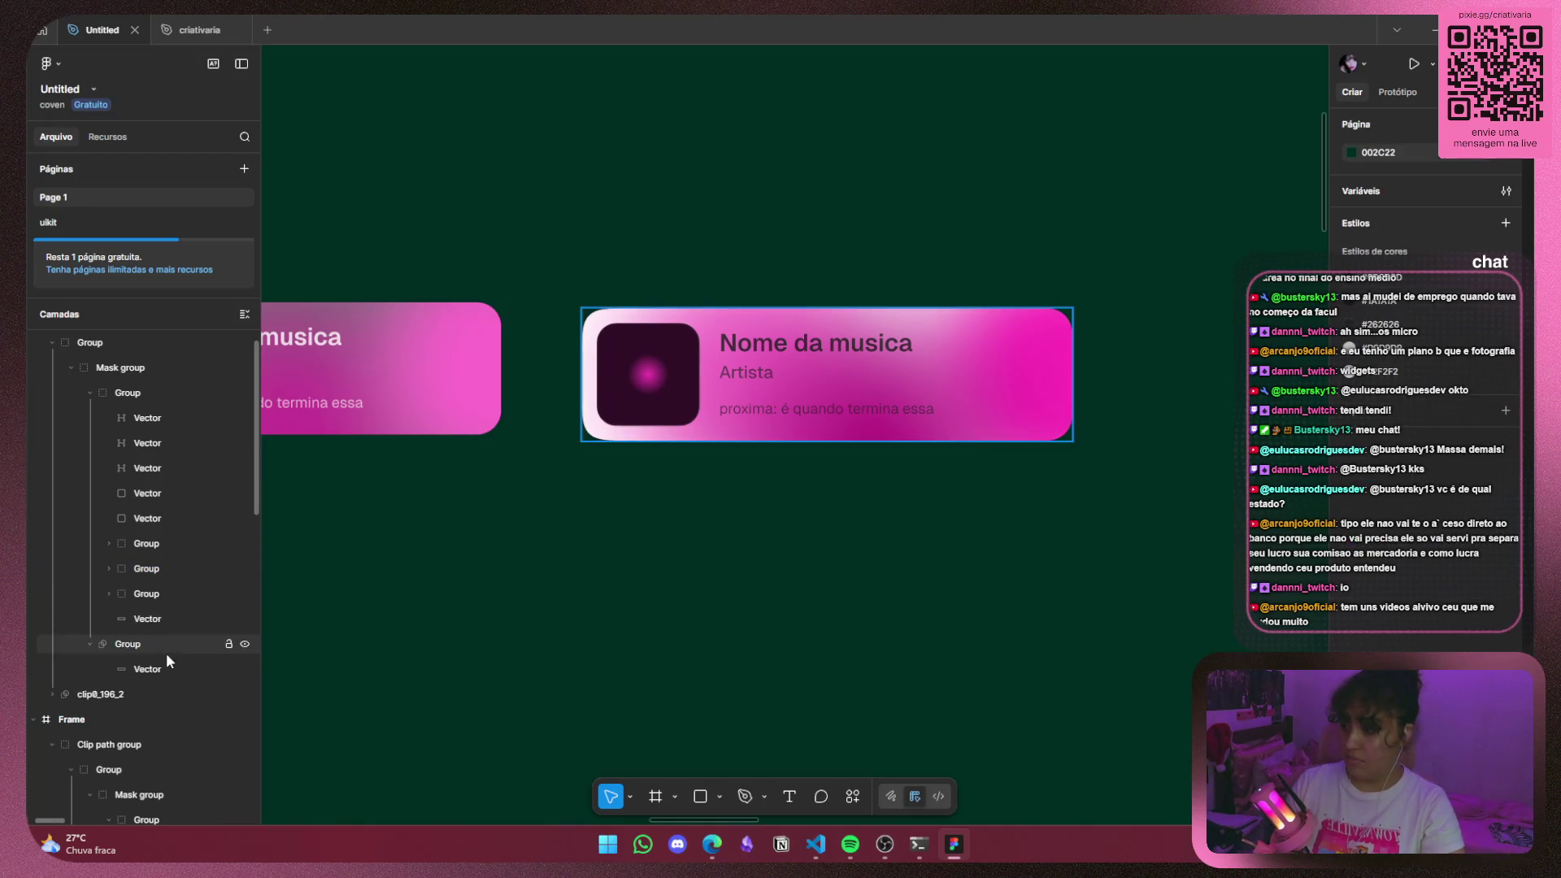
Drag the enlarged glow blob across the card and settle it lower left.
click(179, 561)
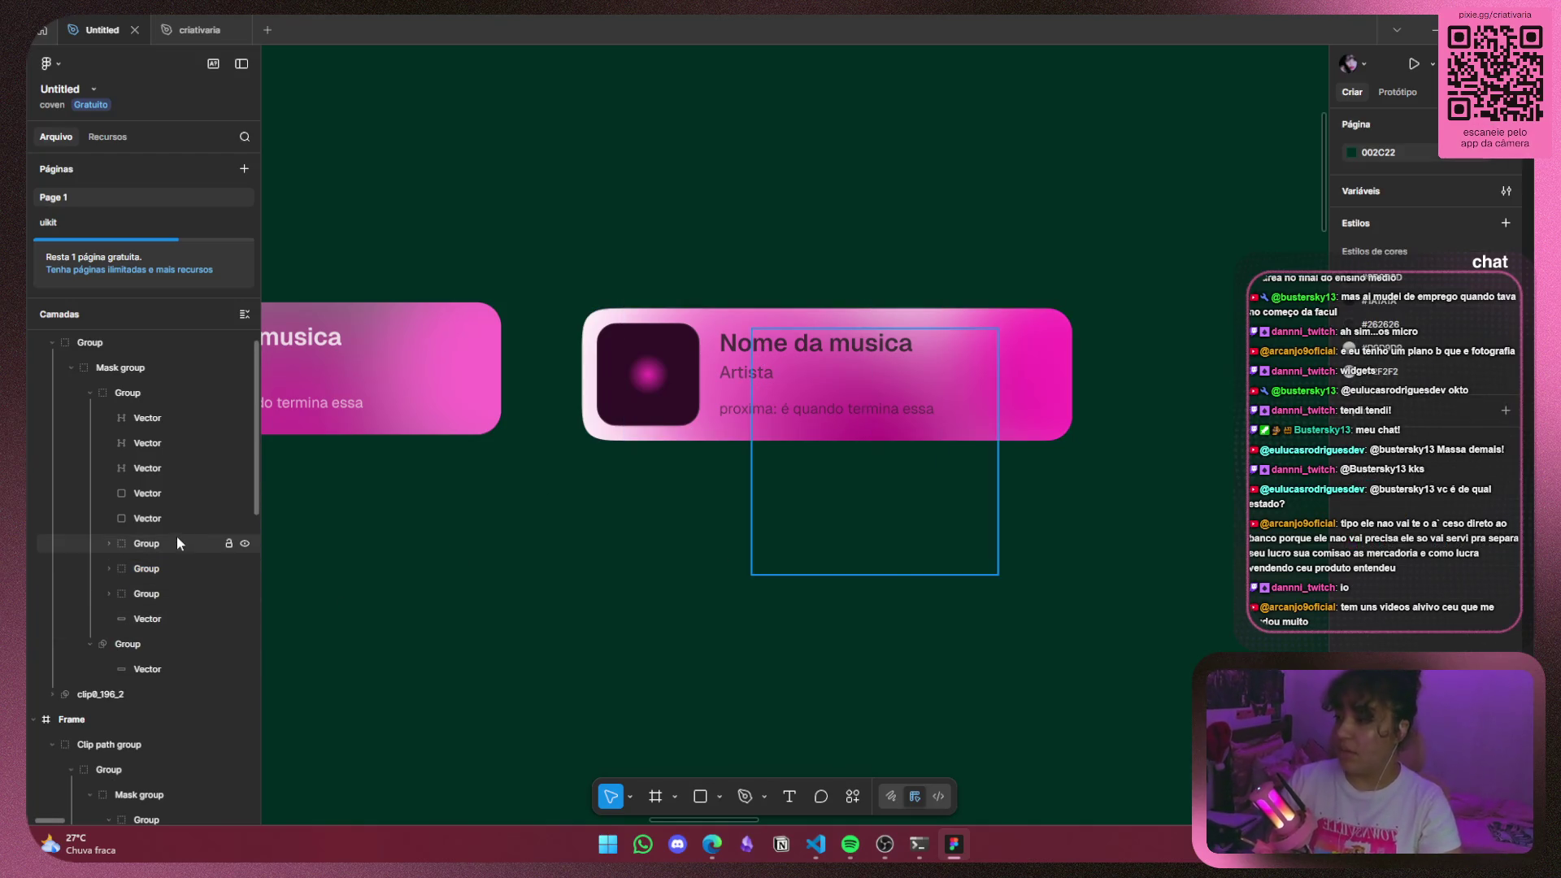
drag(803, 331, 672, 328)
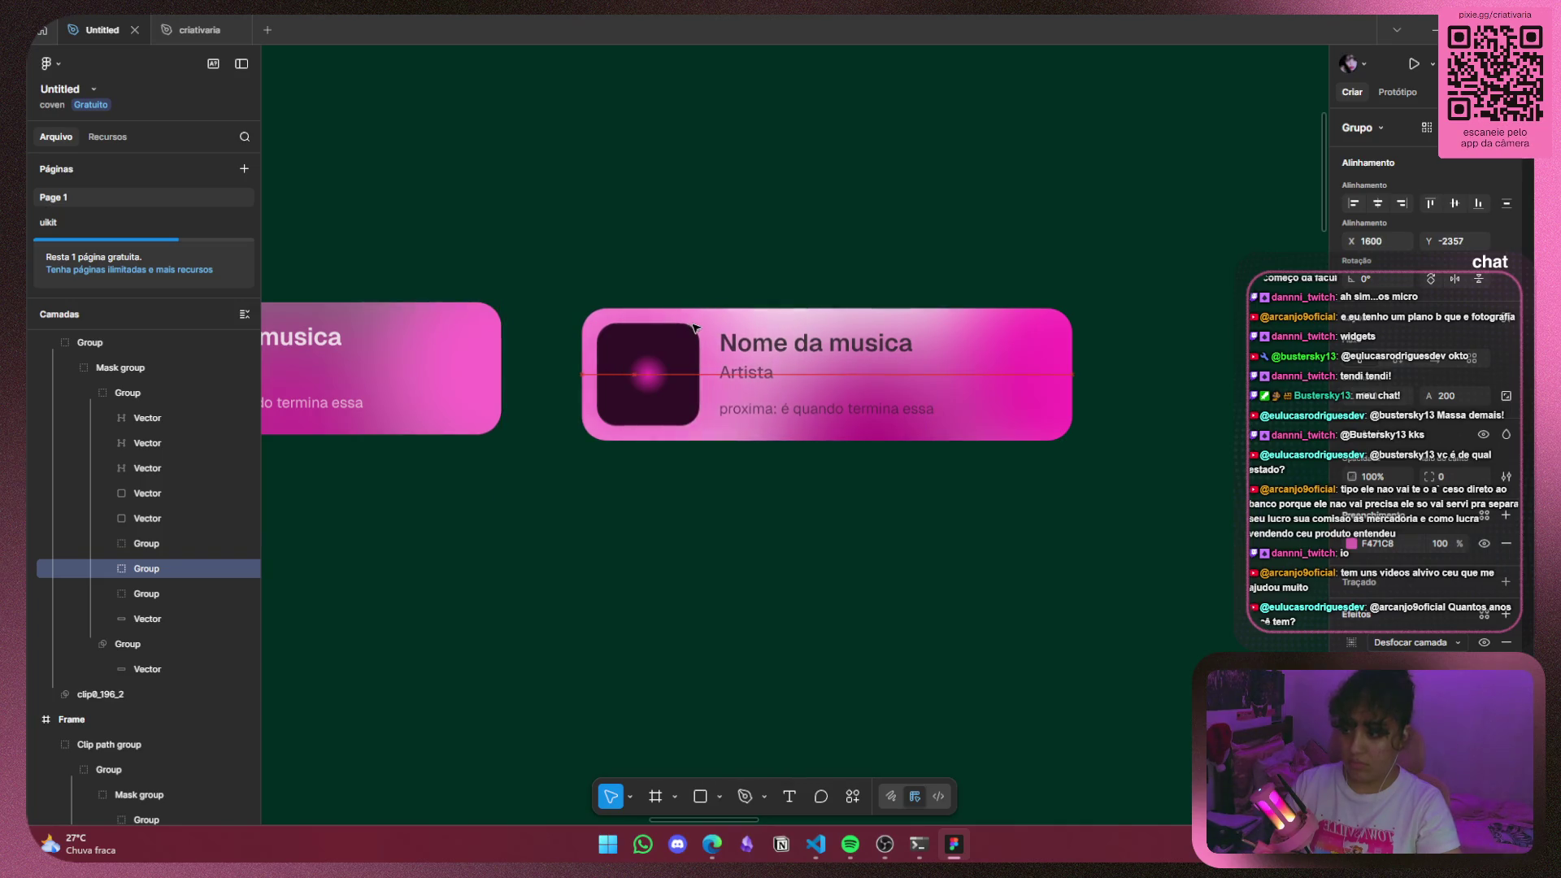
drag(671, 328, 698, 320)
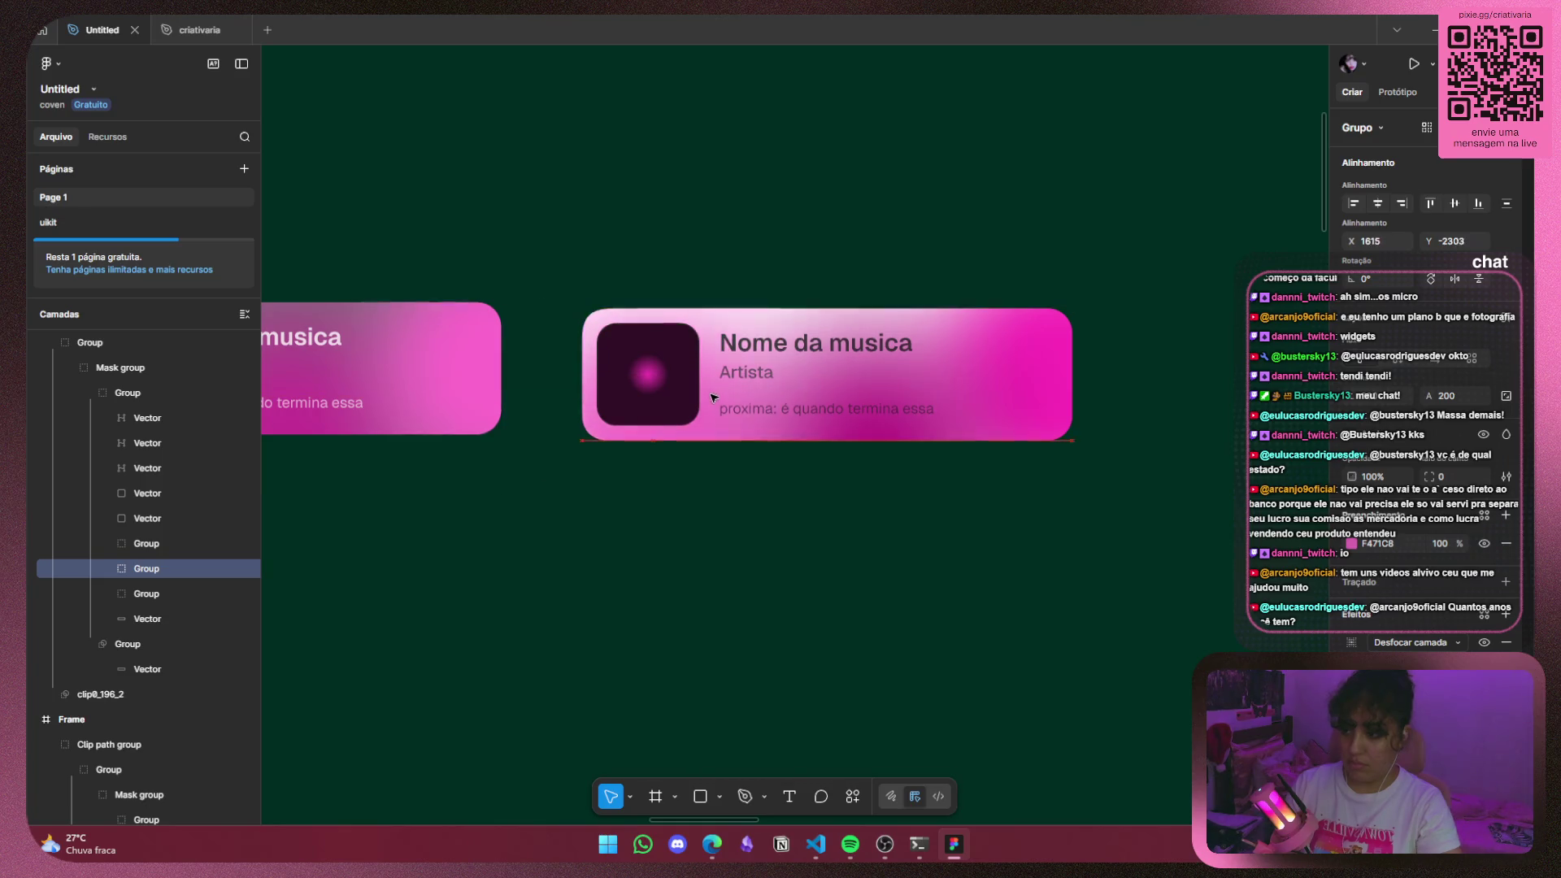
mouse_move(709, 318)
mouse_down()
mouse_move(977, 330)
mouse_move(941, 257)
mouse_up()
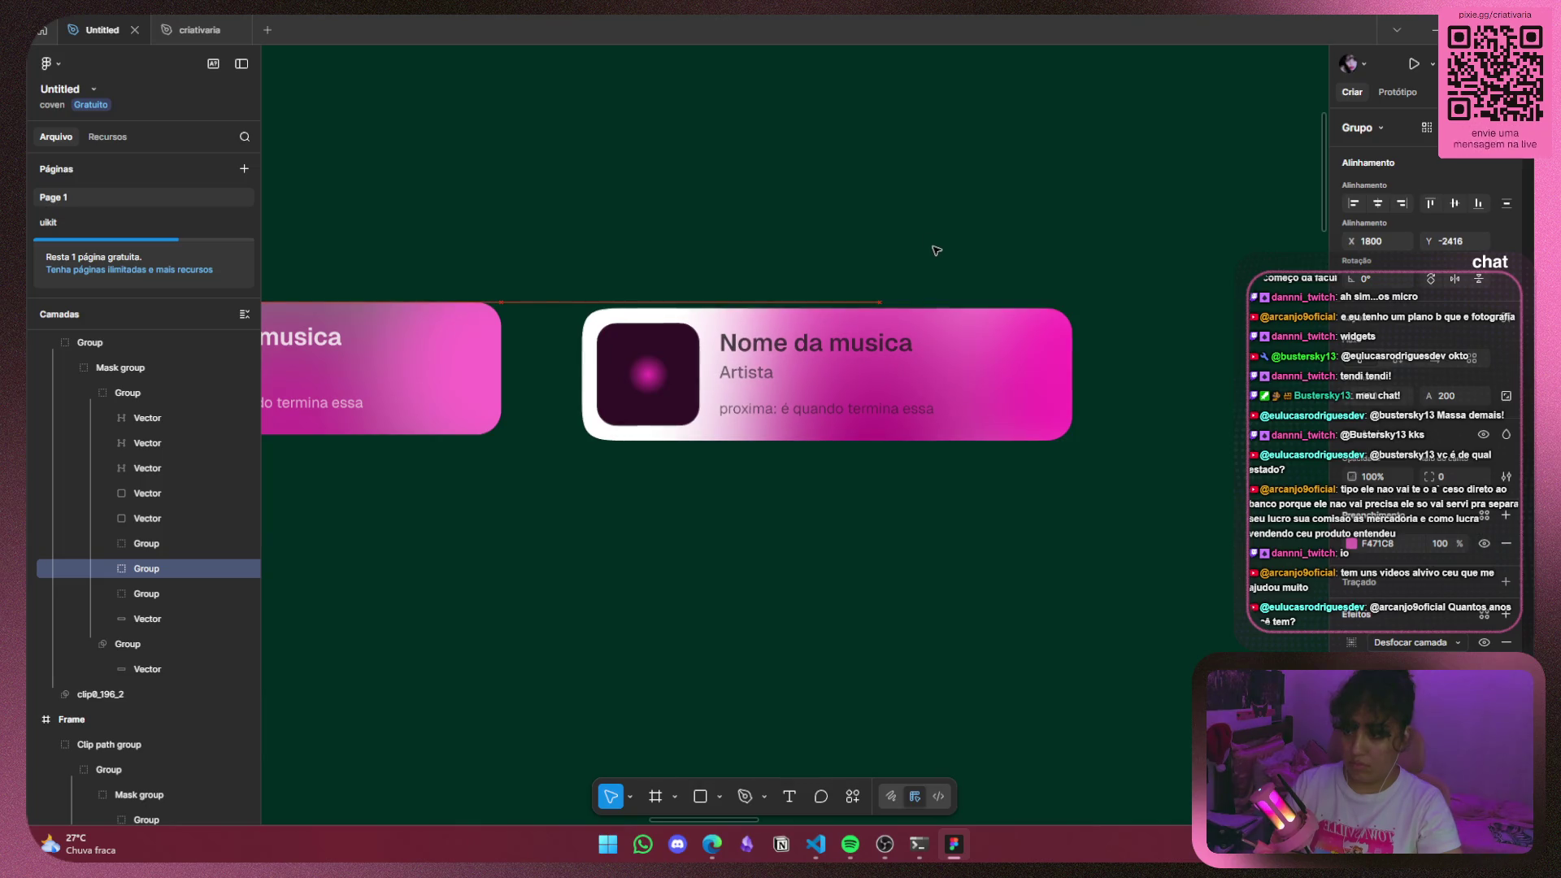
mouse_move(940, 257)
mouse_down()
mouse_move(830, 251)
mouse_move(721, 276)
mouse_up()
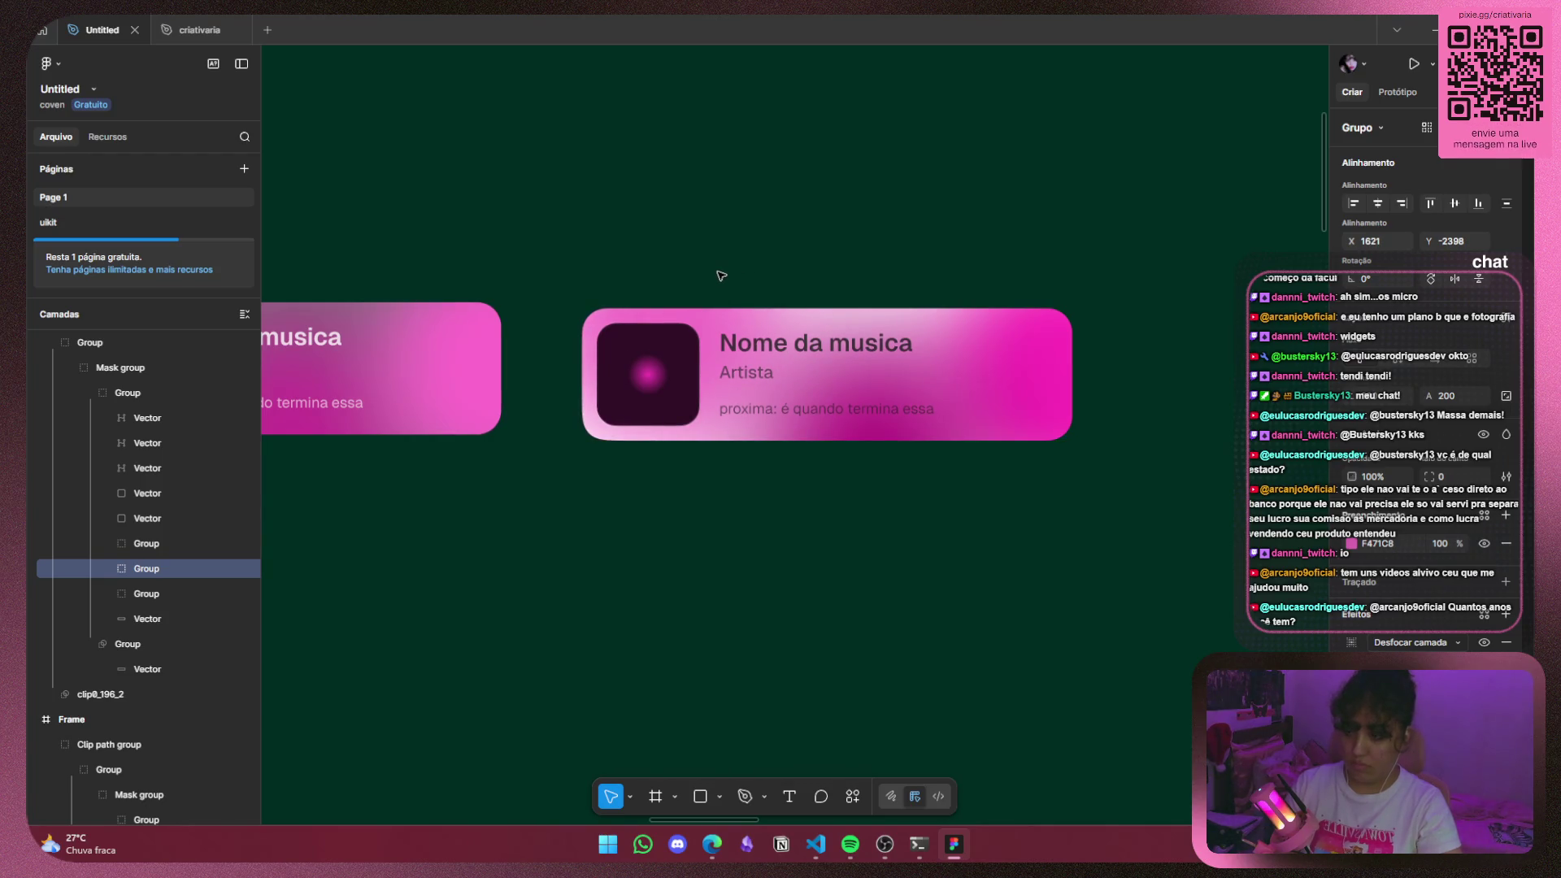
drag(725, 276, 699, 337)
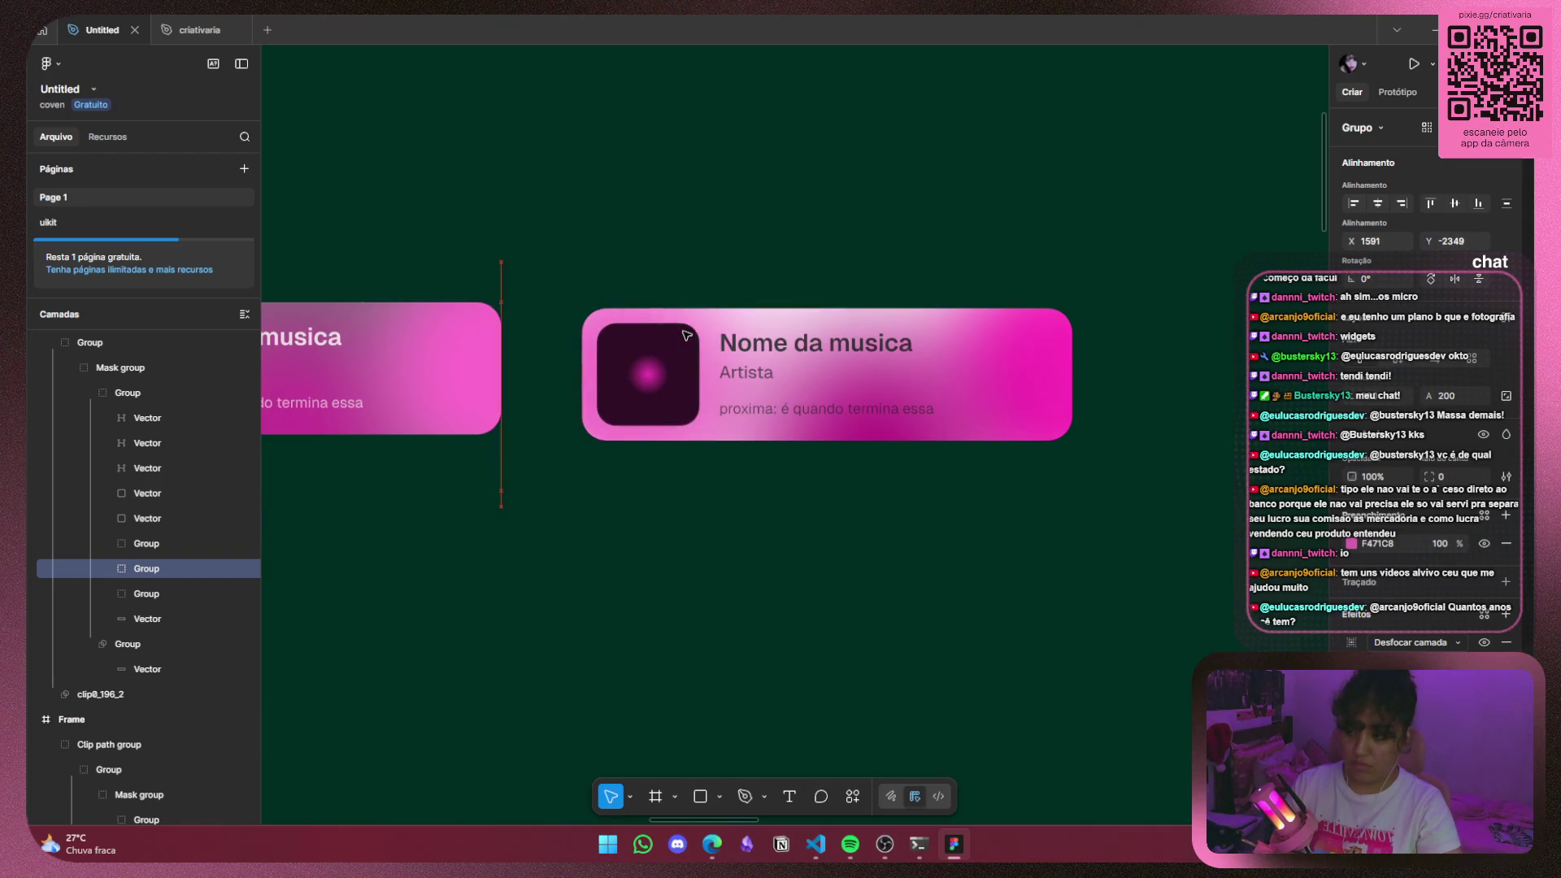
Deselect and pan the view over to the first music card.
click(1087, 199)
scroll(1105, 237, down, 3)
scroll(891, 488, up, 2)
drag(1127, 528, 808, 536)
scroll(813, 488, up, 3)
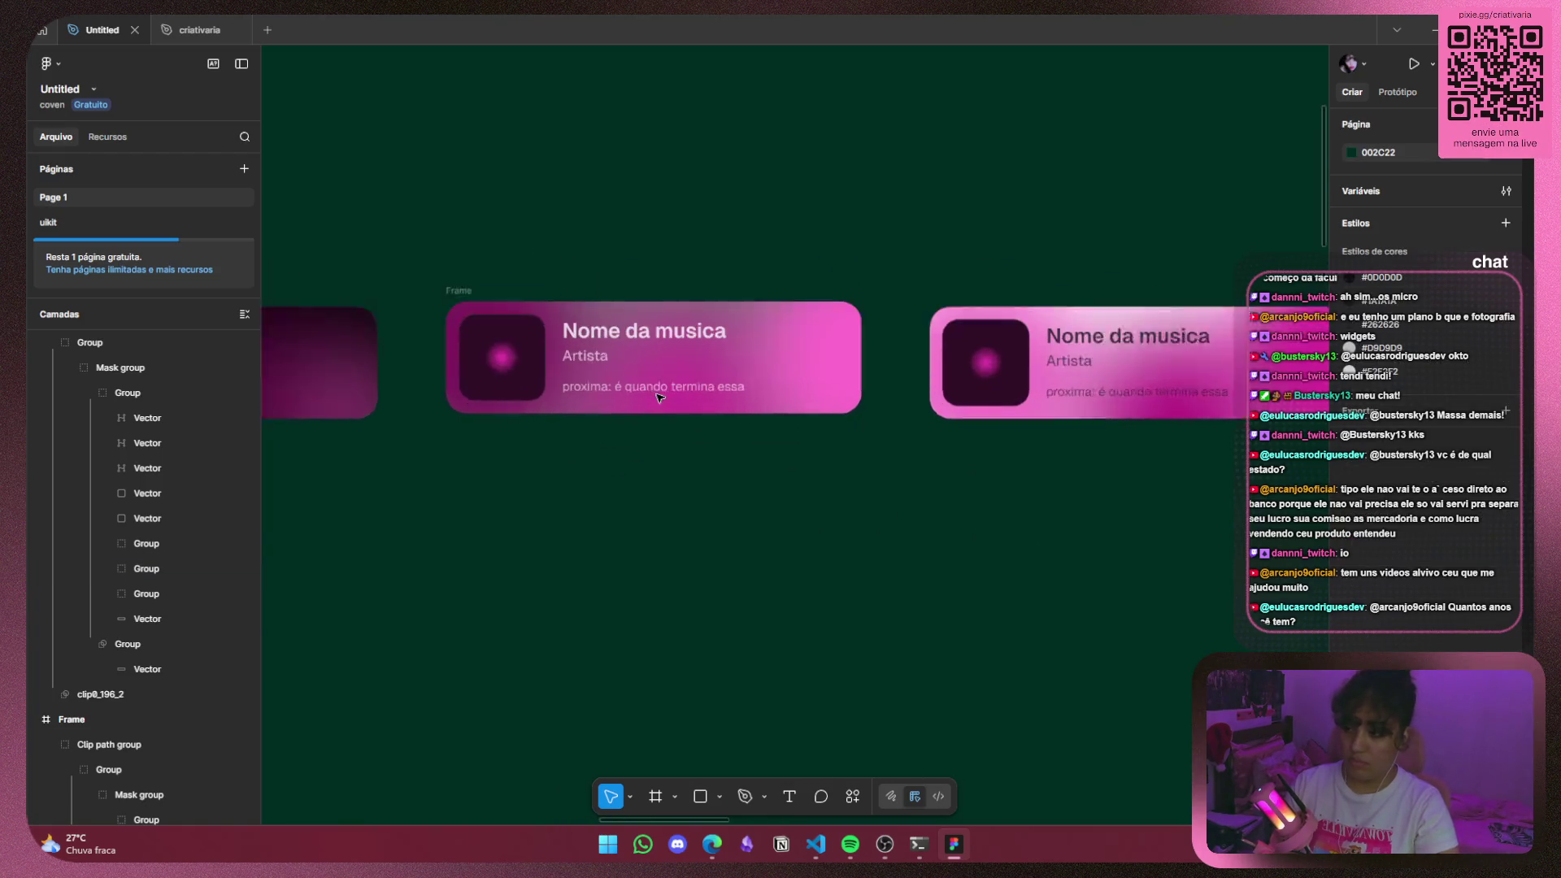
Drill into the first card's blob group, nudge one blob left and enlarge it slightly.
scroll(822, 439, up, 3)
click(704, 425)
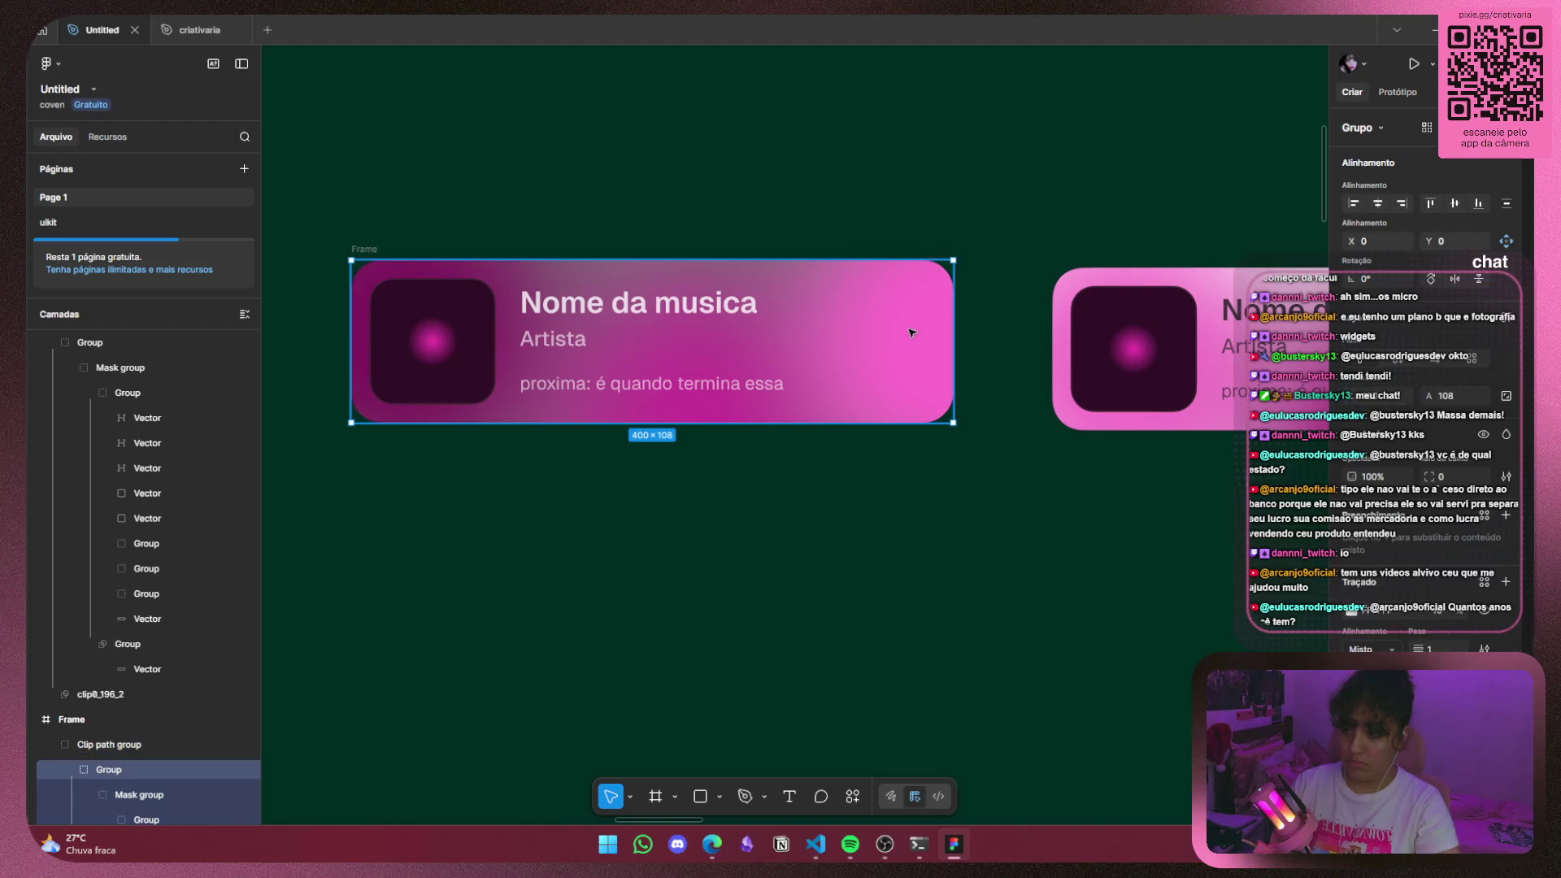
double_click(912, 333)
double_click(911, 331)
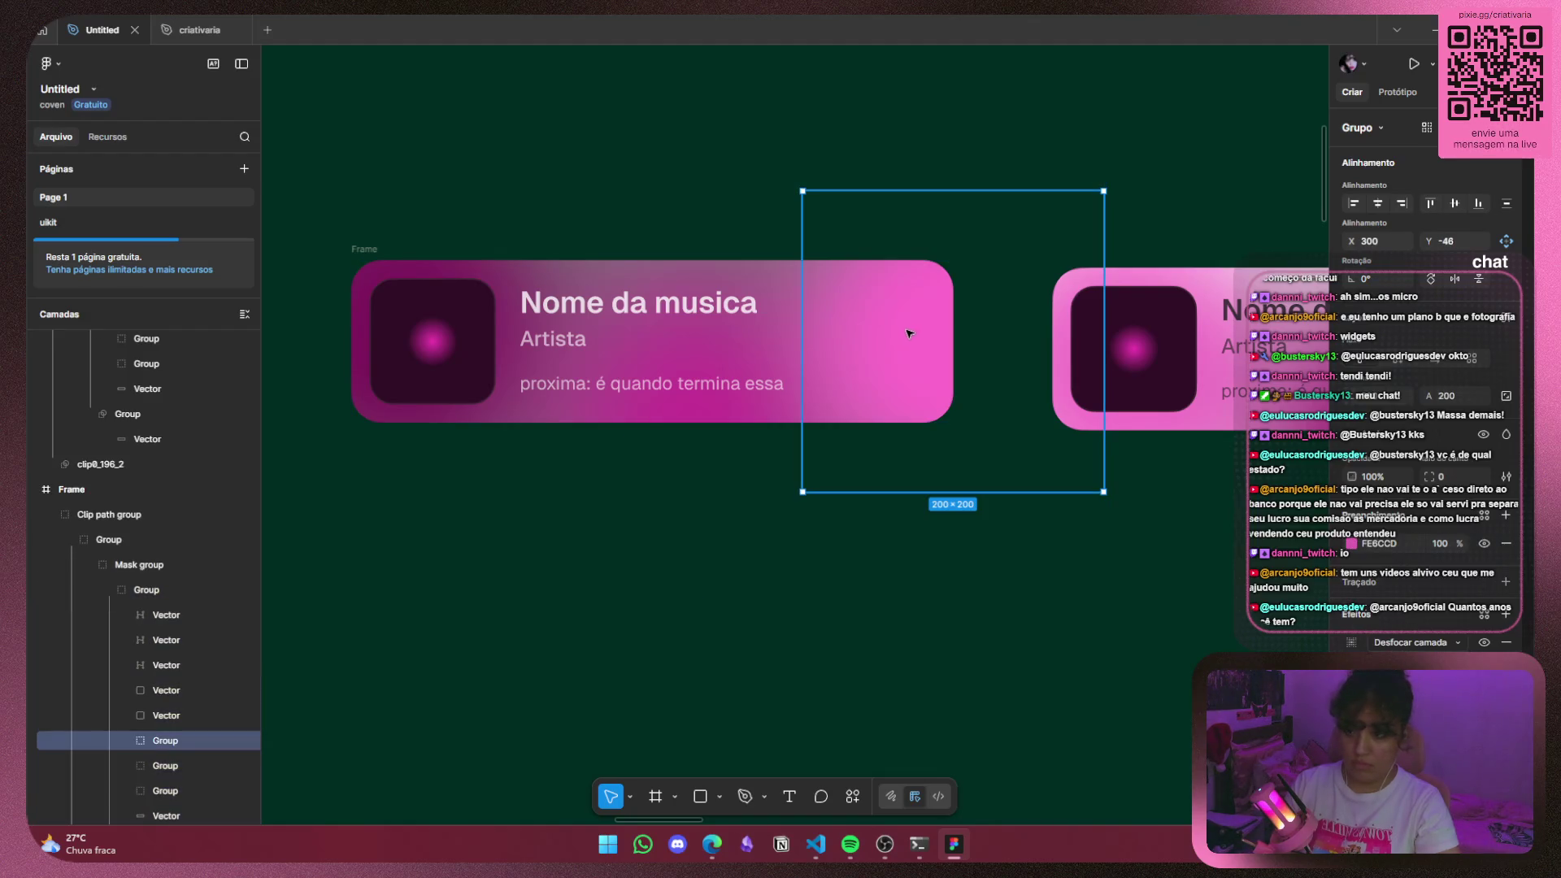
drag(907, 367, 899, 367)
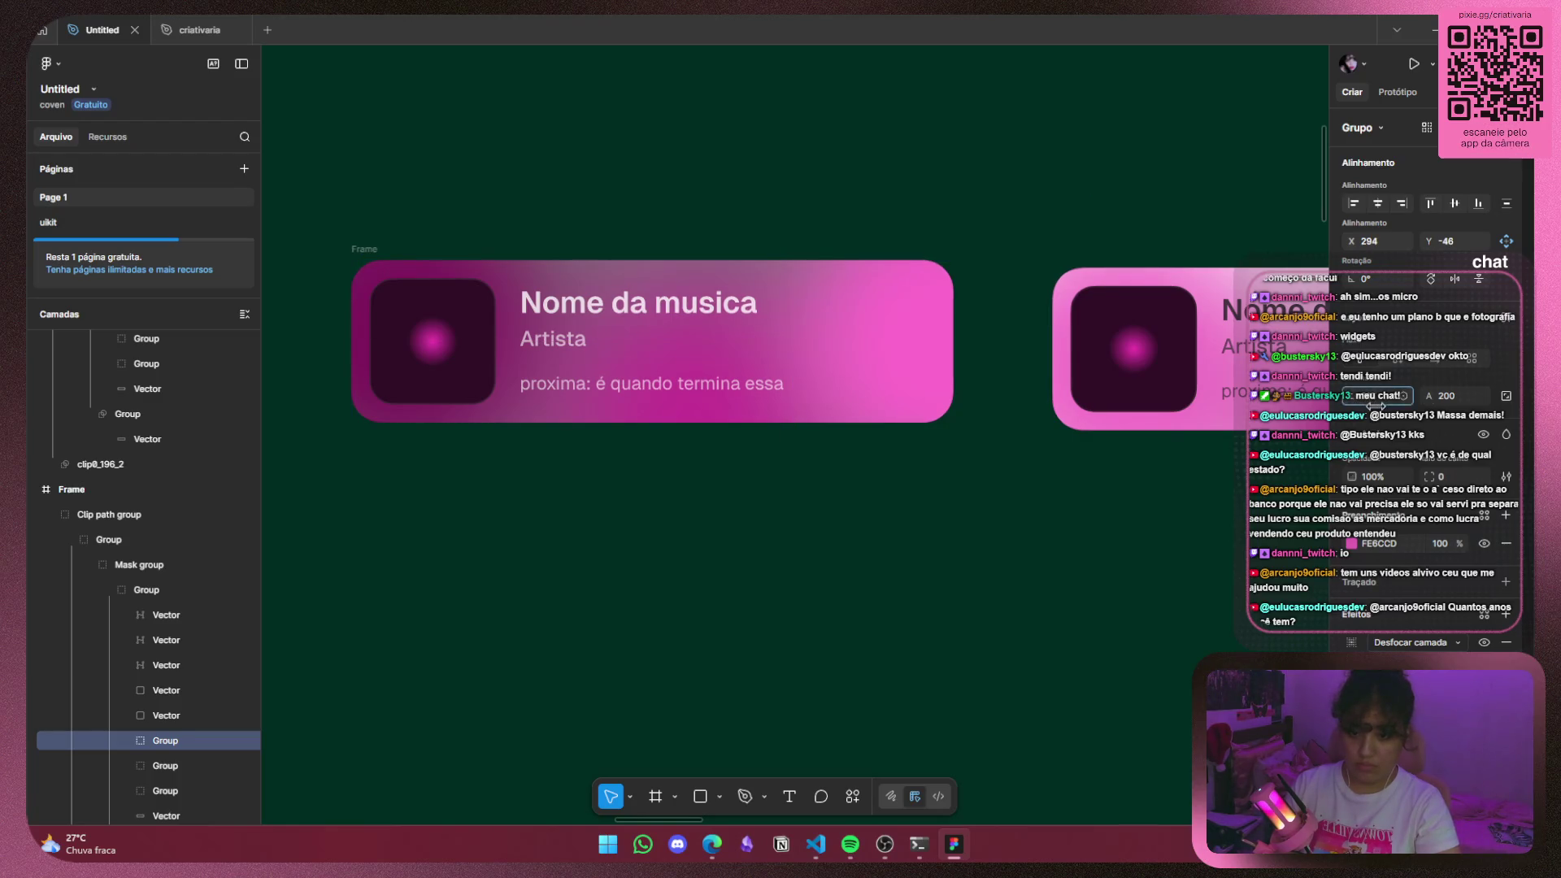
mouse_move(1382, 404)
mouse_down()
mouse_move(1471, 404)
mouse_move(1456, 409)
mouse_up()
Shrink a different blurred blob to 190×190.
click(690, 412)
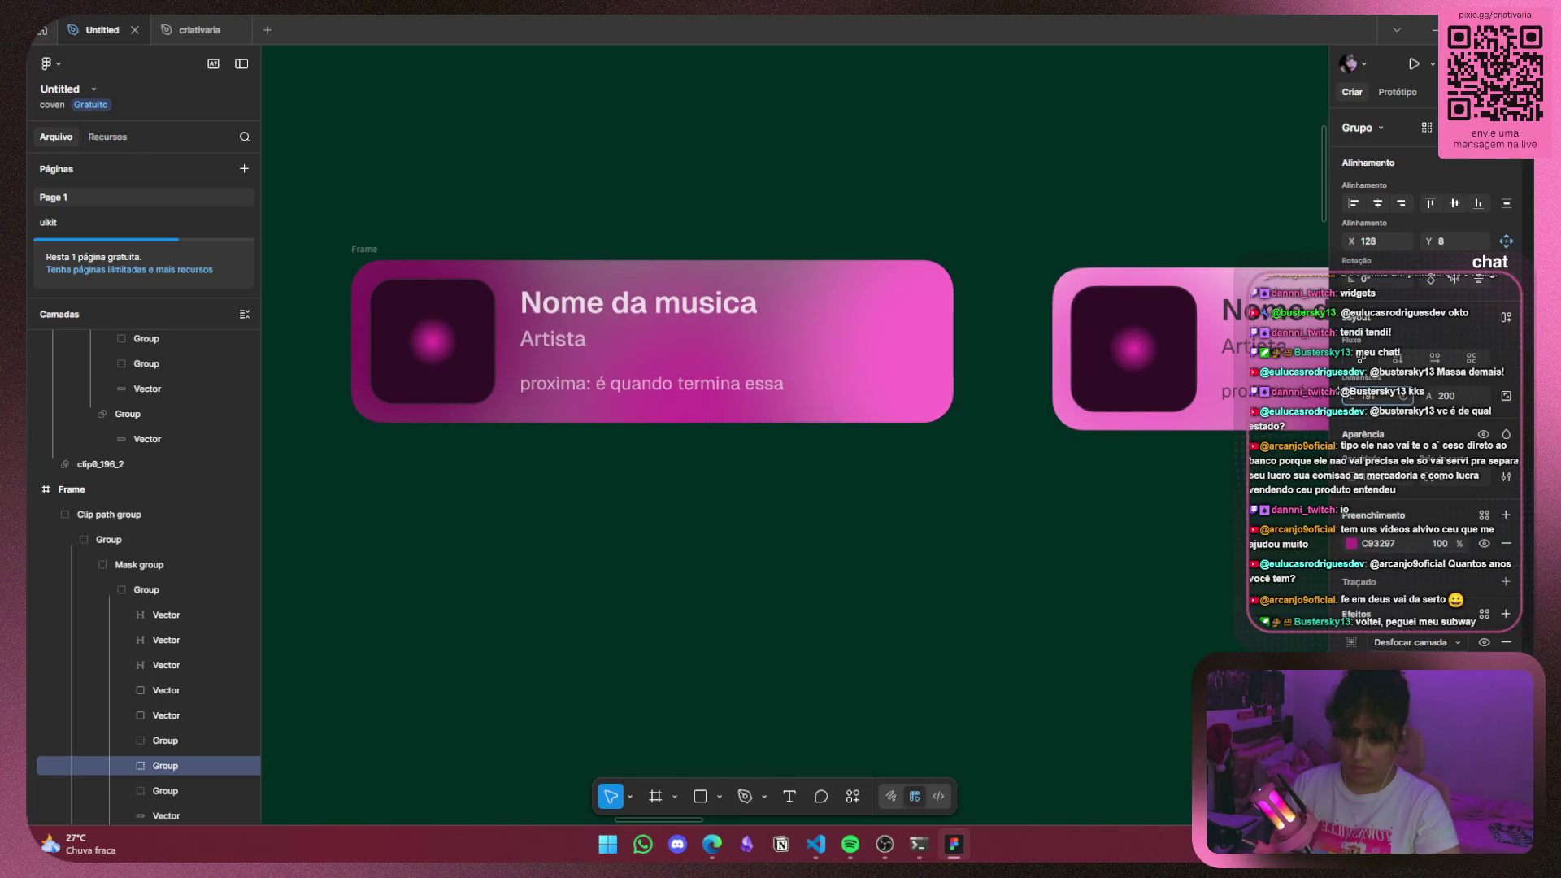
drag(1428, 396, 1402, 400)
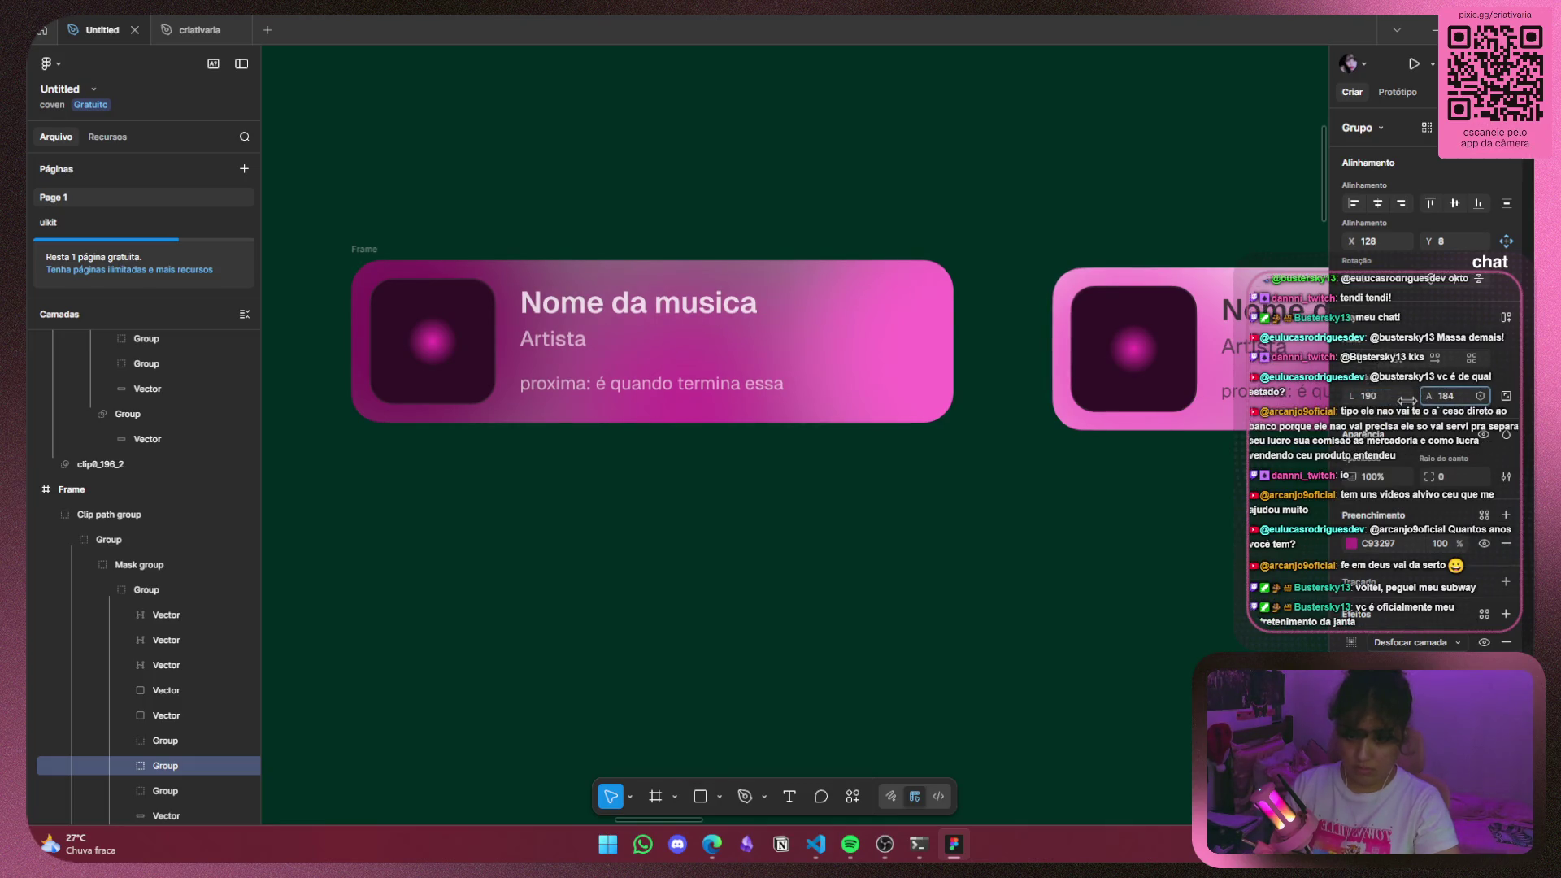
drag(1413, 400, 1428, 401)
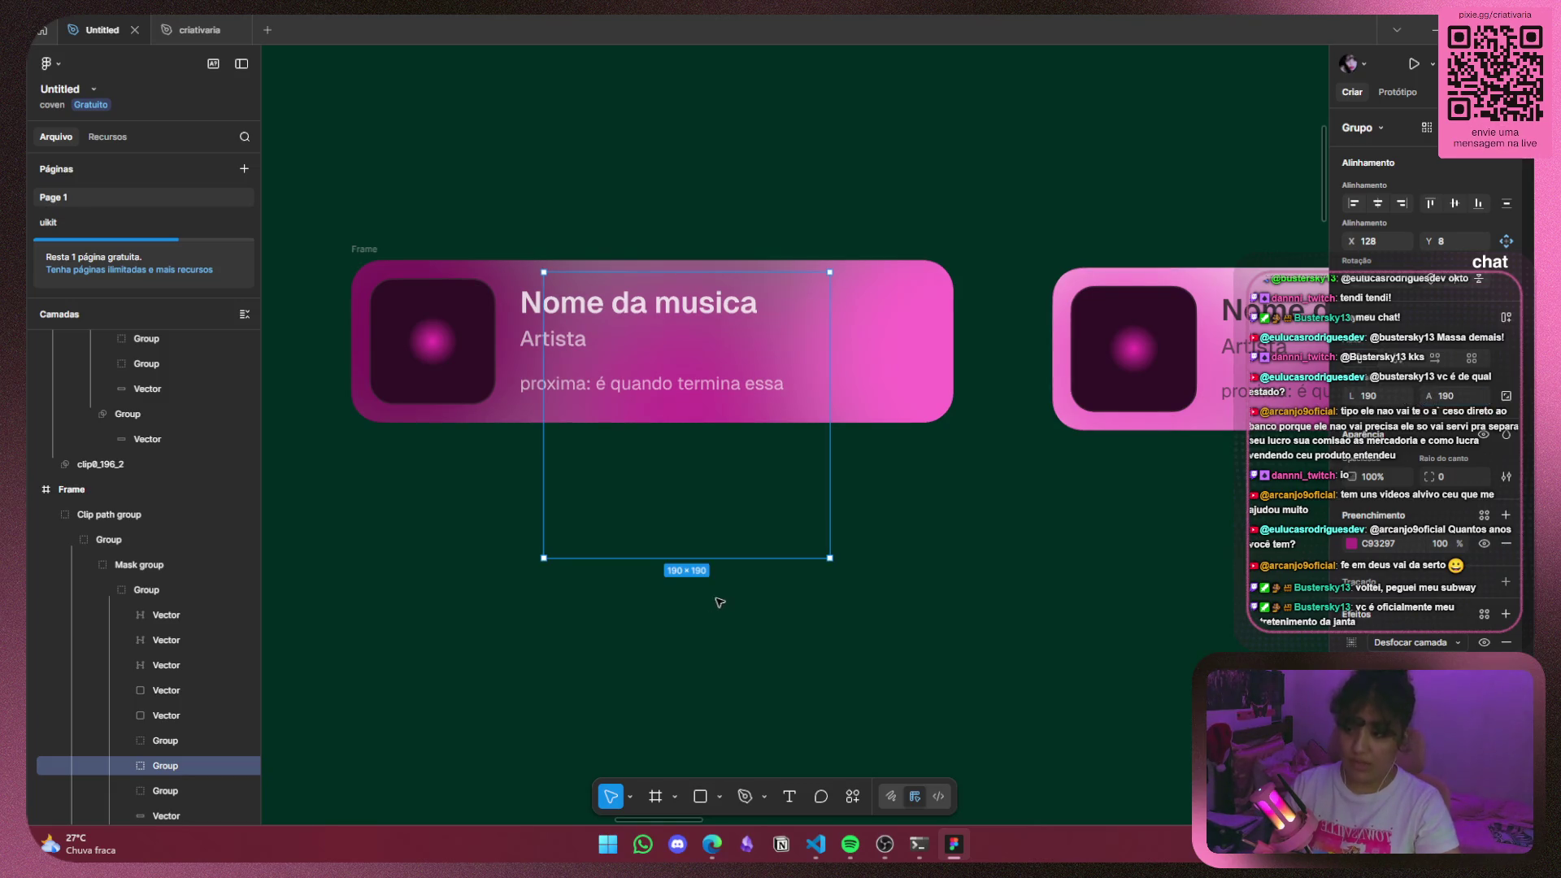
drag(491, 540, 754, 659)
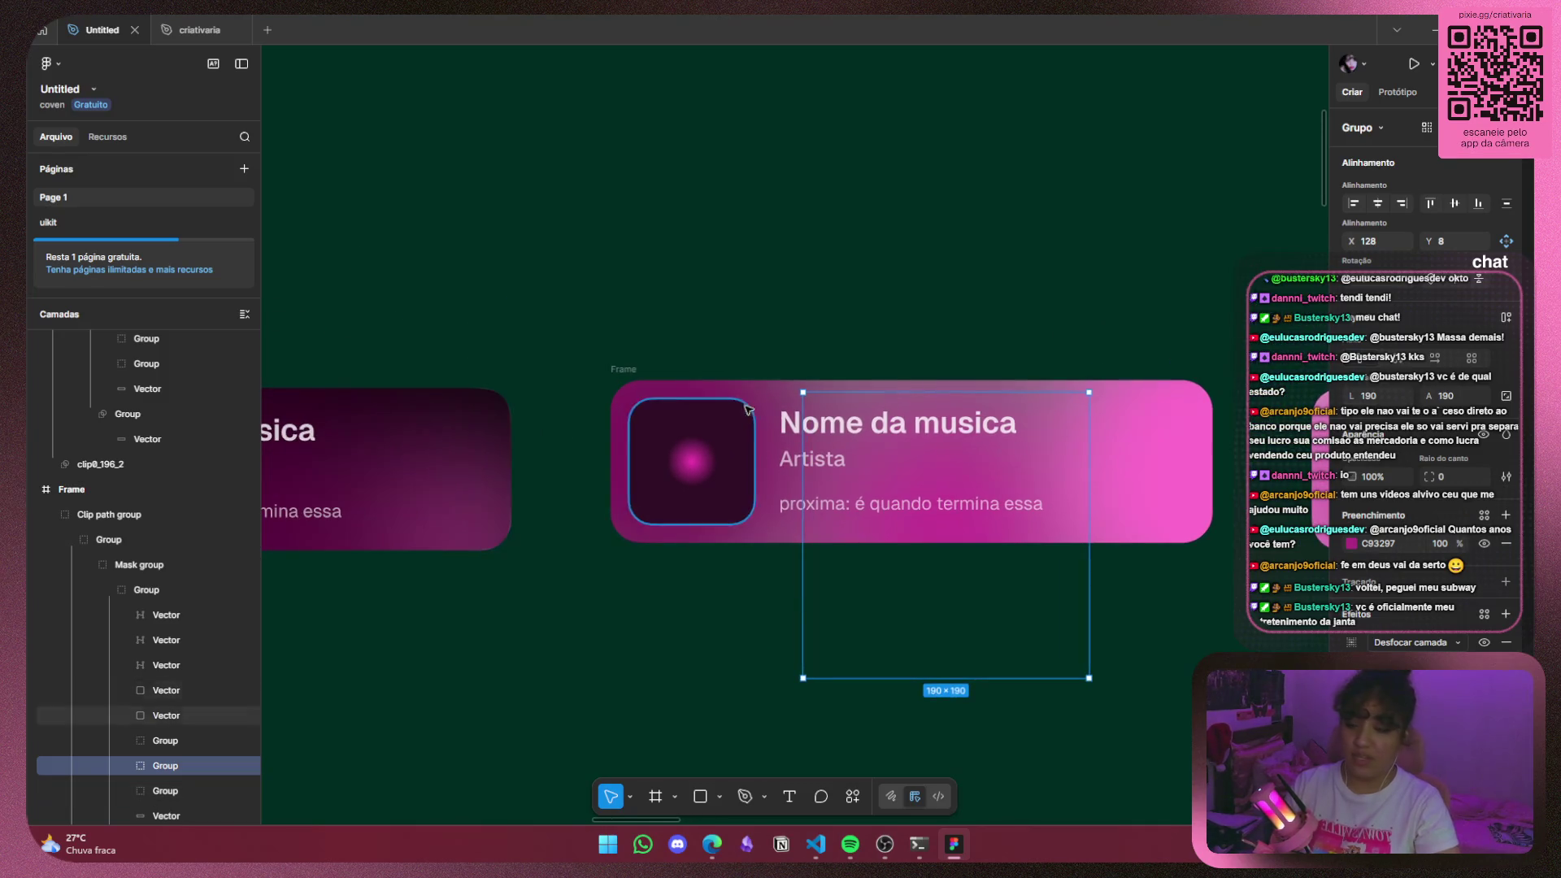
click(763, 387)
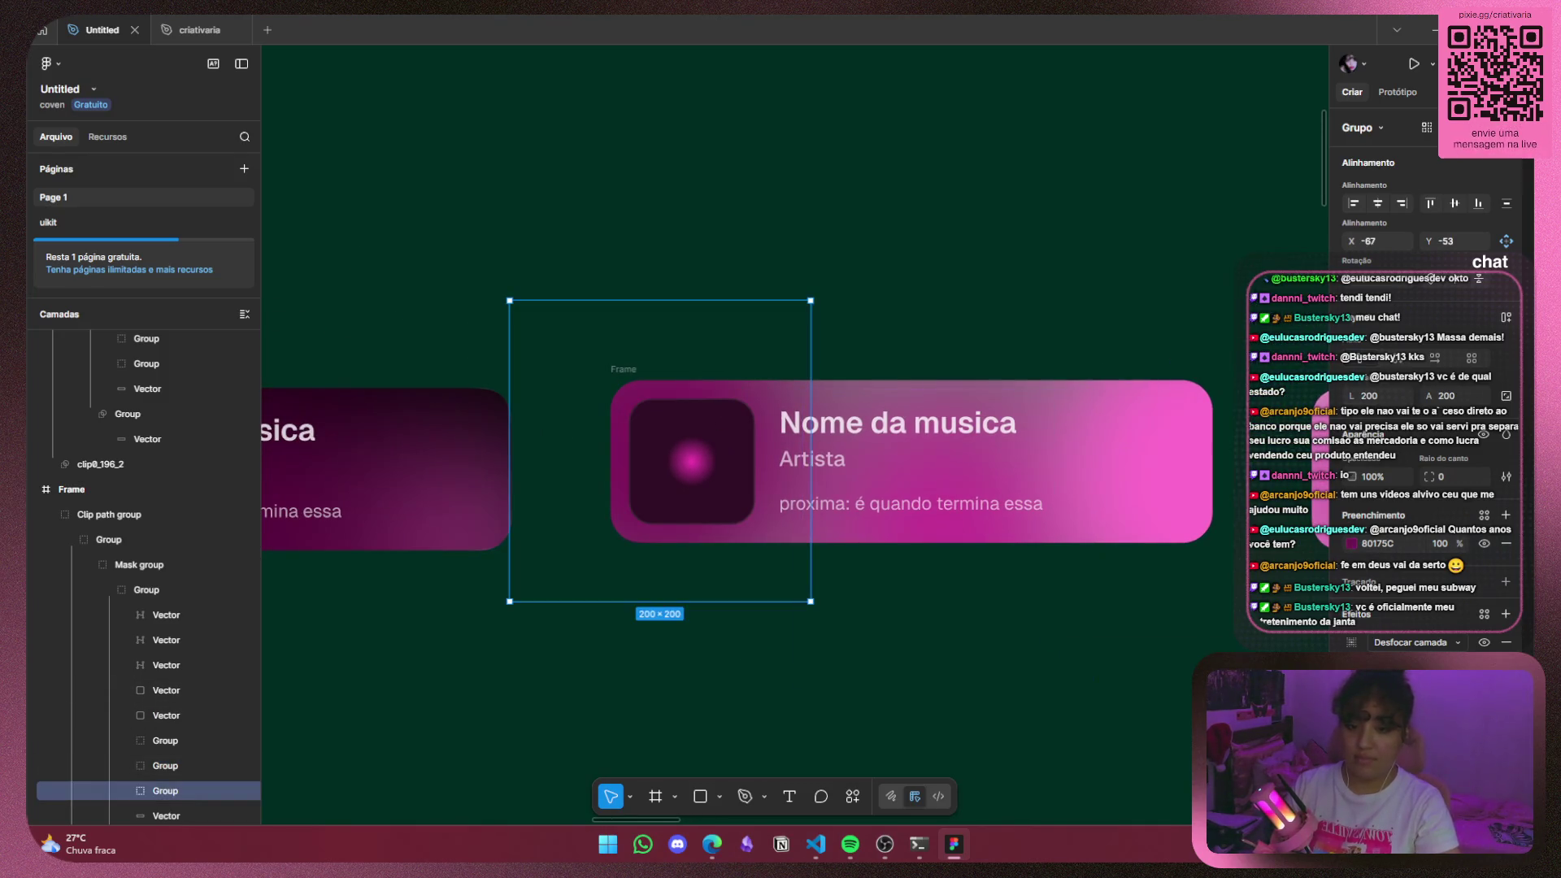
click(963, 301)
scroll(1080, 290, down, 3)
scroll(986, 261, right, 3)
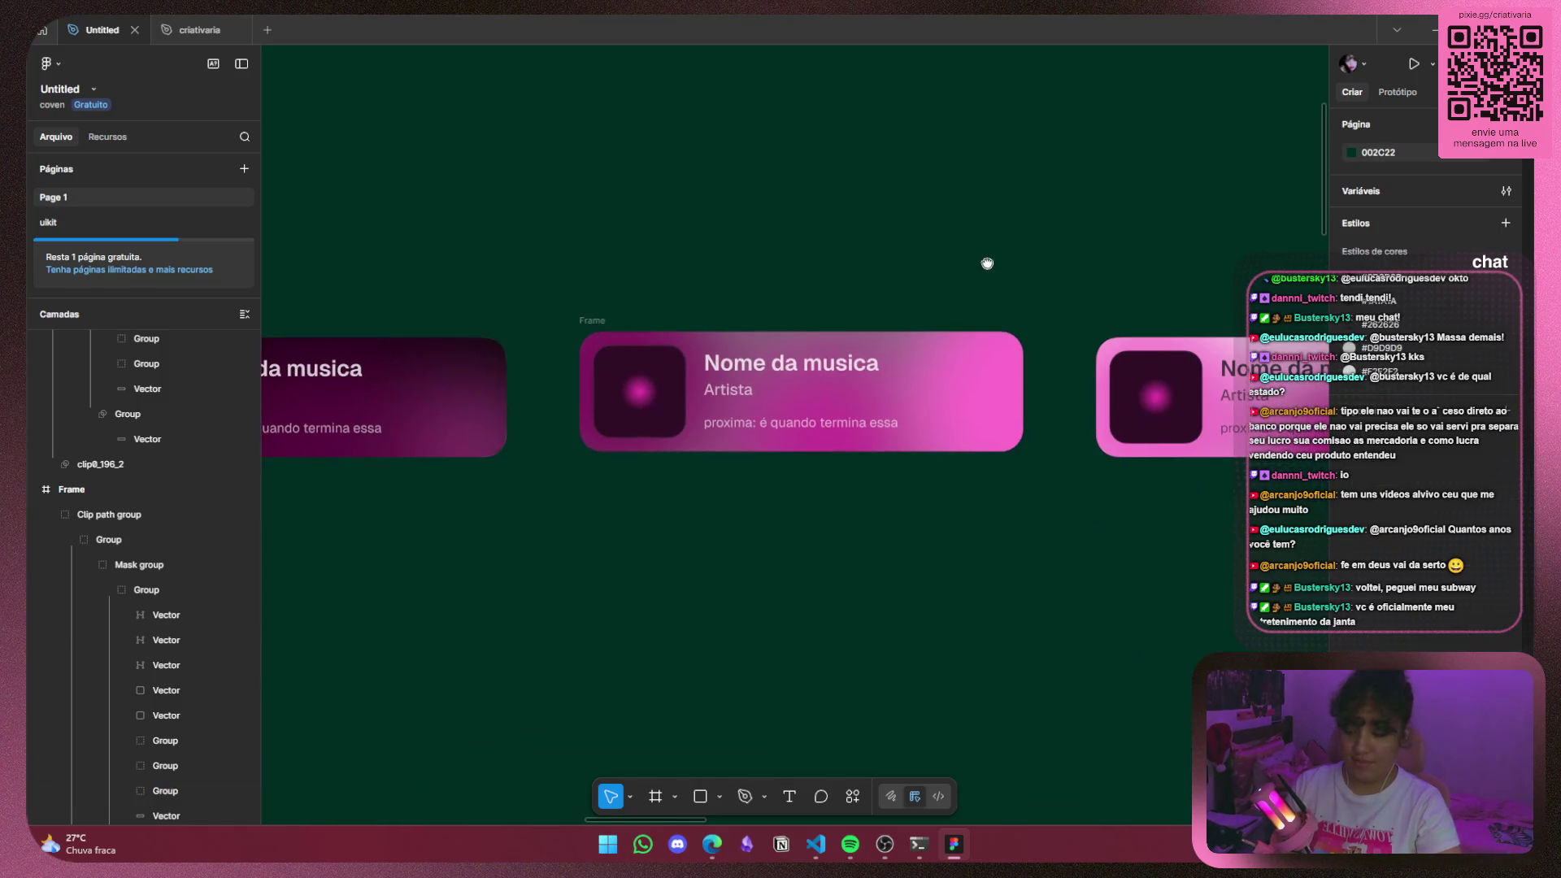
Resize the 190×190 blob group to 161×178 and move it down and right.
click(865, 449)
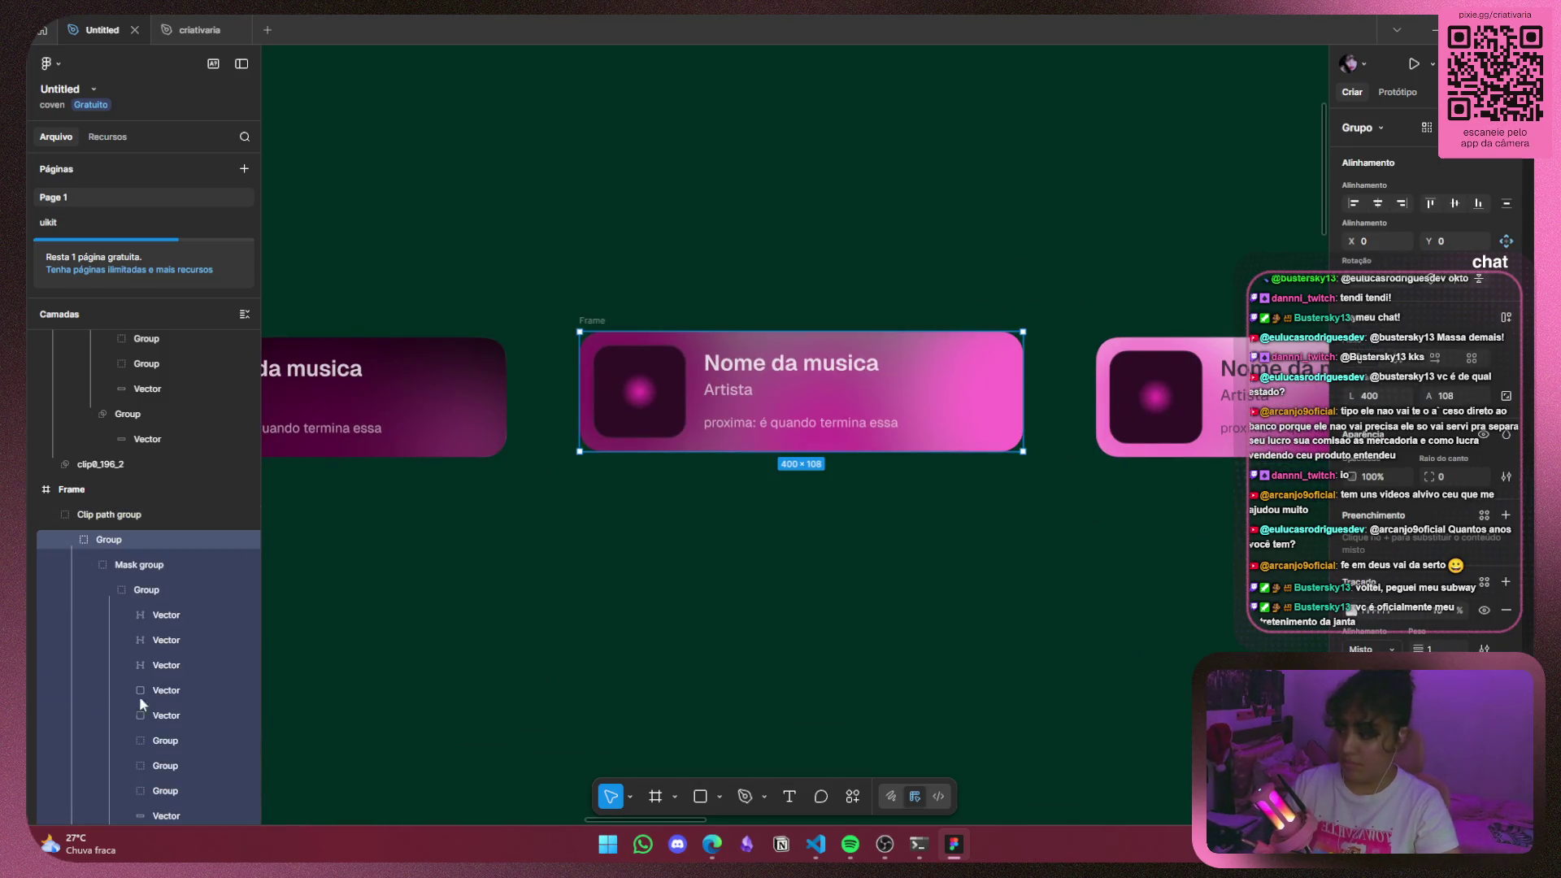
scroll(134, 691, down, 3)
click(213, 608)
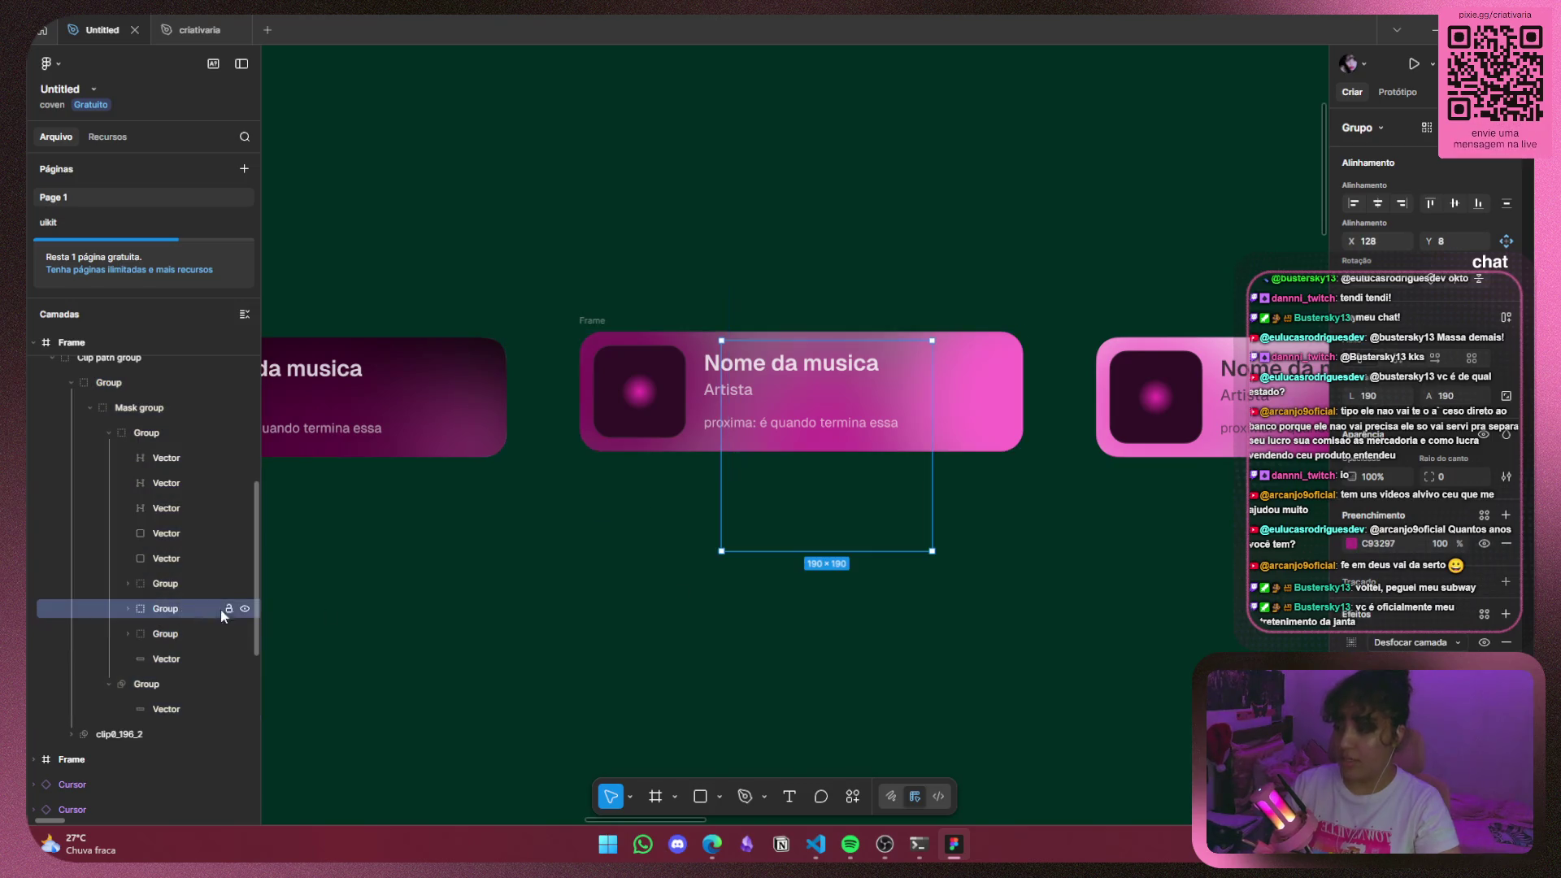
drag(1345, 398, 1306, 398)
drag(1432, 402, 1405, 403)
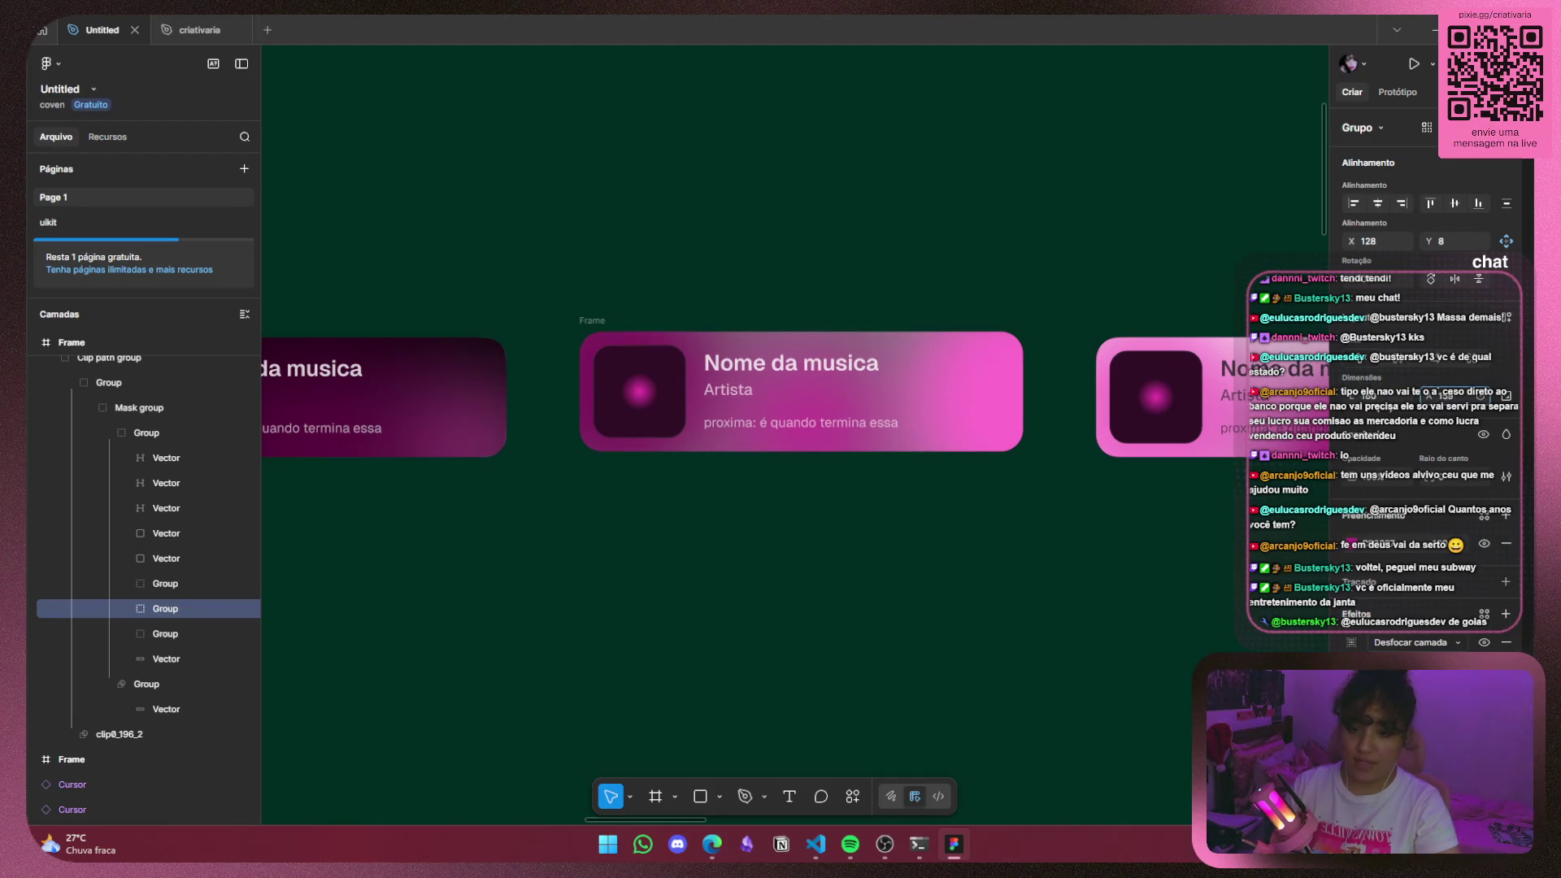
drag(808, 557, 850, 459)
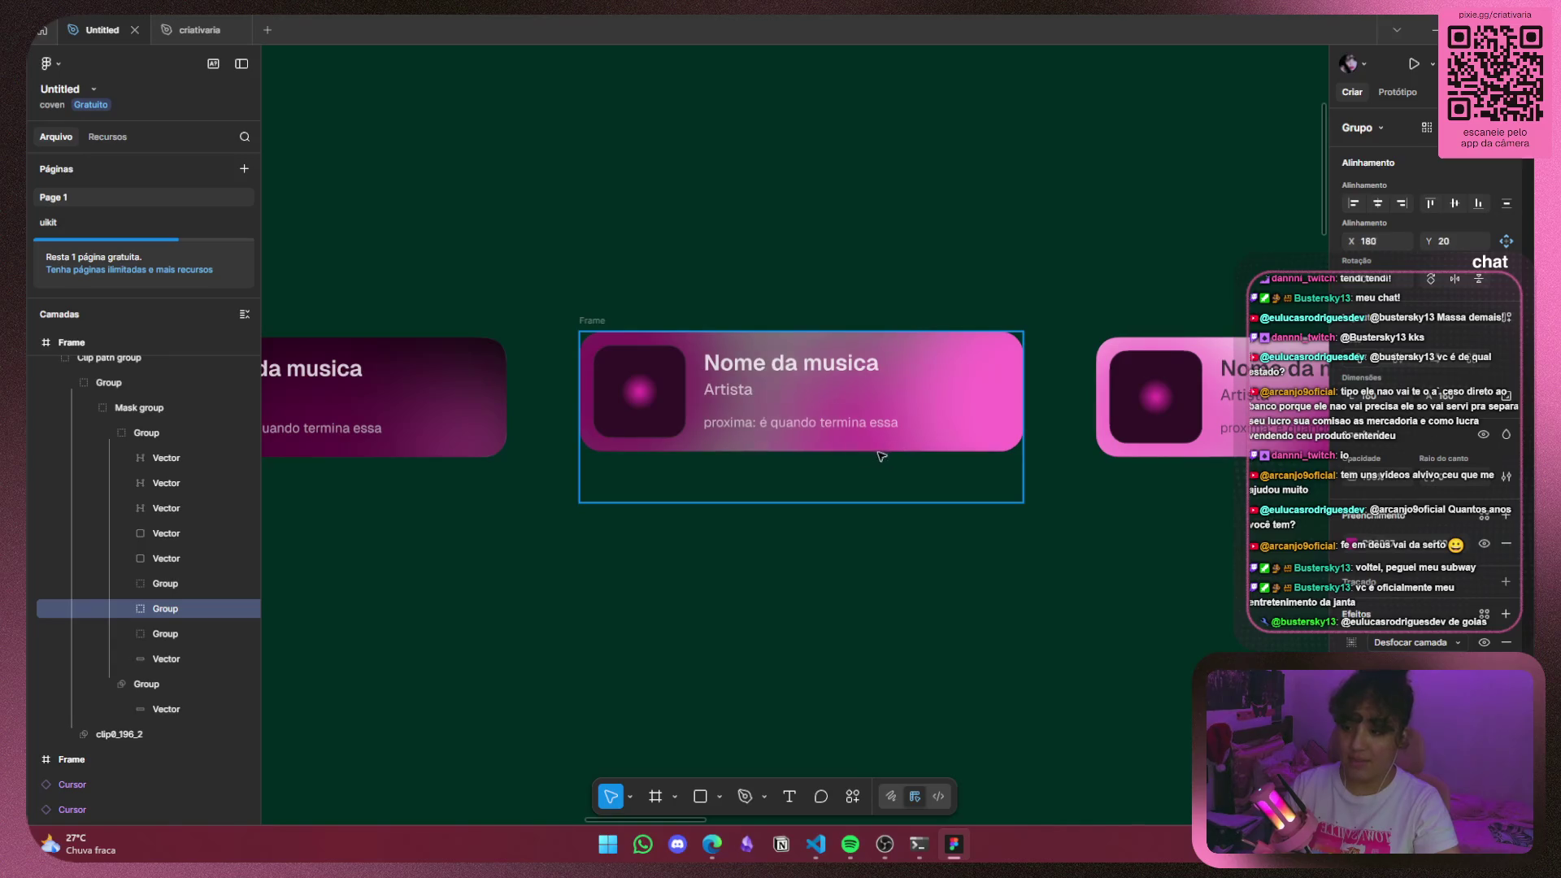
click(749, 622)
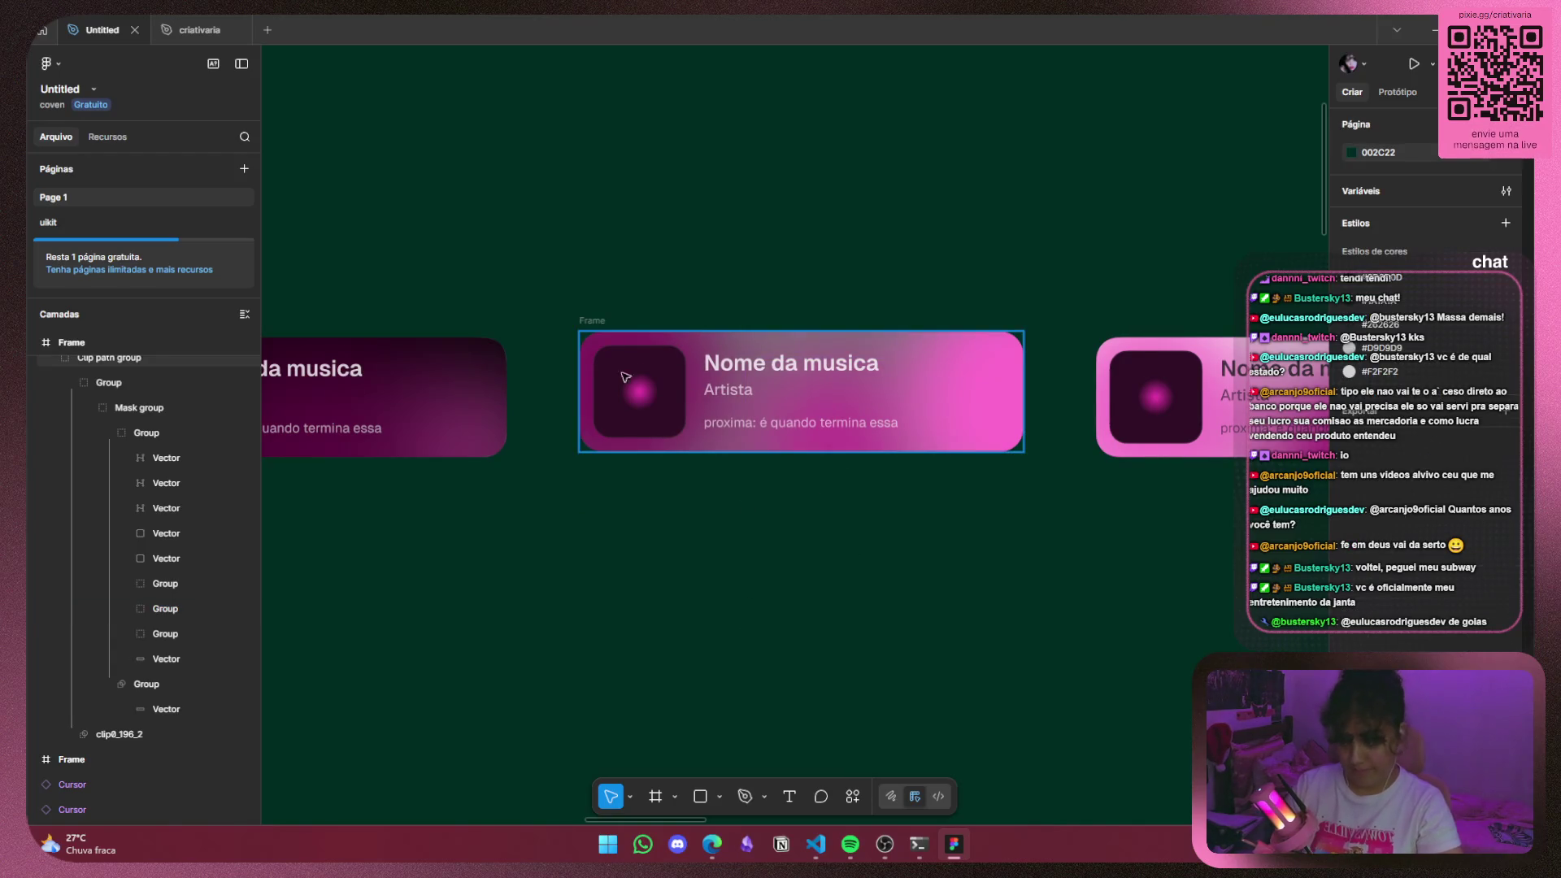
Enlarge the 200×200 circle inside the middle card to 220×220.
scroll(1028, 492, right, 5)
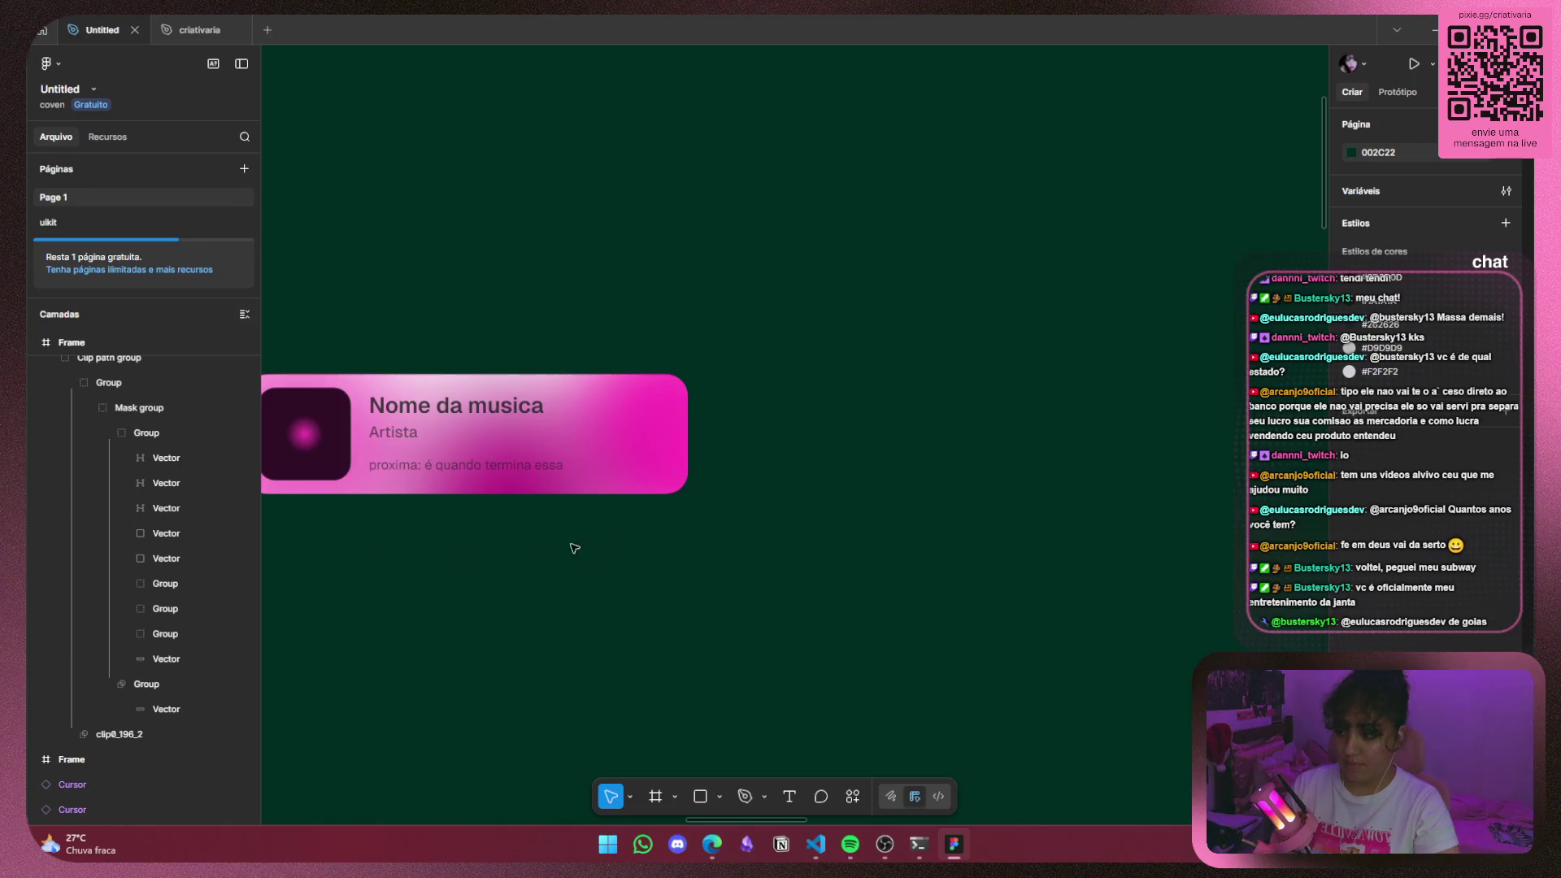
drag(571, 544, 820, 557)
scroll(344, 609, left, 3)
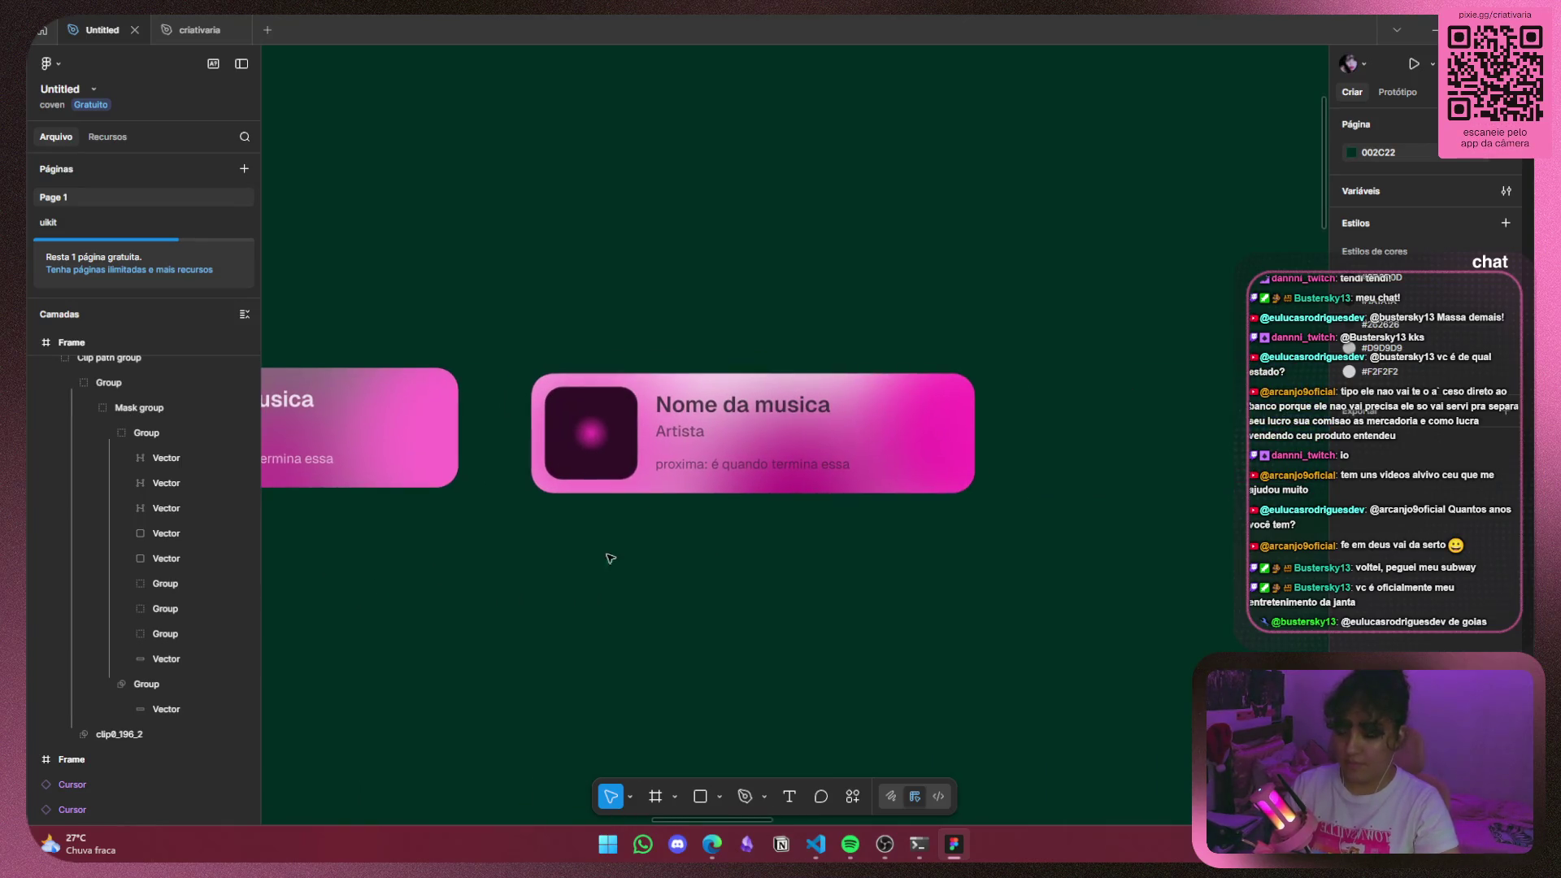
click(930, 429)
double_click(930, 429)
double_click(930, 429)
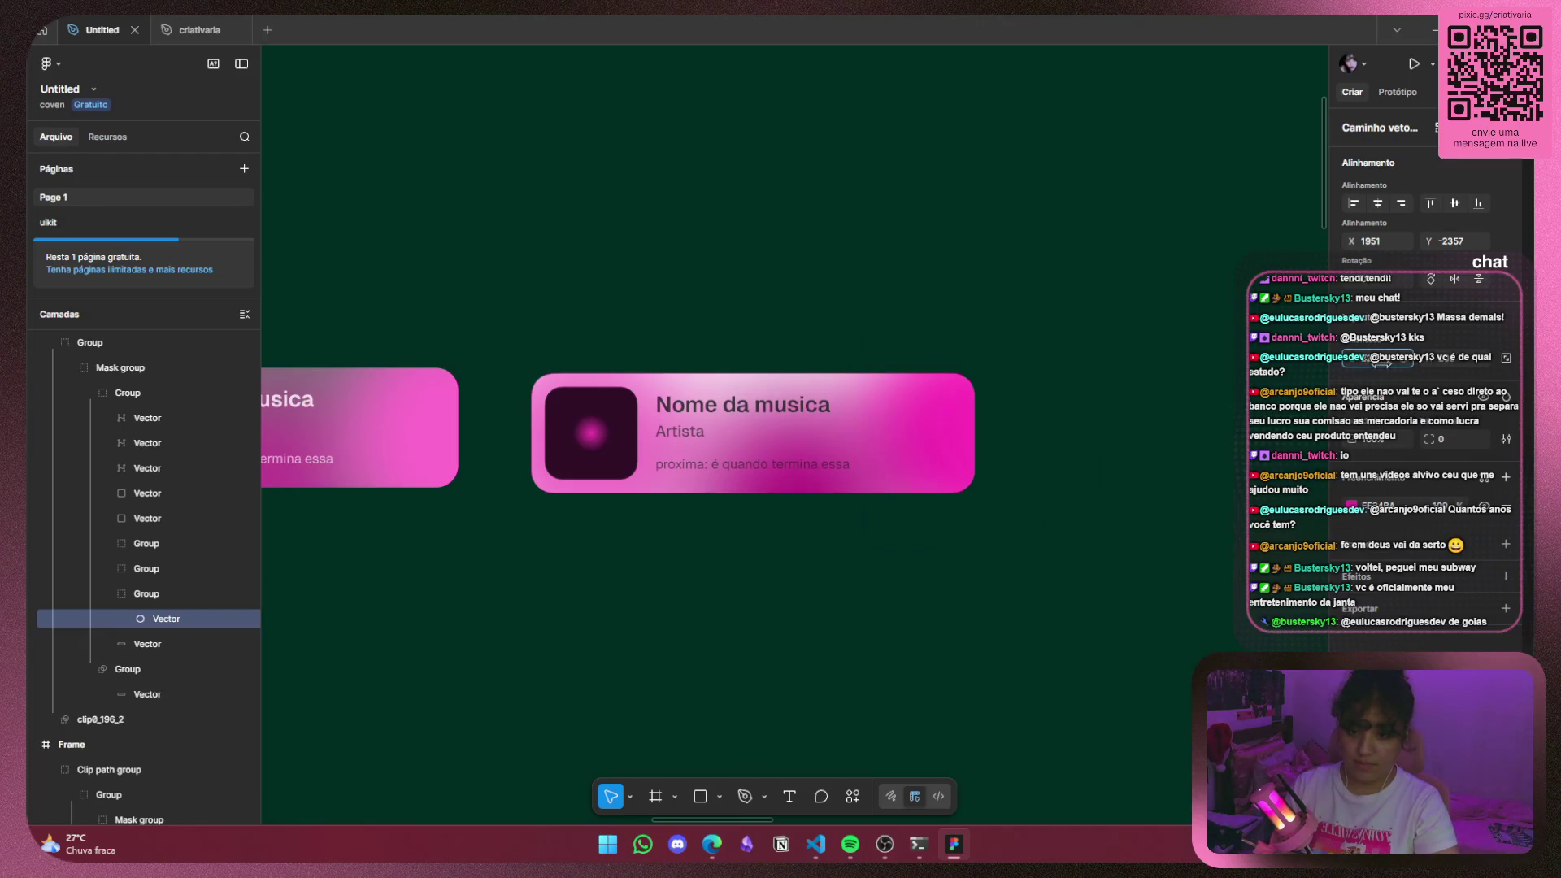
text(220)
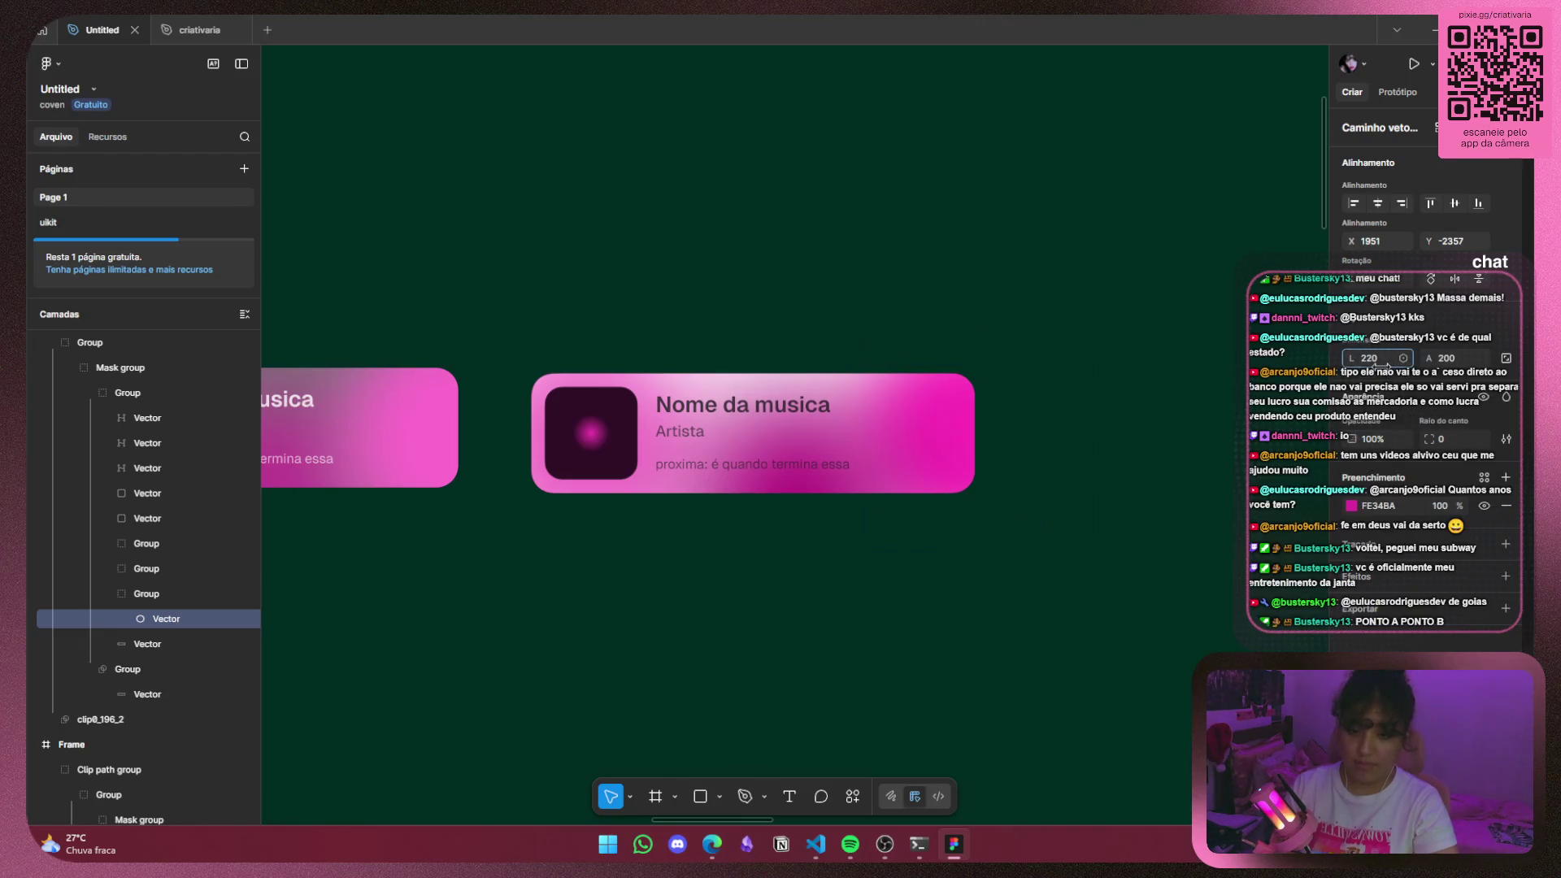
key(Return)
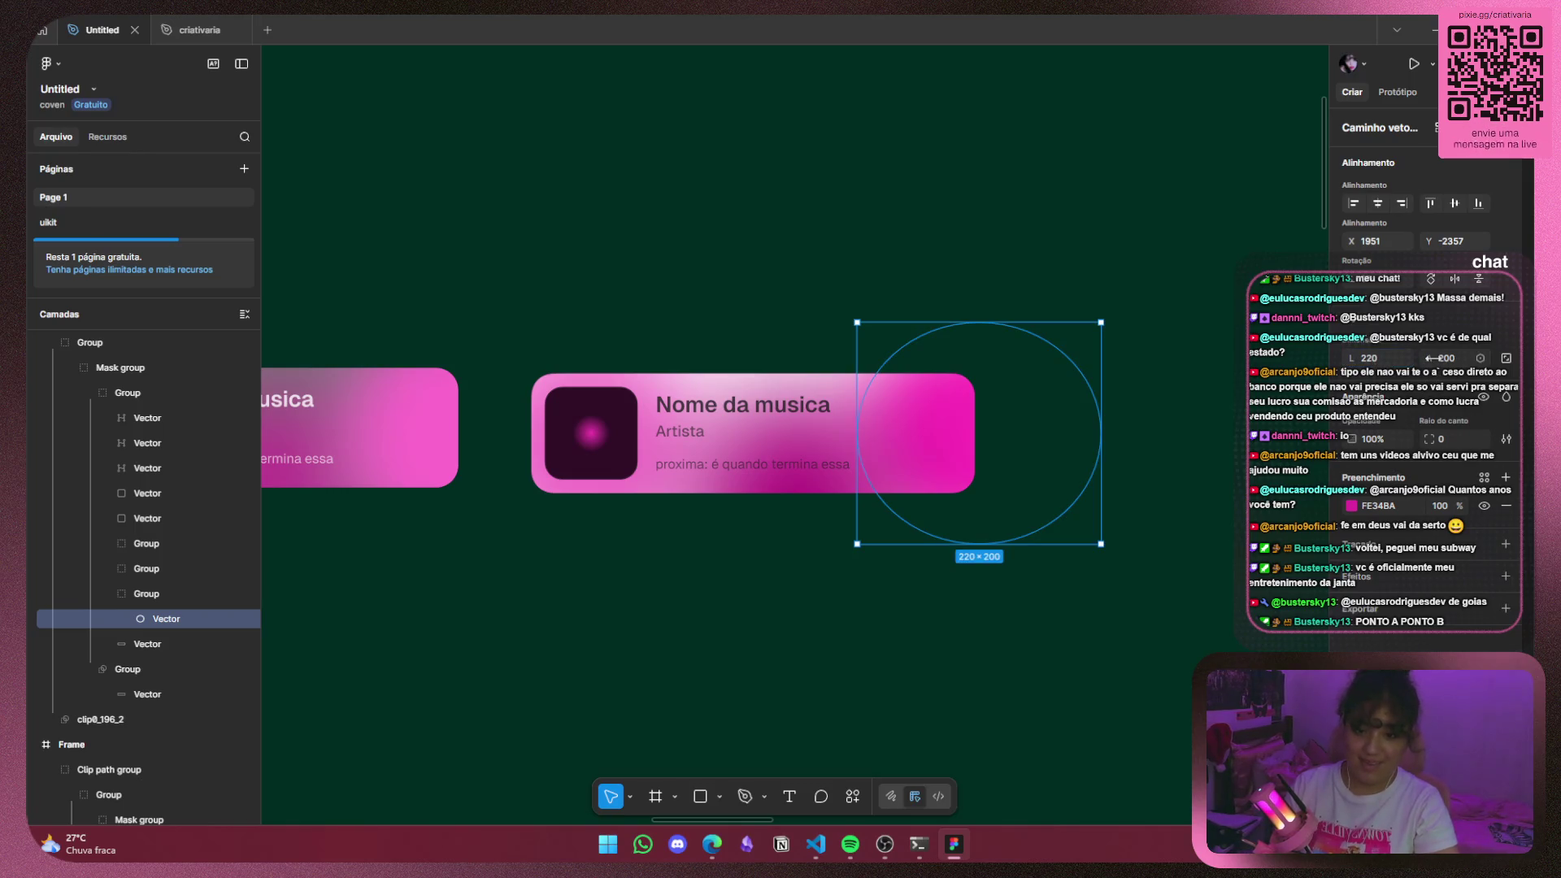
click(1445, 360)
text(210)
drag(1455, 364, 1466, 364)
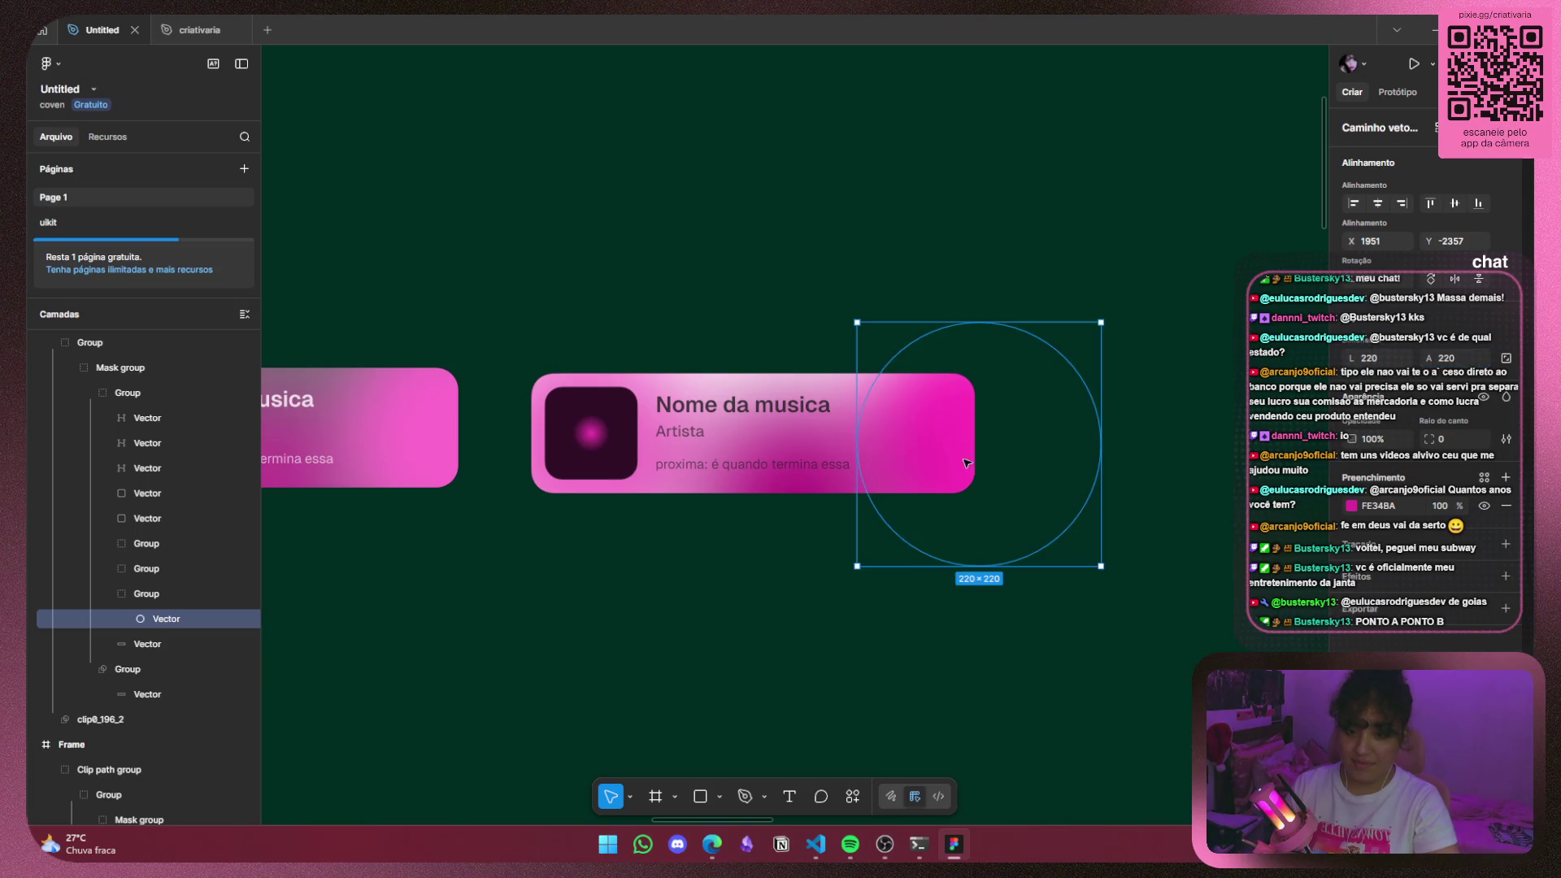
Shrink the other 200×200 glow group to 170×170.
click(744, 488)
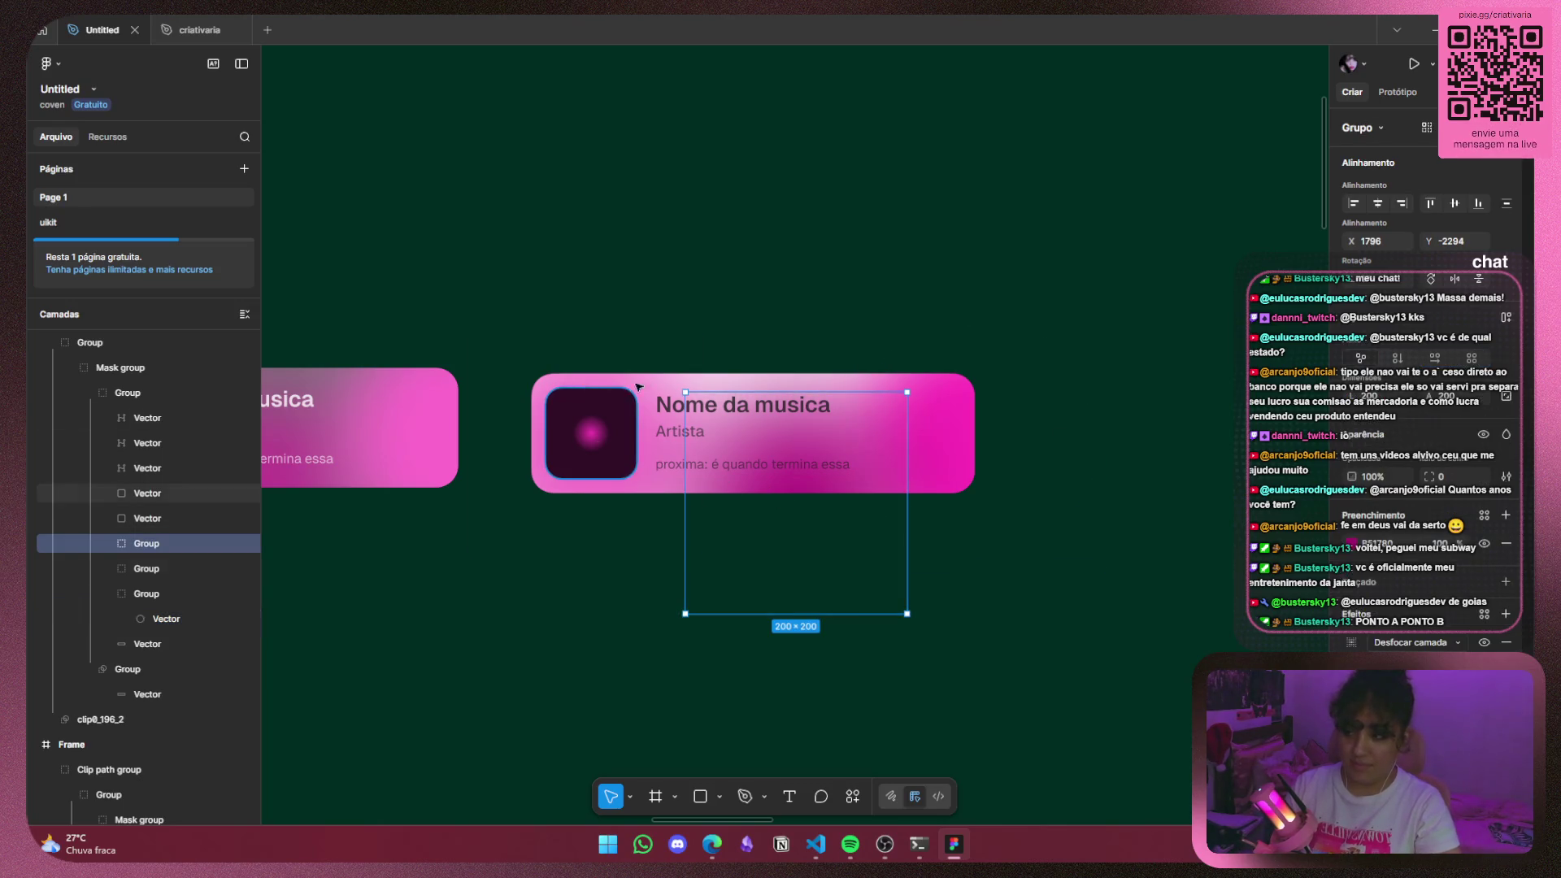
click(146, 568)
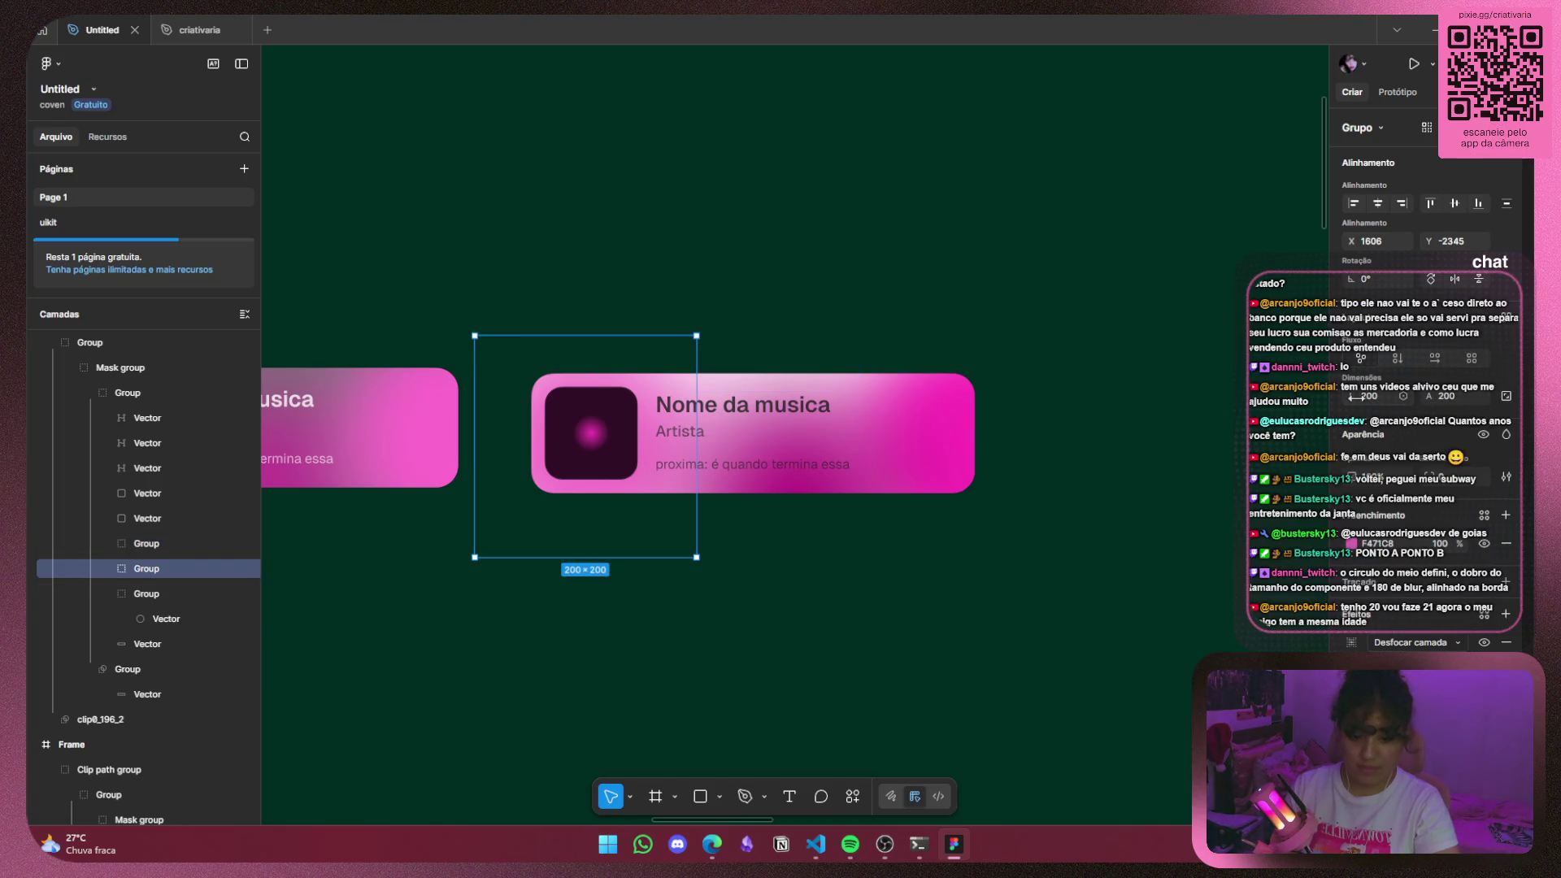
drag(1356, 398, 1311, 393)
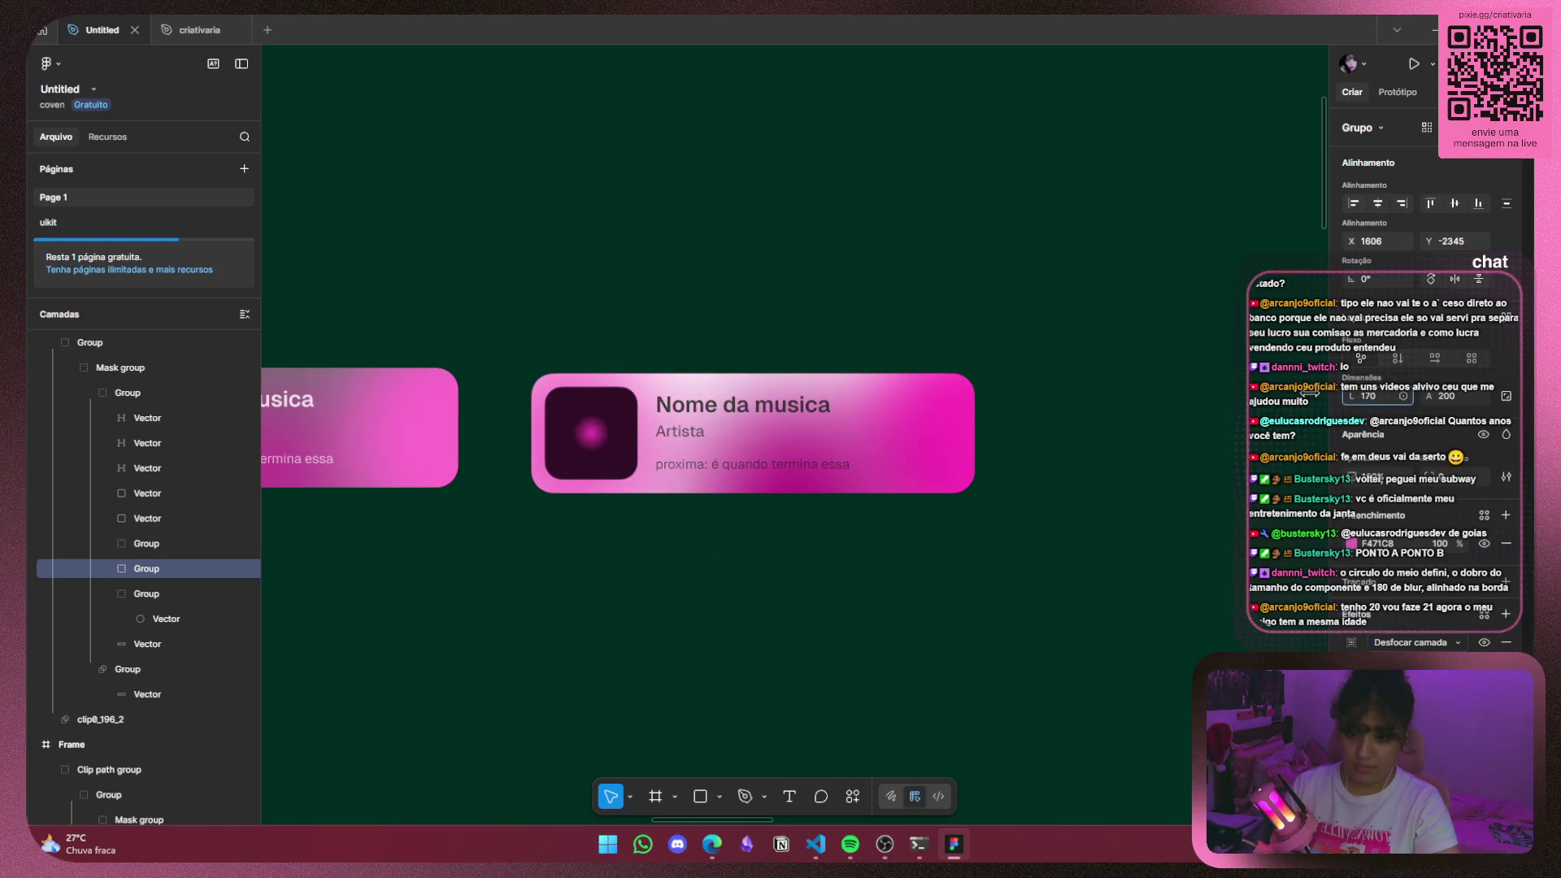
drag(1428, 396, 1382, 410)
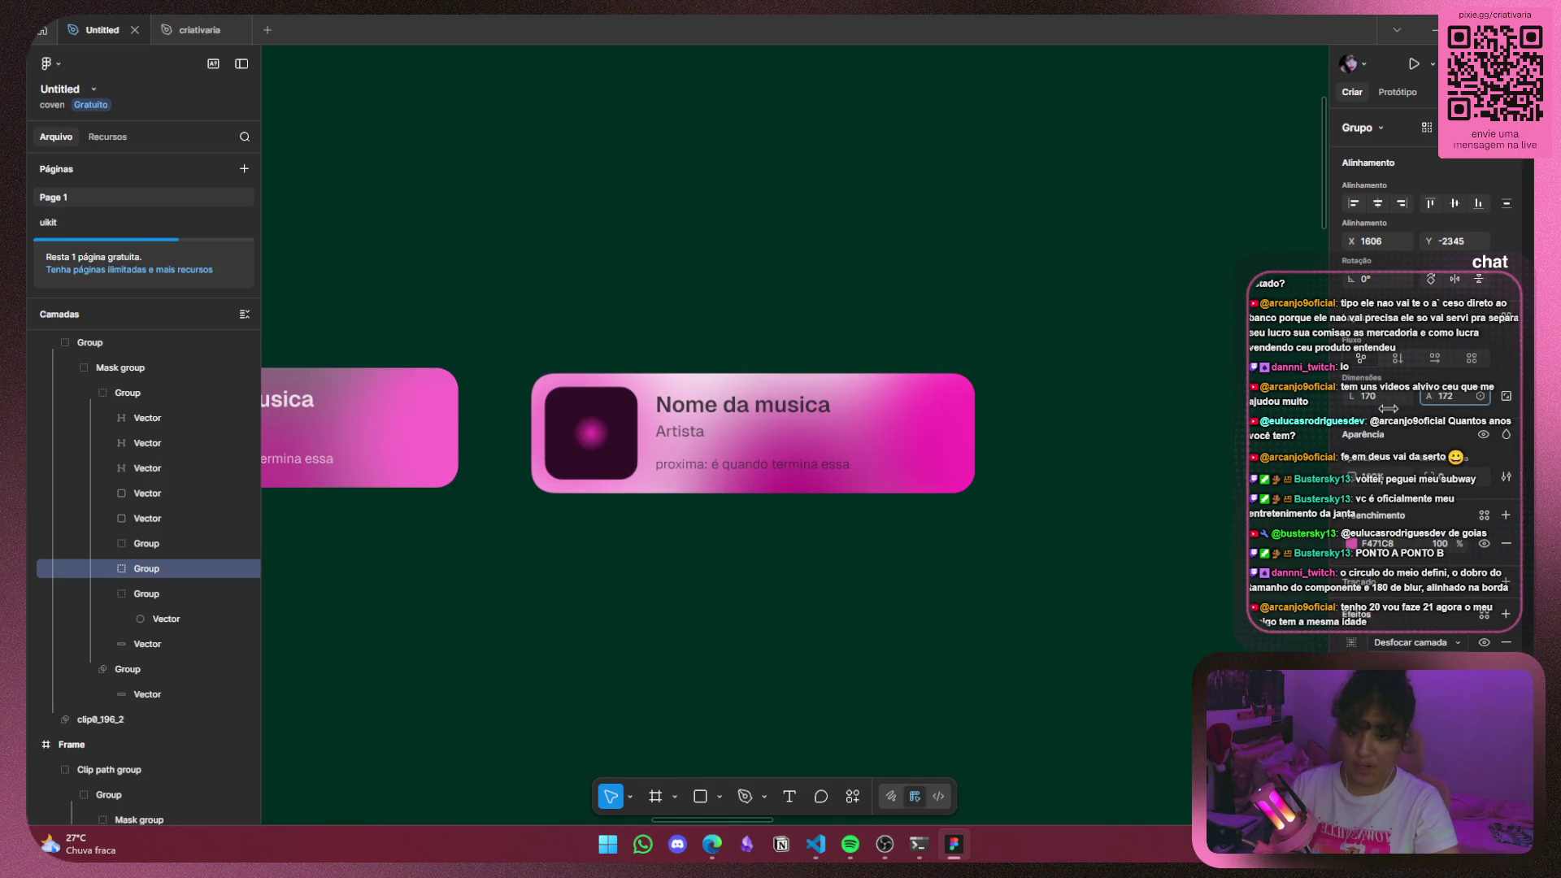
Move the 170×170 glow group up and to the right.
click(1038, 465)
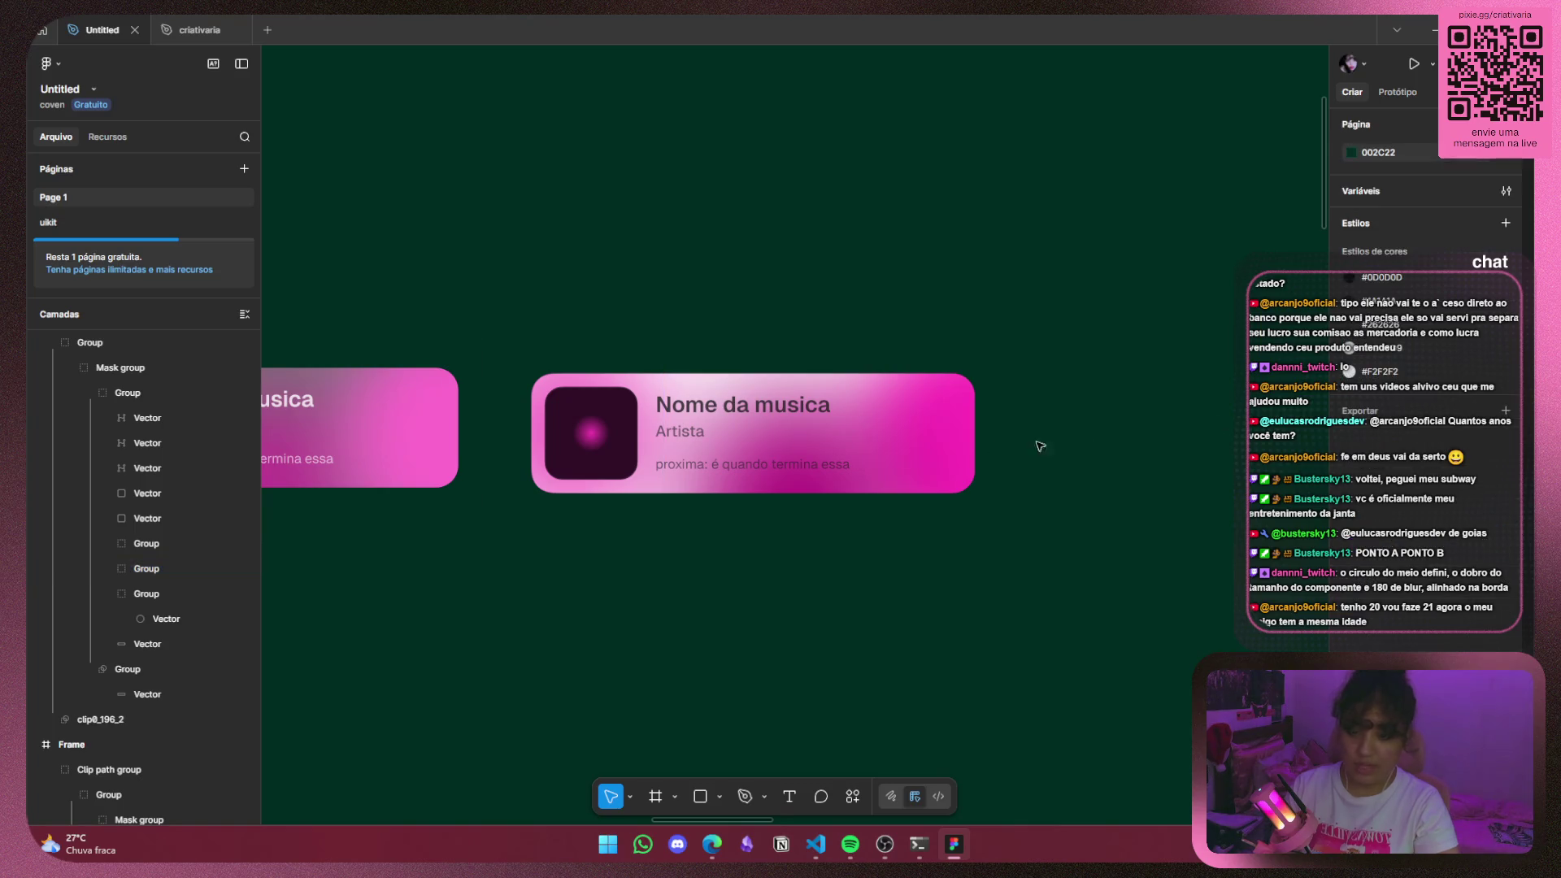
scroll(824, 449, down, 3)
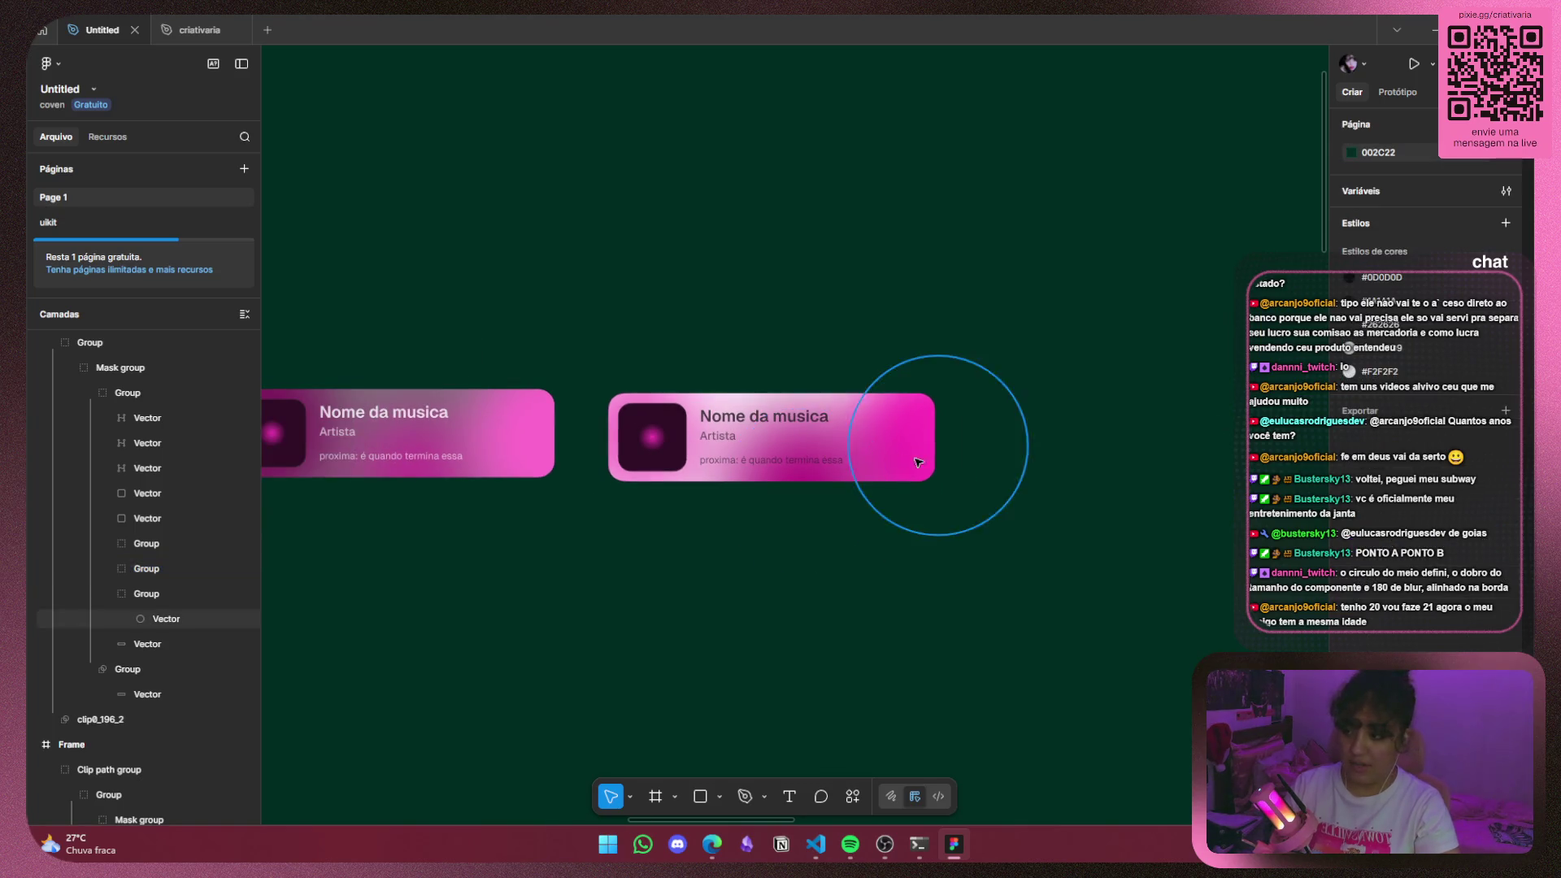
click(193, 592)
click(199, 569)
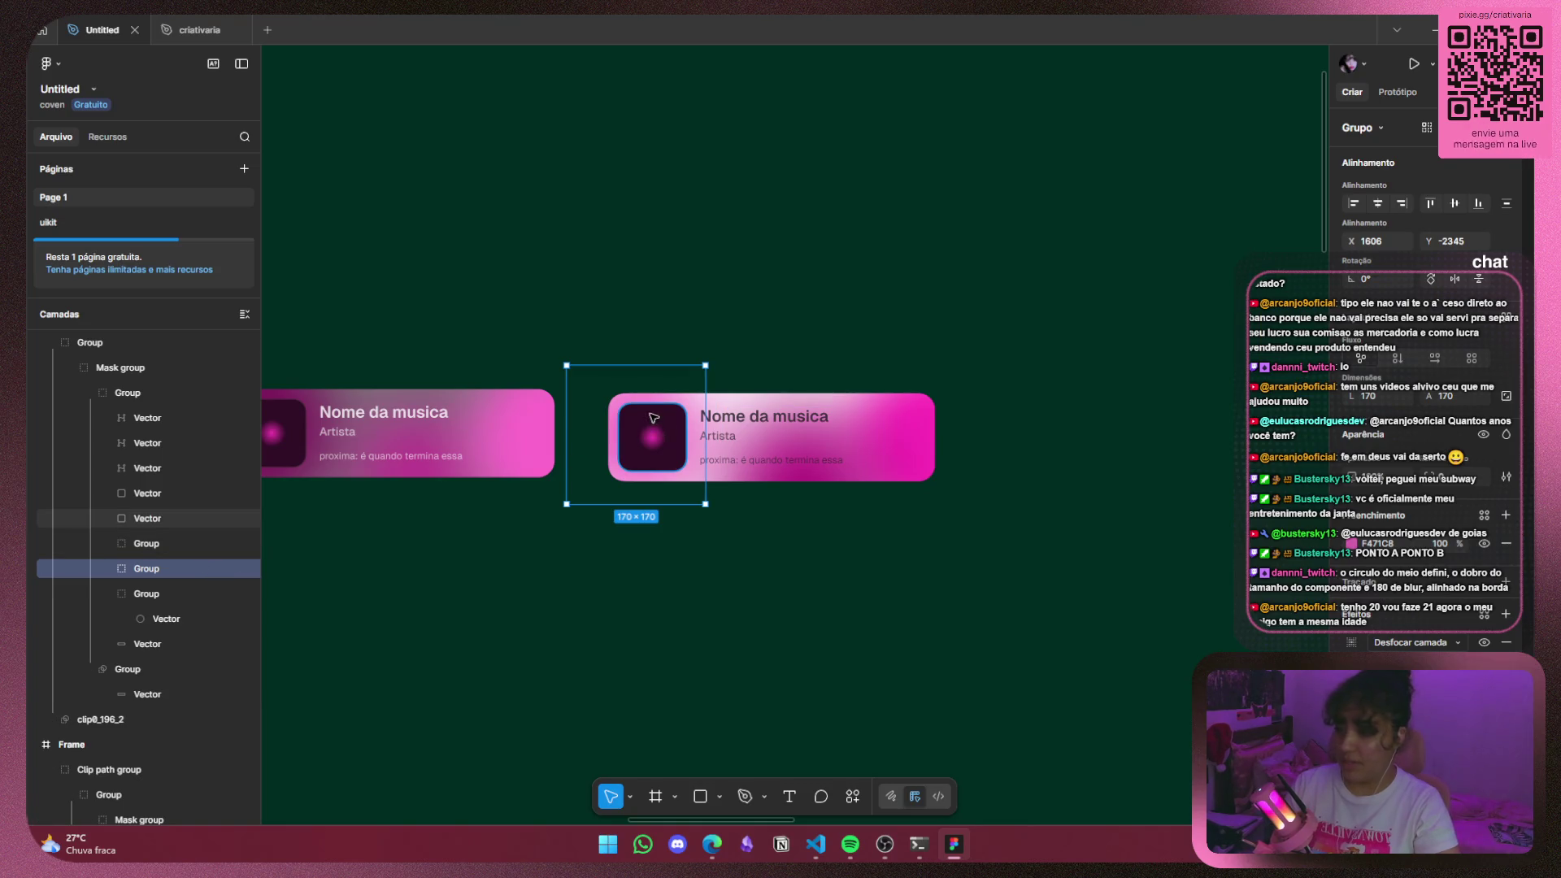
drag(652, 417, 689, 396)
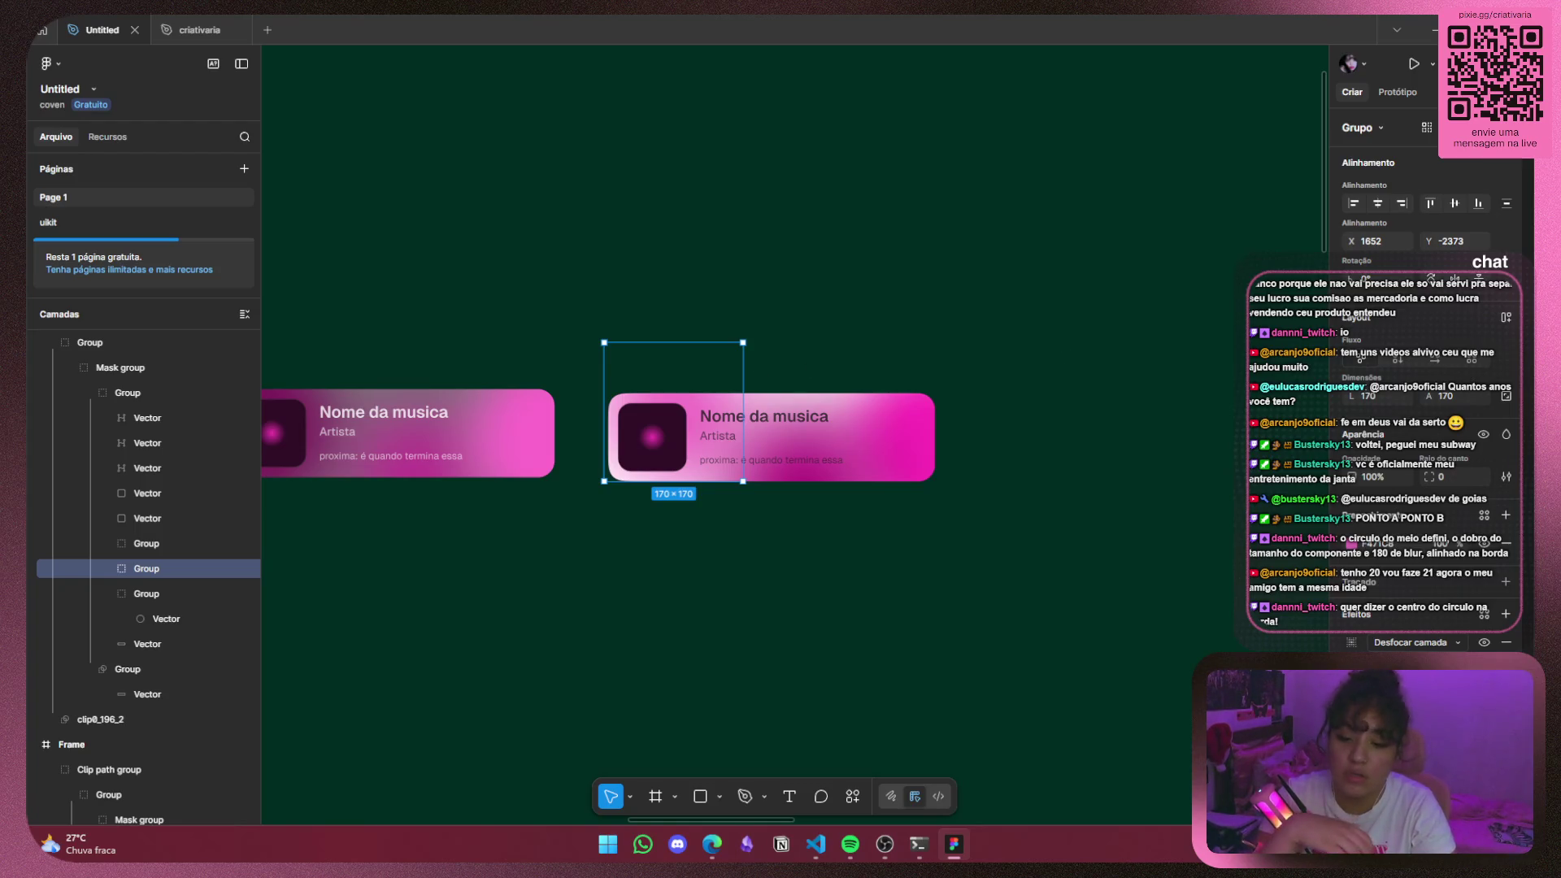
Select the 200×200 blob group and open its Desfocar camada layer blur settings.
click(187, 543)
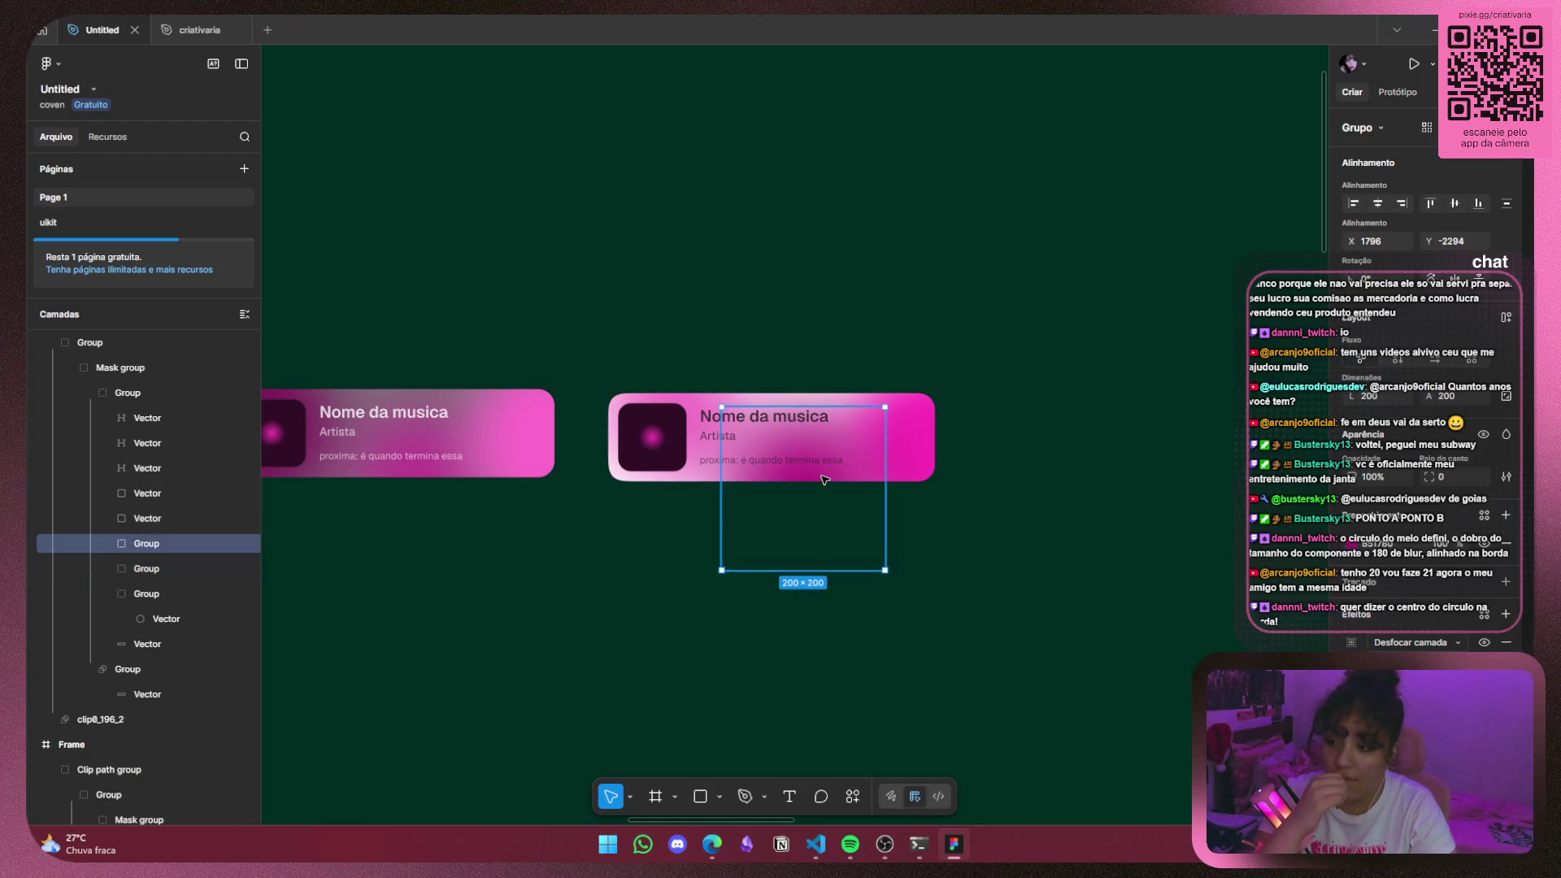
click(665, 400)
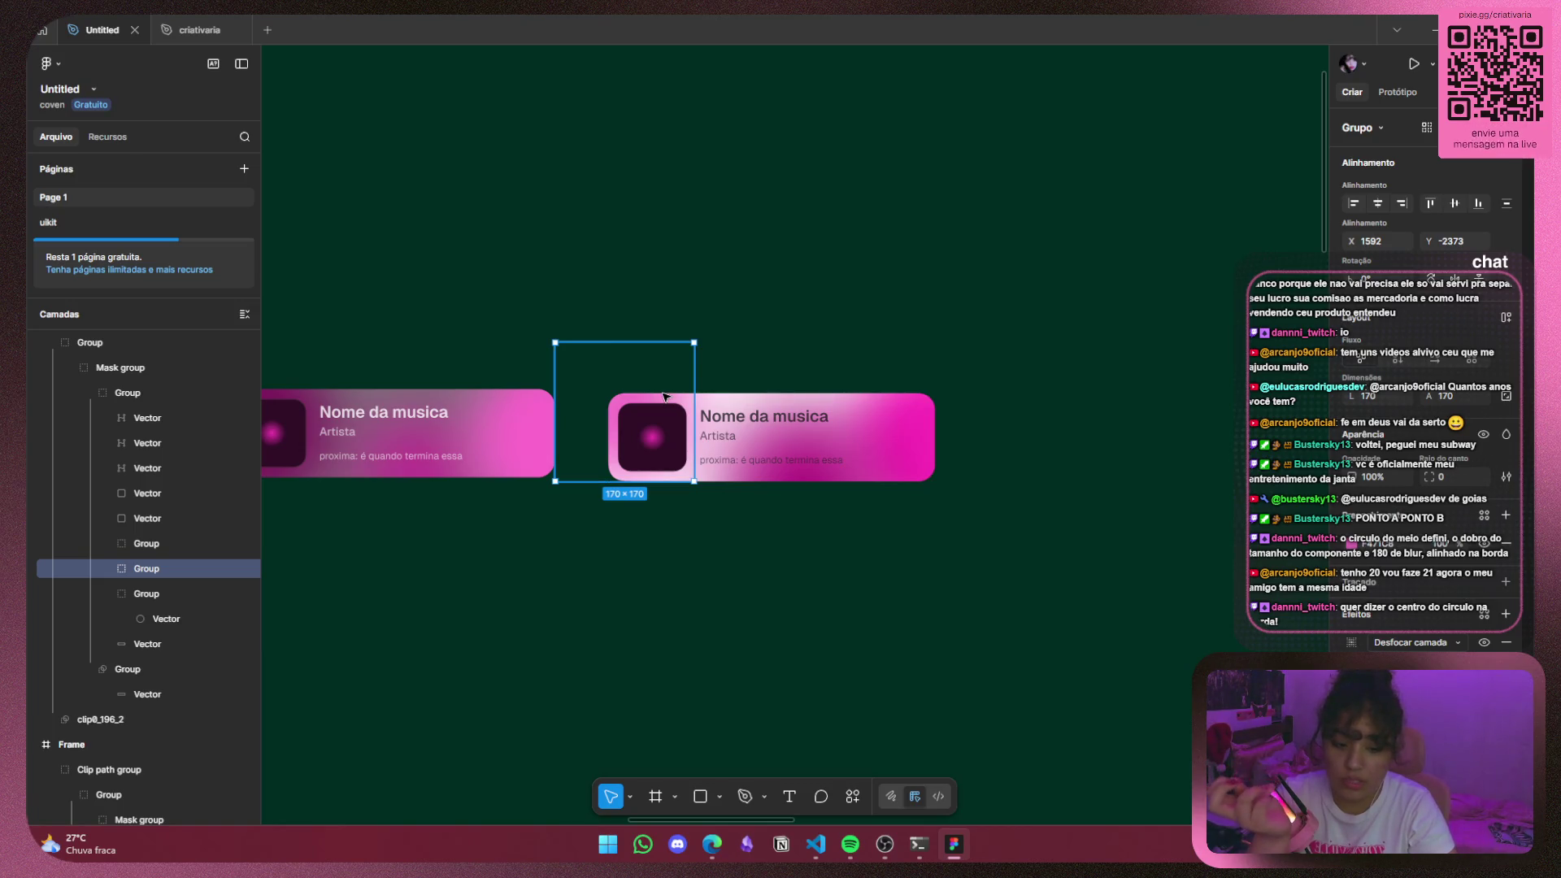
click(843, 526)
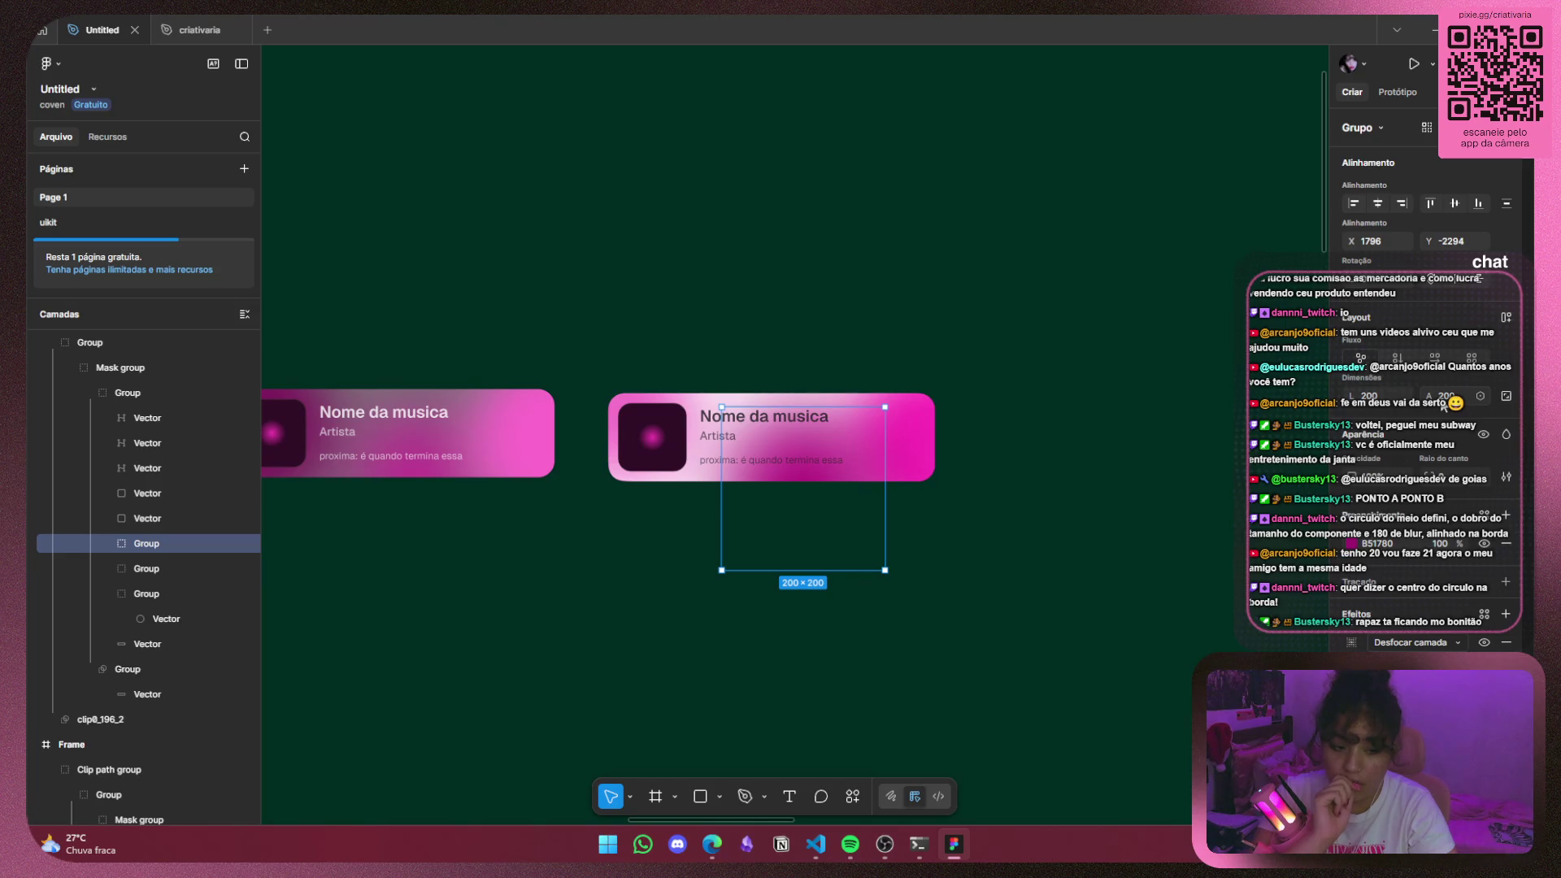
click(1351, 642)
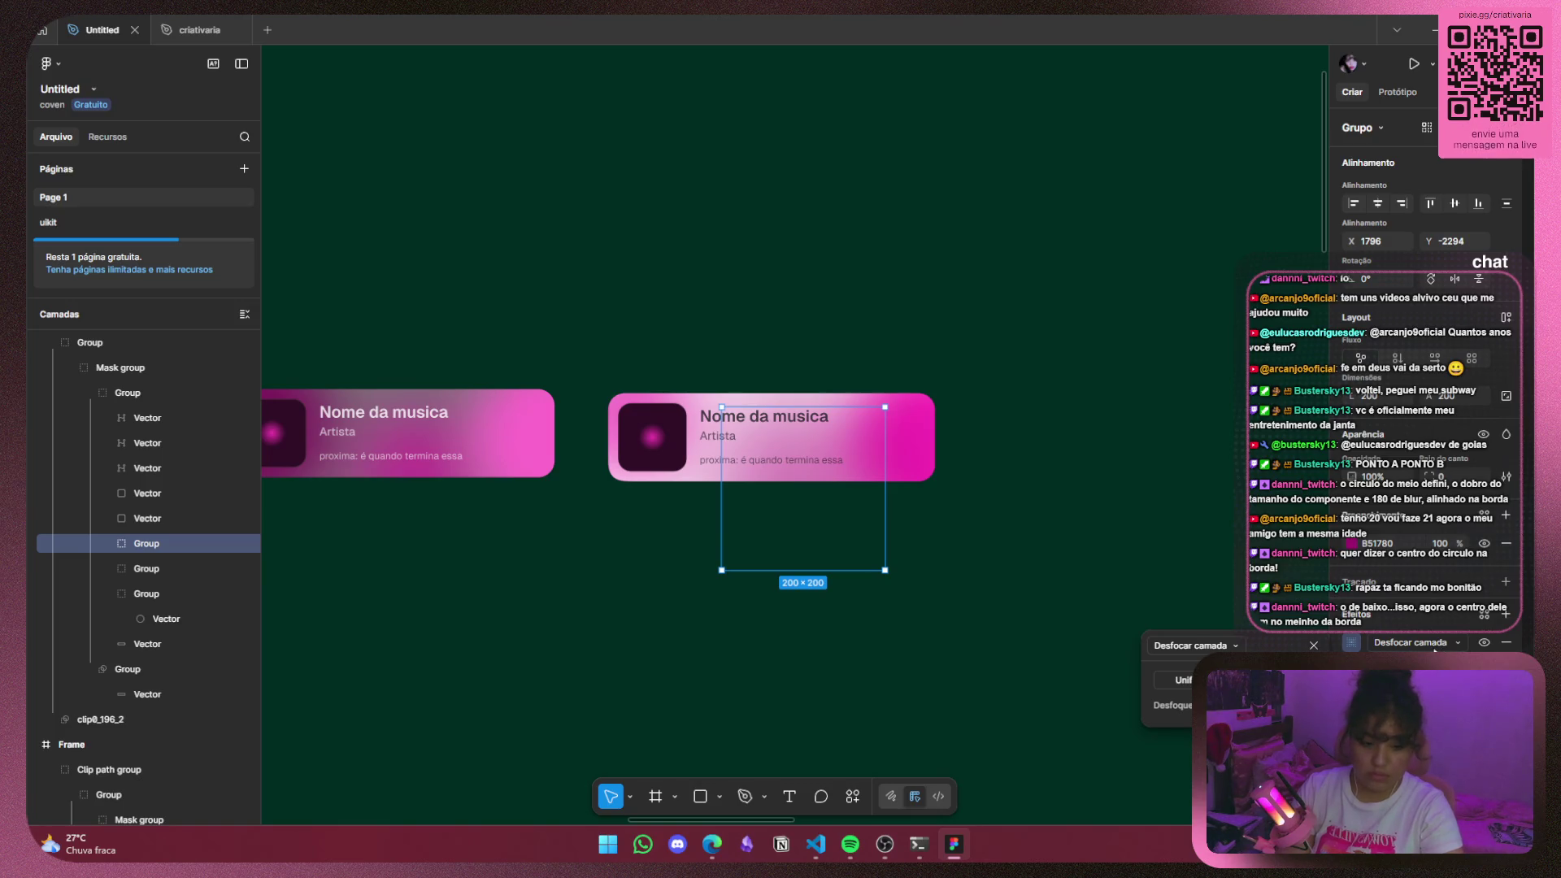
Reposition the 200×200 blurred blob within the card, undoing three trial moves.
click(1262, 541)
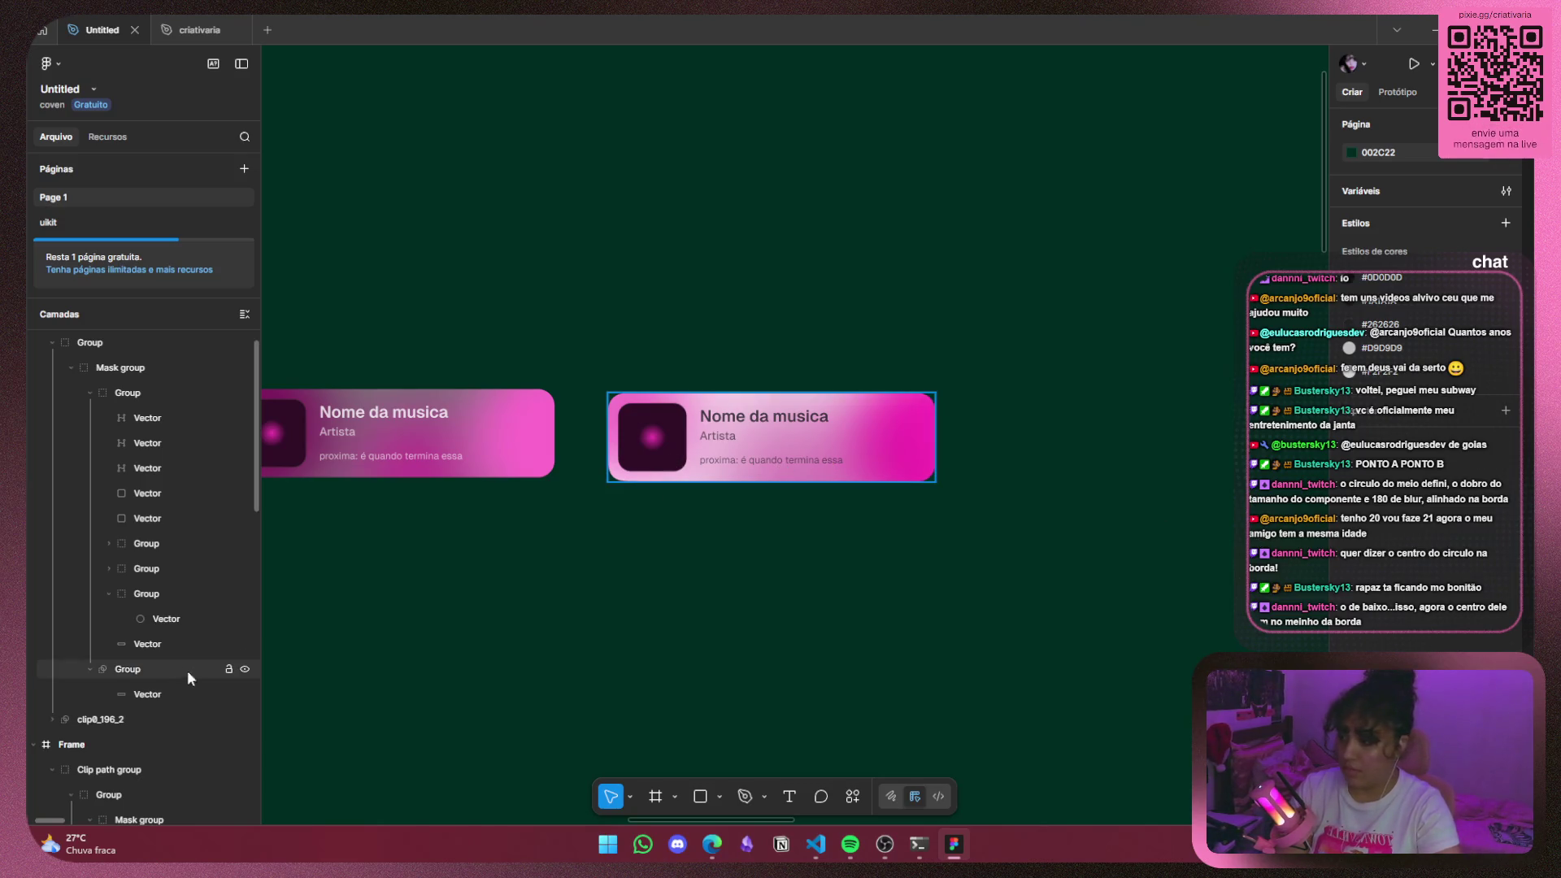
click(150, 543)
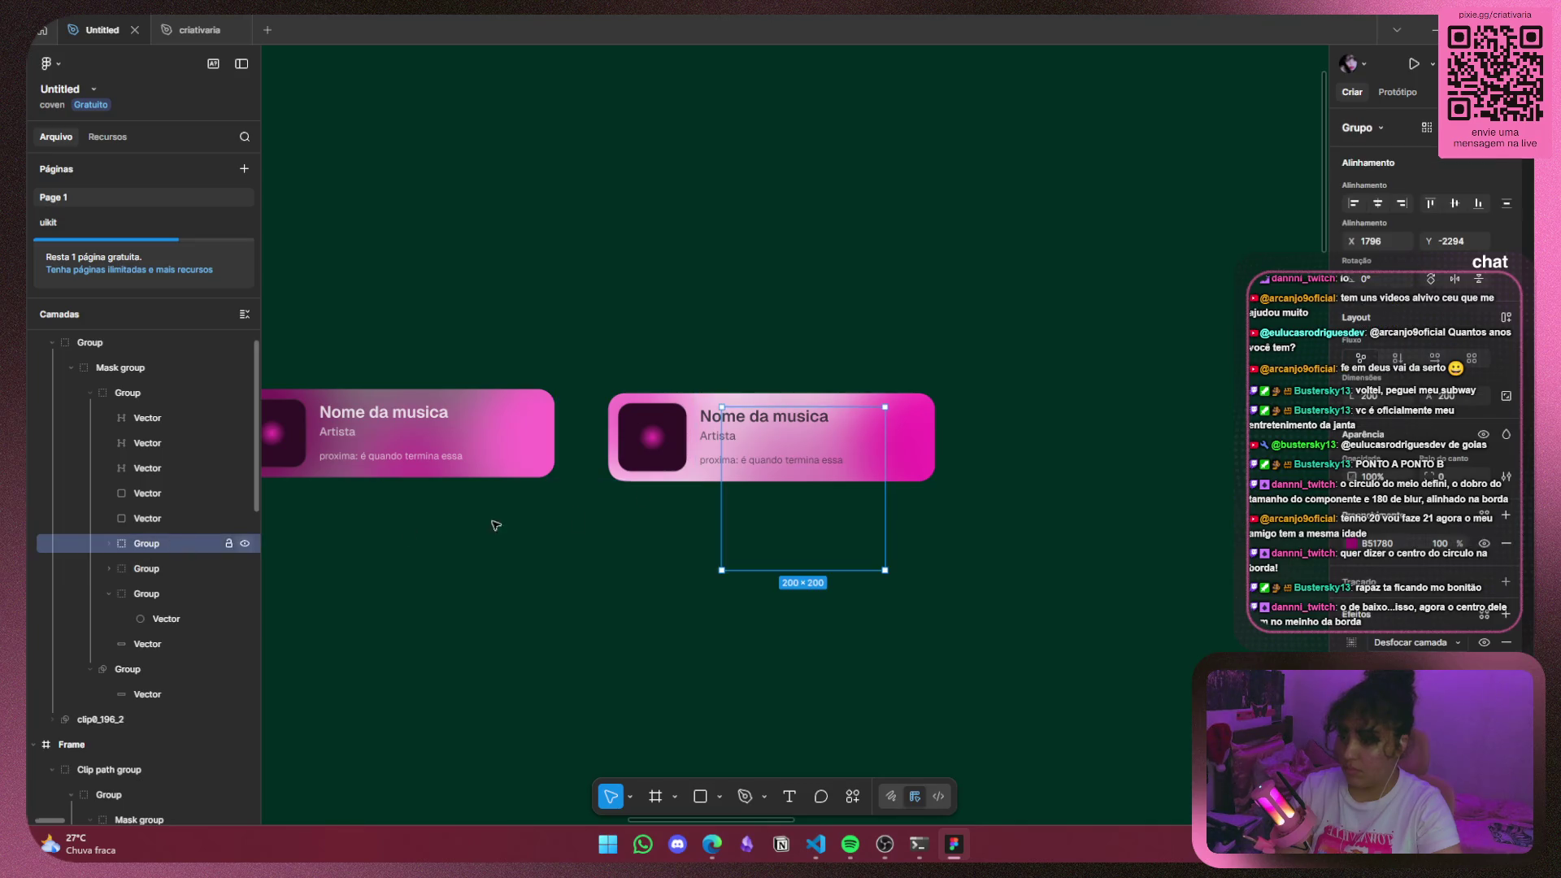
mouse_move(853, 509)
mouse_down()
mouse_move(817, 488)
mouse_move(806, 539)
mouse_move(807, 526)
mouse_up()
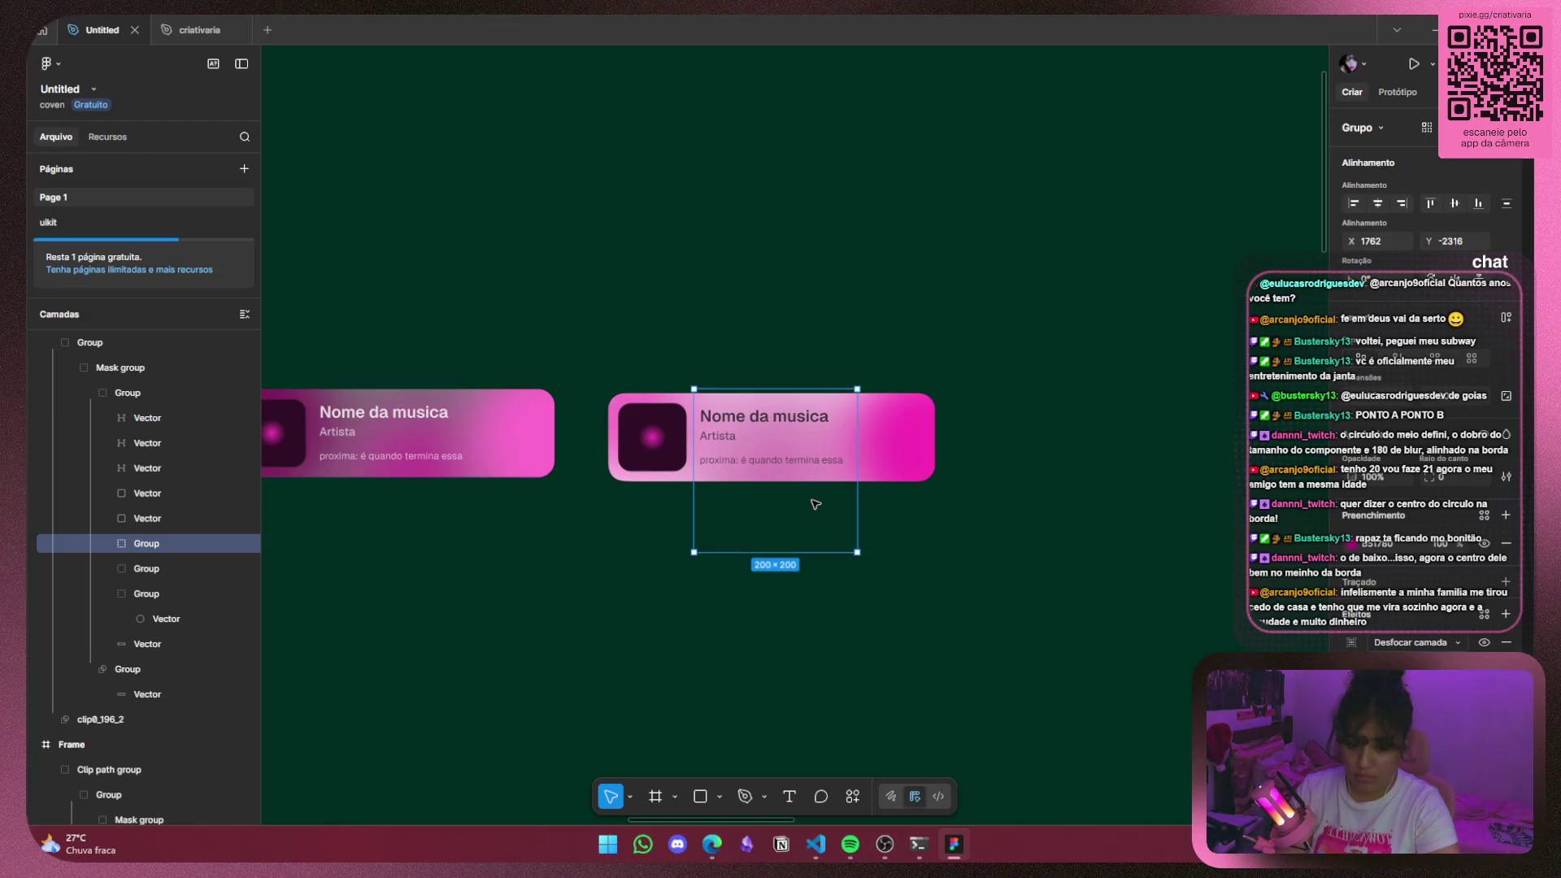
mouse_move(815, 504)
mouse_down()
mouse_move(849, 518)
mouse_move(832, 518)
mouse_up()
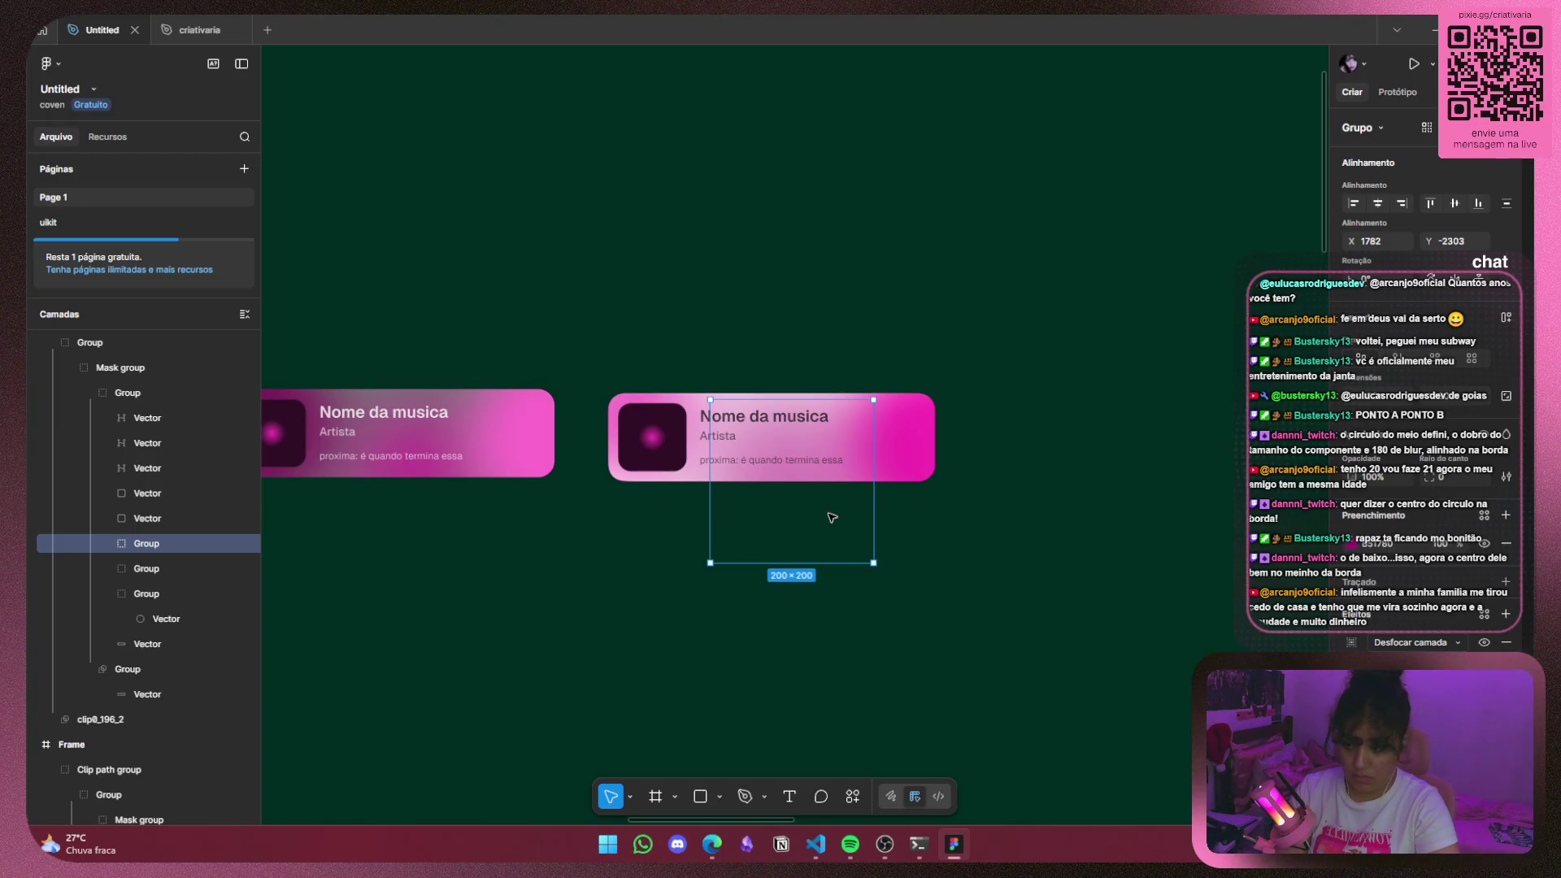
drag(831, 514, 832, 517)
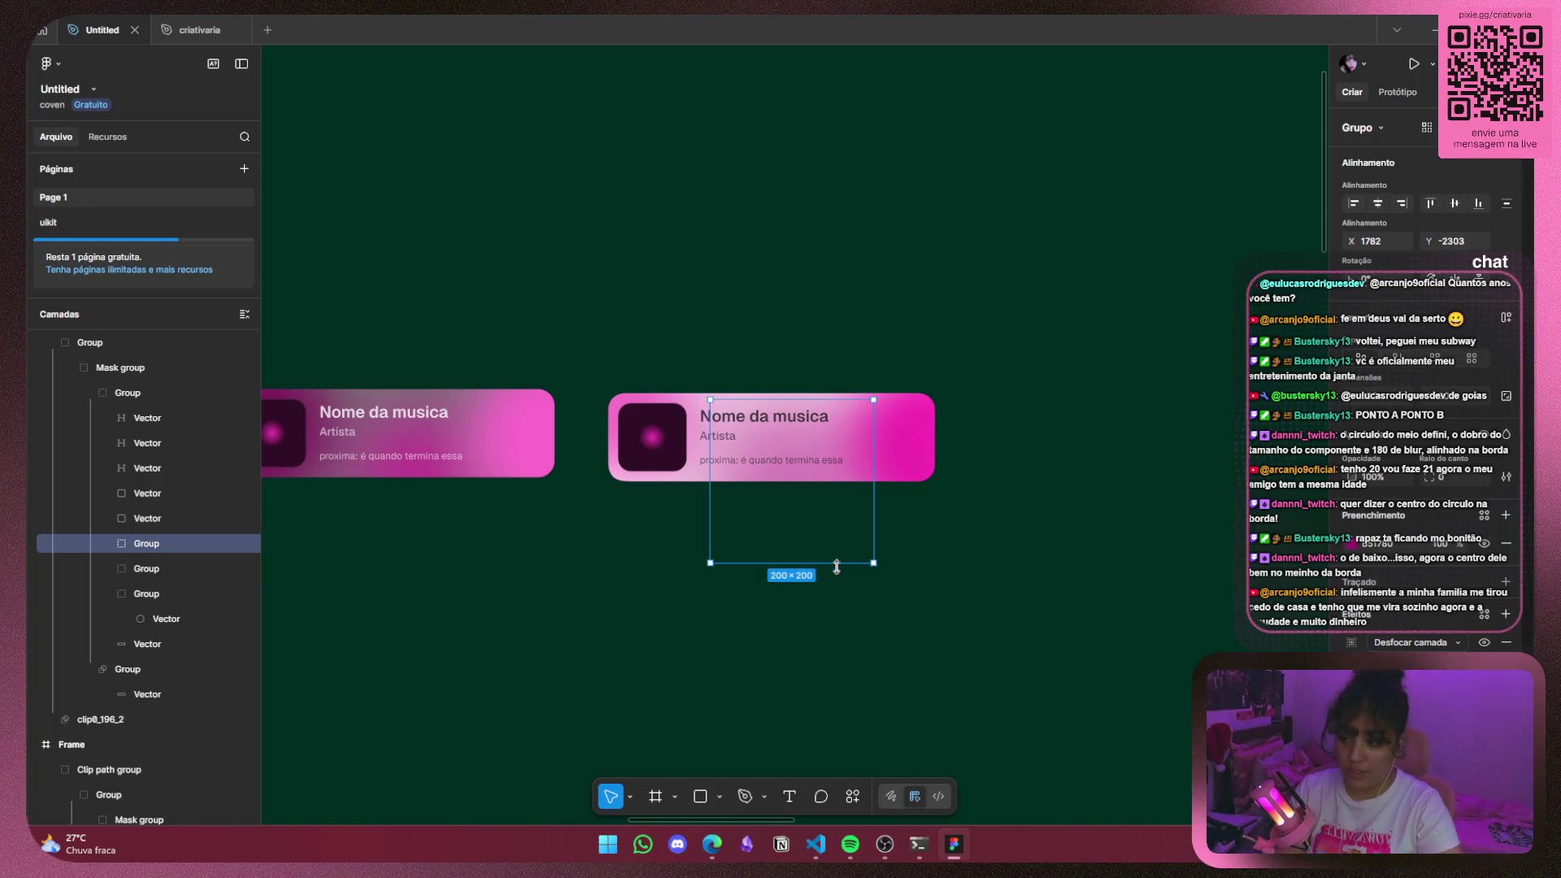
key(ctrl+z)
key(ctrl+z)
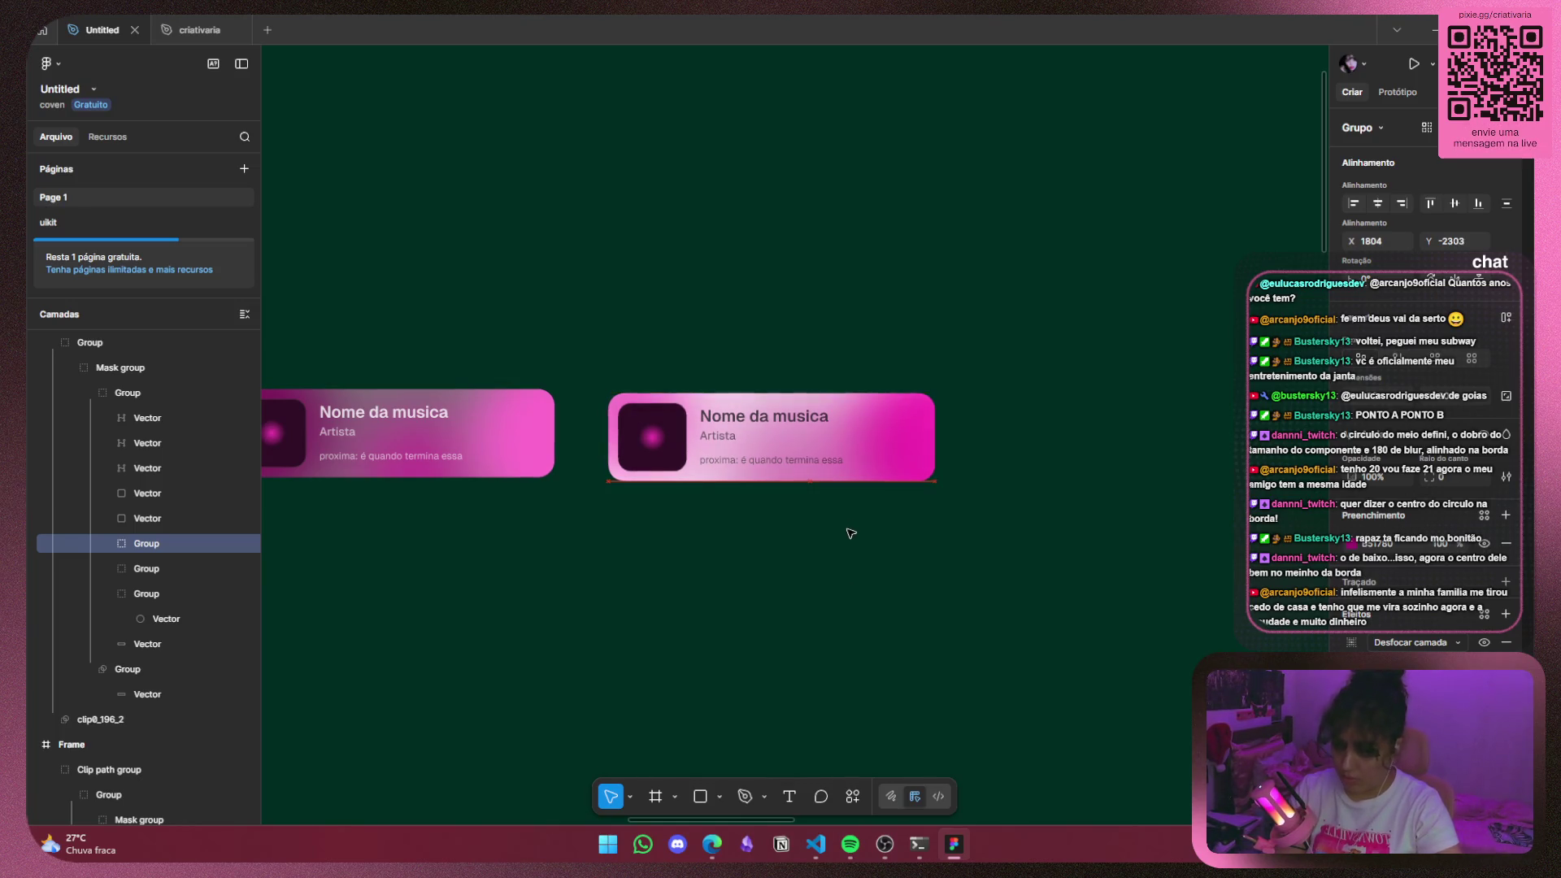
key(ctrl+z)
key(ctrl+z)
key(ctrl+z)
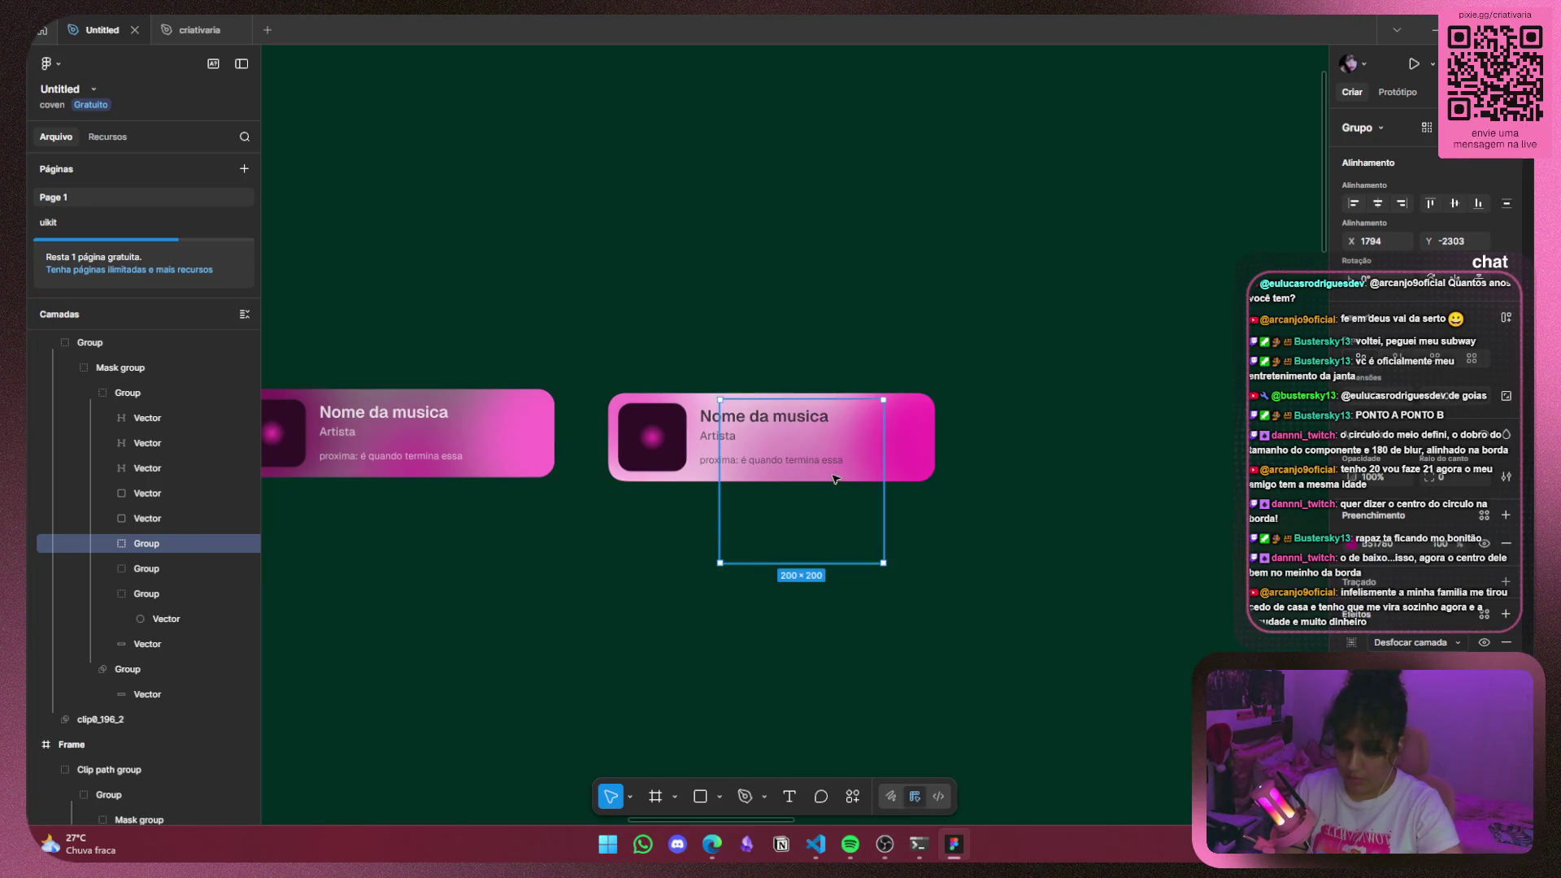
key(ctrl+z)
key(ctrl+z)
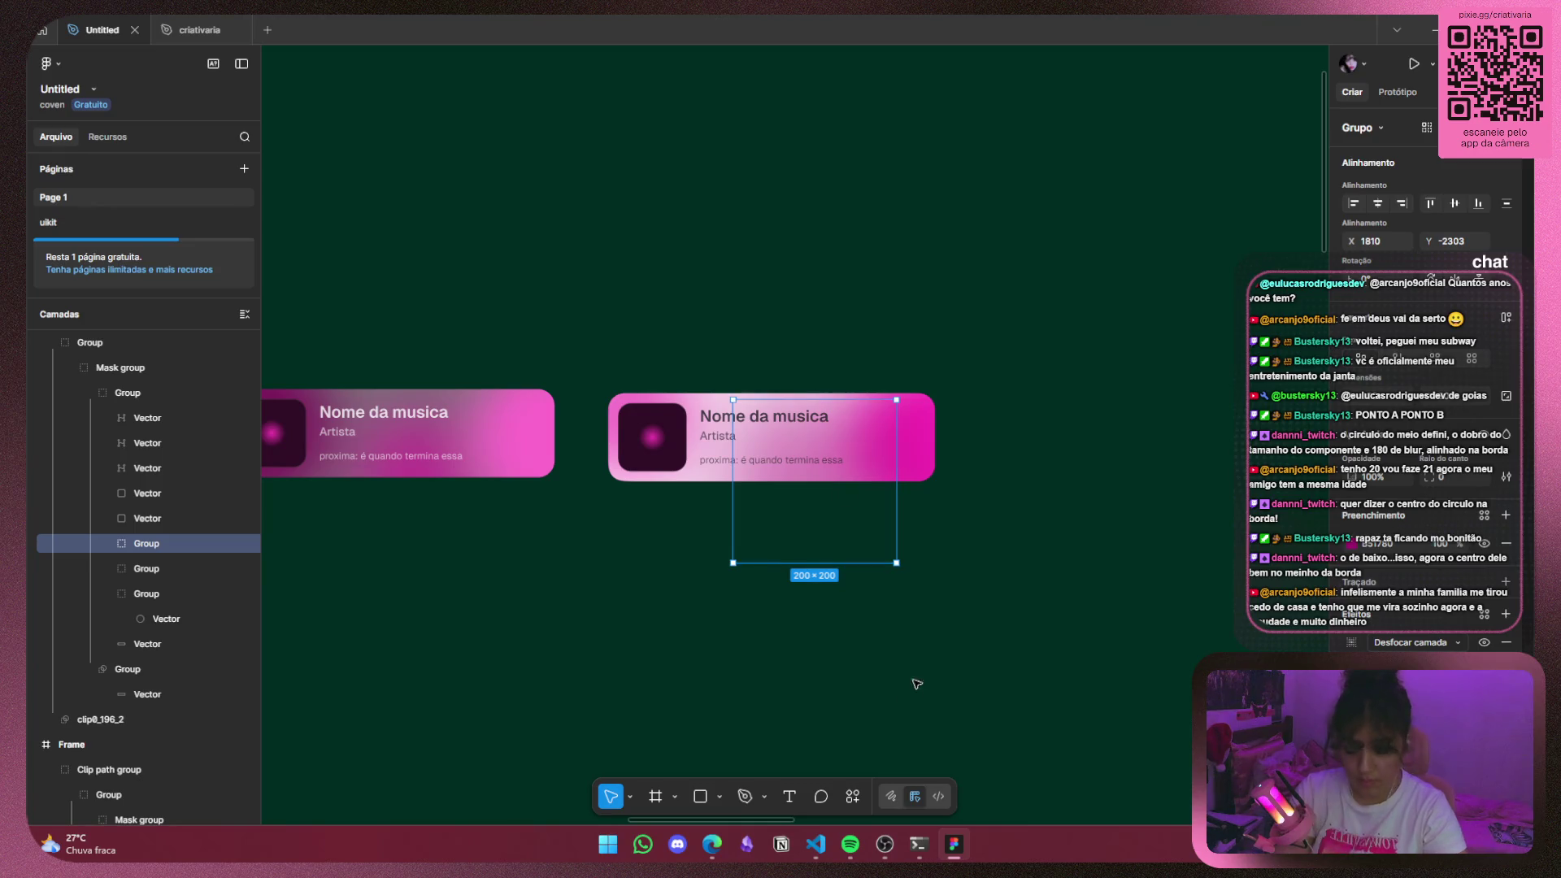
mouse_move(856, 511)
mouse_down()
mouse_move(825, 518)
mouse_move(851, 521)
mouse_move(839, 515)
mouse_up()
Place the 170×170 blob on the card's left and nudge the 200×200 blob 12 px left.
click(636, 394)
drag(637, 393, 654, 420)
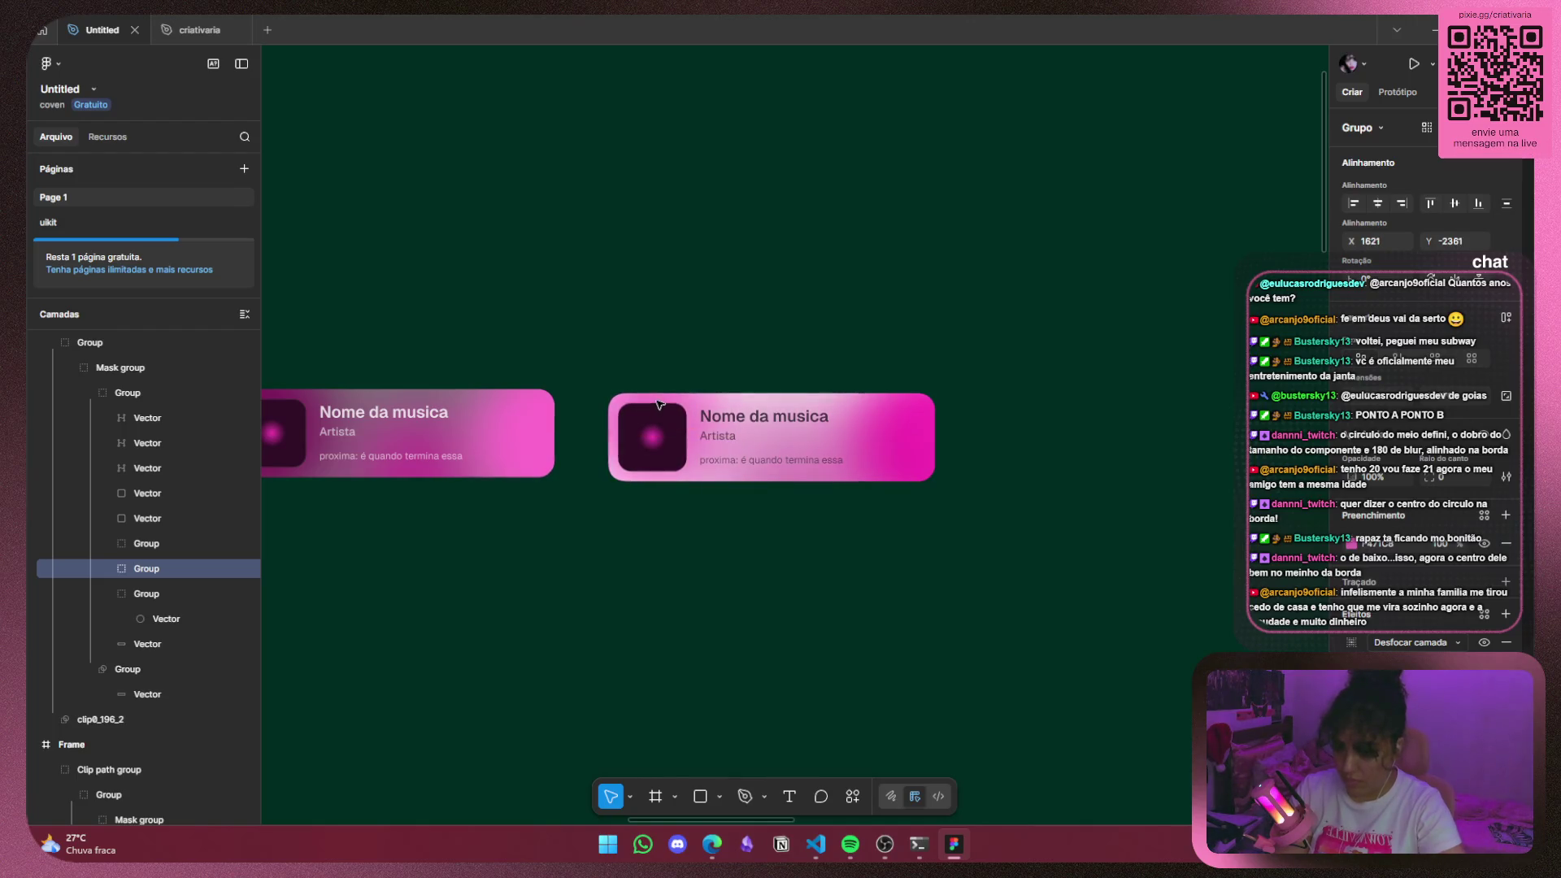
drag(654, 420, 663, 395)
click(811, 459)
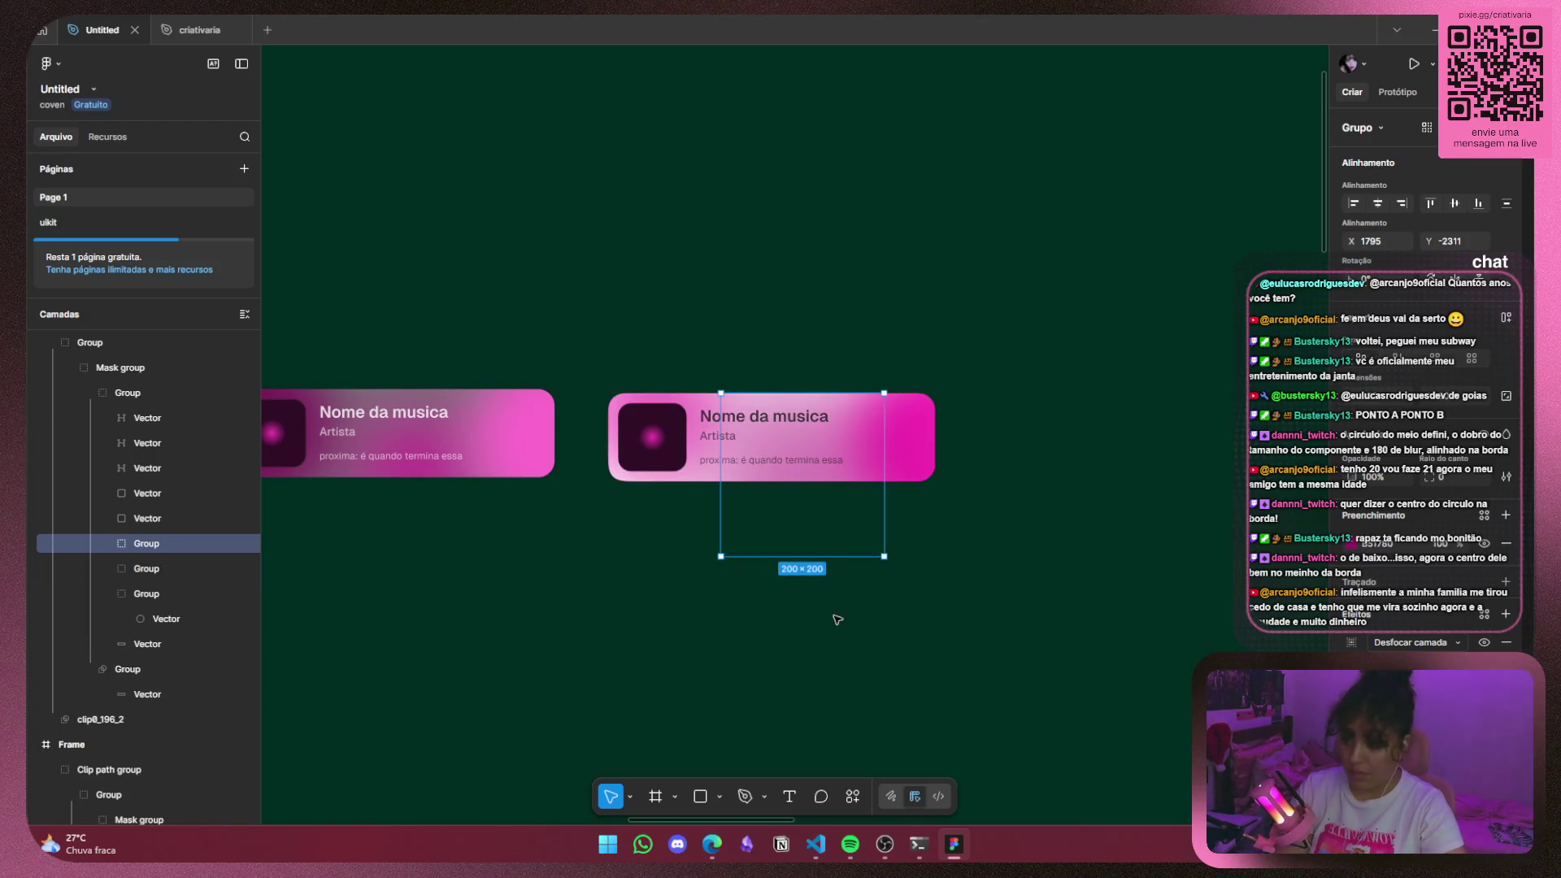
drag(833, 545, 803, 545)
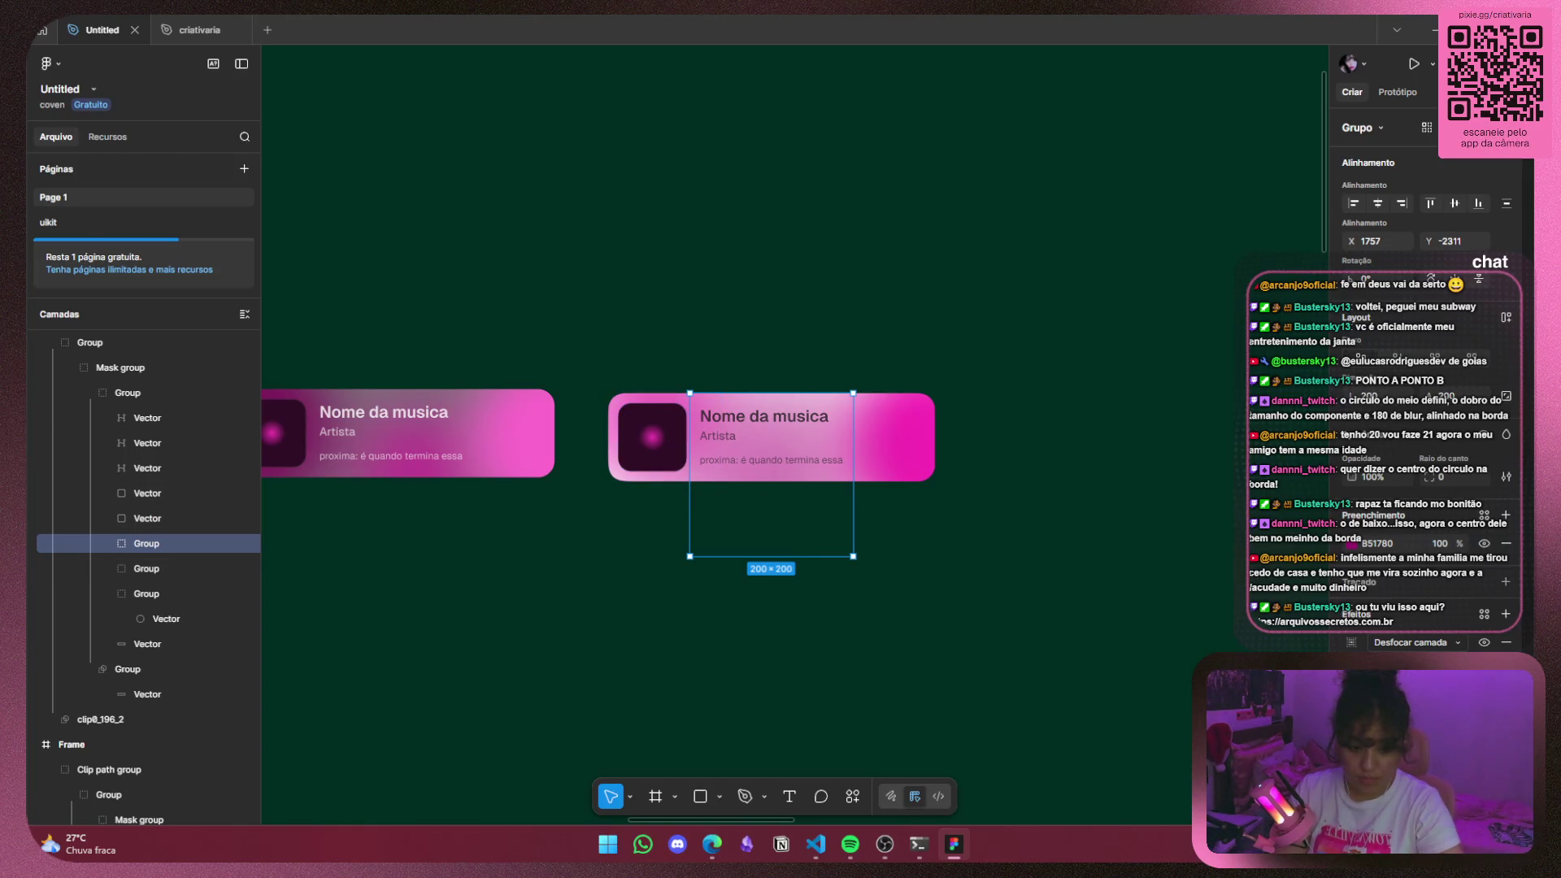
key(alt+Tab)
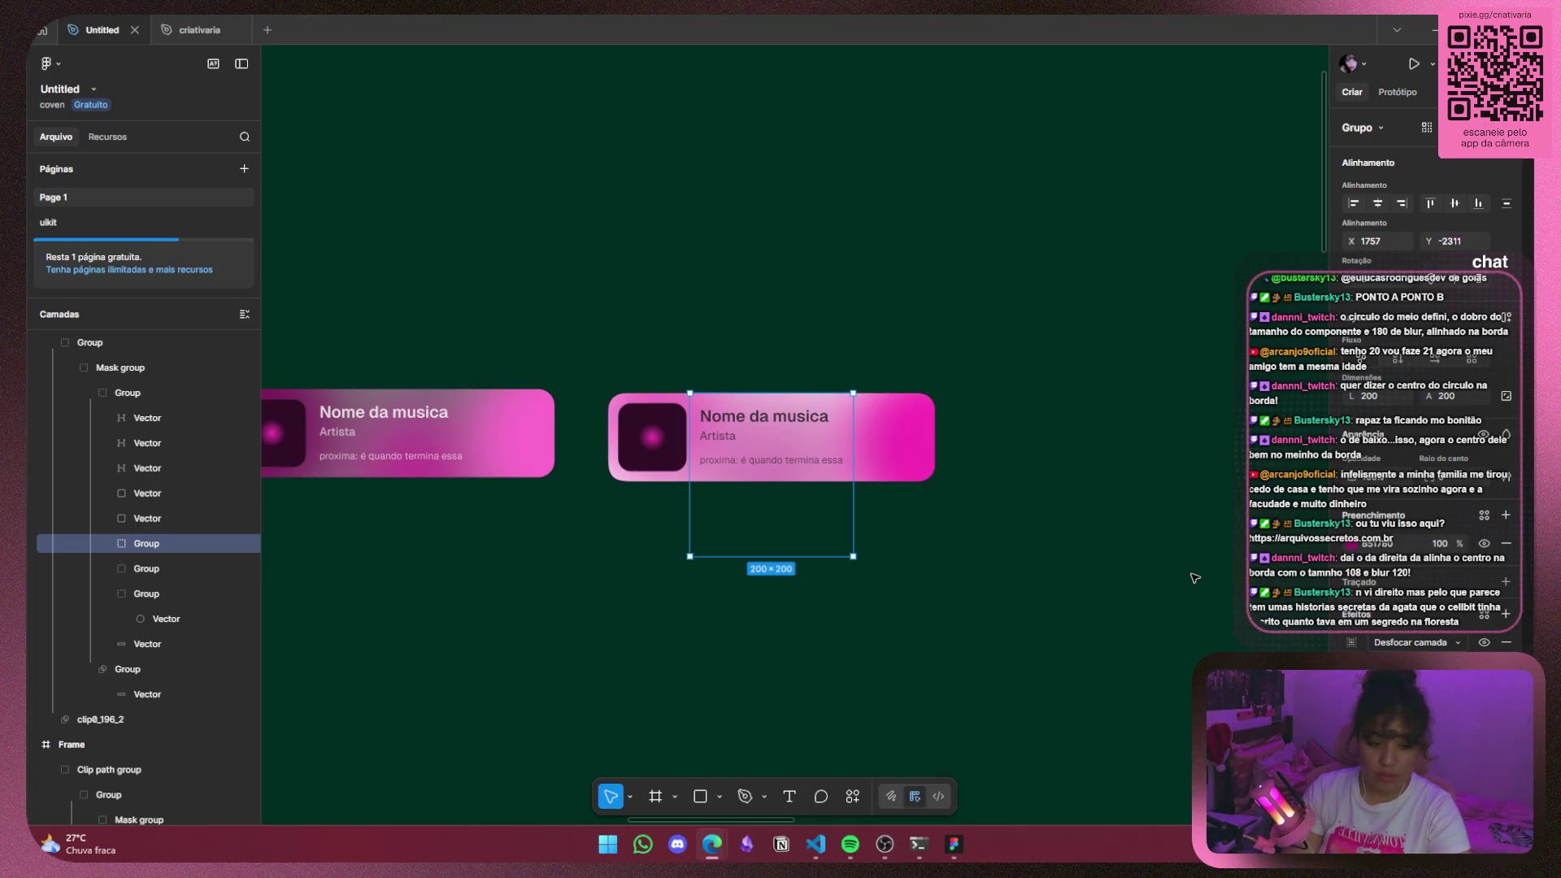
Resize the 220×220 blur group to 108×108, centre it on the right edge, and check its layer blur.
click(908, 447)
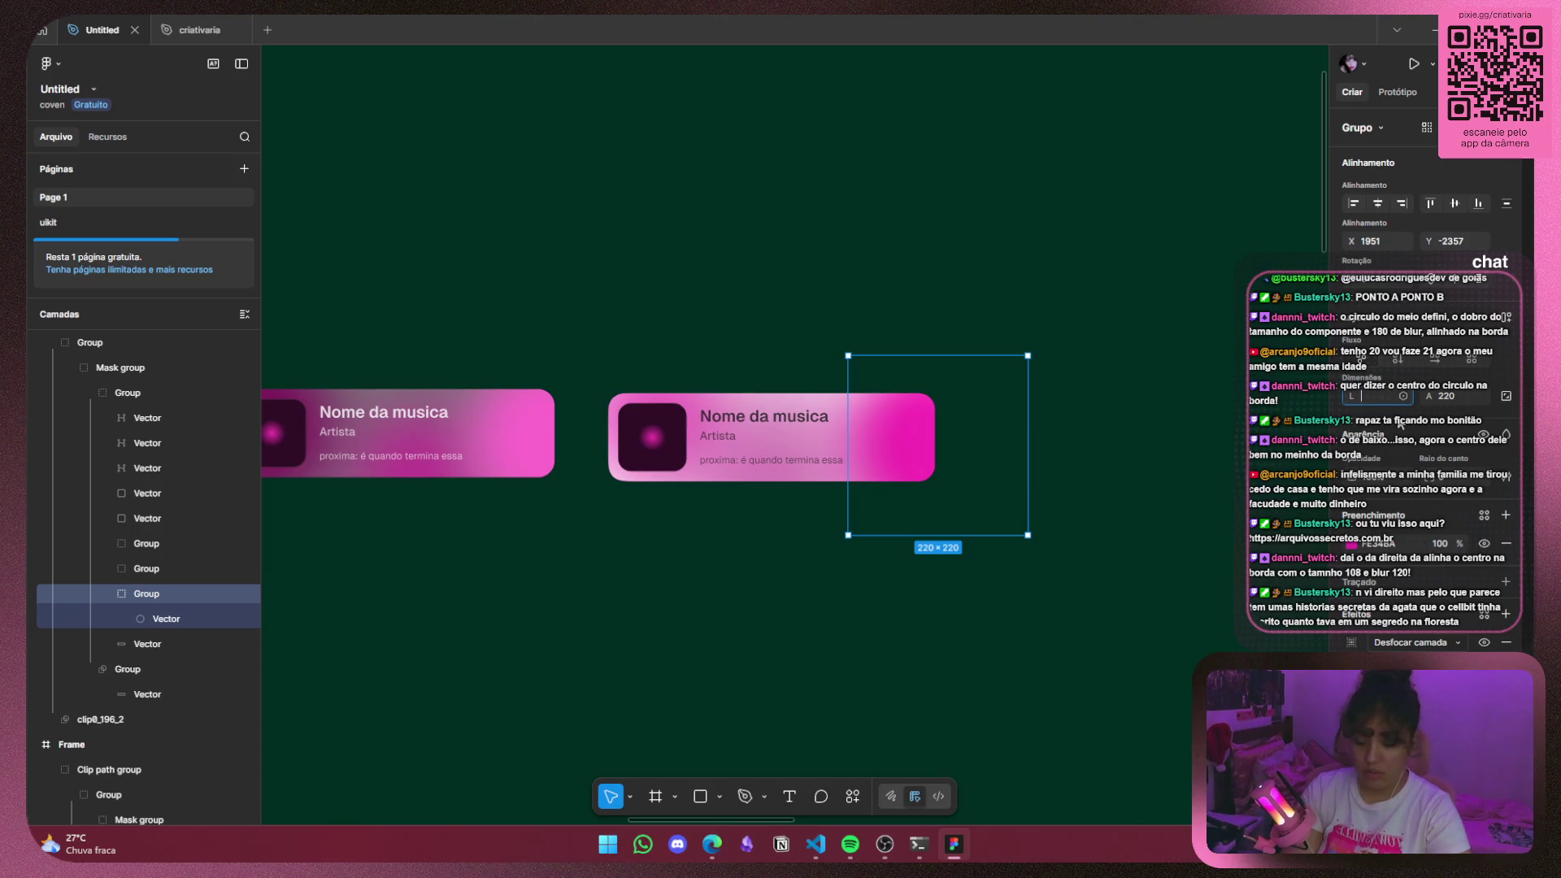
text(108)
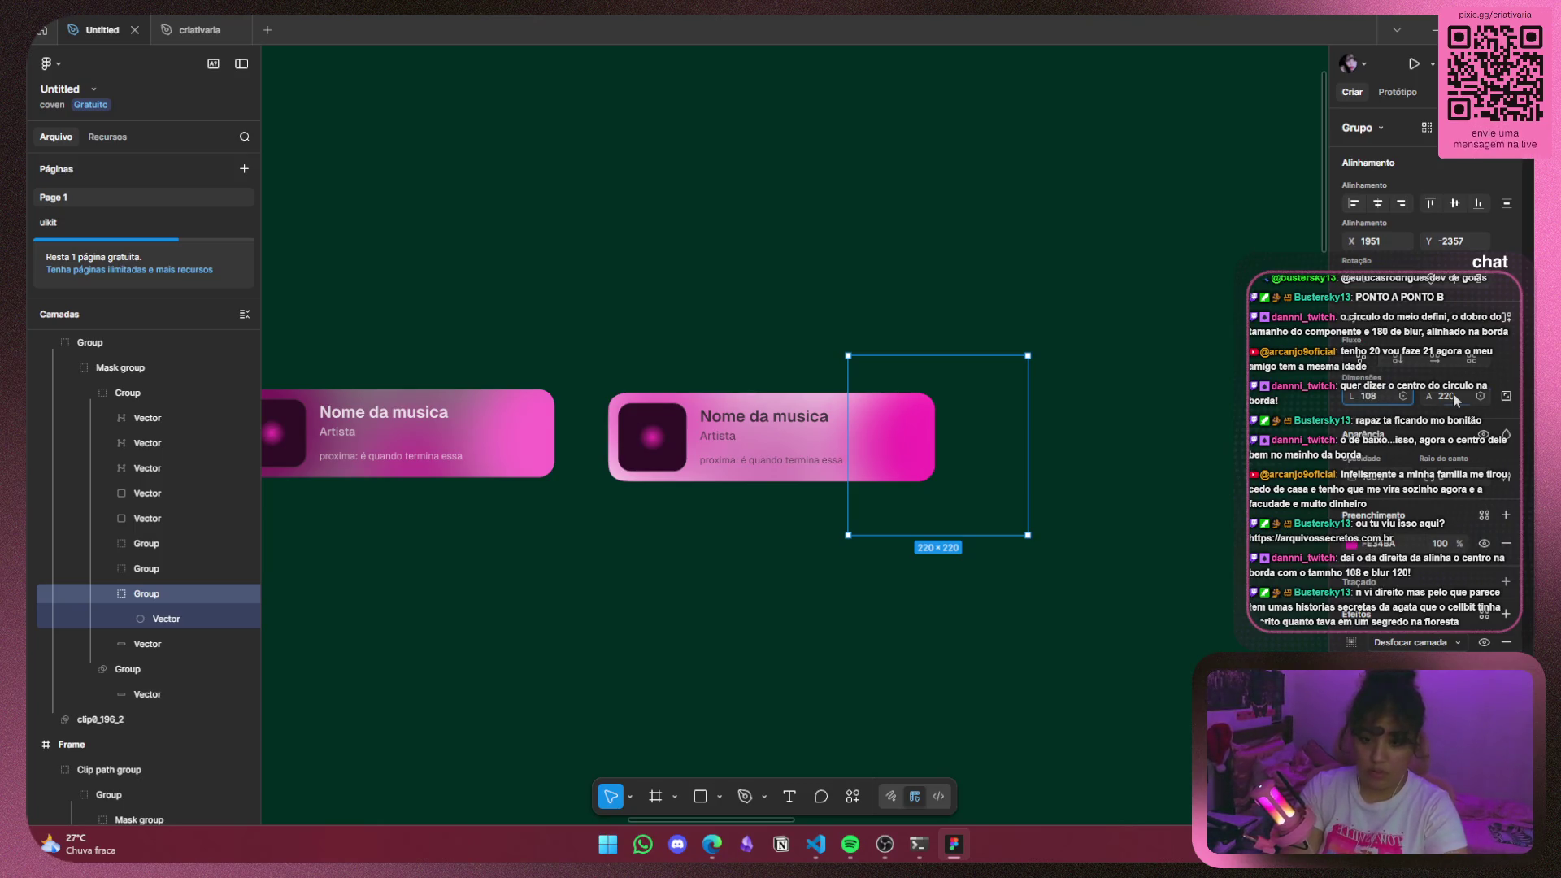
click(1452, 393)
text(8)
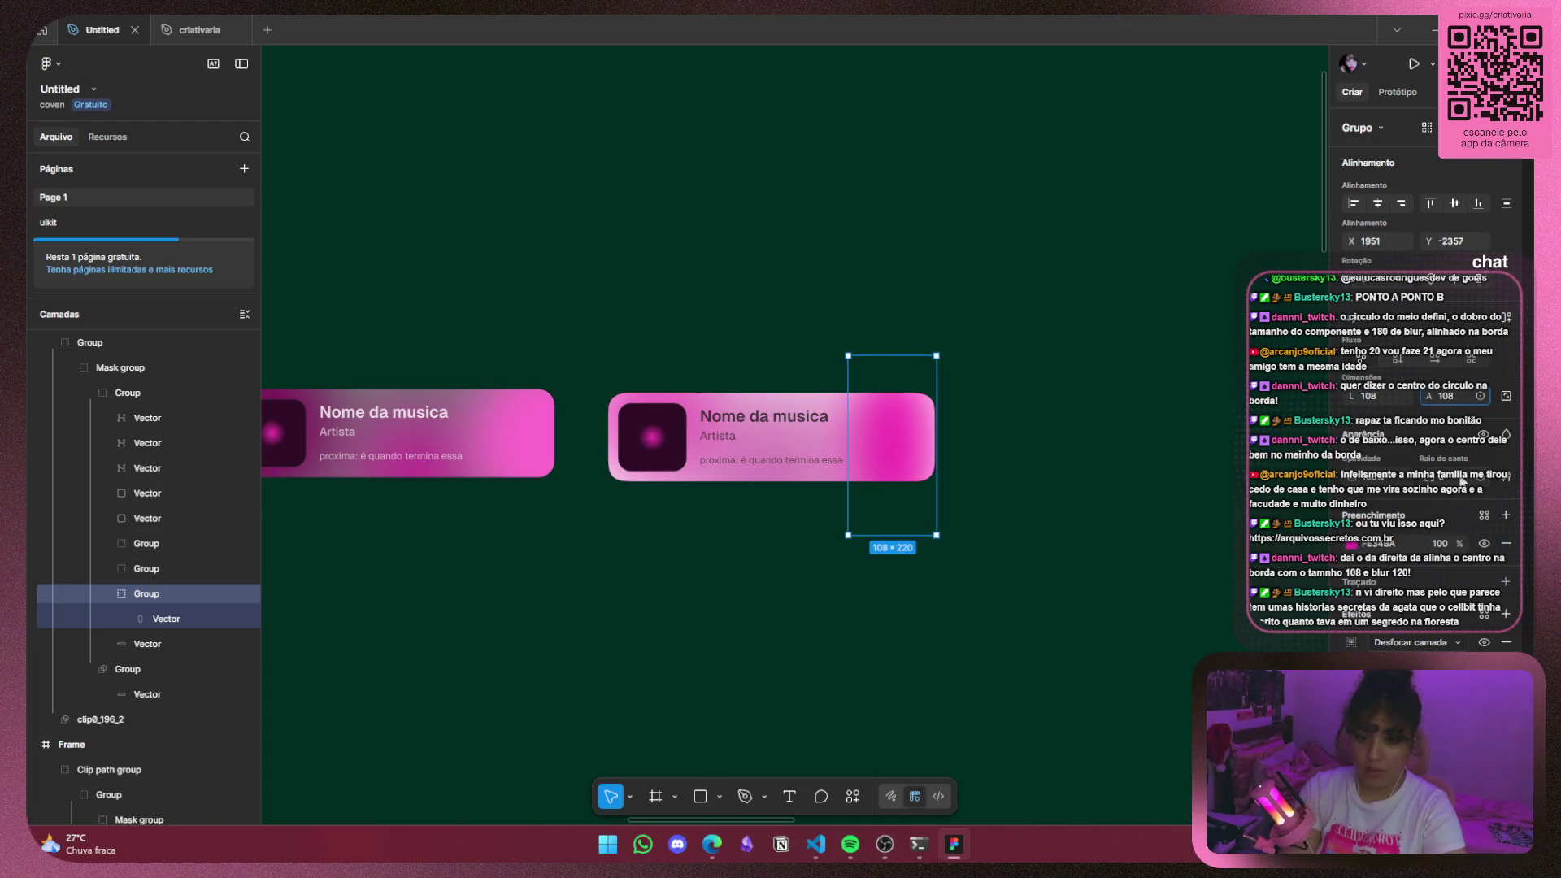
key(Return)
drag(904, 418, 931, 456)
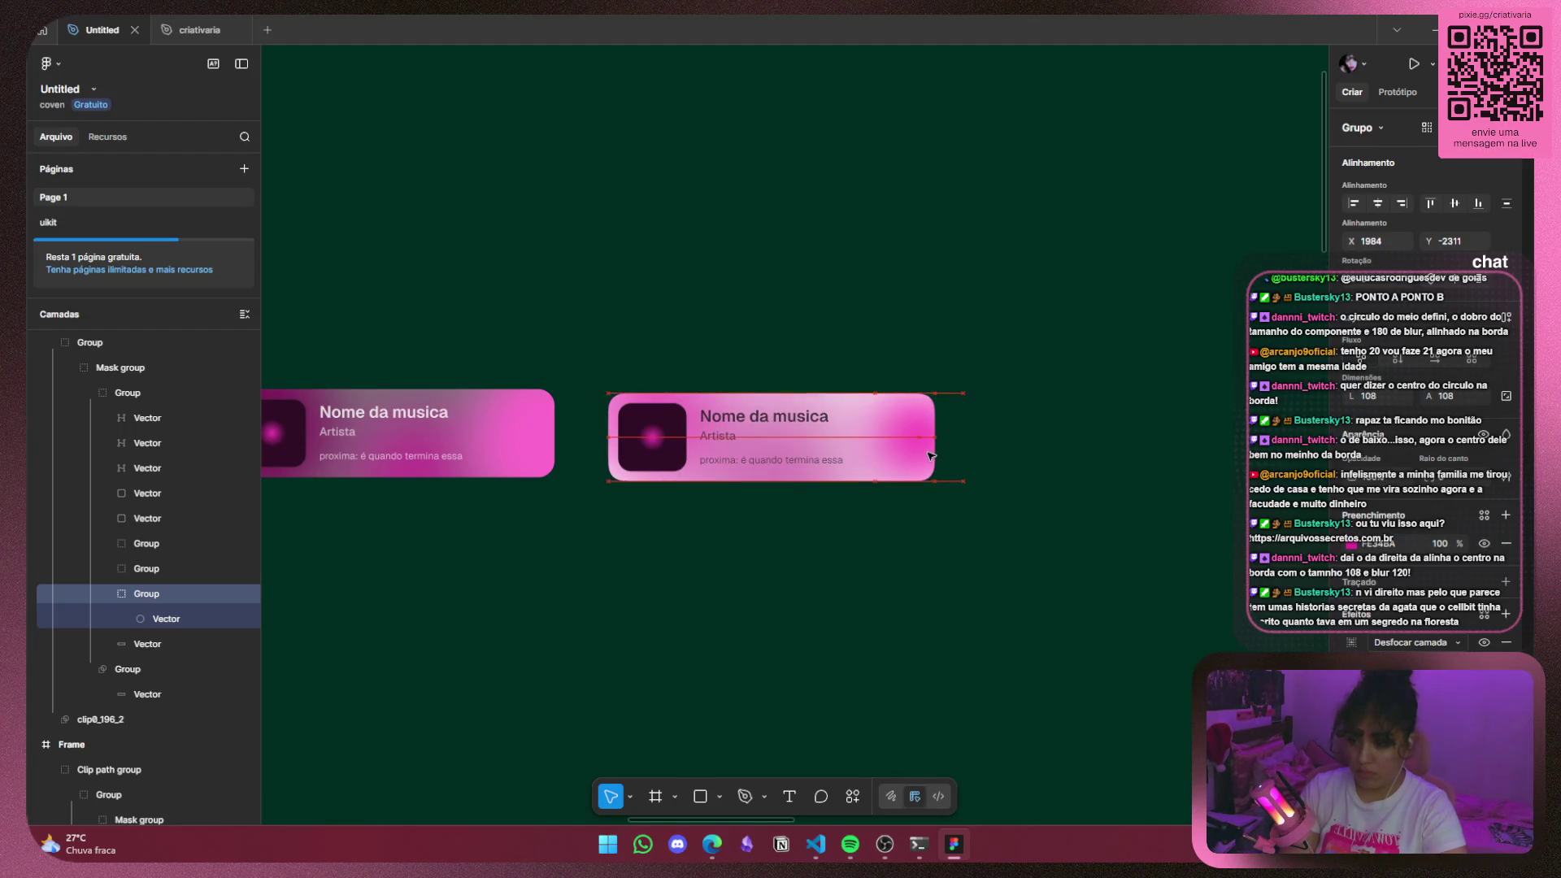
drag(927, 455, 958, 461)
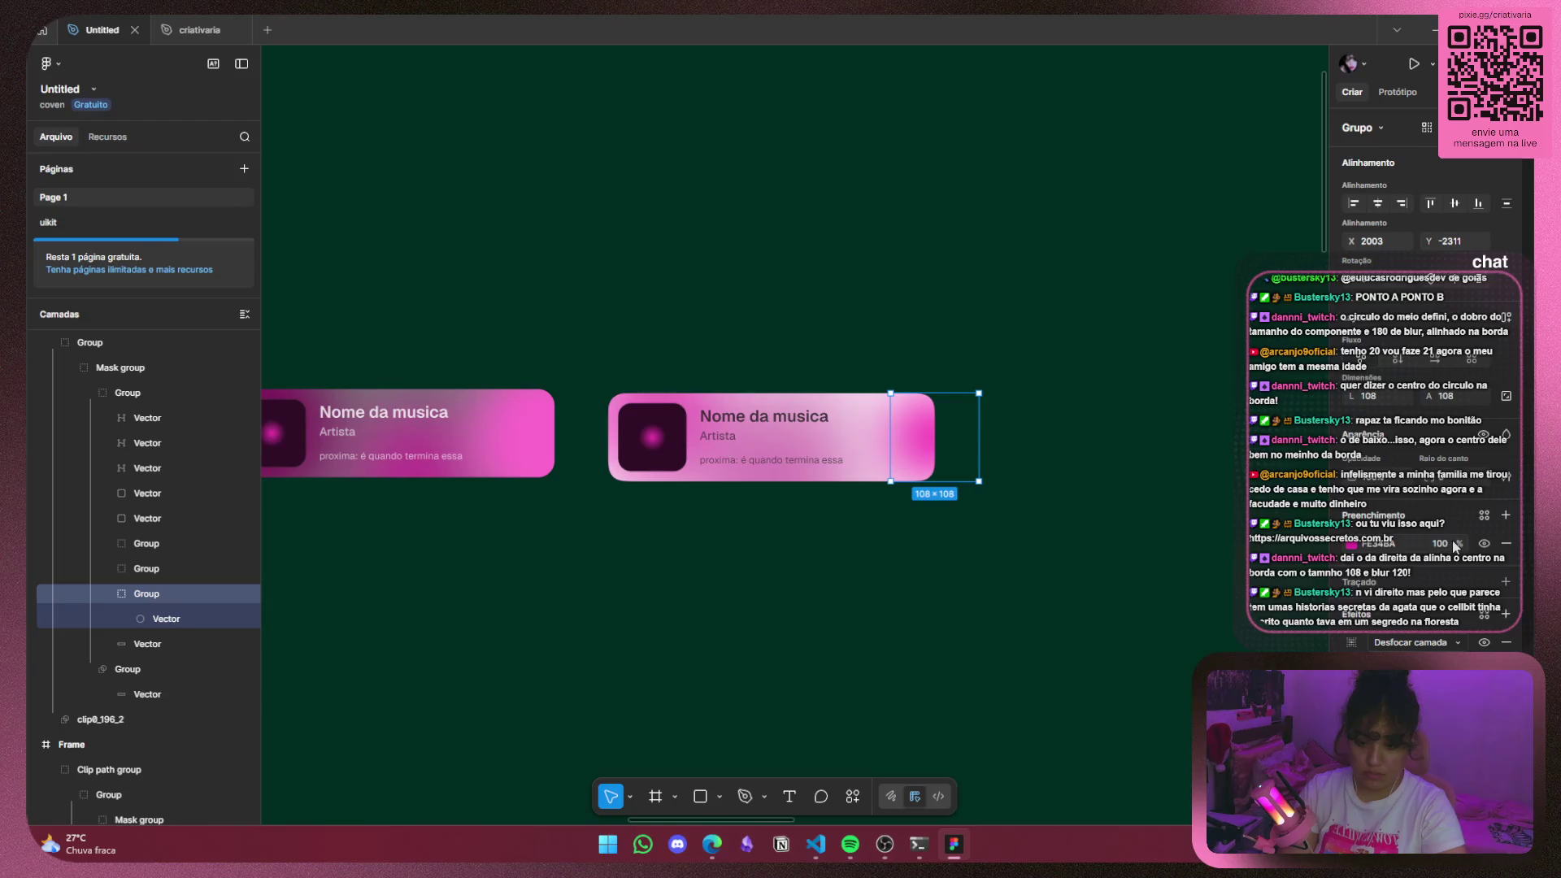
click(1351, 643)
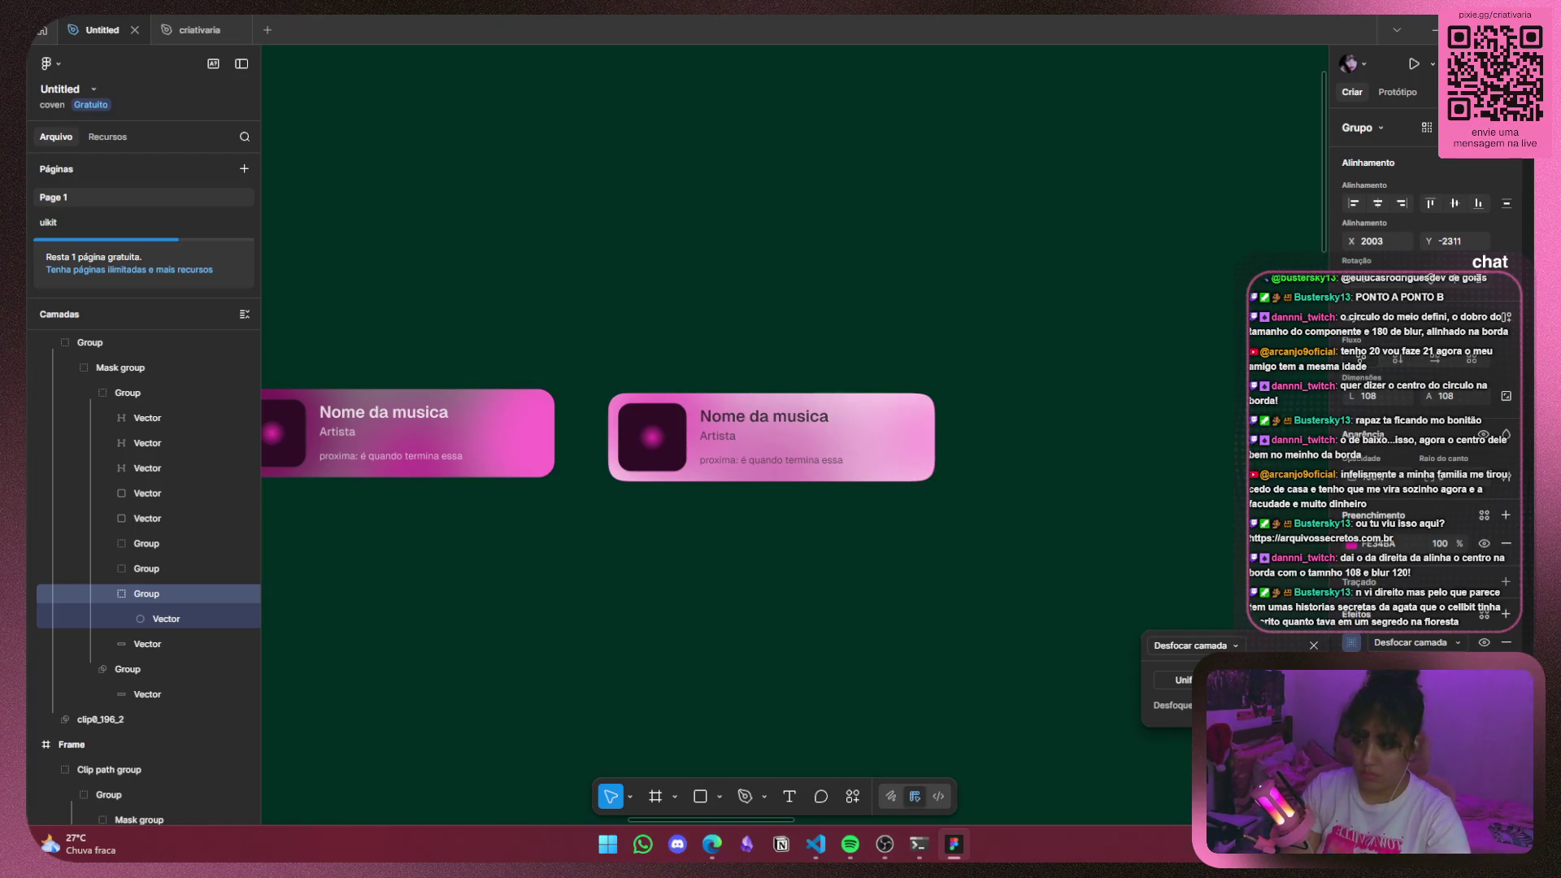
click(846, 596)
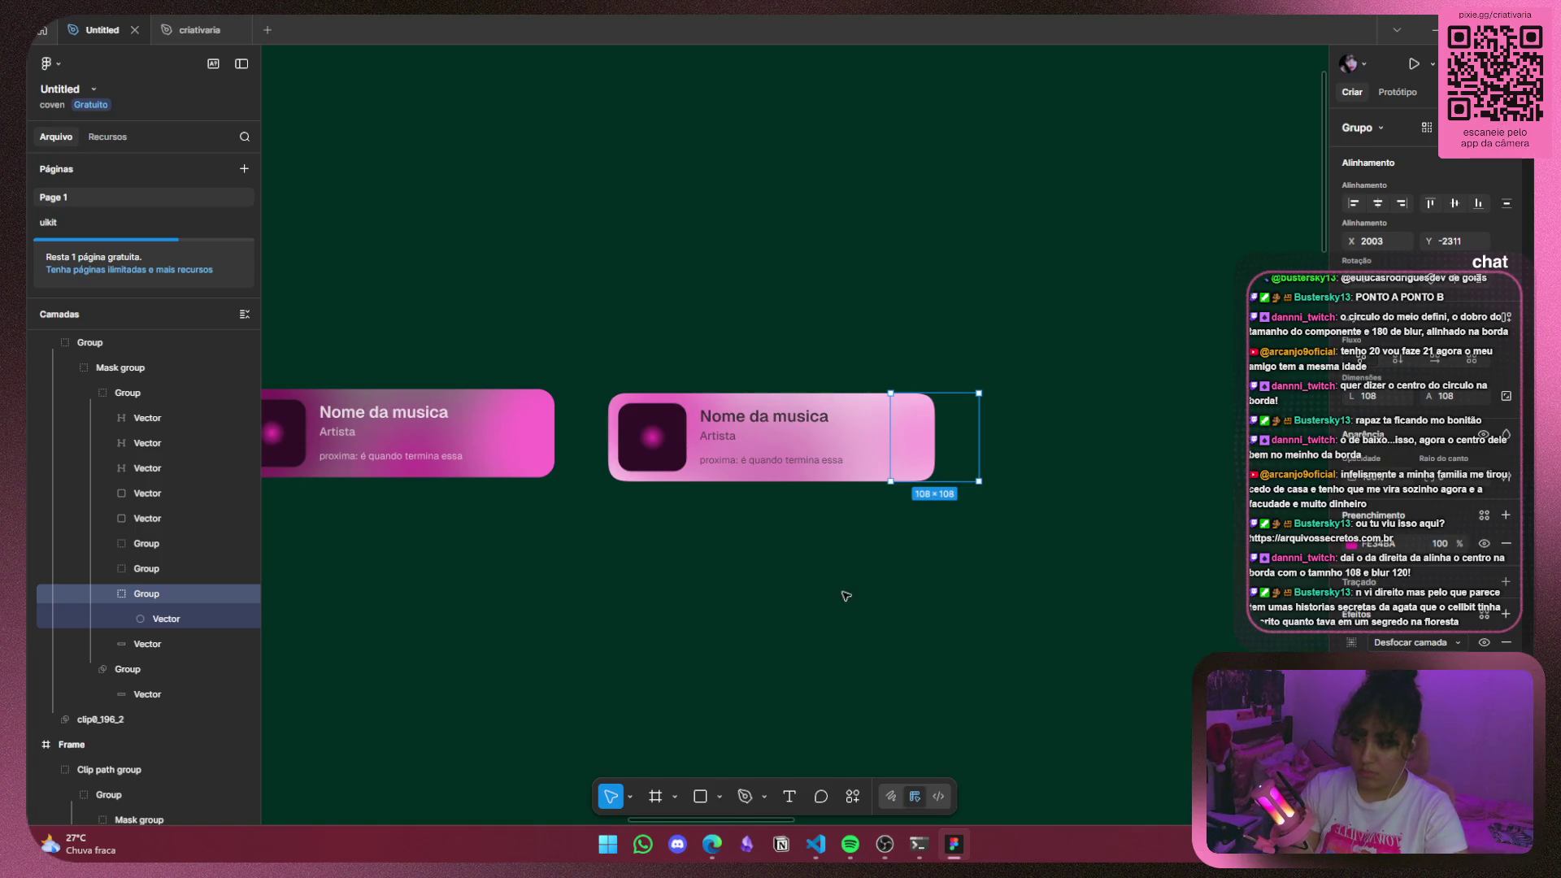
Shift the 200×200 blurred blob group 50 px to the right.
click(942, 582)
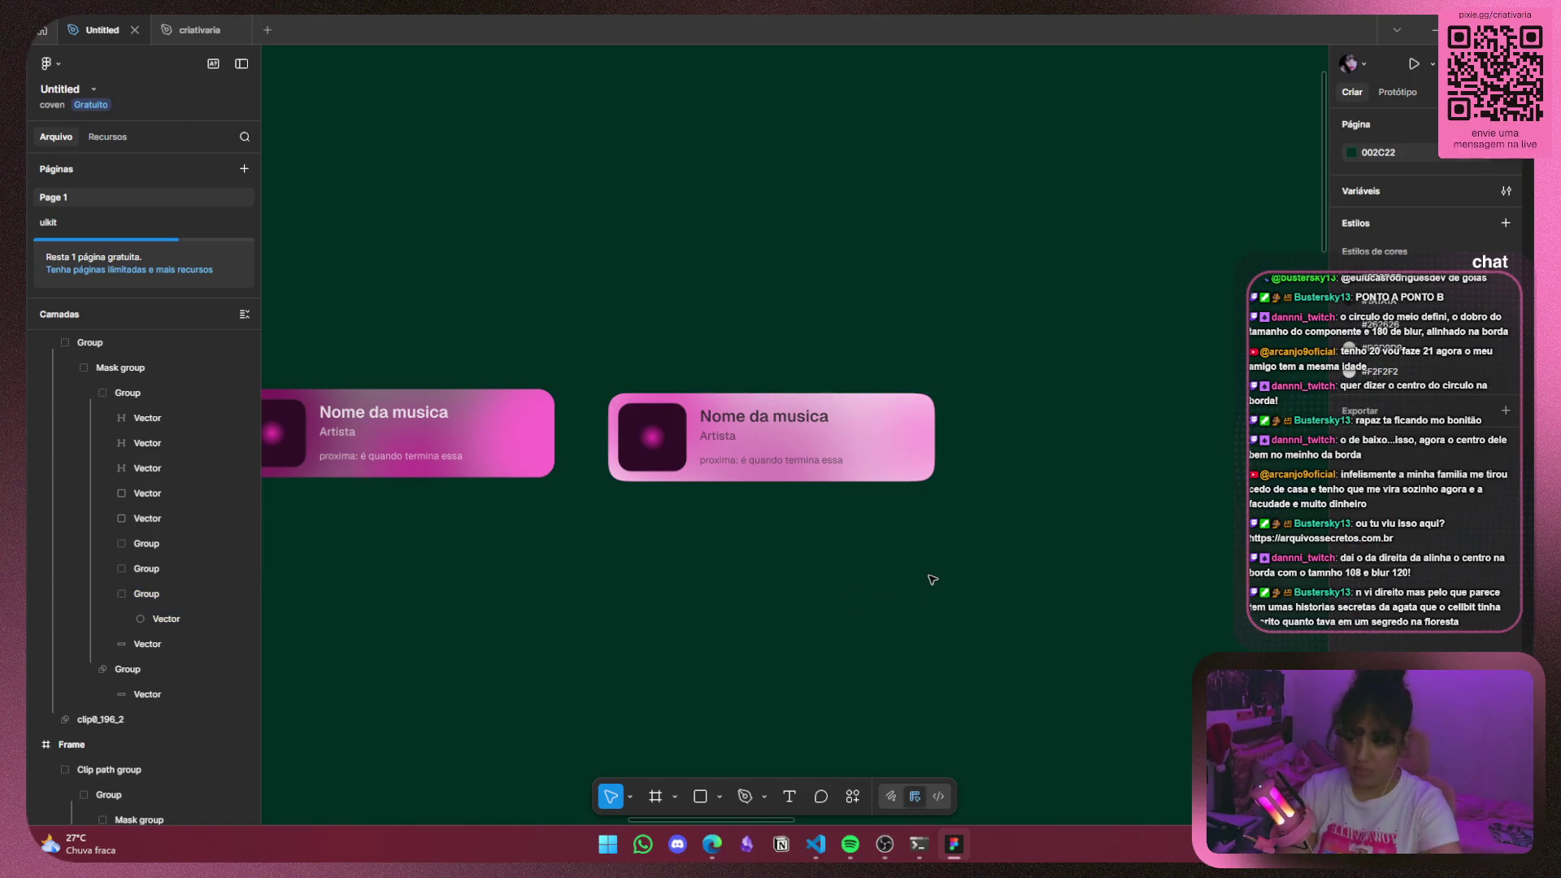
click(174, 594)
click(174, 567)
click(174, 543)
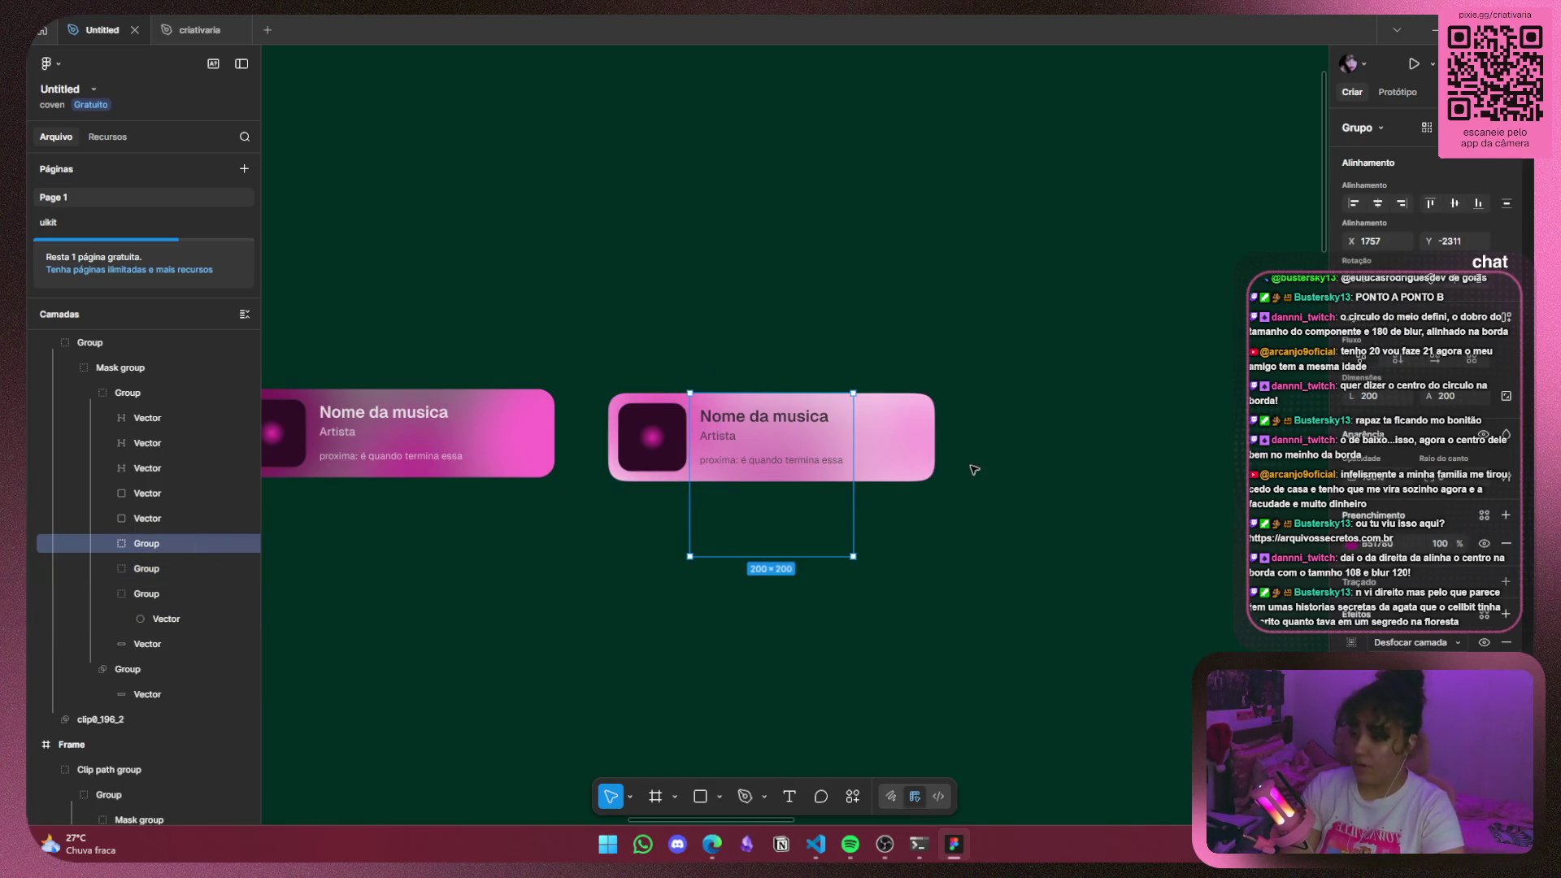
drag(807, 518, 847, 517)
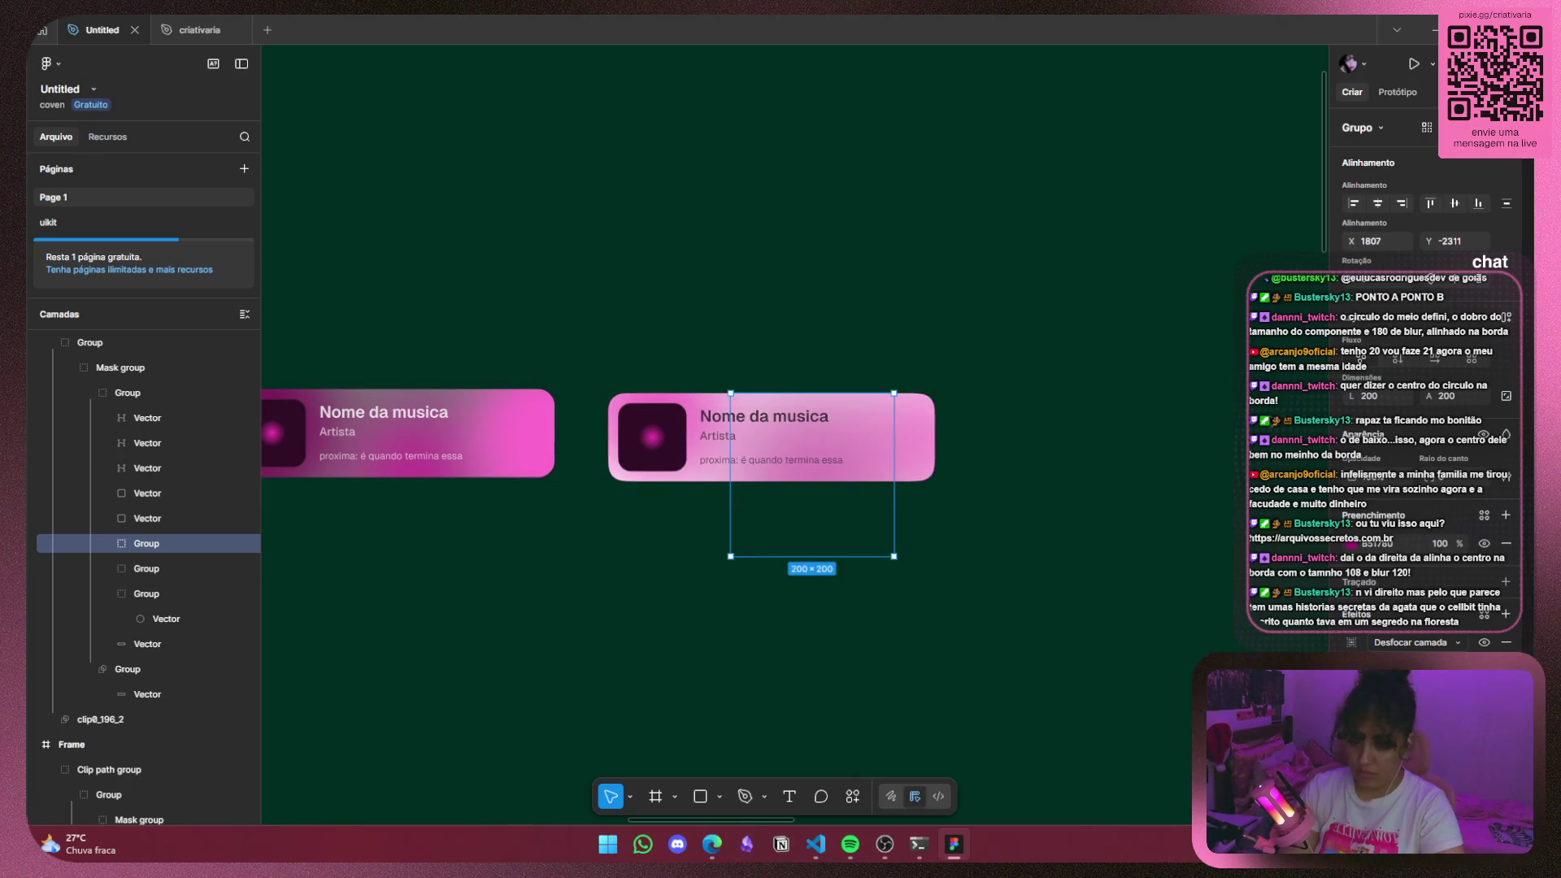
Place the 170×170 glow group over the middle card's cover art at X 1657, Y −2373.
click(655, 391)
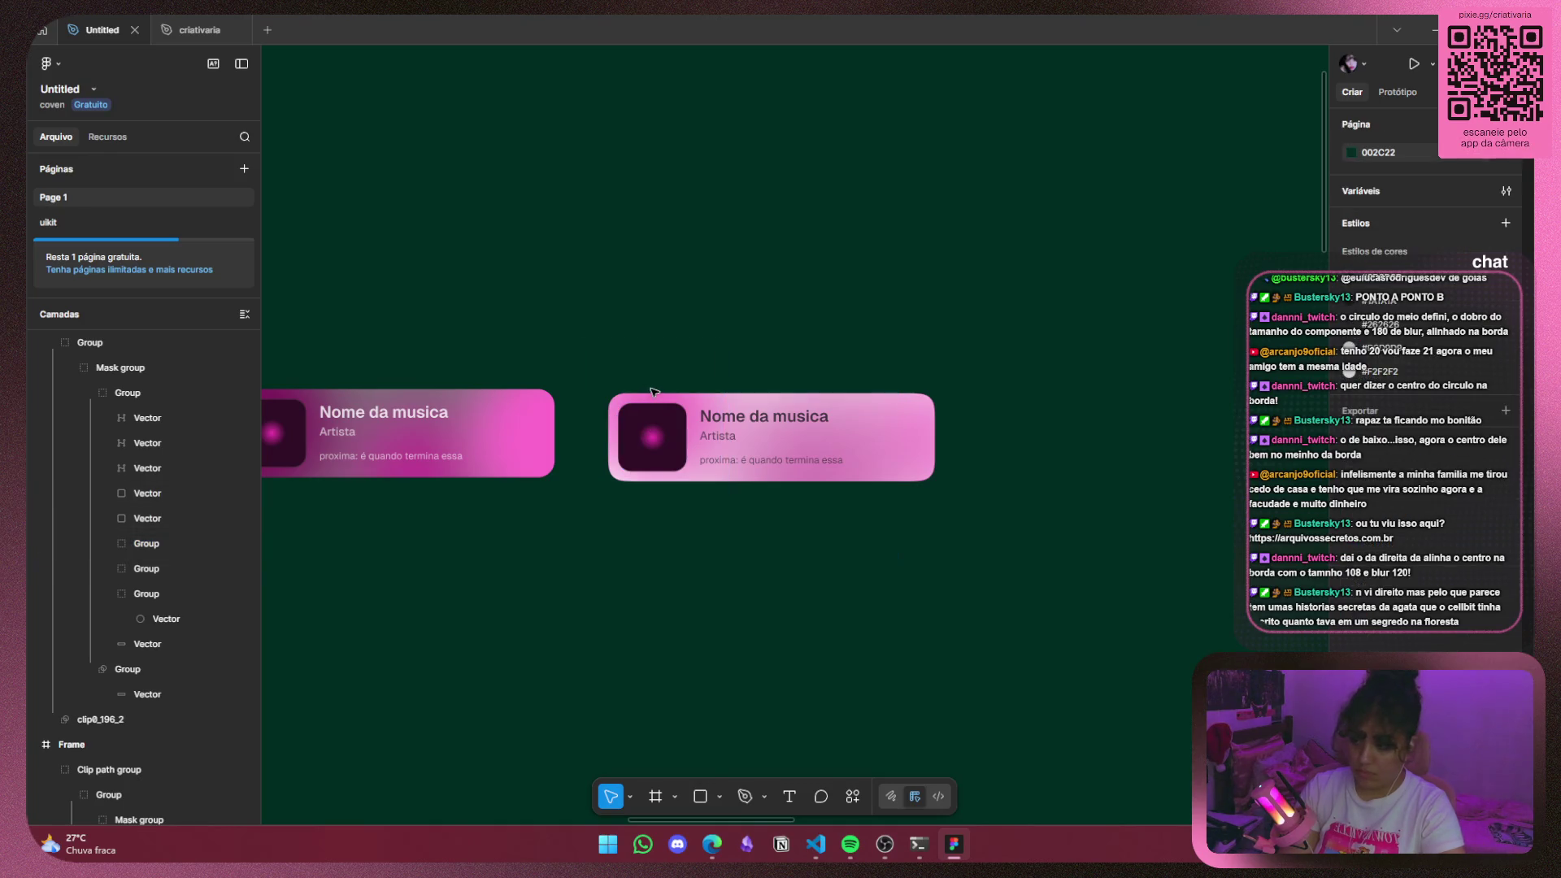
click(108, 593)
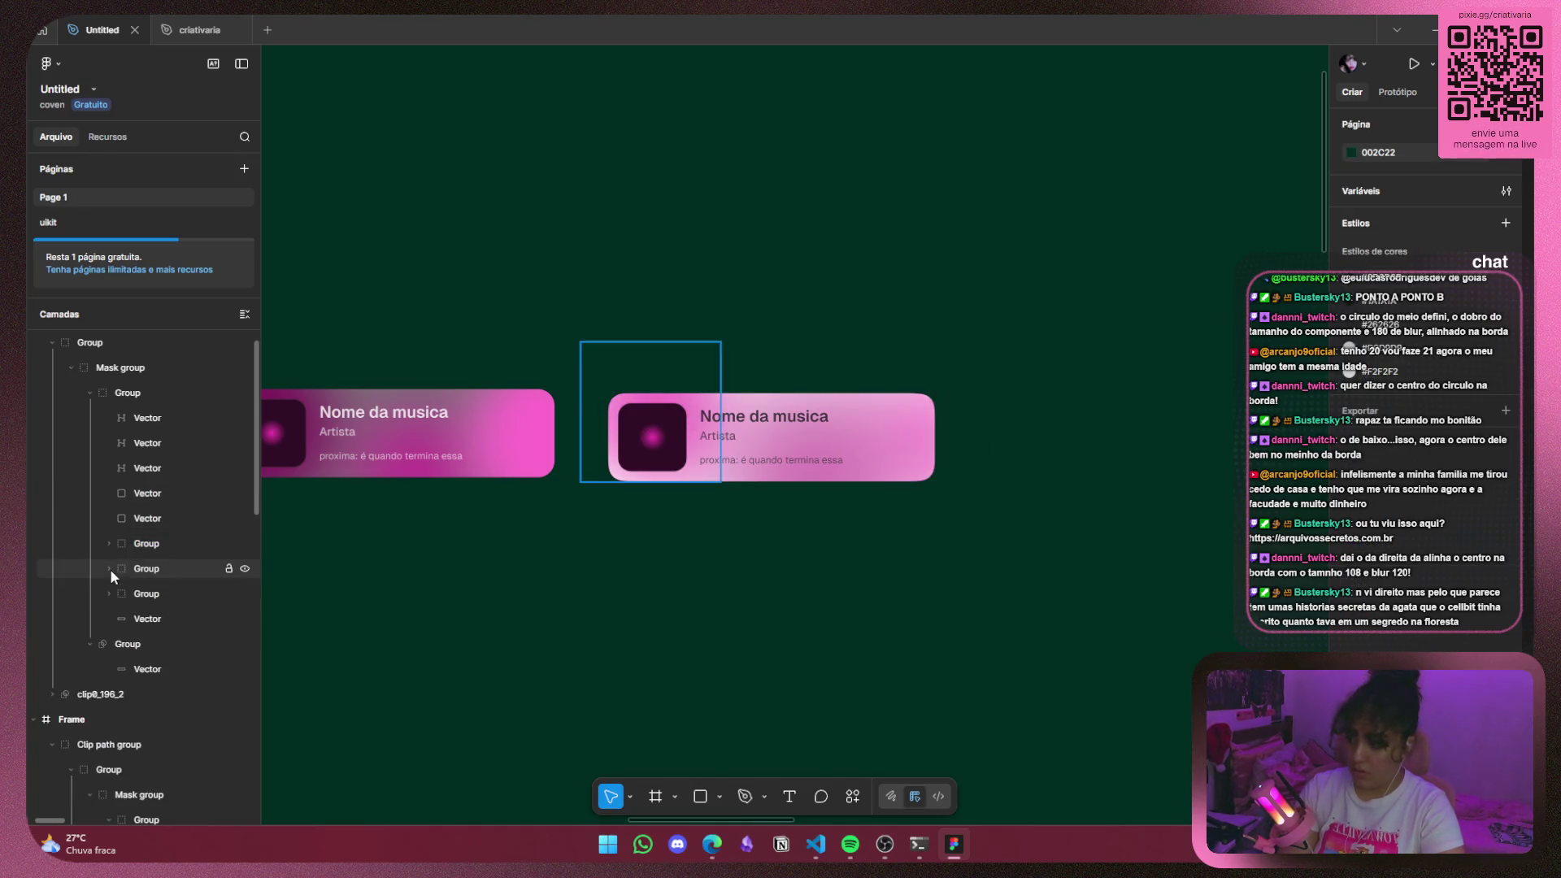
click(158, 569)
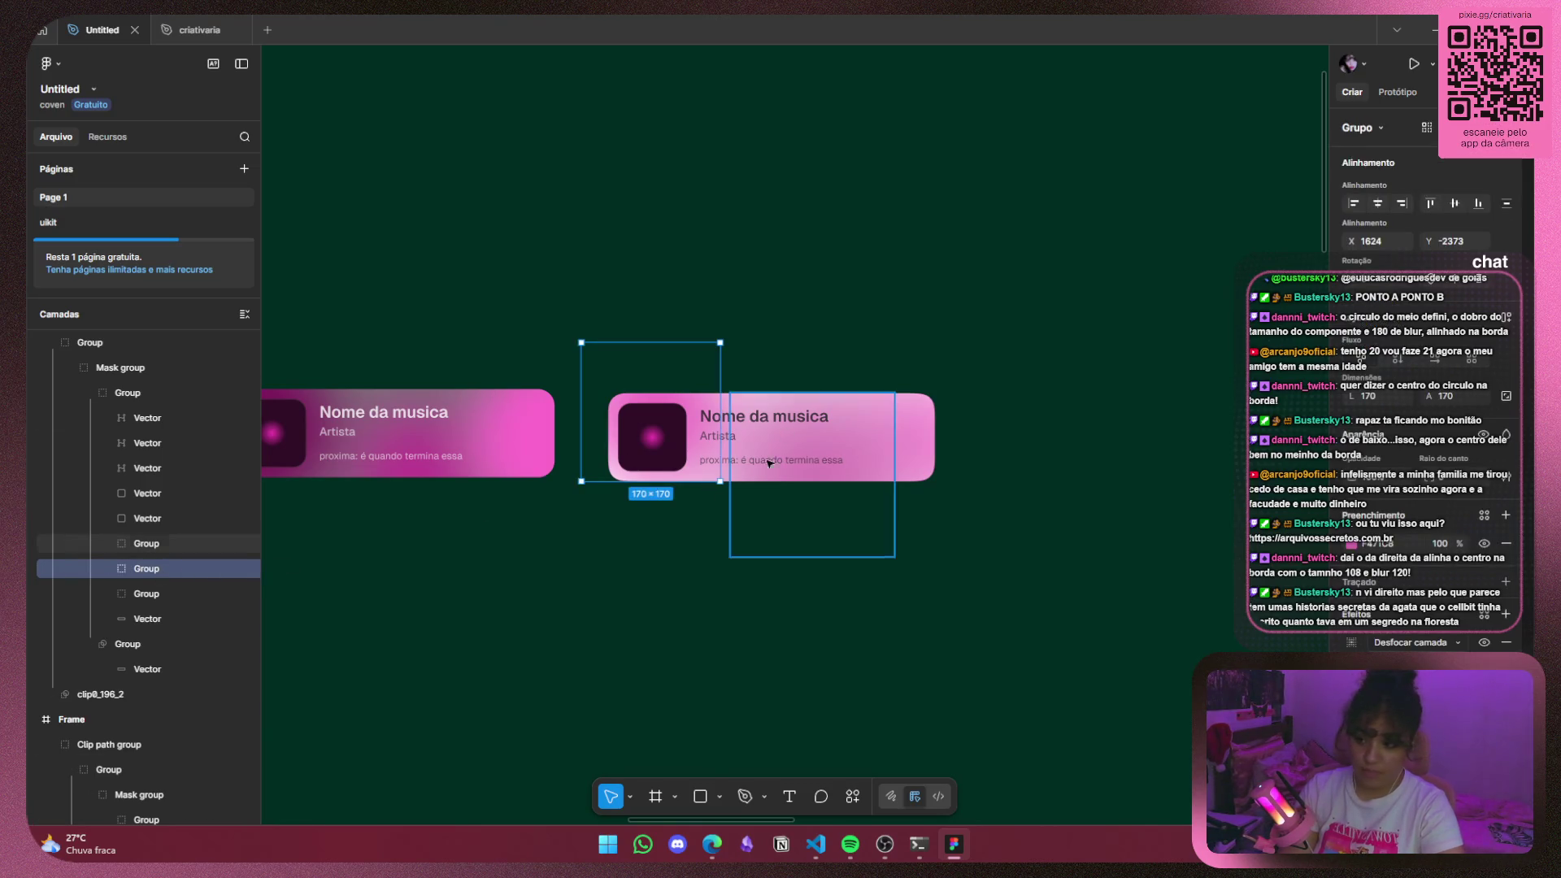
mouse_move(442, 536)
mouse_down()
mouse_move(957, 507)
mouse_move(578, 545)
mouse_up()
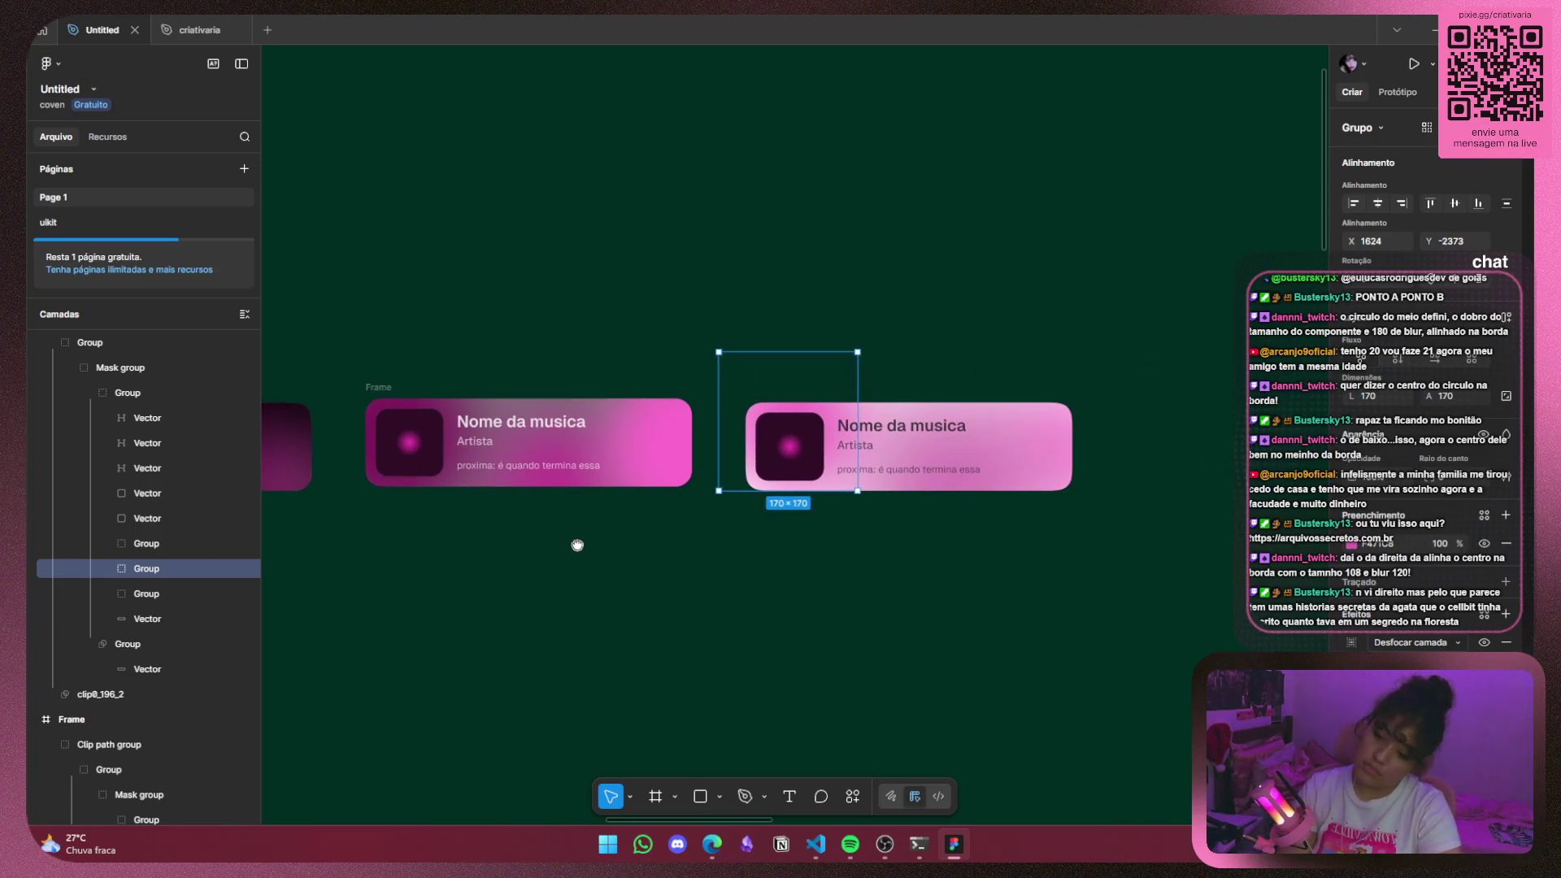
drag(577, 544, 574, 543)
mouse_move(791, 399)
mouse_down()
mouse_move(815, 411)
mouse_move(766, 410)
mouse_move(786, 443)
mouse_move(817, 390)
mouse_up()
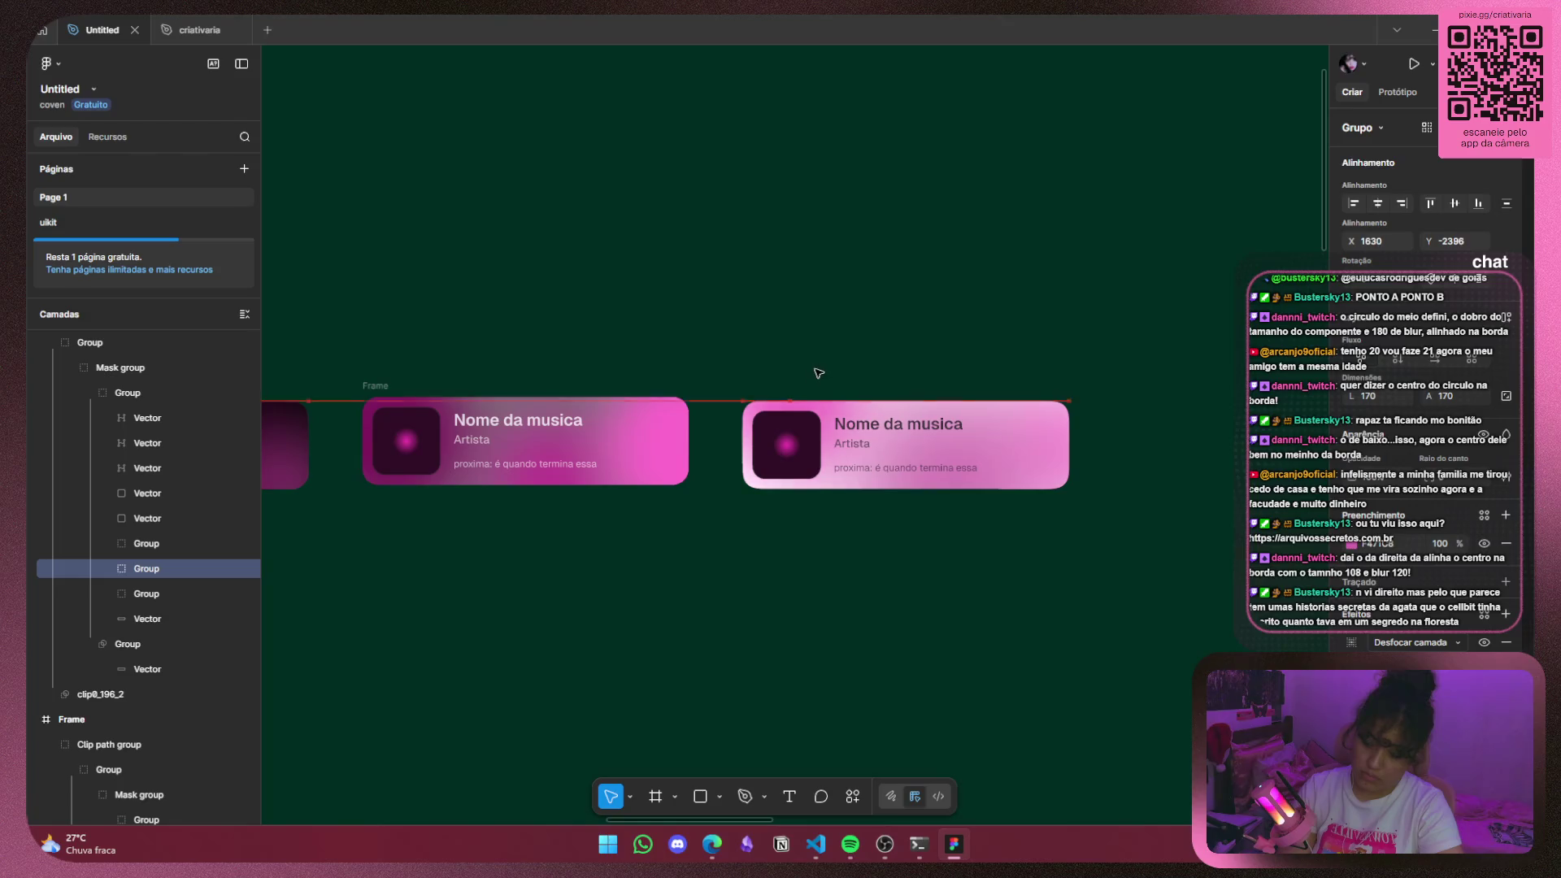
mouse_move(818, 390)
mouse_down()
mouse_move(851, 428)
mouse_move(838, 407)
mouse_move(825, 423)
mouse_up()
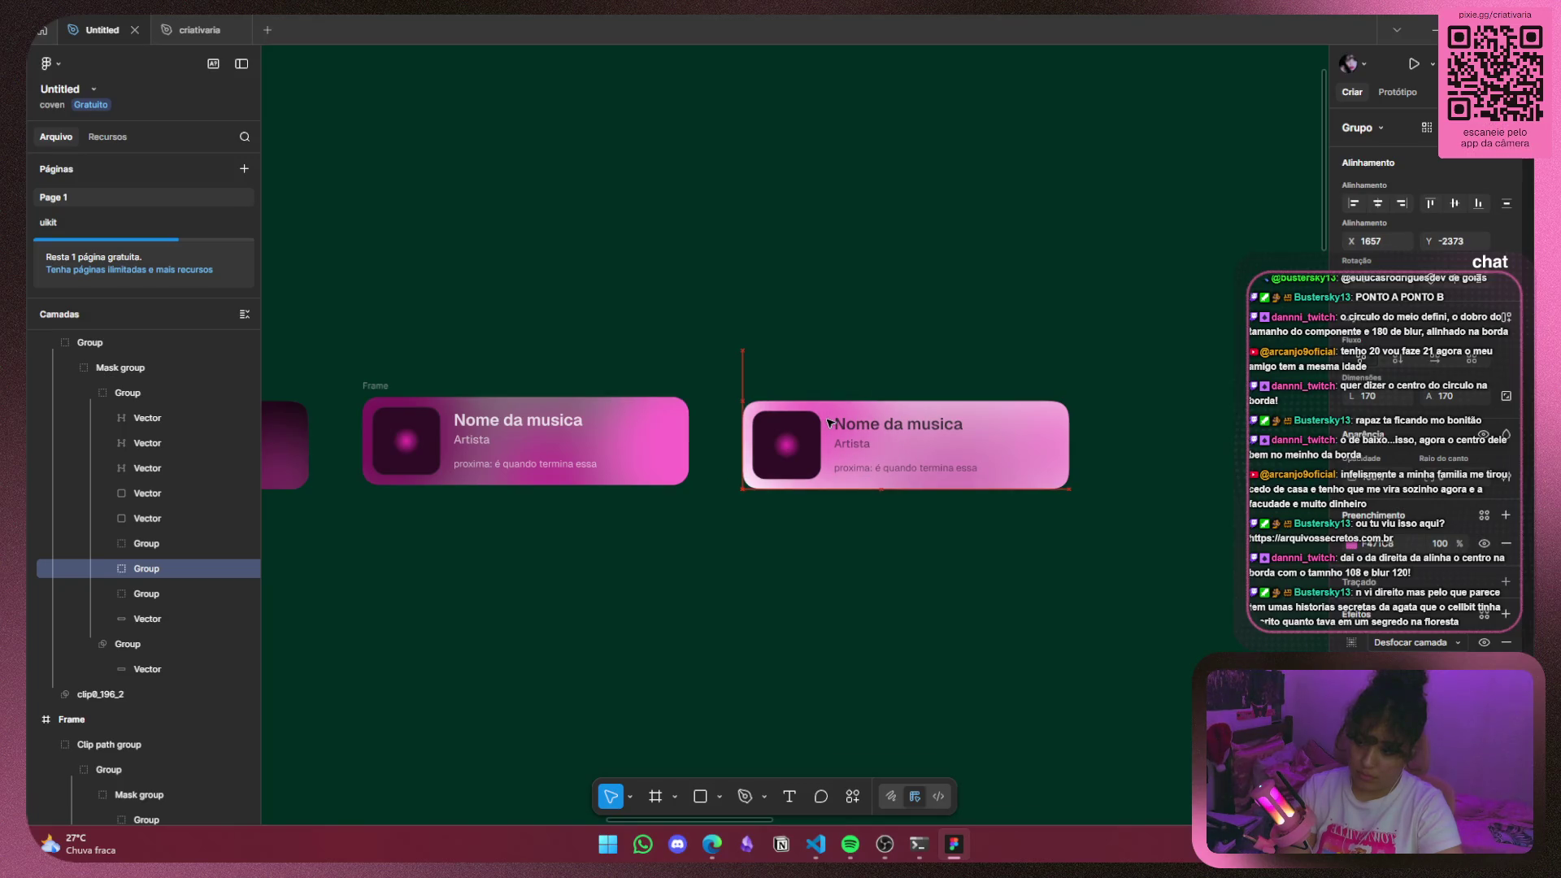
drag(827, 419, 826, 419)
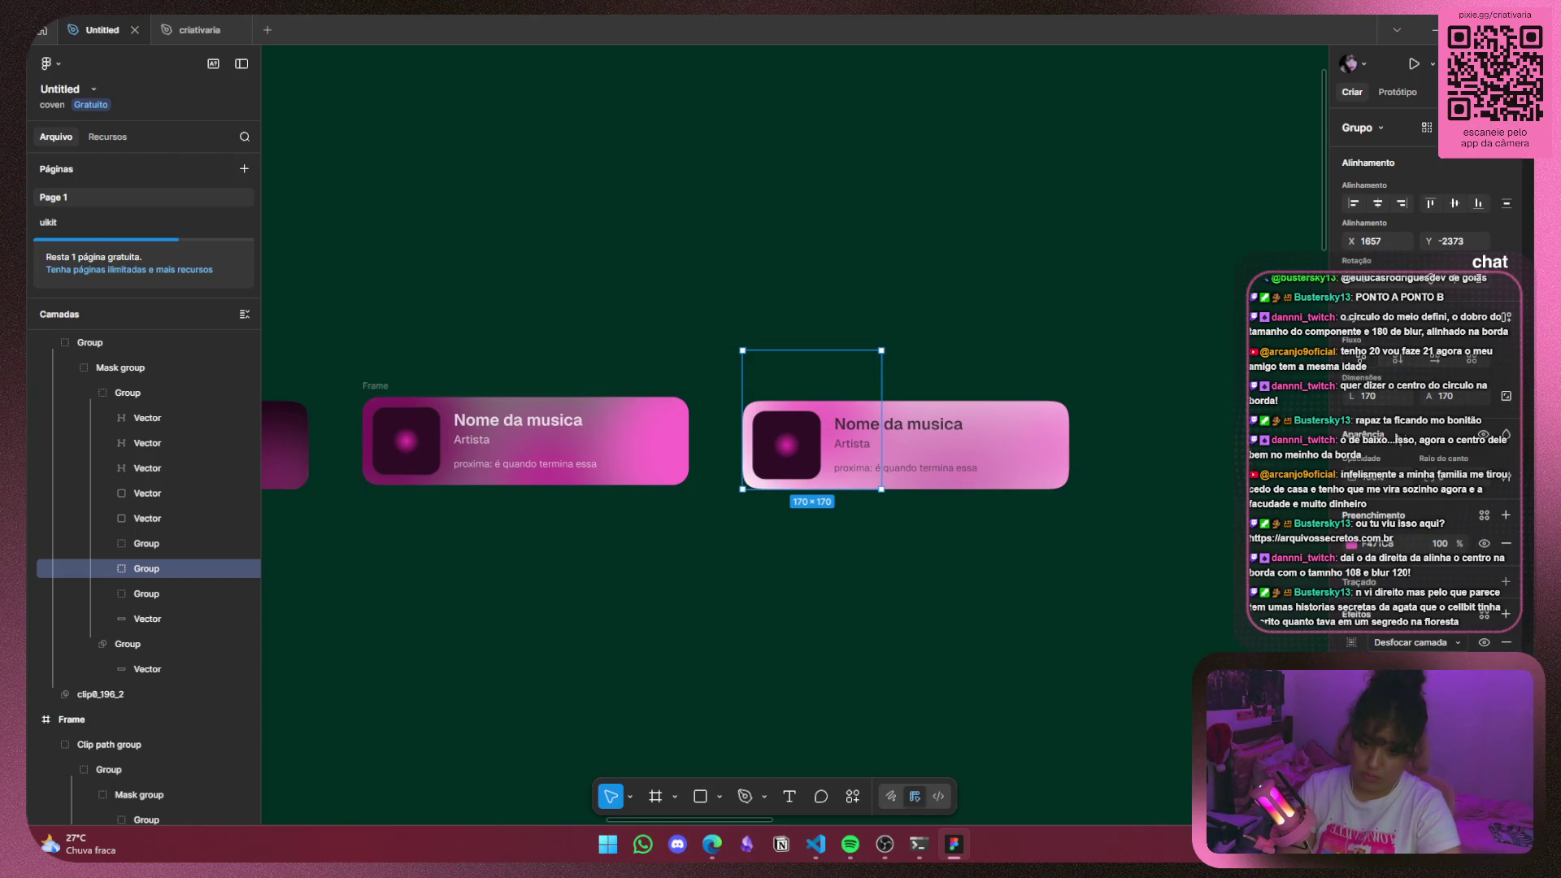
click(1349, 642)
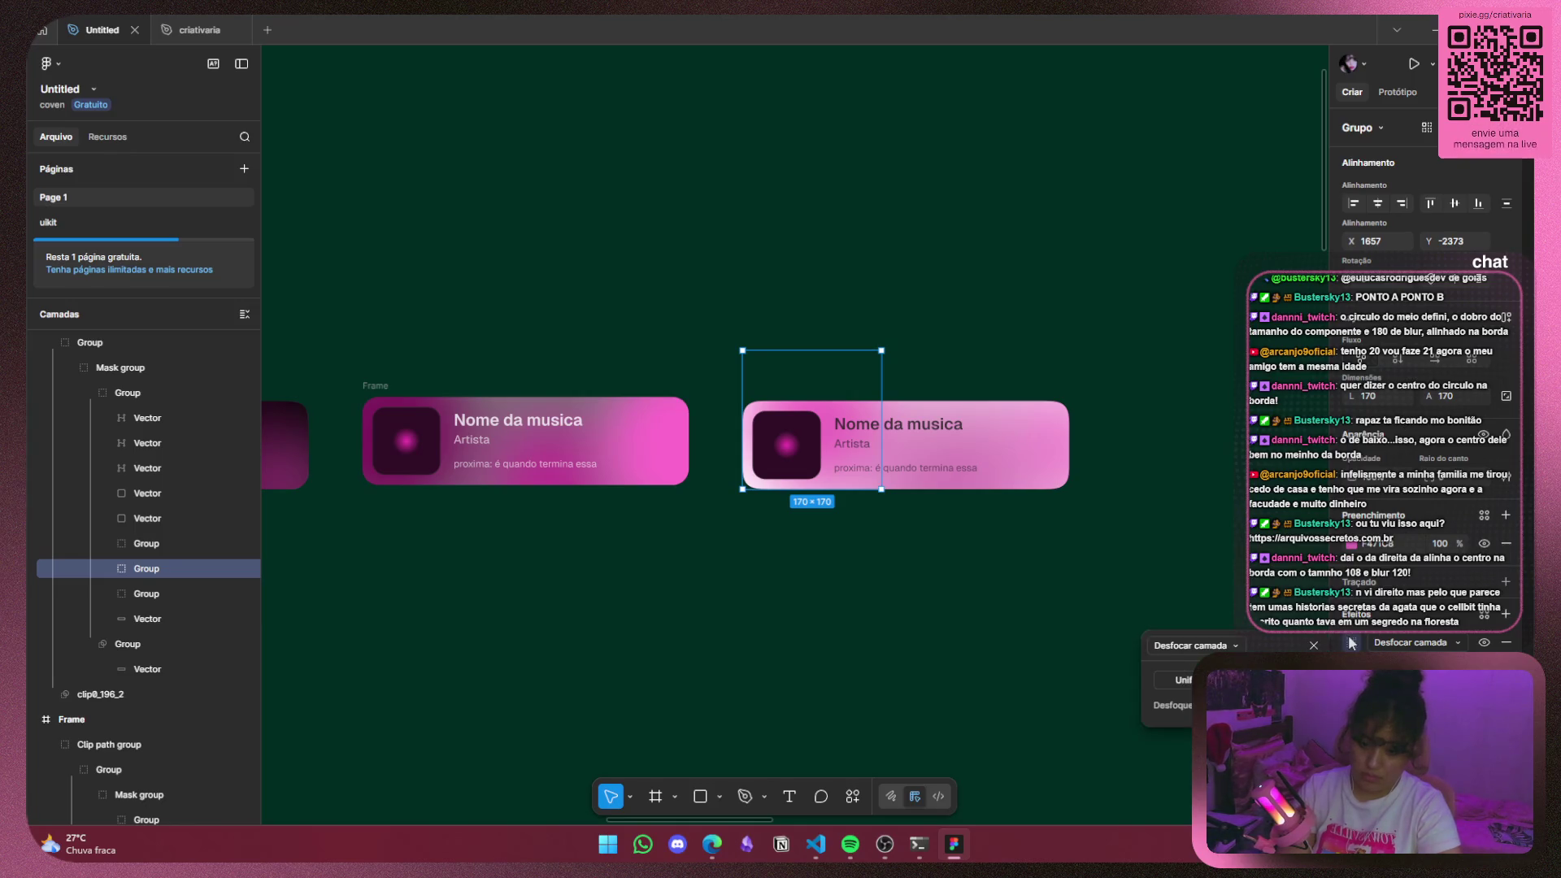
Resize the 170×170 album-art blob to 122×122 and move it over the cover art.
mouse_move(830, 374)
mouse_down()
mouse_move(964, 392)
mouse_move(874, 401)
mouse_move(866, 386)
mouse_up()
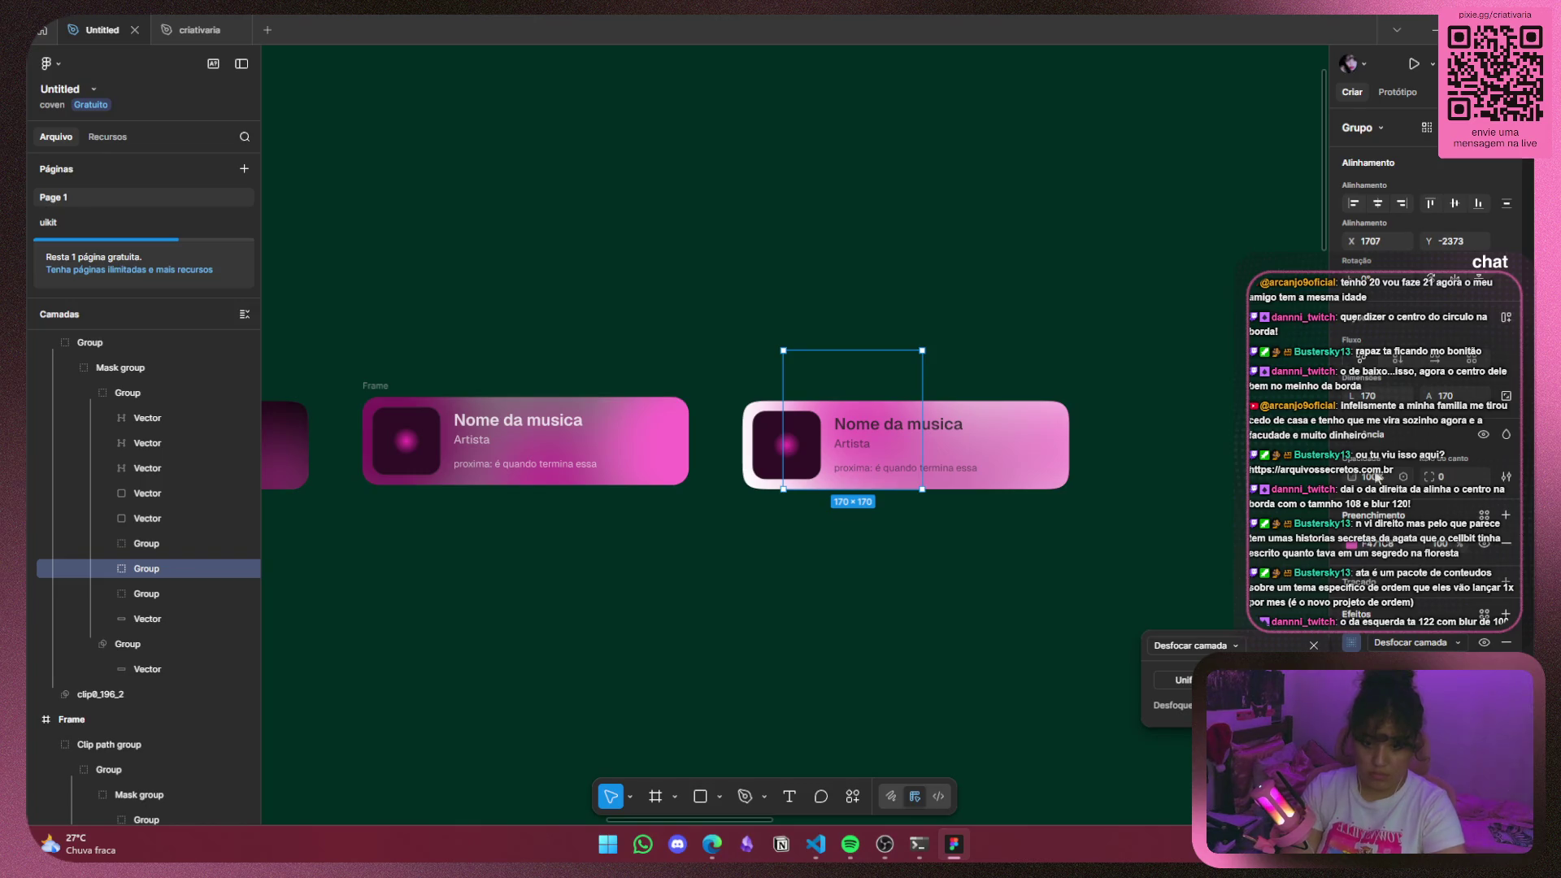
click(1382, 400)
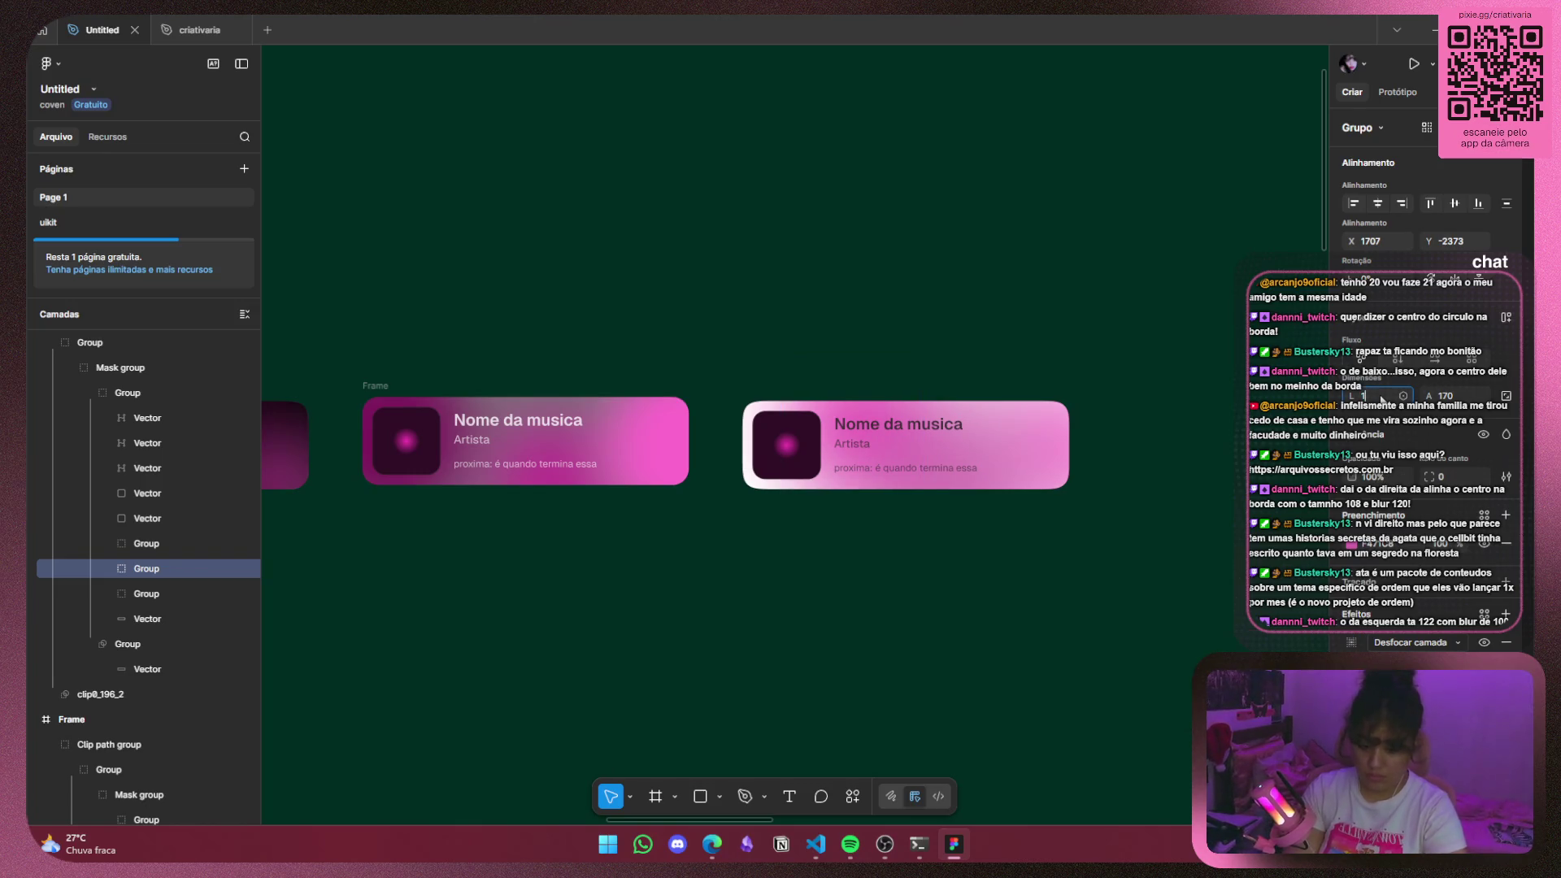
text(22)
click(1443, 397)
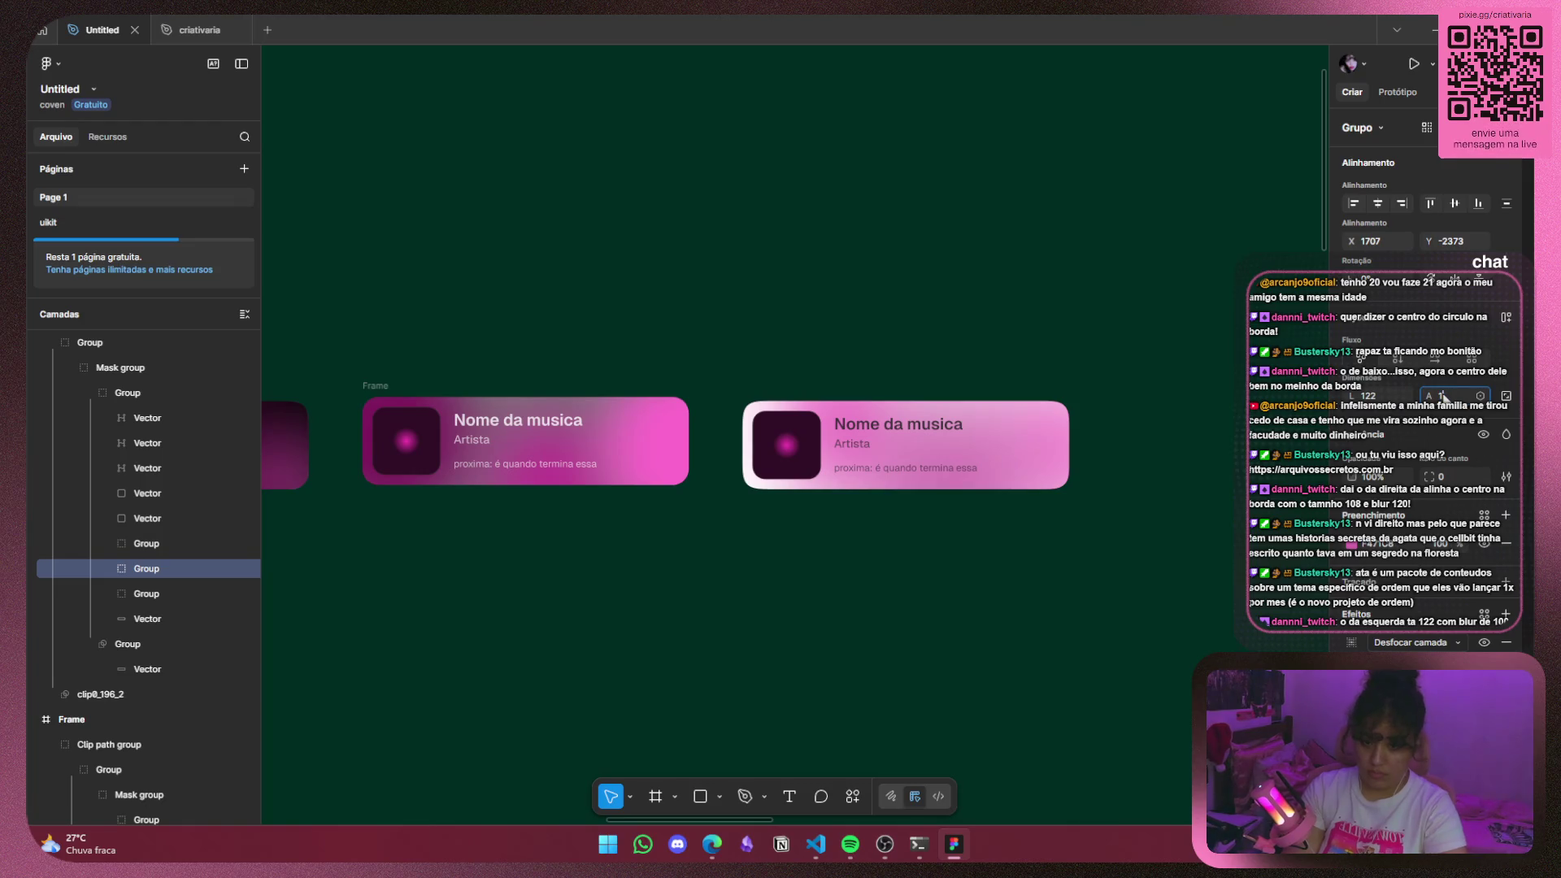
text(22)
key(Return)
drag(831, 404, 824, 406)
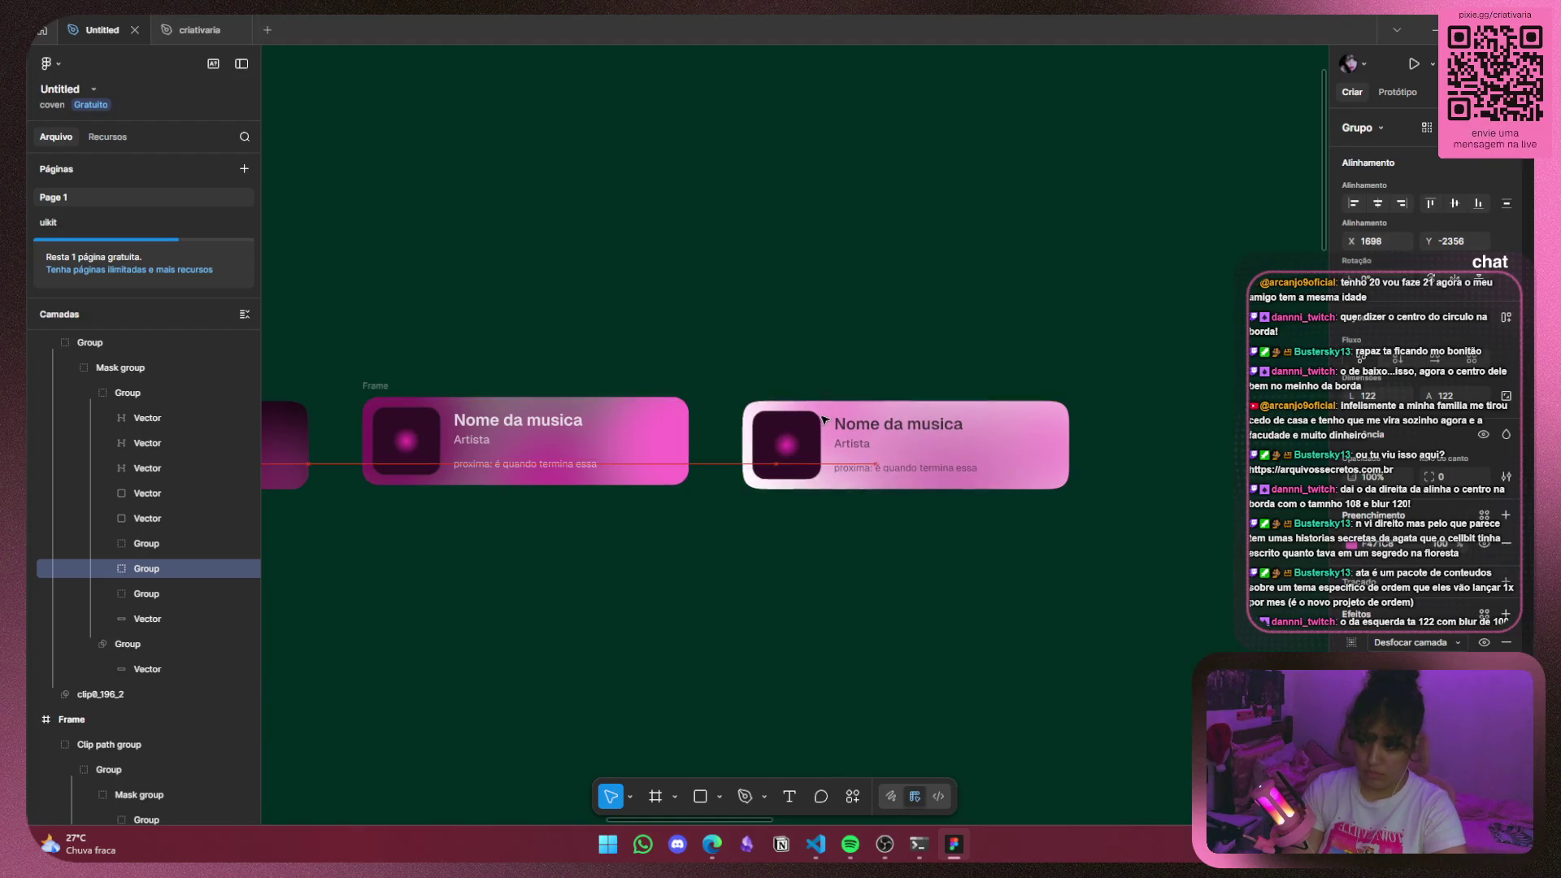
Settle the 122×122 glow beside the cover art, then zoom out to show all three cards.
drag(824, 406, 826, 419)
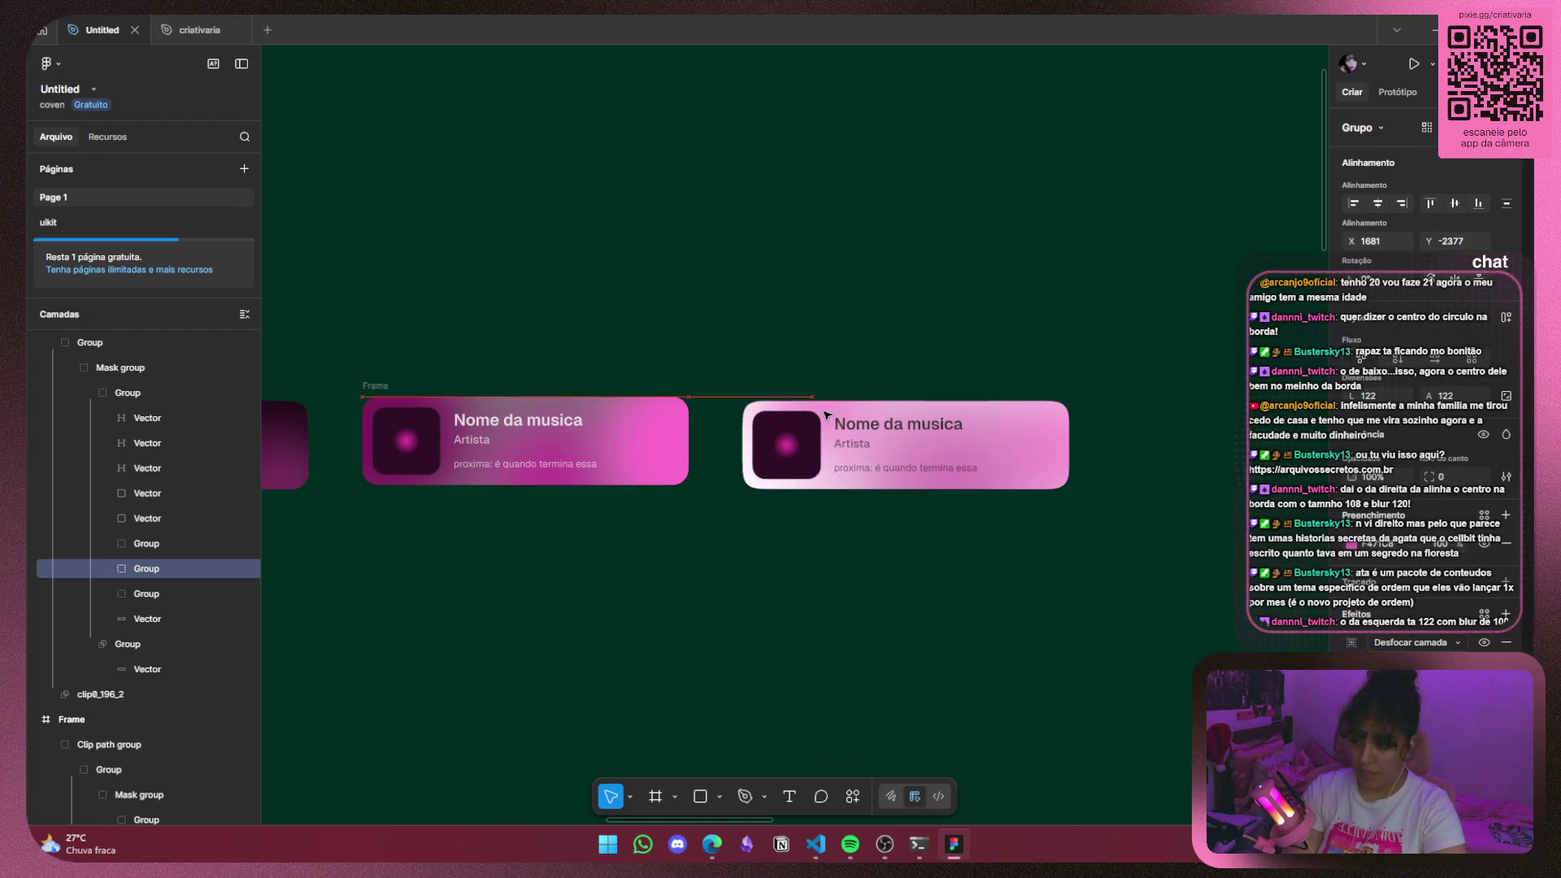
mouse_move(823, 418)
mouse_down()
mouse_move(789, 420)
mouse_move(765, 452)
mouse_move(762, 486)
mouse_move(779, 488)
mouse_up()
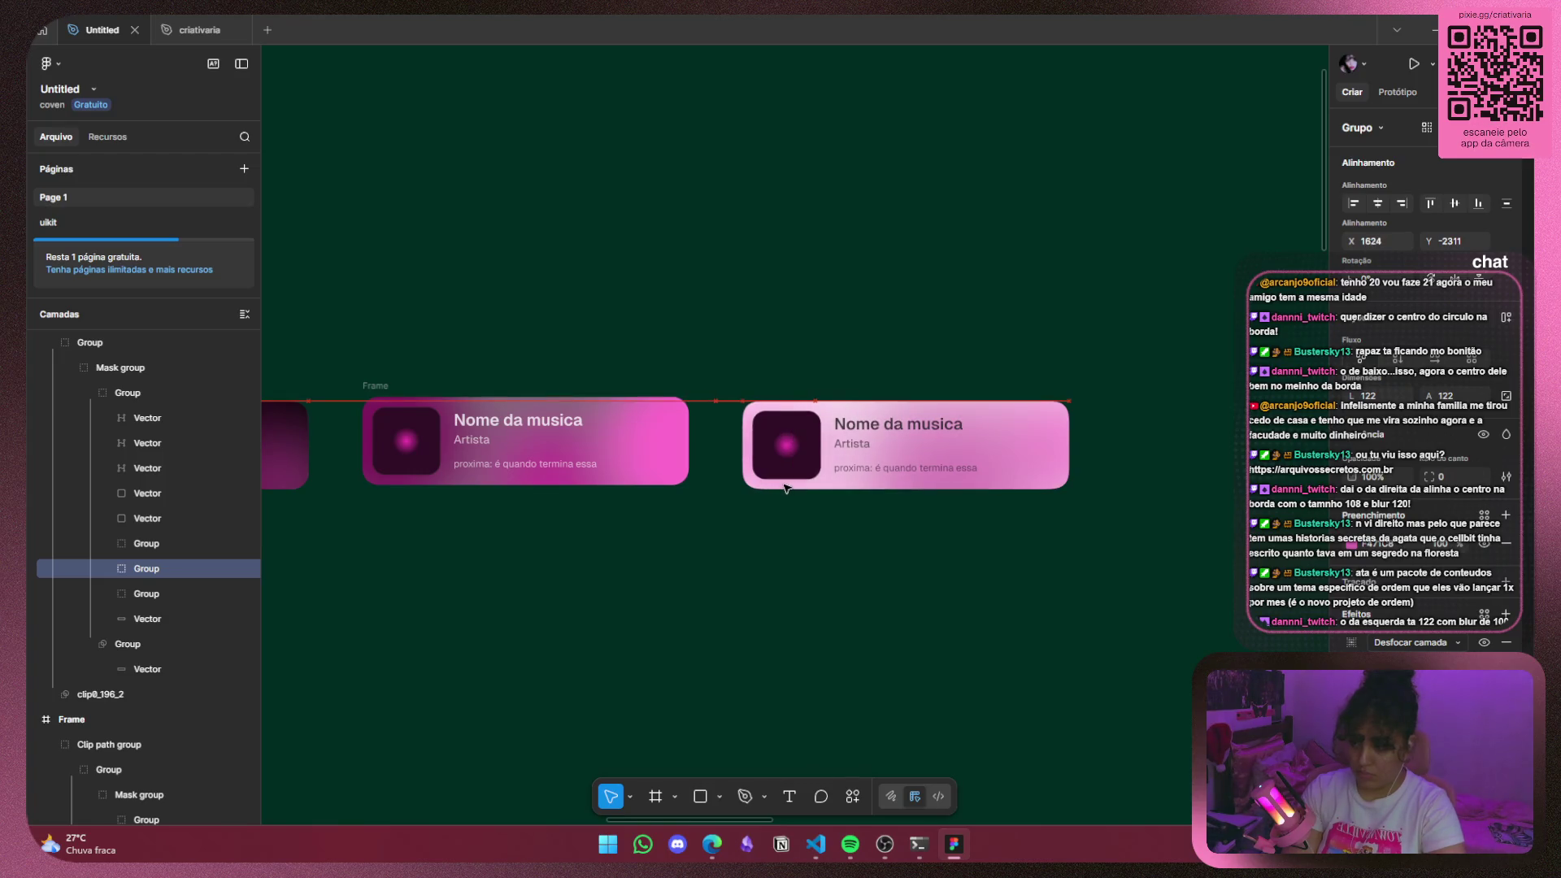
drag(808, 489, 814, 486)
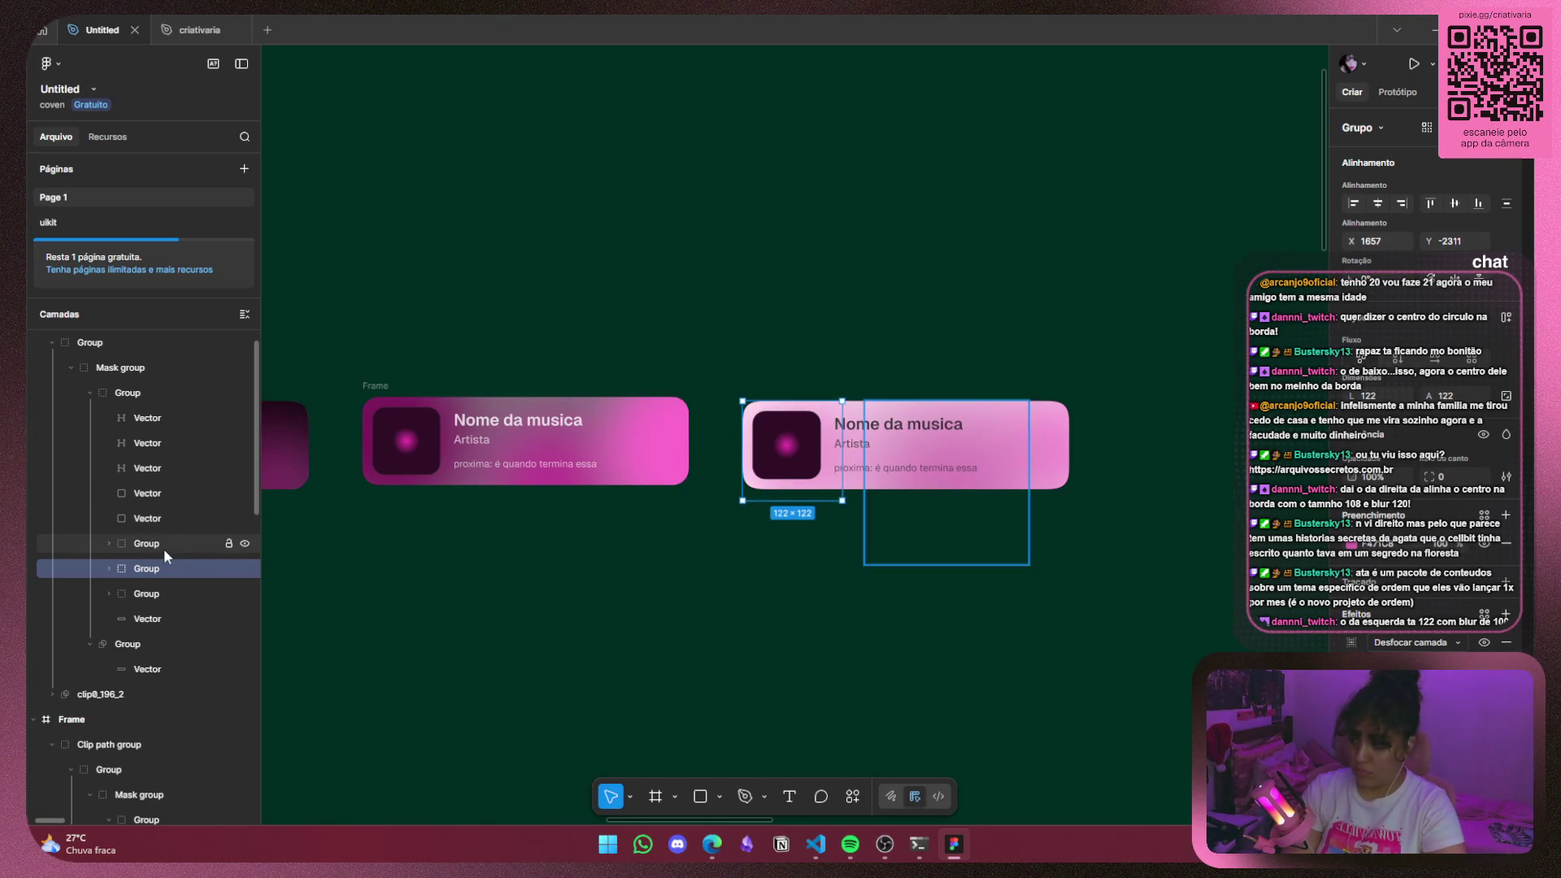
mouse_move(824, 482)
mouse_down()
mouse_move(802, 481)
mouse_move(842, 430)
mouse_up()
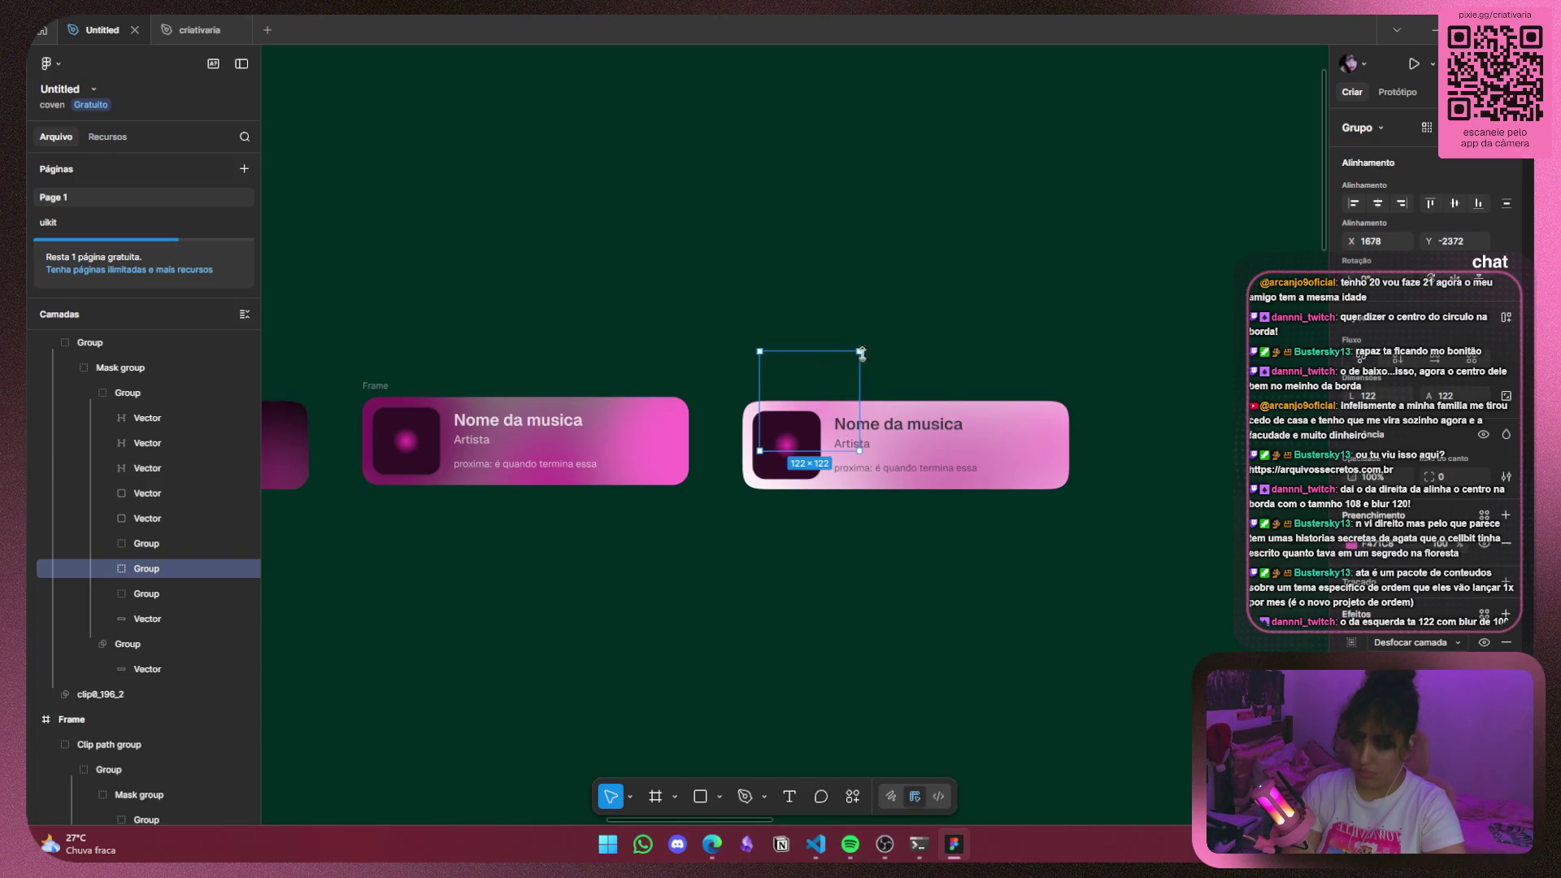
drag(840, 373, 822, 376)
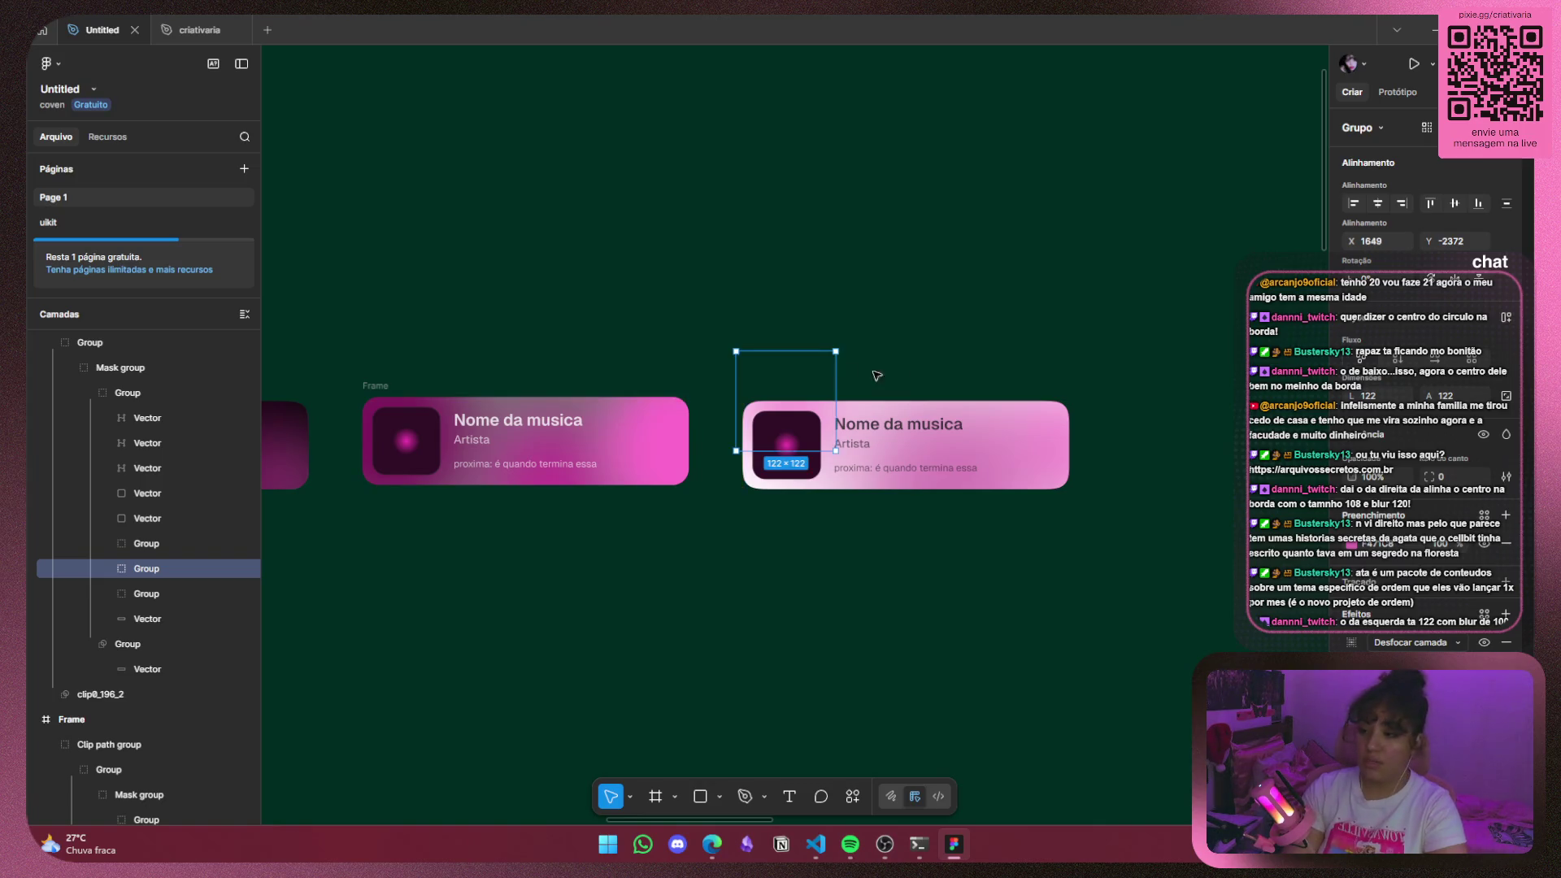
click(1201, 374)
scroll(1195, 558, down, 2)
scroll(1195, 557, down, 2)
drag(837, 634, 977, 639)
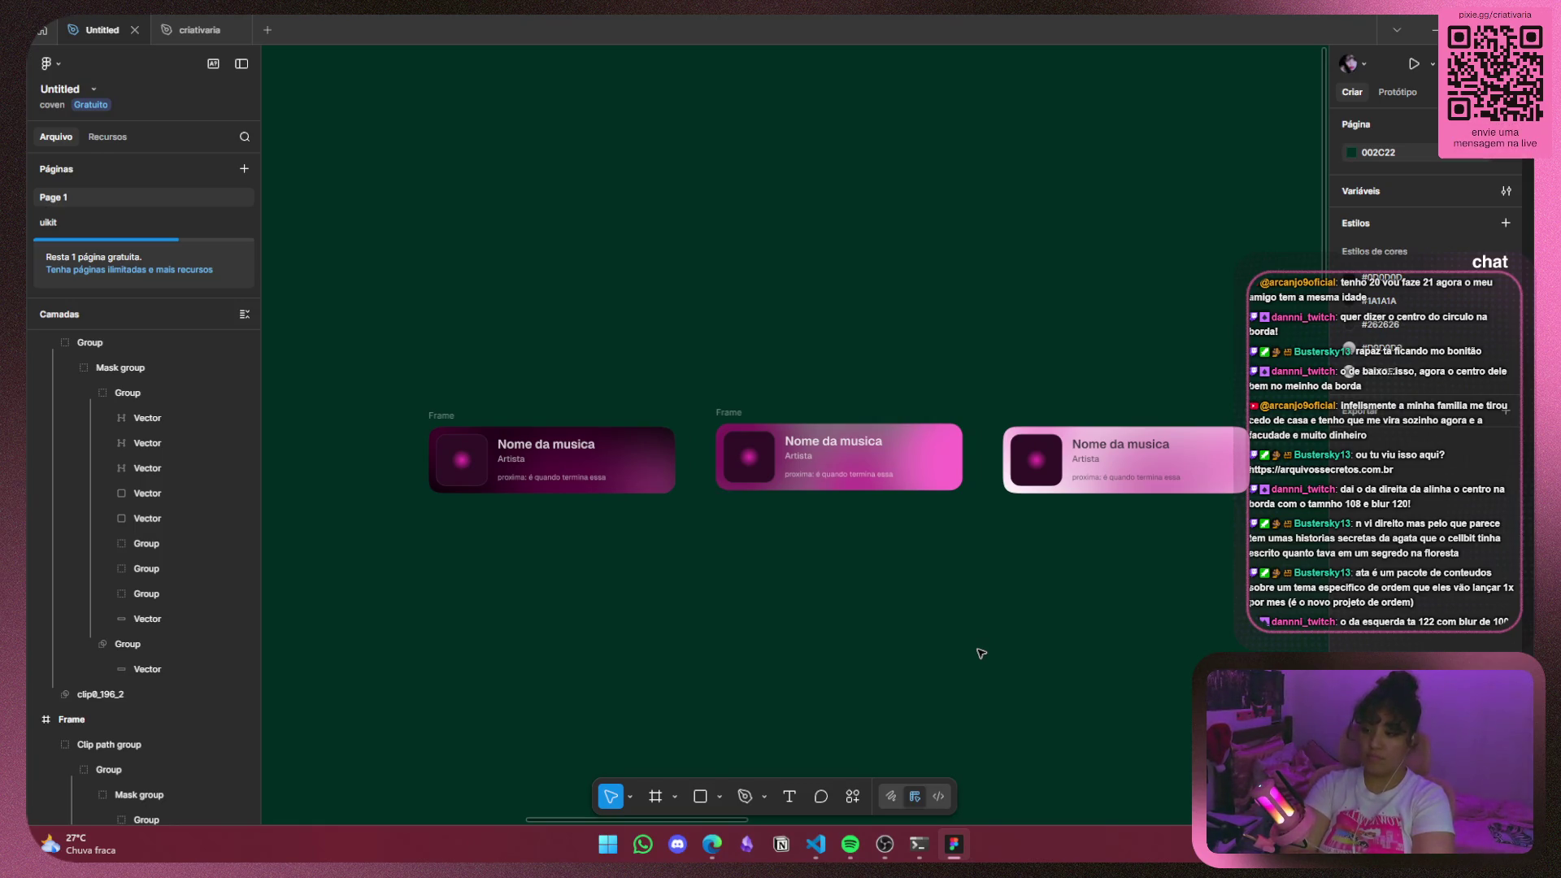
mouse_move(967, 390)
mouse_down()
mouse_move(620, 529)
mouse_move(968, 414)
mouse_up()
click(712, 530)
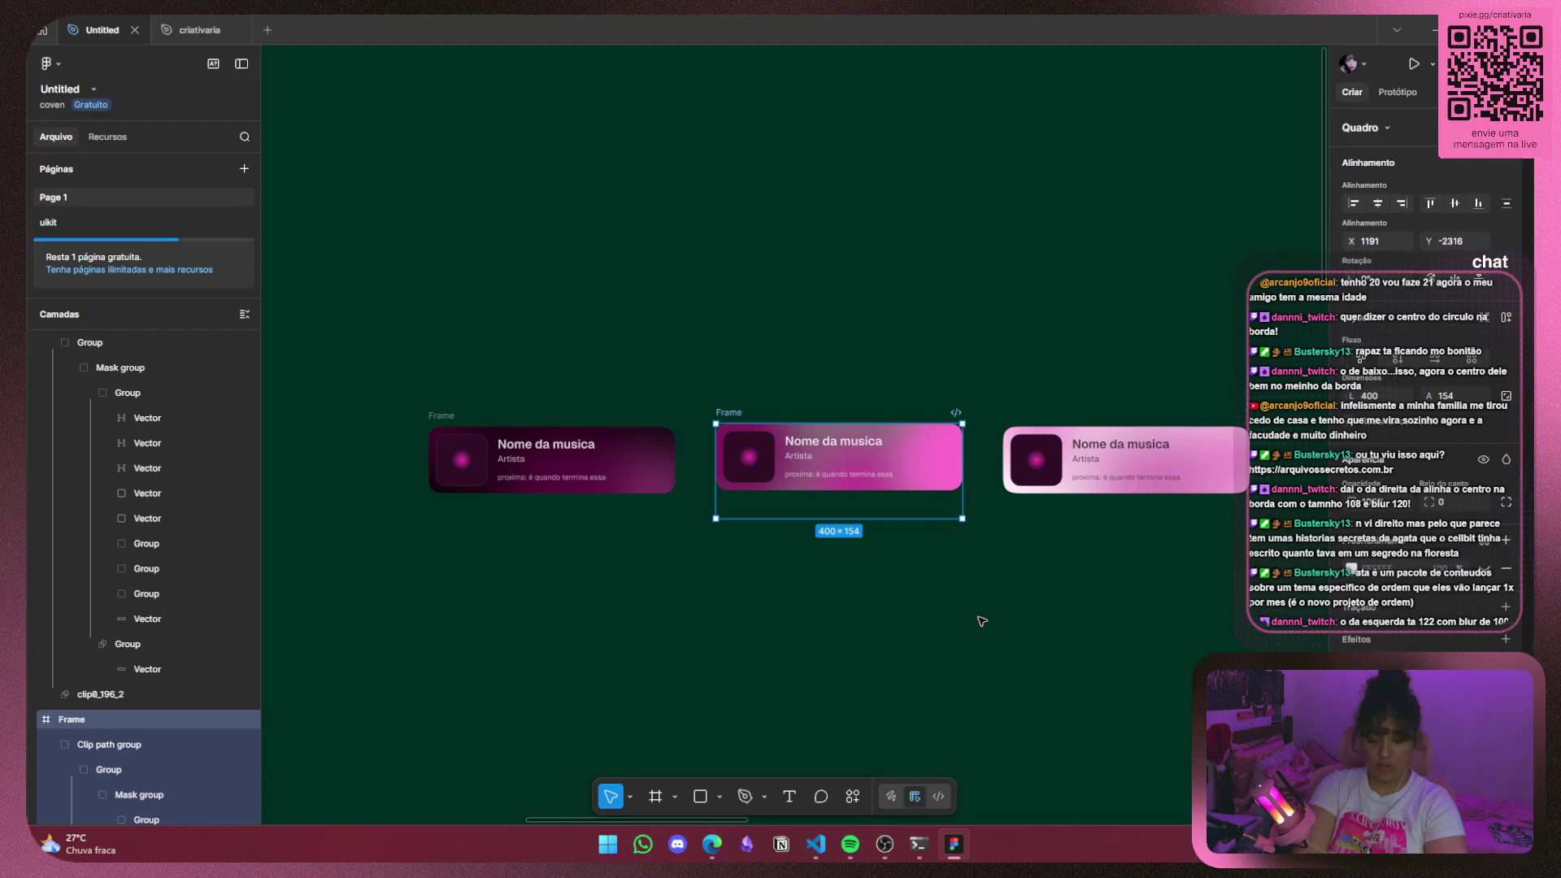
click(1057, 472)
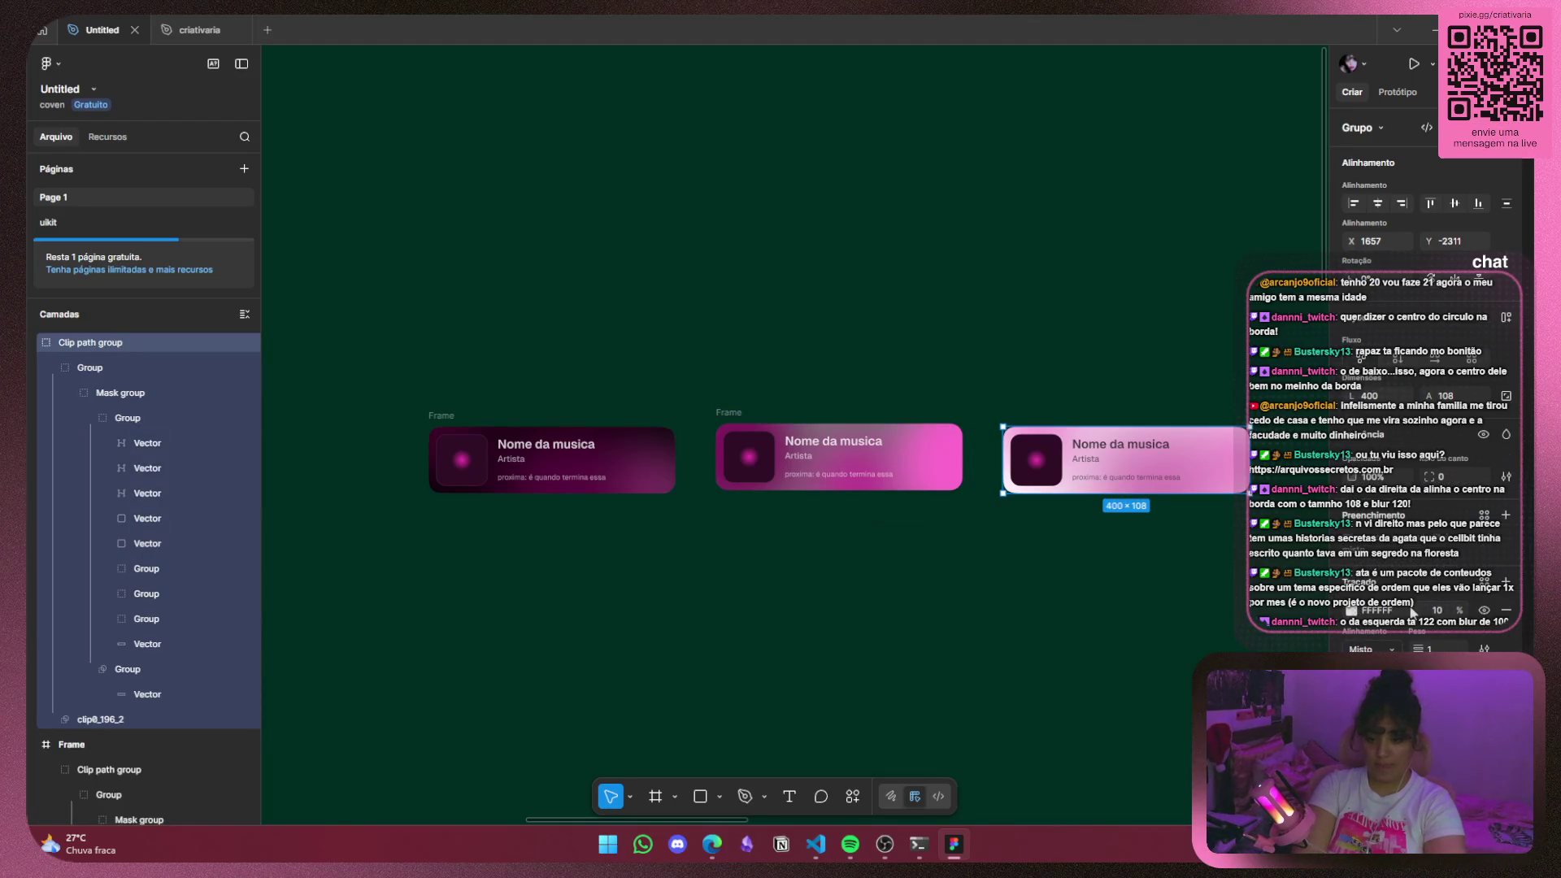
click(149, 618)
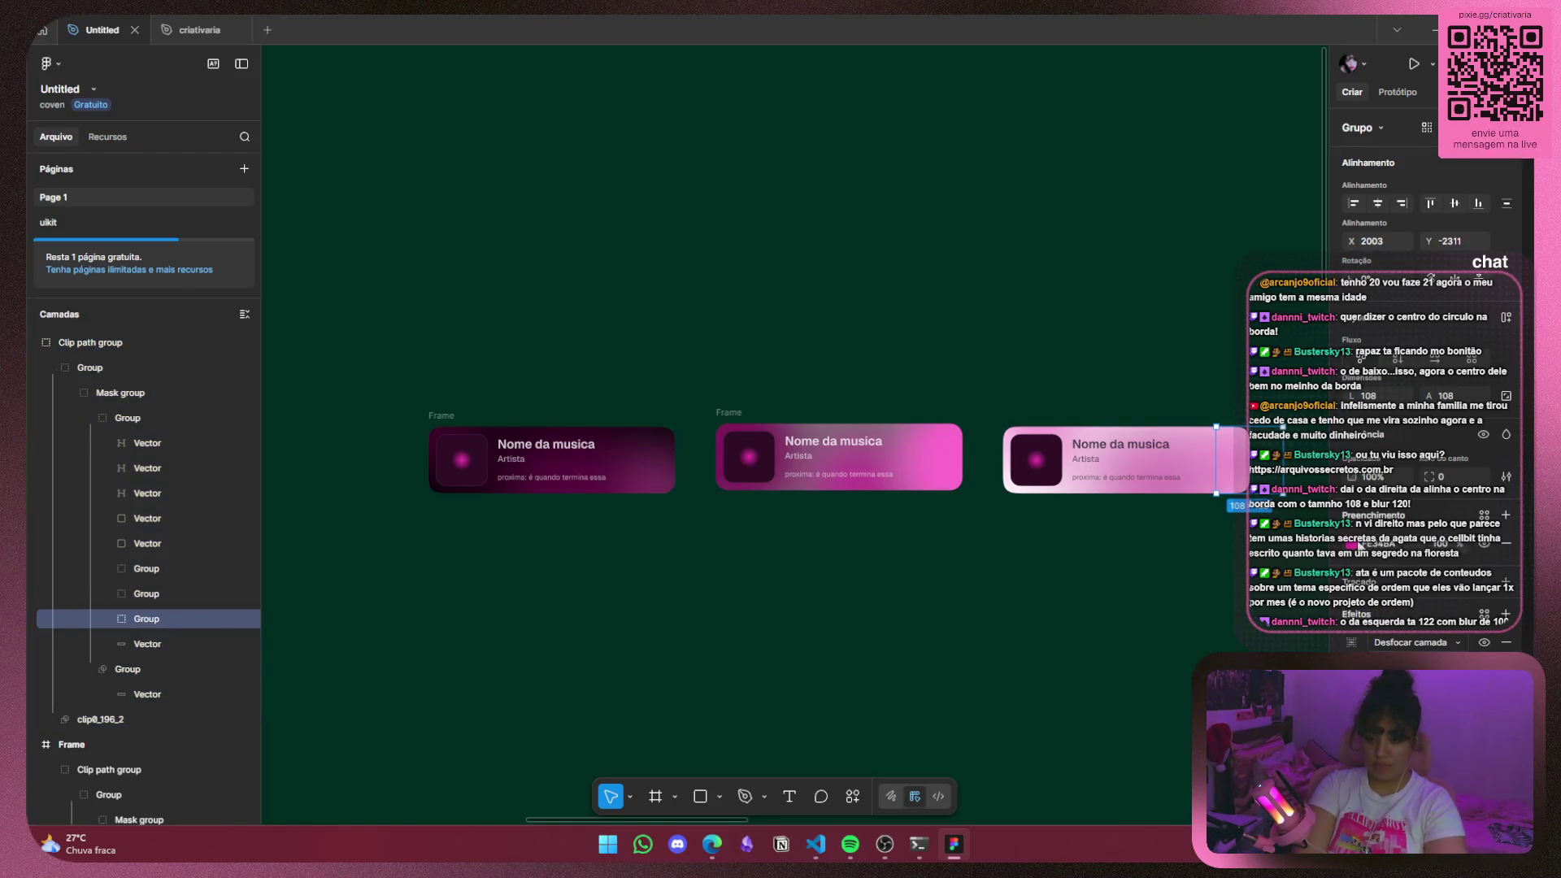
click(1353, 548)
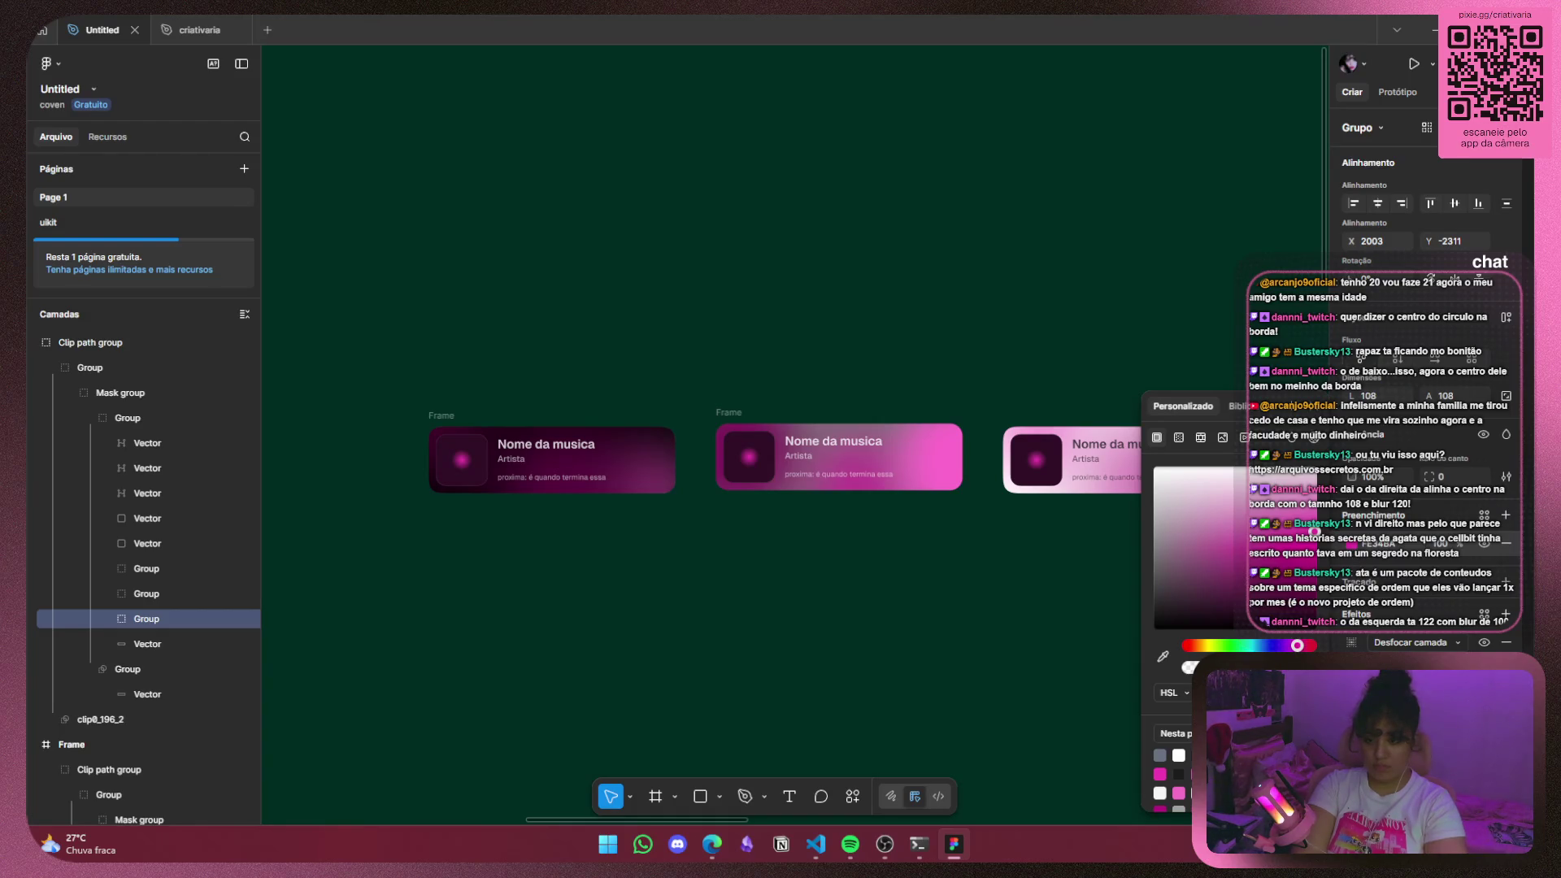
click(996, 520)
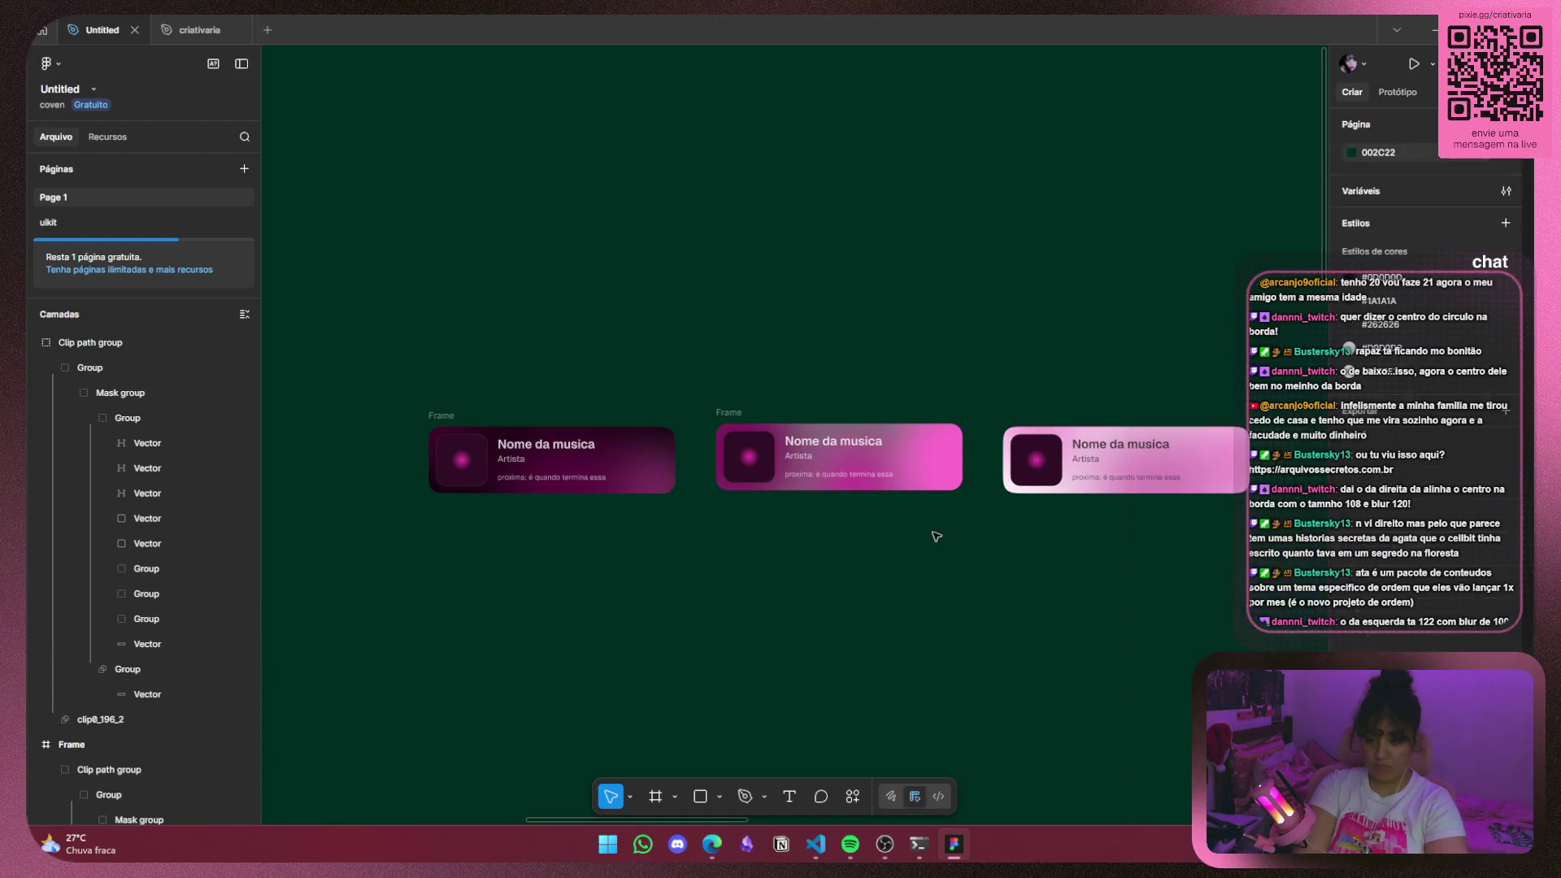
drag(1000, 509, 933, 514)
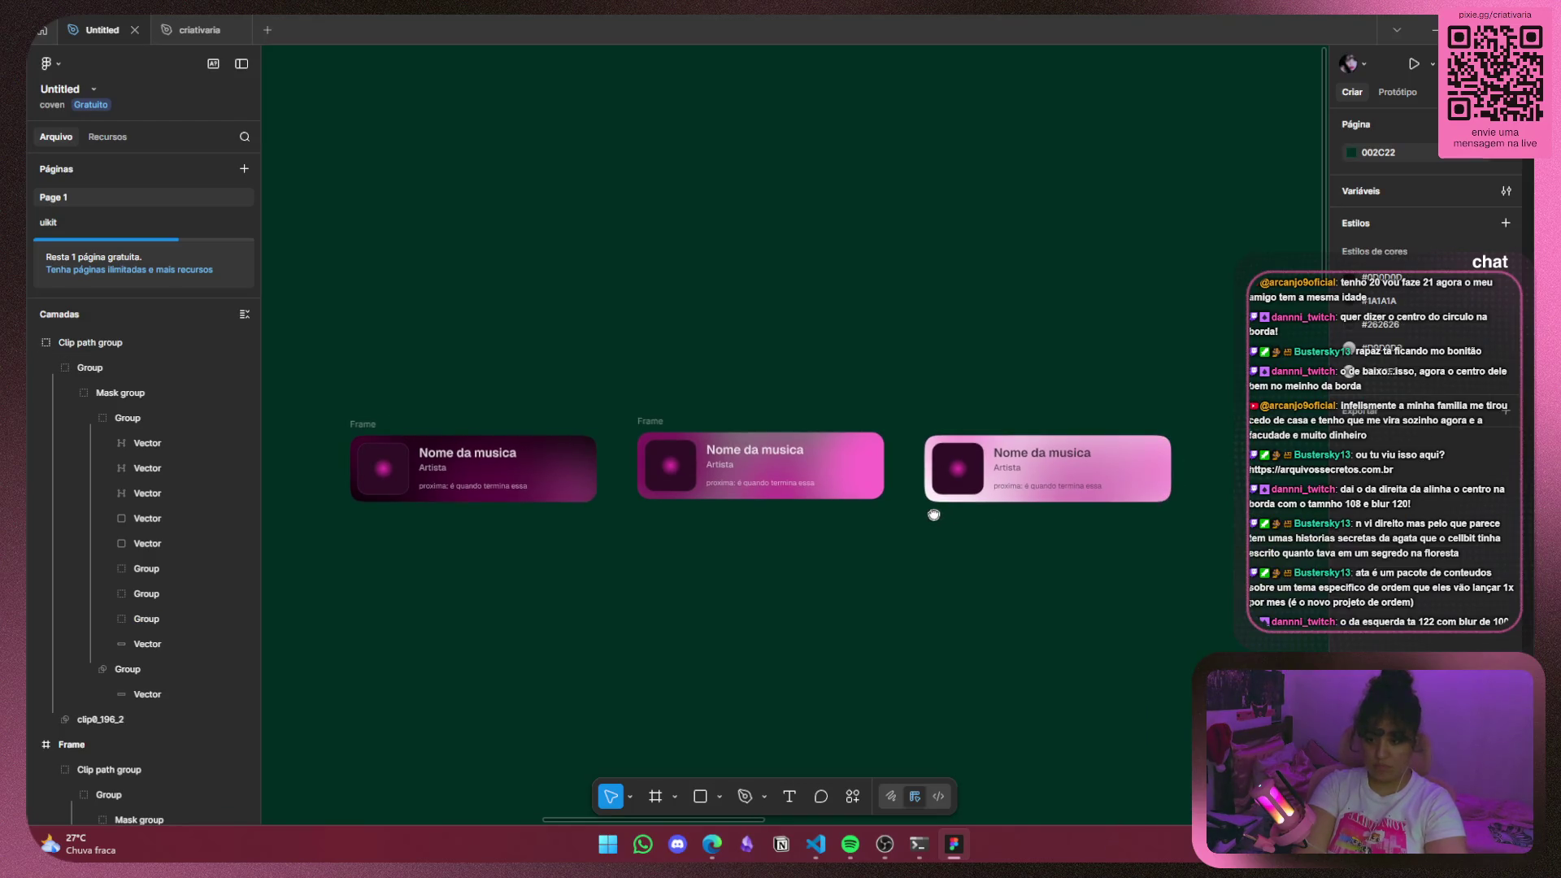
click(849, 474)
click(1138, 479)
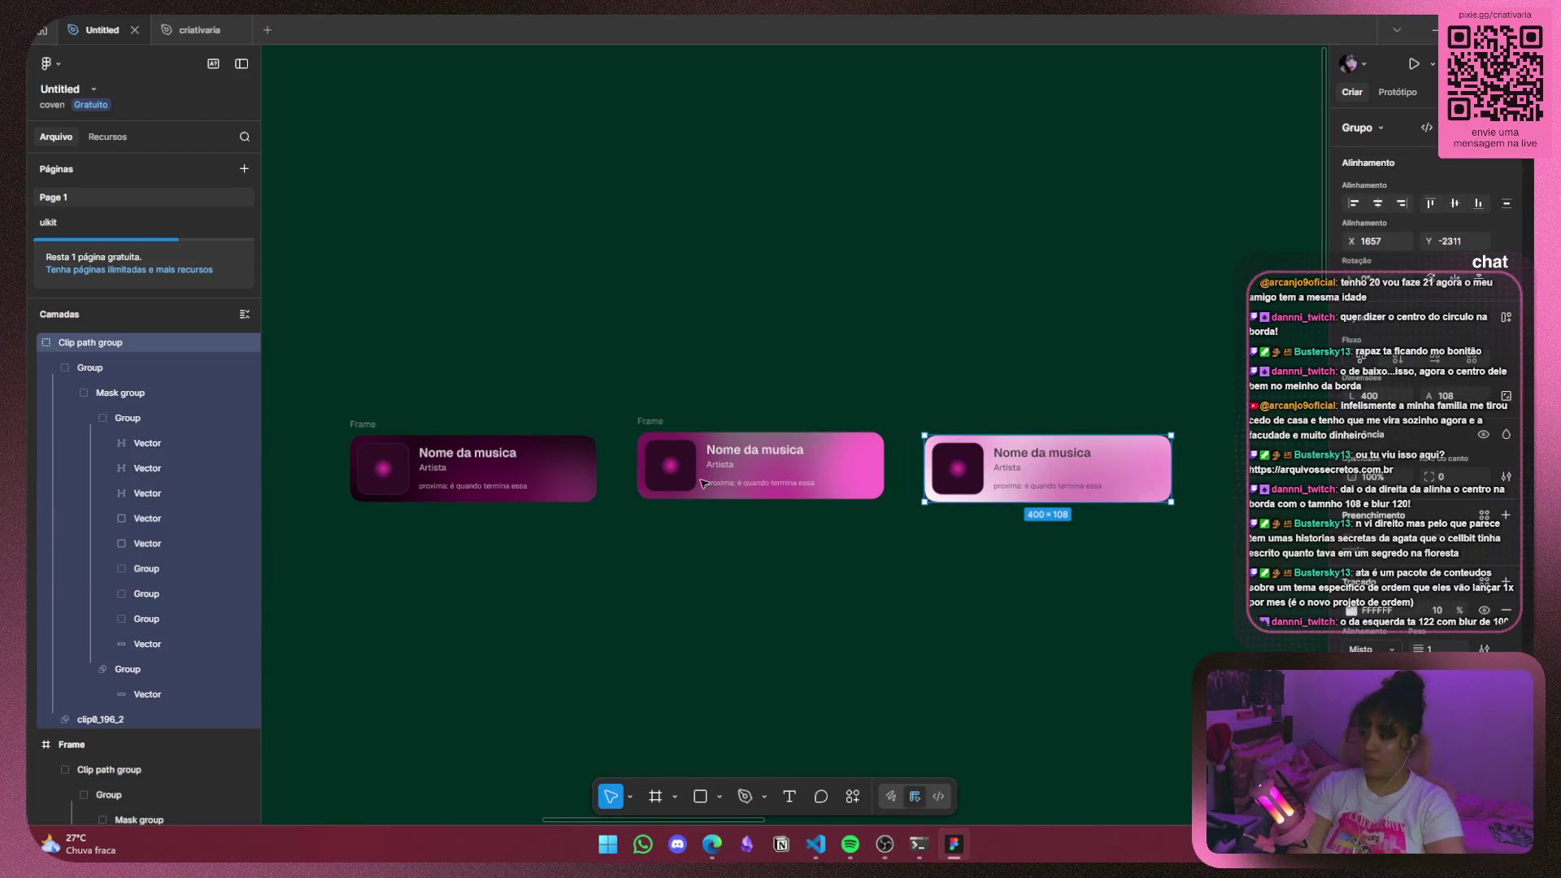
click(91, 769)
scroll(87, 573, down, 3)
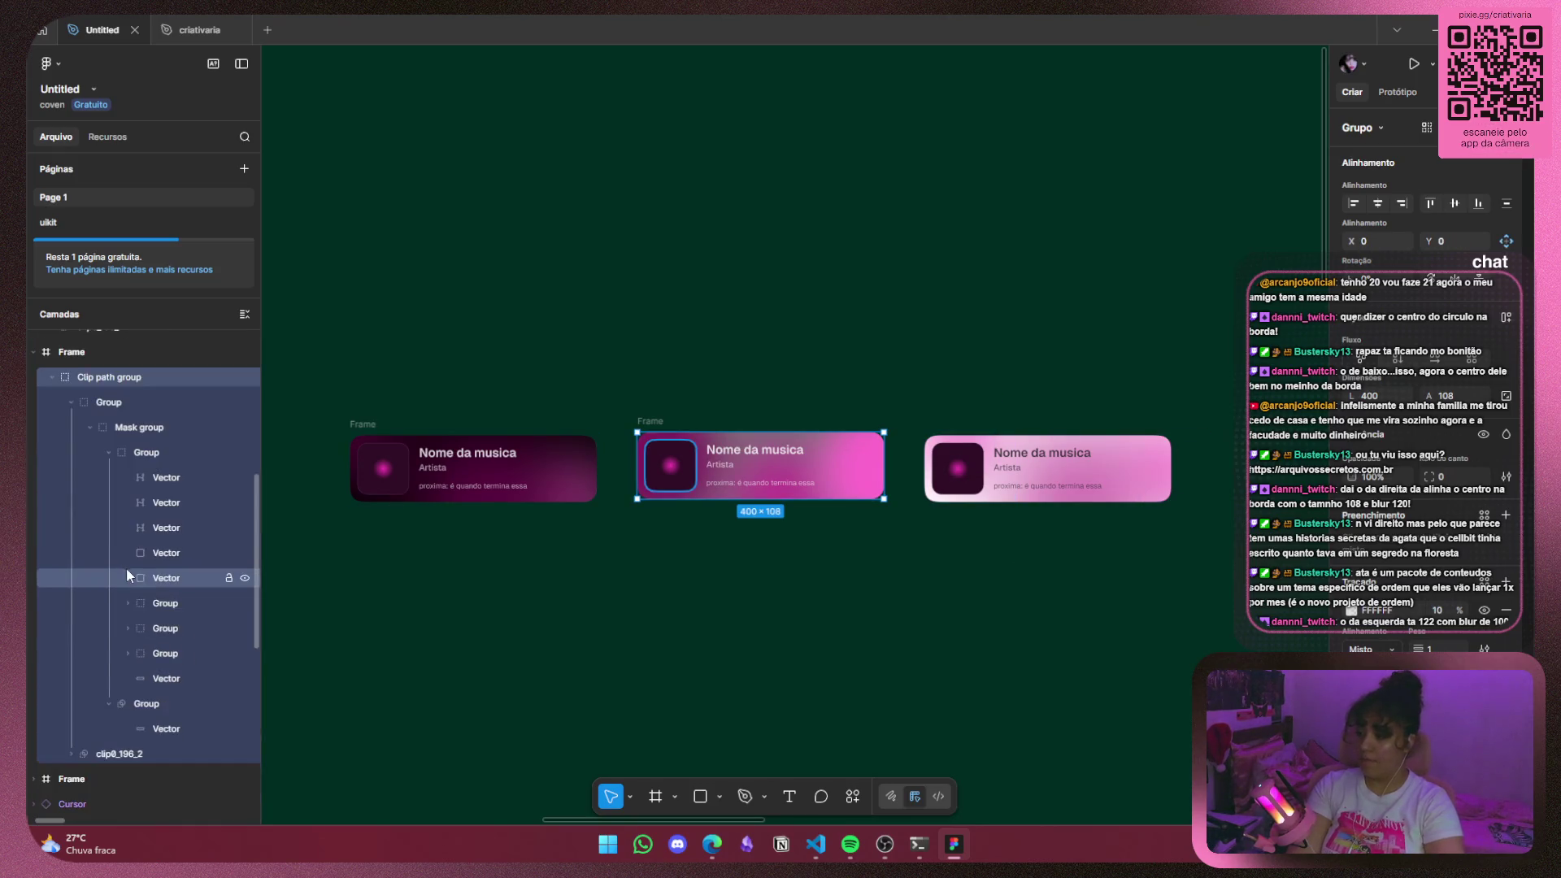
Select and remove the middle card's three blurred blob groups.
click(167, 653)
shift+click(177, 630)
click(179, 603)
shift+click(177, 624)
shift+click(176, 650)
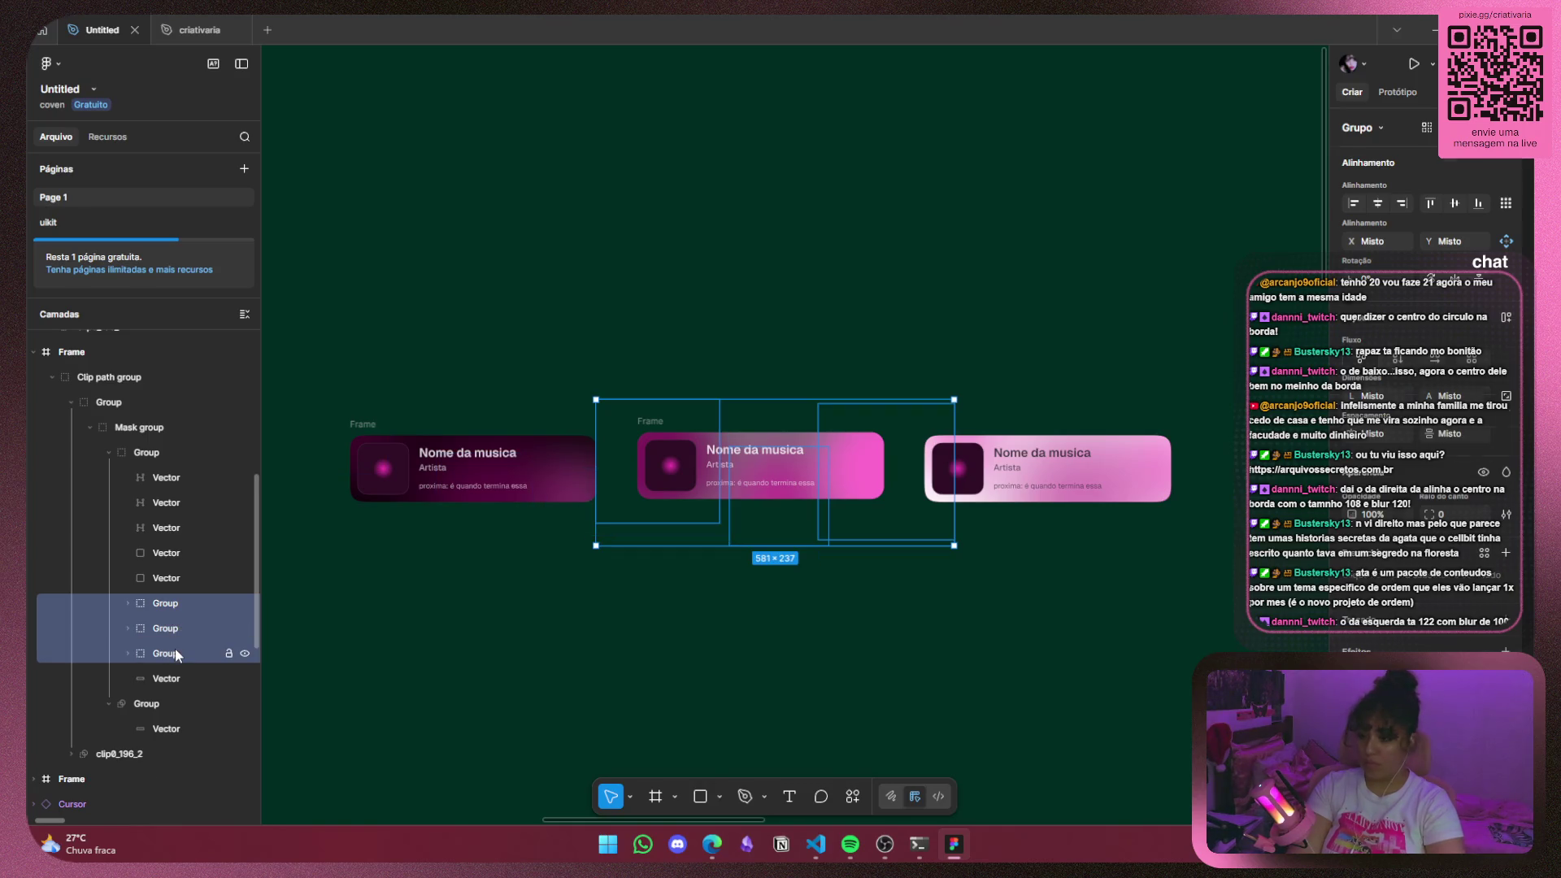
key(Escape)
Paste the right card's three blob groups into the middle card's inner group and move them lower in the layer order.
scroll(166, 525, down, 1)
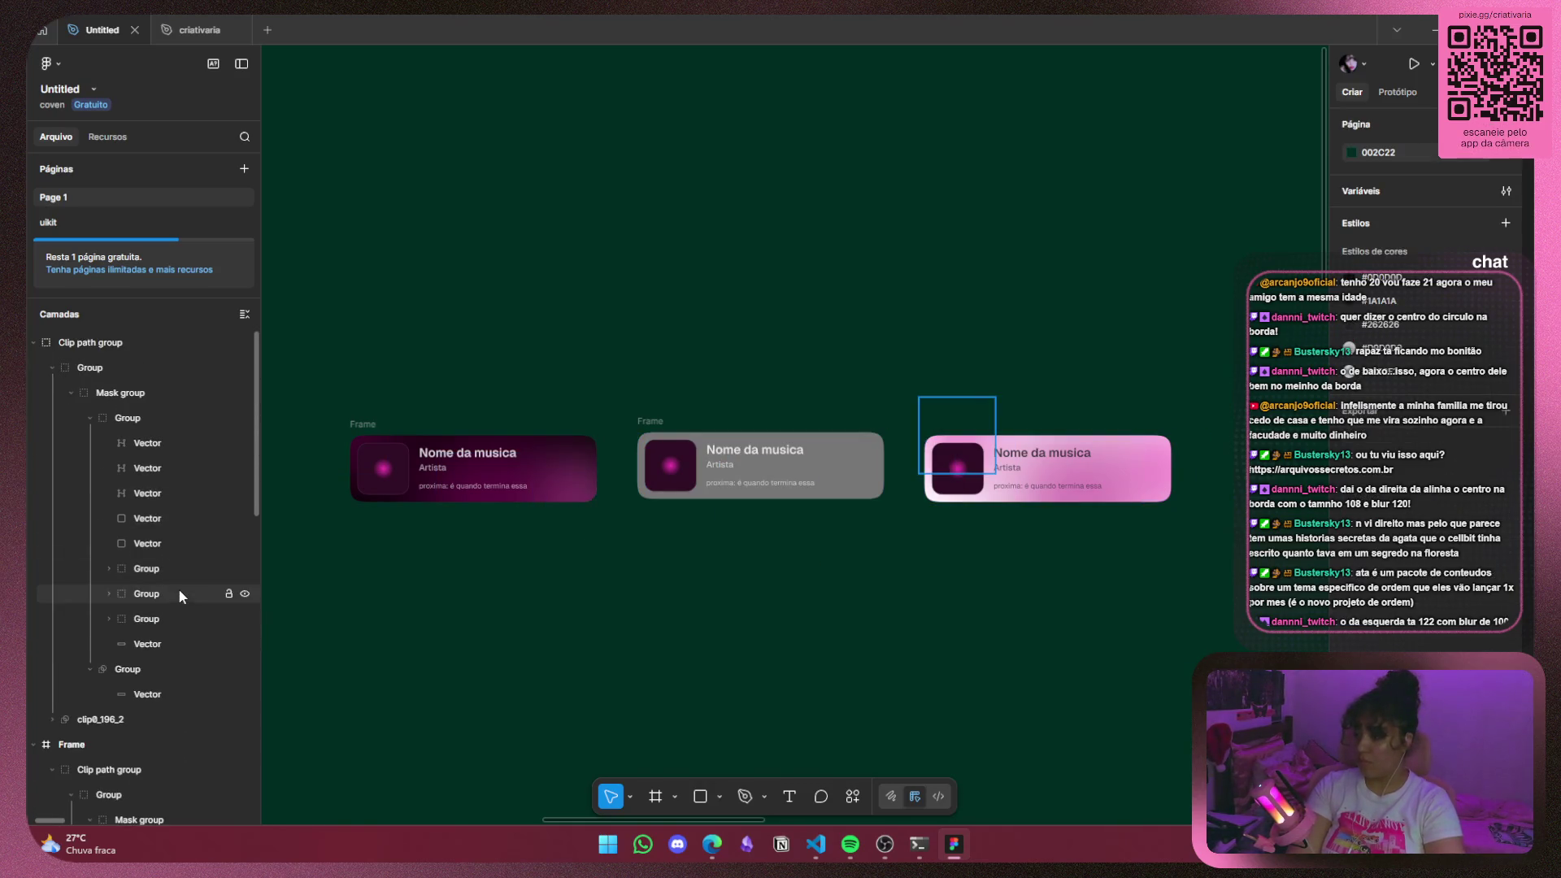
click(182, 572)
shift+click(172, 592)
shift+click(162, 622)
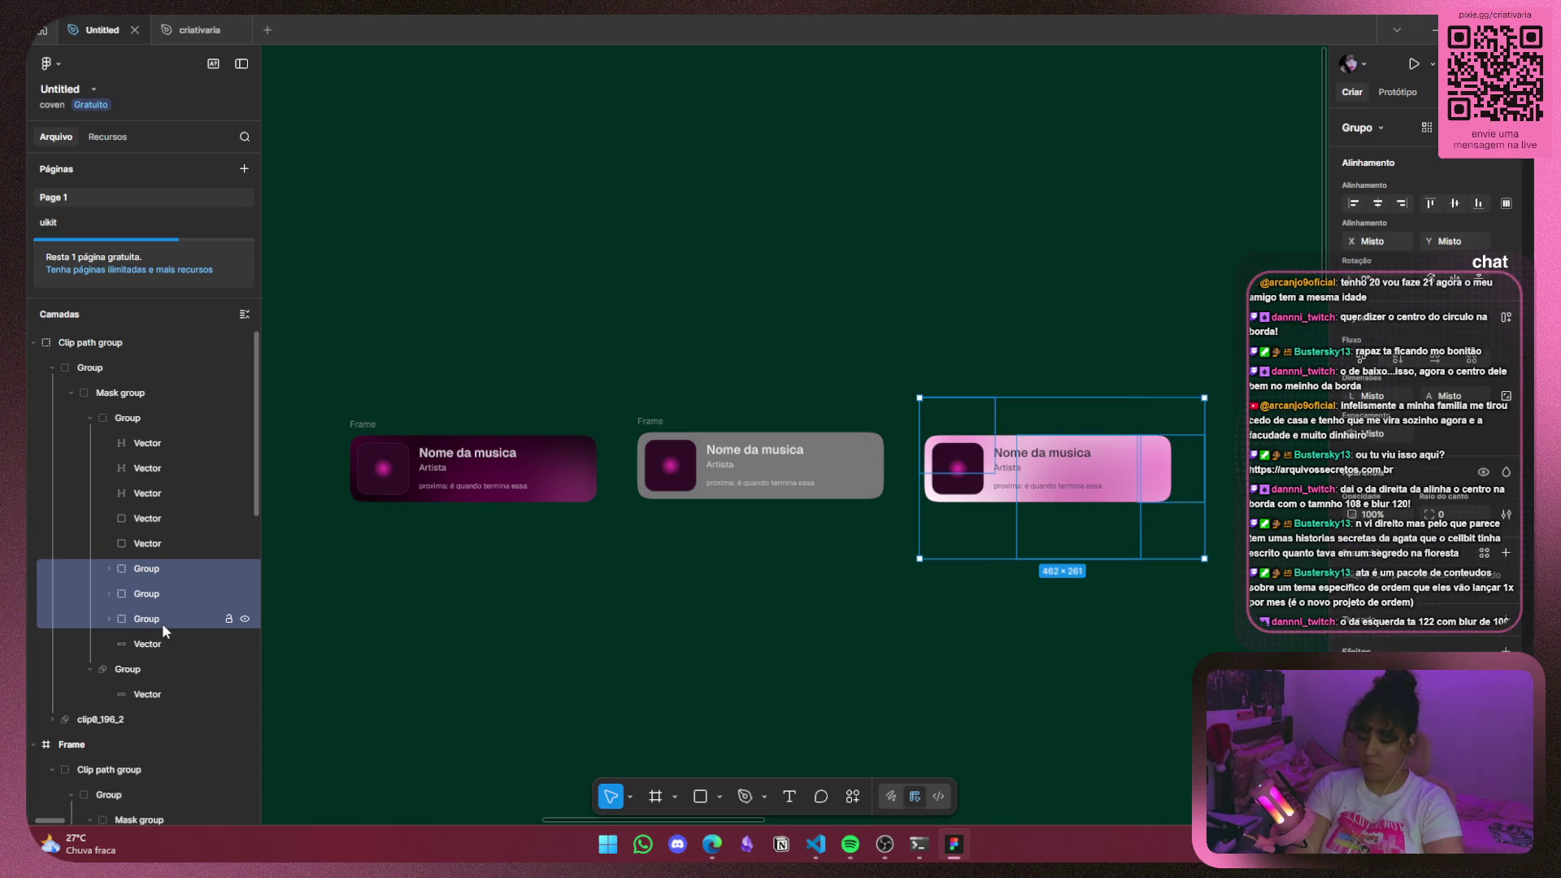
scroll(162, 622, down, 5)
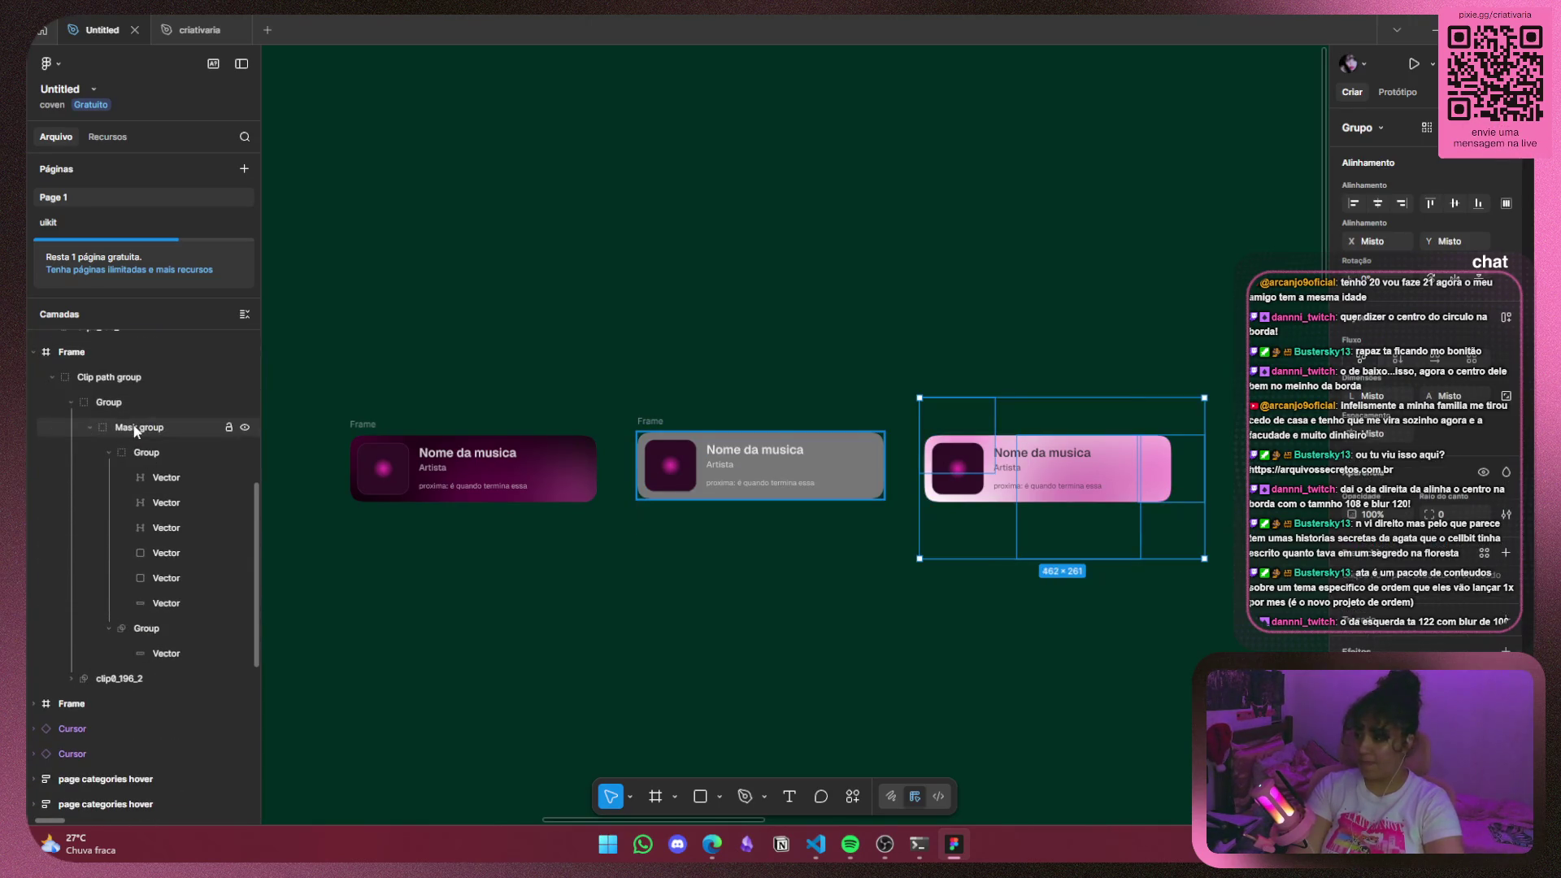
click(143, 452)
key(ctrl+v)
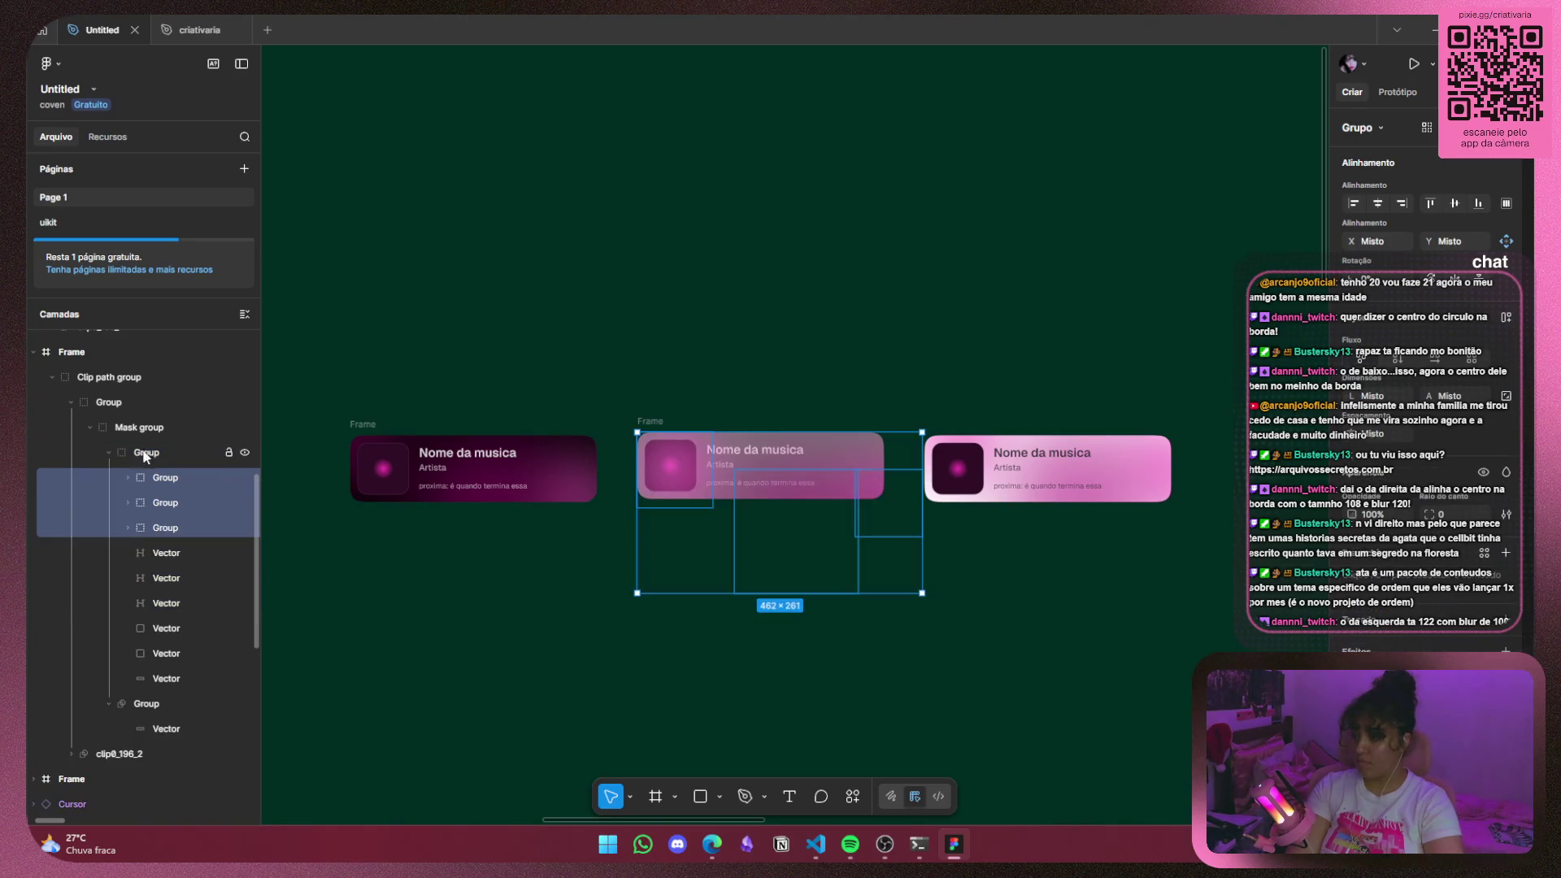
drag(204, 482, 212, 657)
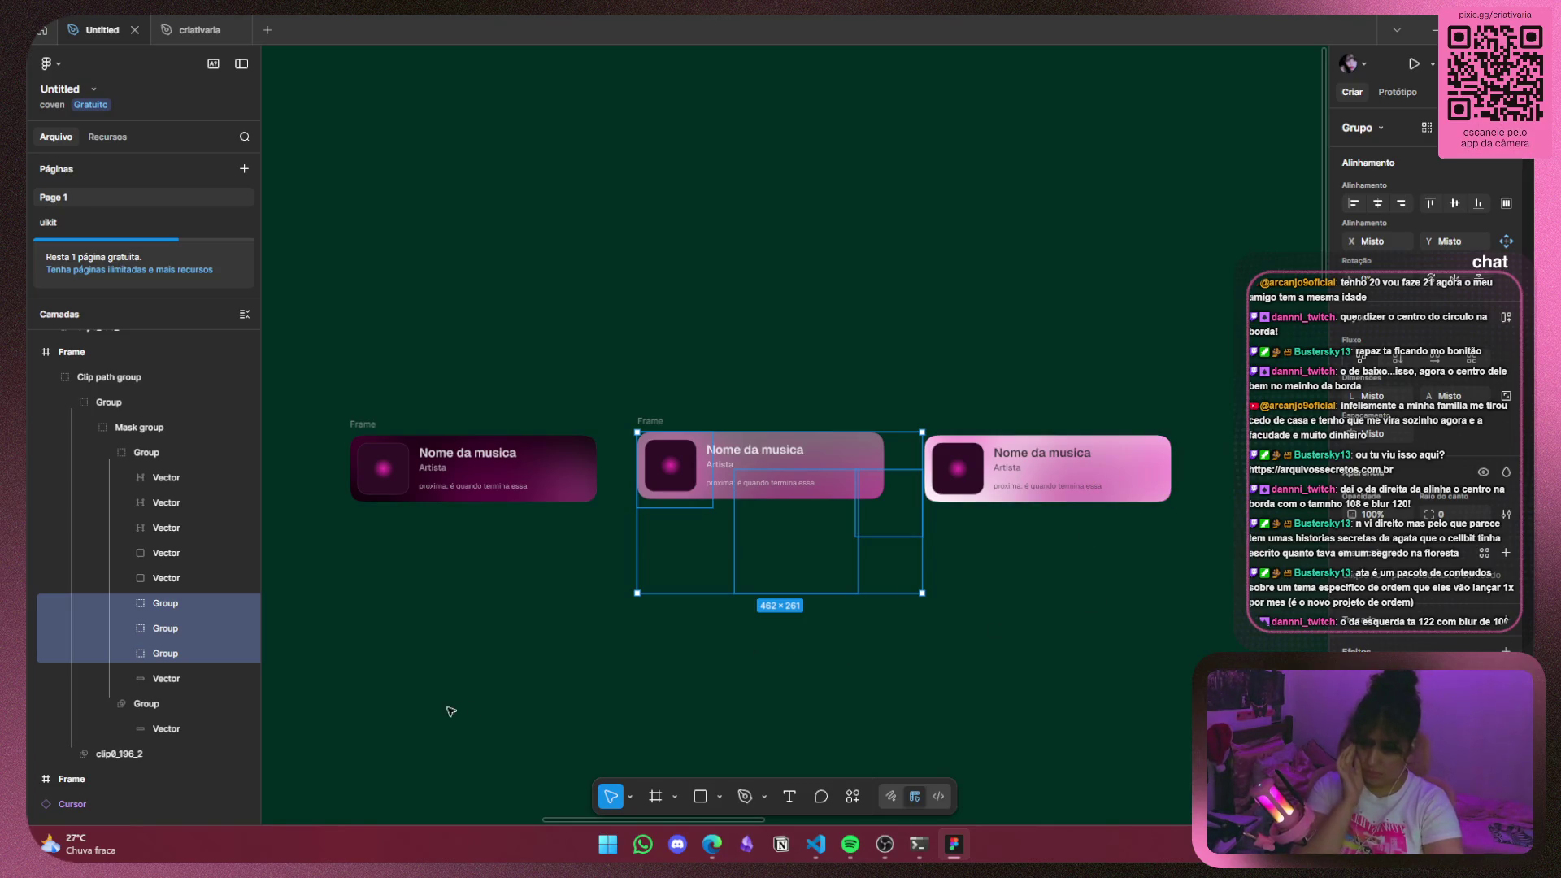
Select the right card's 200×200 blob group.
click(795, 697)
scroll(173, 501, down, 3)
click(175, 516)
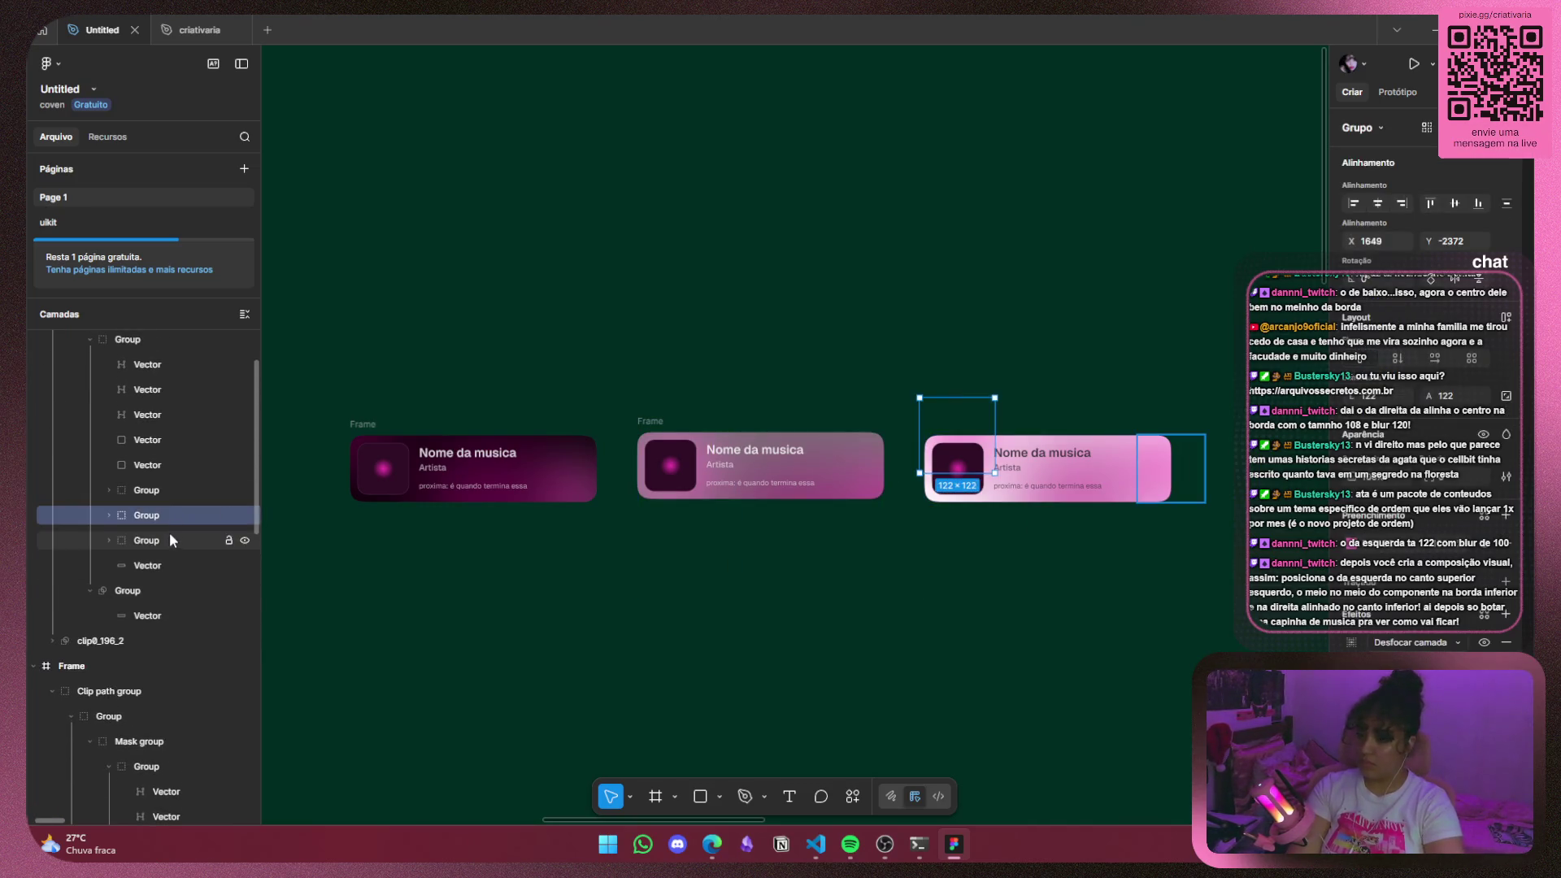
click(178, 493)
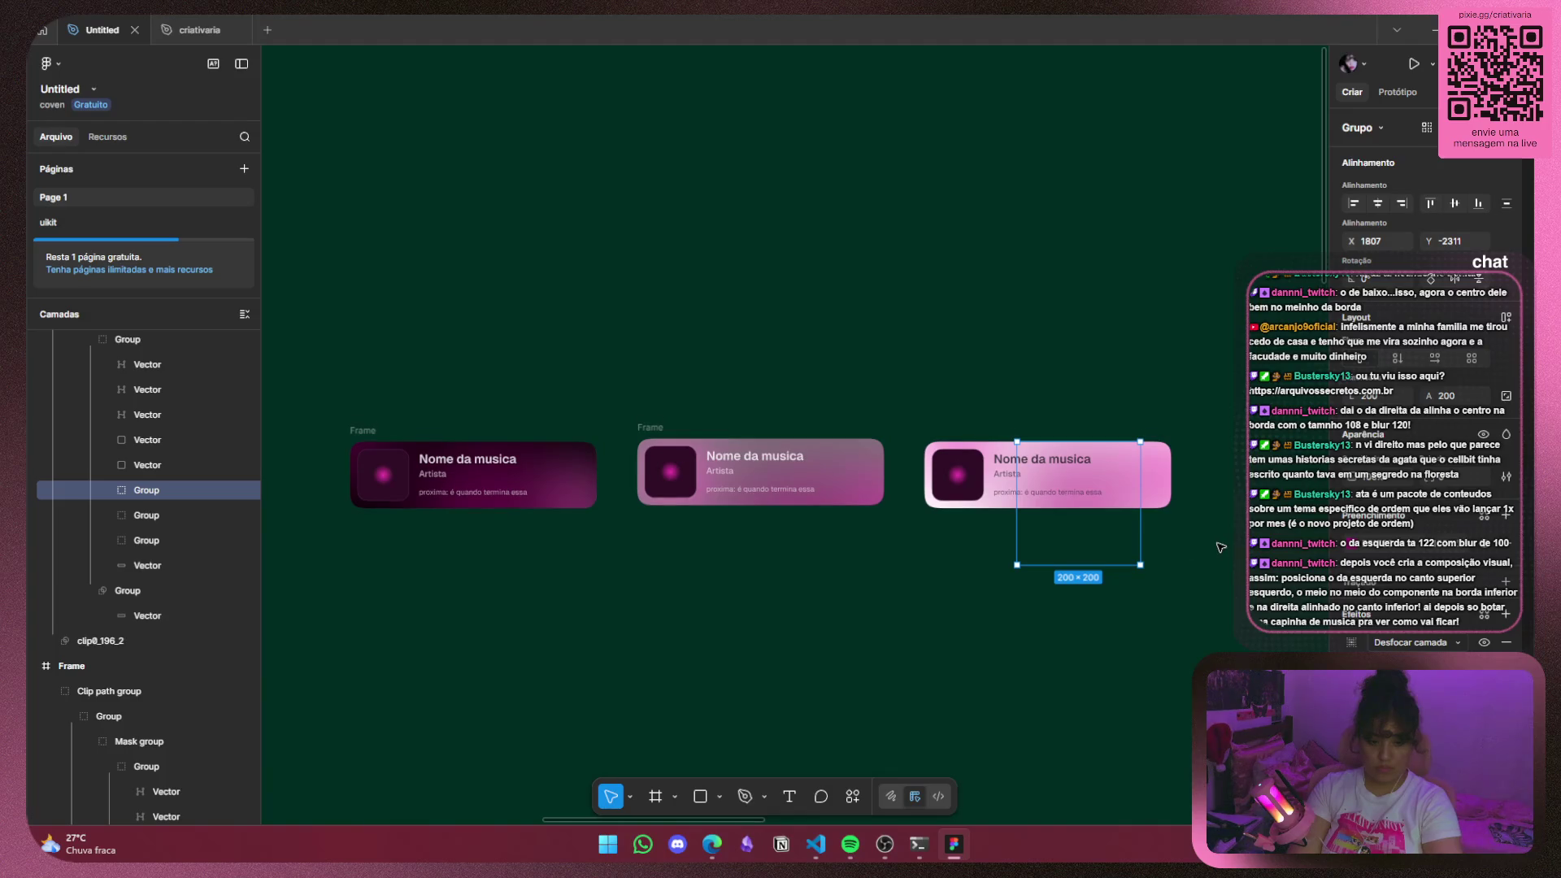
scroll(1057, 545, right, 5)
scroll(1016, 547, up, 3)
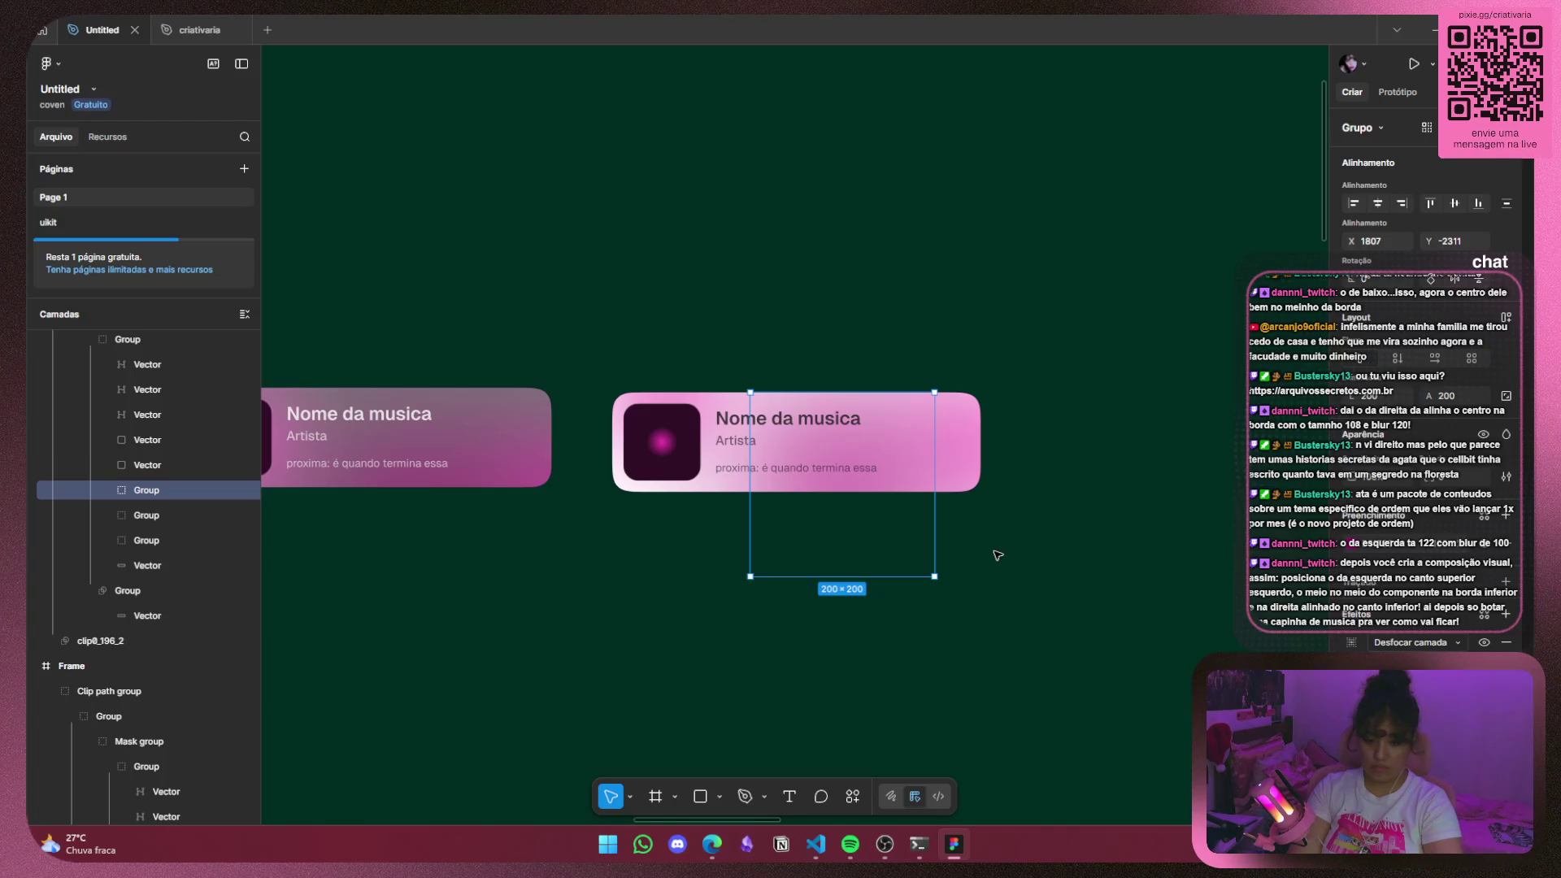
scroll(911, 542, up, 3)
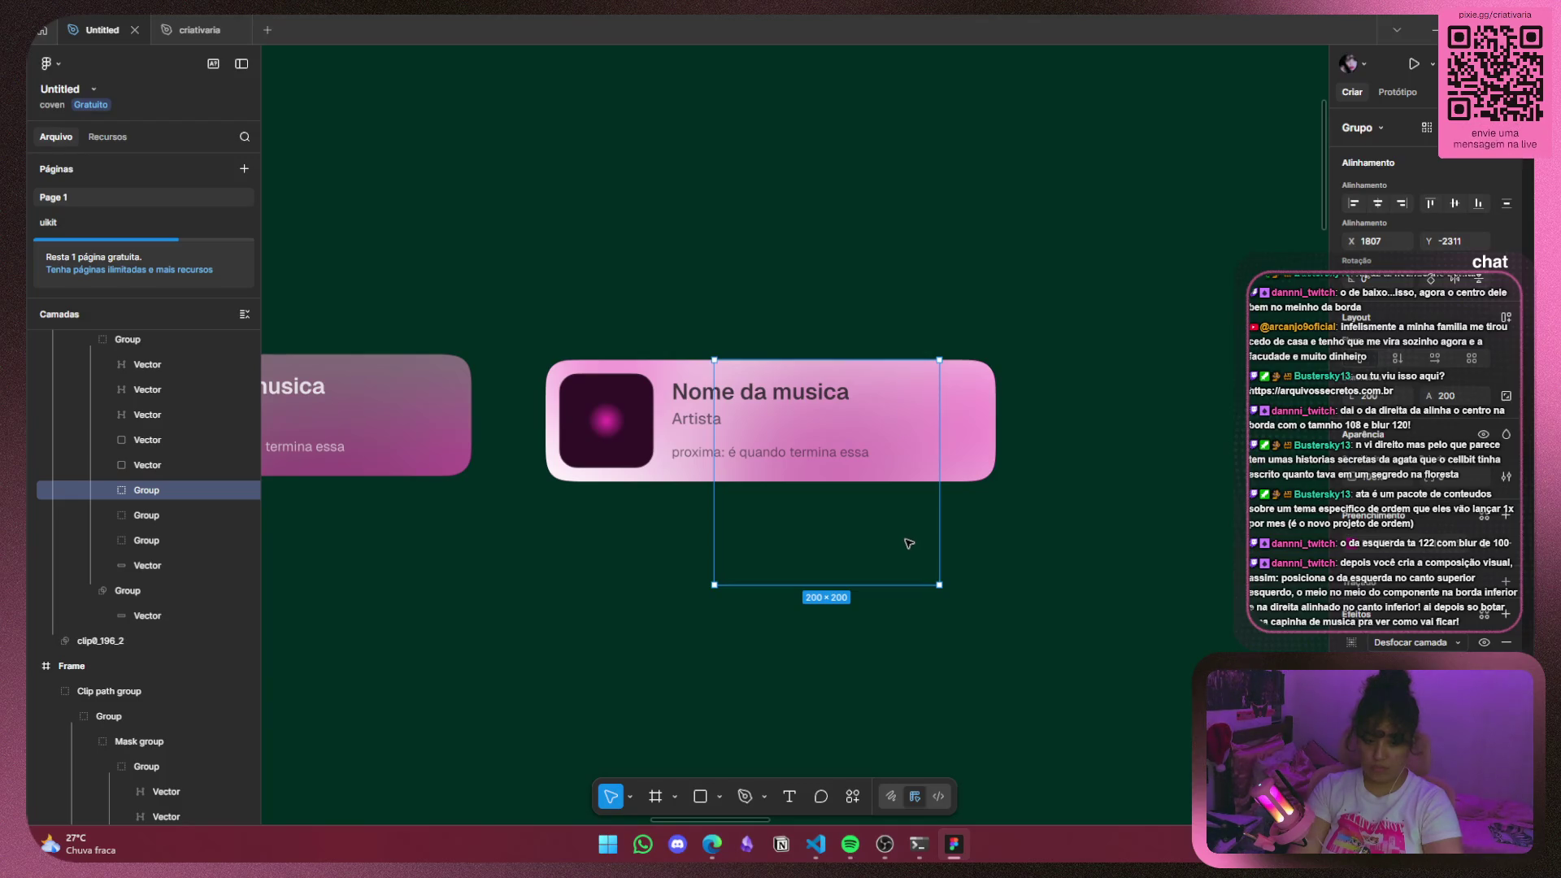
click(896, 552)
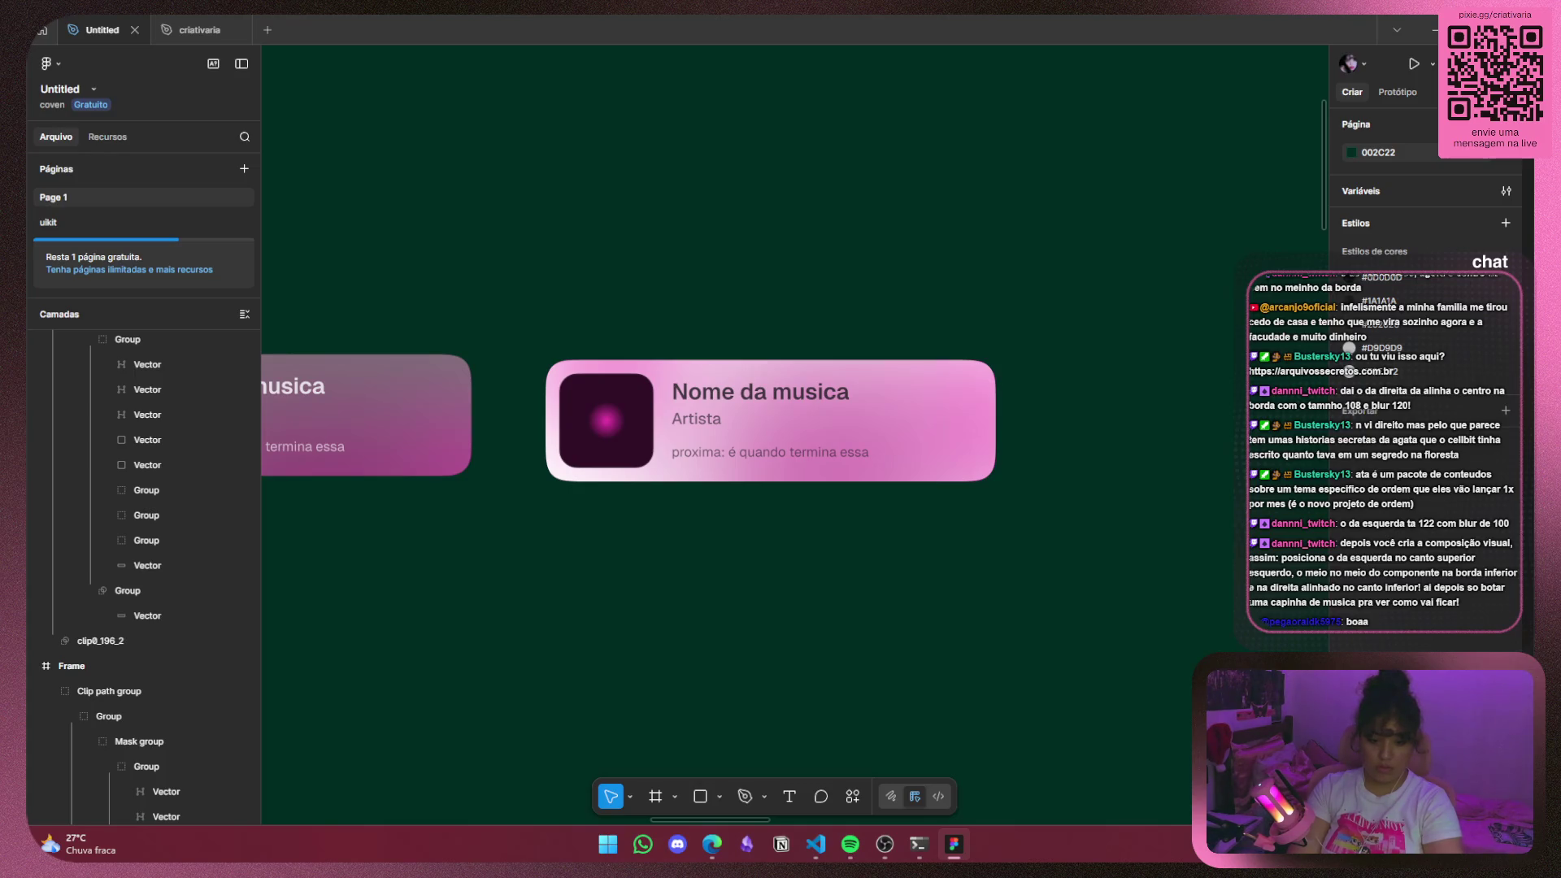
key(alt+Tab)
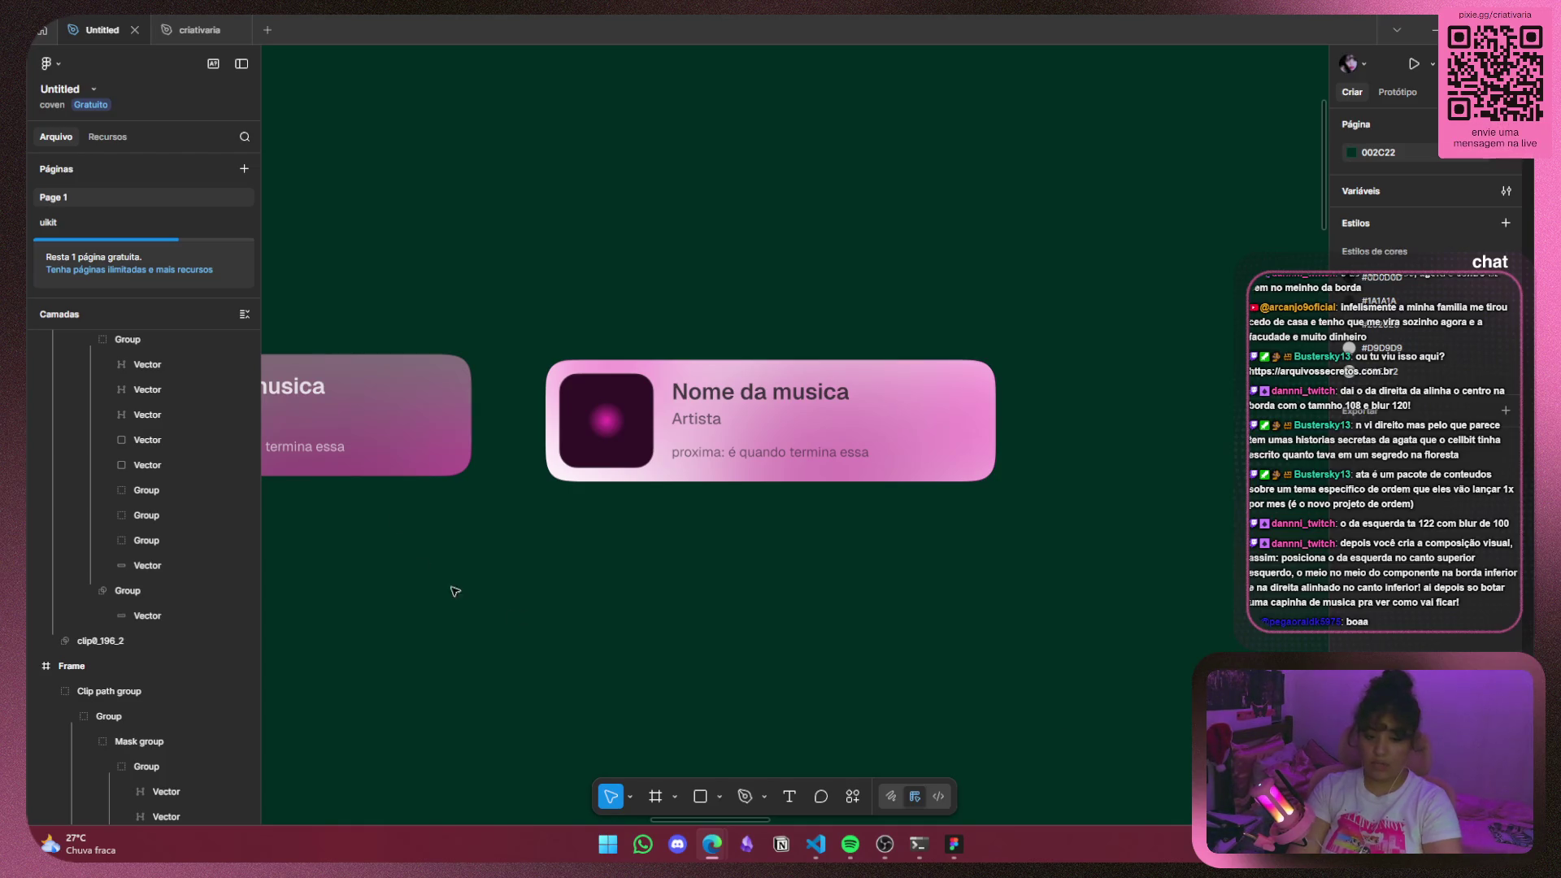
click(675, 397)
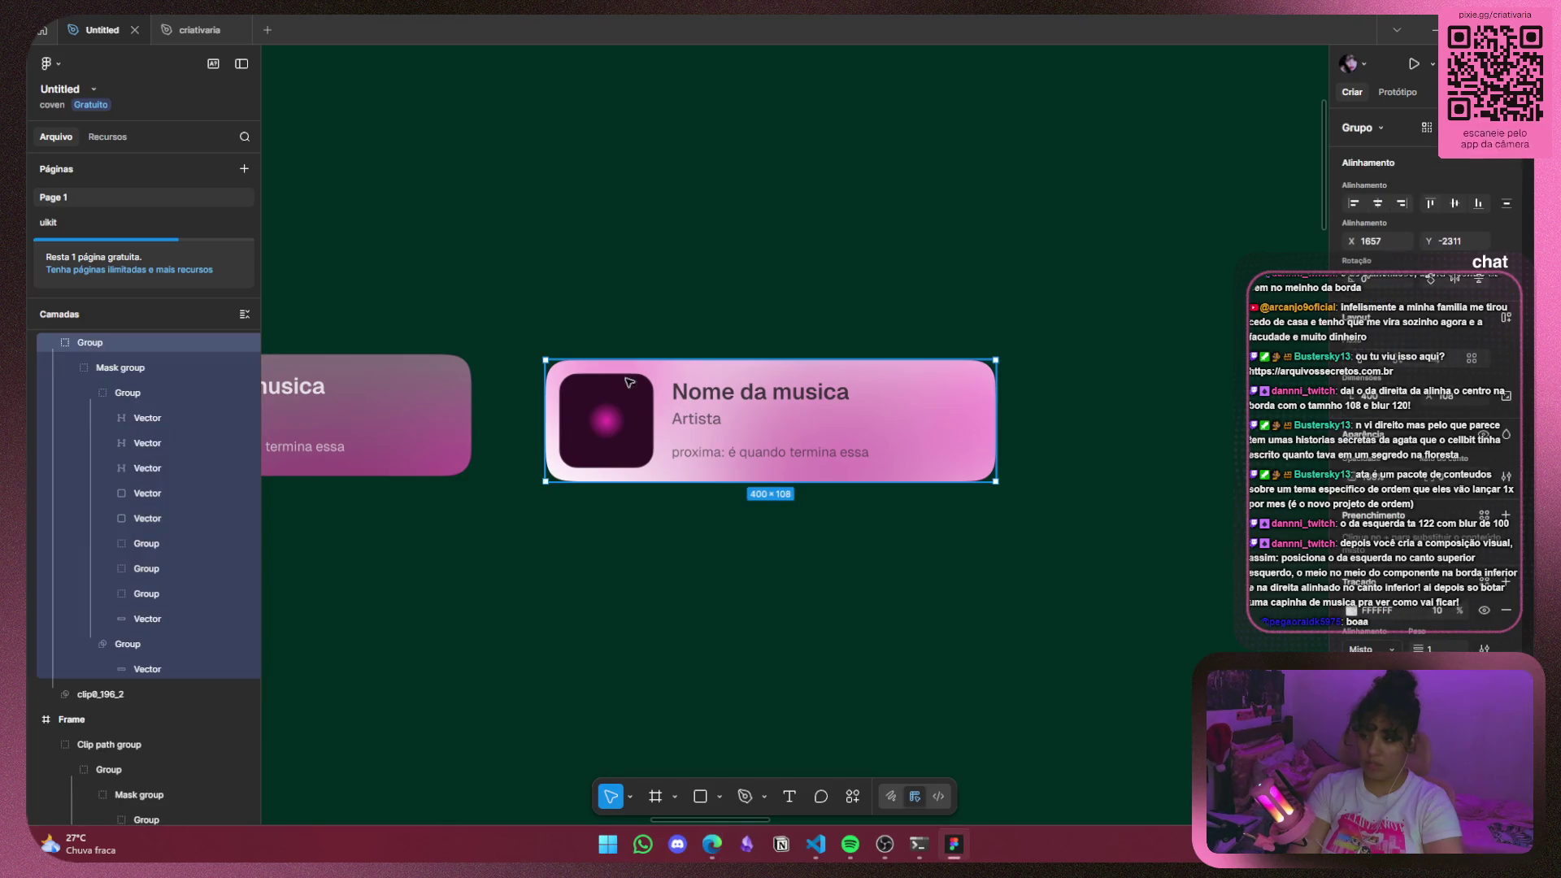
Centre the right card's 200×200 blob on its bottom edge at X 1757, Y -2316.
click(165, 568)
drag(630, 350, 598, 350)
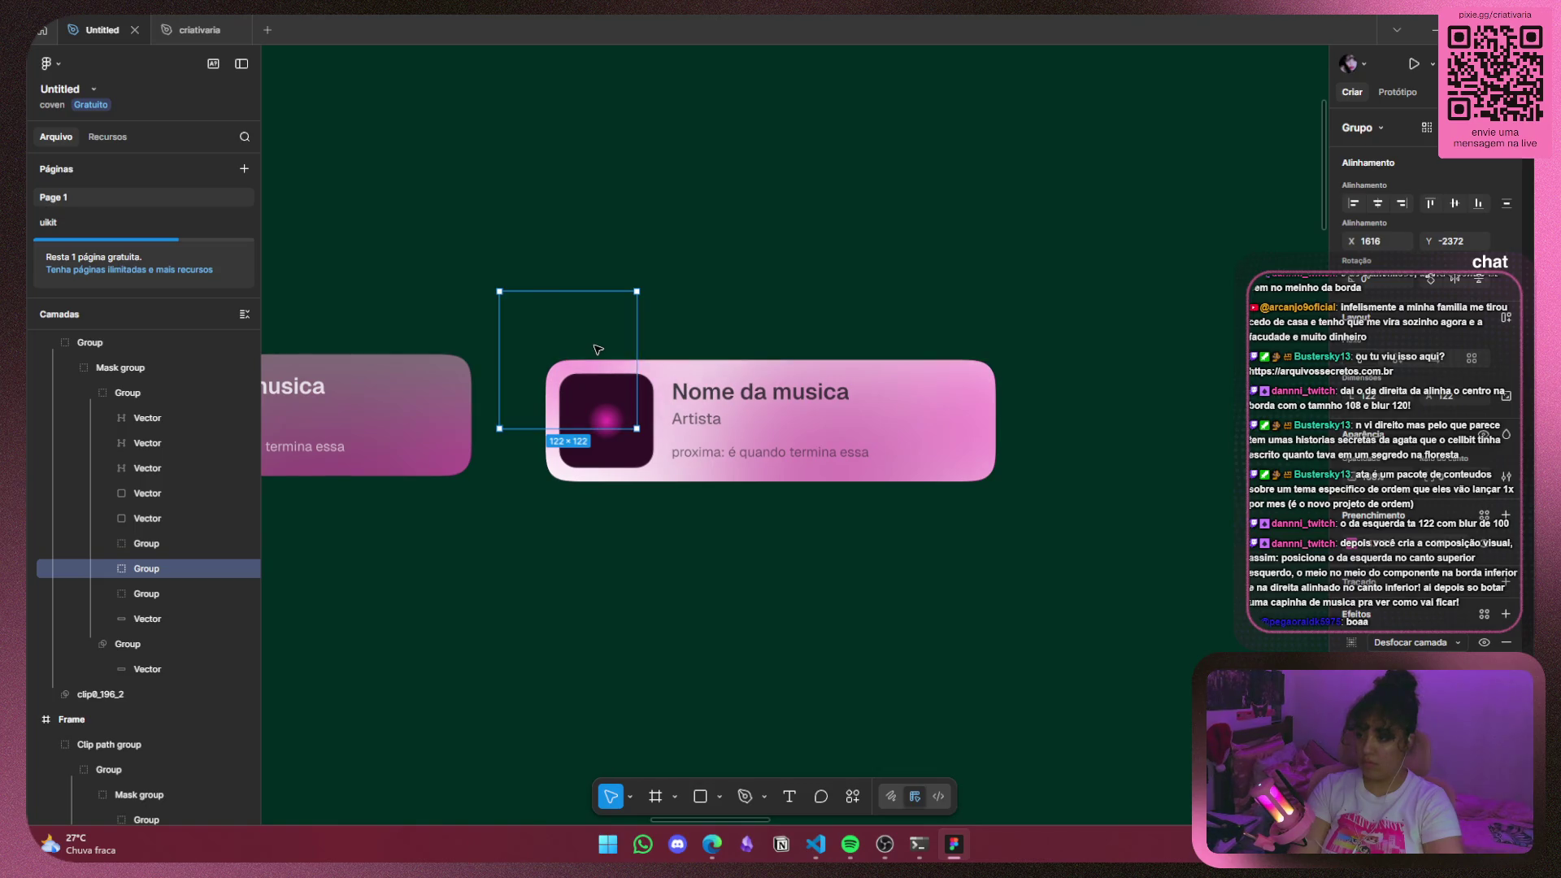
key(ctrl+z)
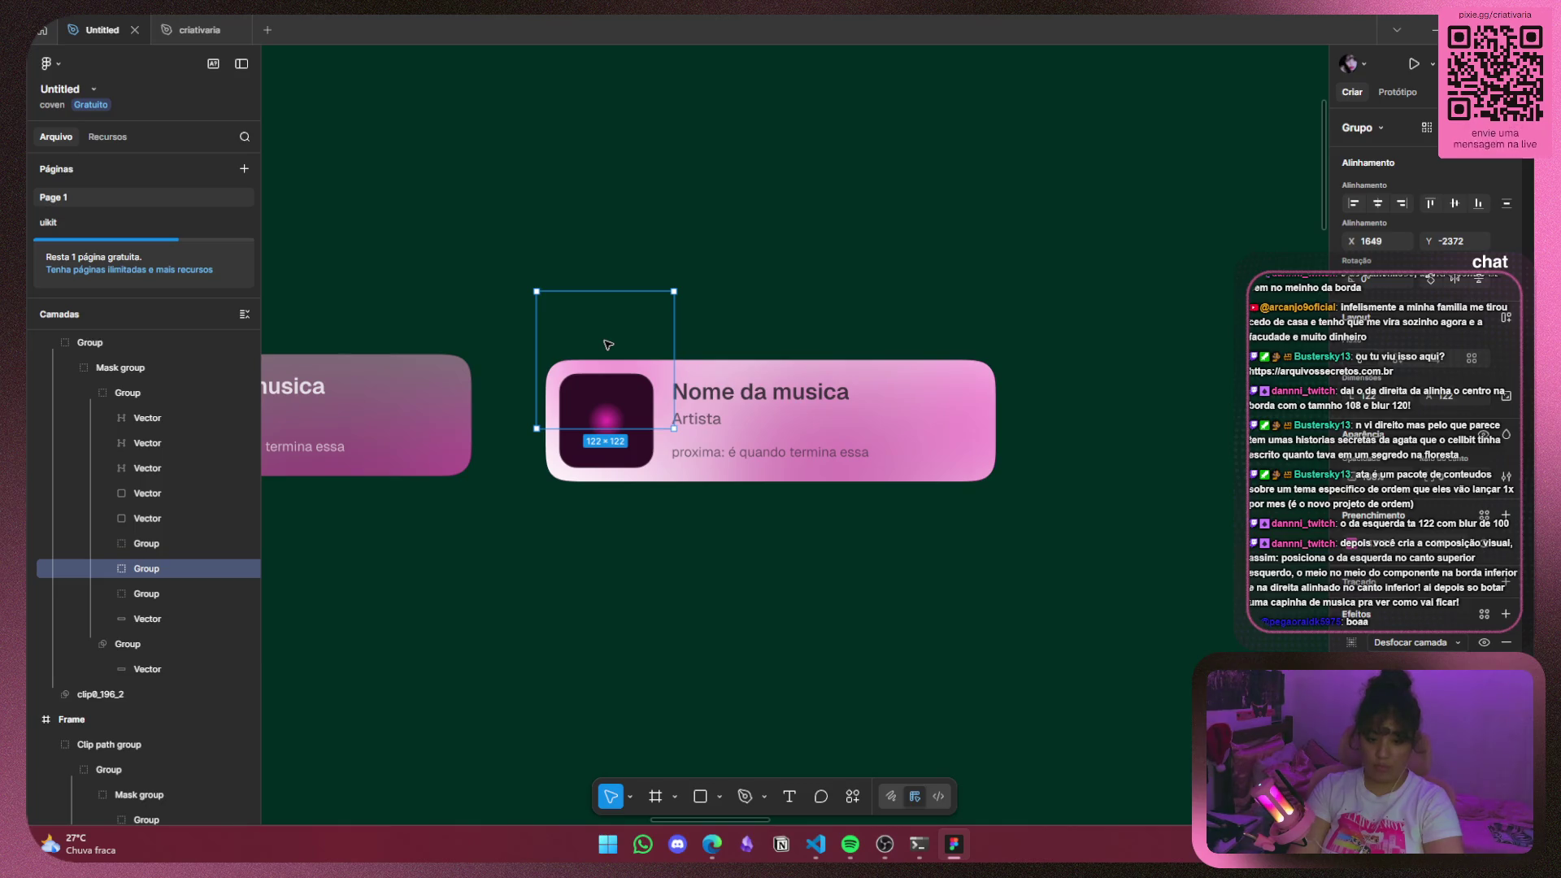
click(879, 470)
drag(879, 470, 820, 466)
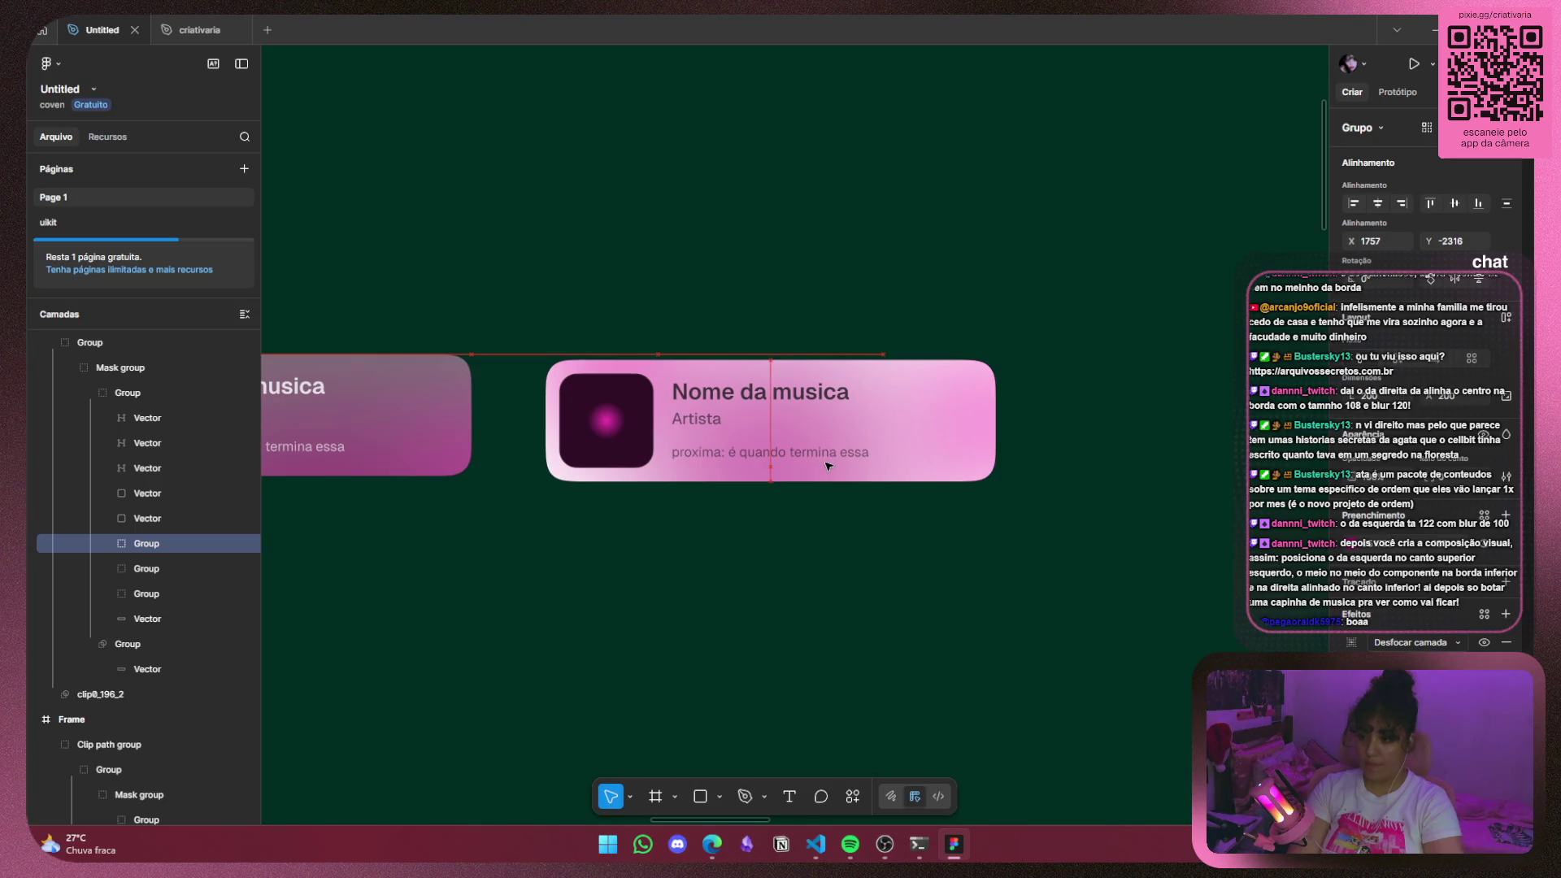
drag(829, 466, 828, 466)
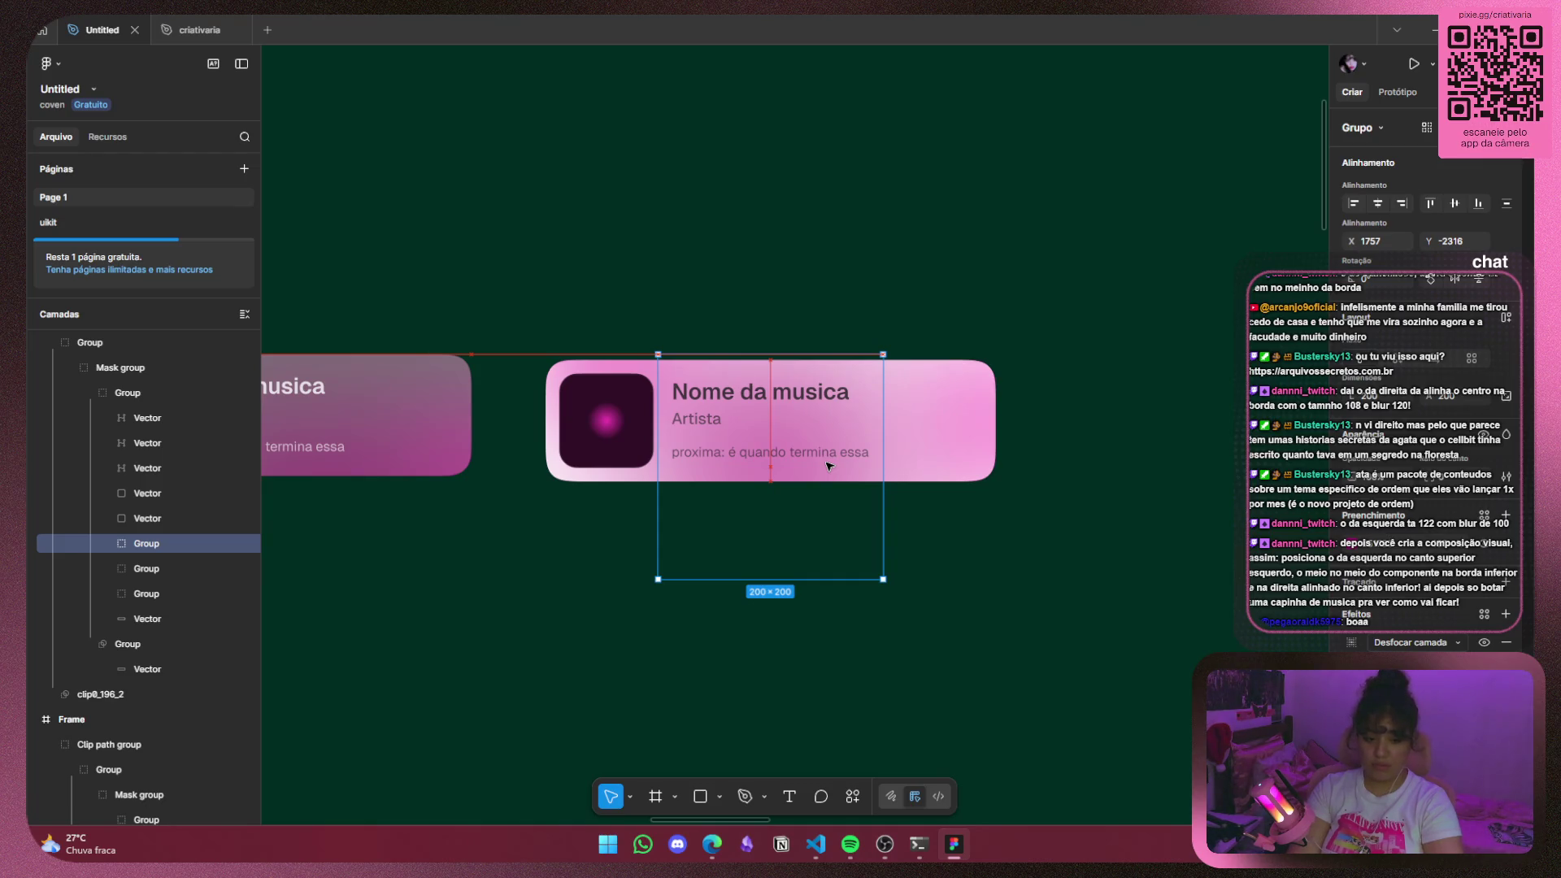
Move the right card's 108×108 right-edge blob down to Y -2257 and view both cards.
click(1005, 424)
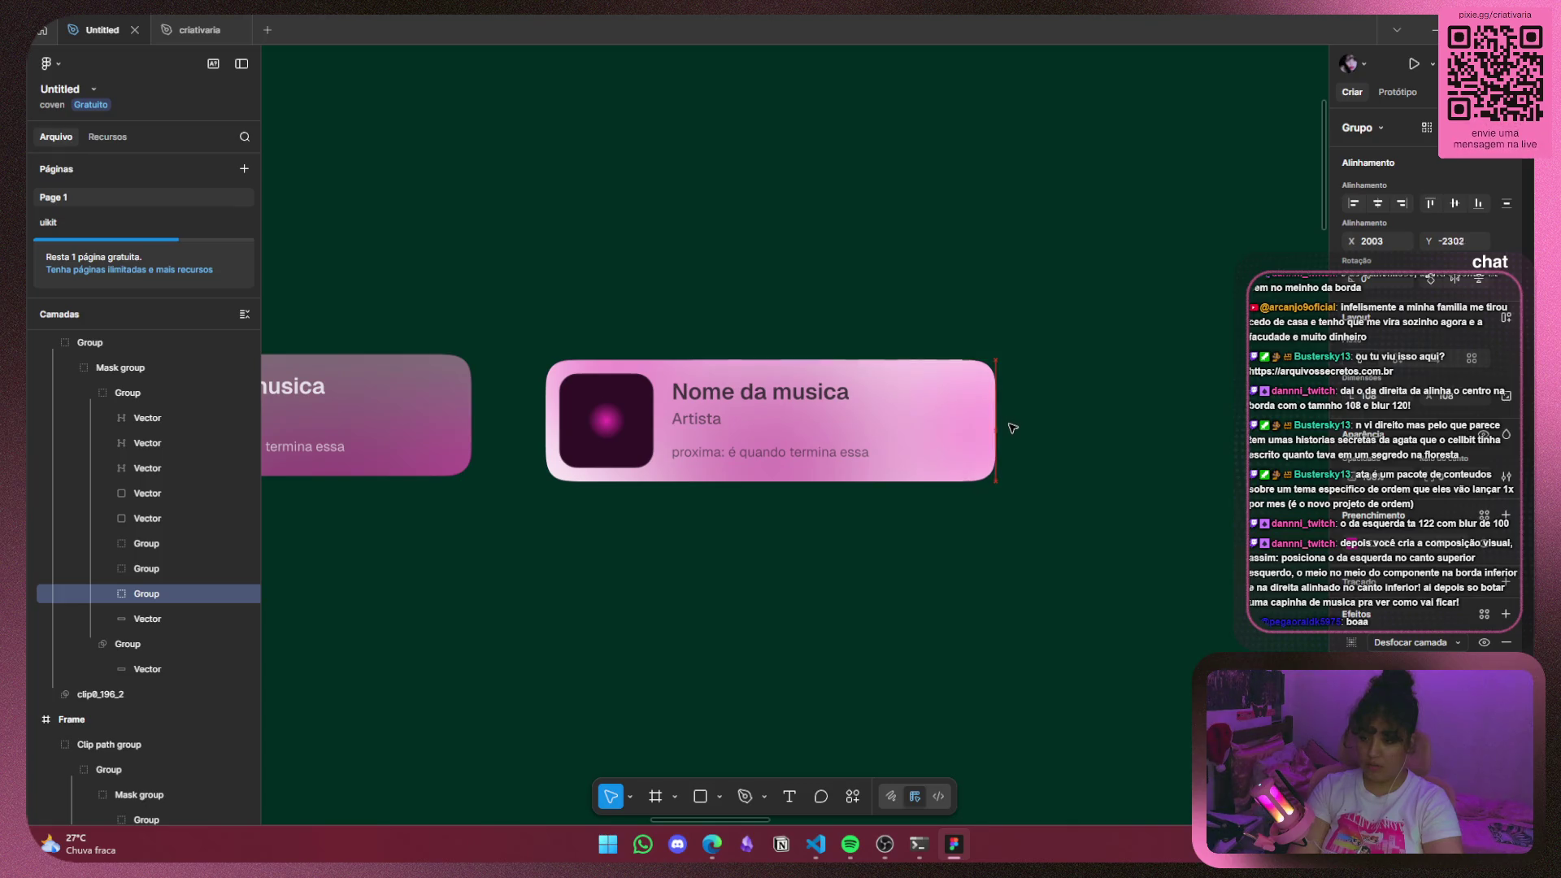
drag(1013, 428, 1012, 476)
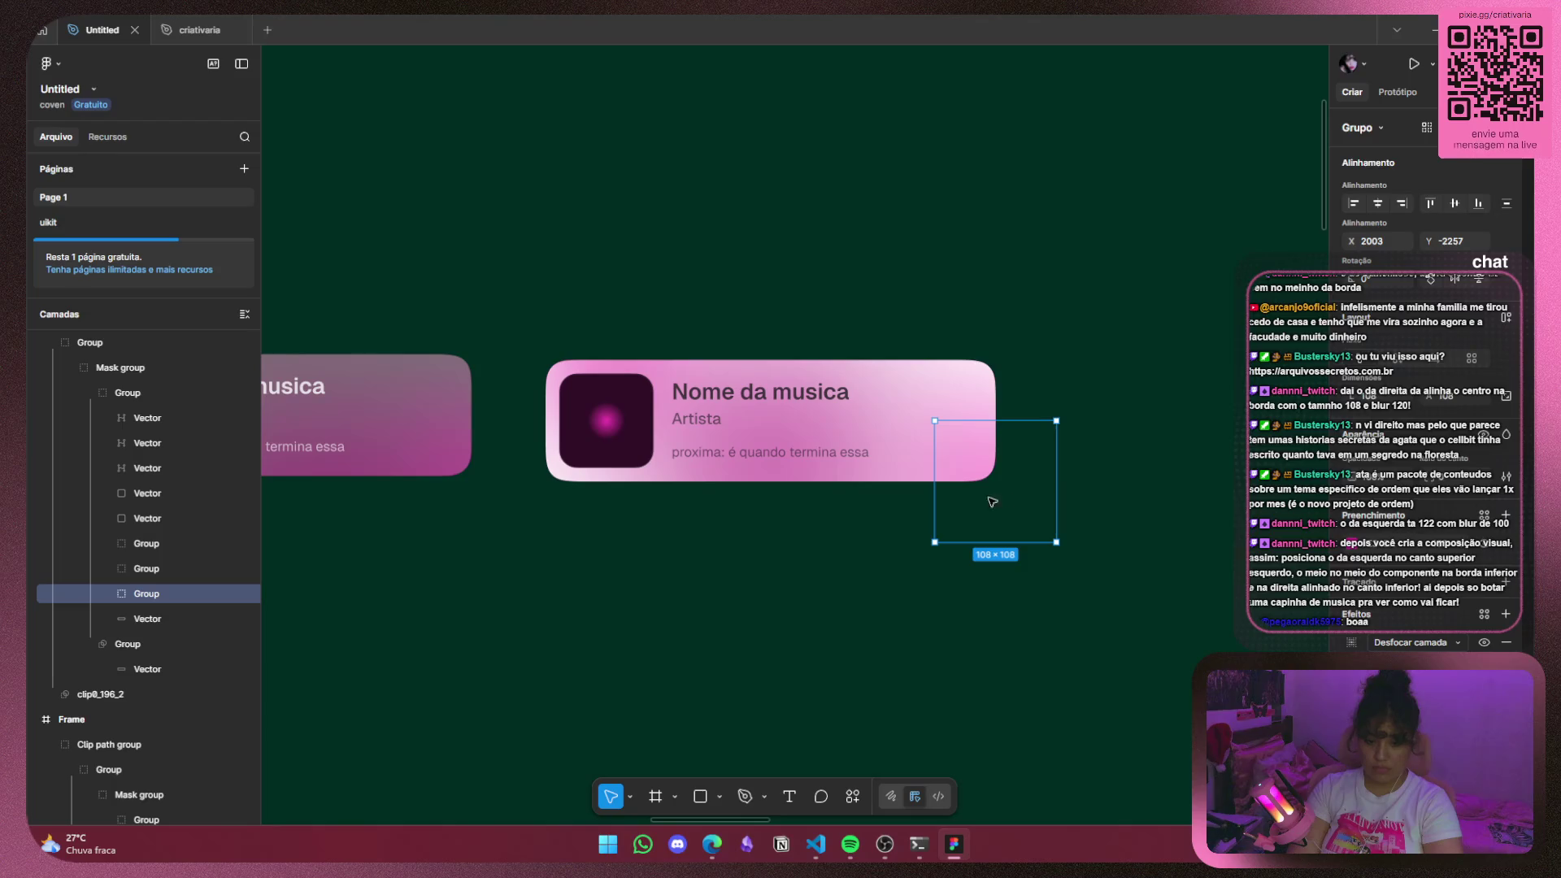
click(600, 627)
scroll(596, 569, down, 3)
scroll(557, 587, up, 2)
drag(557, 587, 691, 582)
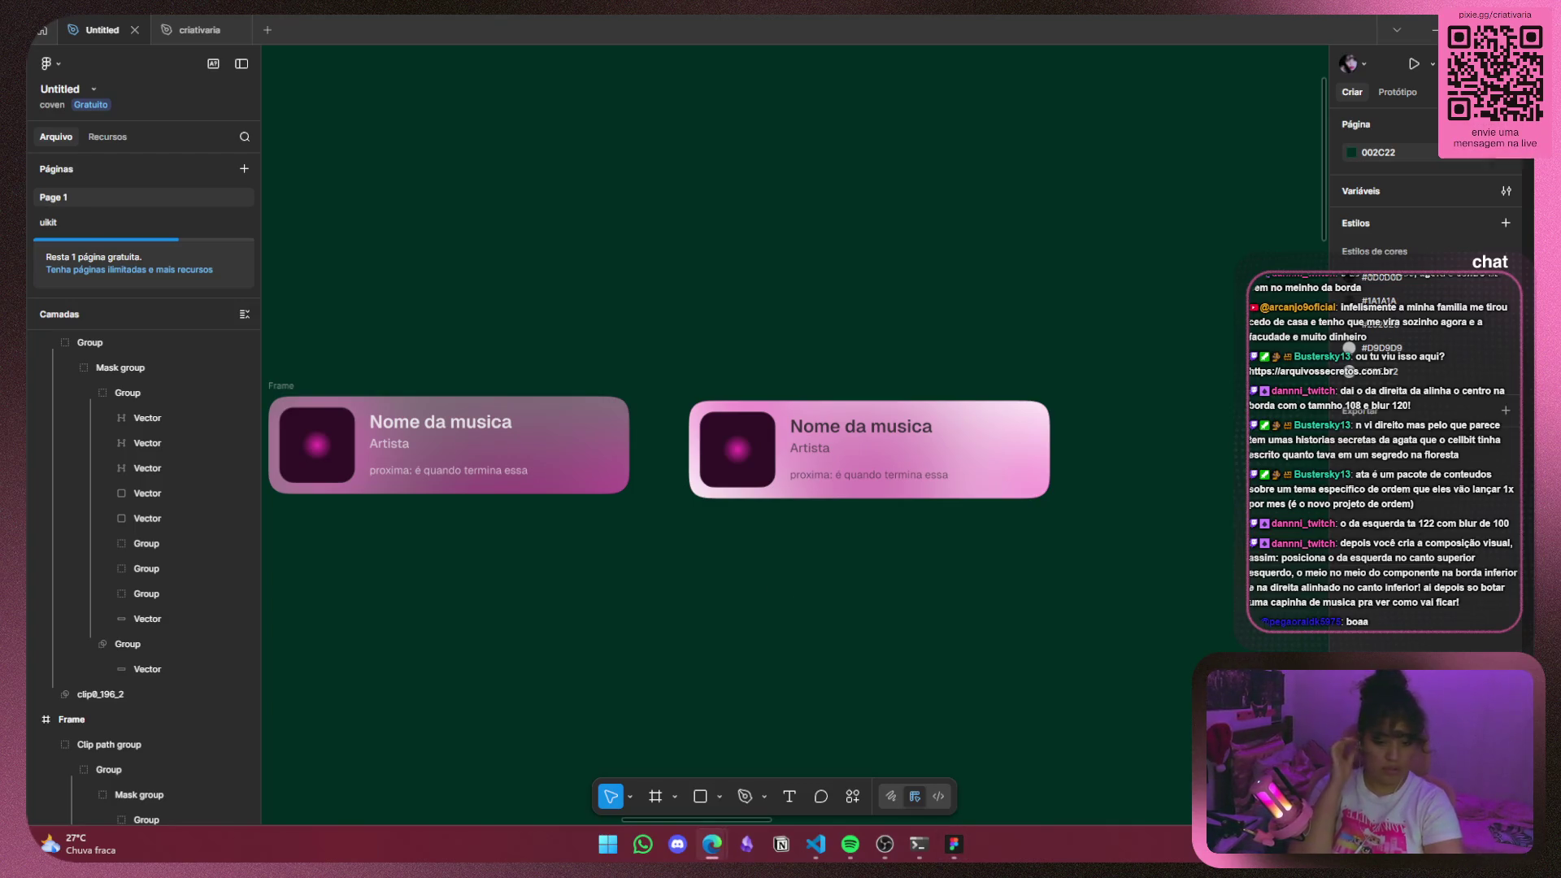
Centre the middle card's 200×200 blob and move its 122×122 blob to the top-left.
mouse_move(568, 547)
mouse_down()
mouse_move(591, 565)
mouse_move(953, 592)
mouse_up()
click(984, 513)
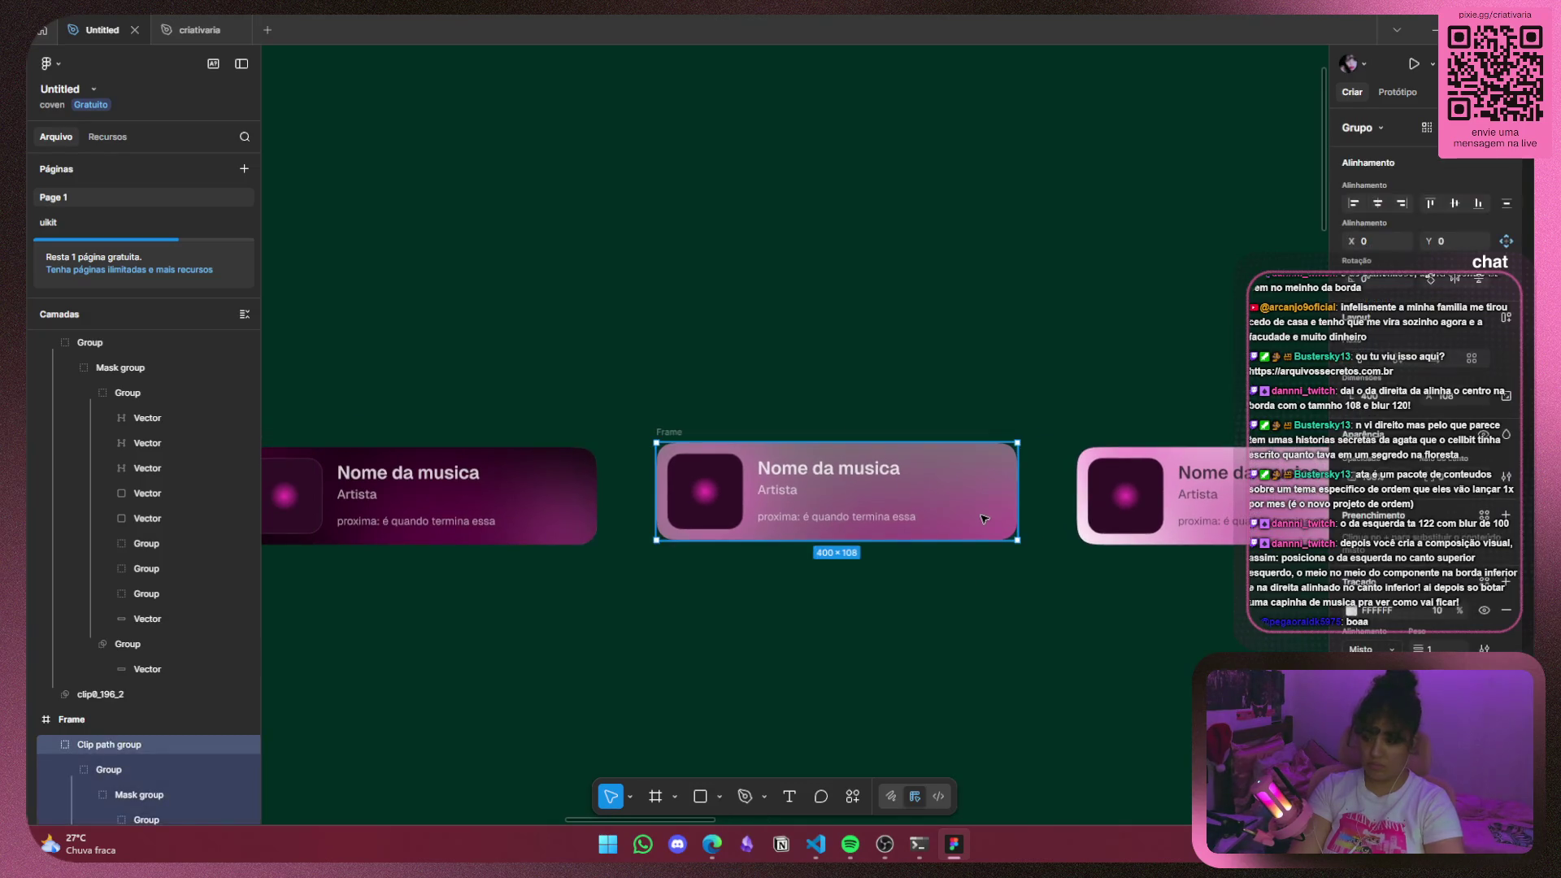
scroll(87, 685, down, 4)
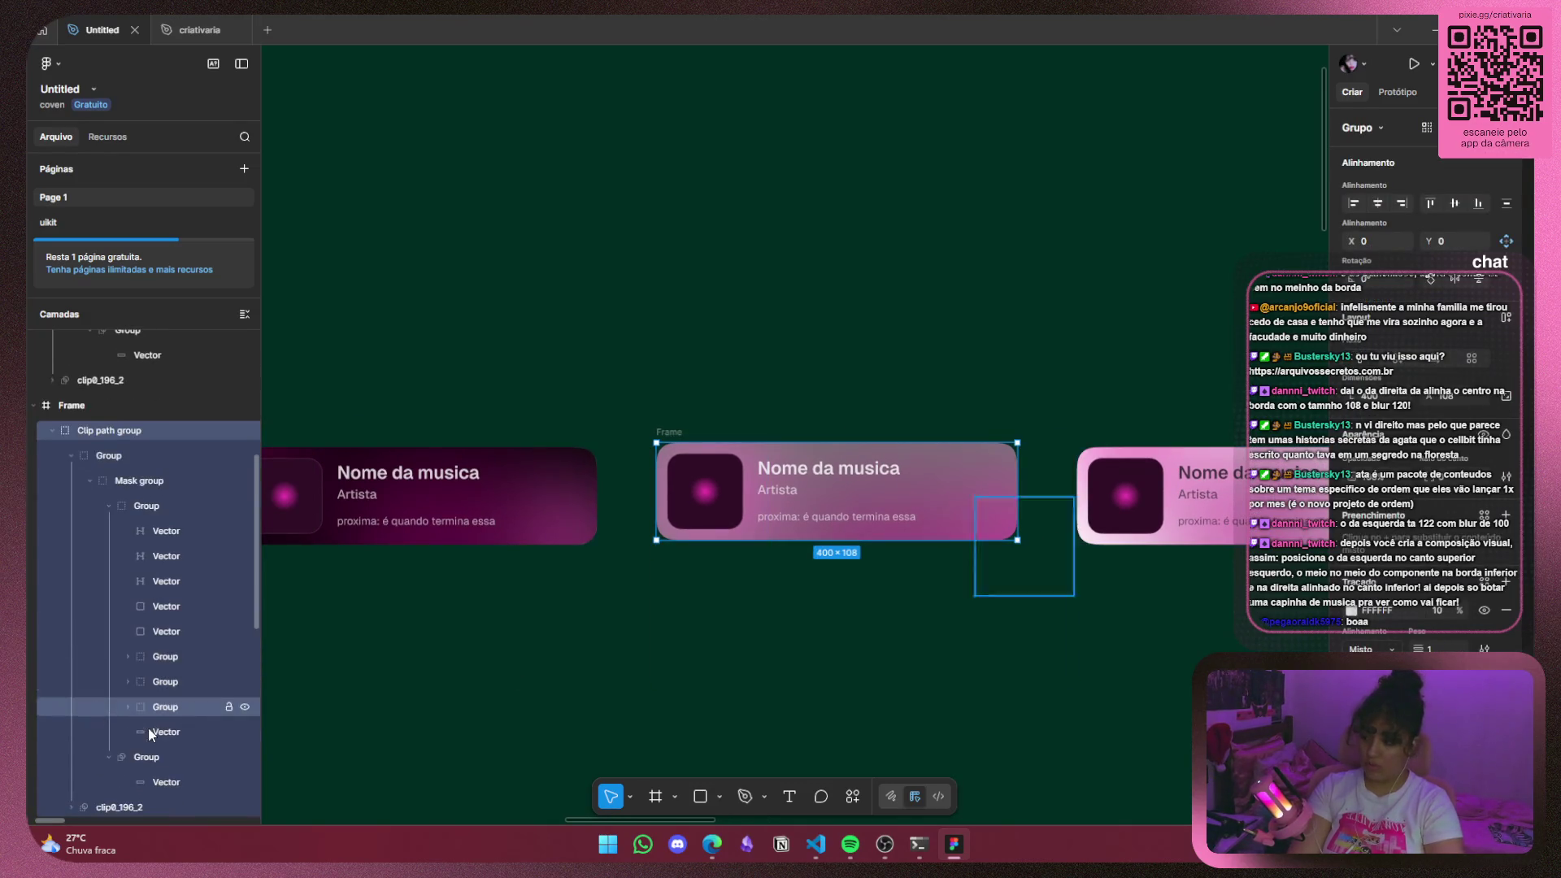
click(174, 717)
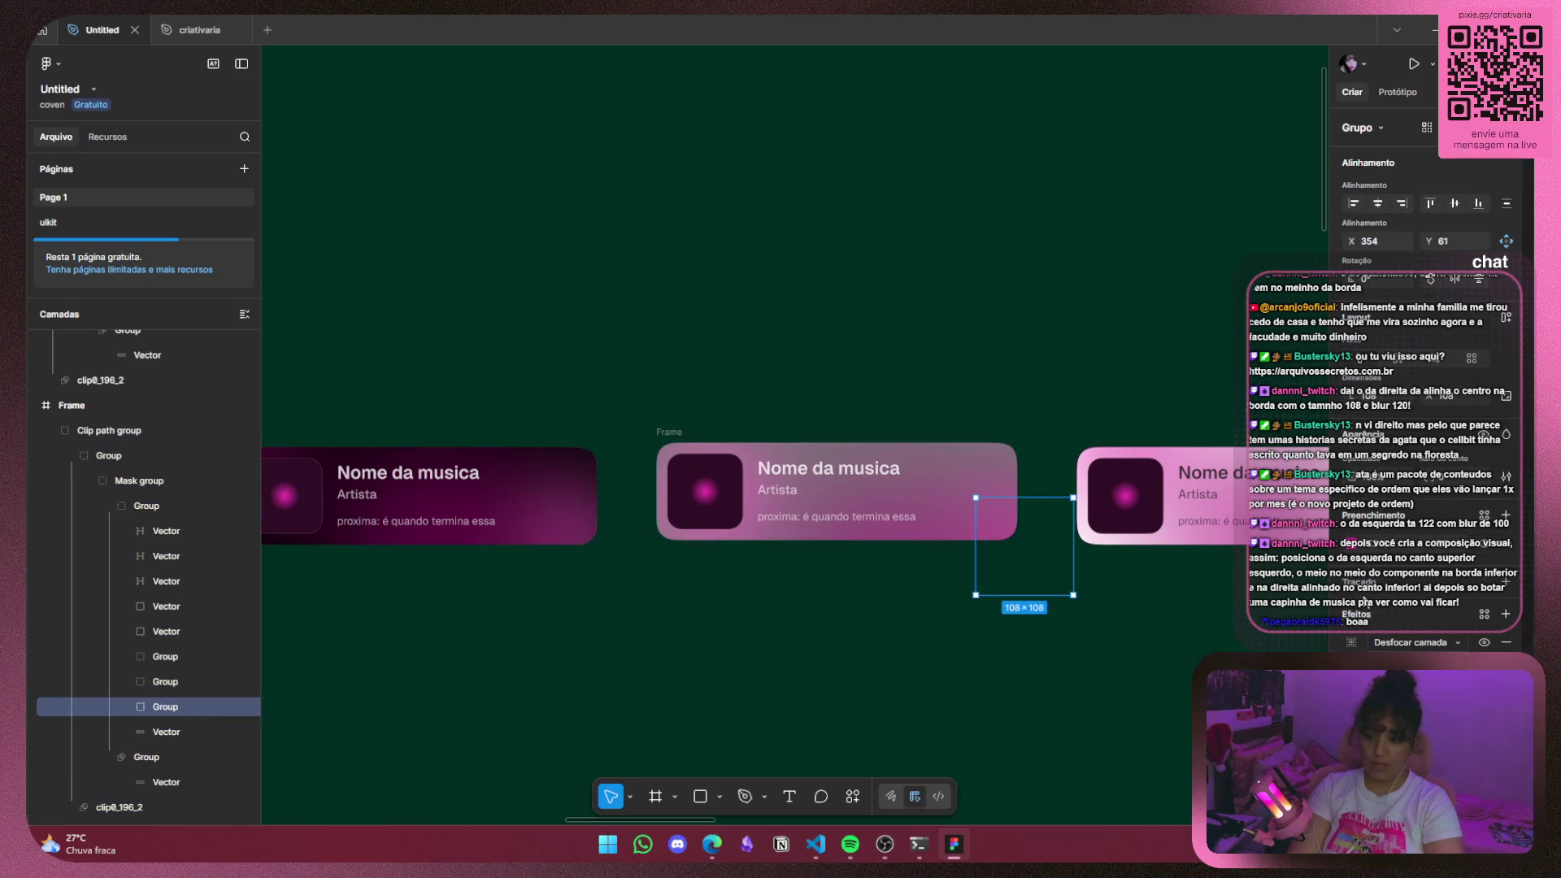
click(166, 656)
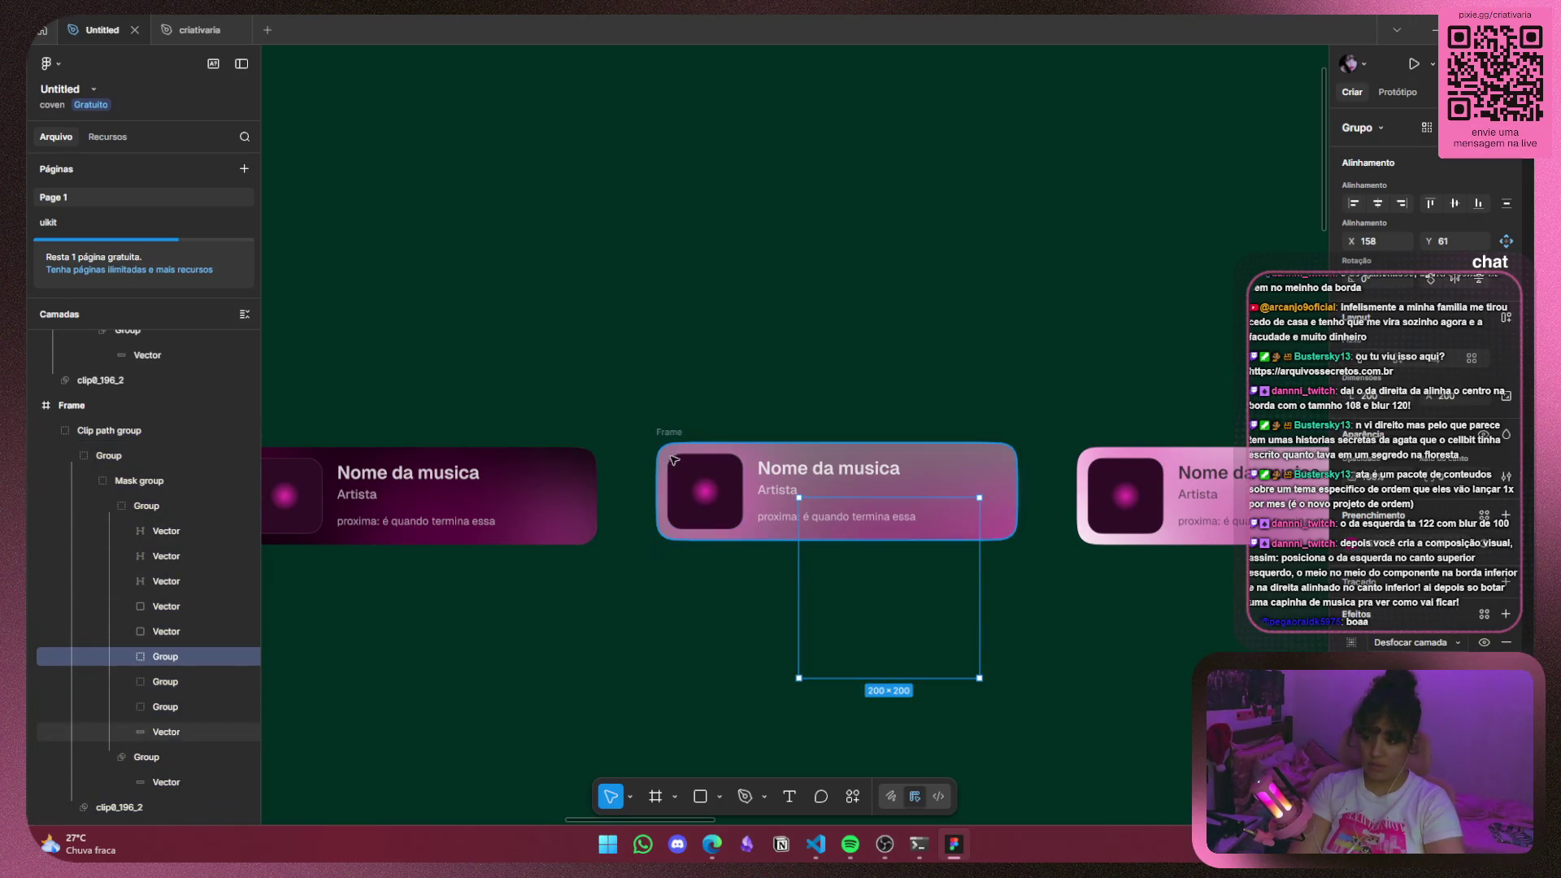
drag(899, 627, 842, 624)
click(158, 687)
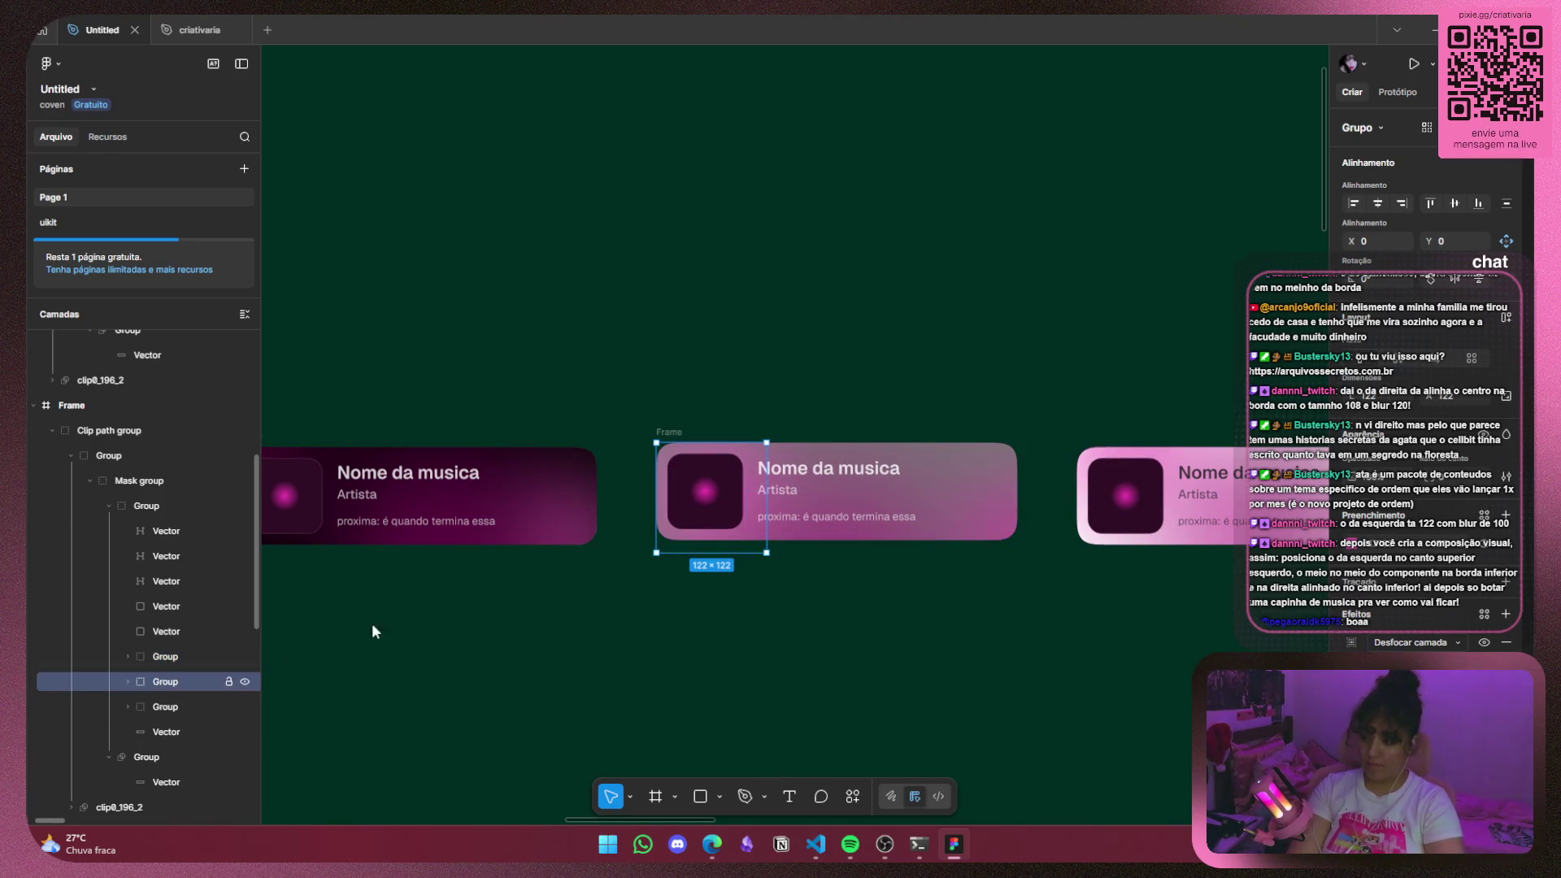
mouse_move(718, 533)
mouse_down()
mouse_move(722, 486)
mouse_move(697, 487)
mouse_move(742, 478)
mouse_move(741, 460)
mouse_up()
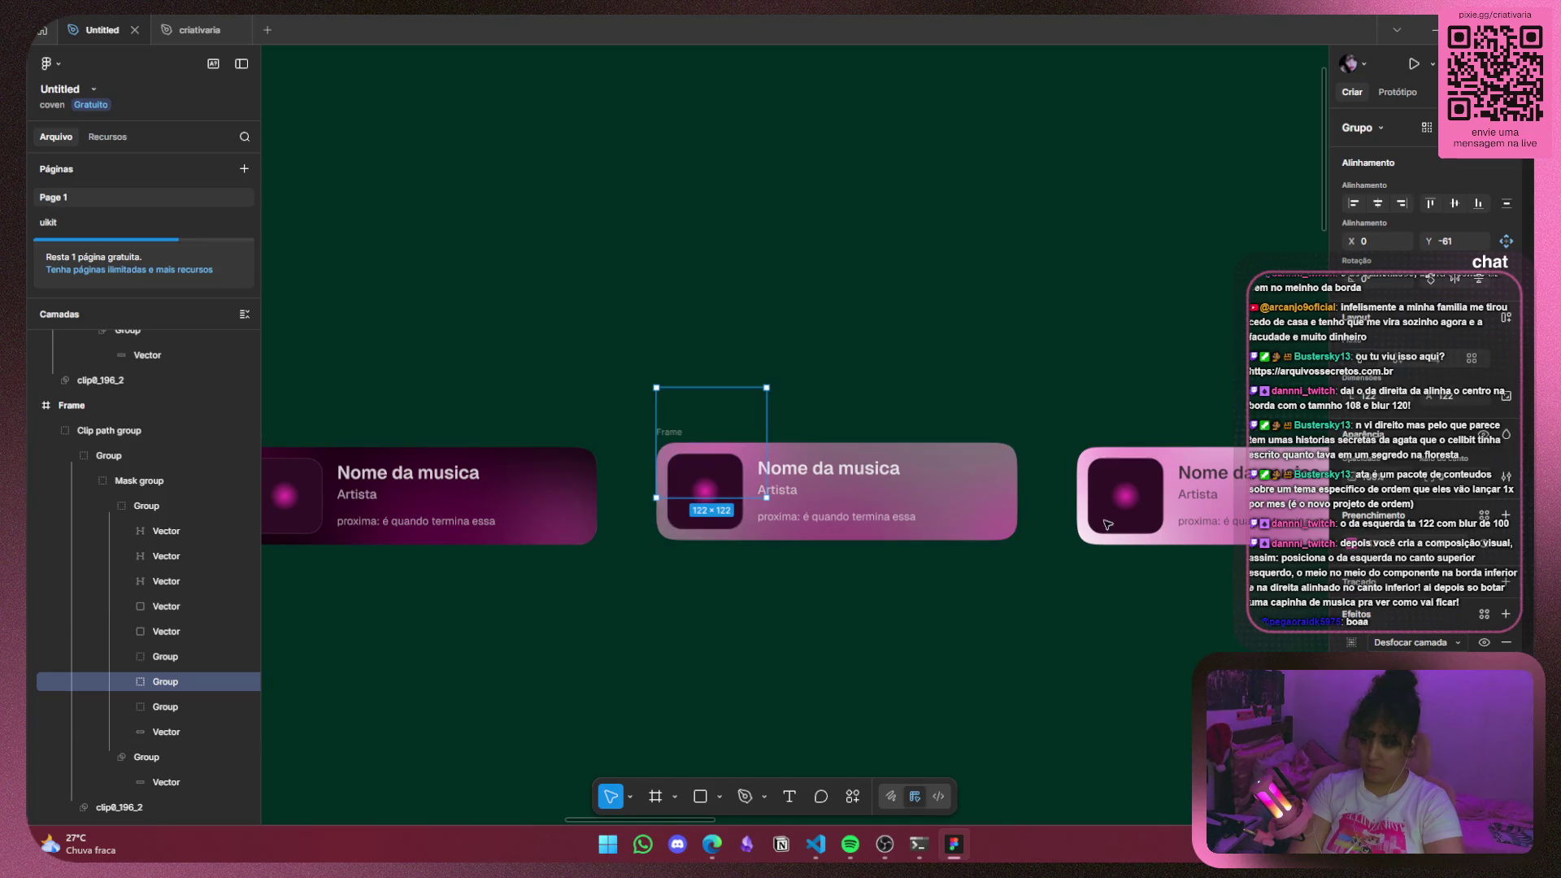
Place the 108×108 blob at the card's bottom-right corner and reorder it among the layers.
click(1020, 531)
drag(1019, 531, 1009, 510)
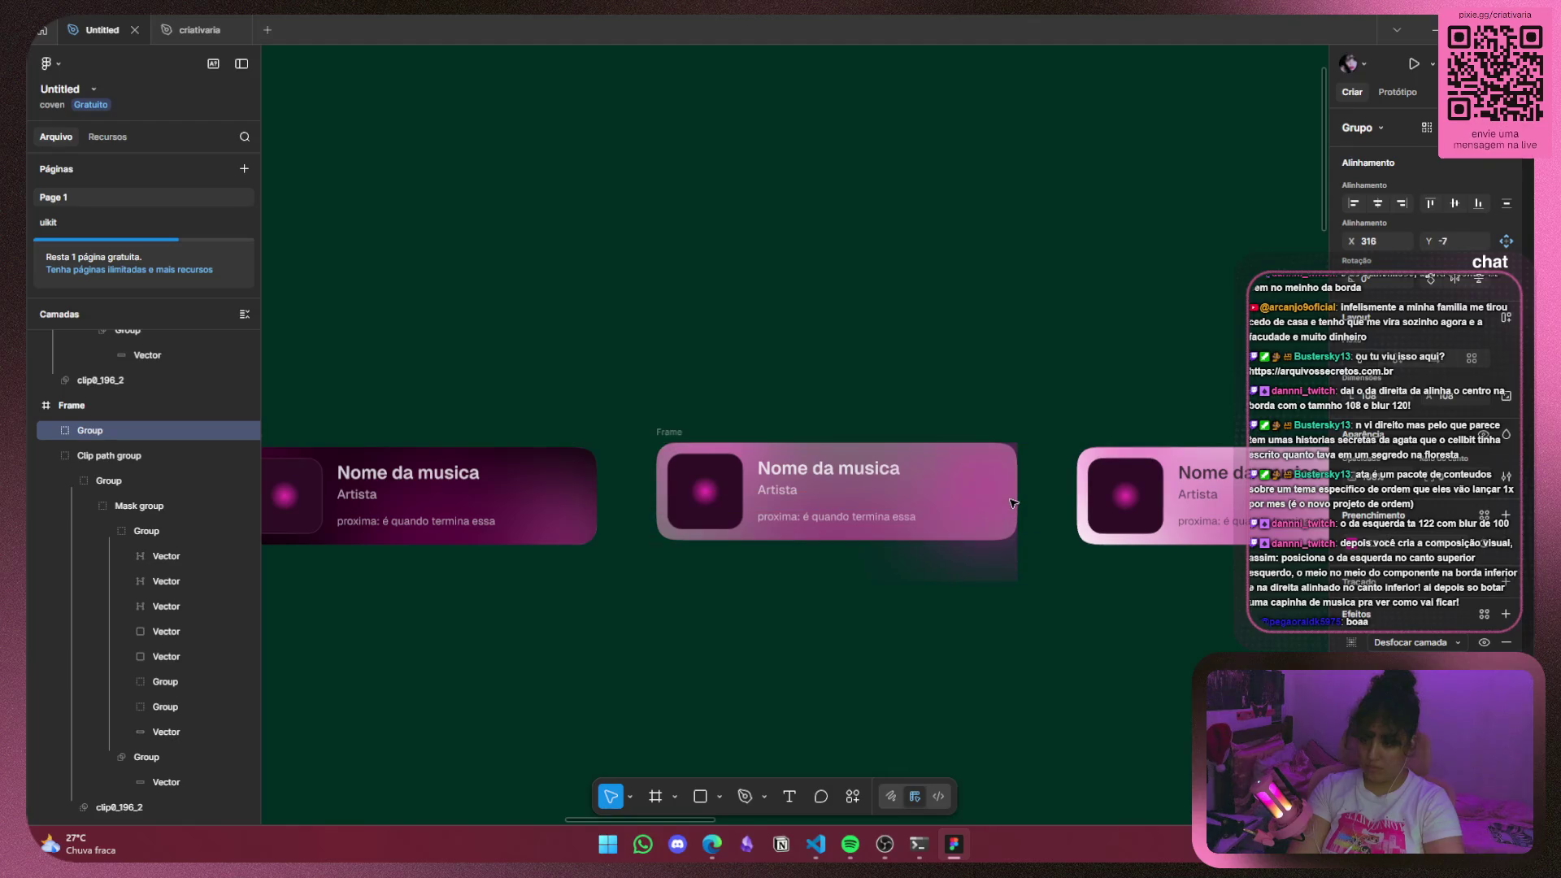
drag(90, 430, 241, 694)
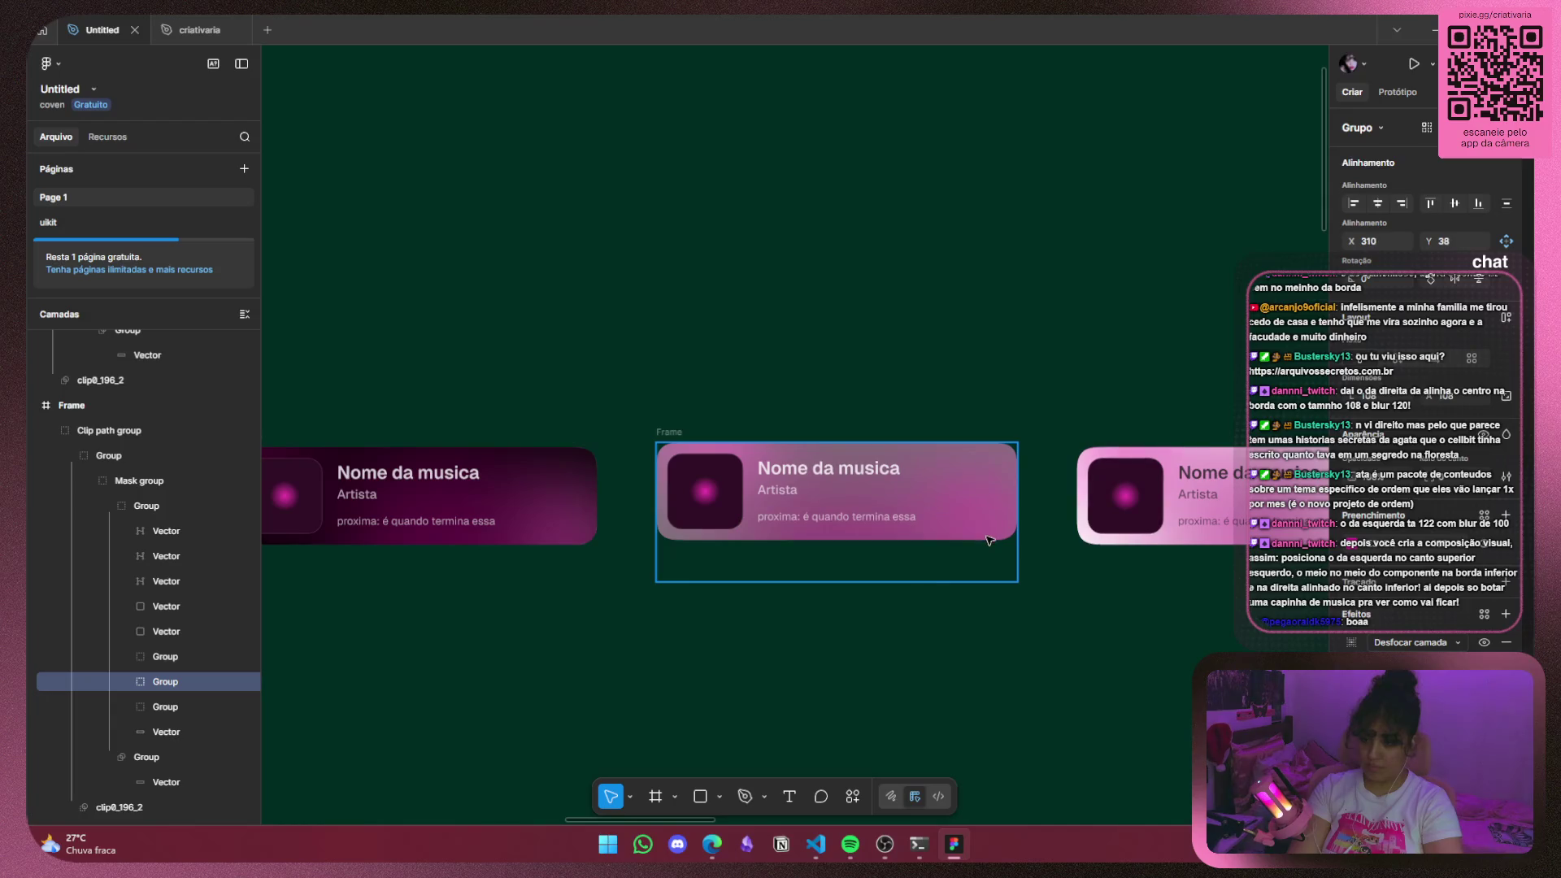
drag(1001, 550, 1020, 549)
click(1118, 687)
scroll(1104, 655, left, 2)
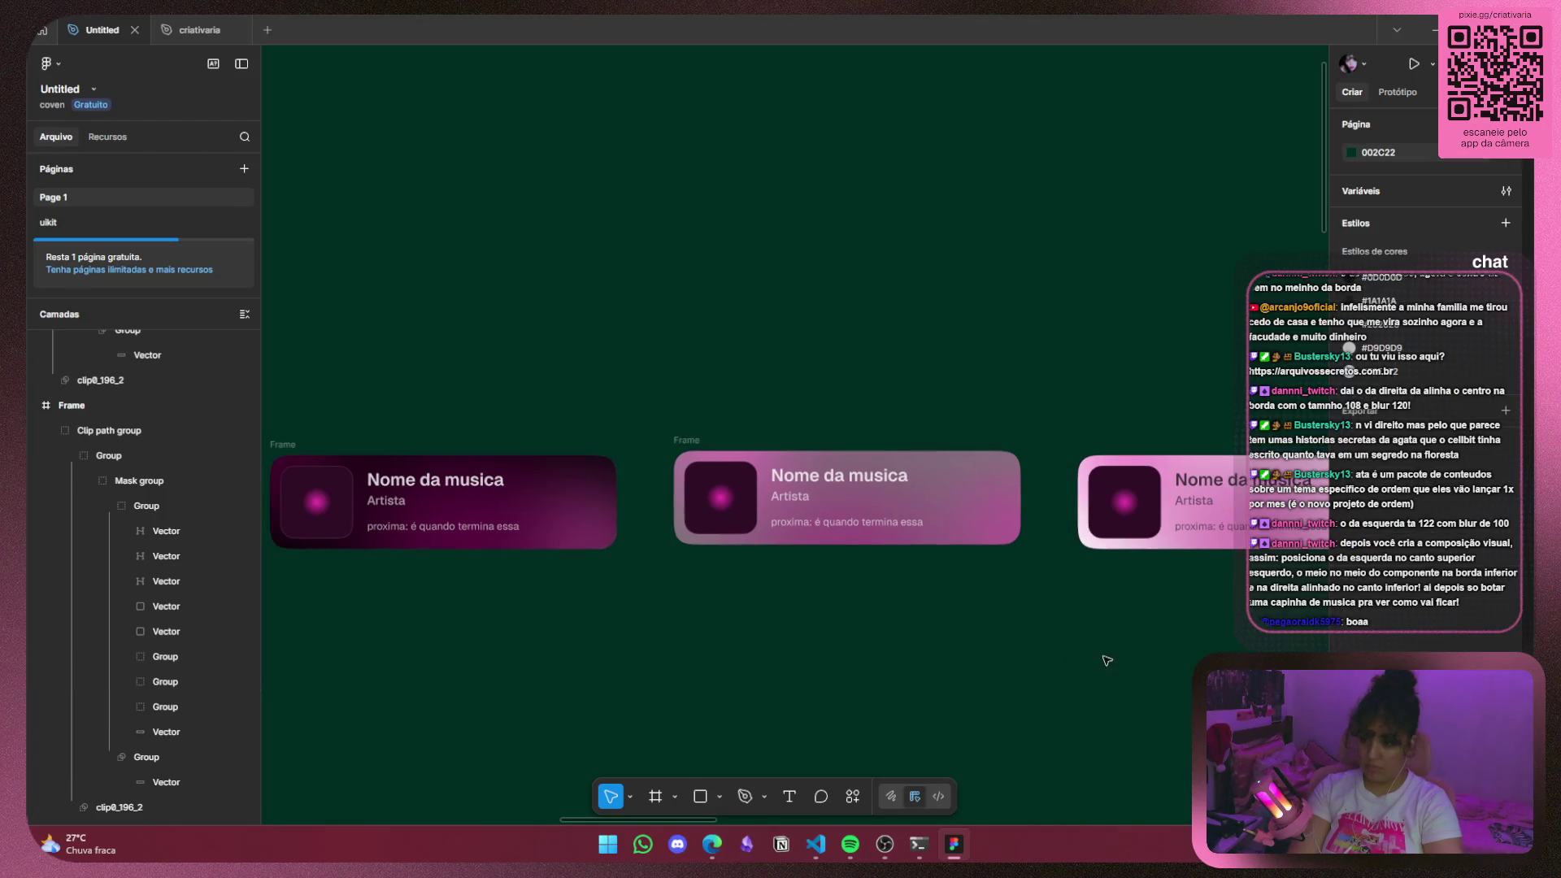
Darken the pink fill of the middle card's large 200×200 blob.
scroll(984, 603, left, 2)
click(174, 684)
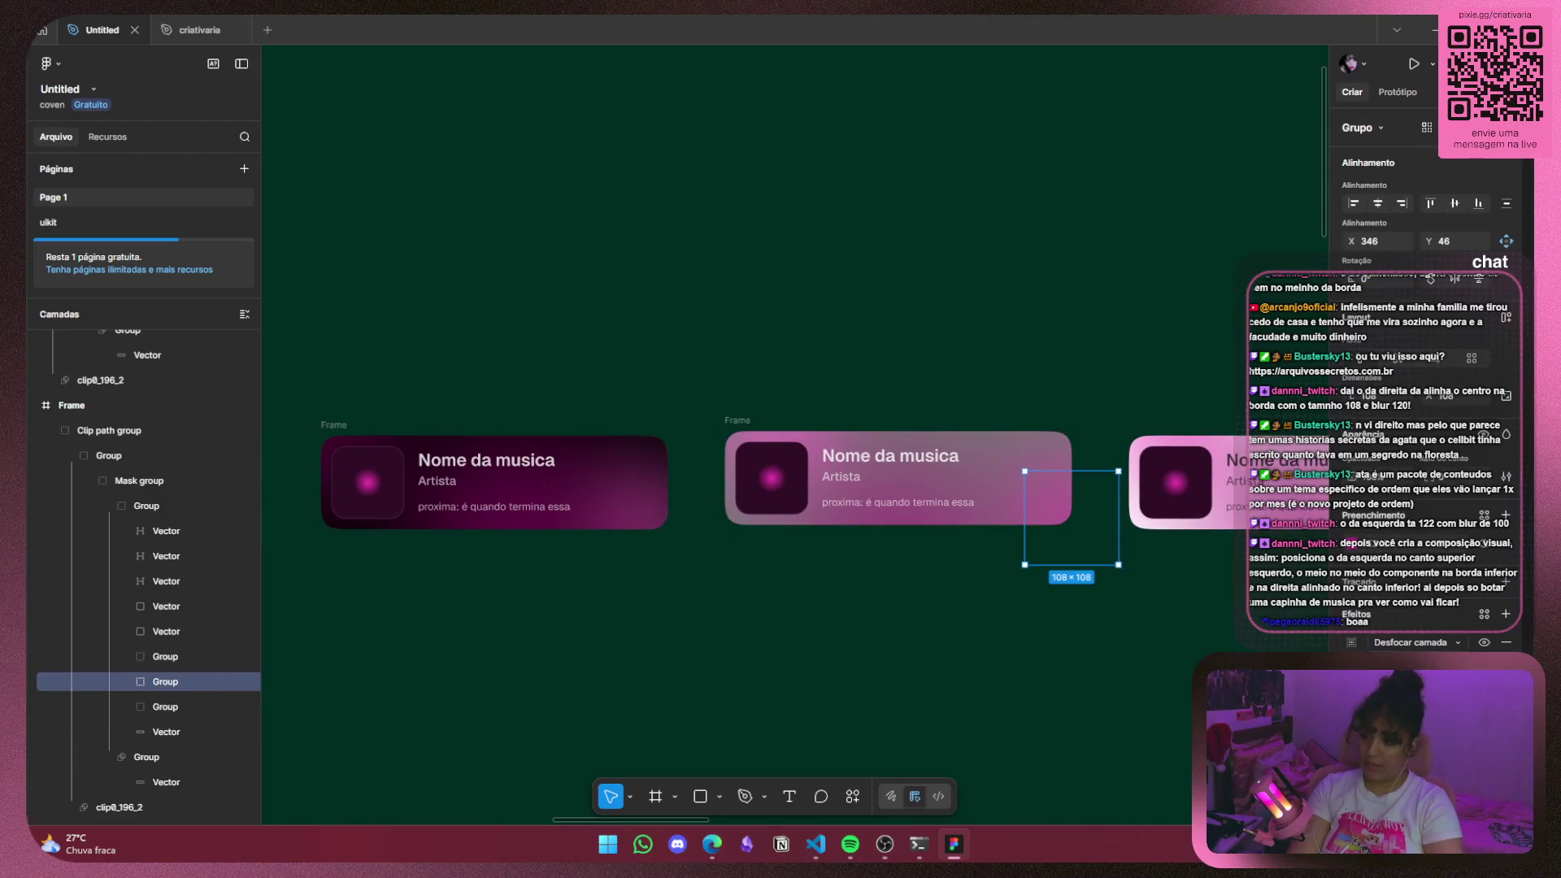
click(1353, 549)
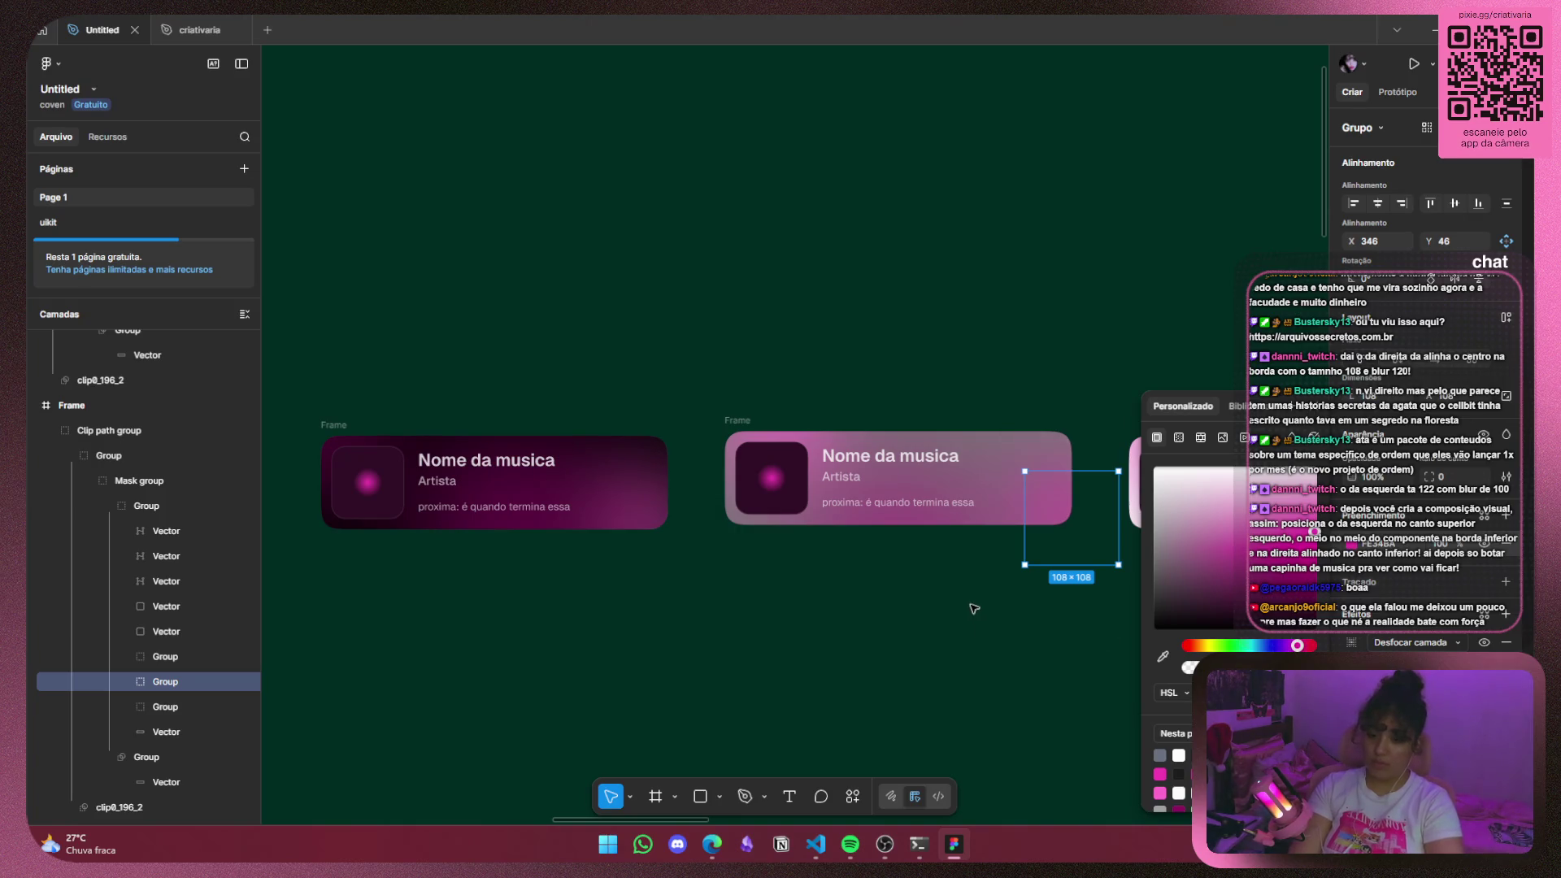
click(165, 656)
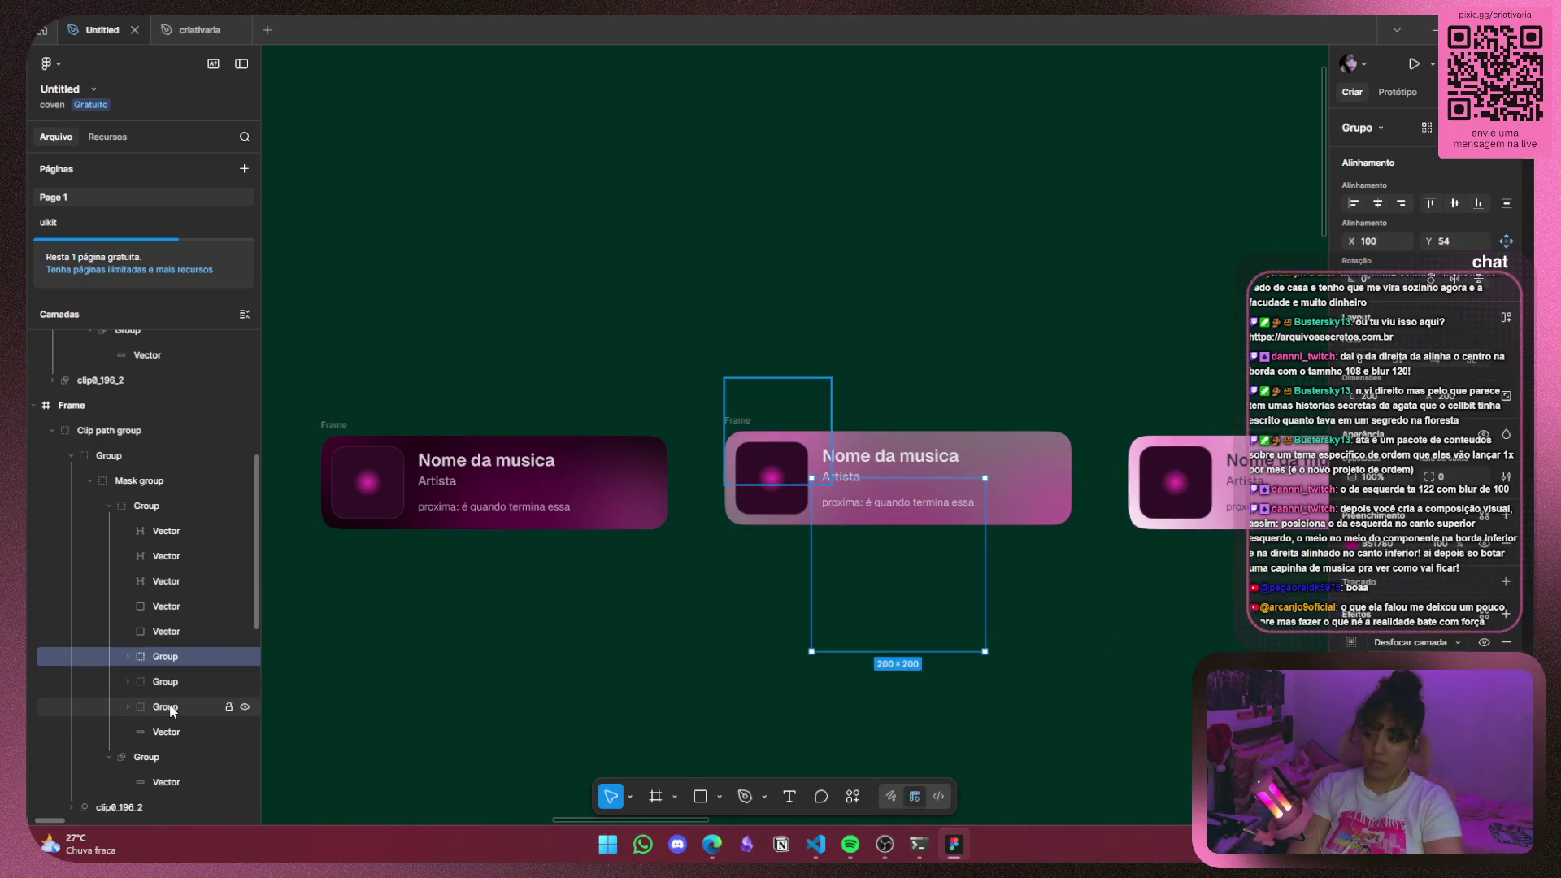
click(1356, 544)
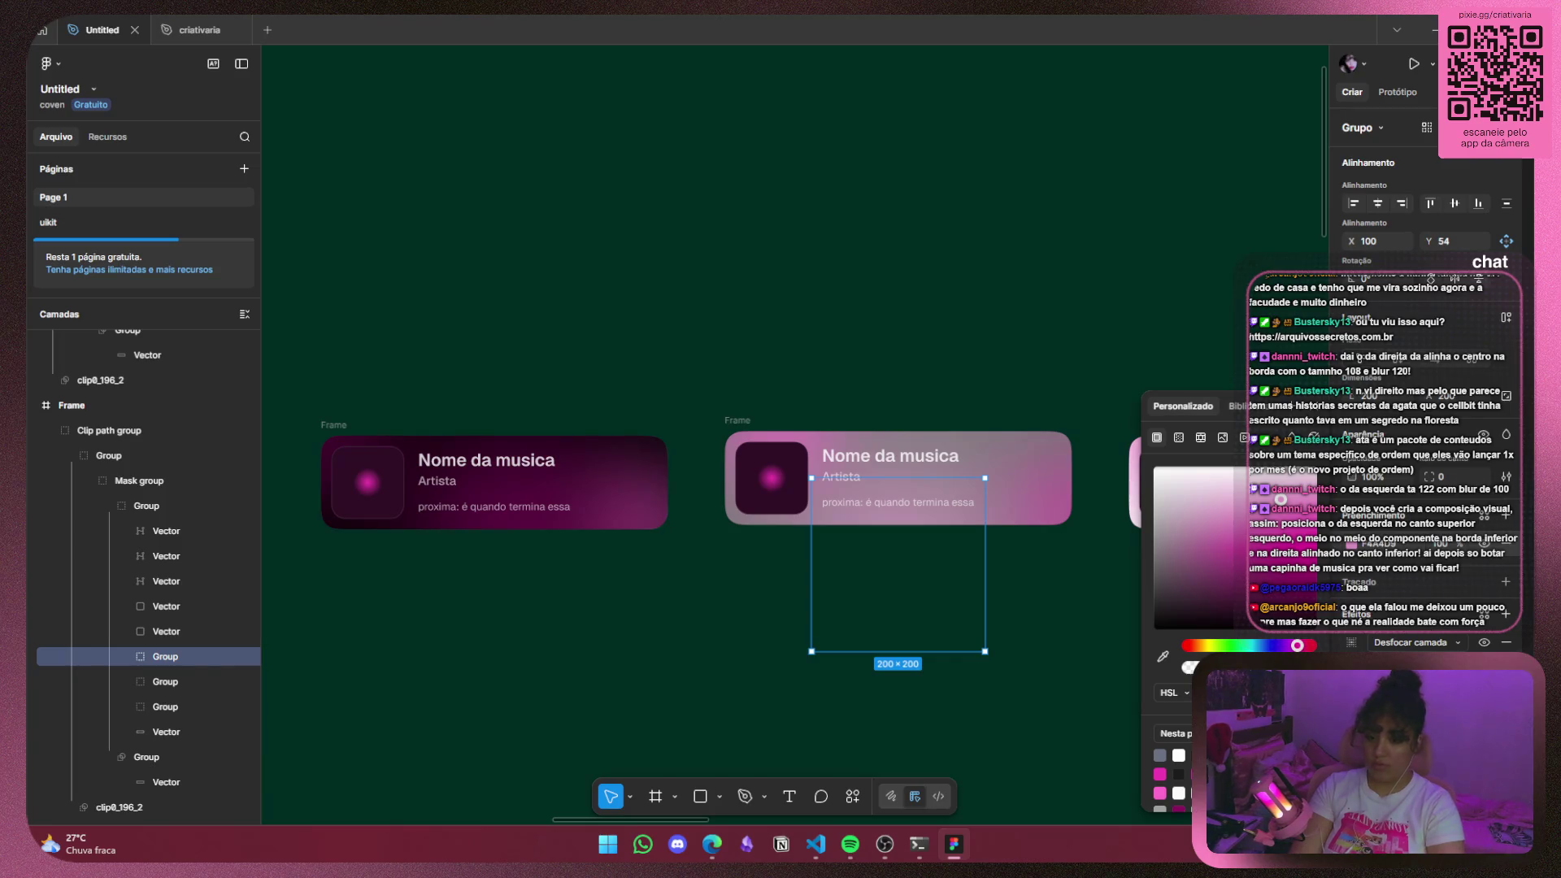
drag(1281, 499, 1280, 562)
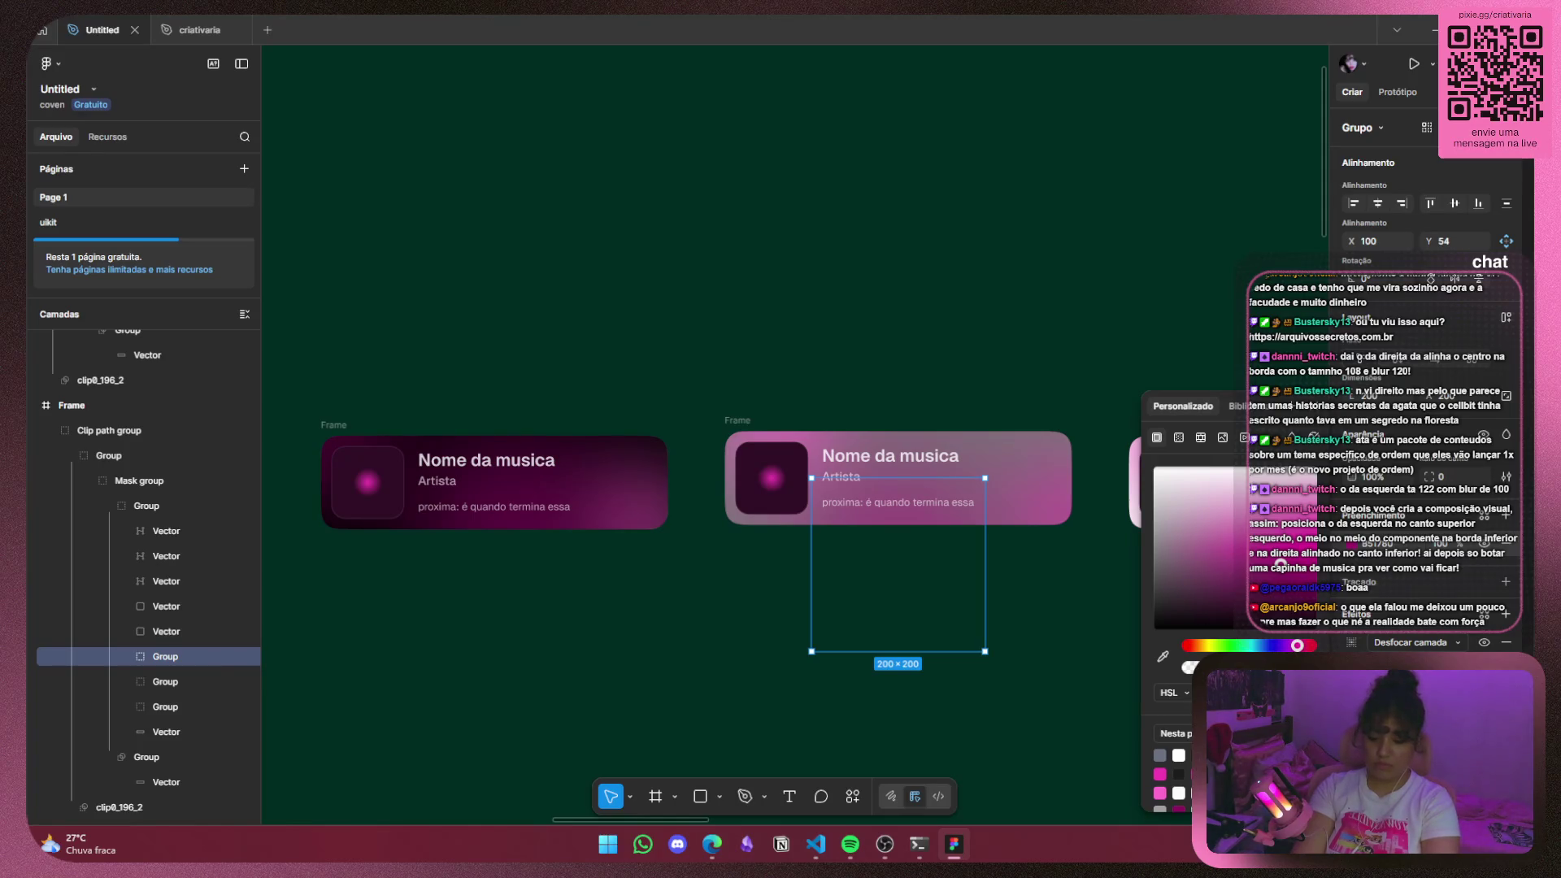
Check the 108×108 blob's fill and adjust the 122×122 blob's pink shade.
click(1066, 502)
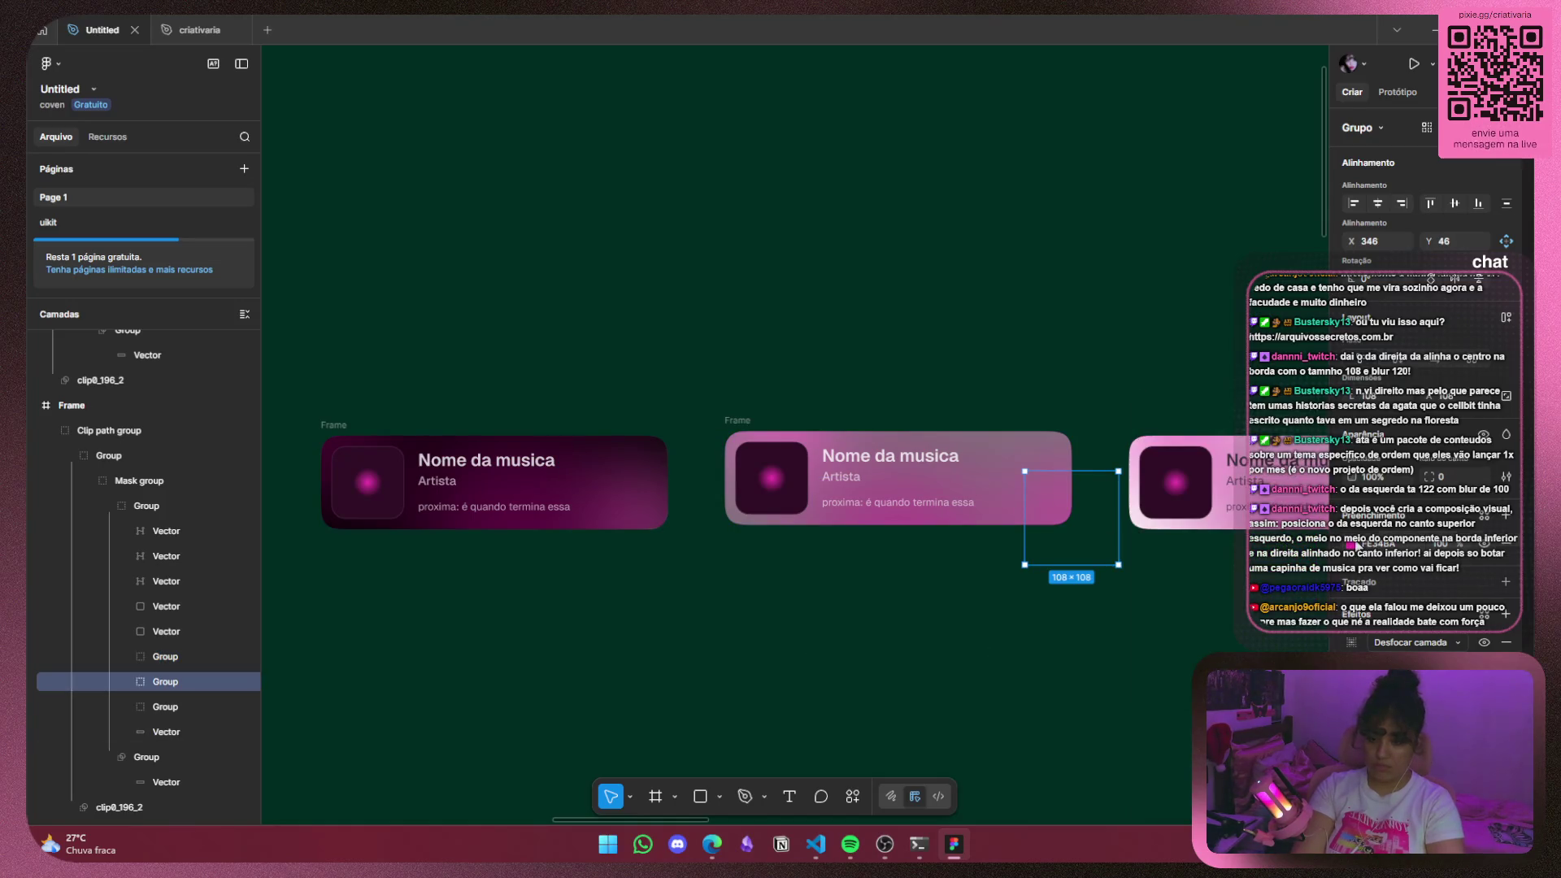
click(1353, 544)
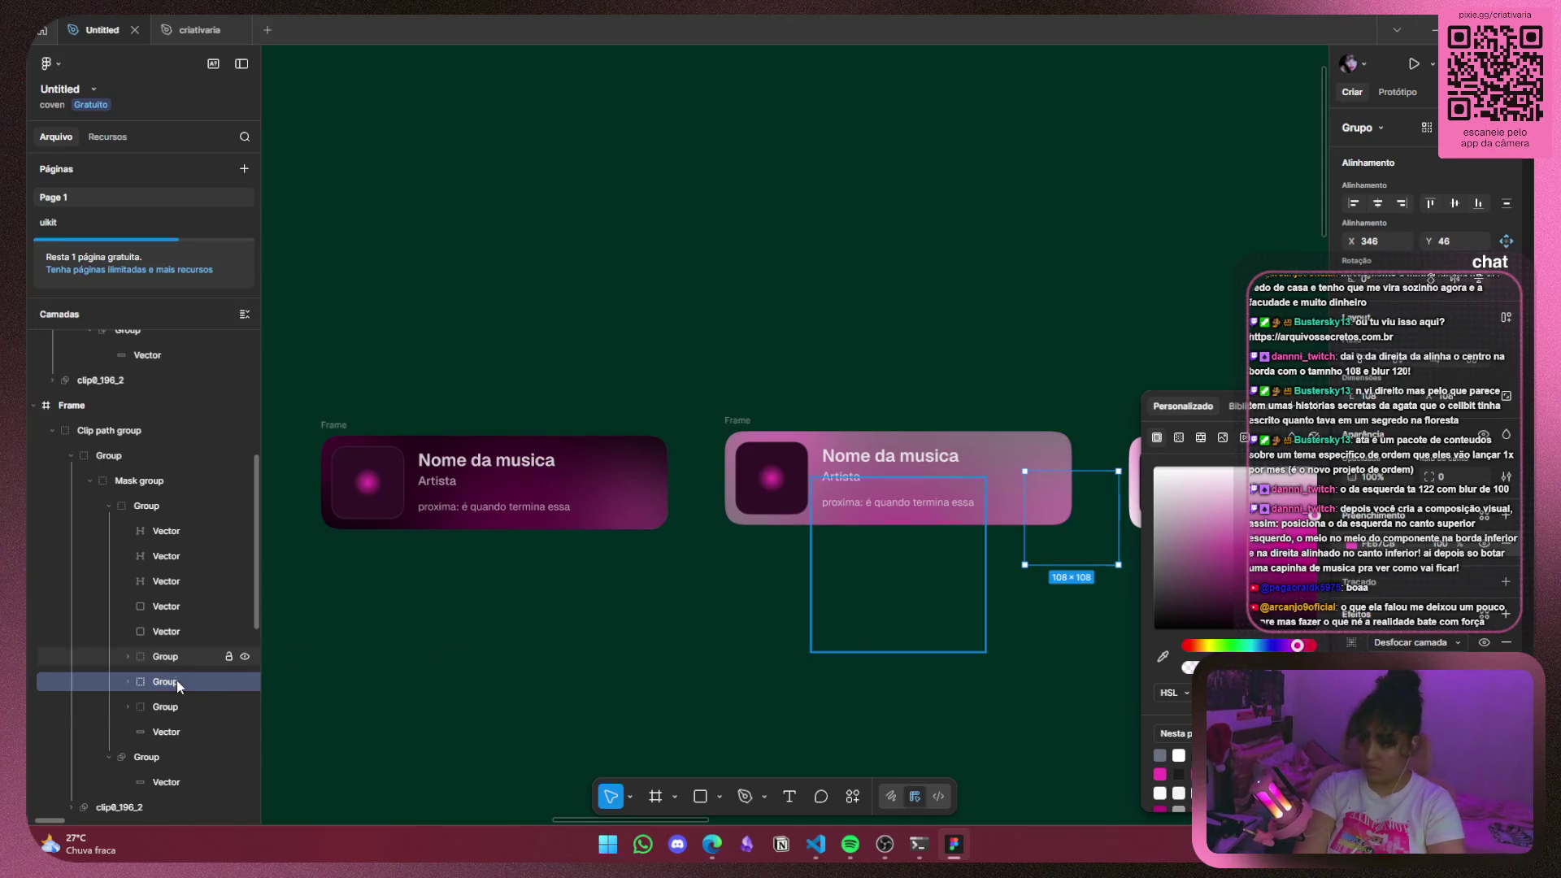
click(186, 704)
click(1351, 544)
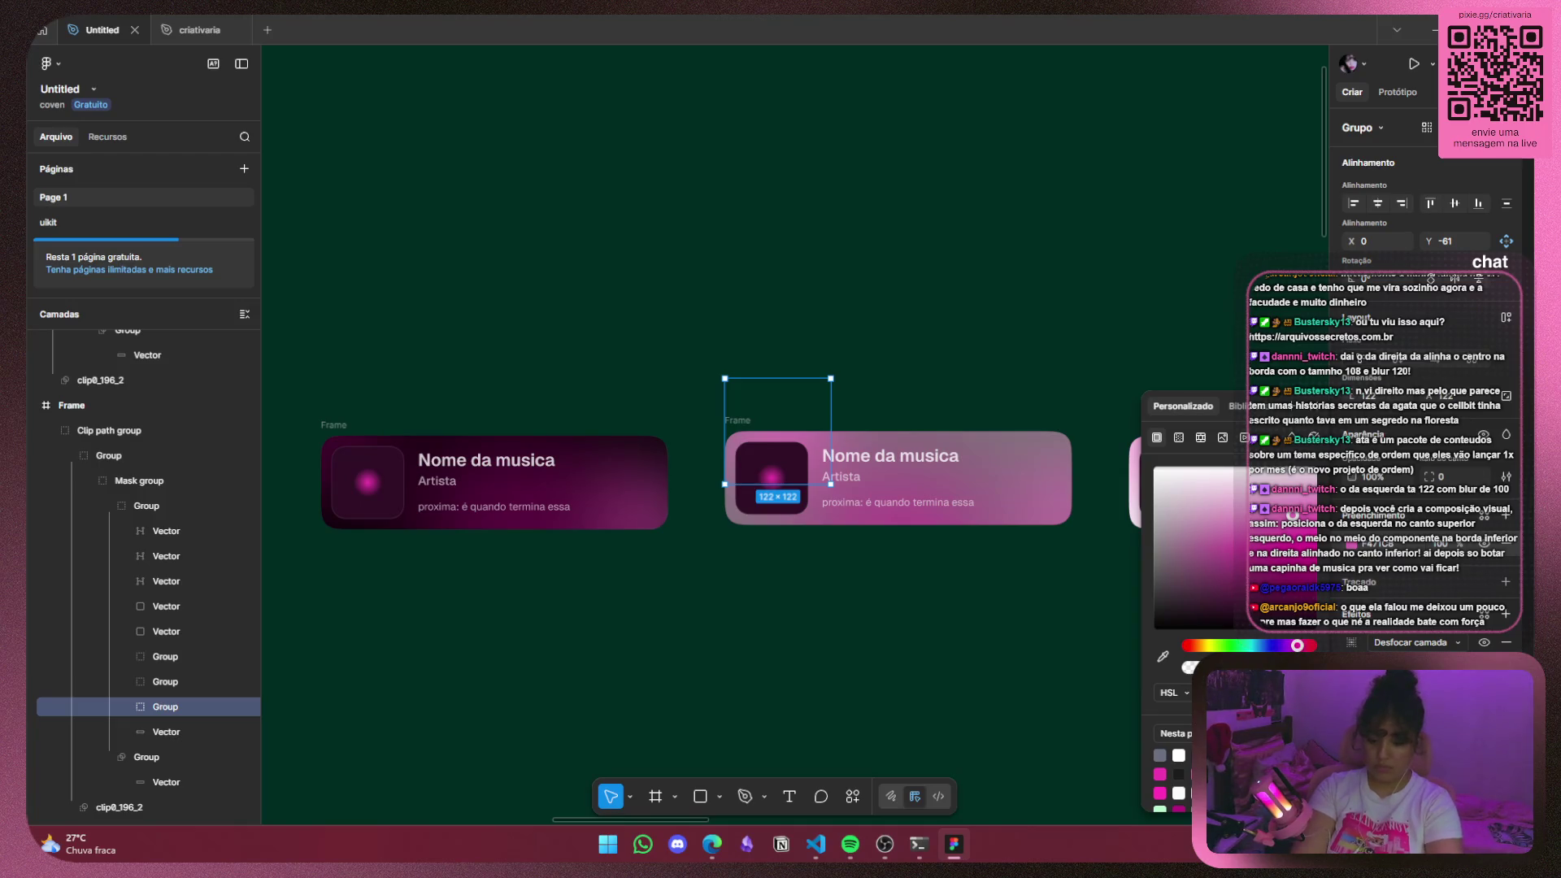
drag(1293, 515, 1293, 498)
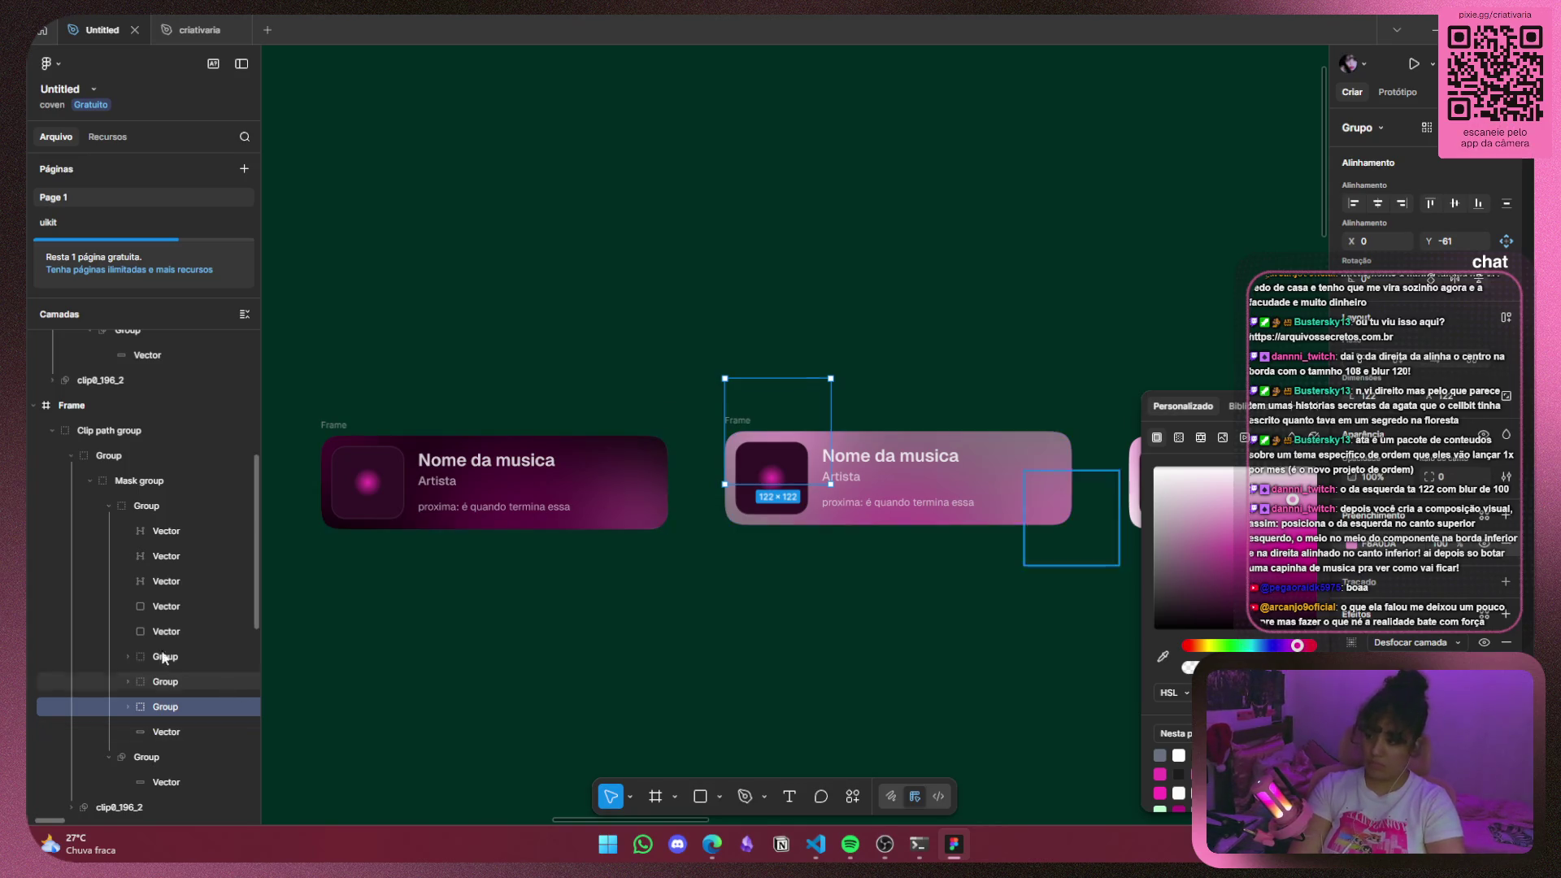
scroll(163, 681, up, 5)
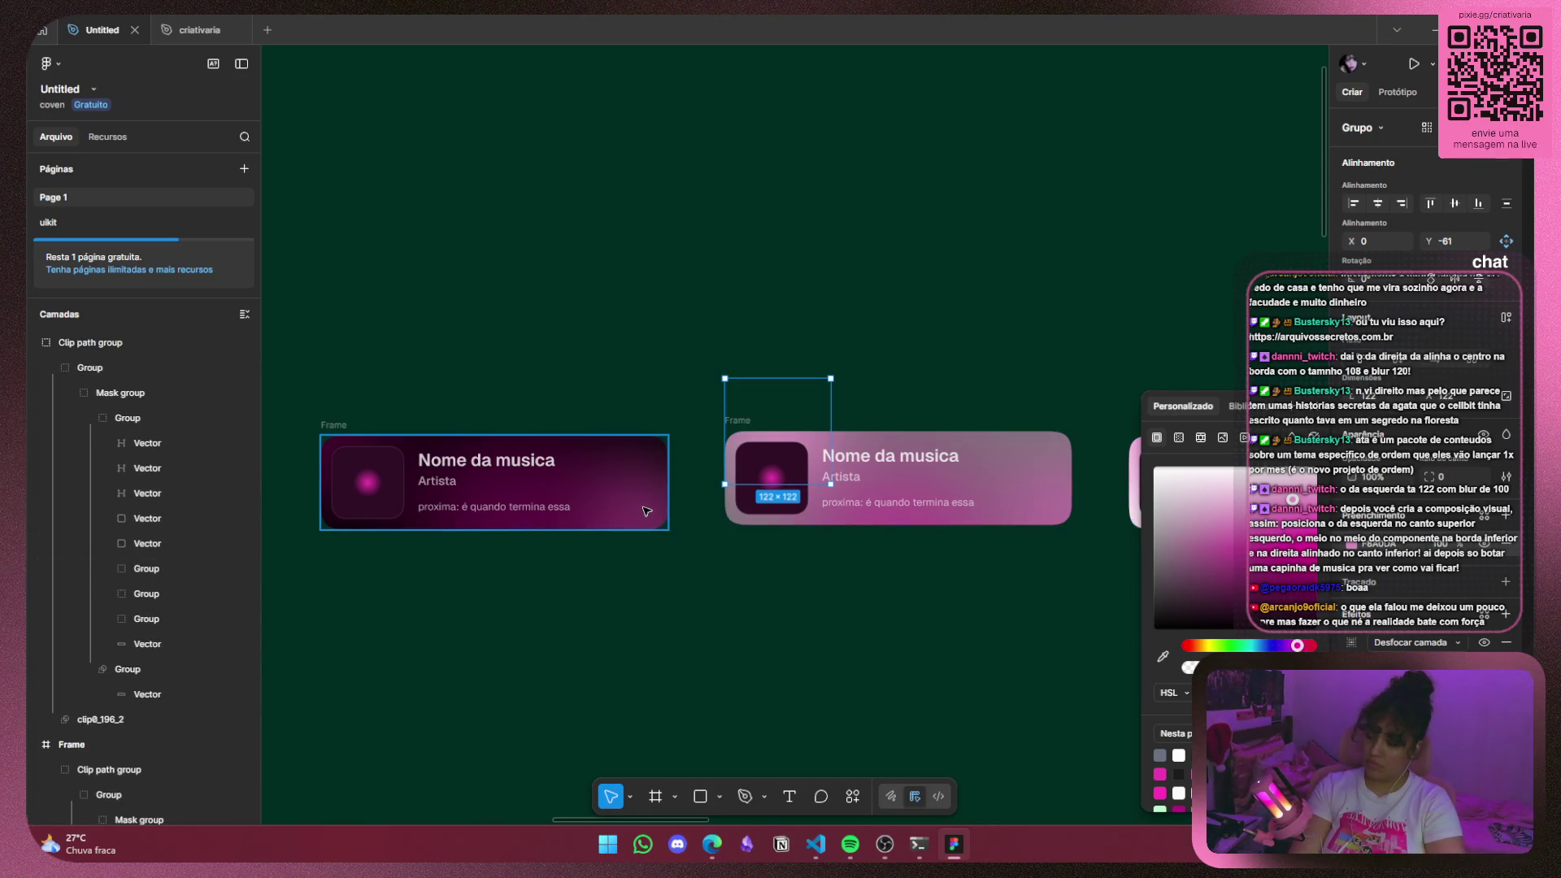
Tidy the layer tree and select the left card's three blob groups.
click(57, 370)
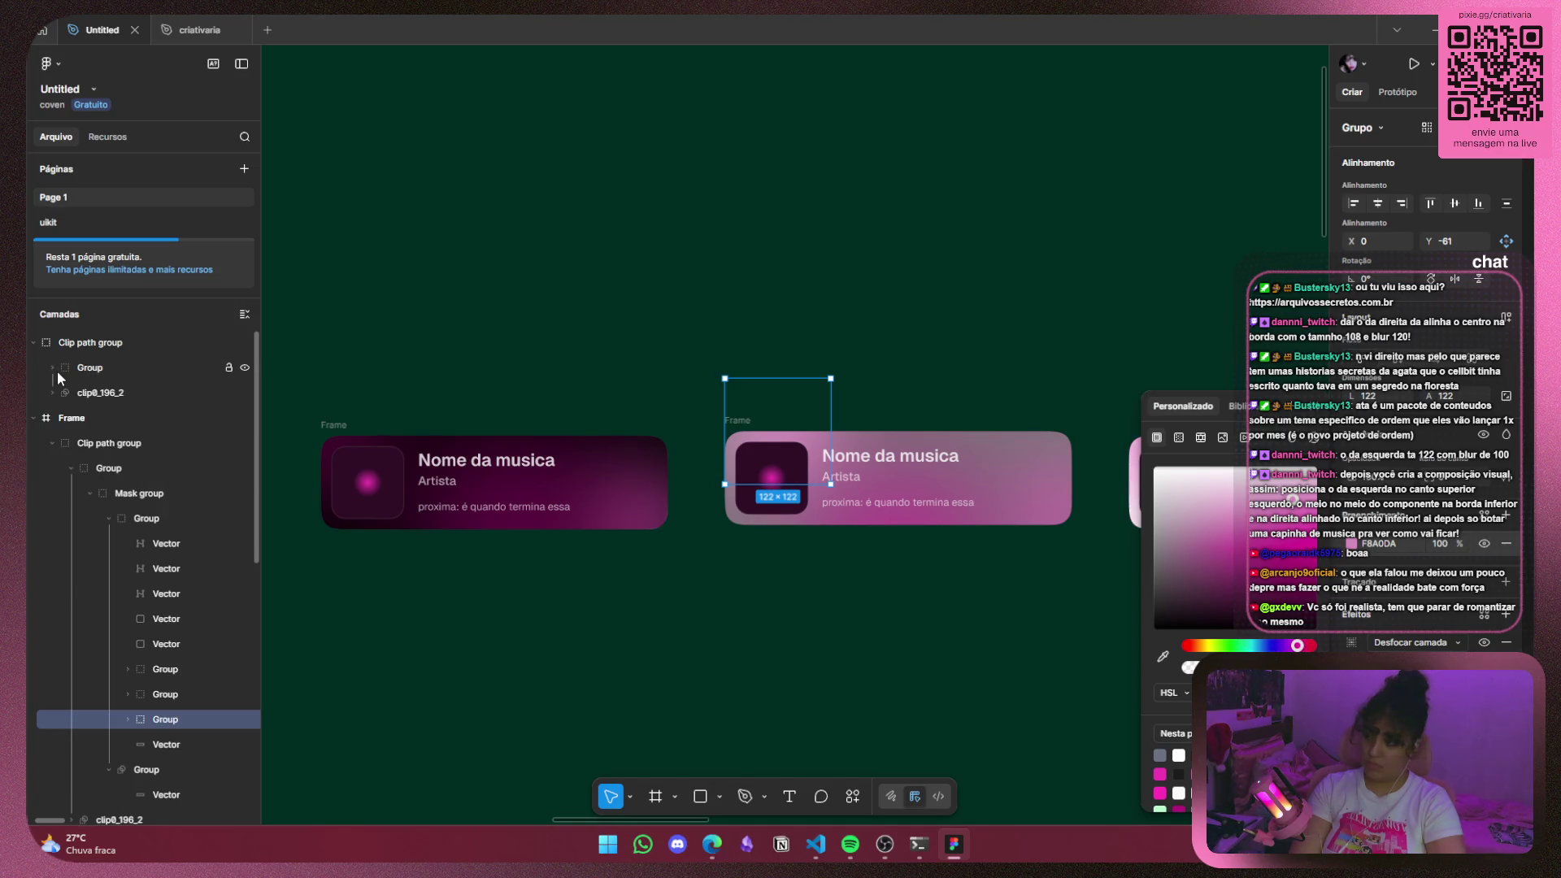
click(66, 462)
click(51, 439)
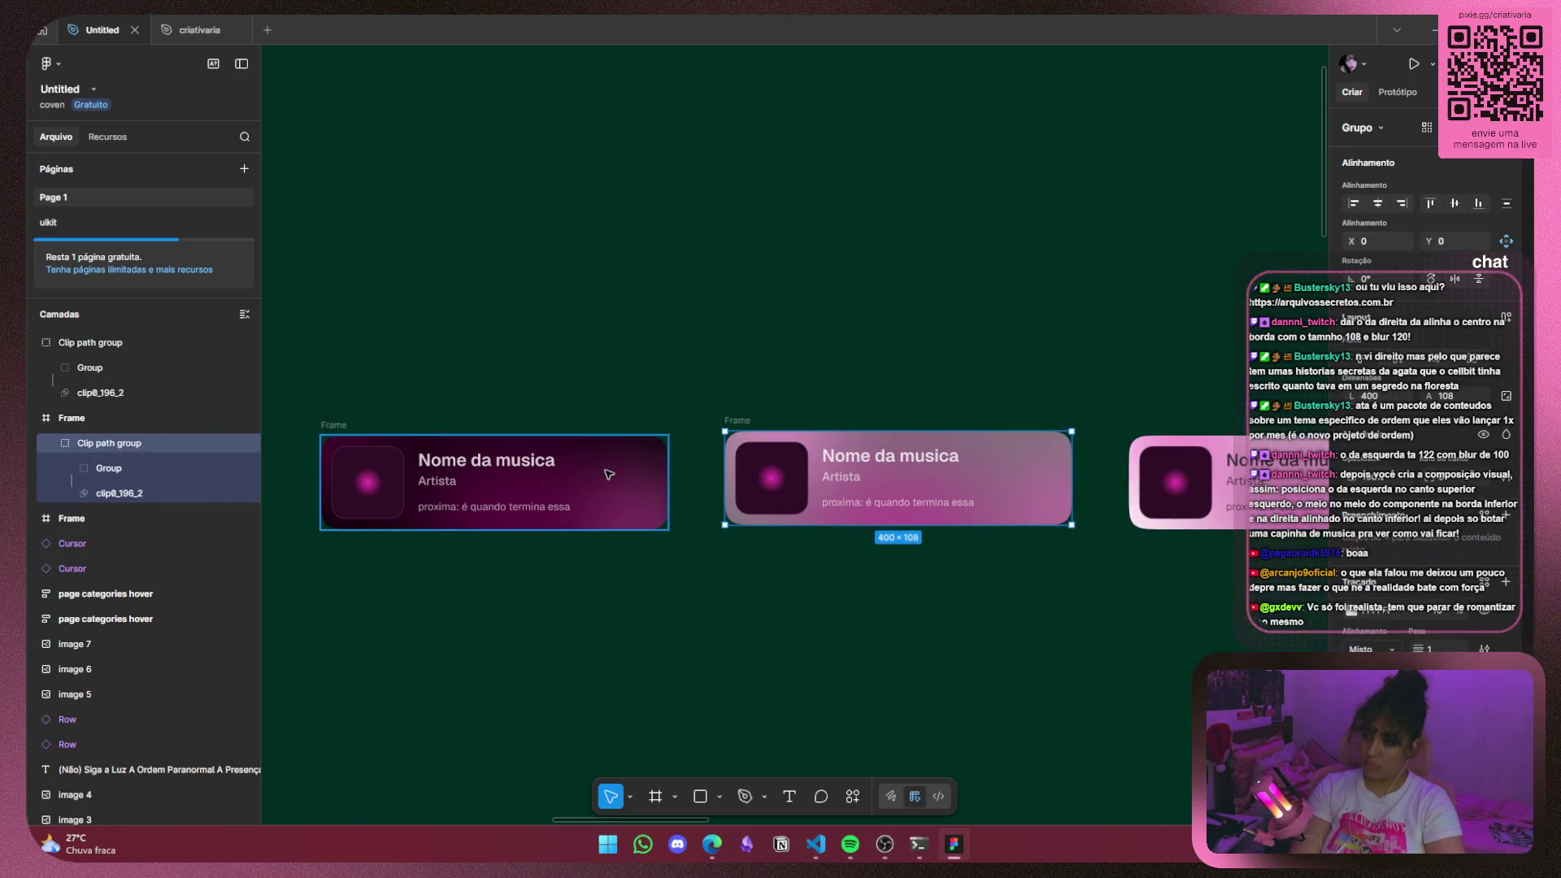
click(34, 518)
click(73, 543)
click(53, 543)
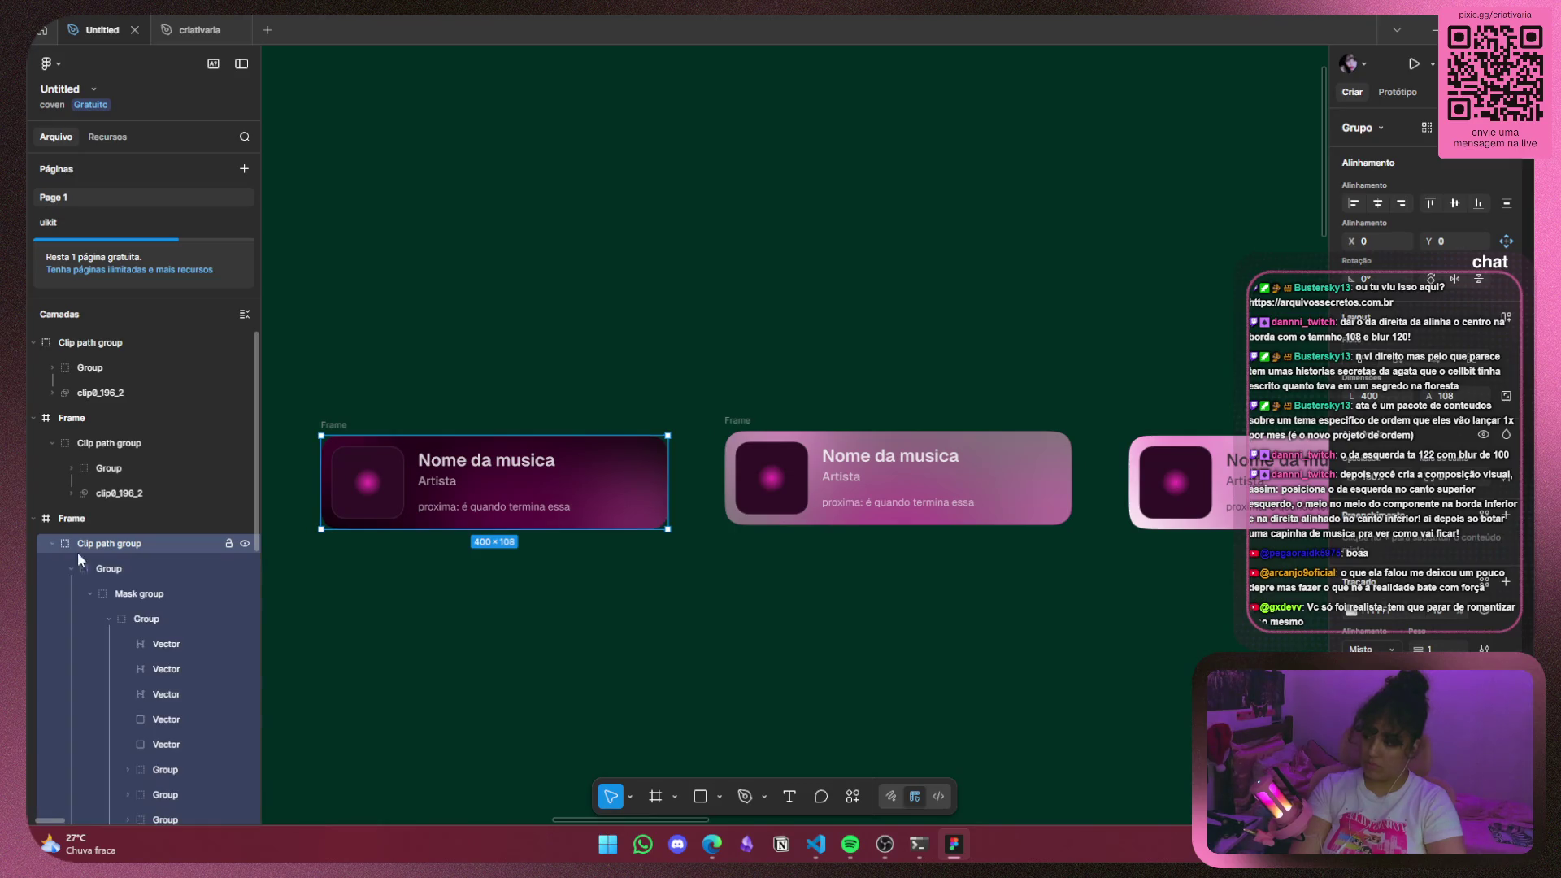
scroll(162, 569, down, 2)
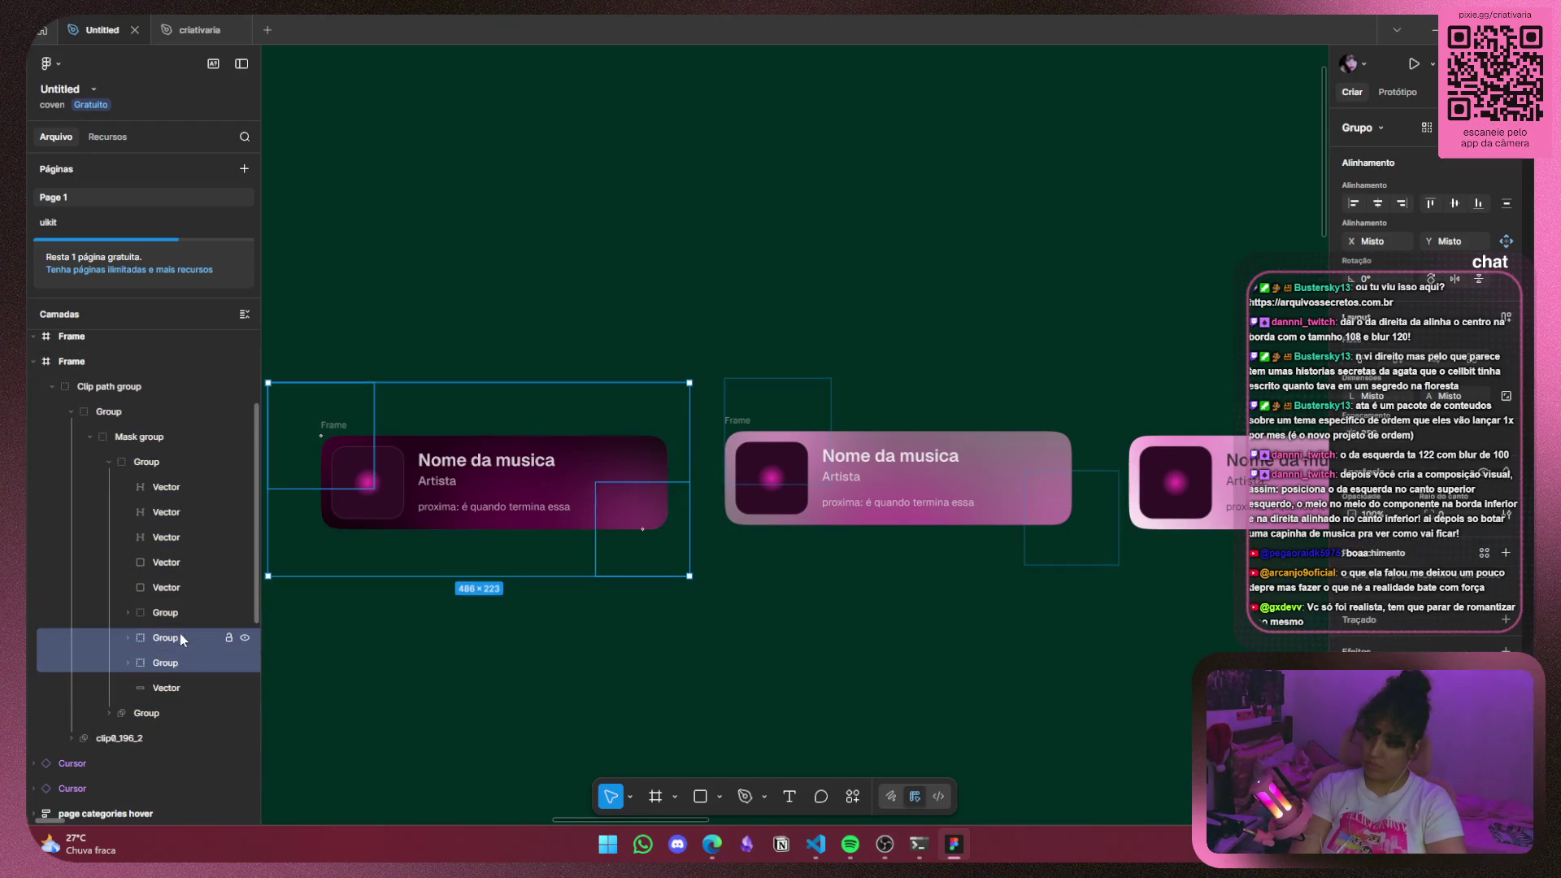
click(183, 612)
shift+click(173, 663)
scroll(75, 513, up, 3)
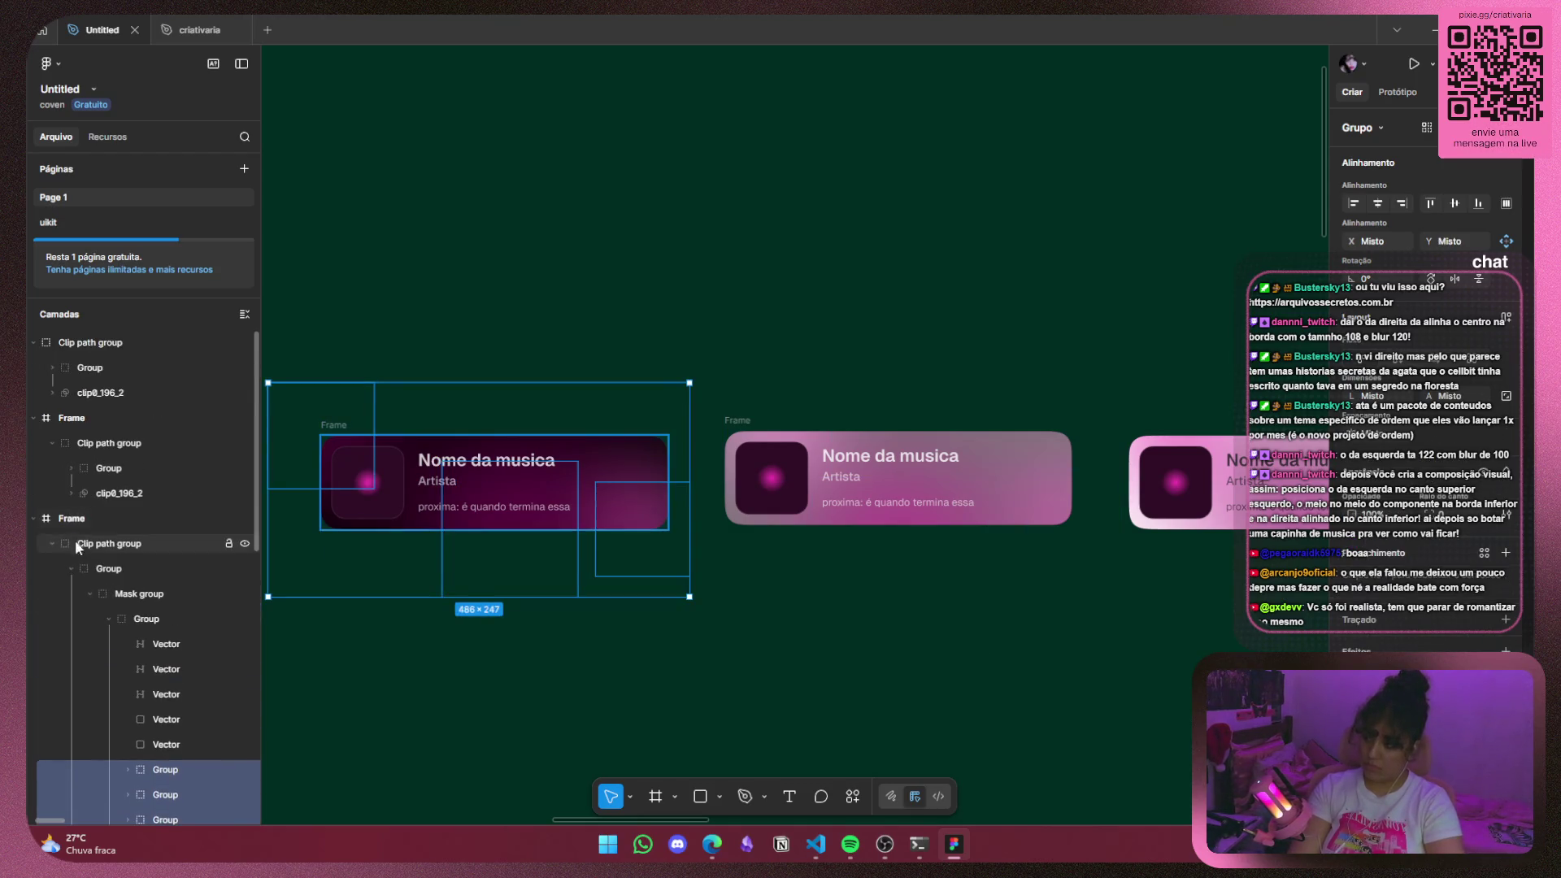
Replace the middle card's old blobs with the left card's three blobs and reorder them in its layers.
click(71, 468)
scroll(109, 564, down, 2)
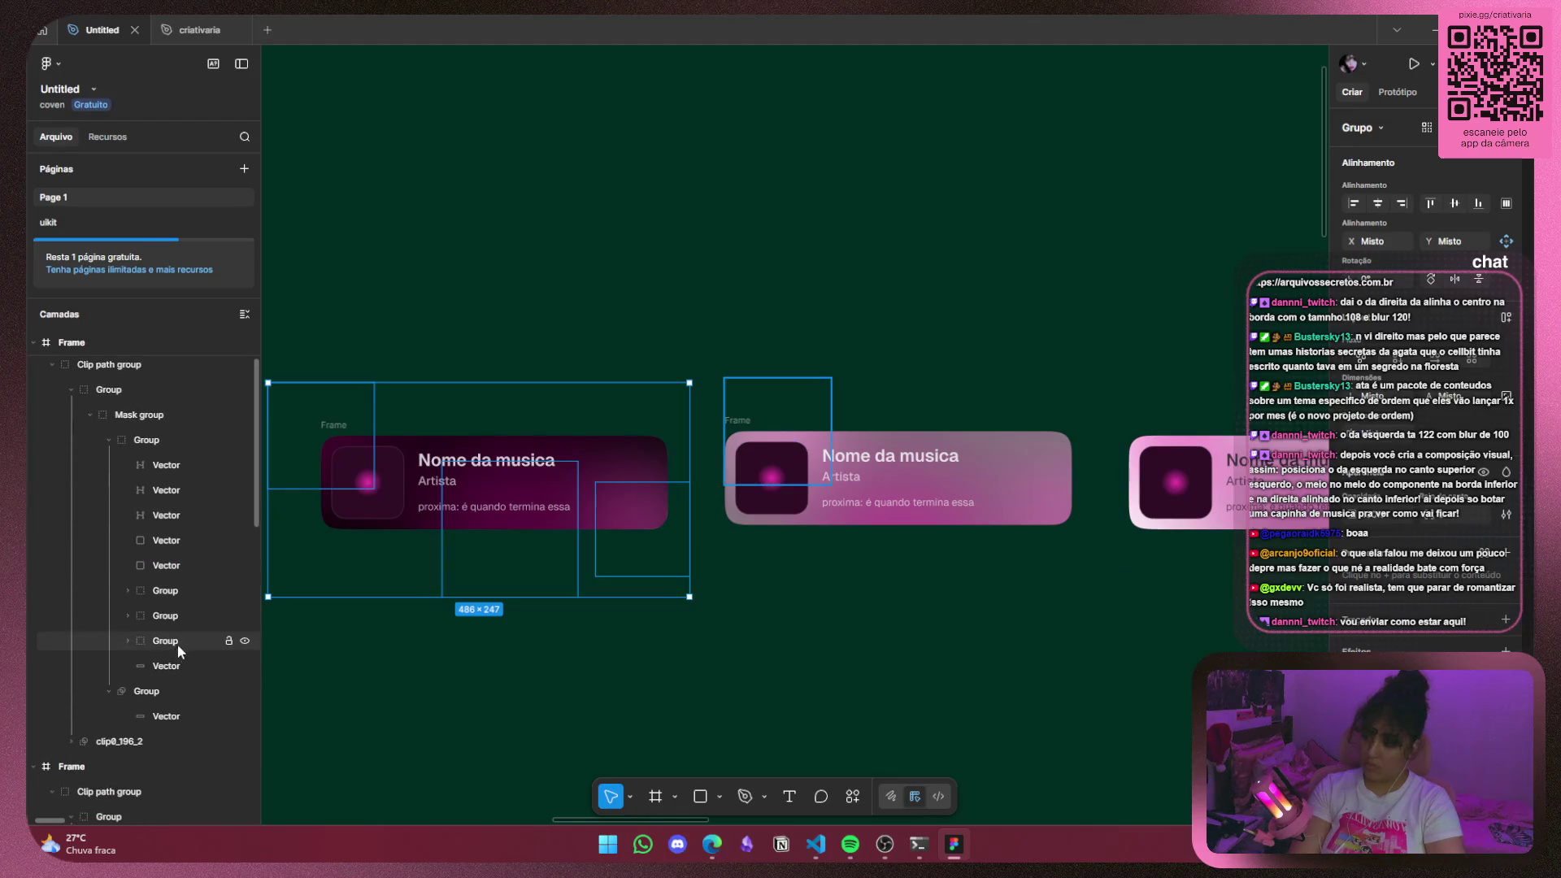
click(177, 642)
shift+click(187, 611)
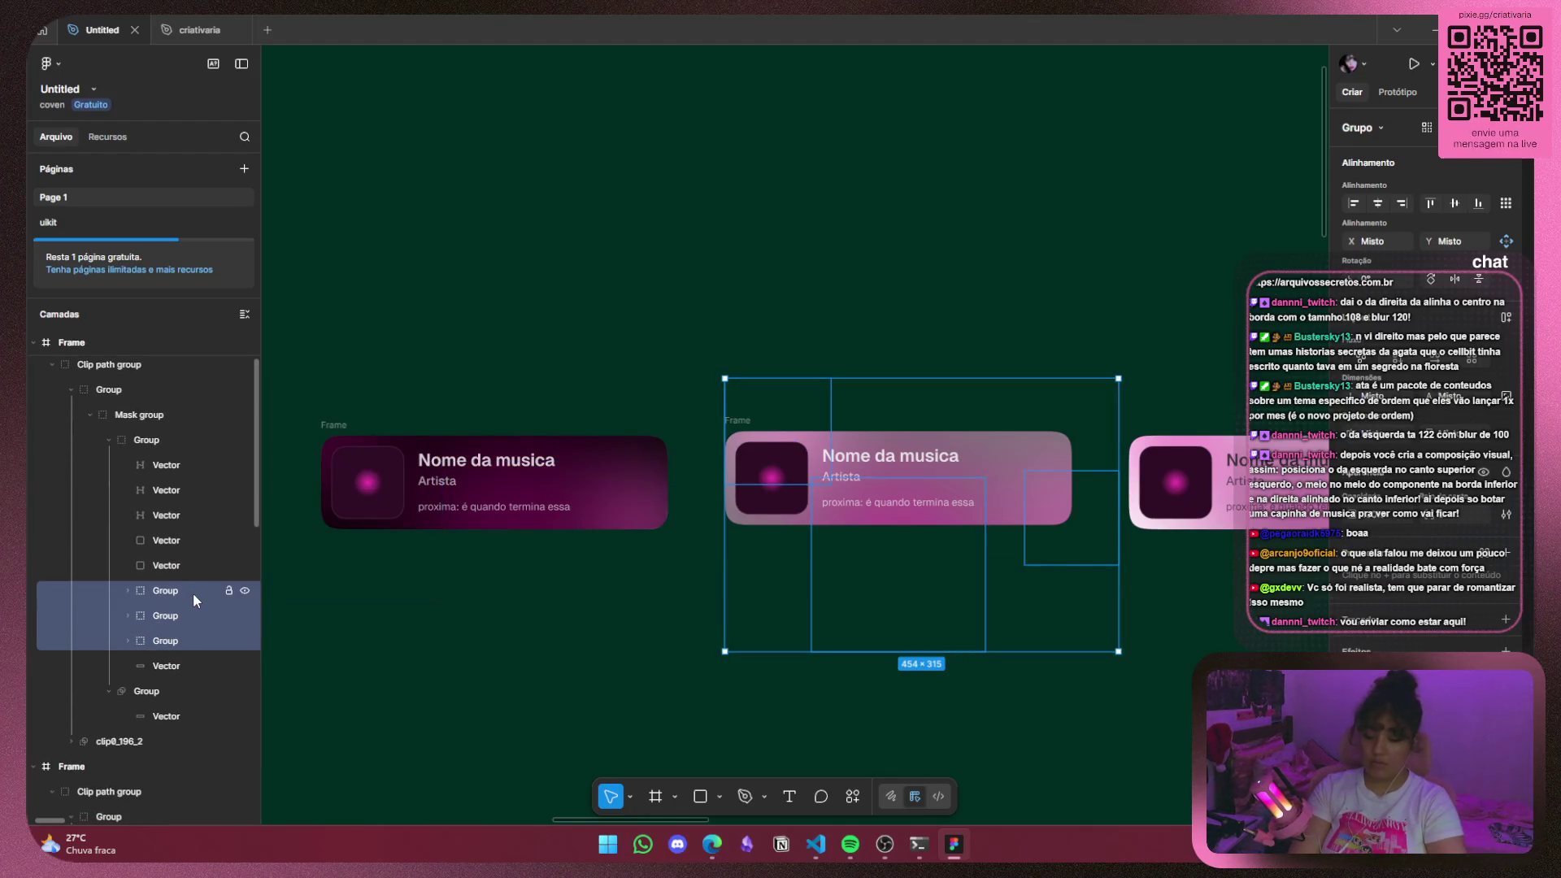
key(Delete)
click(148, 440)
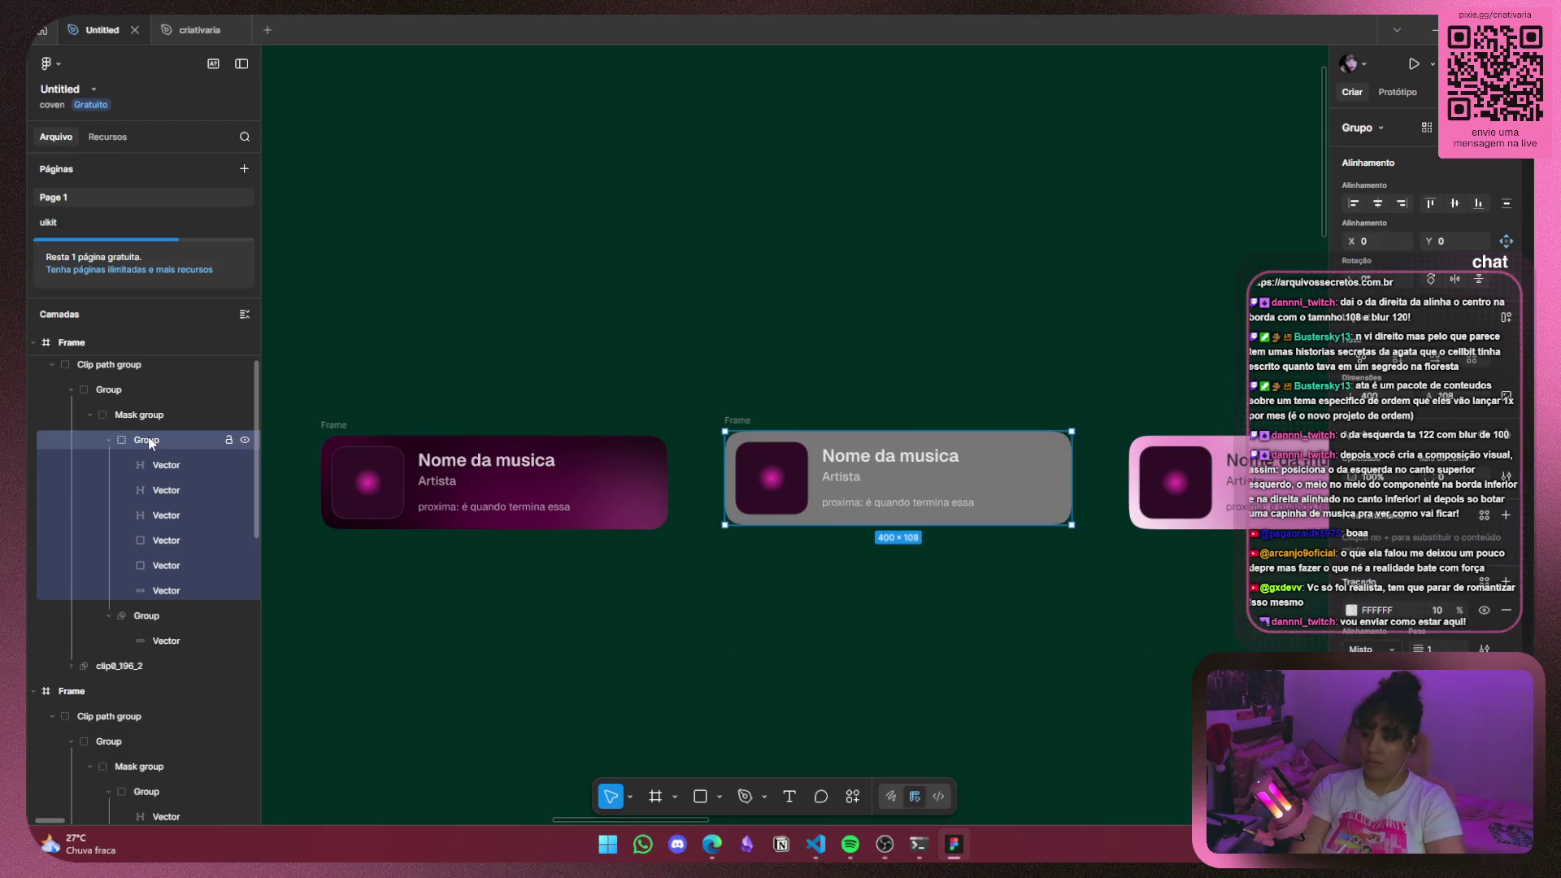
key(ctrl+v)
drag(132, 468, 159, 659)
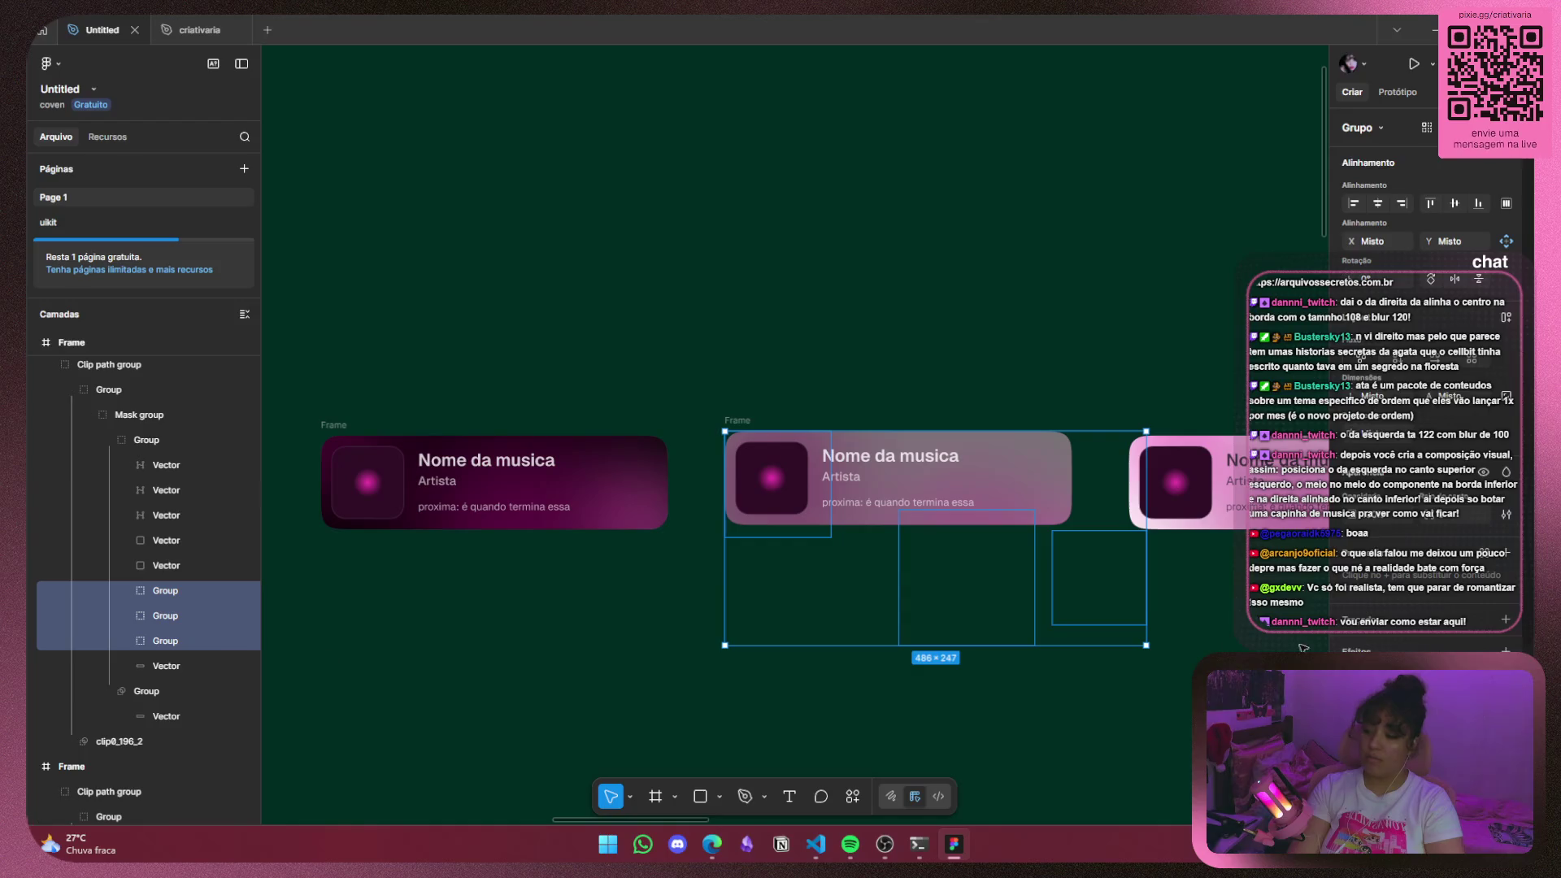
Move the middle card's blob group toward its lower-right edge, then deselect it.
scroll(1397, 624, down, 1)
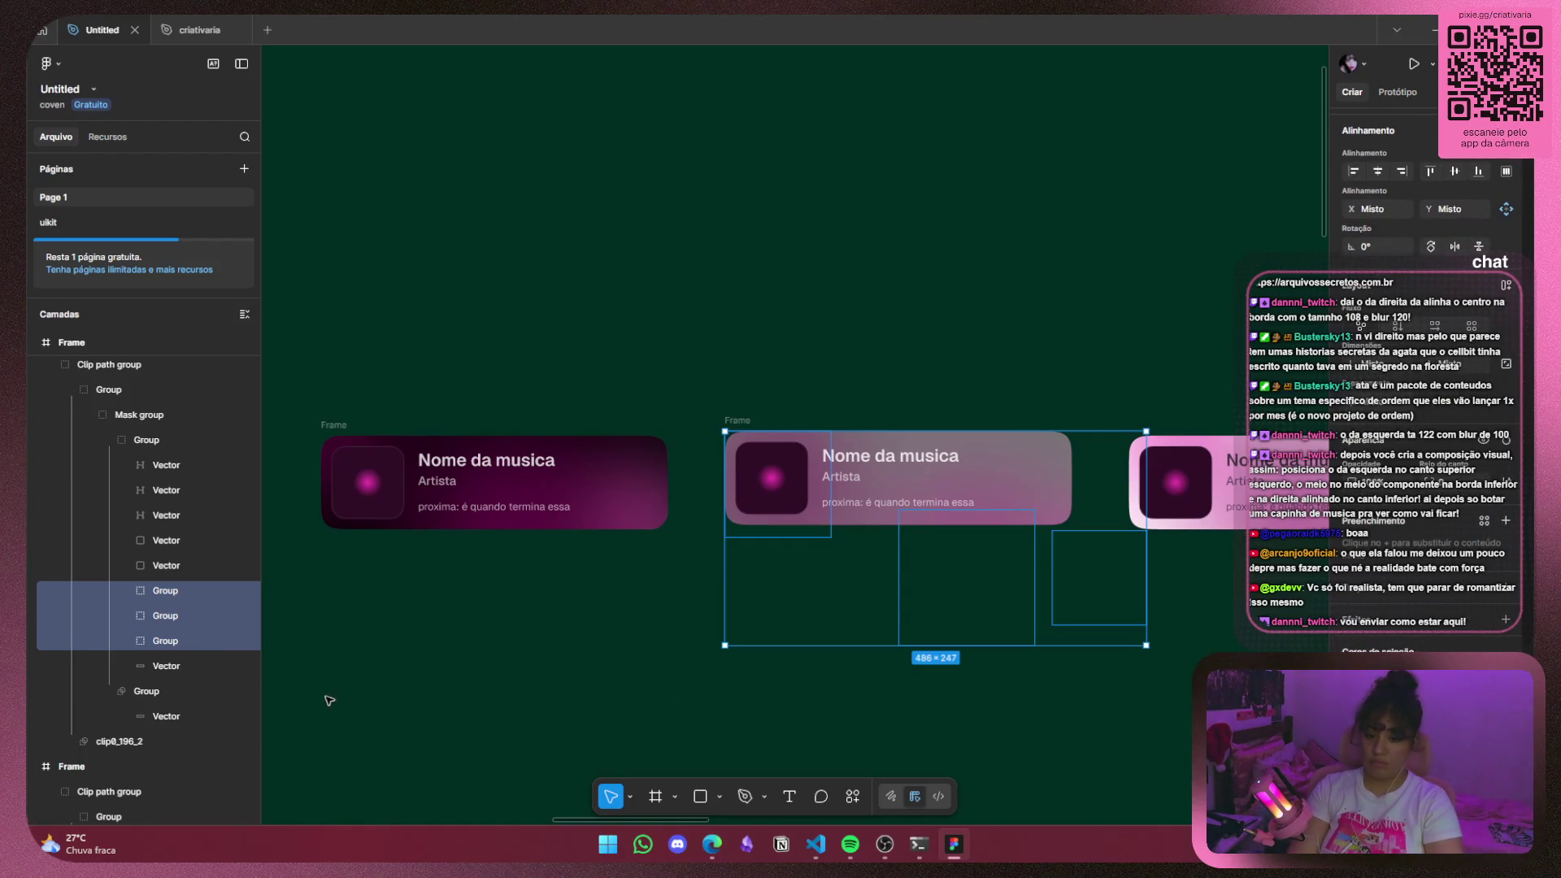
click(609, 684)
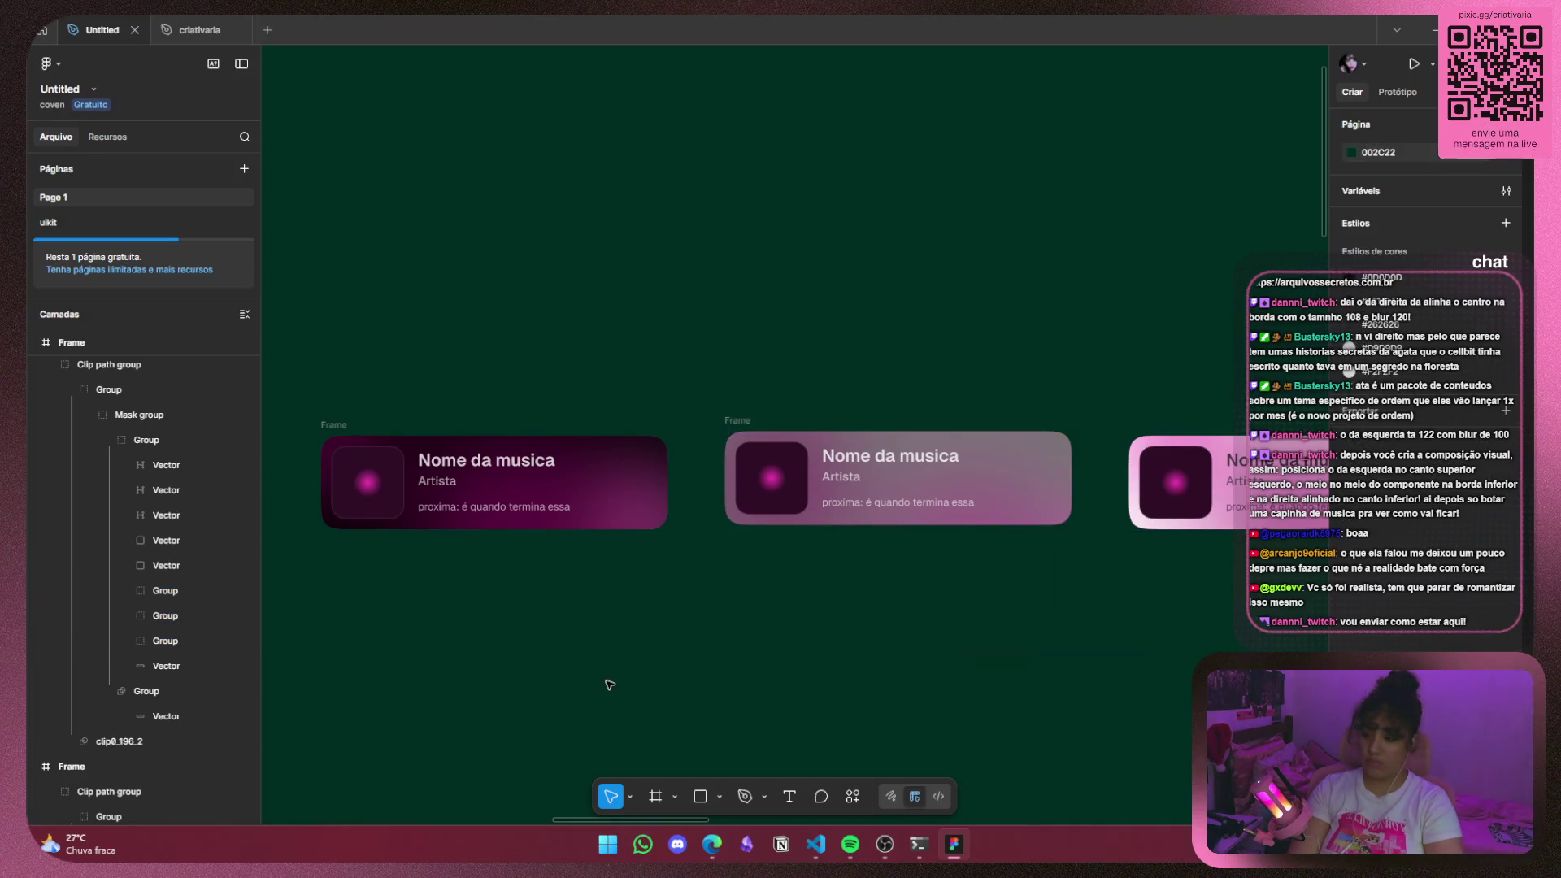
click(168, 644)
drag(1132, 584, 1079, 498)
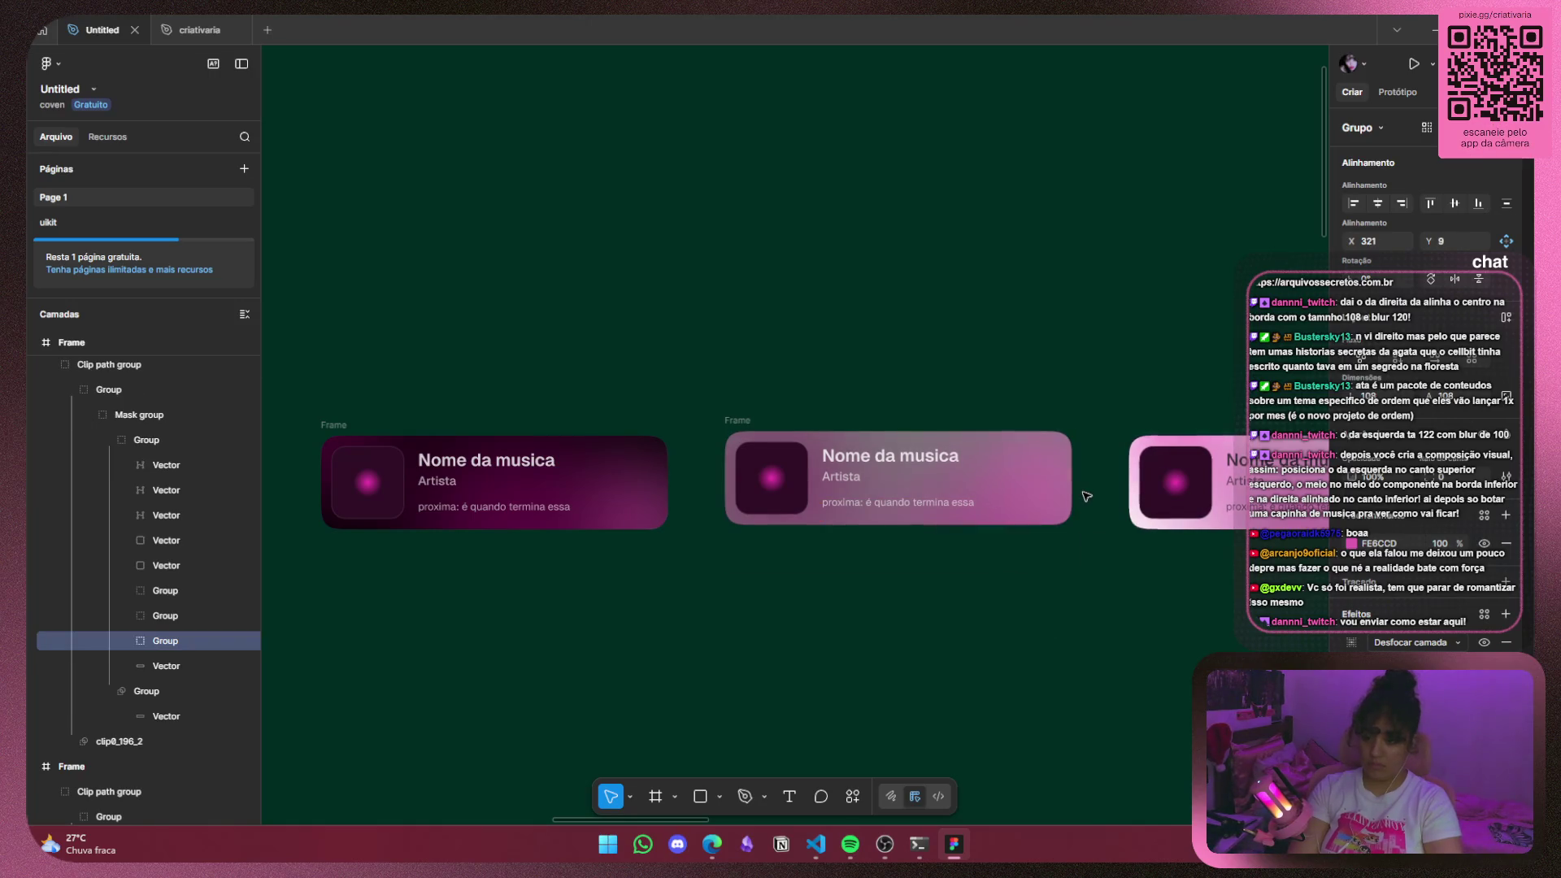
drag(1079, 498, 1067, 501)
scroll(122, 487, up, 2)
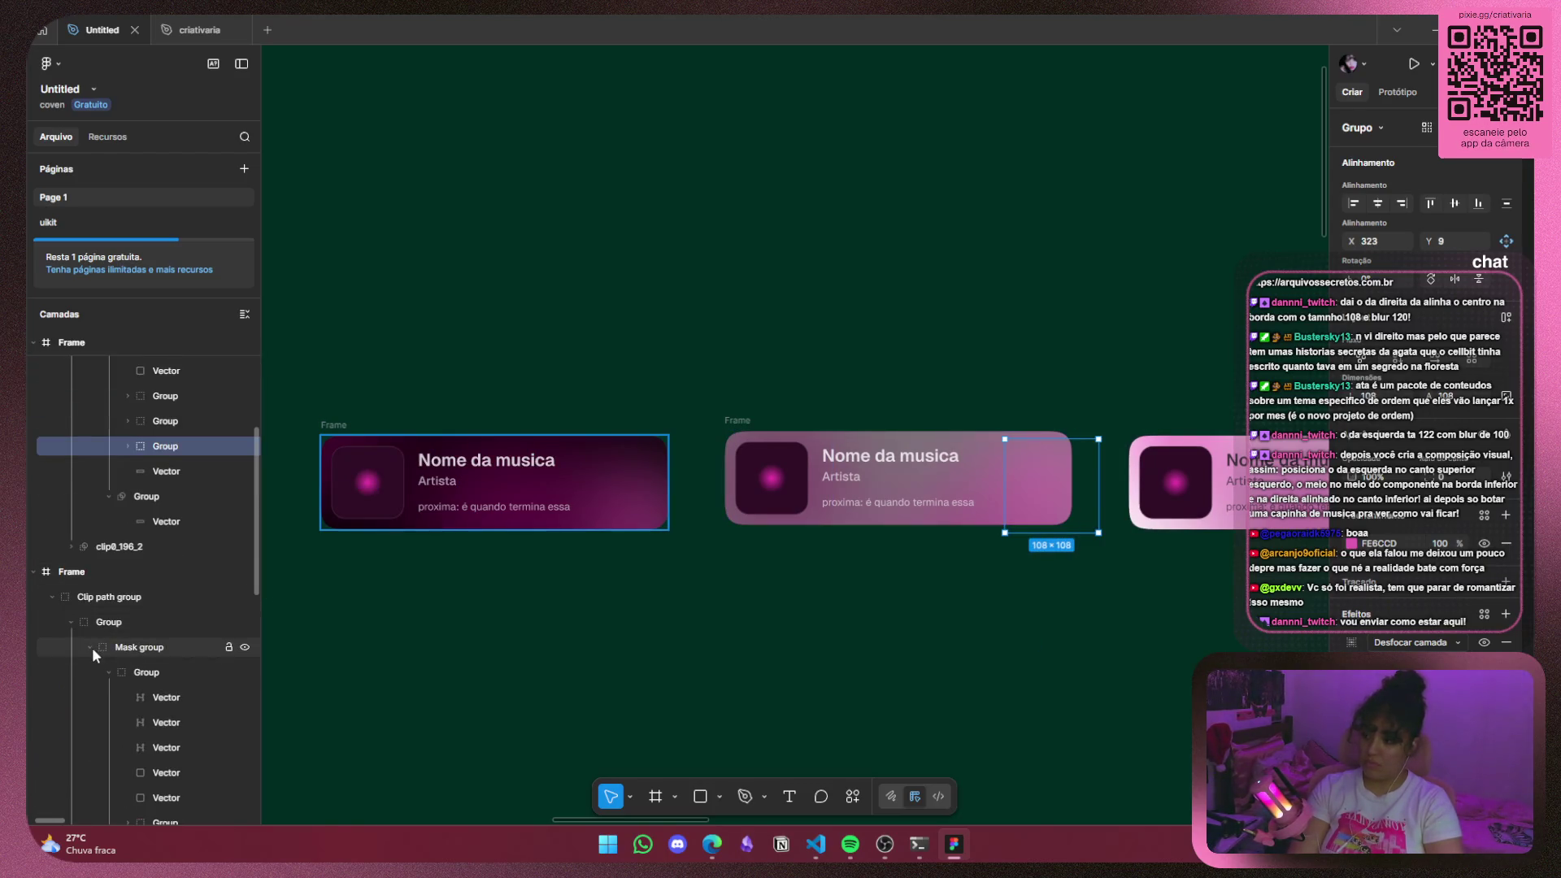
click(71, 622)
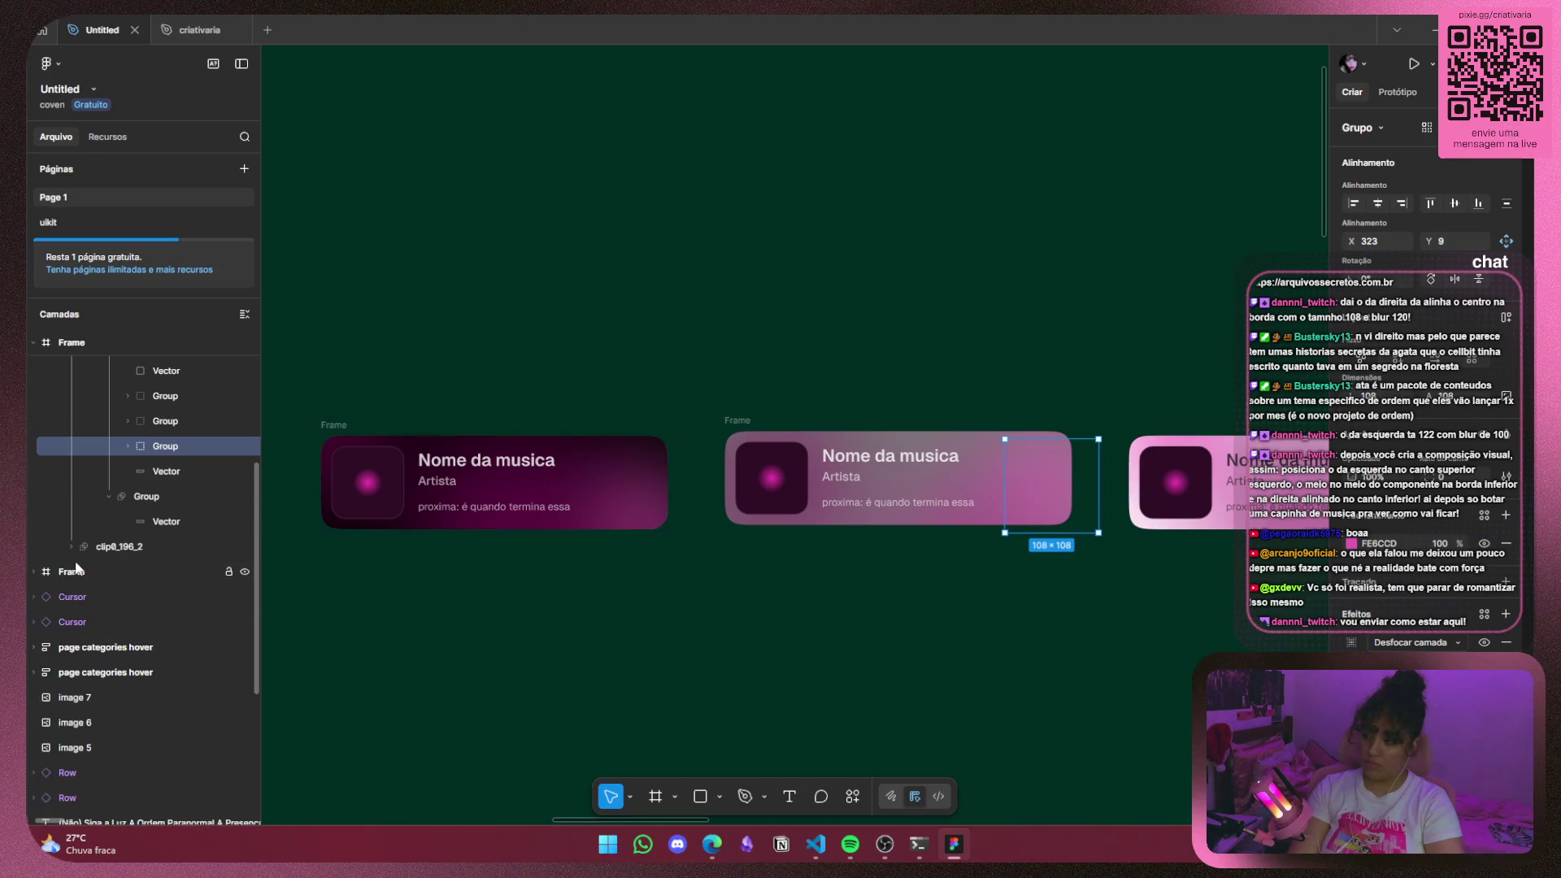
click(31, 572)
mouse_move(1056, 498)
mouse_down()
mouse_move(1071, 490)
mouse_move(1072, 526)
mouse_move(1057, 491)
mouse_up()
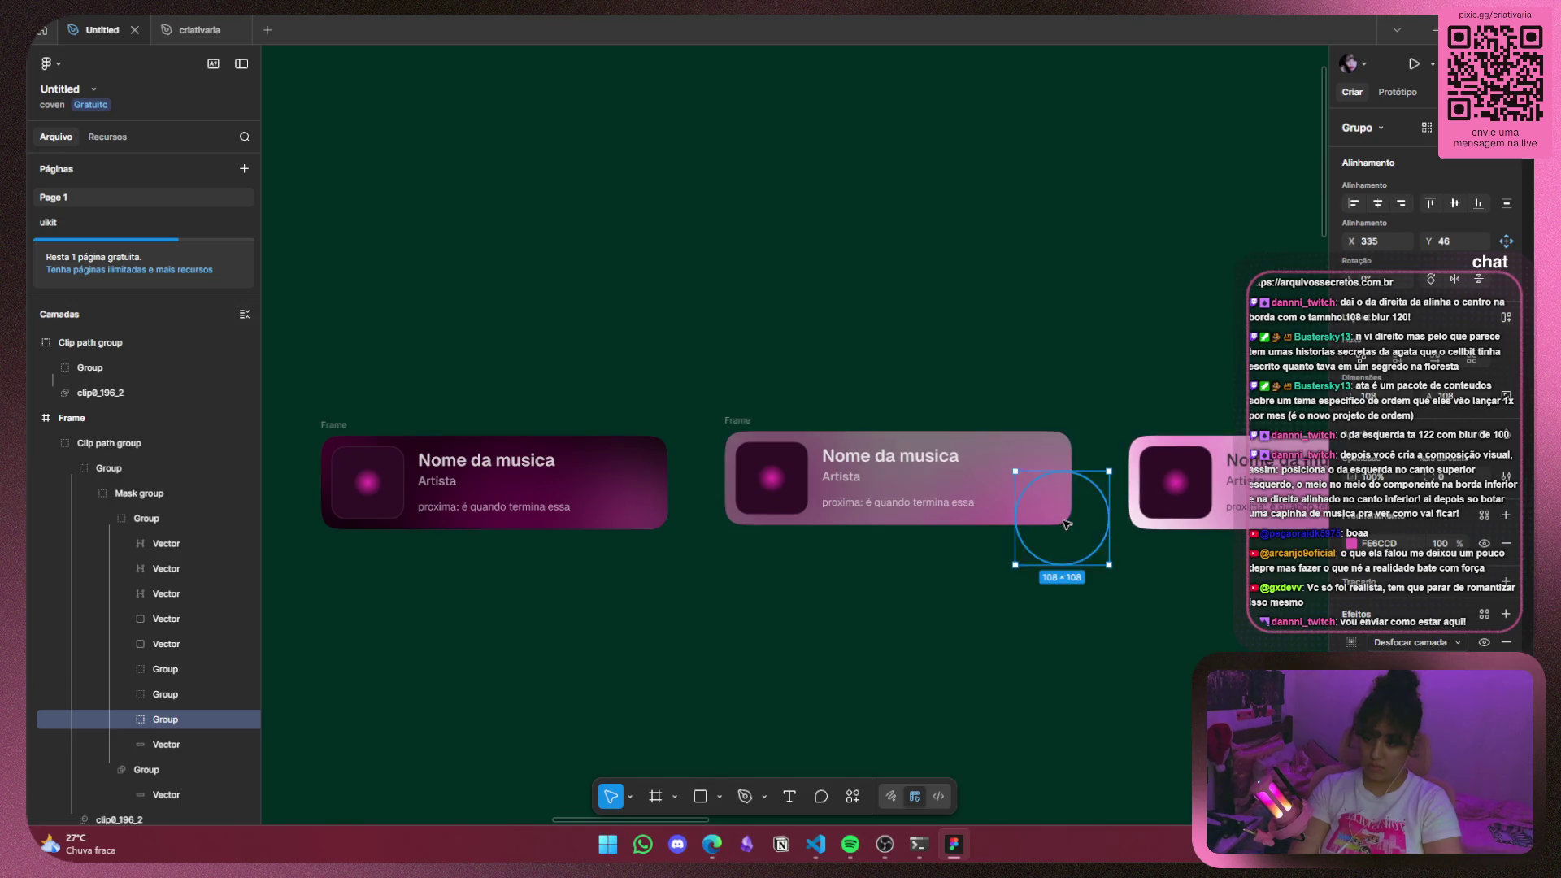
key(Escape)
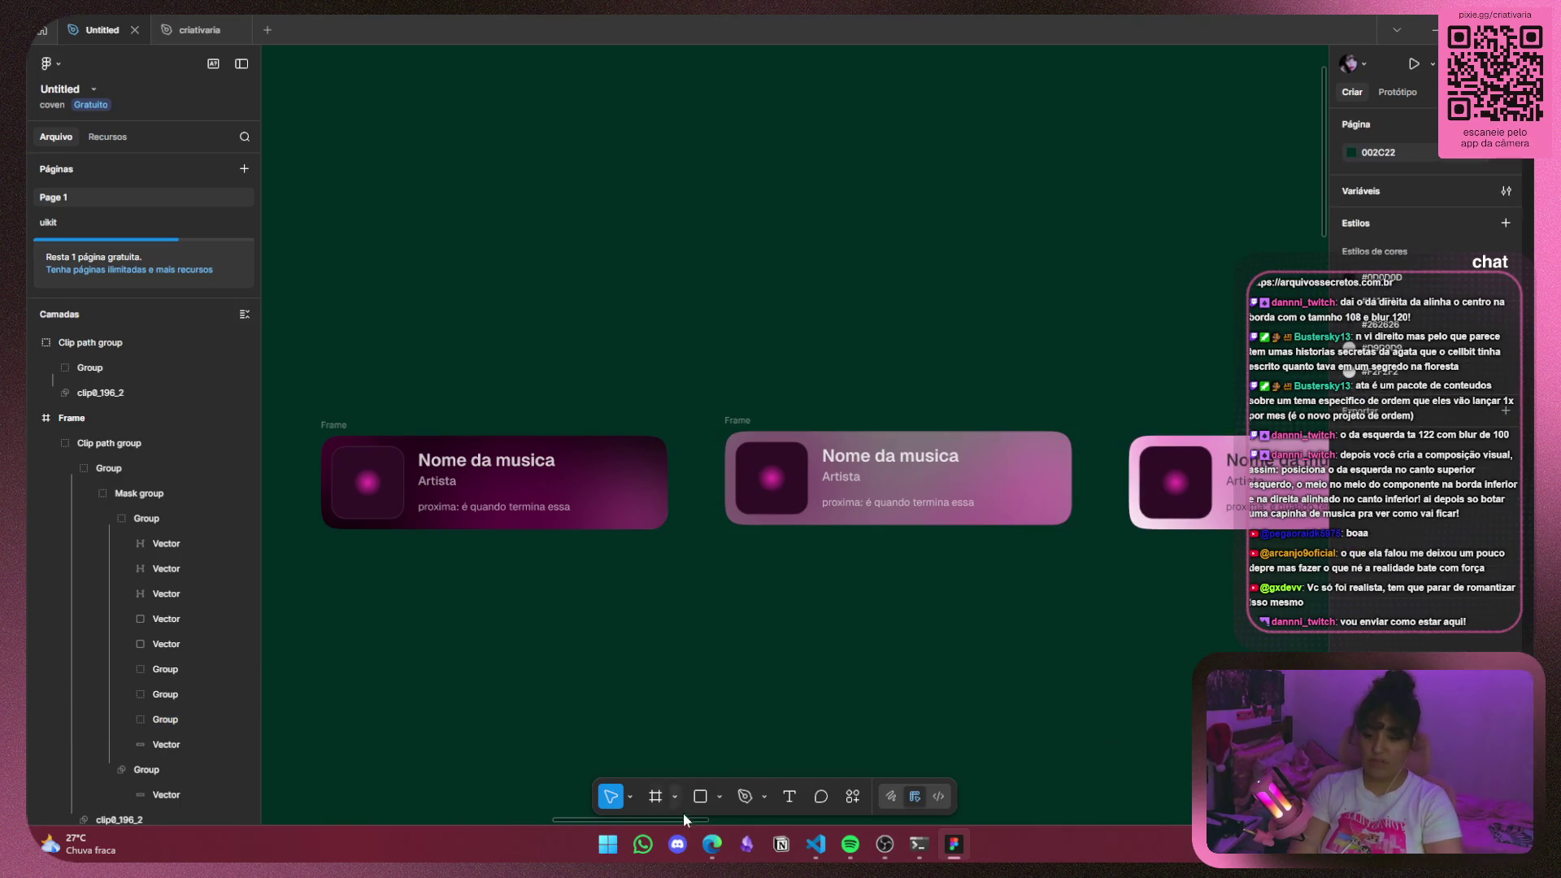
click(677, 844)
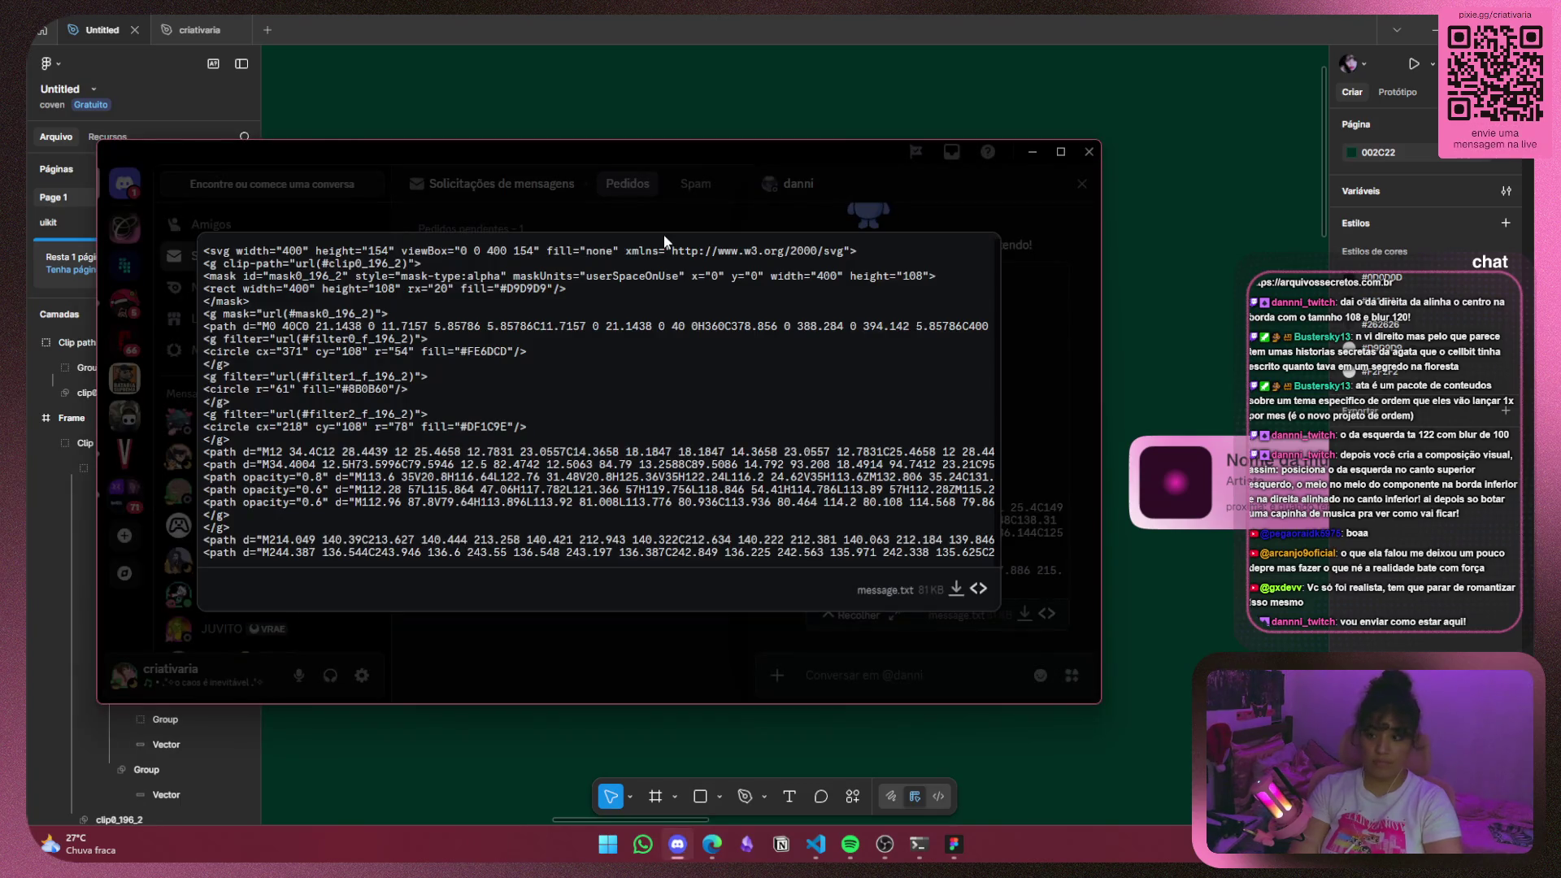
Close the message.txt preview and the Discord window, then dismiss Figma's colour picker.
click(673, 192)
drag(701, 151, 1063, 208)
click(1391, 210)
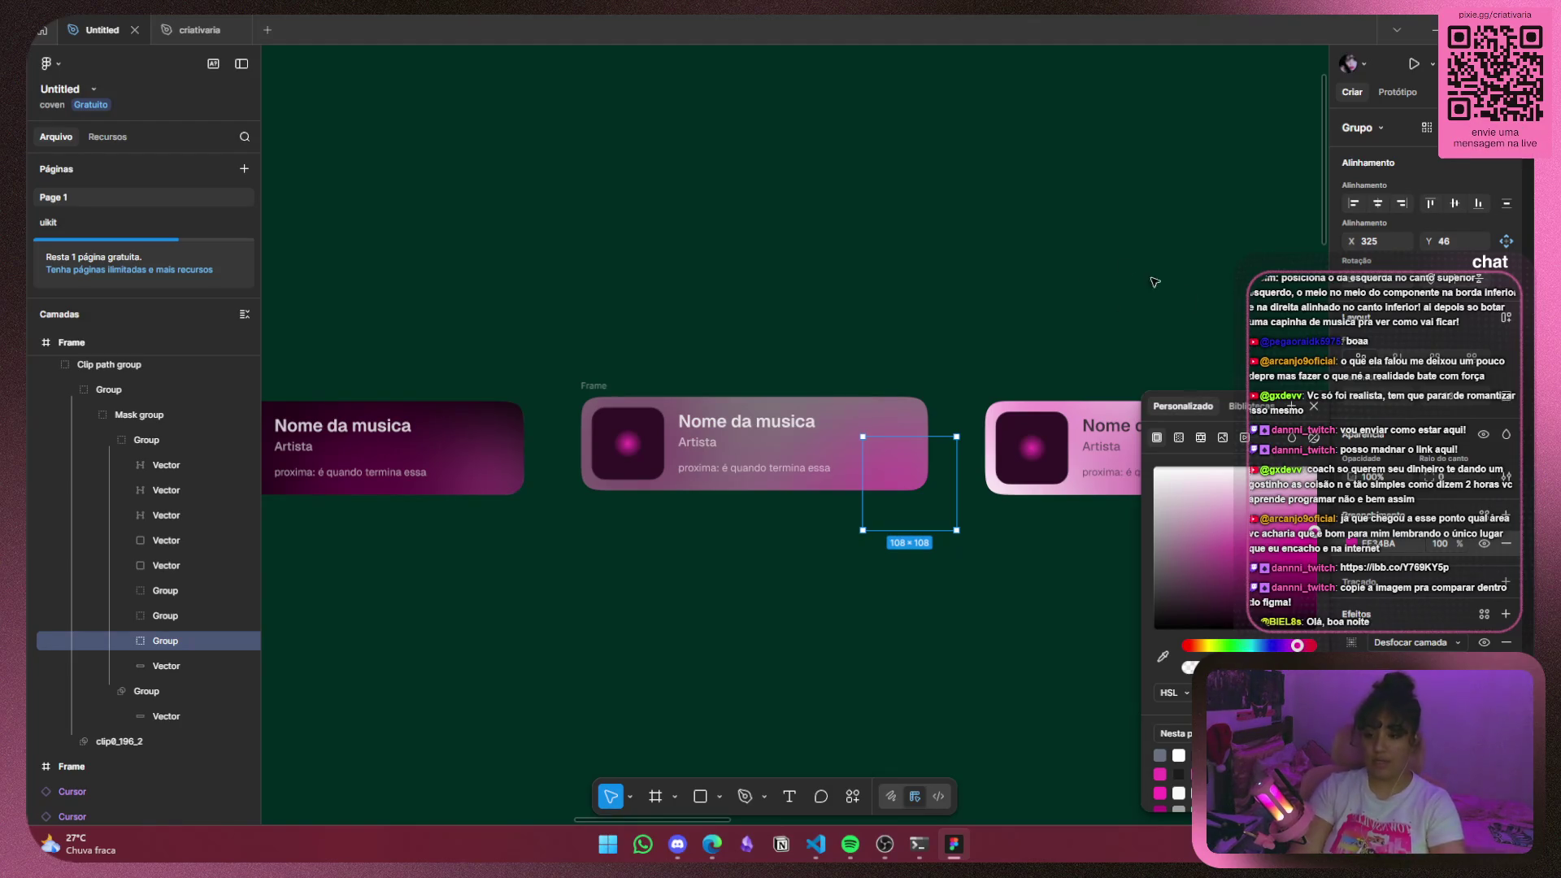
click(1314, 407)
Copy the Es regnet Bier reference image from imgbb in Edge and paste it into Figma.
key(alt+Tab)
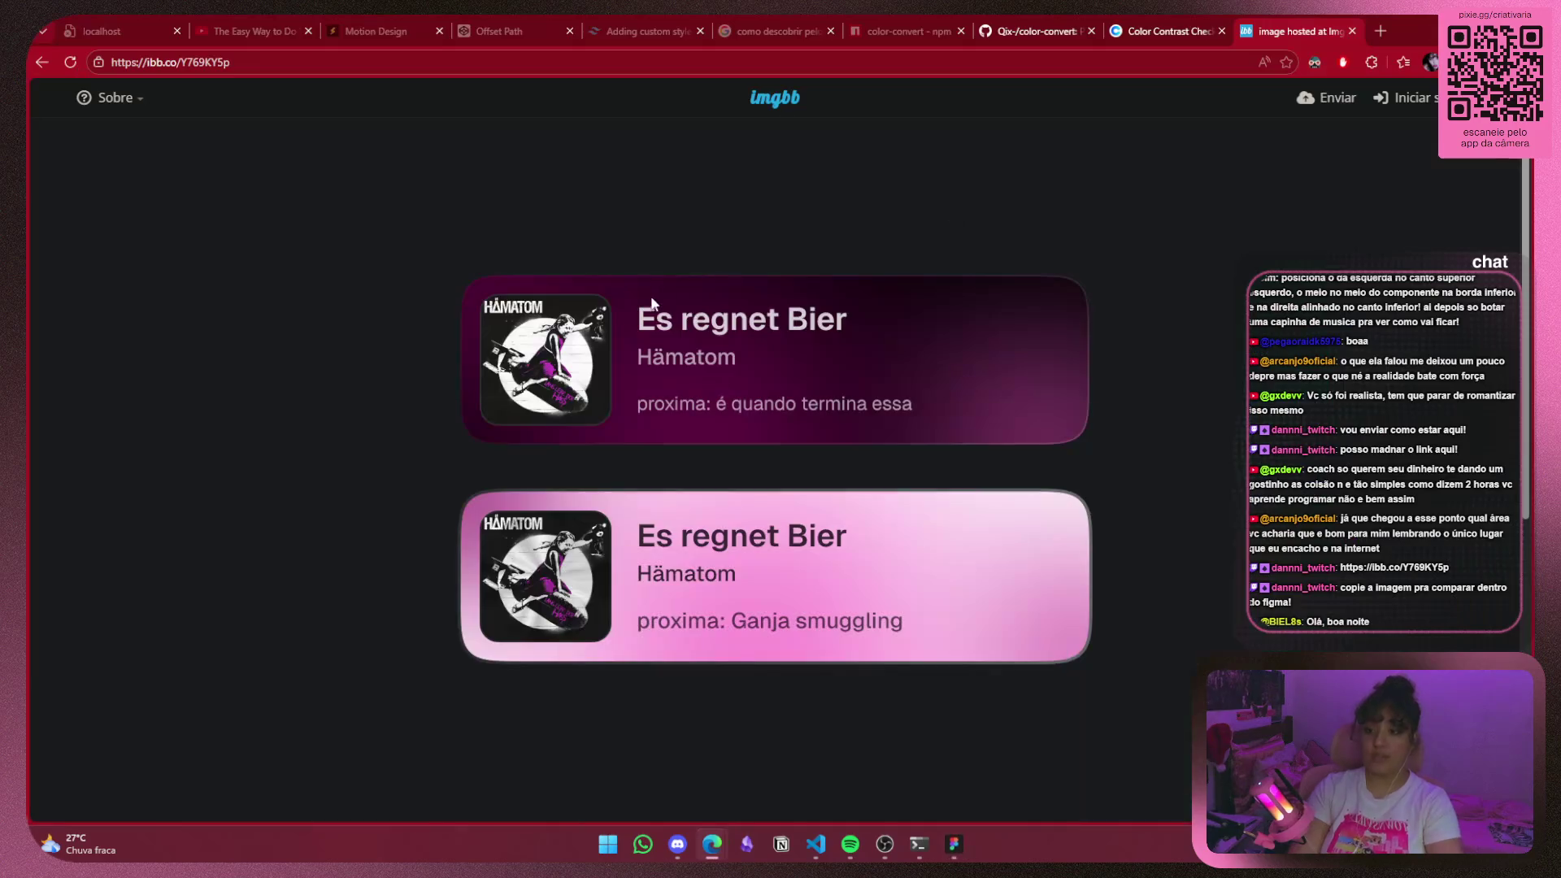
right_click(857, 340)
click(898, 406)
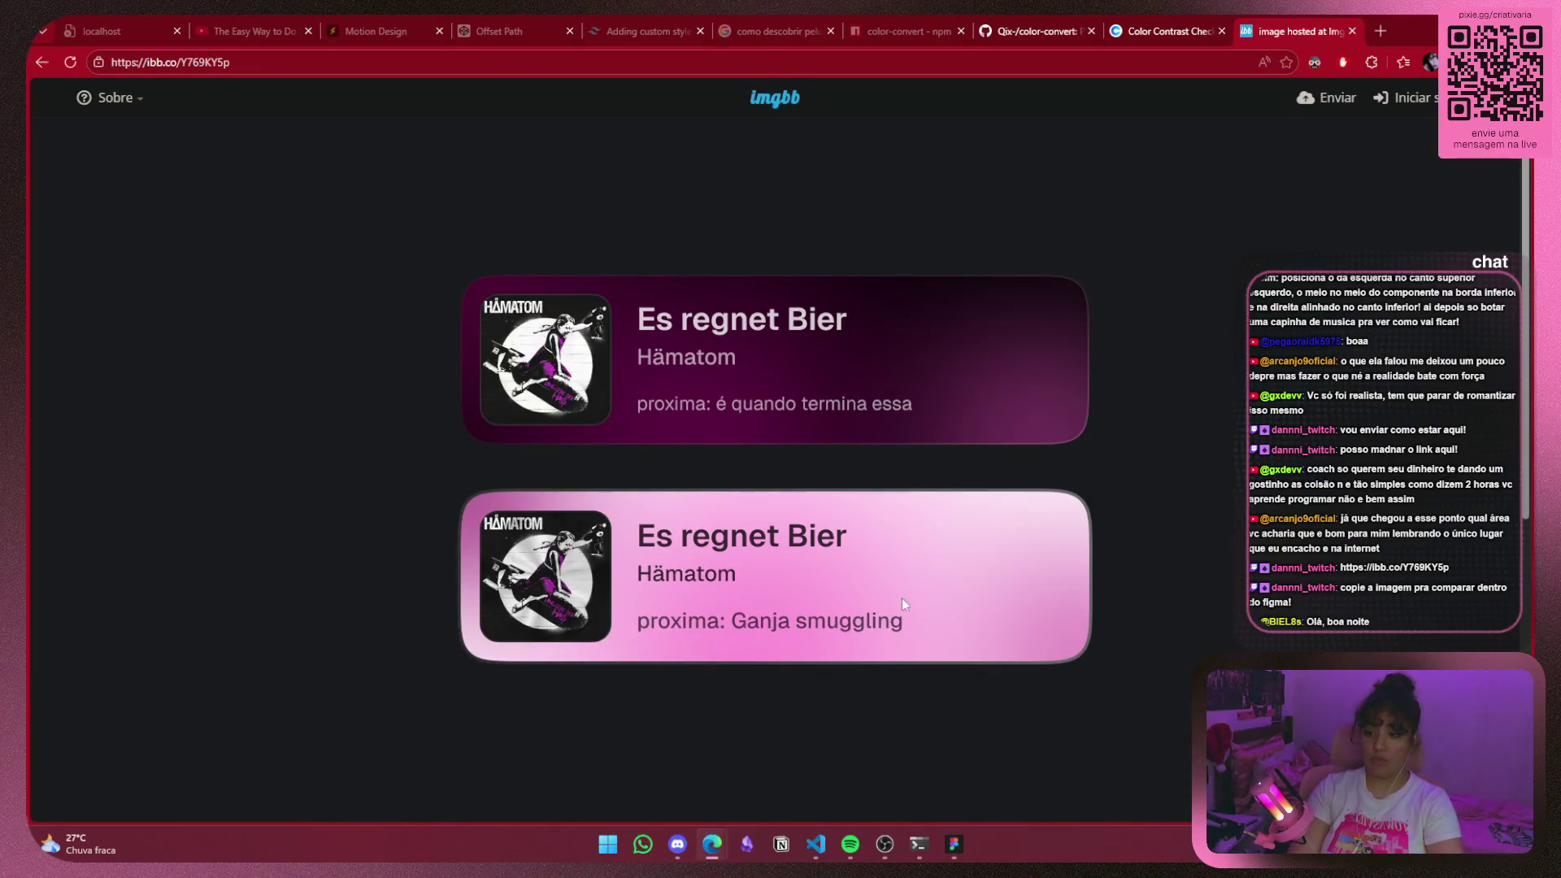
click(816, 844)
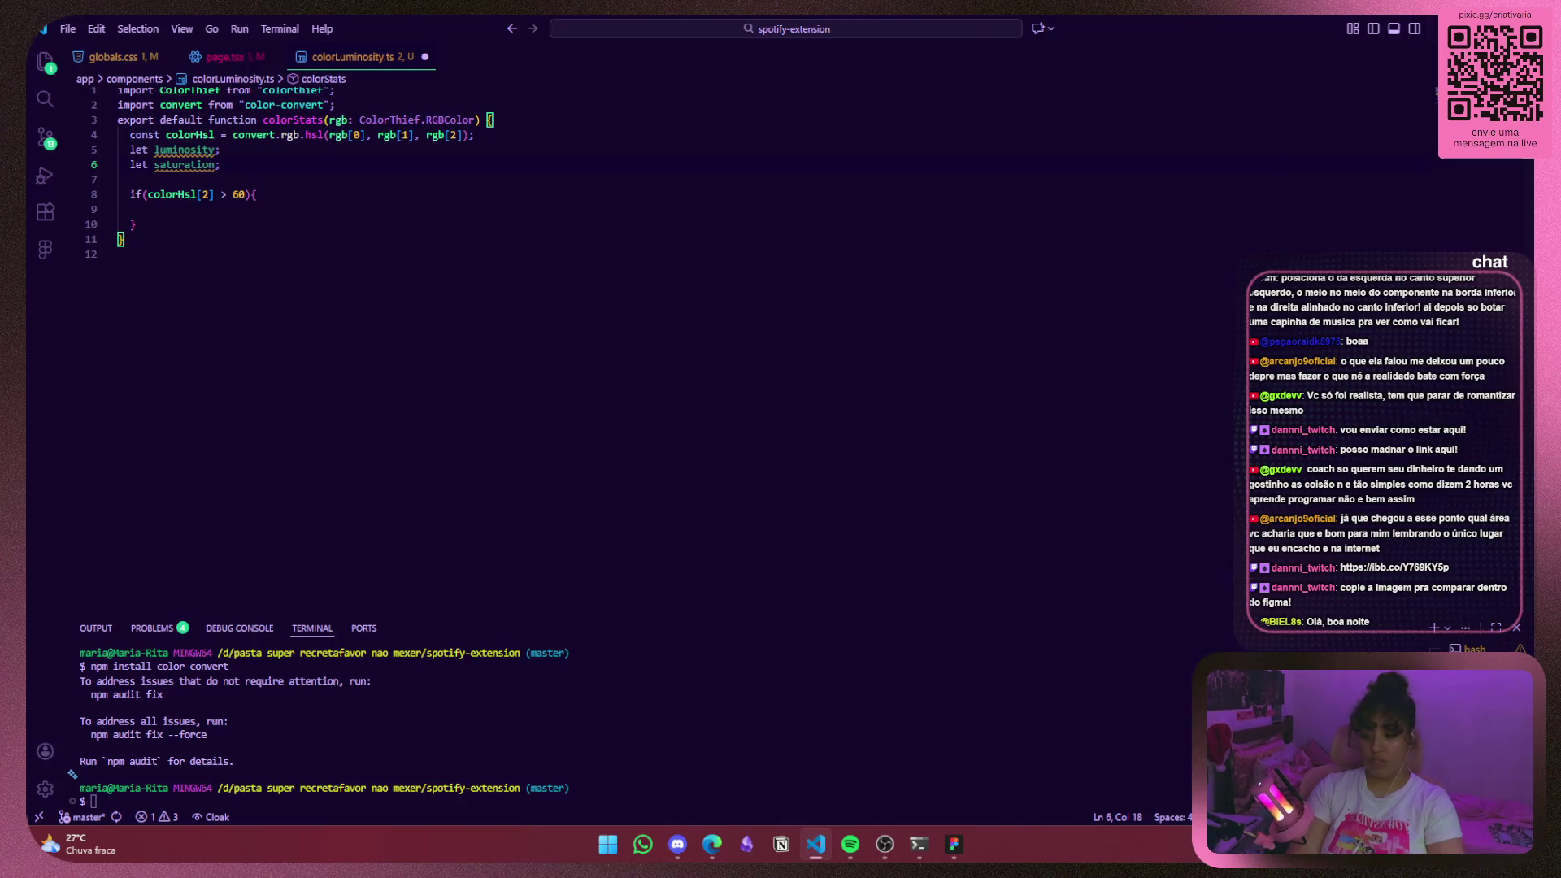
key(alt+Tab)
key(alt+Tab)
key(Tab)
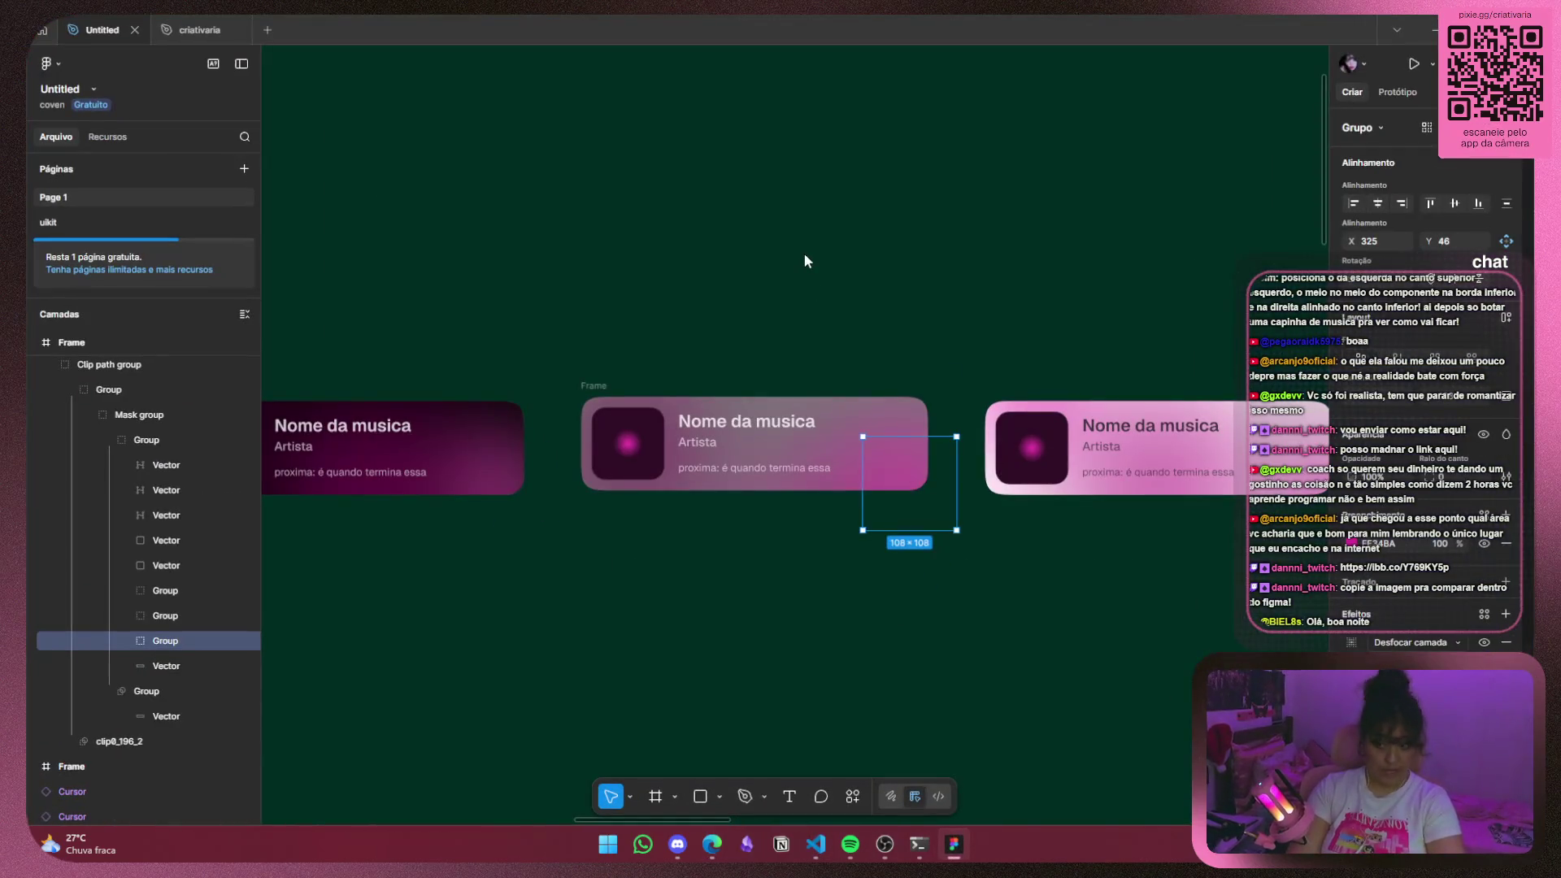
key(ctrl+v)
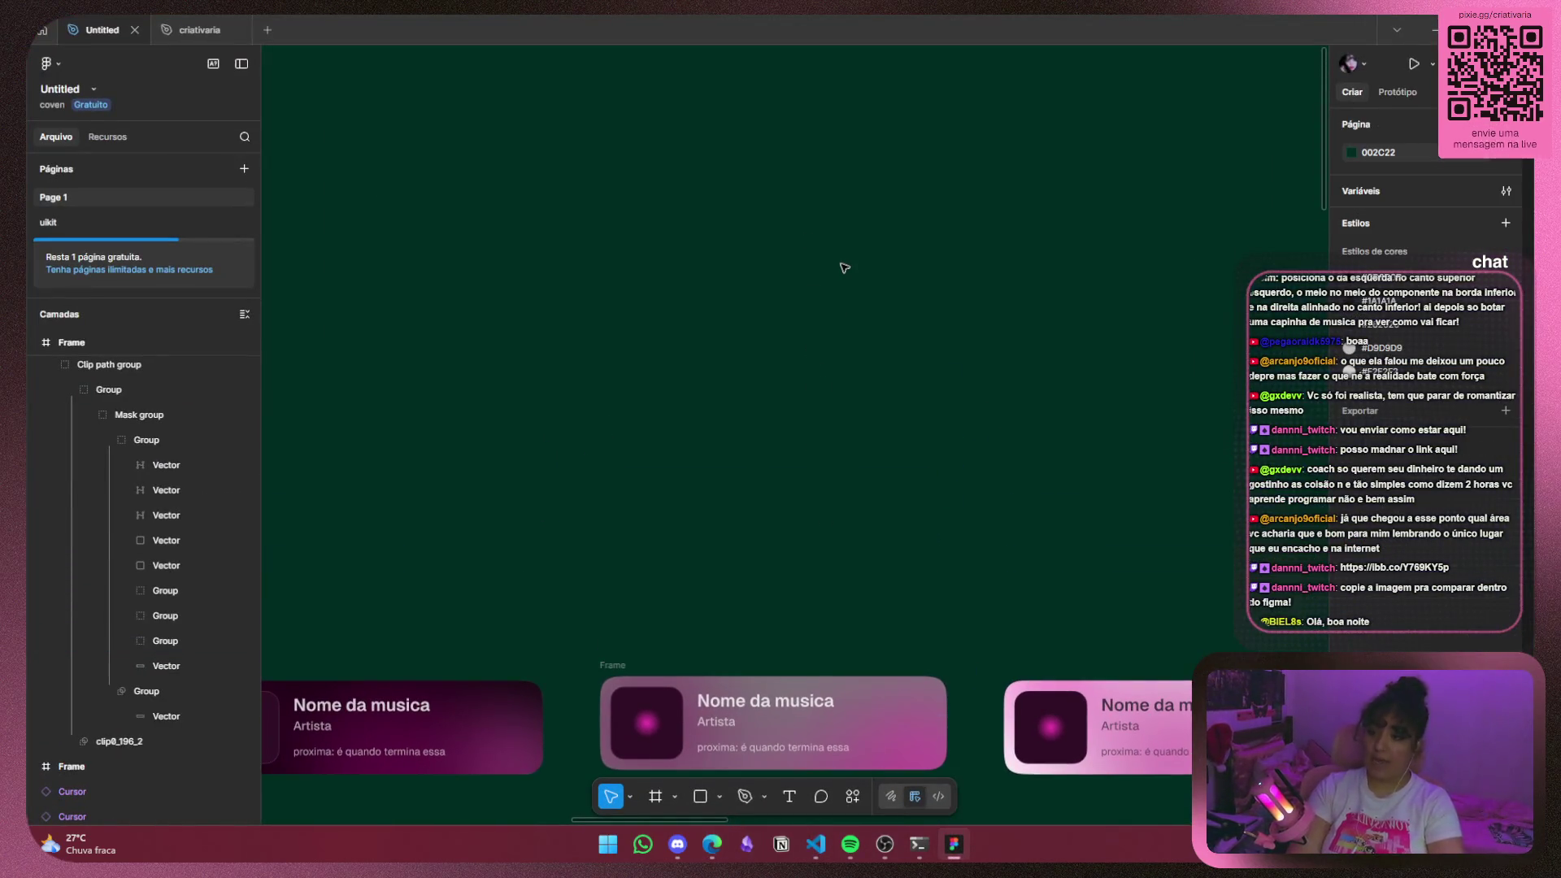
Move the pasted reference image above the three cards and scale it to 380×234.
drag(900, 470, 898, 313)
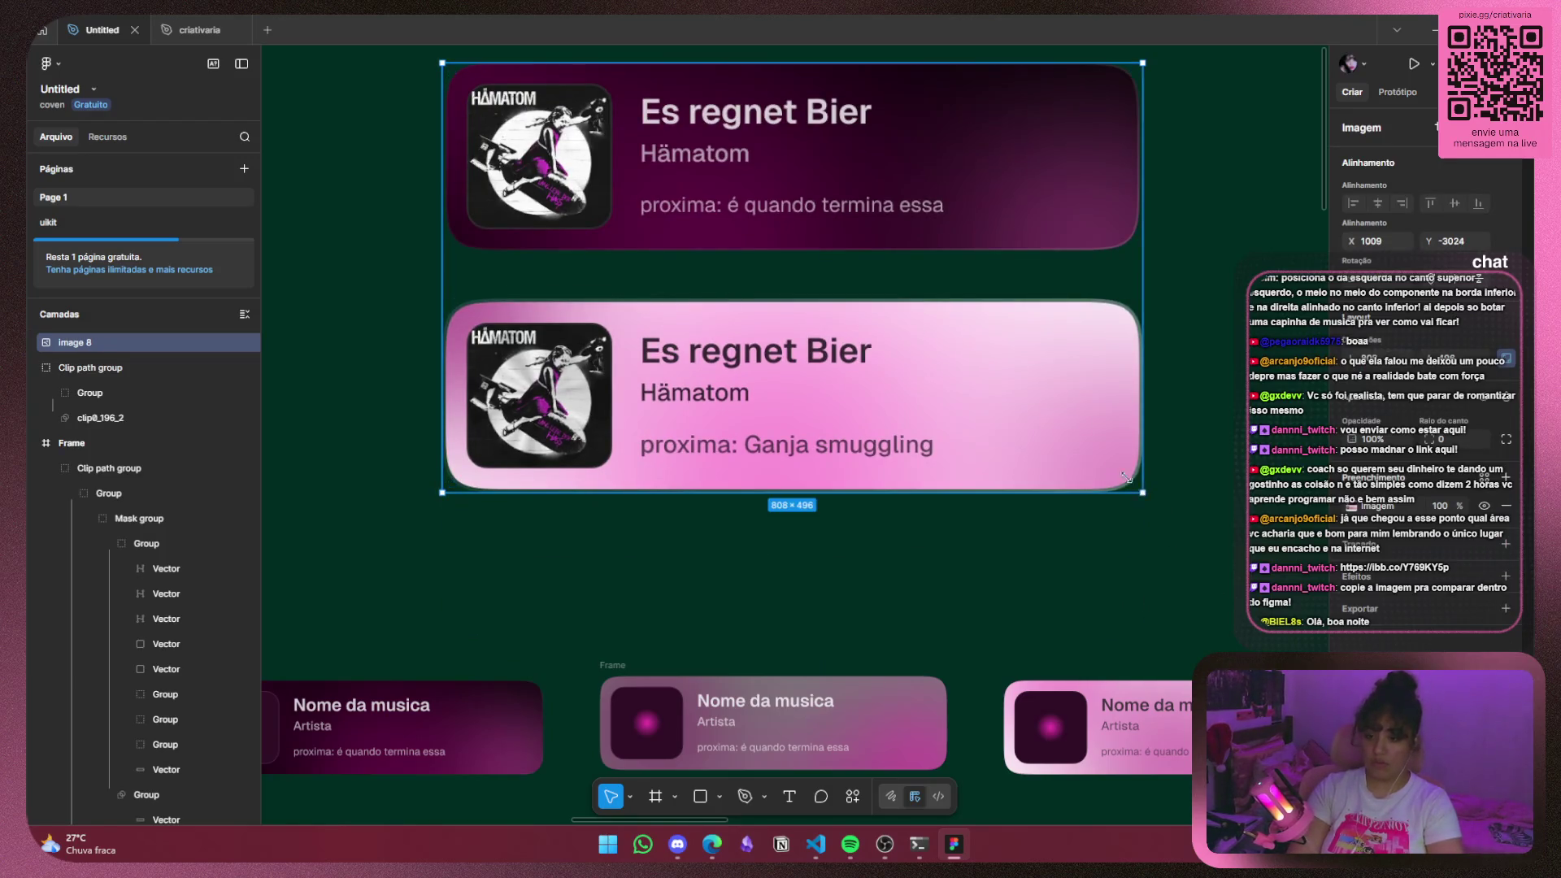
drag(1125, 477, 773, 265)
mouse_move(704, 170)
mouse_down()
mouse_move(882, 439)
mouse_move(872, 454)
mouse_up()
drag(923, 342, 943, 333)
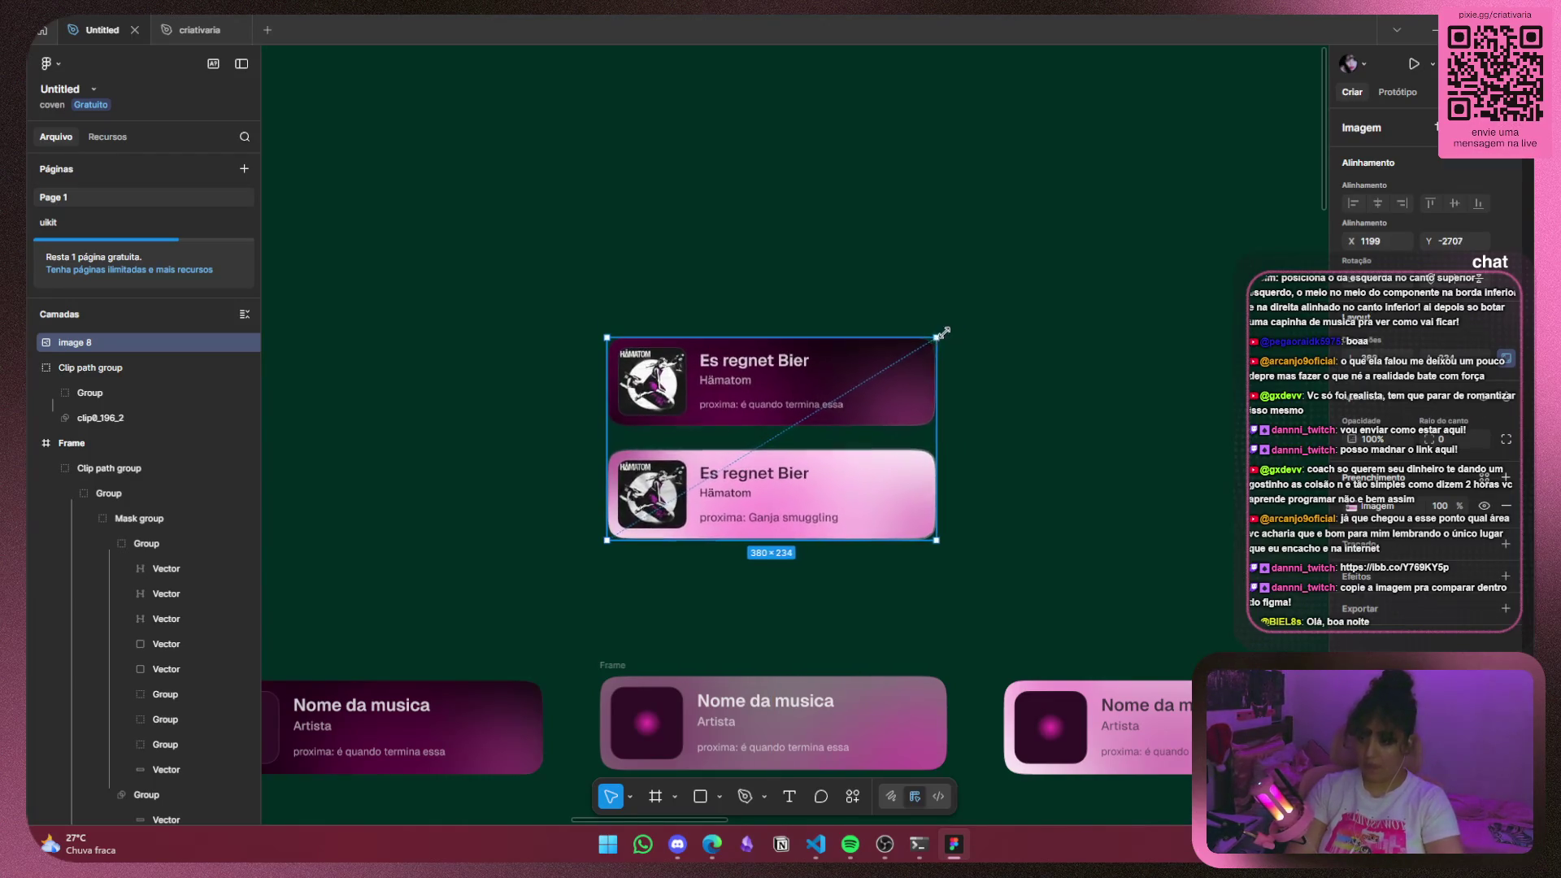
click(1035, 610)
scroll(976, 569, down, 3)
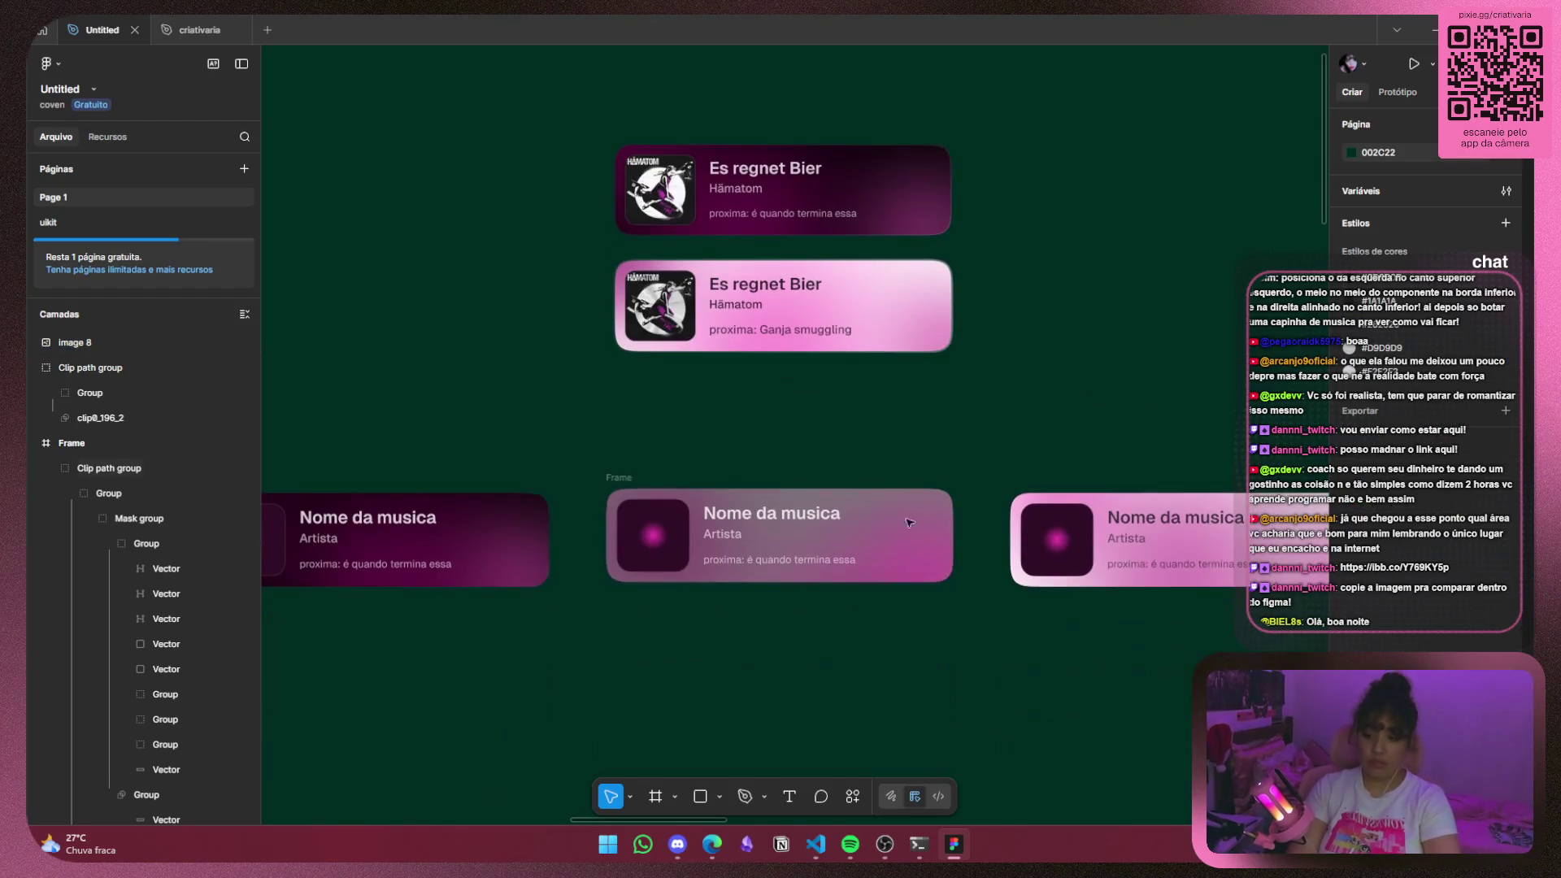
click(909, 523)
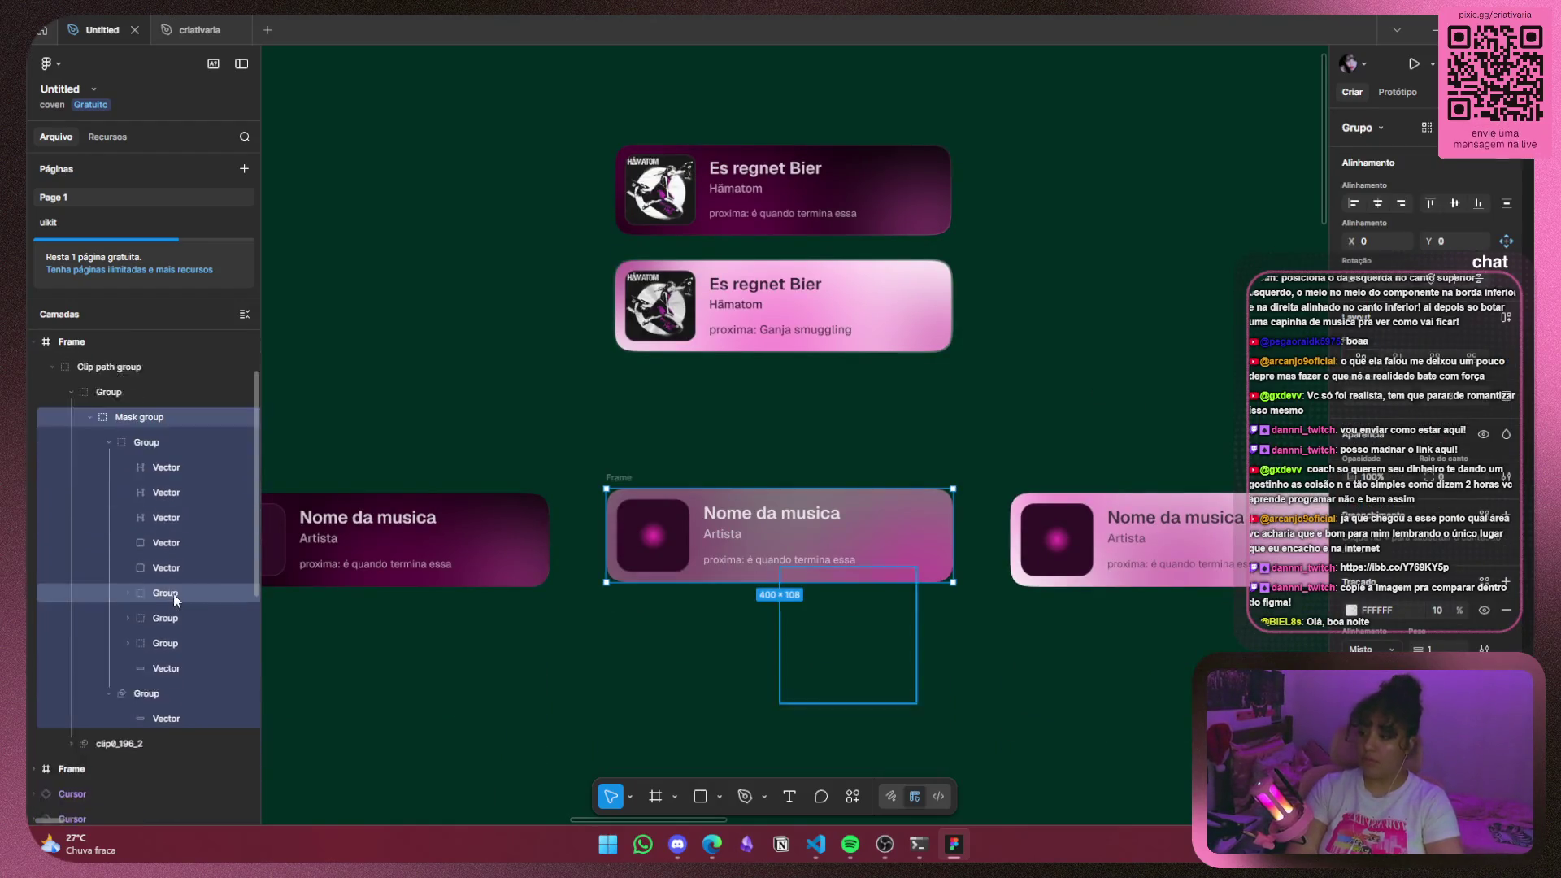
Shift the middle card's blob group slightly right and inspect the blobs' fill colours.
scroll(174, 600, down, 1)
click(187, 587)
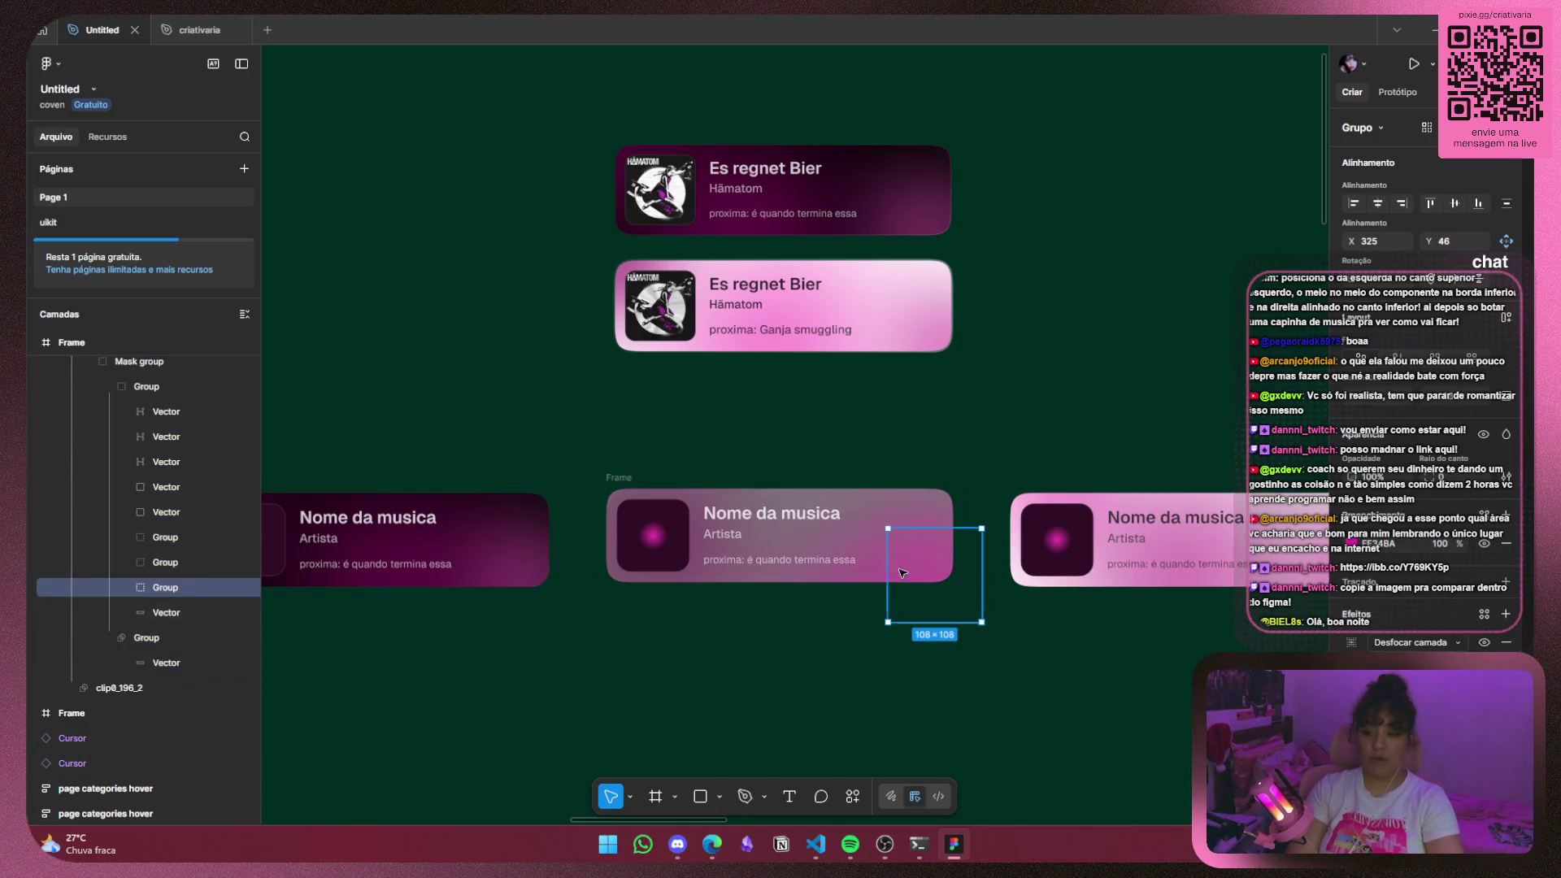
drag(930, 598, 961, 595)
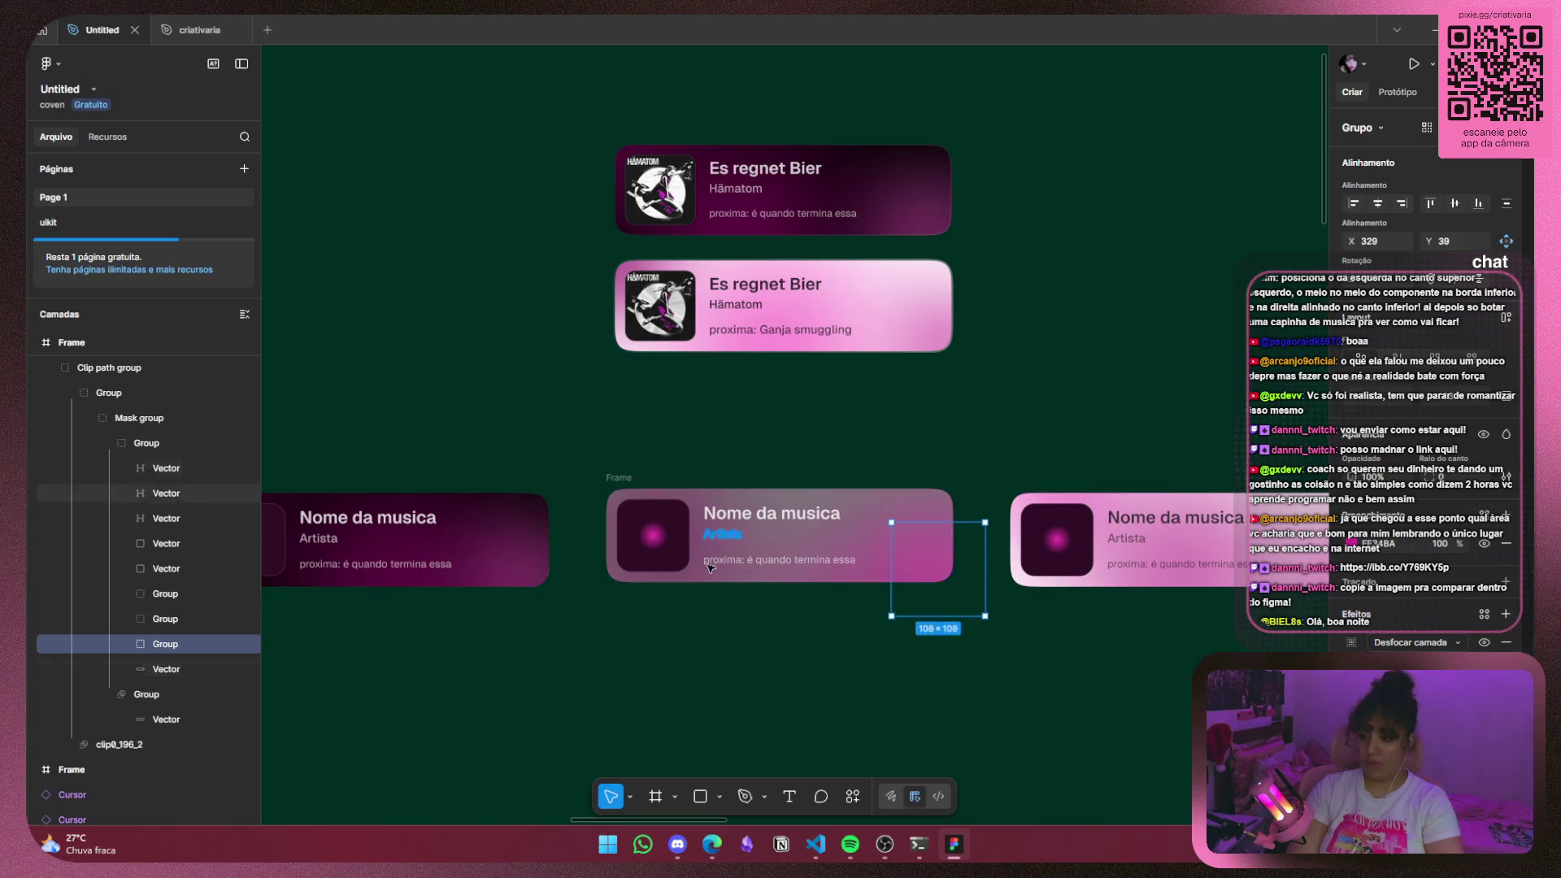
click(212, 617)
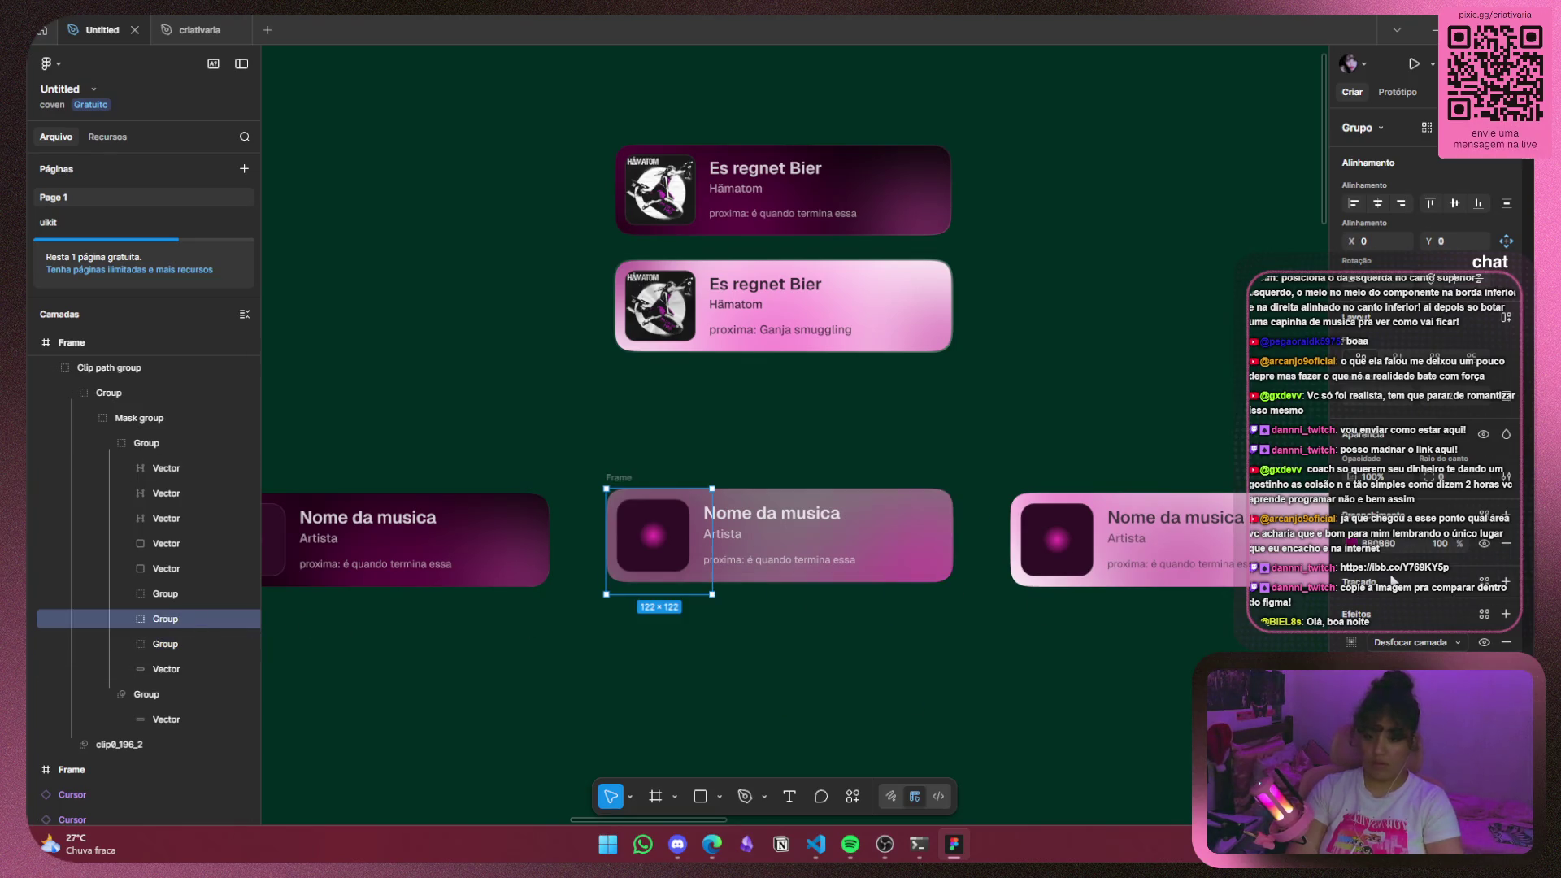
click(1353, 543)
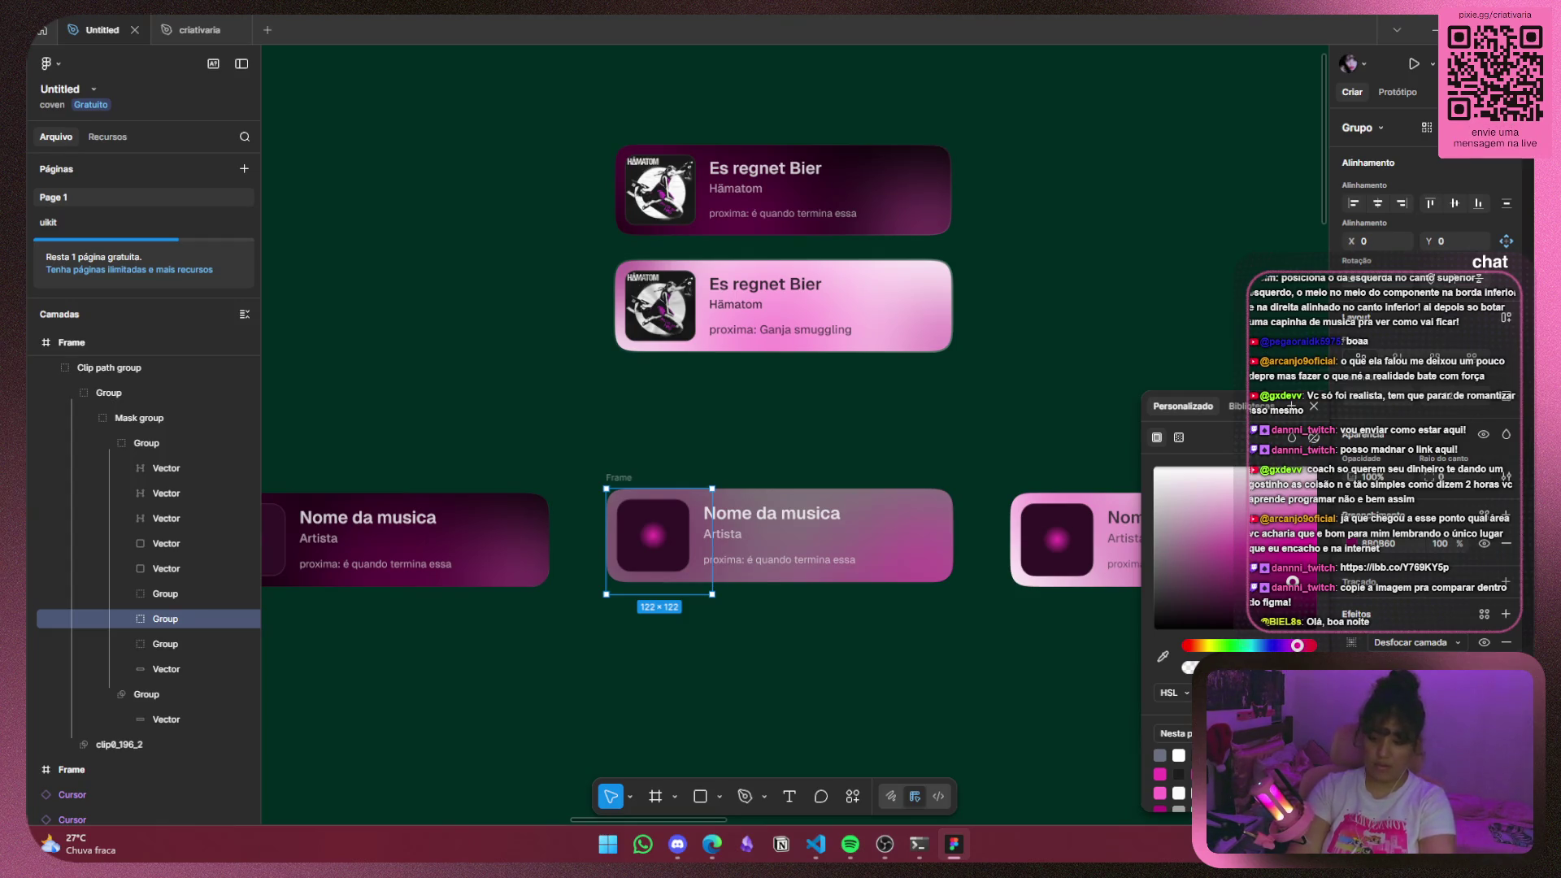
key(Tab)
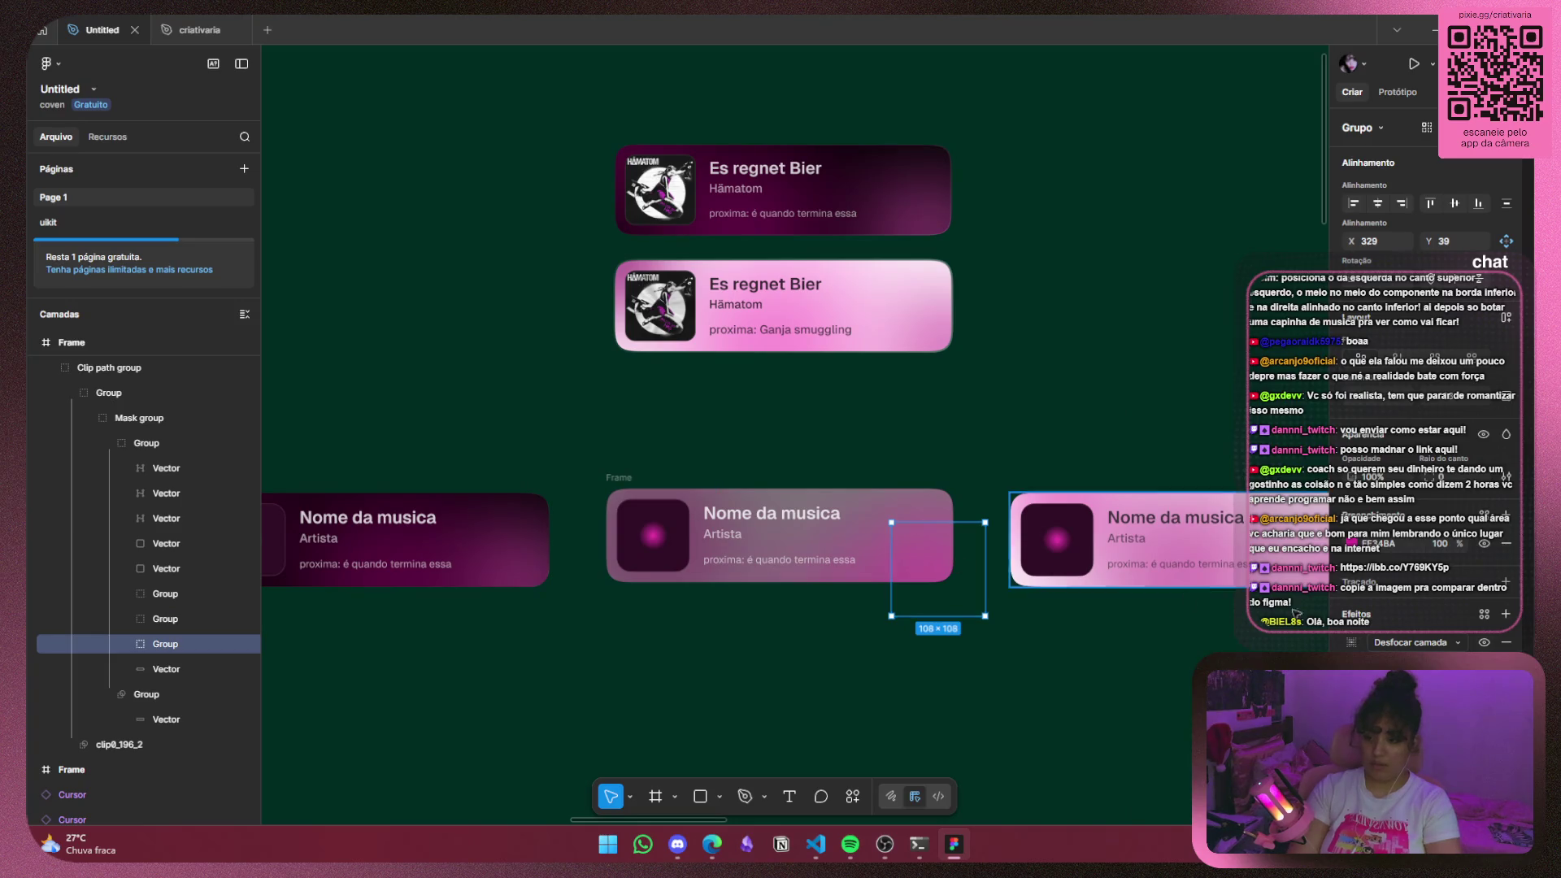
click(1352, 543)
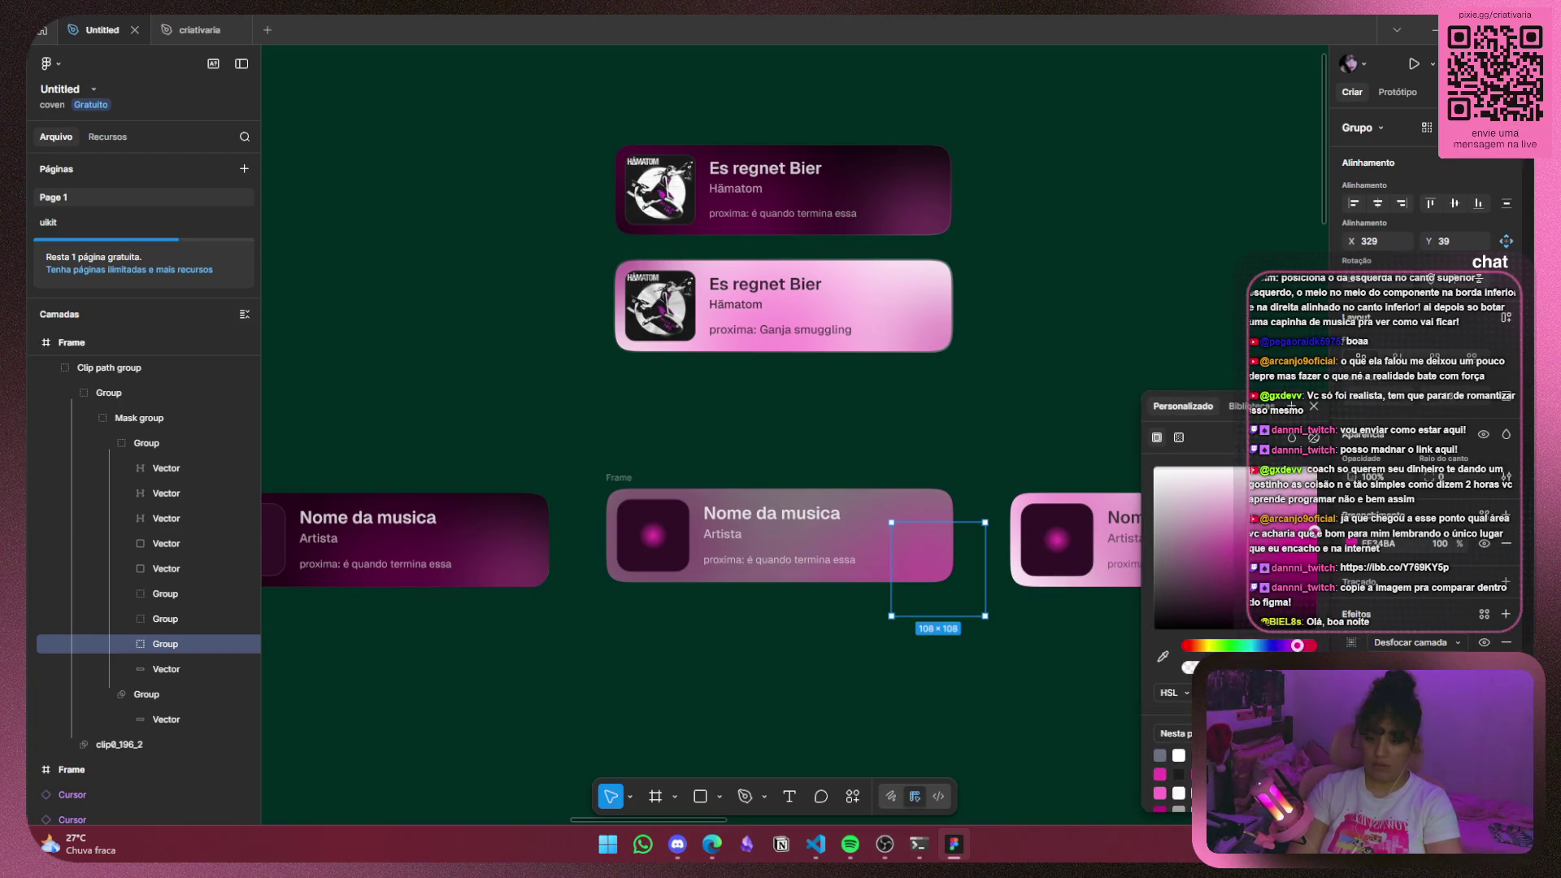
Undo the reference image paste and set the lower-right blob's fill to bright pink FF34BA.
key(Escape)
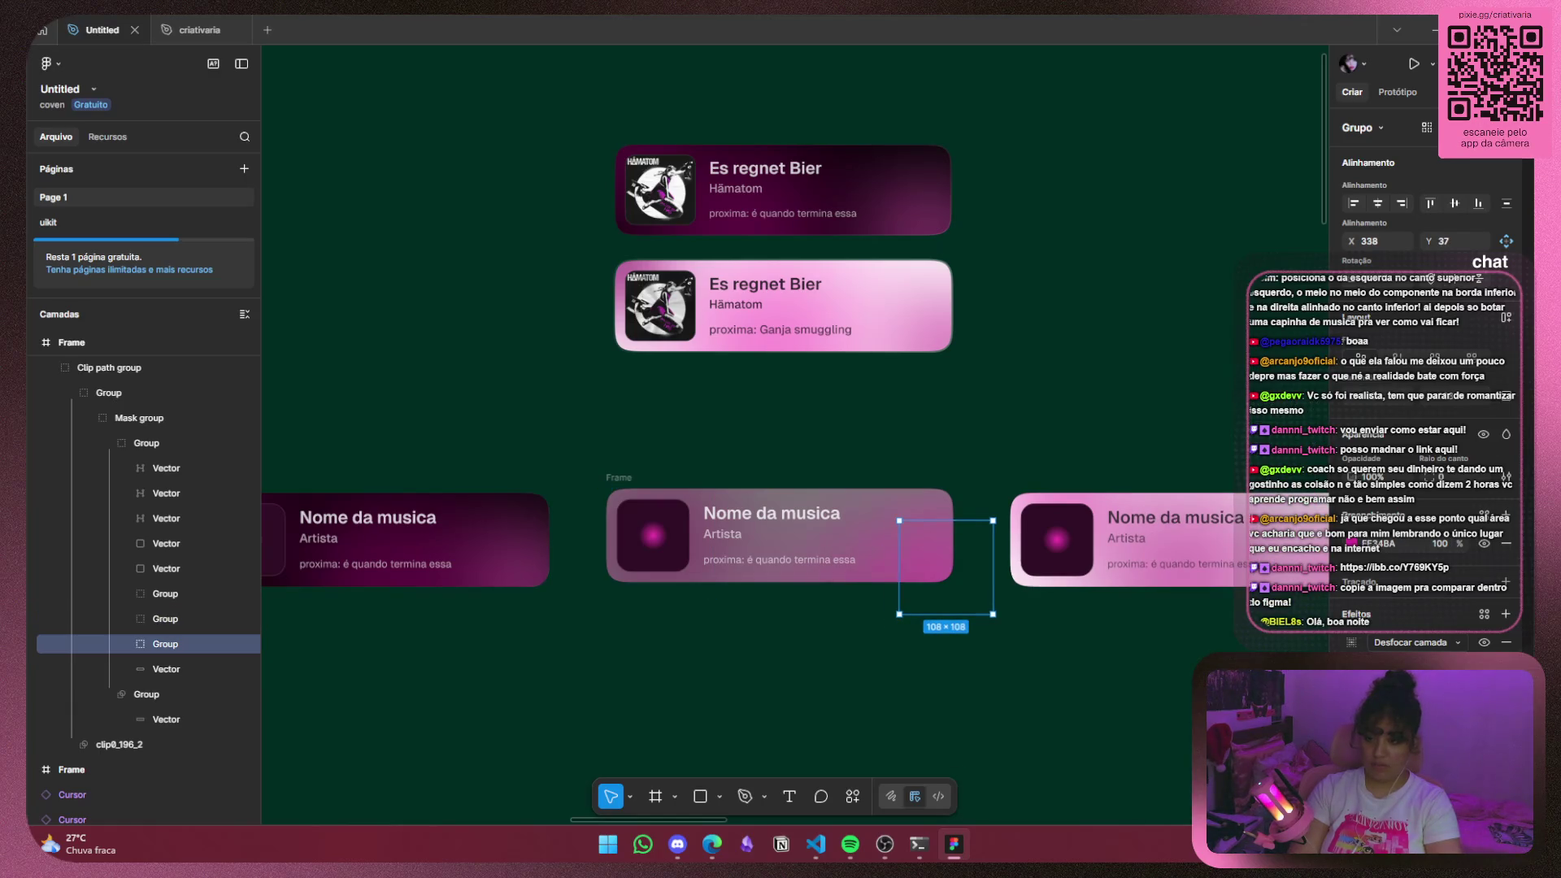
key(Escape)
key(Escape)
key(Escape)
key(Escape)
key(ctrl+v)
key(ctrl+z)
key(ctrl+z)
key(ctrl+z)
key(ctrl+z)
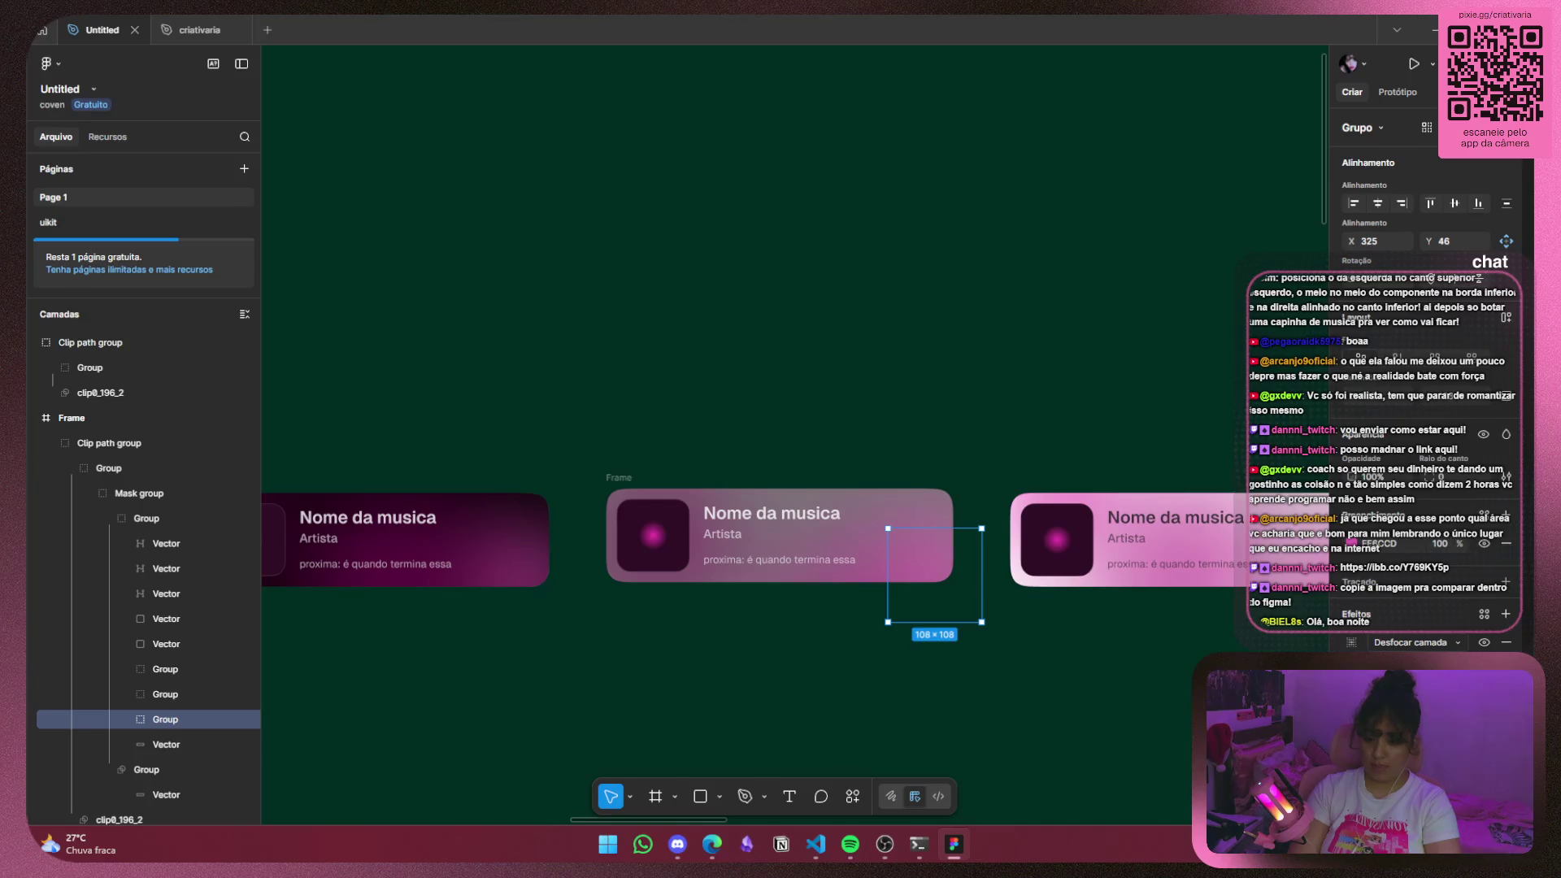
click(1352, 543)
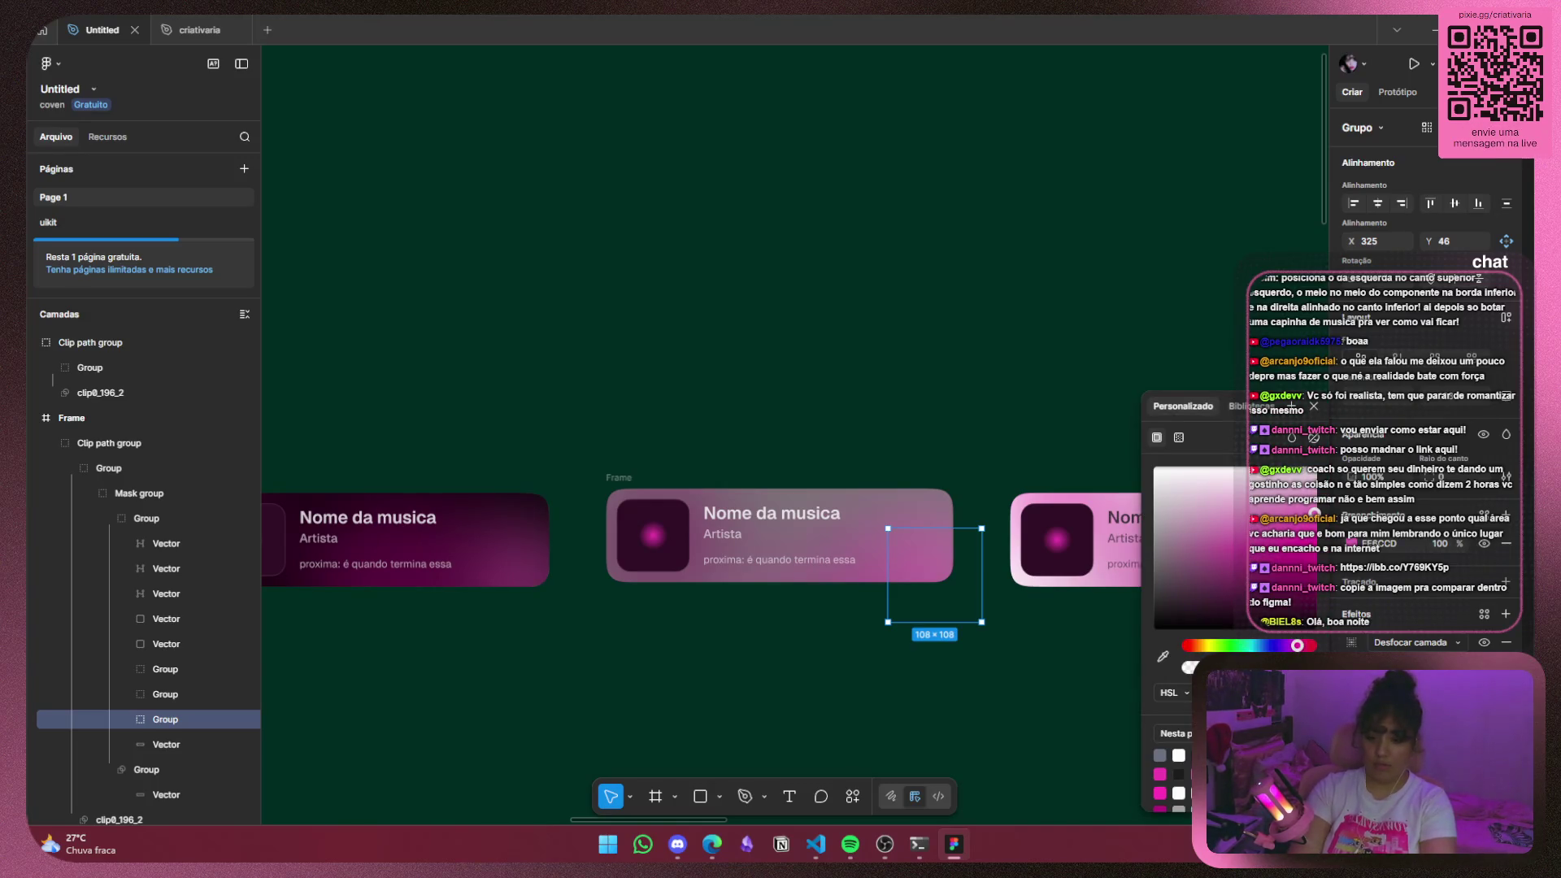
drag(1163, 593, 1288, 476)
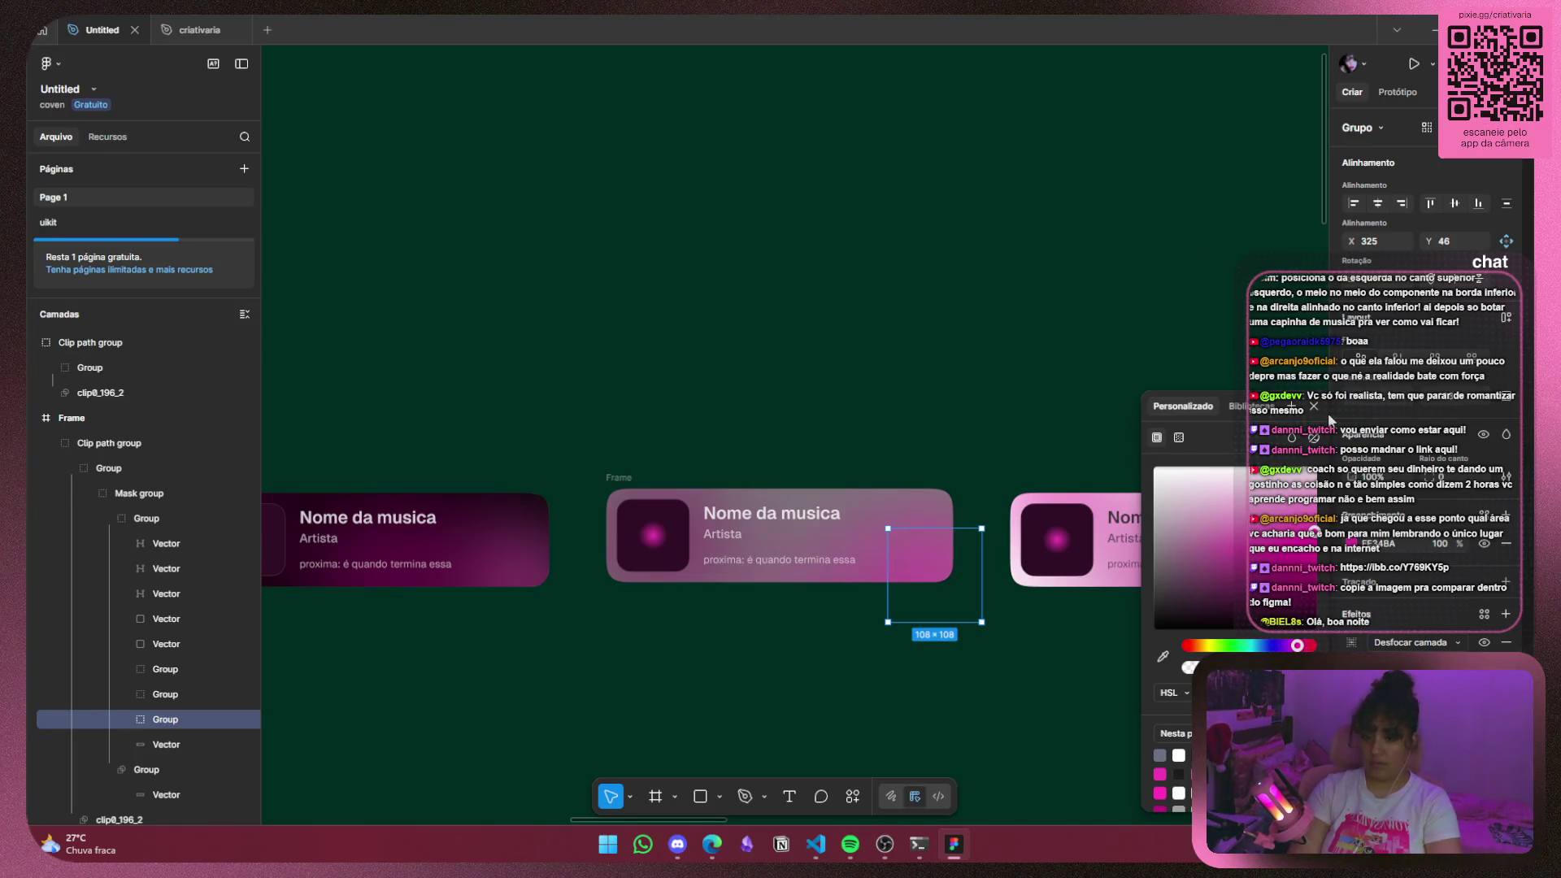
click(1314, 406)
click(1317, 439)
key(super+v)
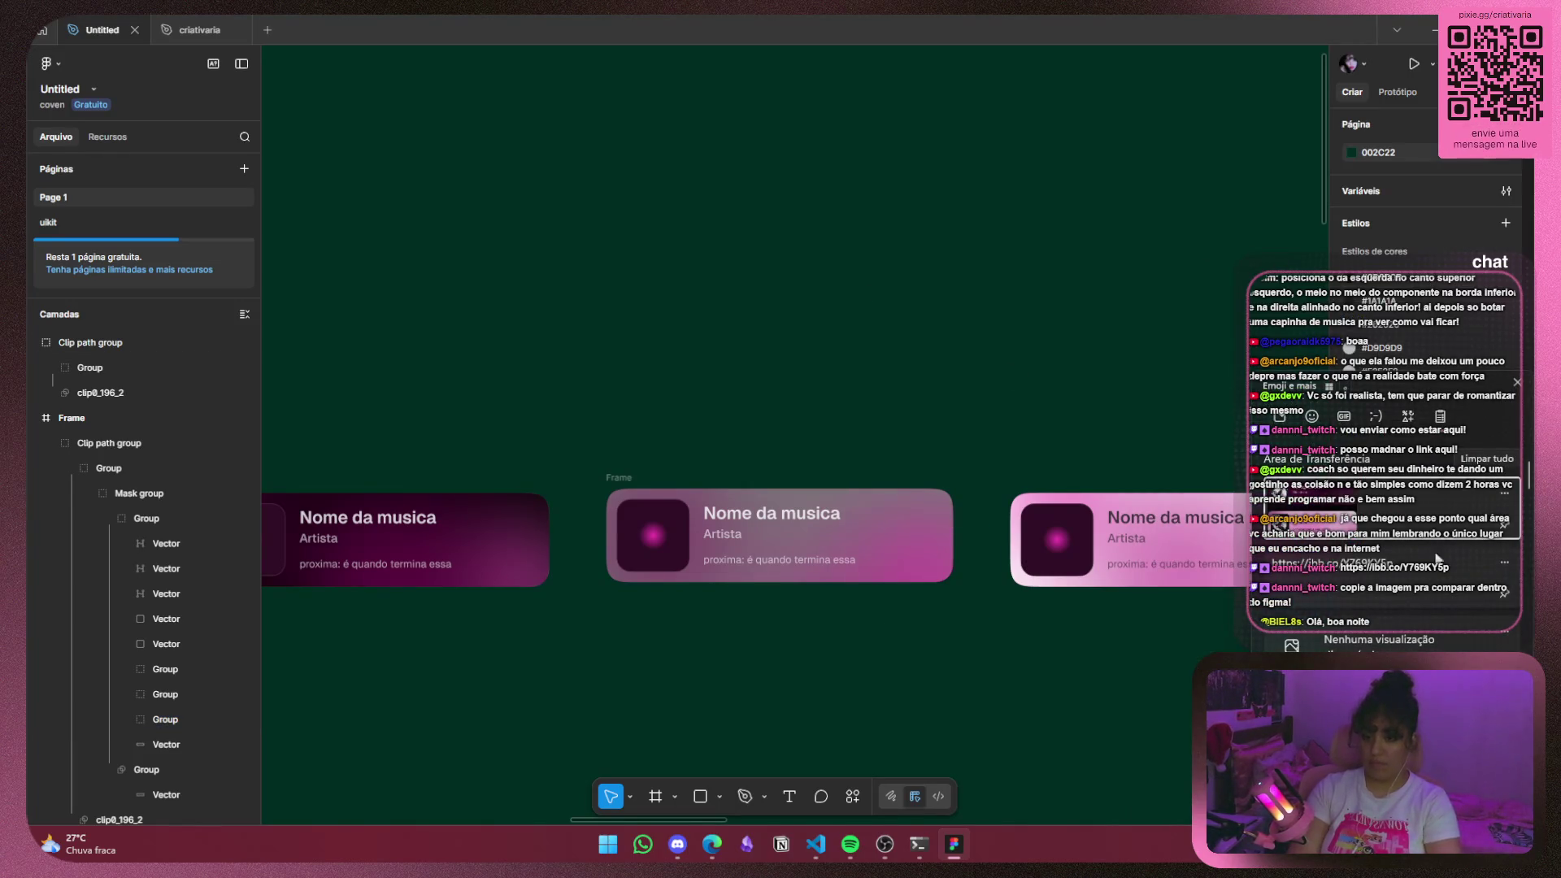
Re-paste the reference image from clipboard history, scaled to 396×243 above the middle card.
click(1382, 504)
scroll(984, 227, up, 2)
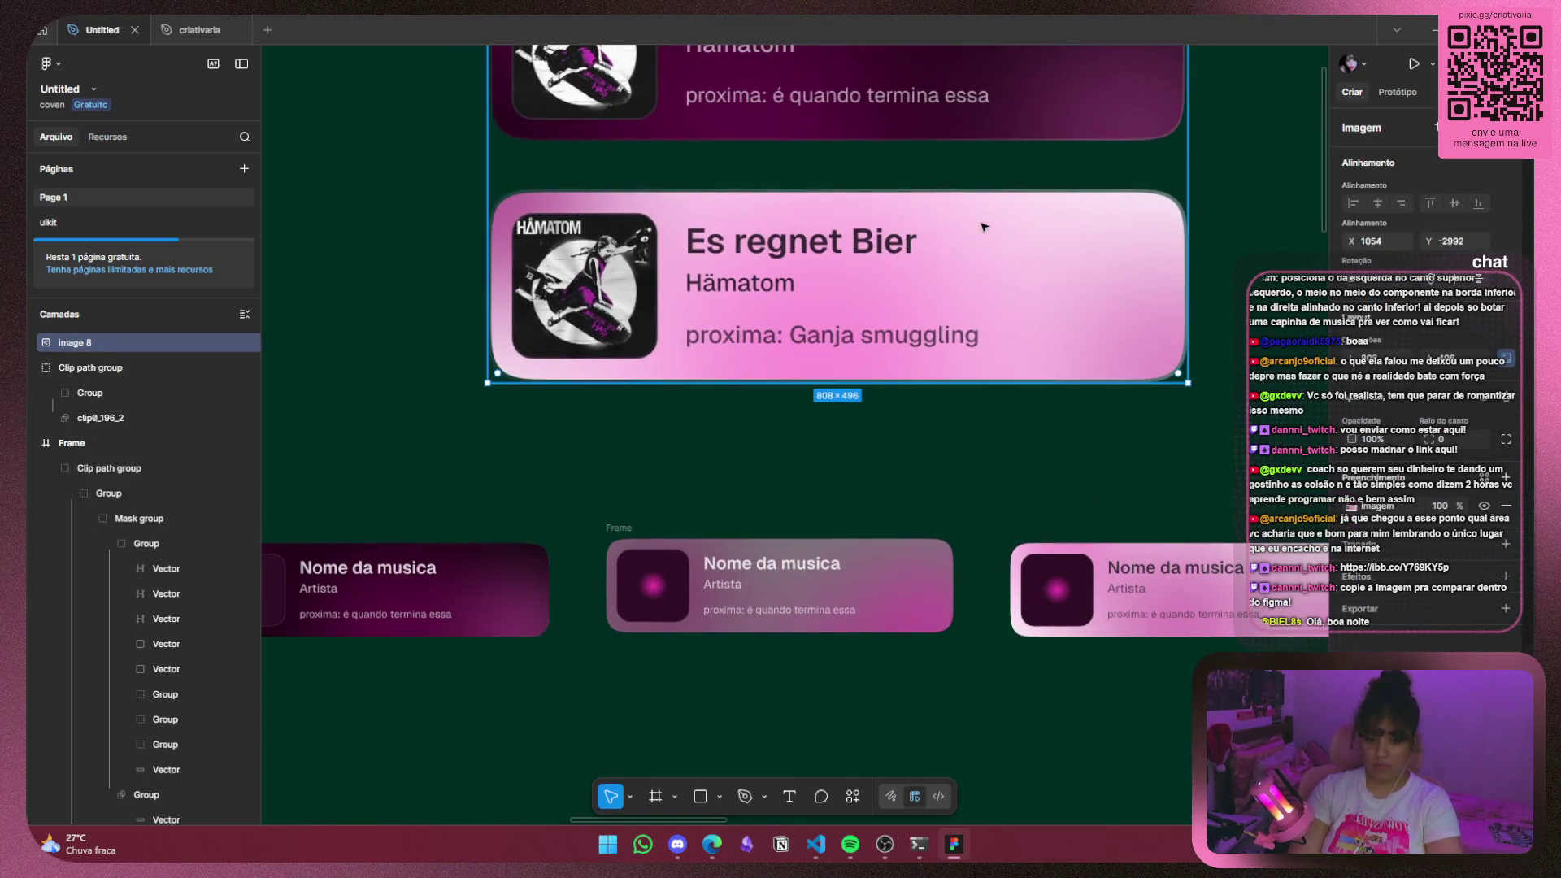
mouse_move(1158, 358)
mouse_down()
mouse_move(802, 138)
mouse_move(956, 432)
mouse_up()
drag(1006, 481, 695, 382)
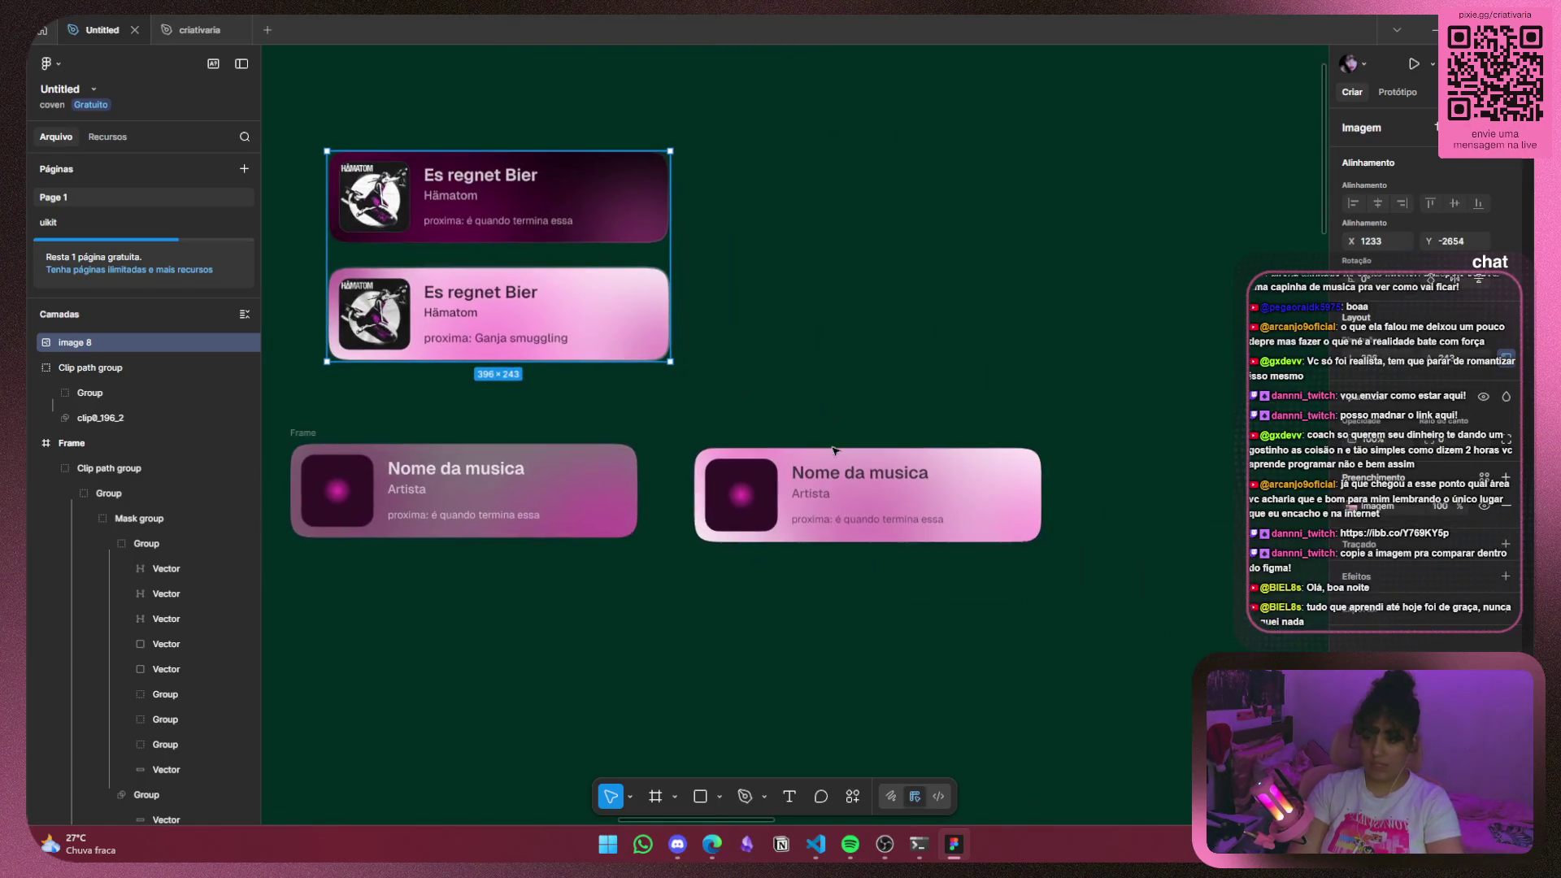
drag(492, 558, 717, 561)
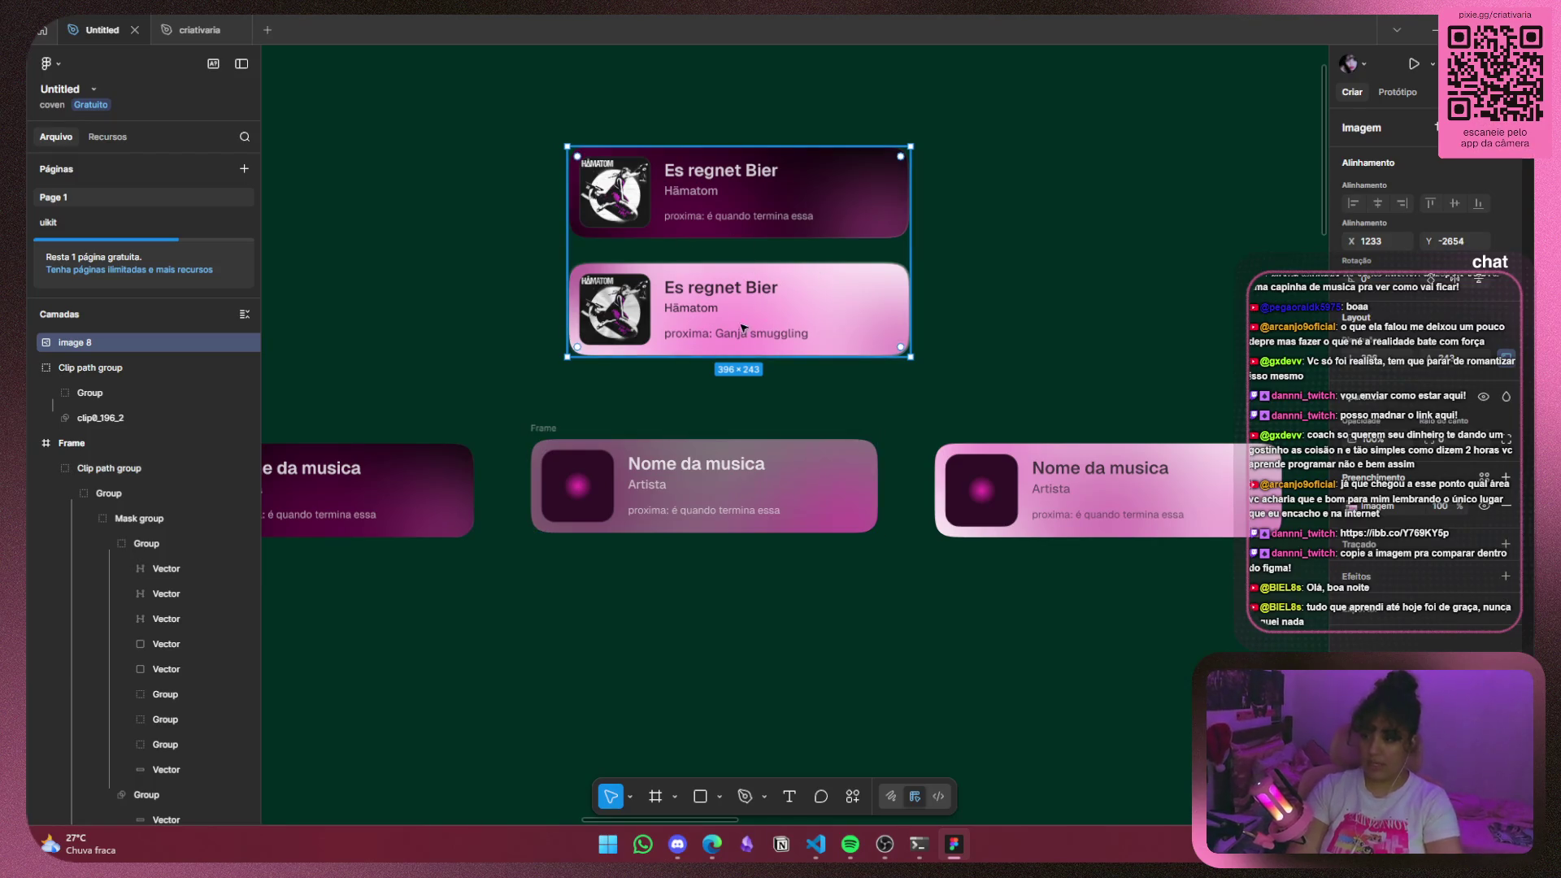
click(1097, 488)
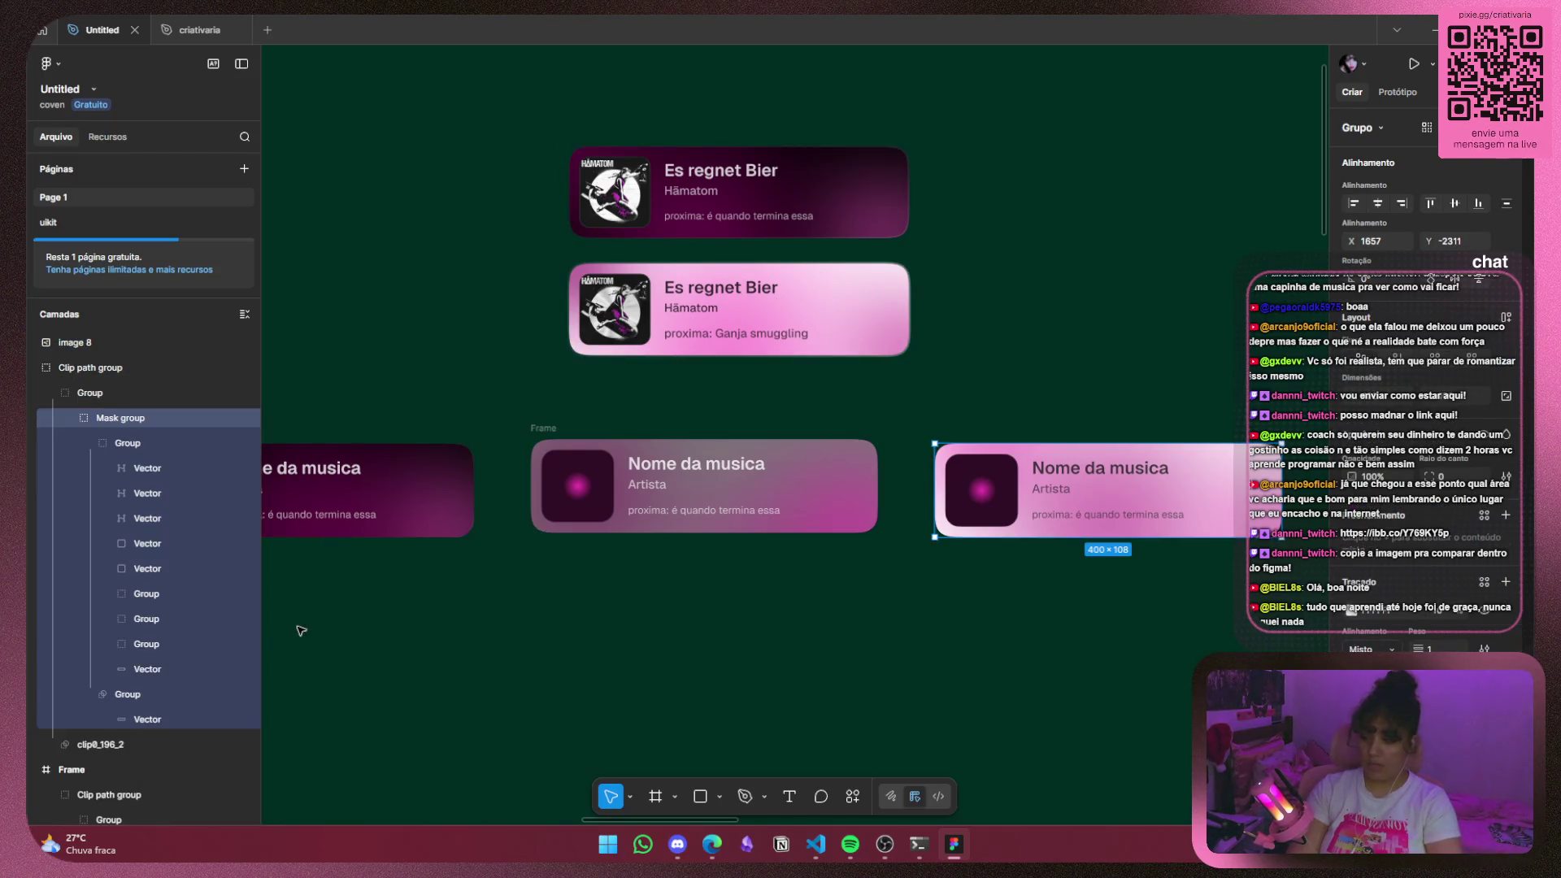
Nudge the right card's 200×200 blurred blob upward, then select the middle card.
click(146, 593)
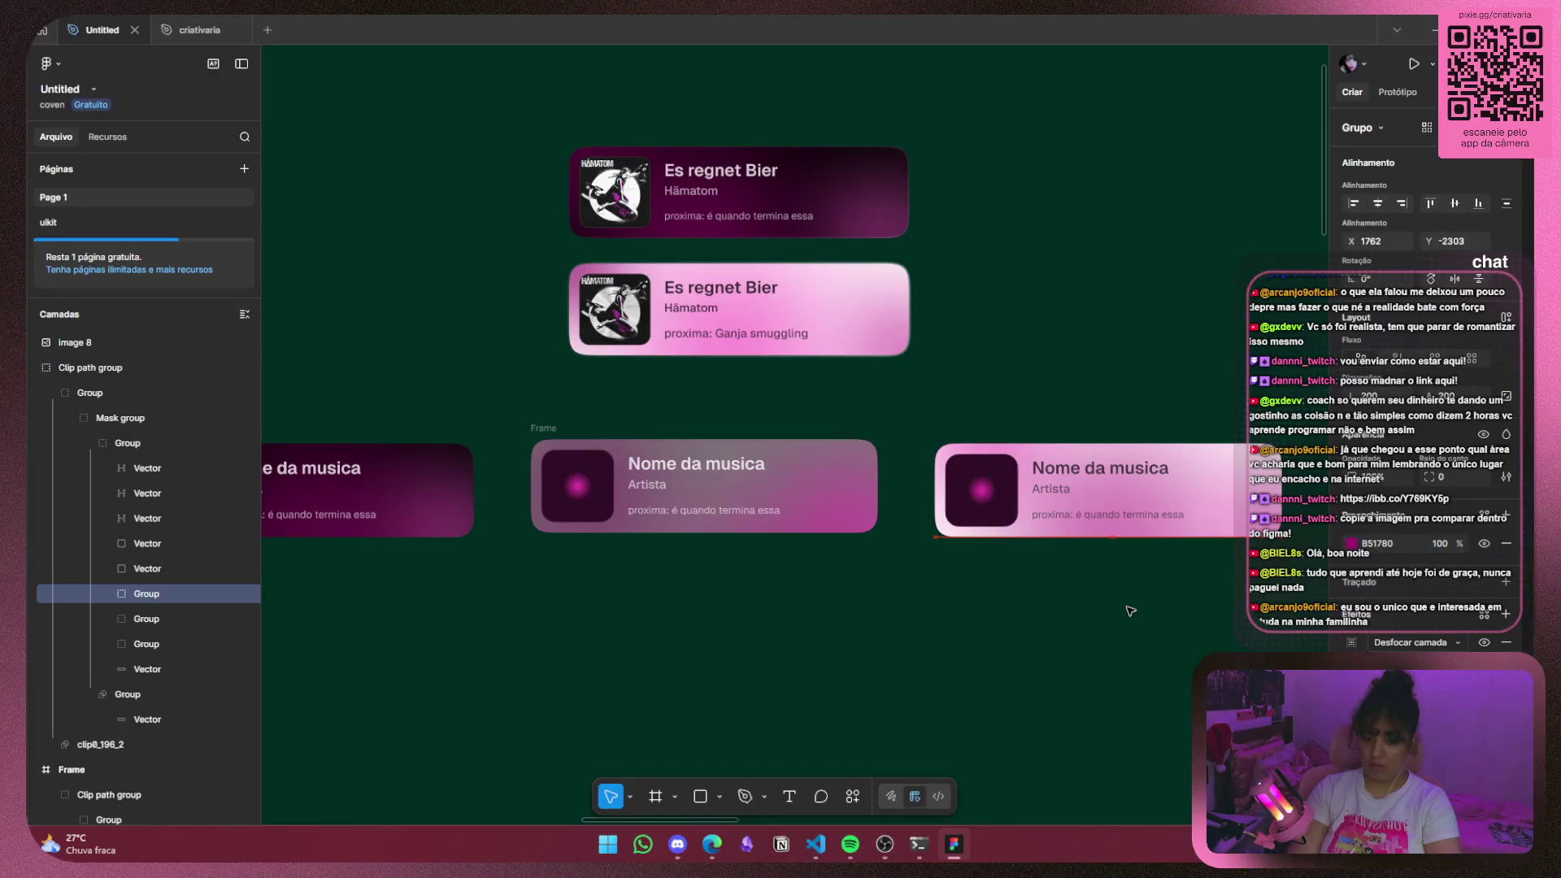
drag(1131, 611, 1134, 592)
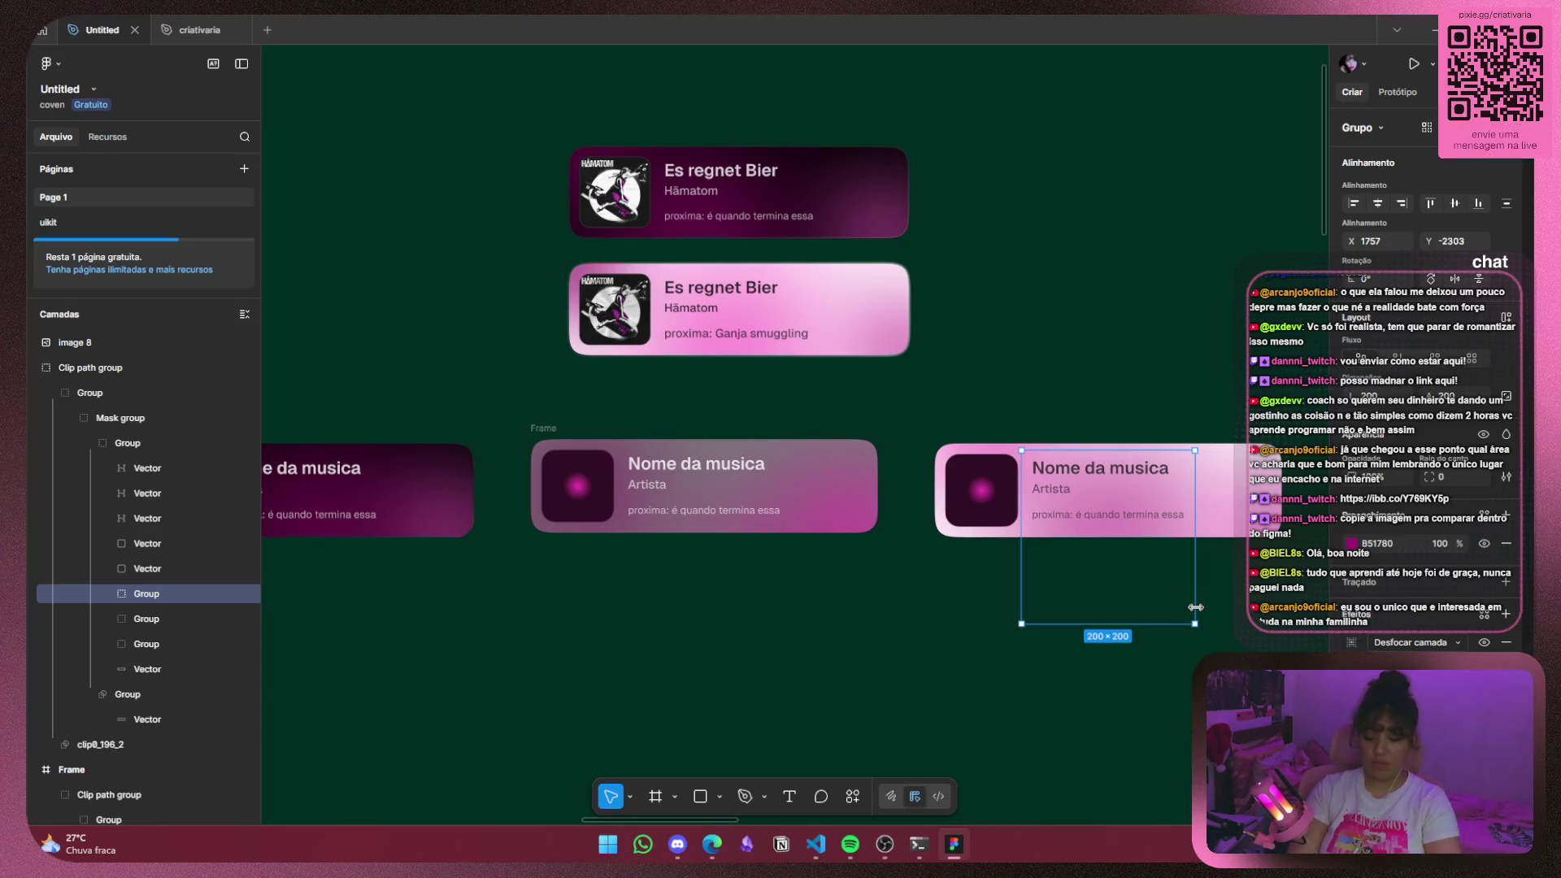
click(820, 493)
scroll(141, 648, down, 5)
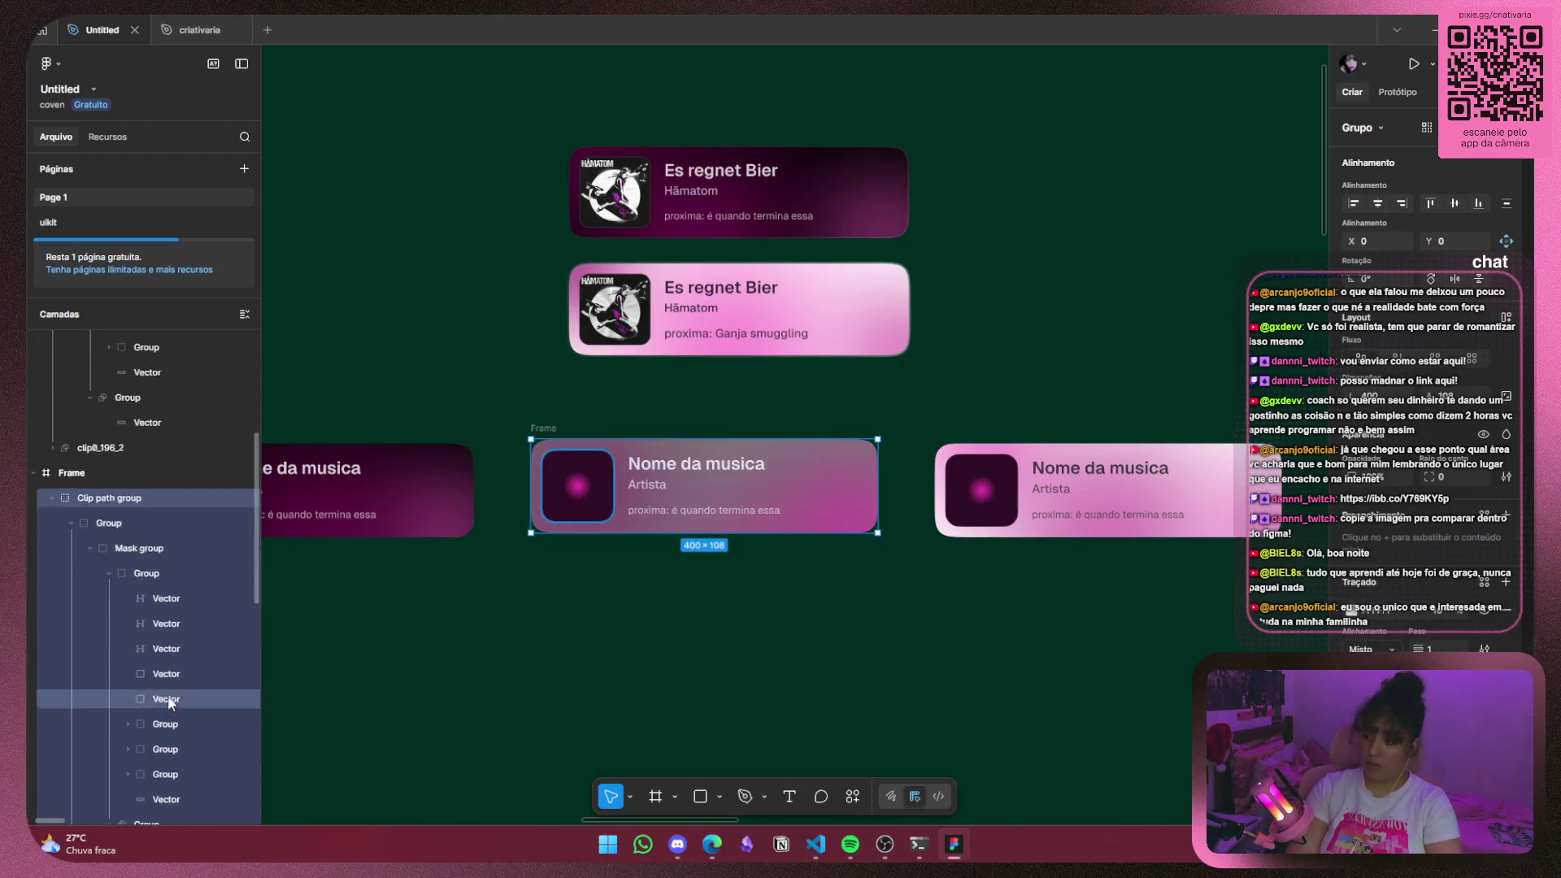
Drag the middle card's 156×156 pink blob group to X 122, Y 0 along the top edge.
click(186, 678)
click(192, 652)
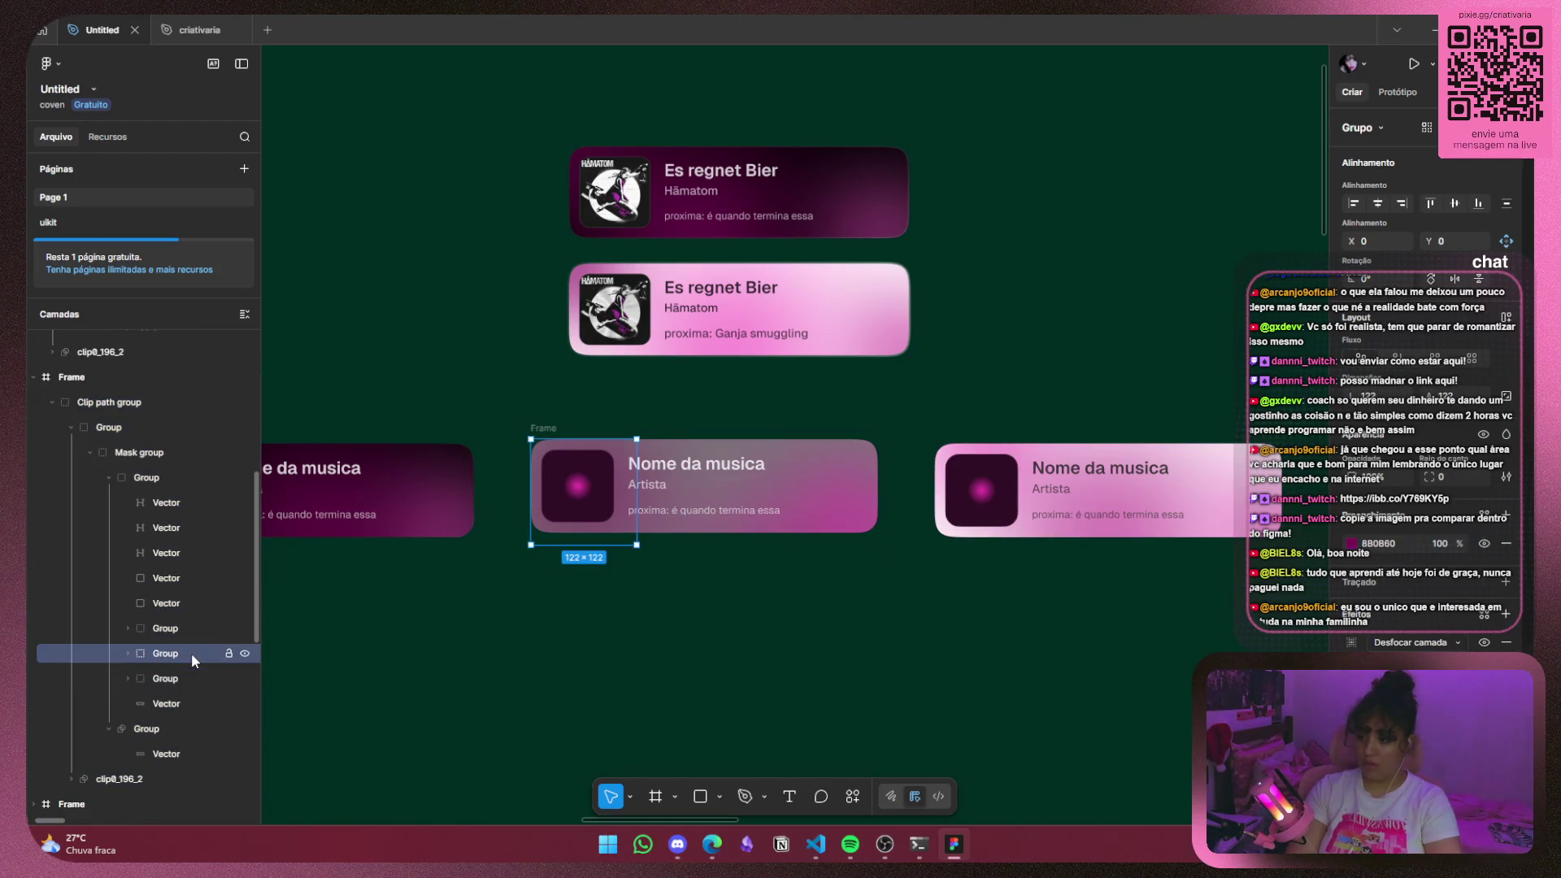
click(192, 629)
drag(796, 634, 738, 591)
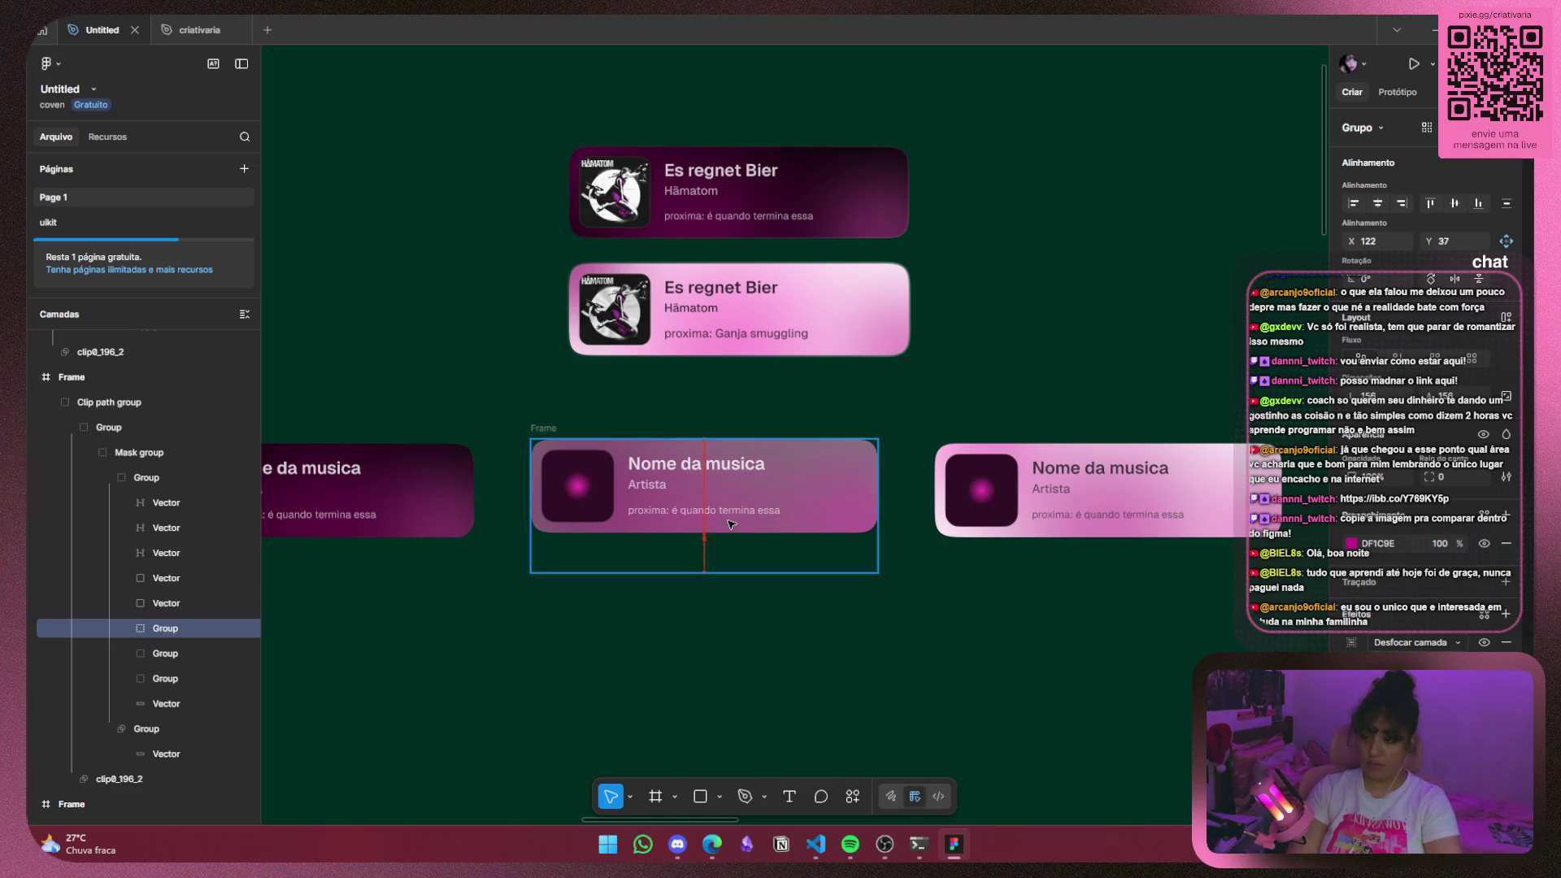
drag(740, 527, 725, 529)
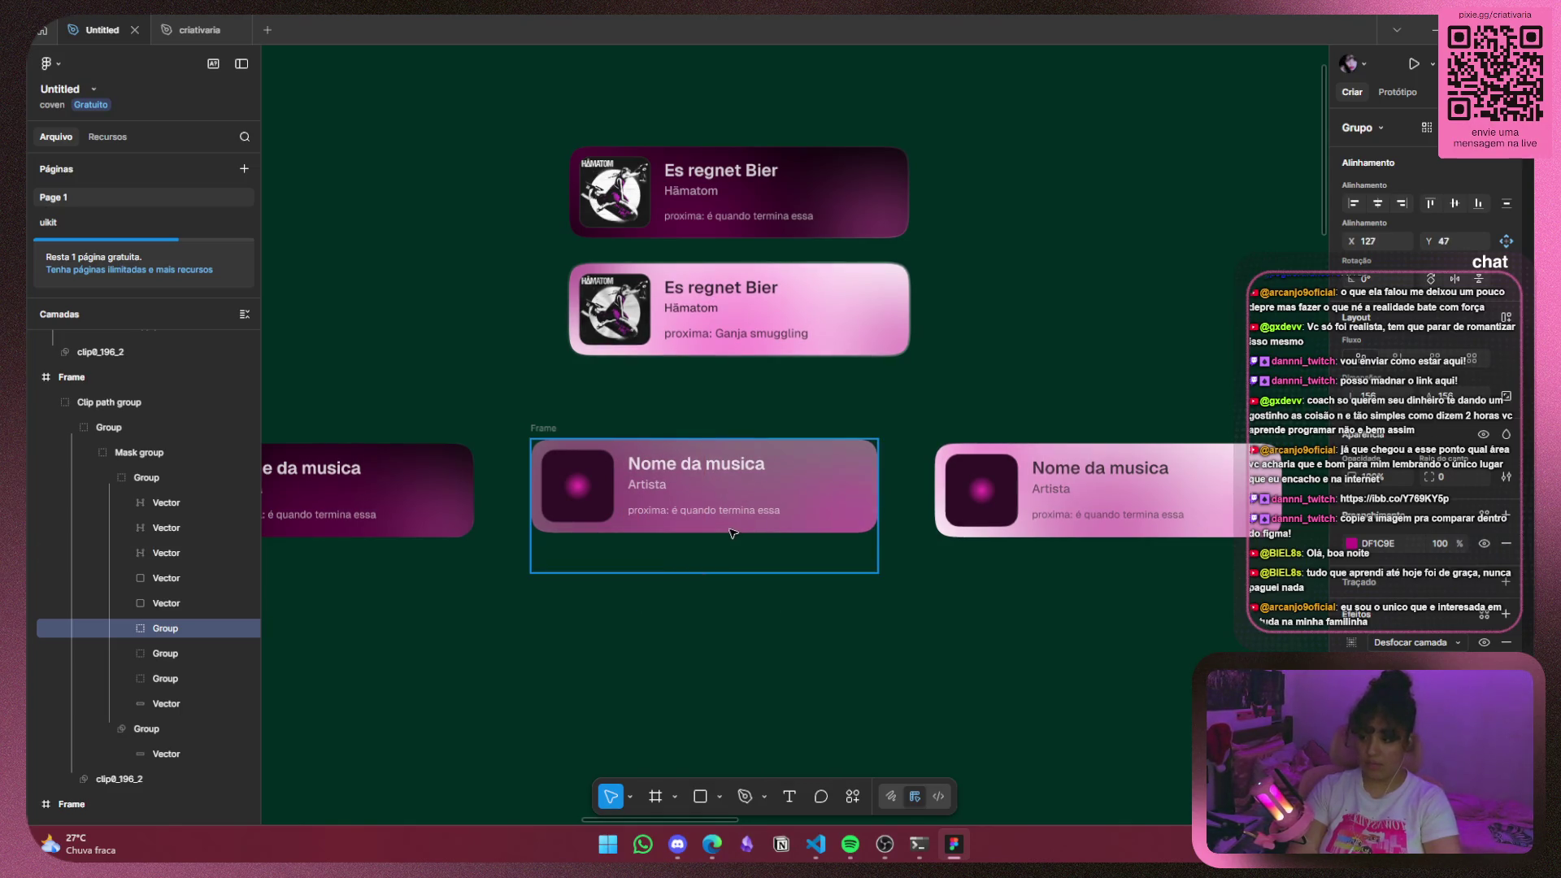
mouse_move(734, 504)
mouse_down()
mouse_move(731, 575)
mouse_move(725, 551)
mouse_up()
click(848, 474)
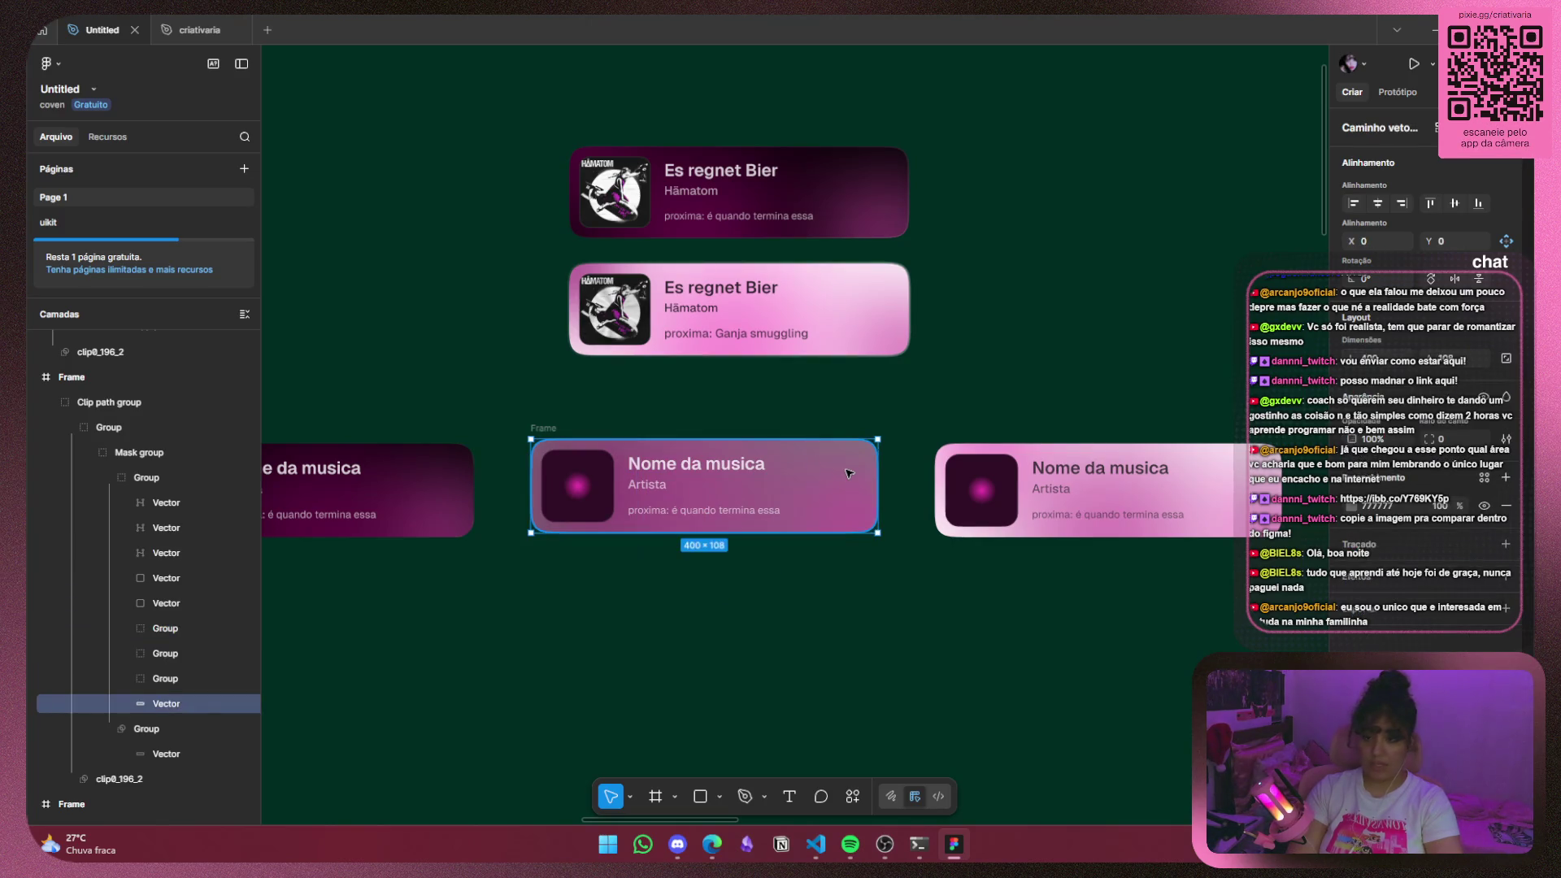
click(769, 478)
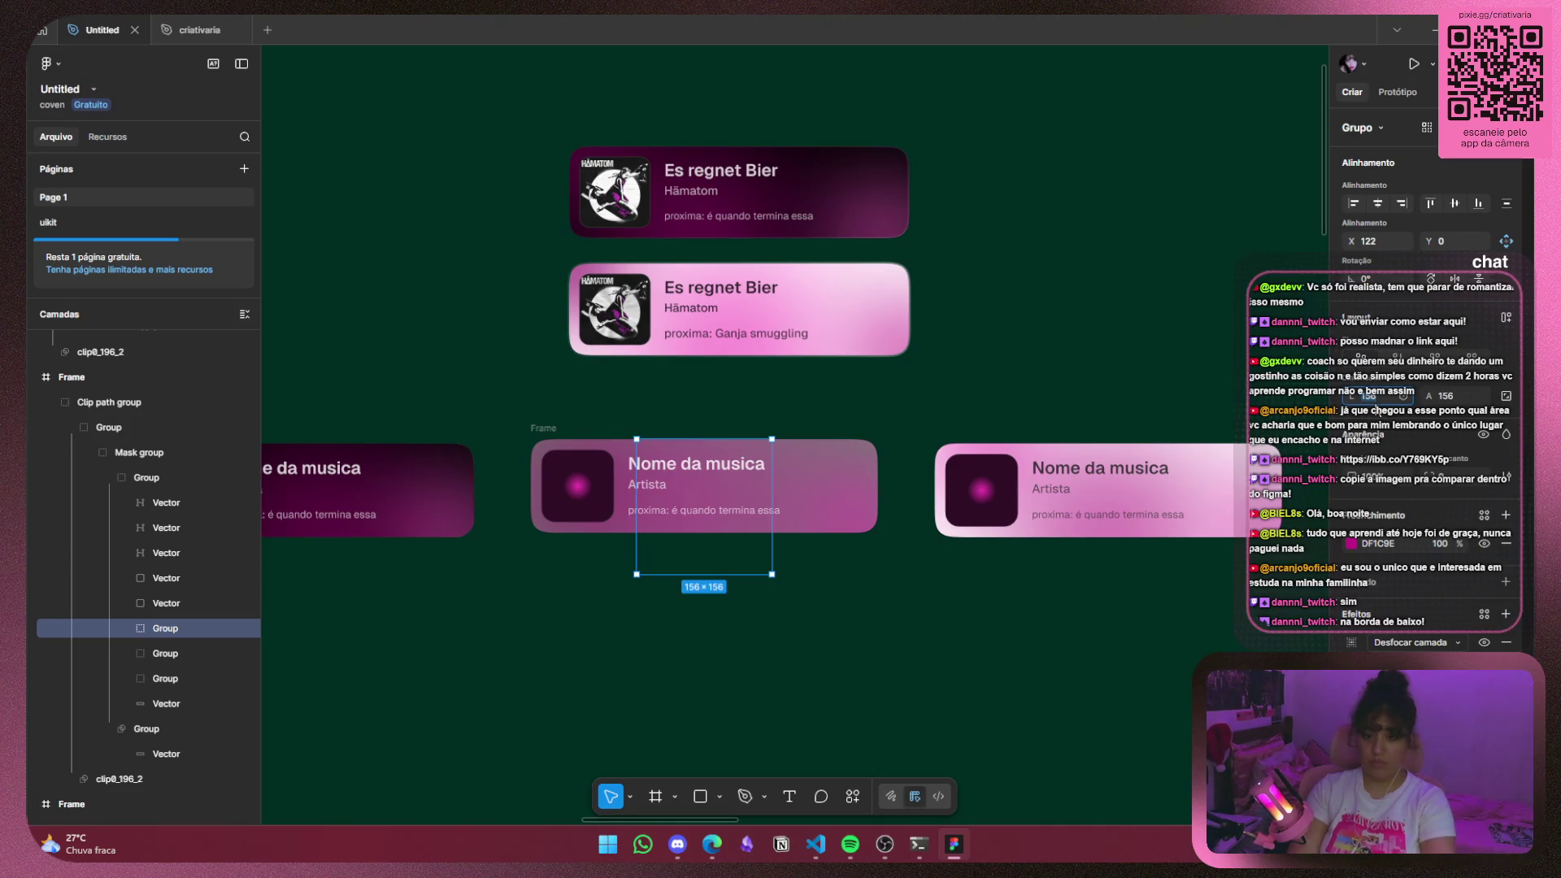
Inspect the right card's 200×200 pink blob for reference and nudge it slightly upward.
click(1161, 517)
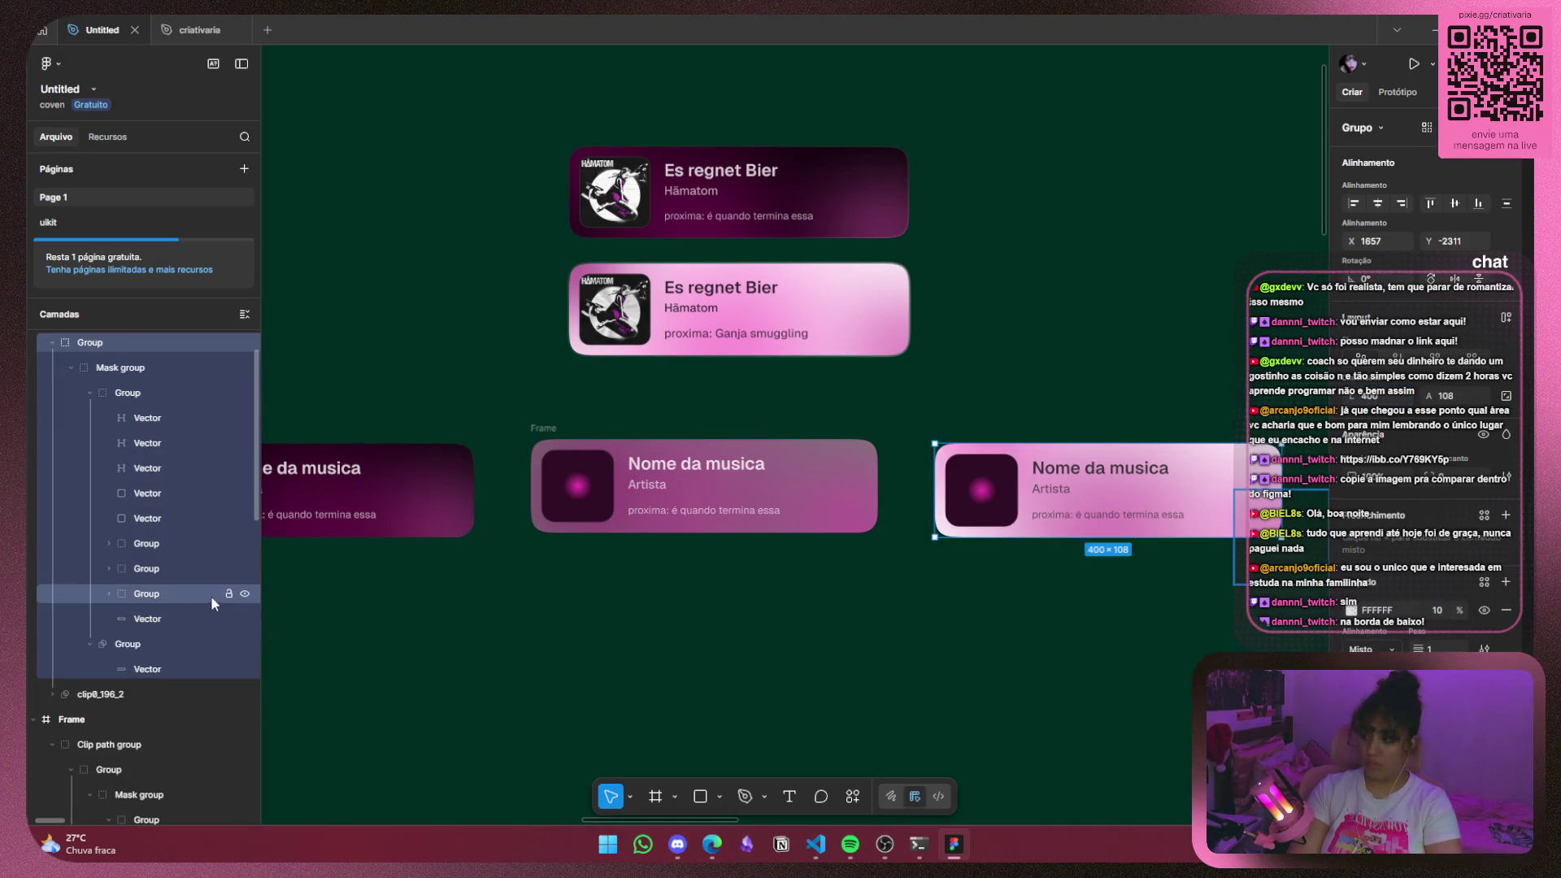
scroll(155, 595, down, 2)
scroll(157, 608, down, 2)
click(166, 683)
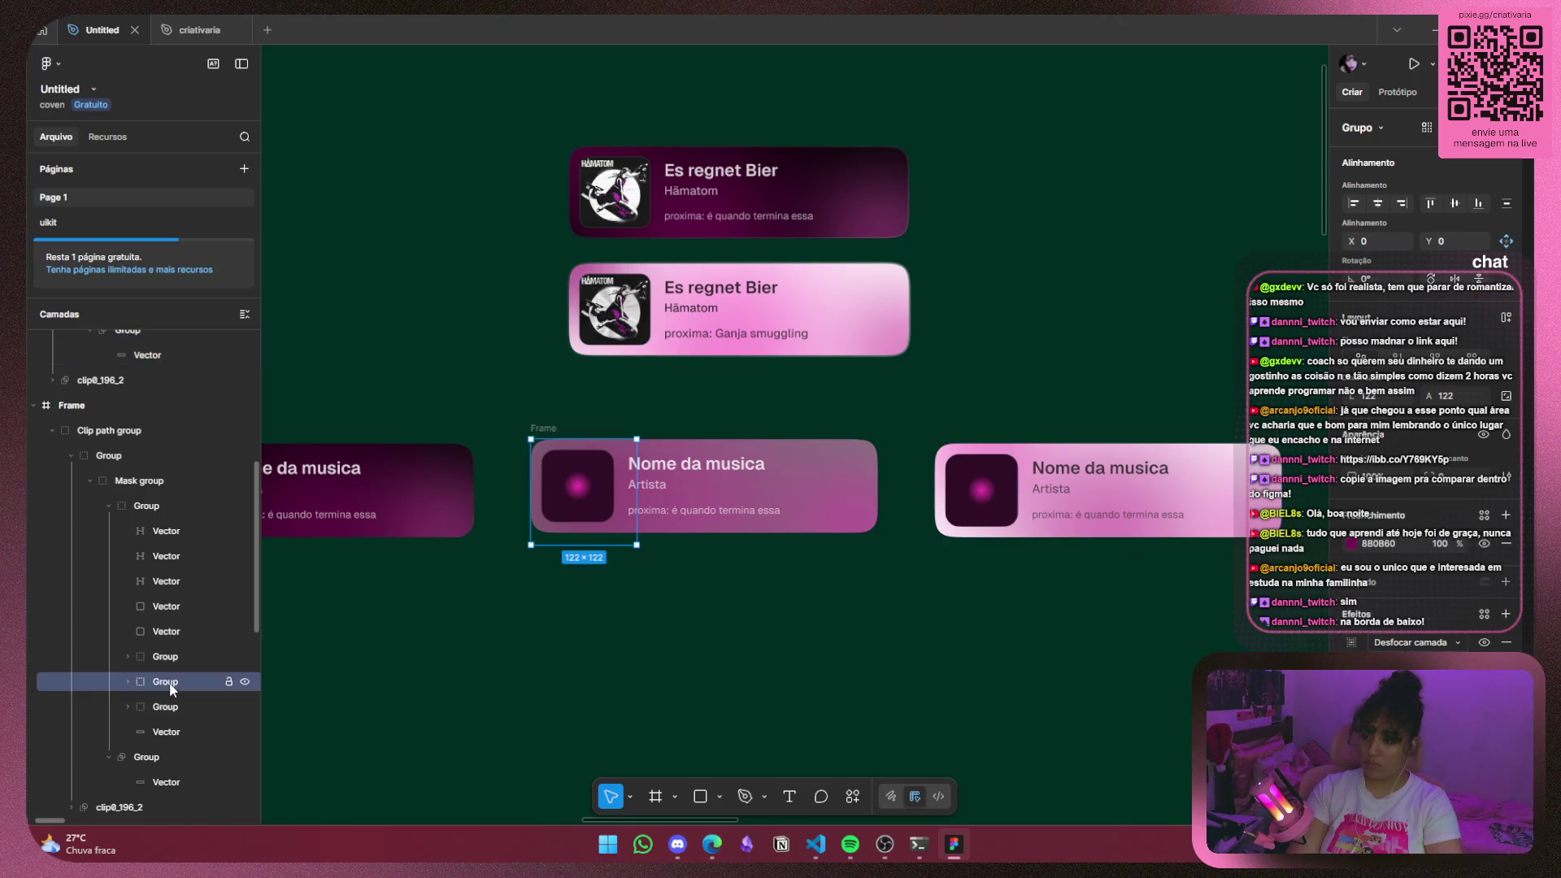
scroll(177, 569, up, 1)
scroll(179, 523, up, 2)
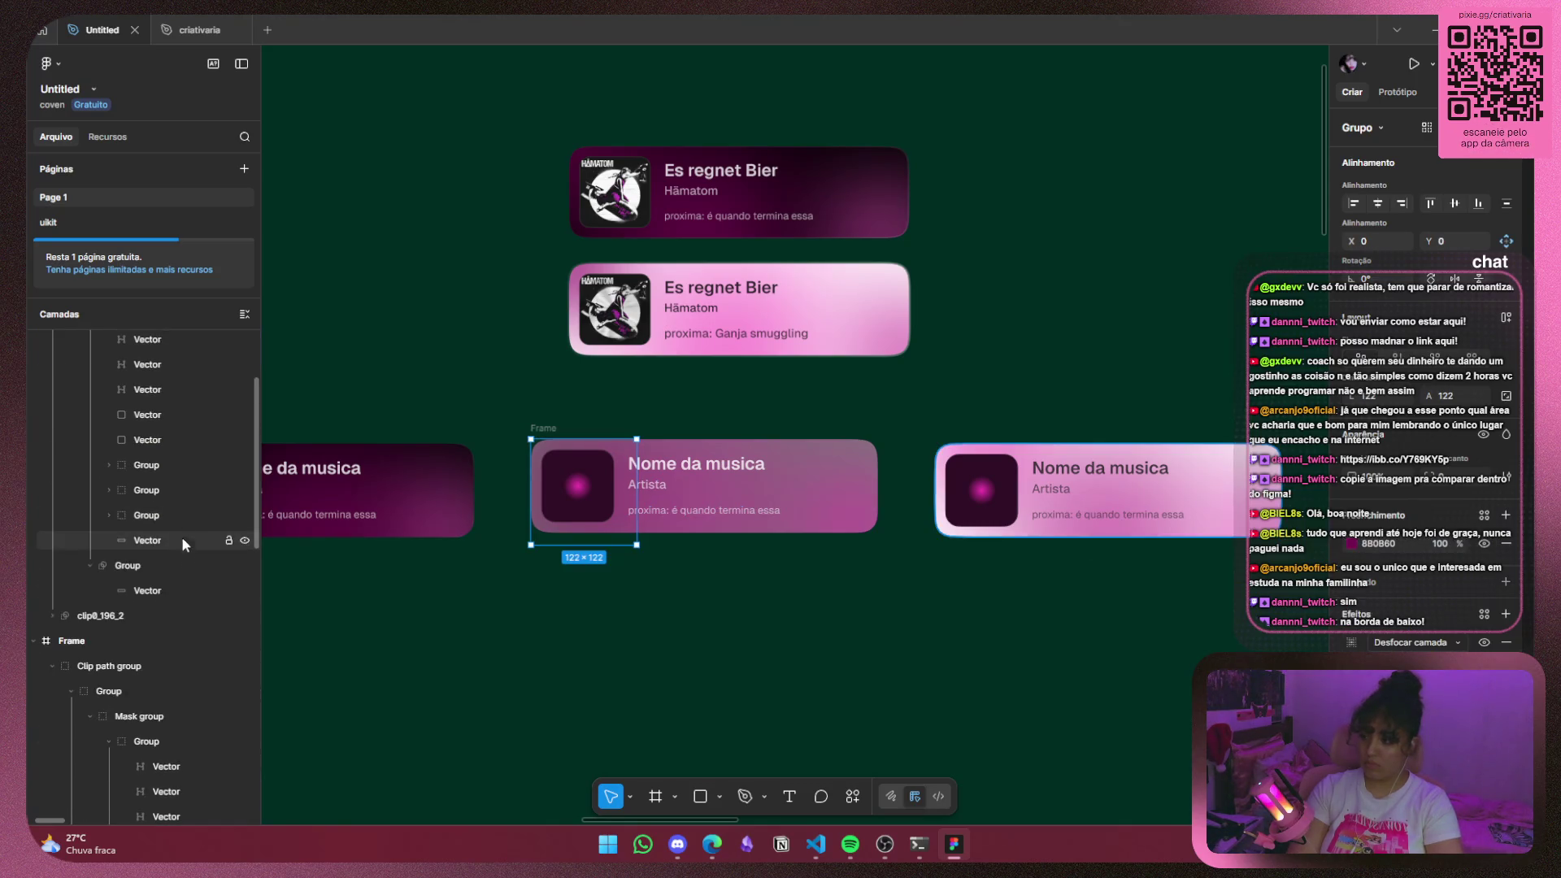
click(173, 488)
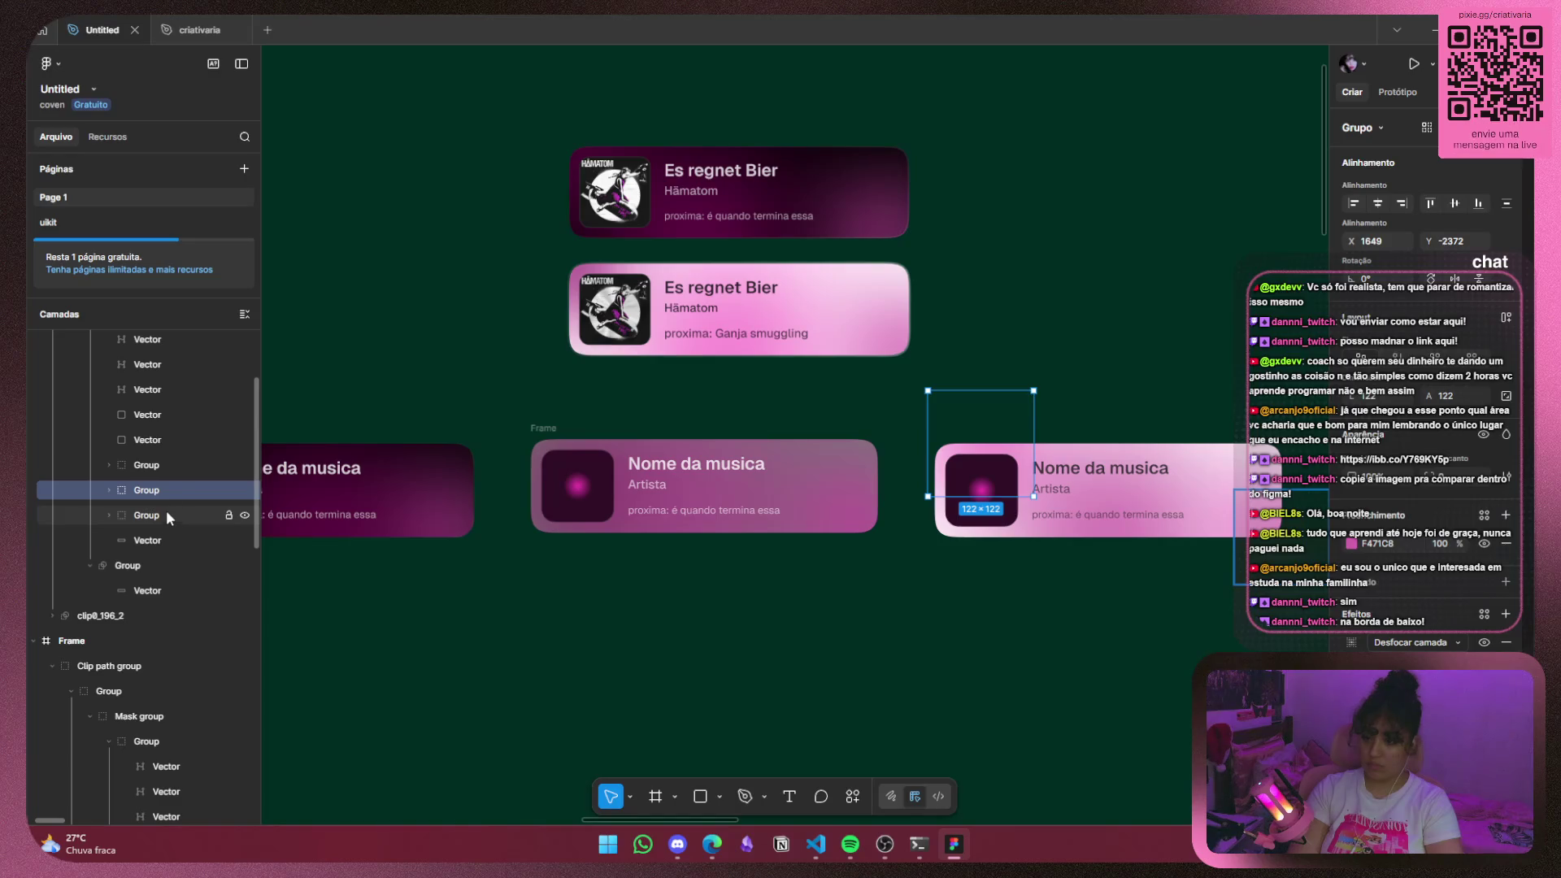
click(179, 465)
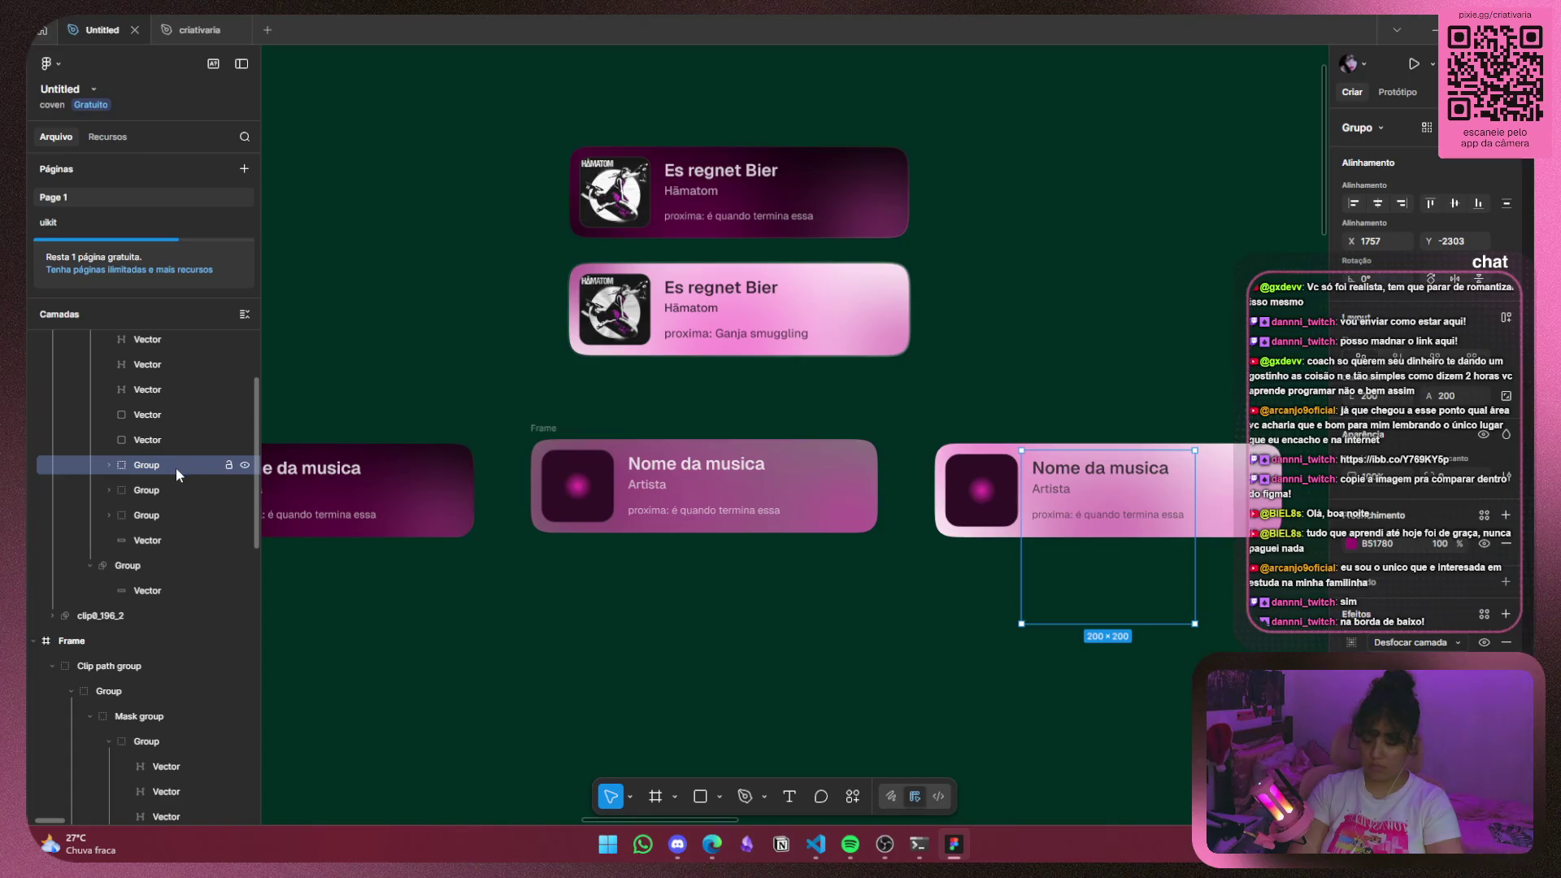
scroll(226, 514, down, 3)
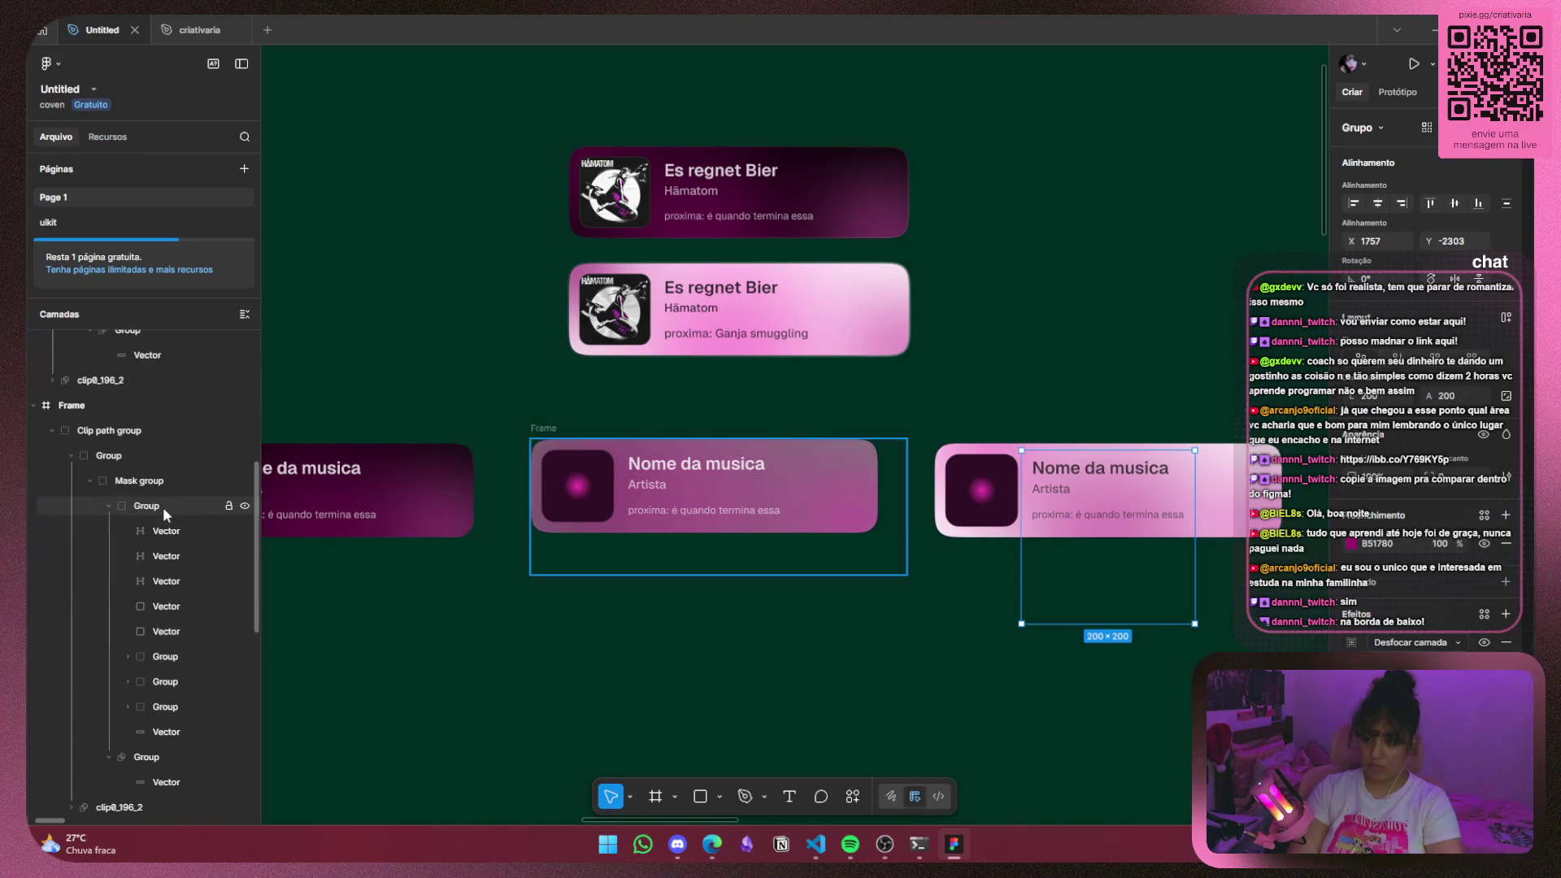
drag(1158, 572, 1157, 568)
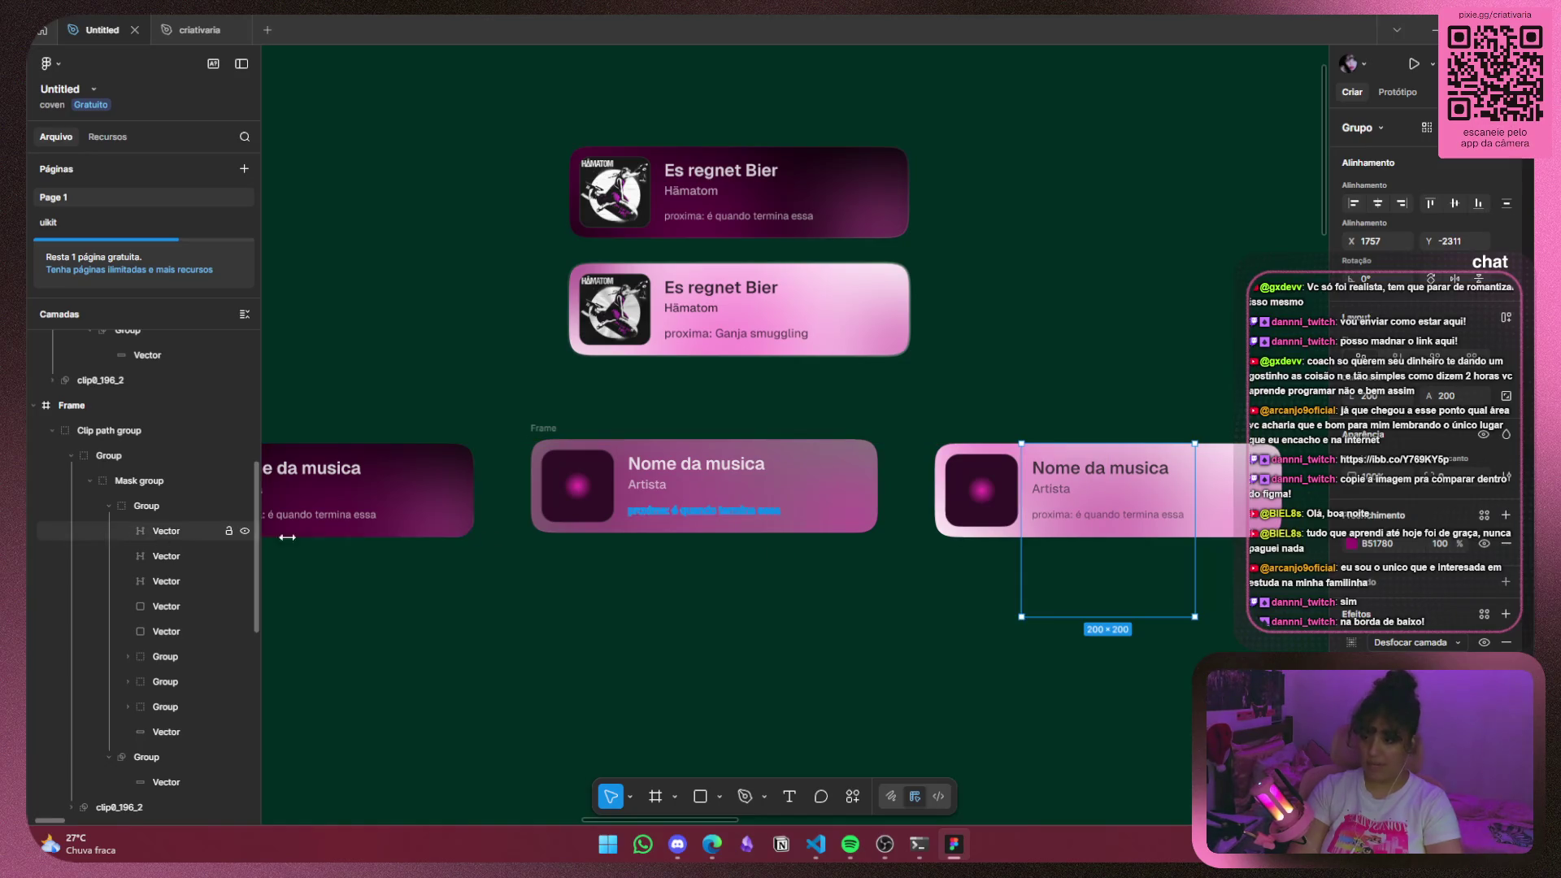
Resize the middle card's pink blob to 200×200 and shift it left to X 100.
click(199, 649)
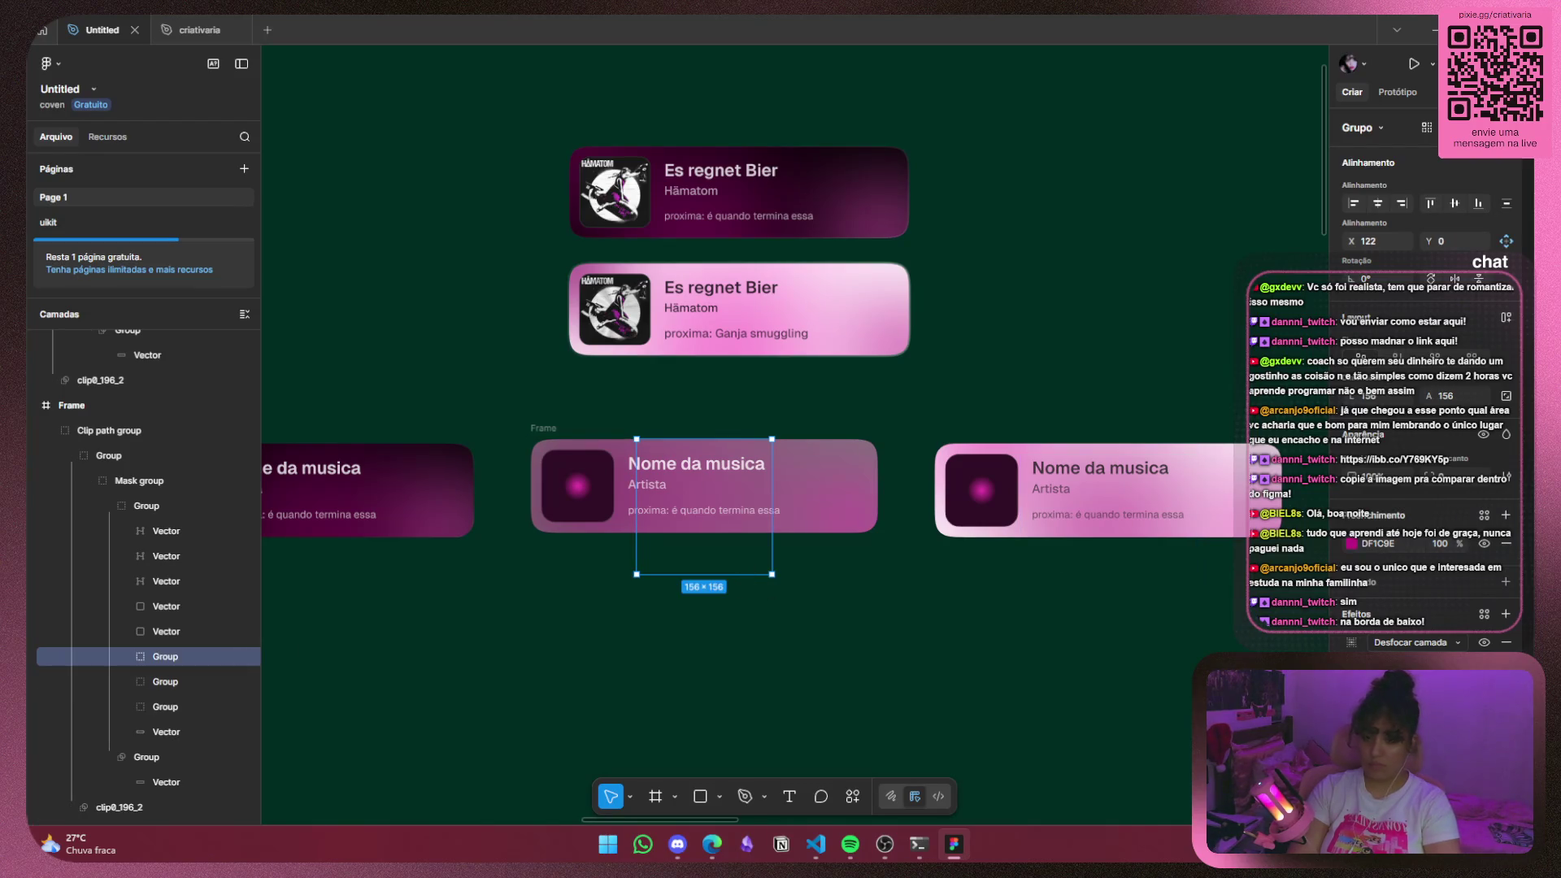
text(4)
key(Return)
click(1451, 398)
text(200)
key(Return)
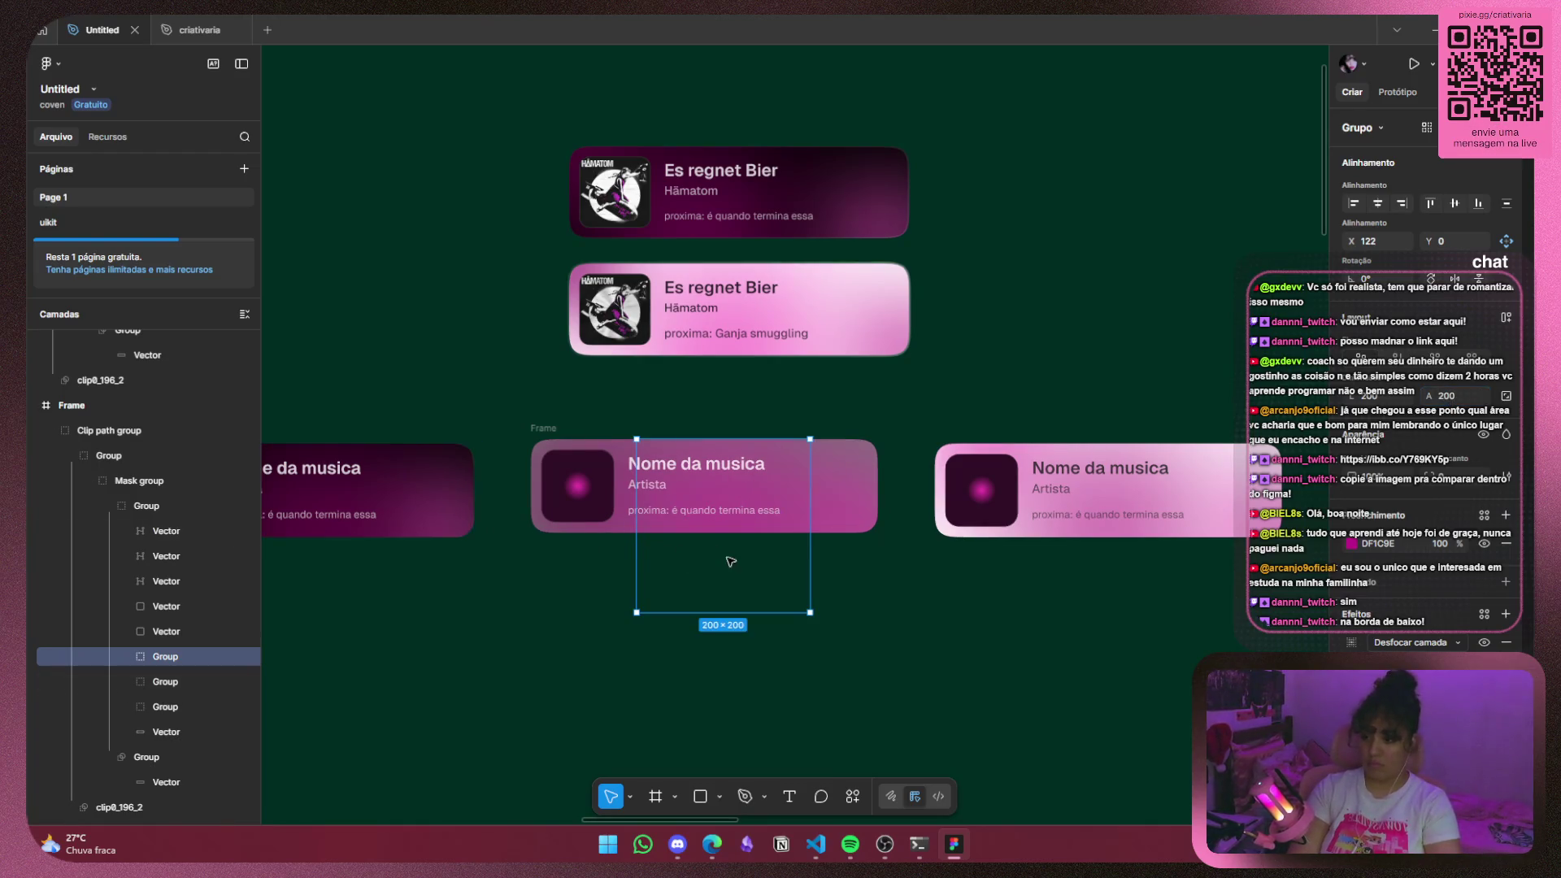
drag(731, 560, 713, 561)
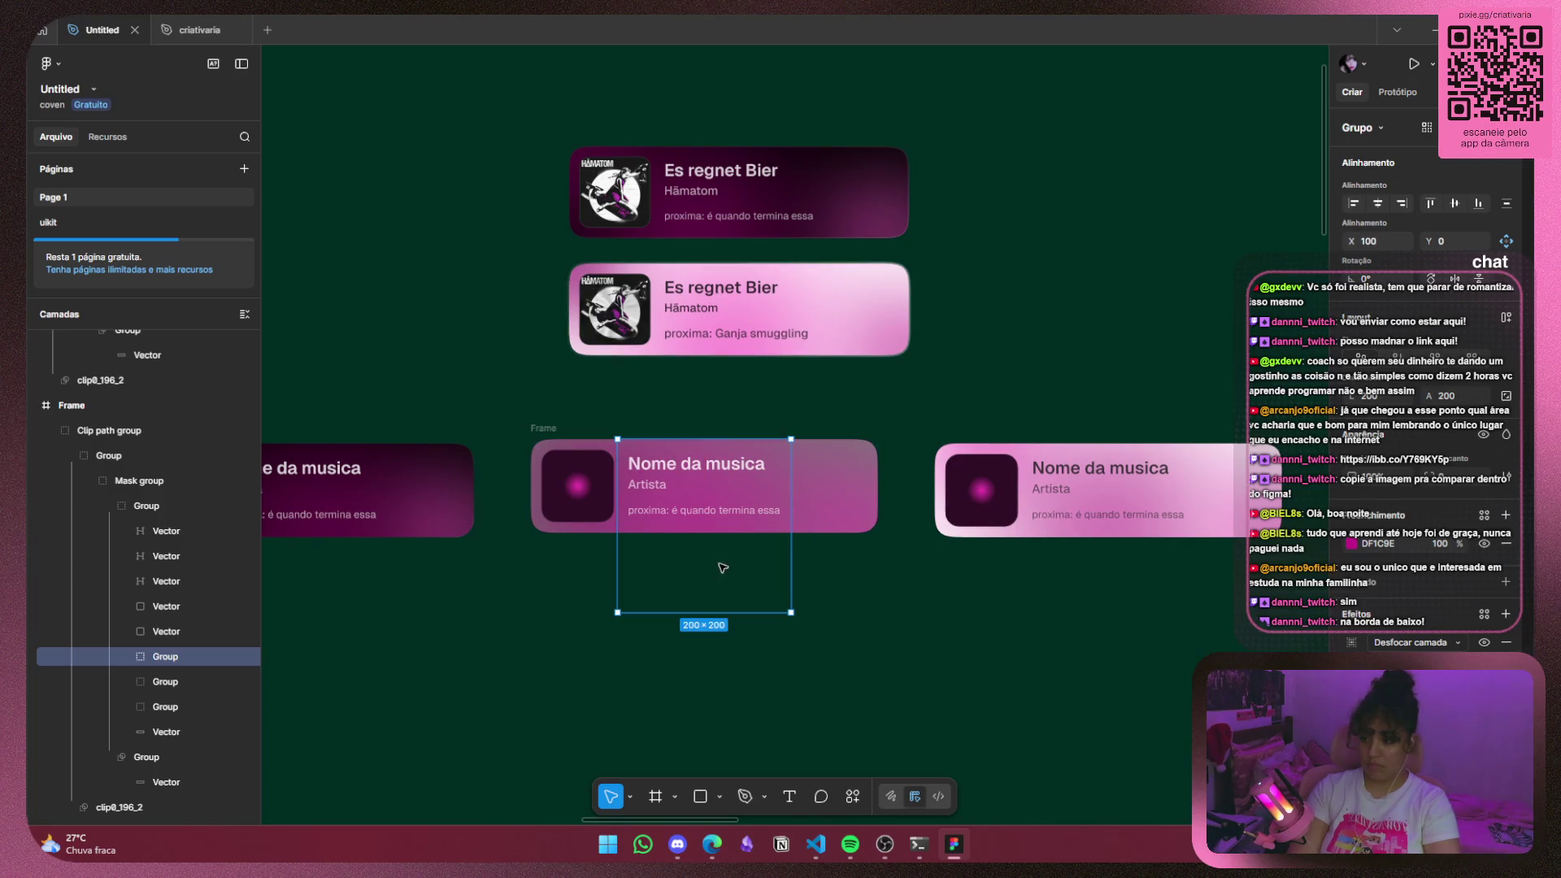
Select the middle card's group, nudge it down 5 px and back up.
click(599, 502)
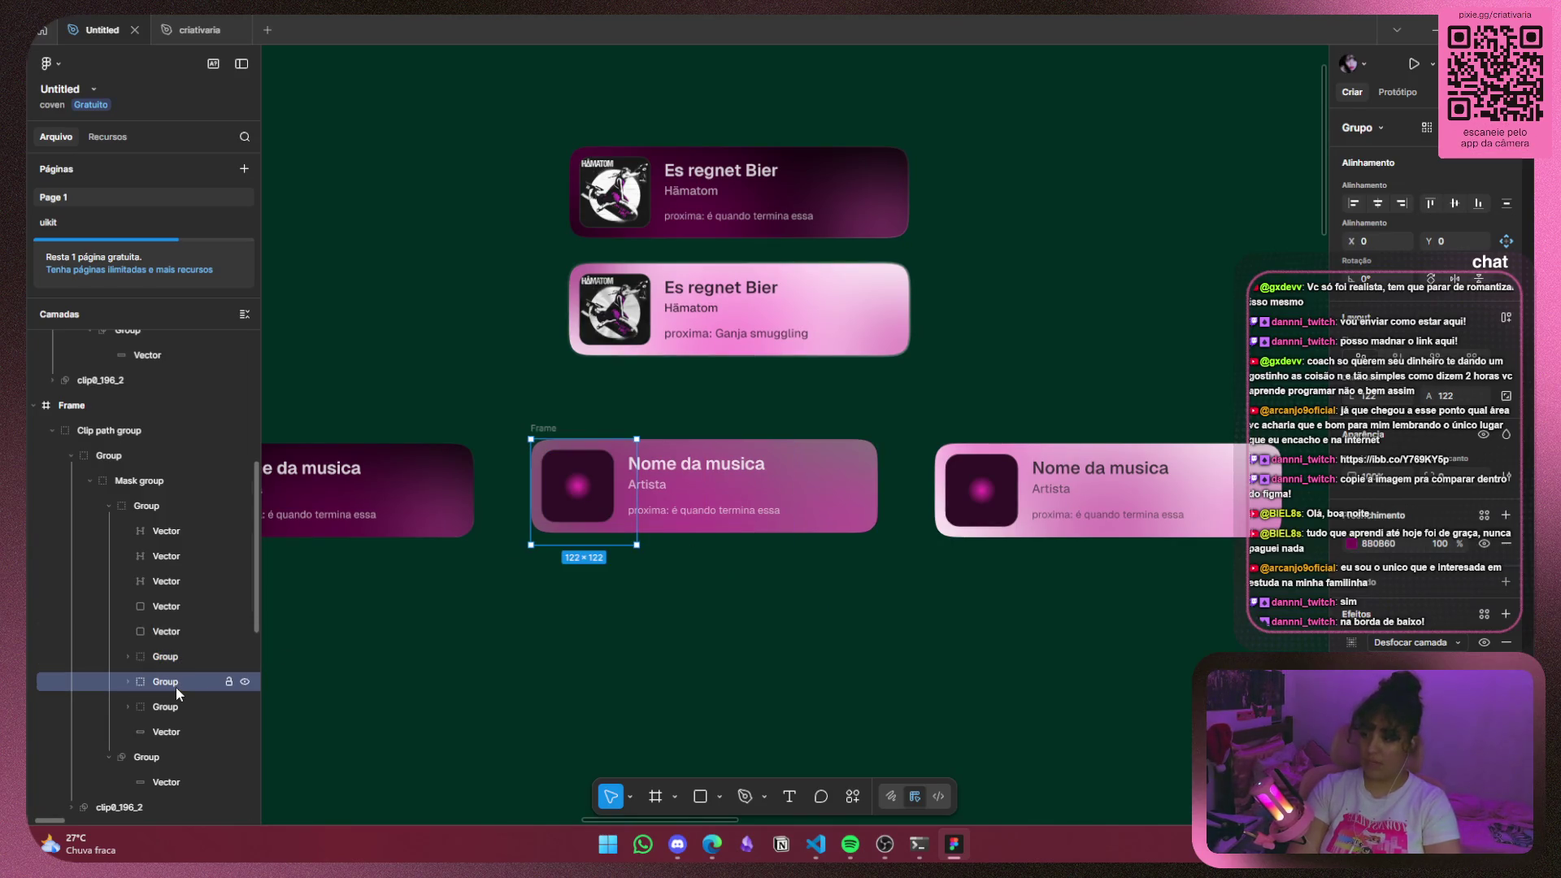
click(592, 504)
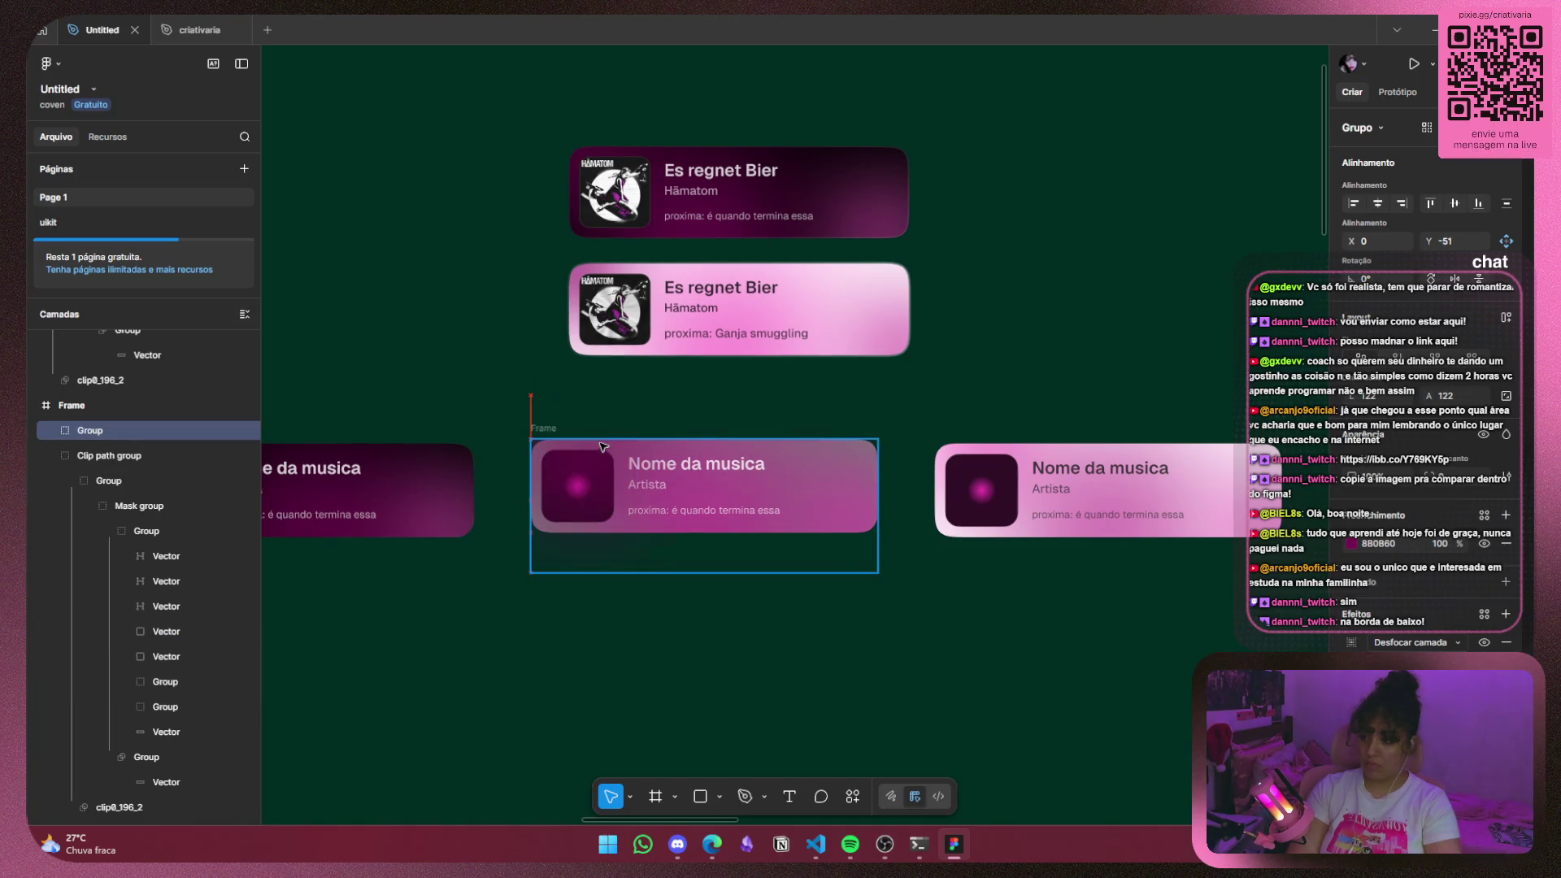
key(Down)
key(Down)
key(Down)
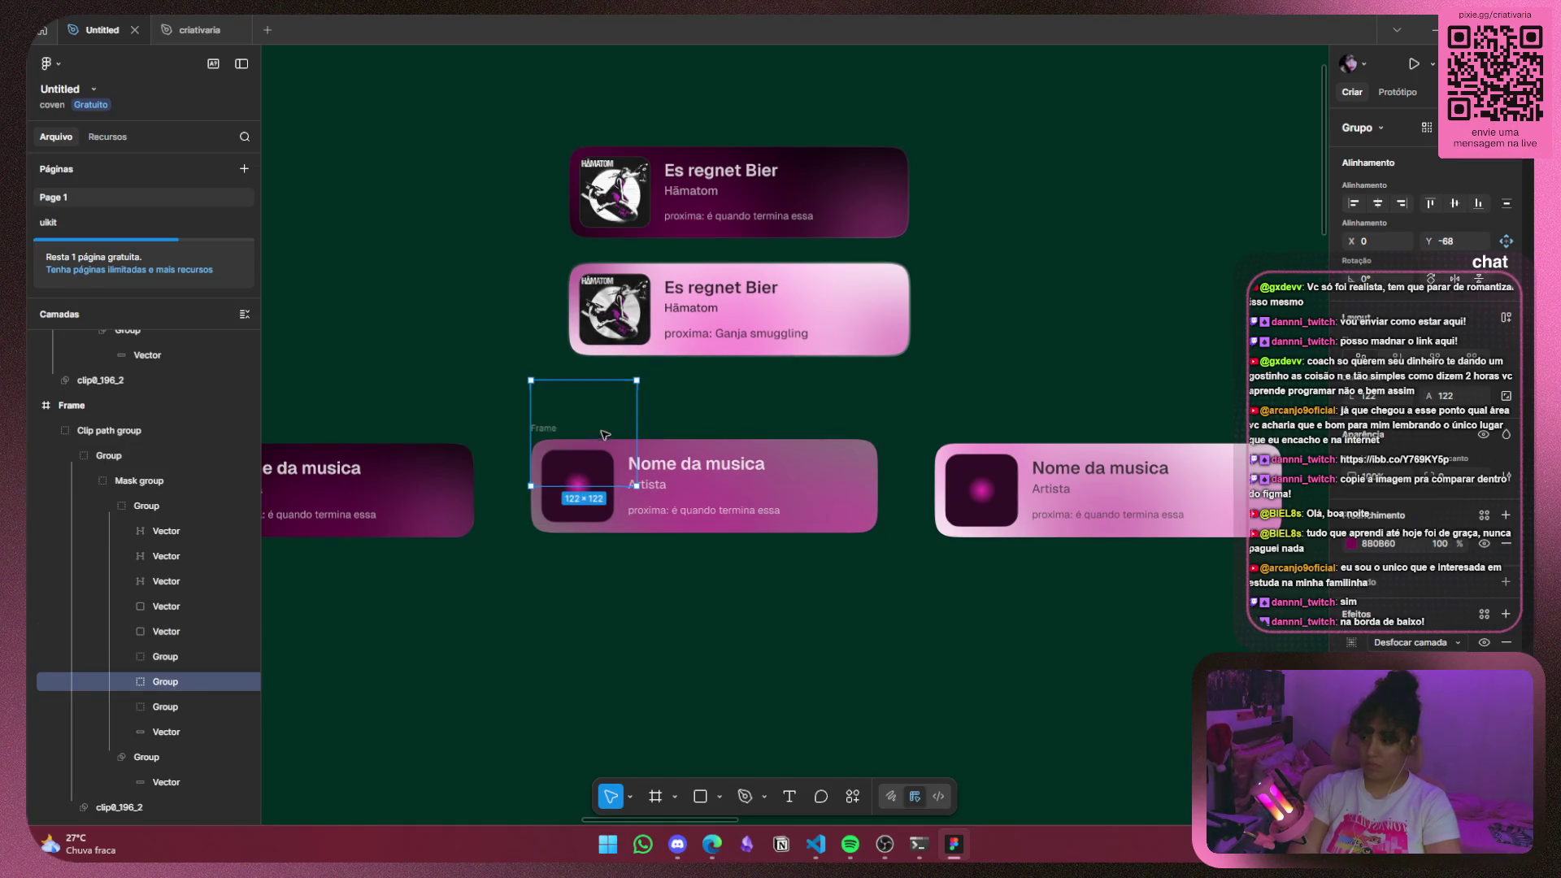
key(Up)
key(Up)
key(Up)
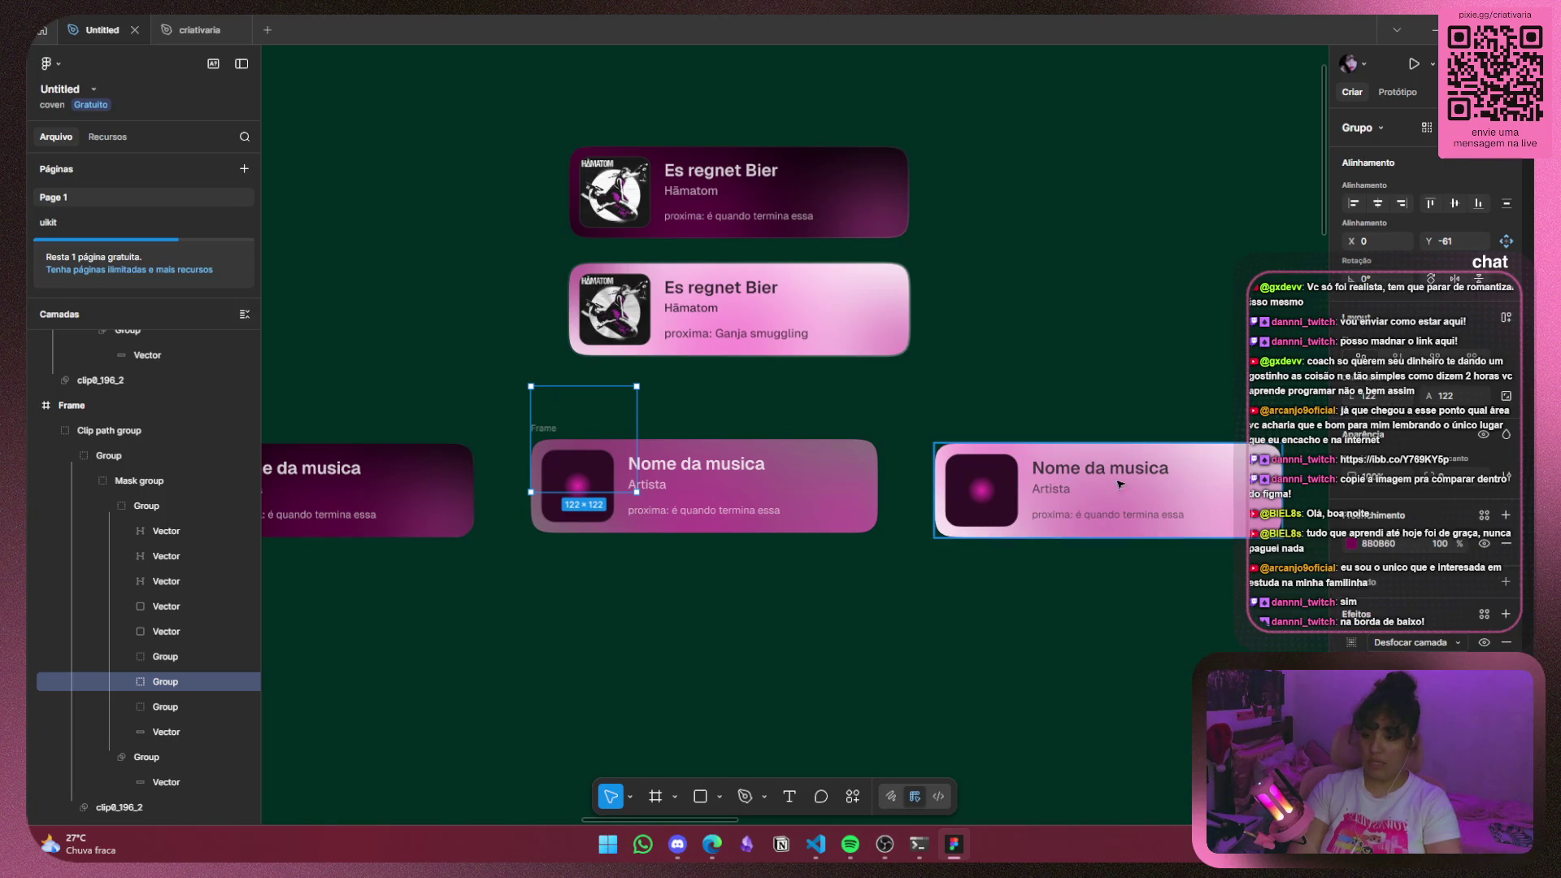
Compare the right and middle cards' album-art and 108×108 layer groups, then deselect everything.
scroll(163, 634, up, 4)
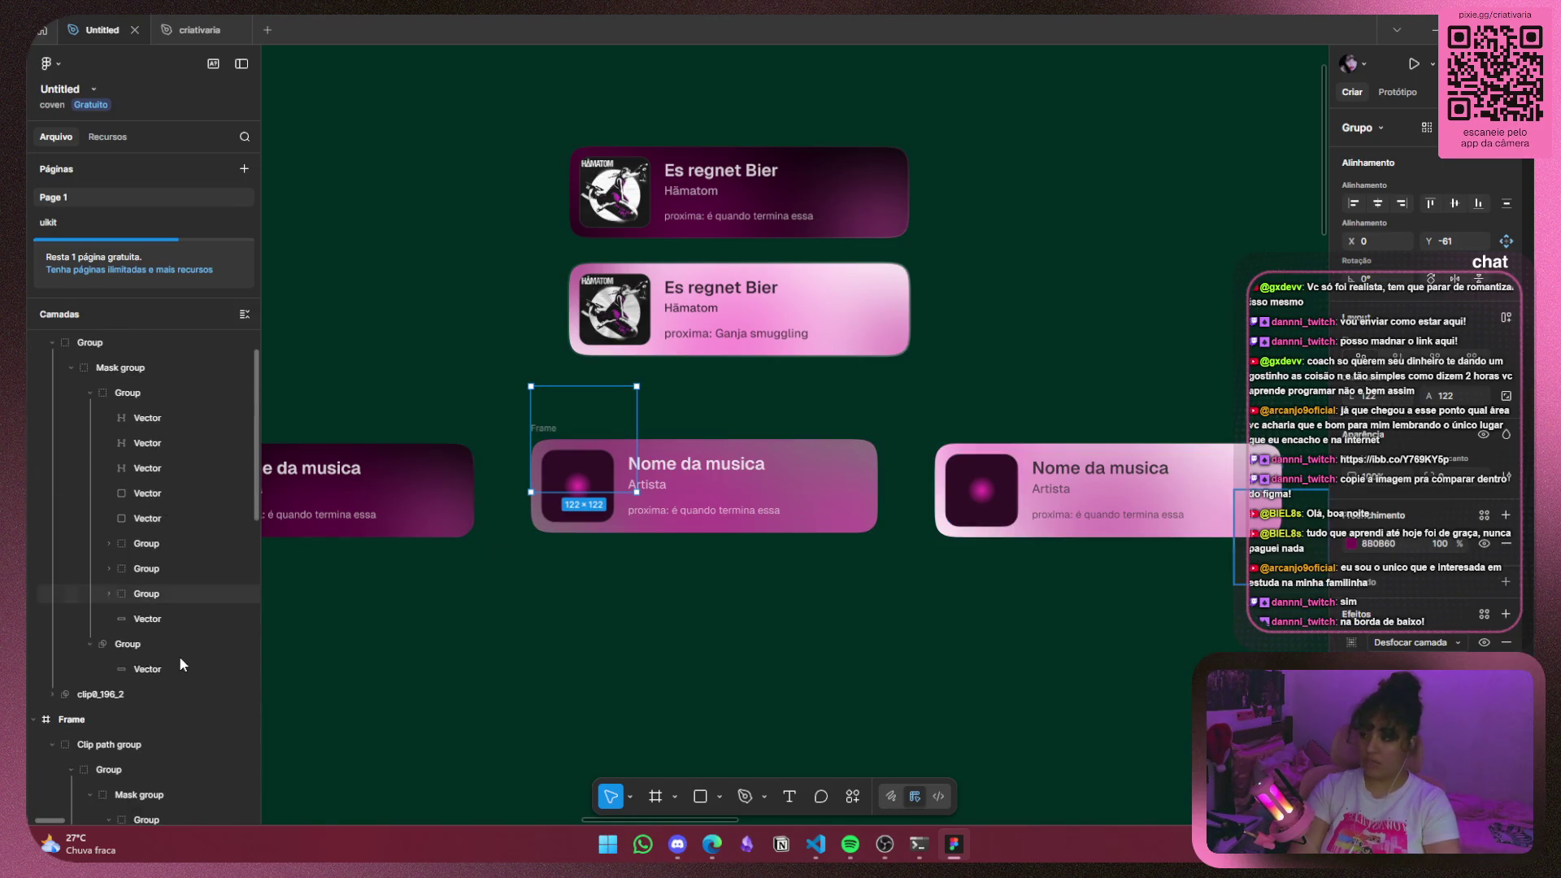
click(177, 572)
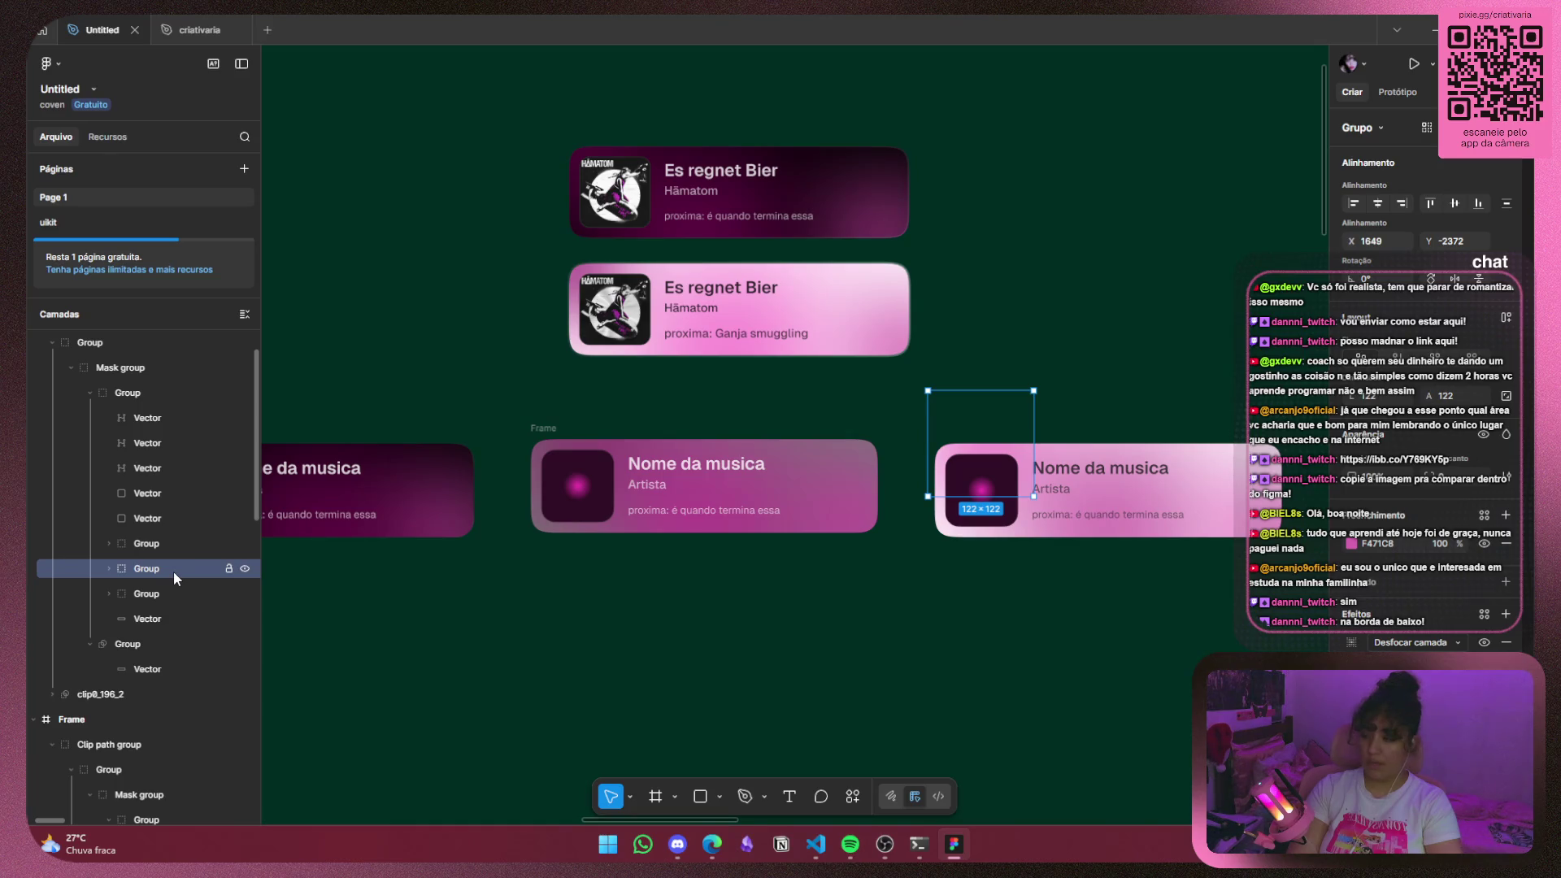
click(169, 588)
click(177, 561)
click(179, 546)
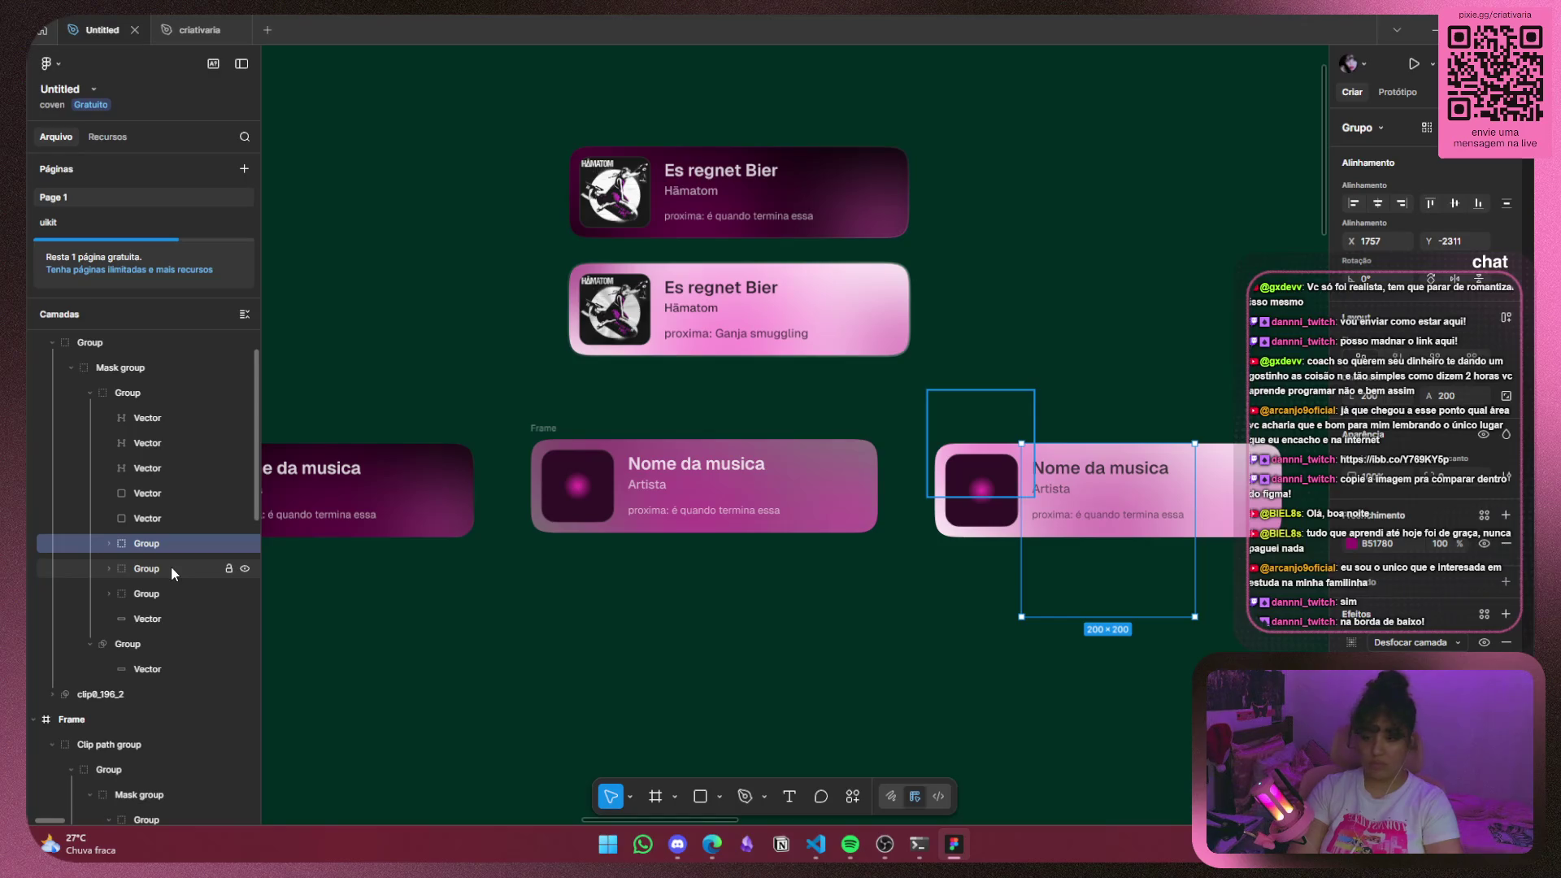
click(170, 566)
click(163, 593)
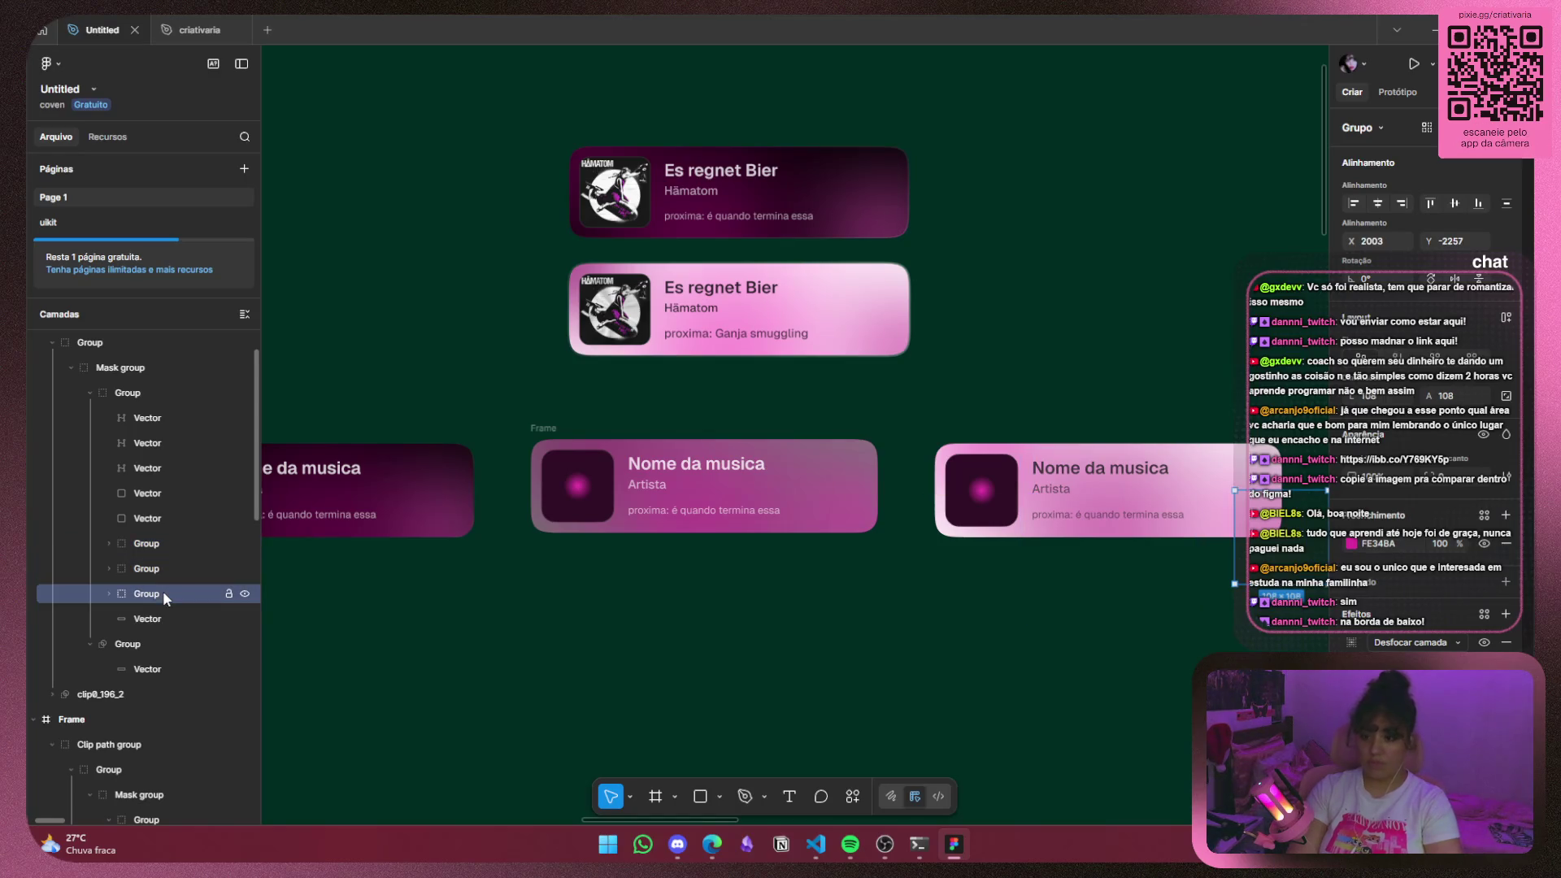
click(168, 573)
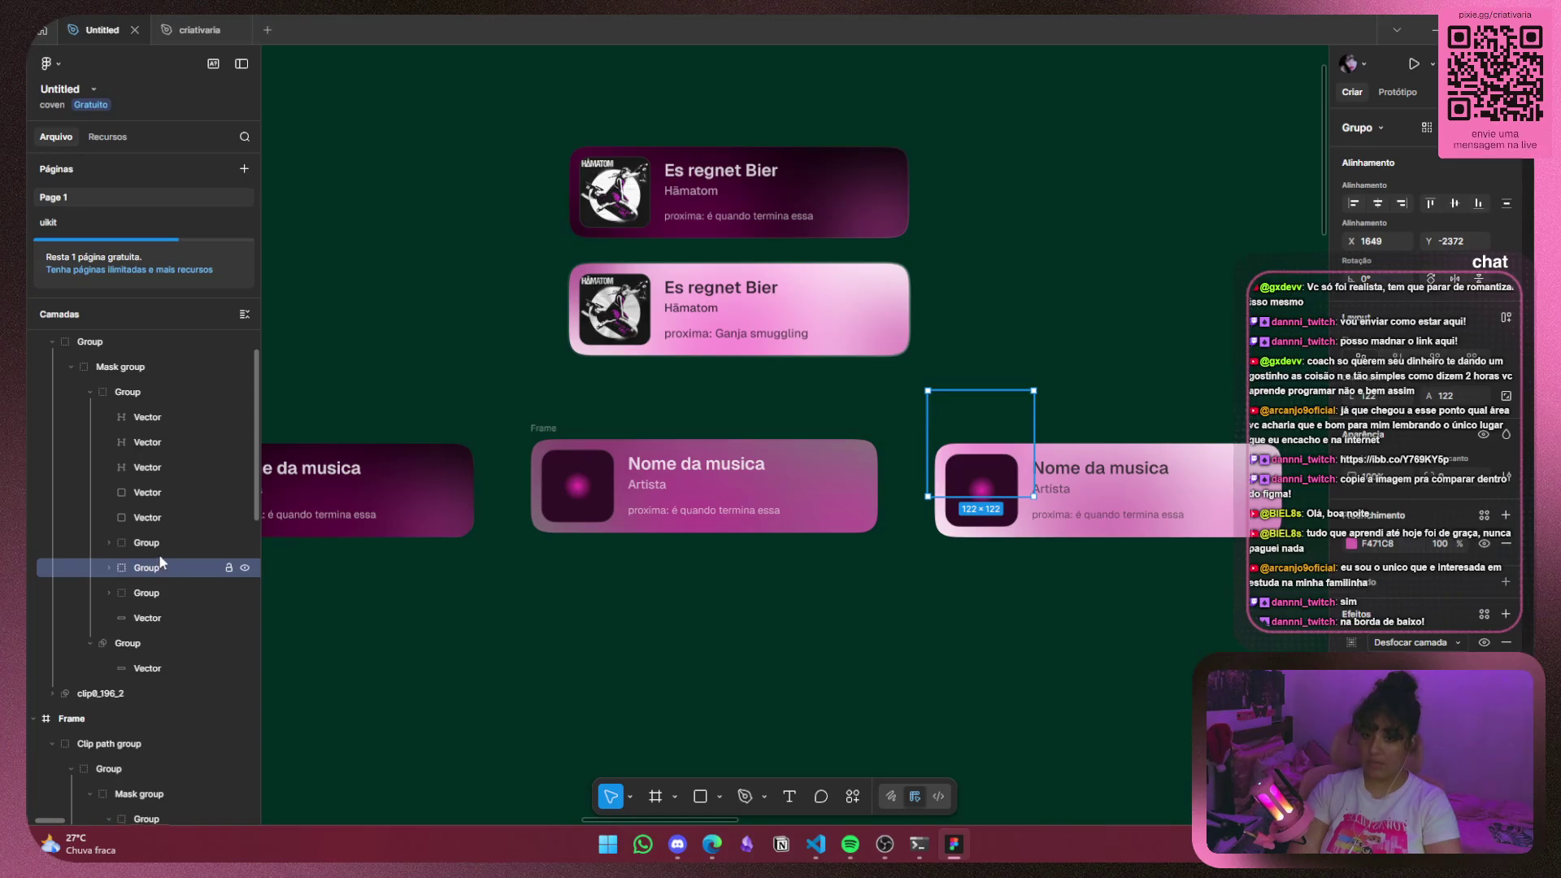
scroll(162, 556, down, 5)
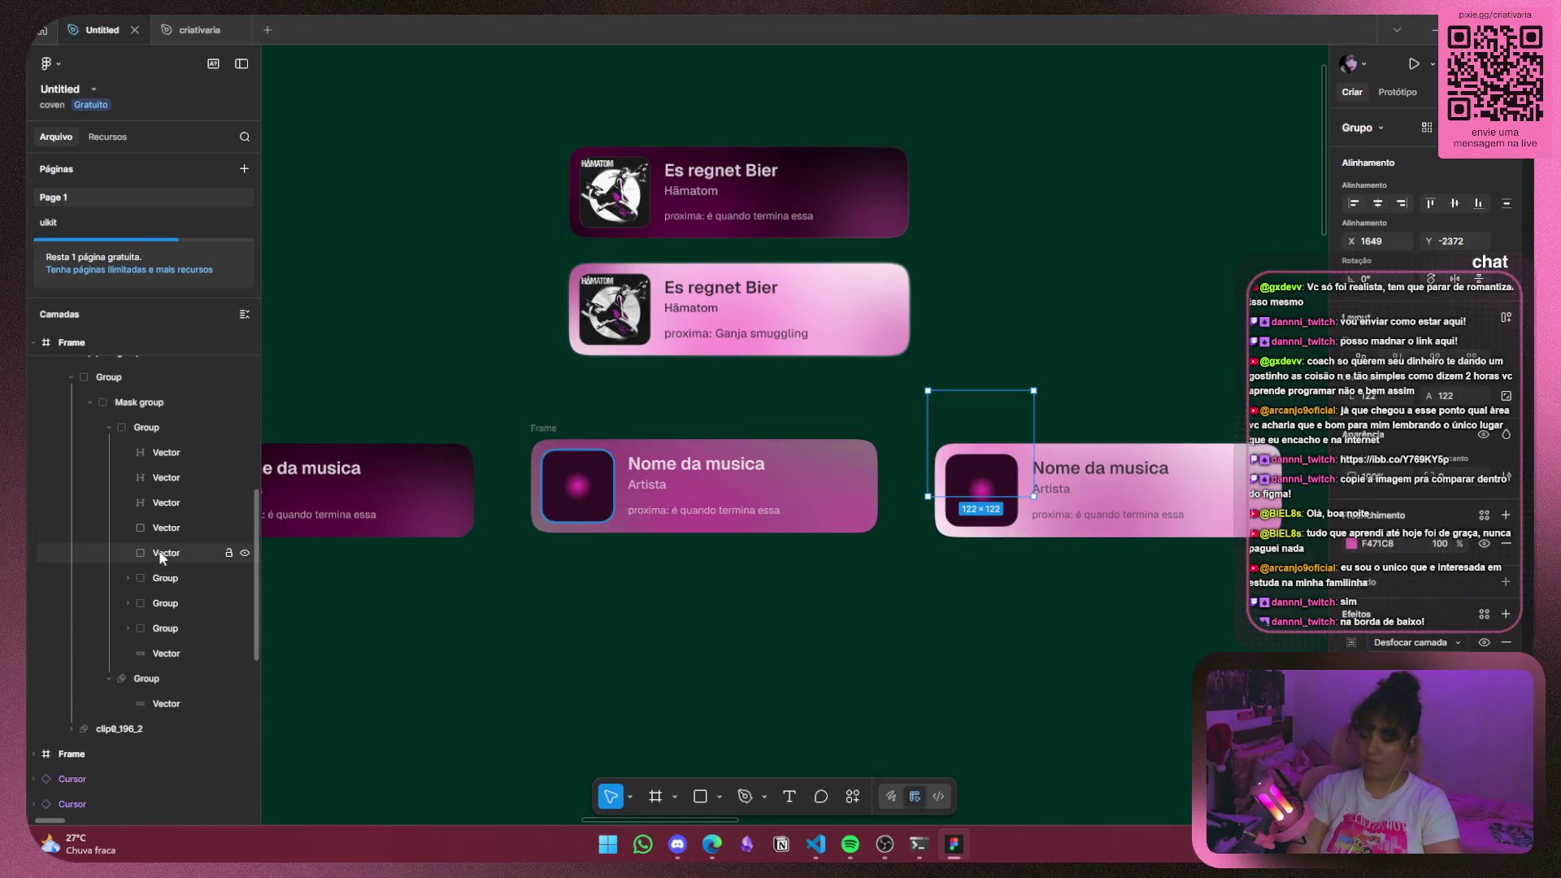
click(163, 608)
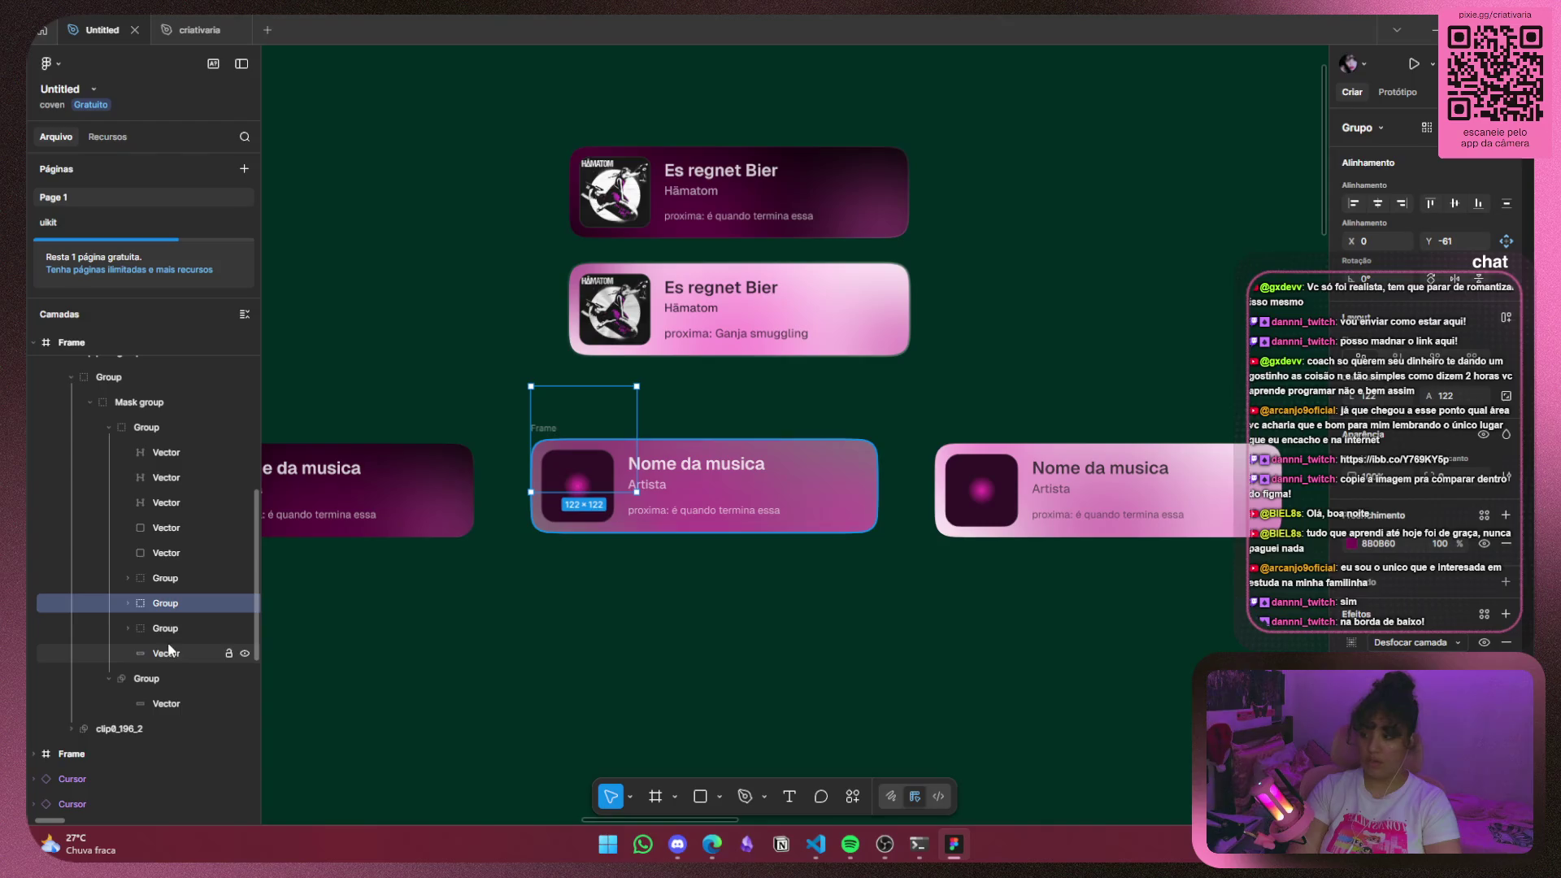
click(176, 628)
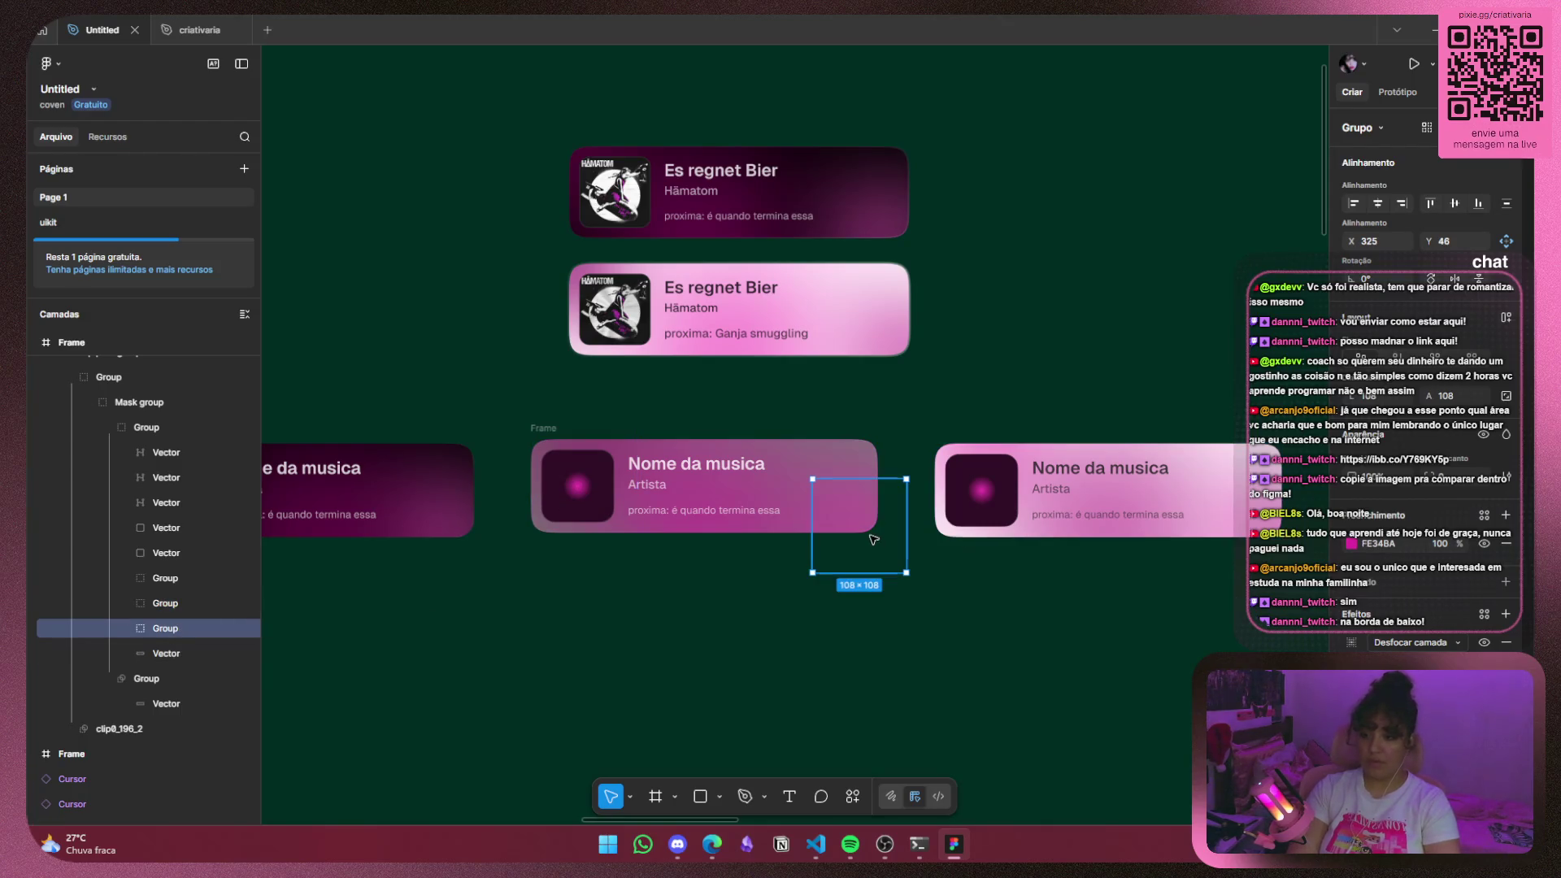
click(529, 622)
scroll(530, 601, down, 5)
scroll(603, 557, up, 3)
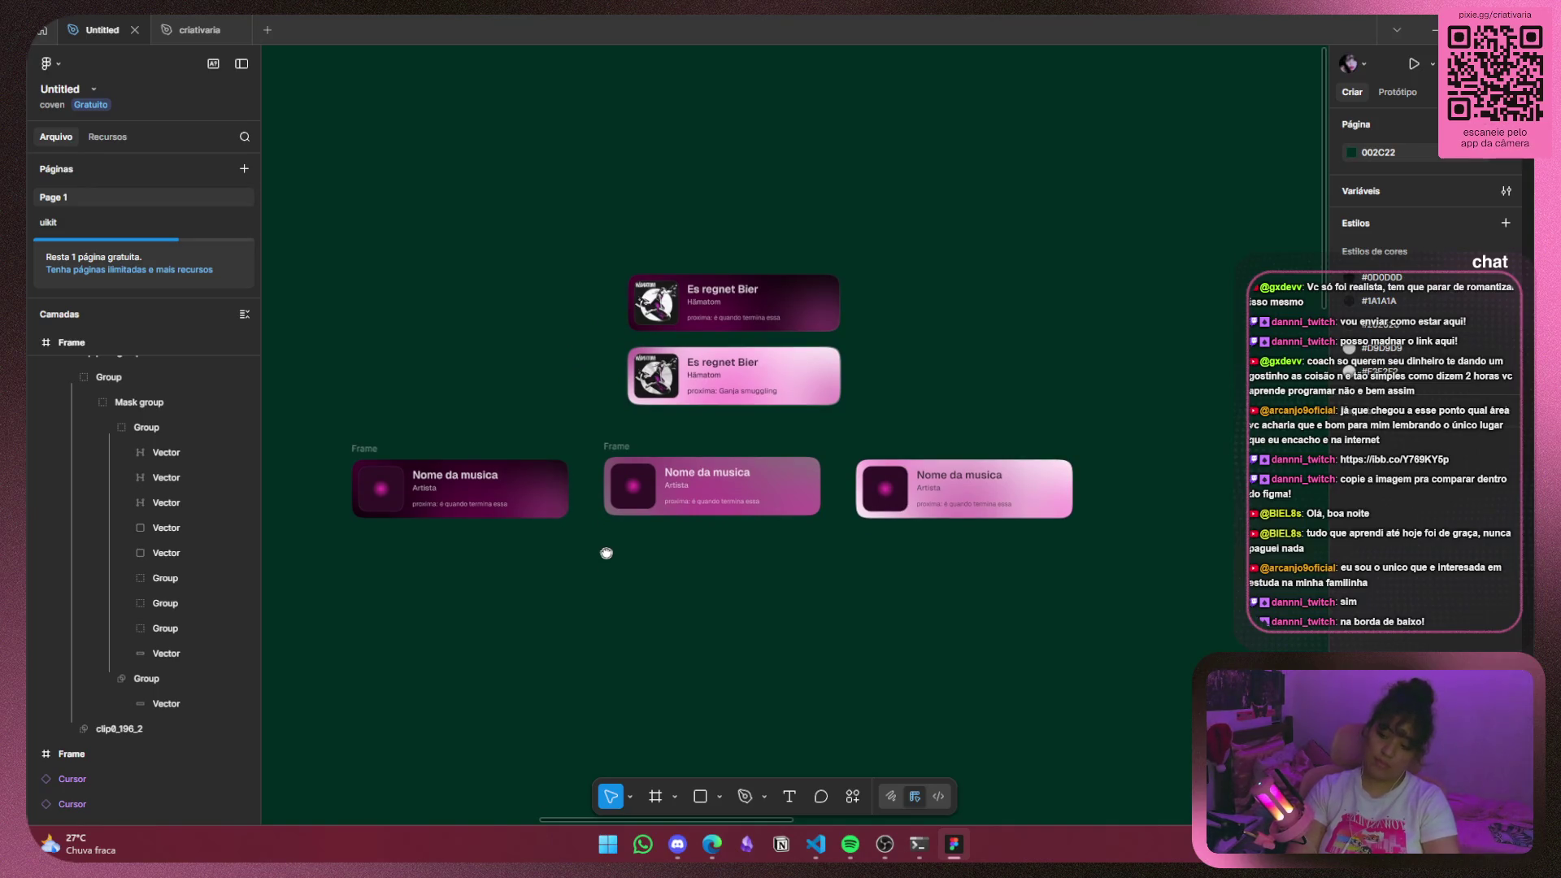
Move the pasted reference image of two cards up and left above the three cards.
drag(606, 553, 812, 520)
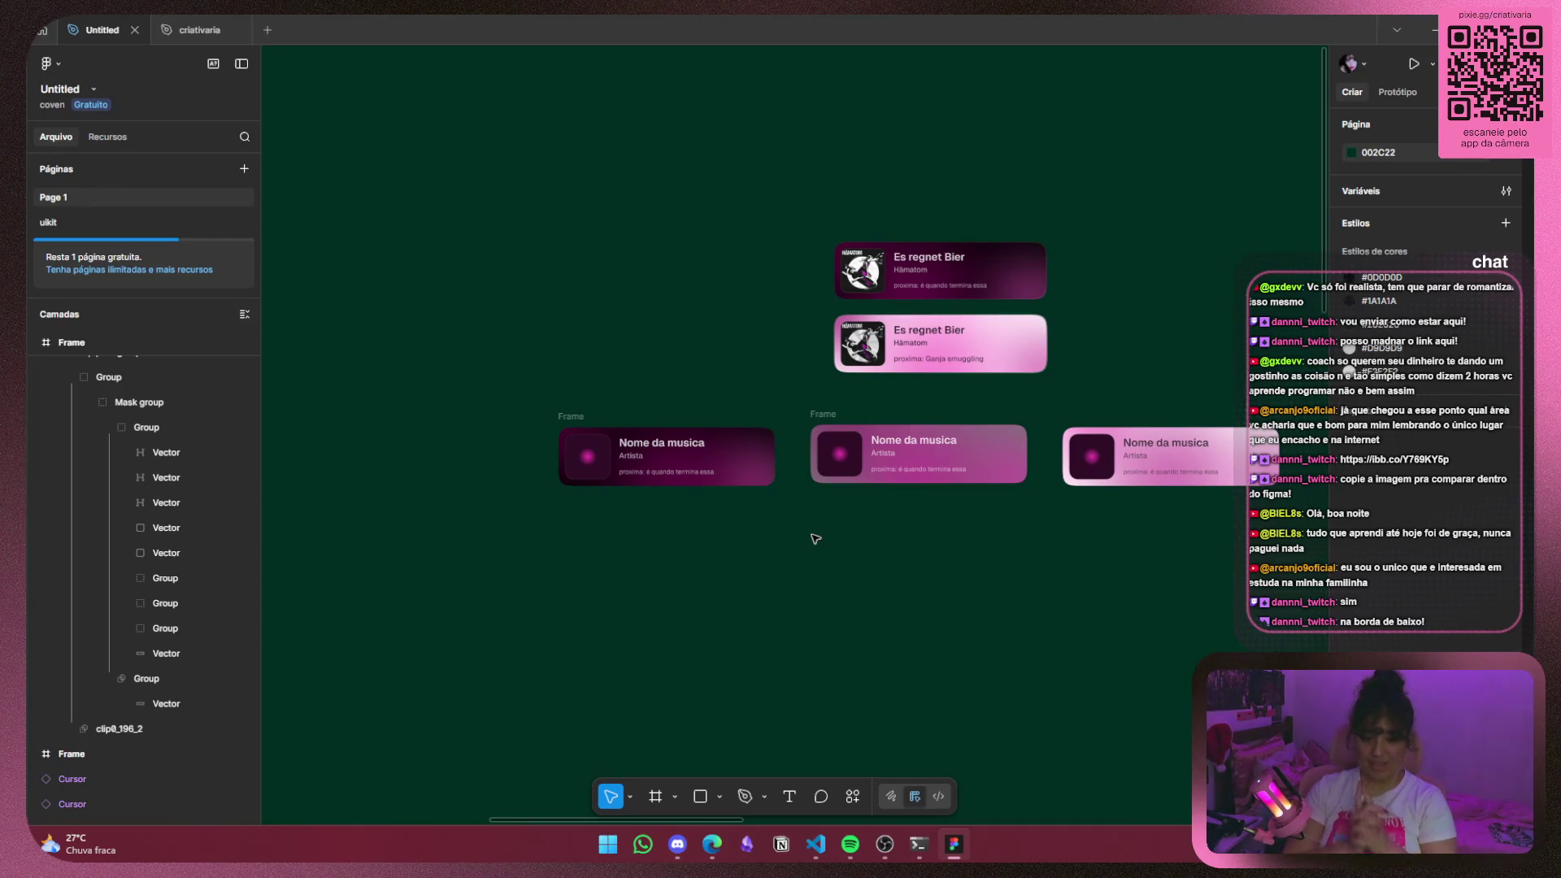
click(1024, 305)
mouse_move(1018, 302)
mouse_down()
mouse_move(973, 200)
mouse_move(994, 206)
mouse_up()
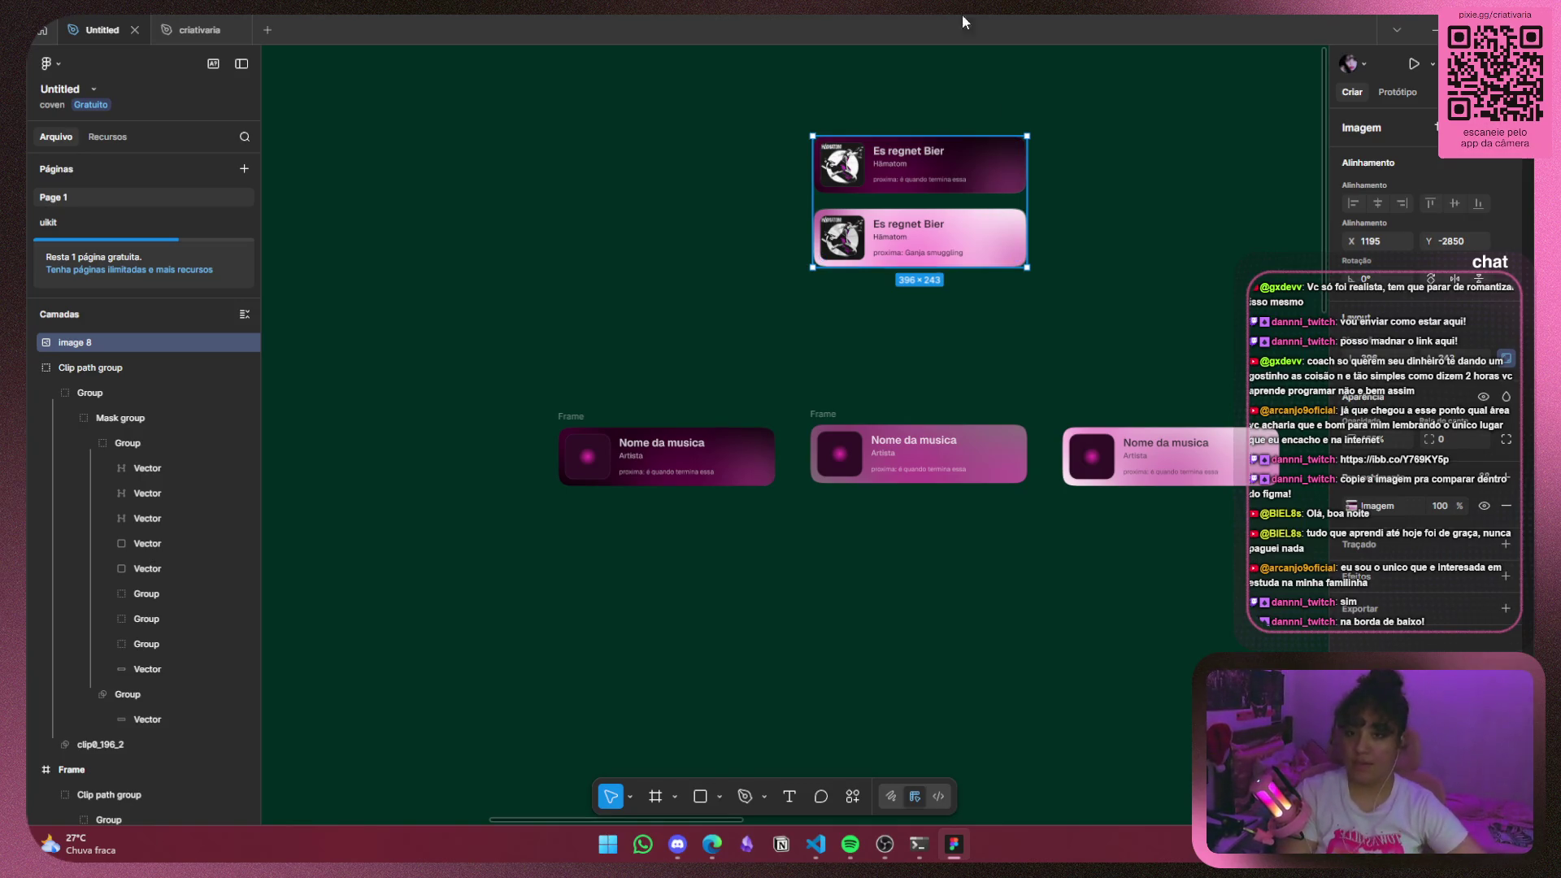
click(1090, 326)
drag(899, 313, 801, 252)
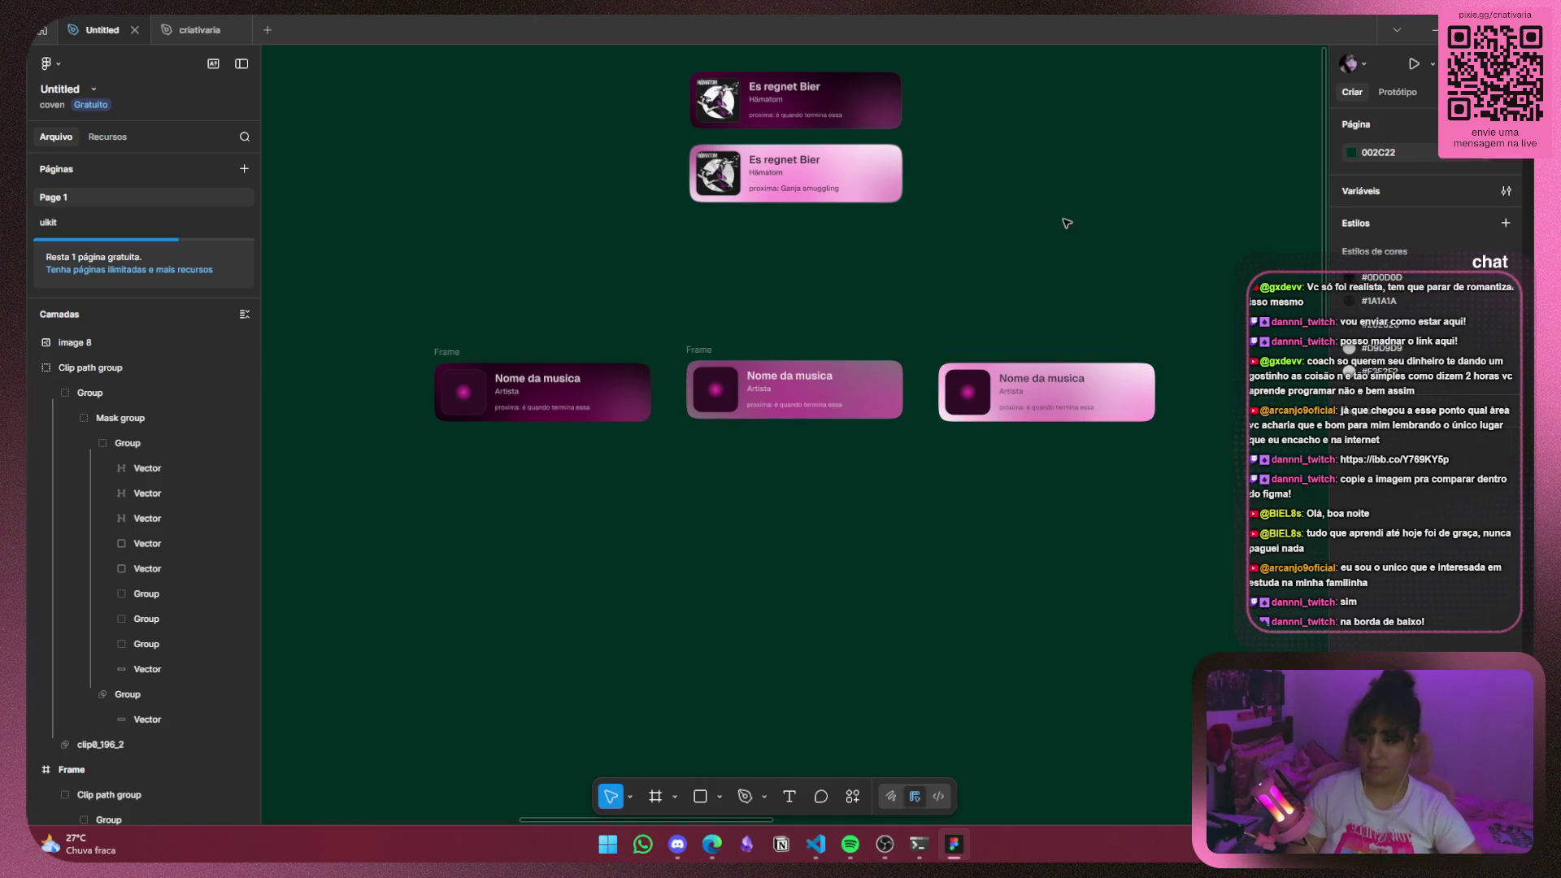
Select the third, lightest music card and switch to VS Code.
click(1091, 383)
scroll(781, 504, up, 2)
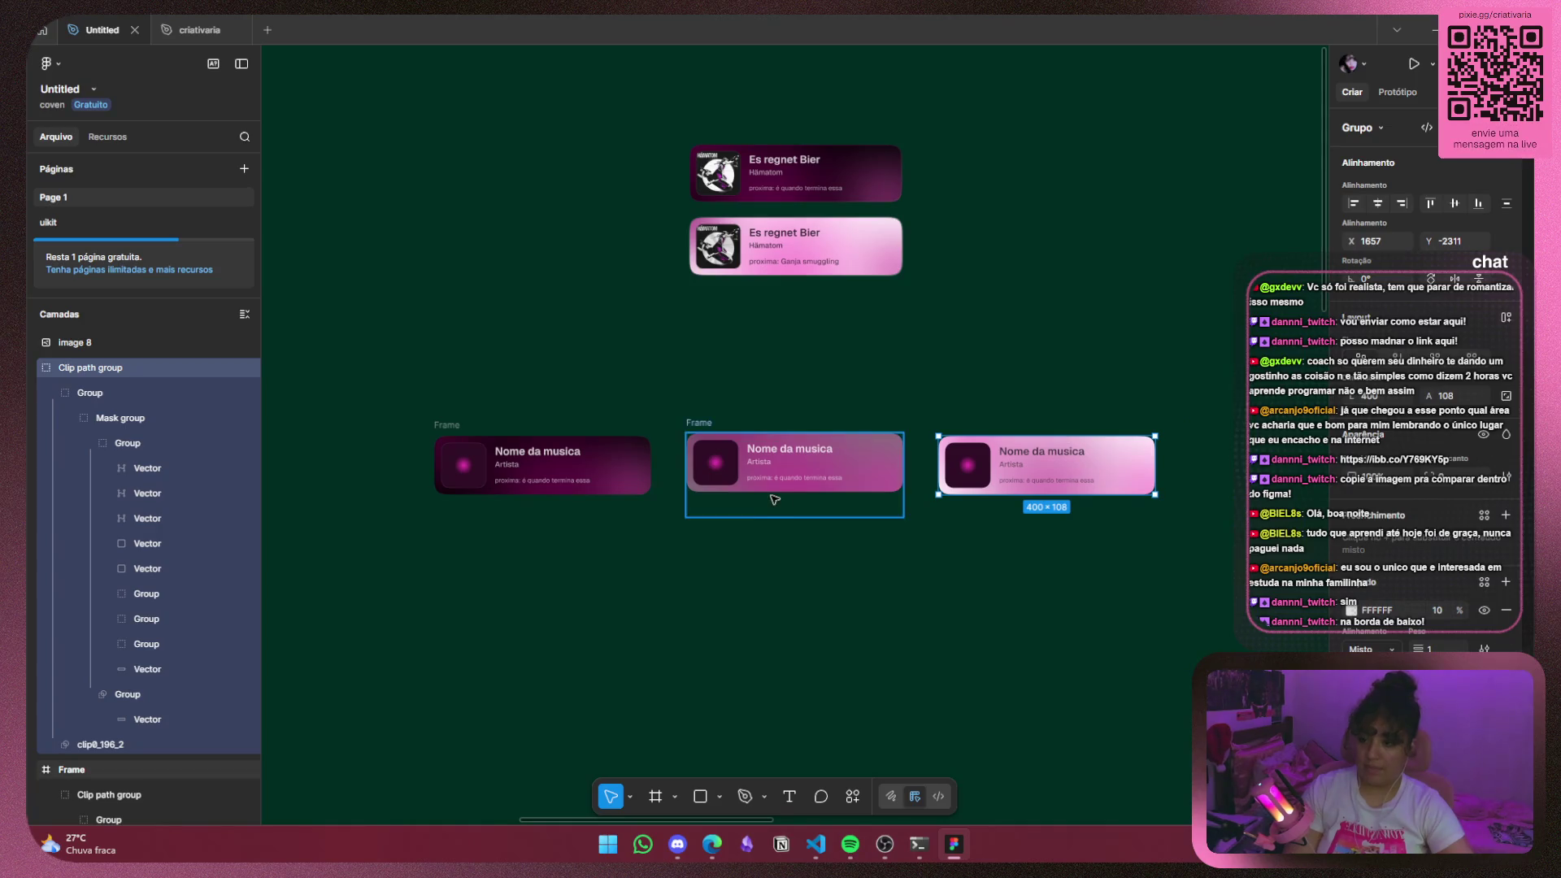
click(816, 843)
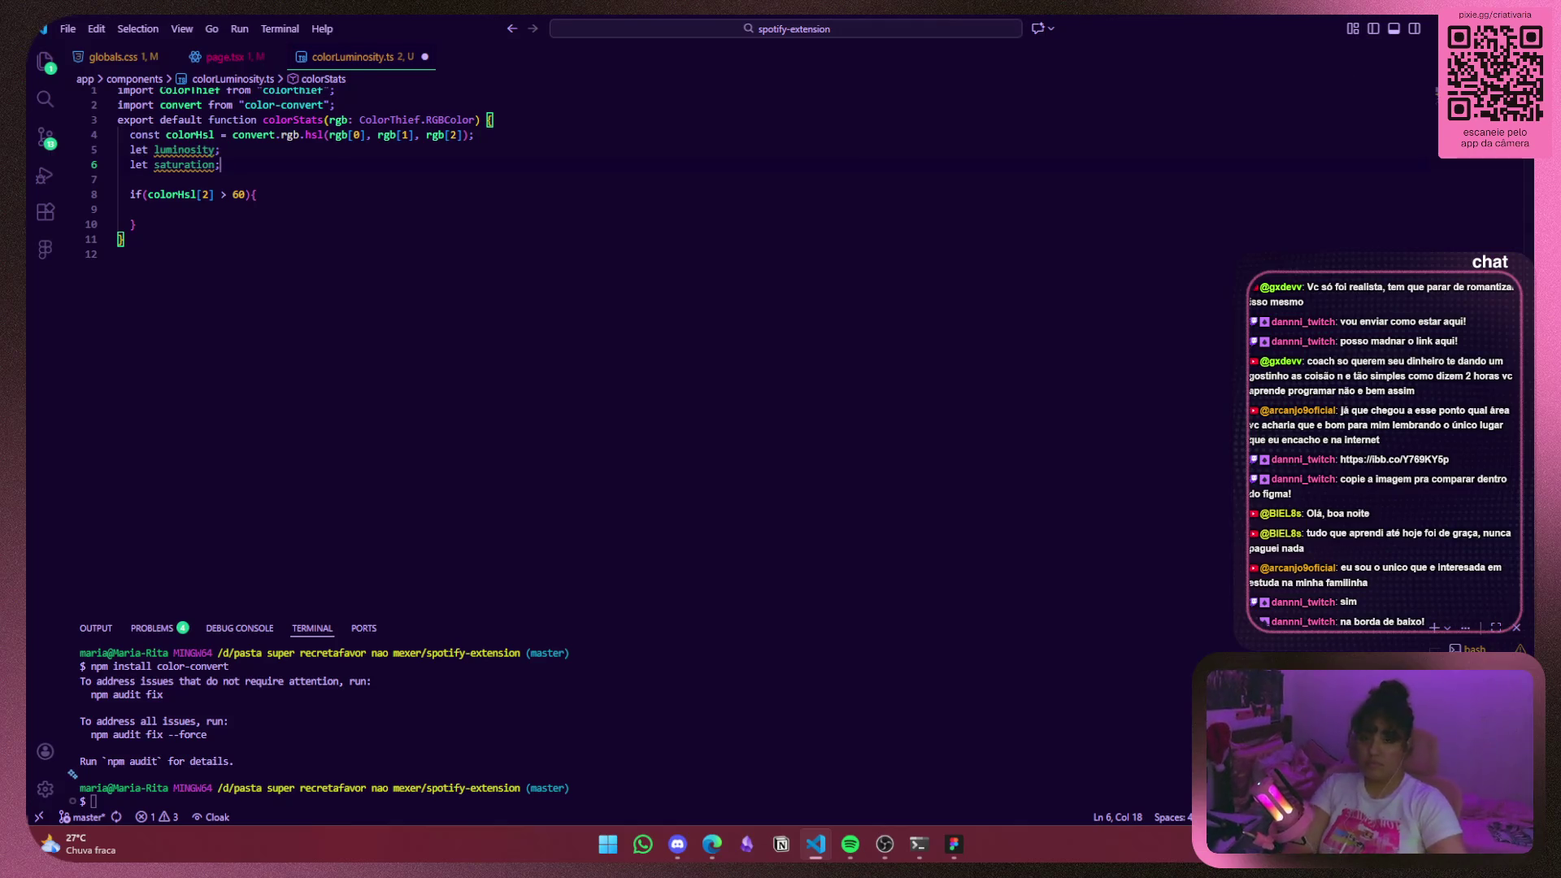
Minimize Figma and close the imgbb reference image tab with Ctrl+W.
key(alt+Tab)
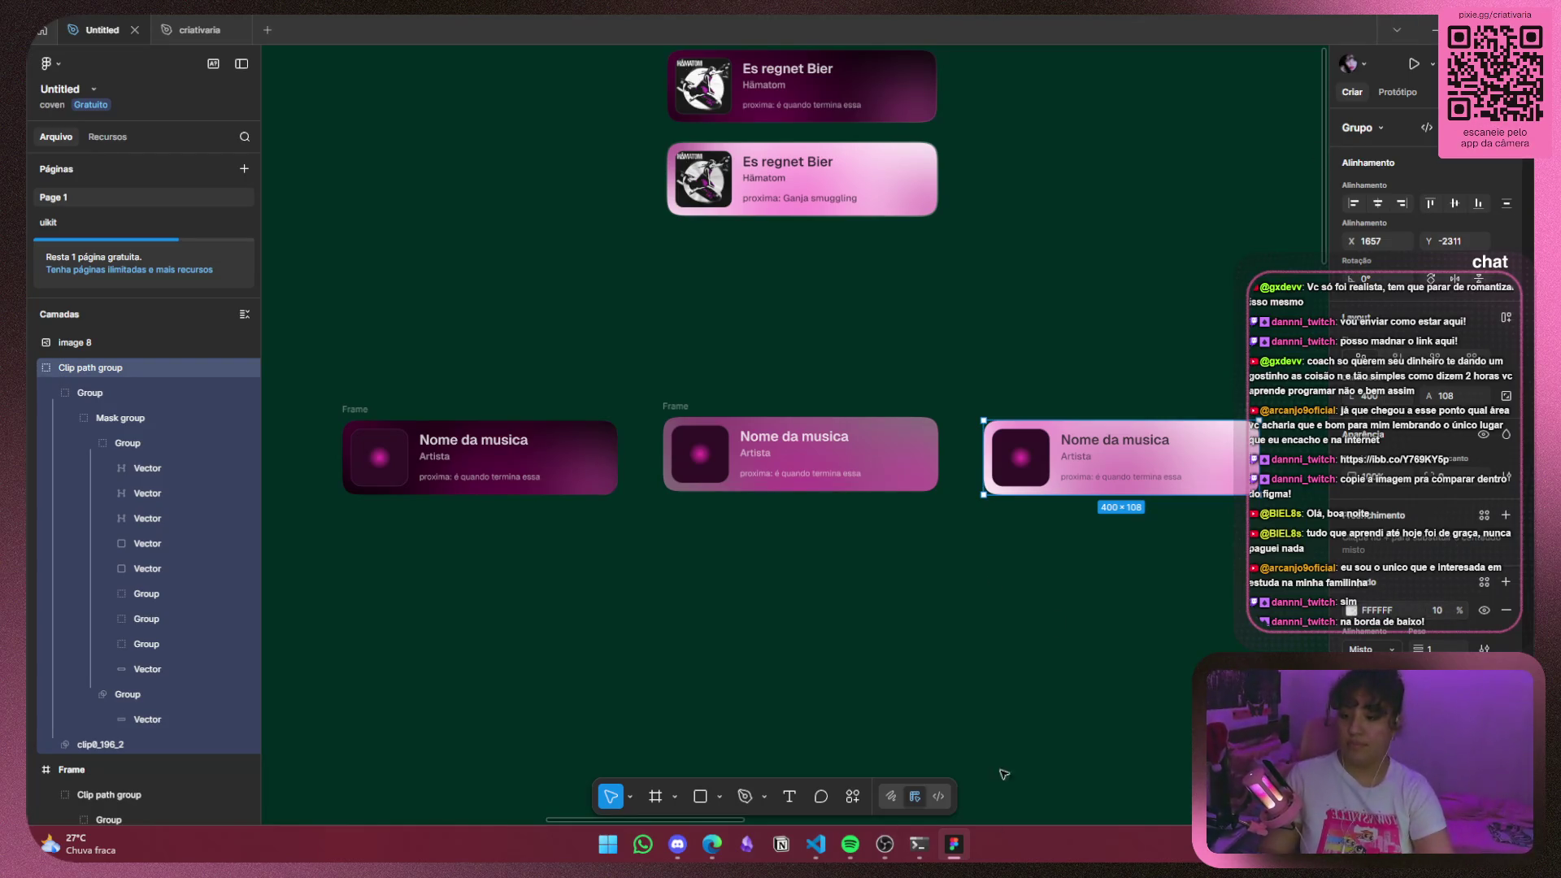
click(1433, 30)
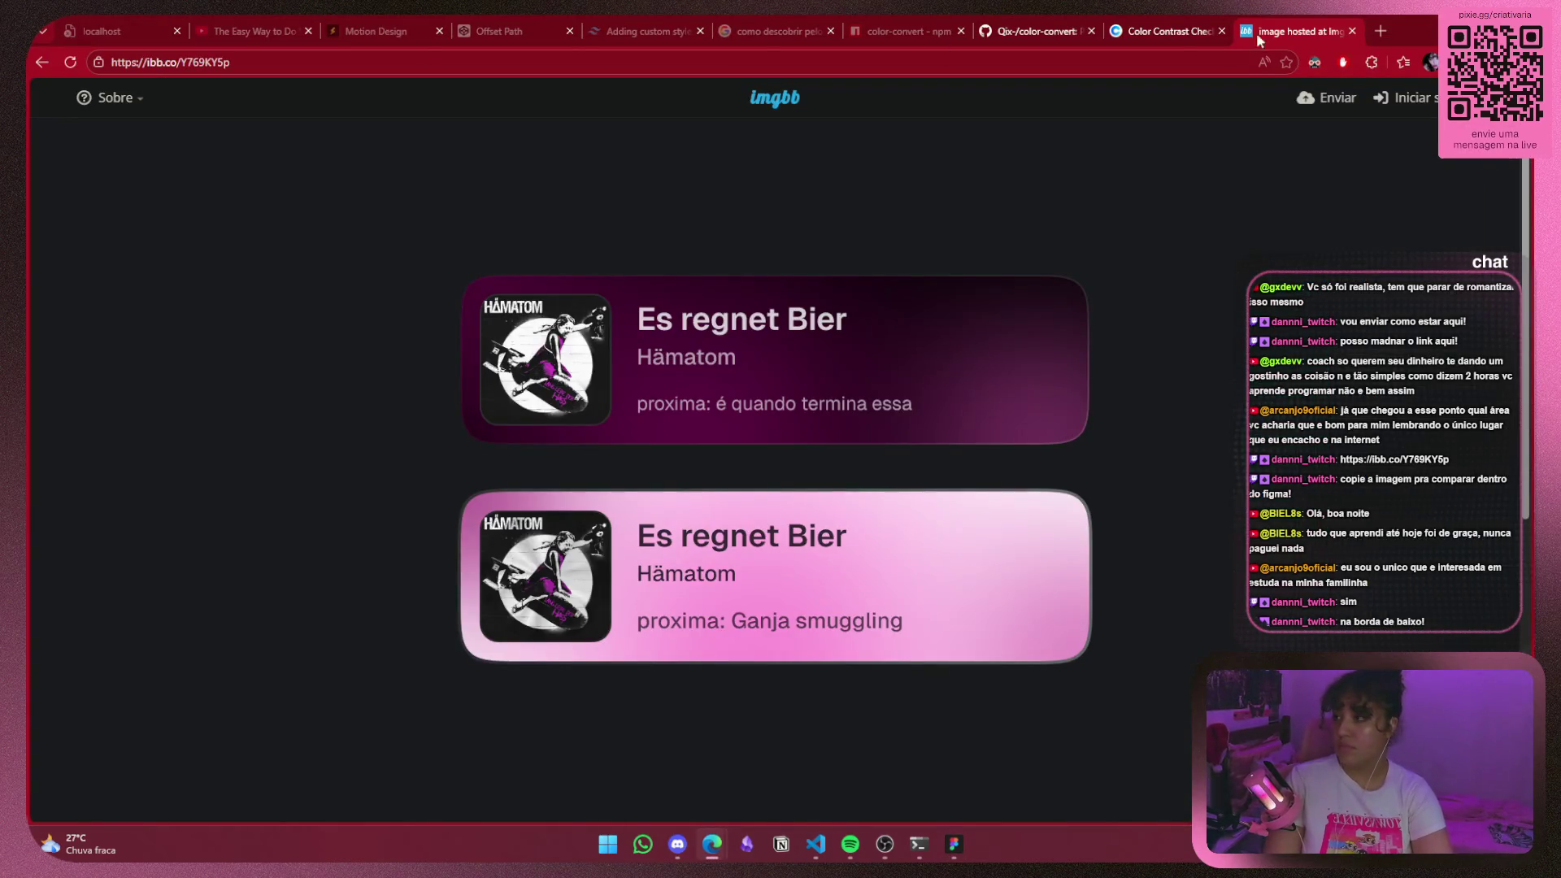
key(ctrl+w)
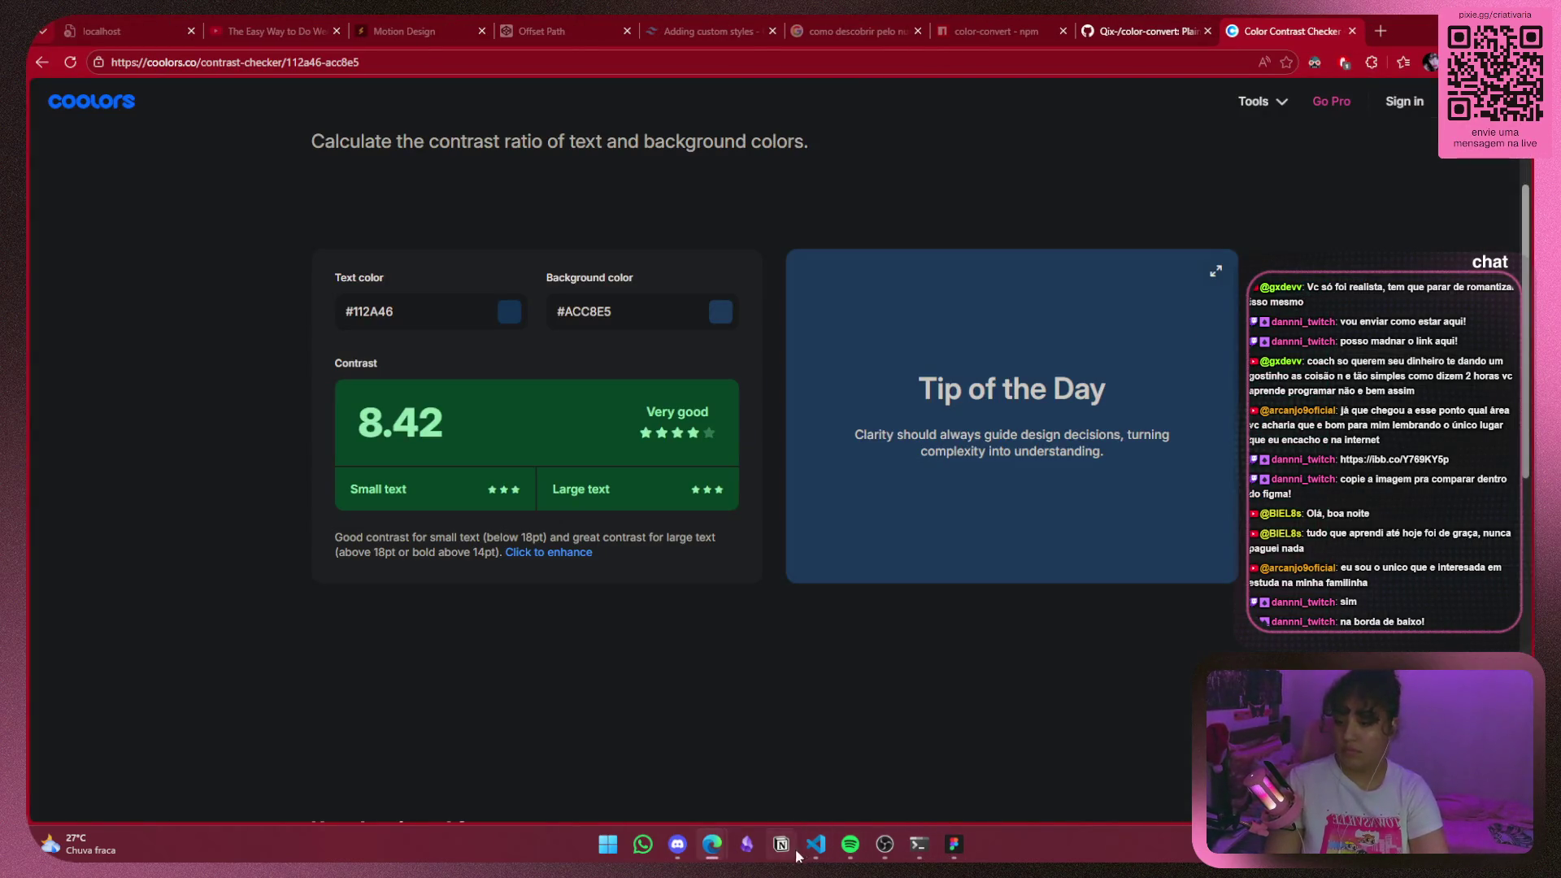
Start the dev server with 'npm run dev' in VS Code's terminal, then go to Edge.
click(814, 846)
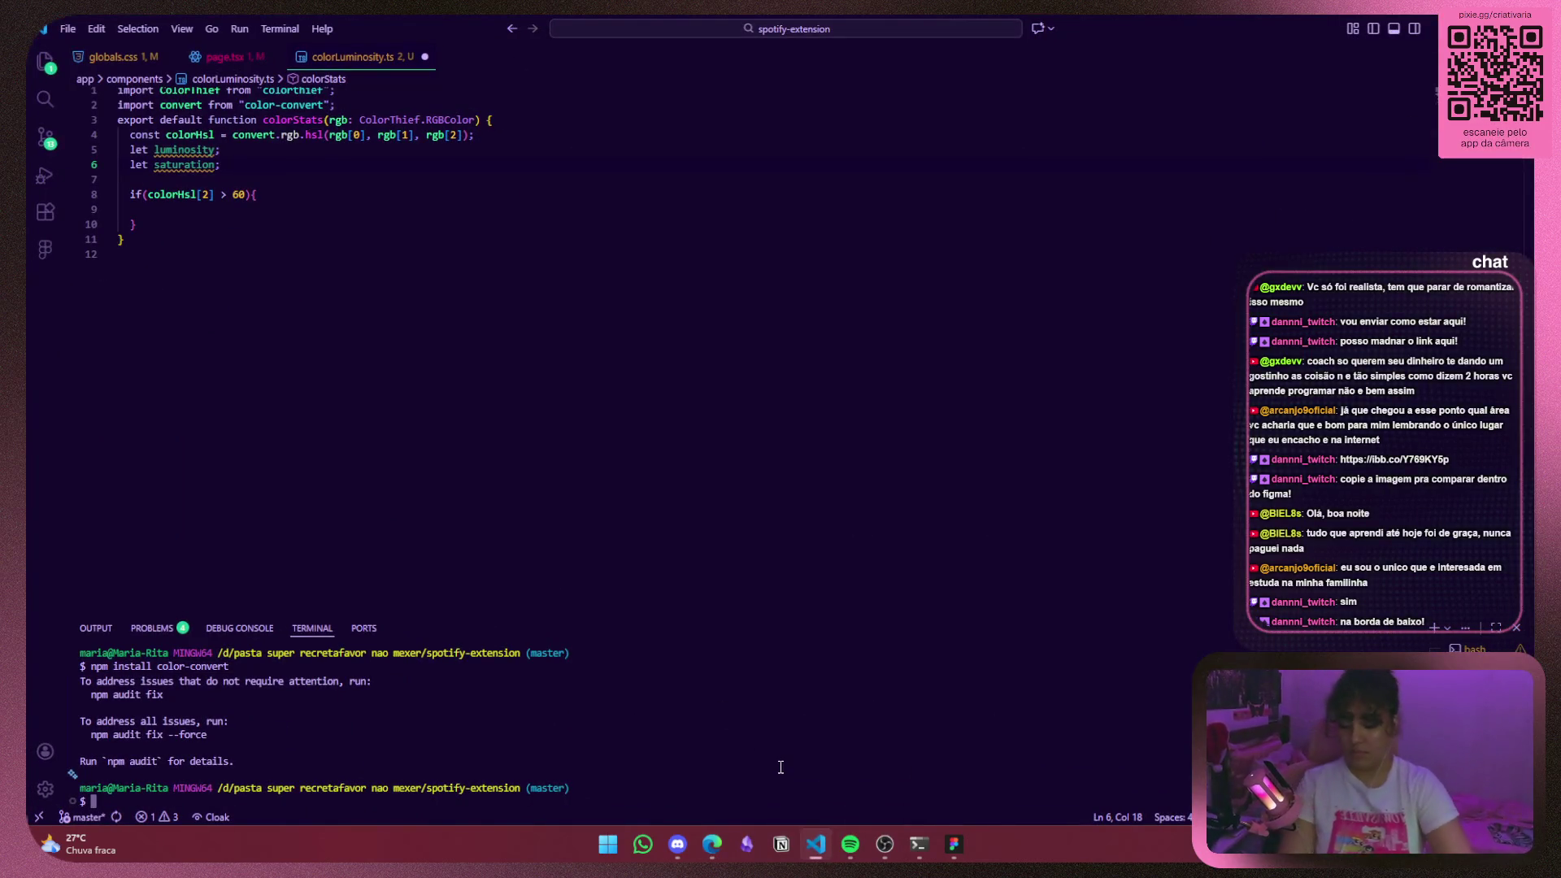
text(cnp)
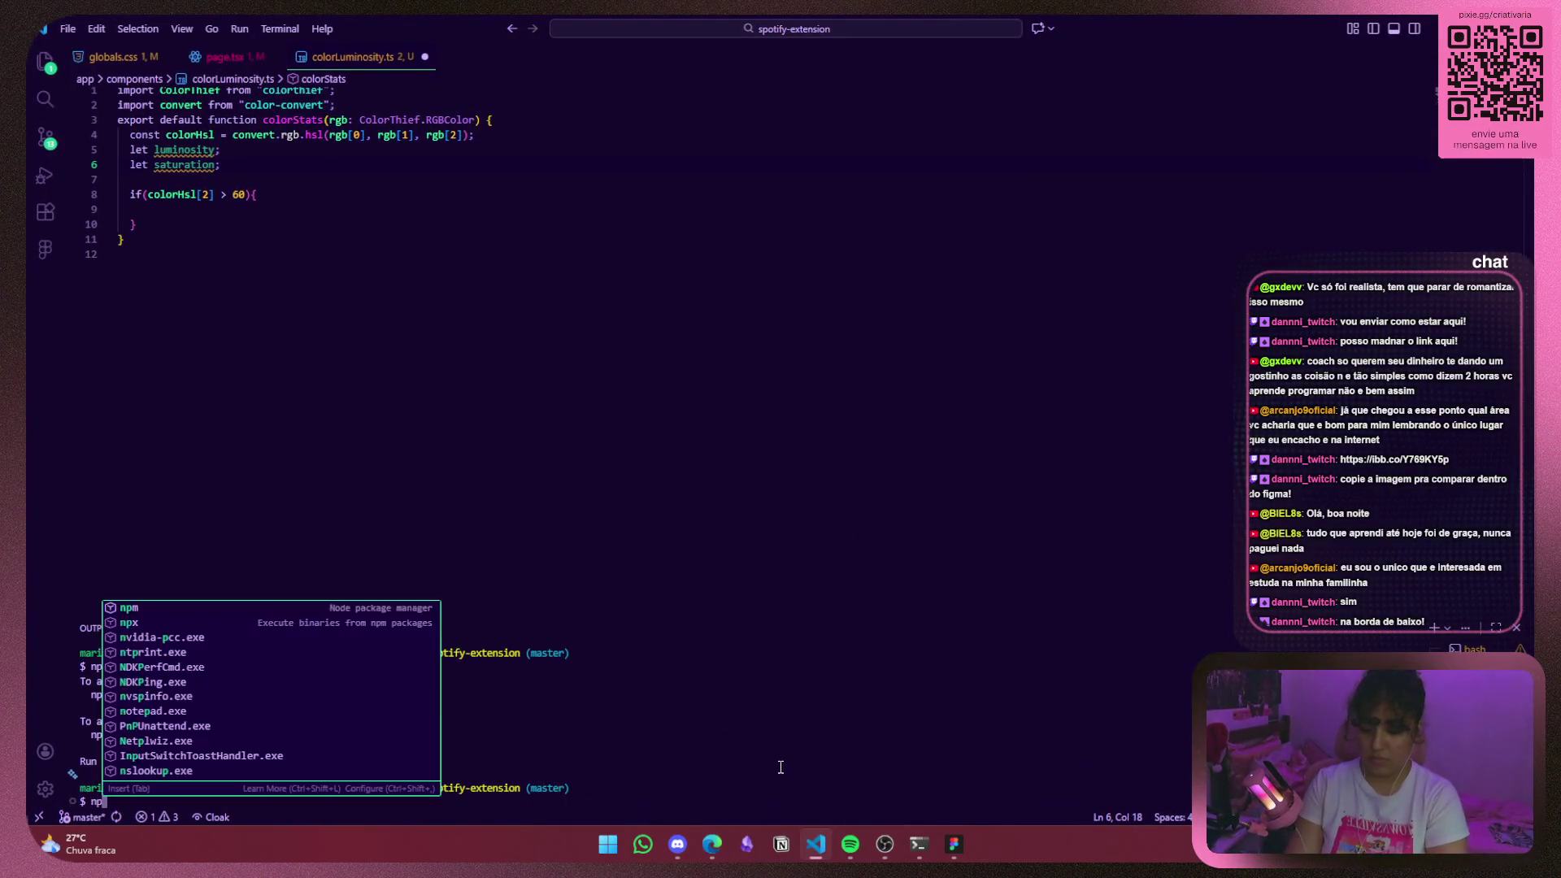
text(m run dev)
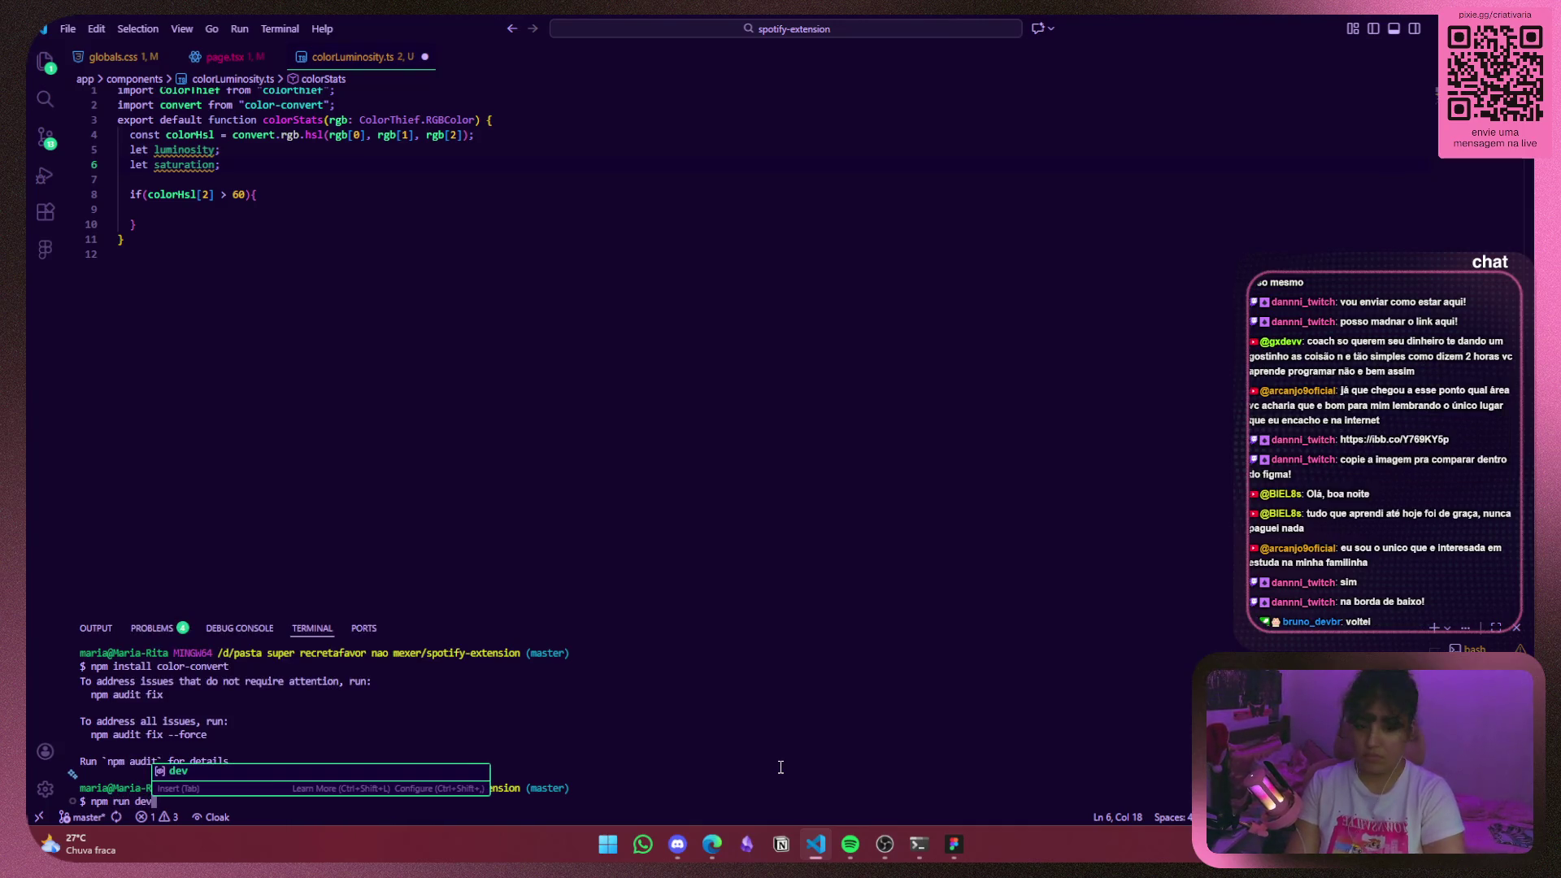
key(Return)
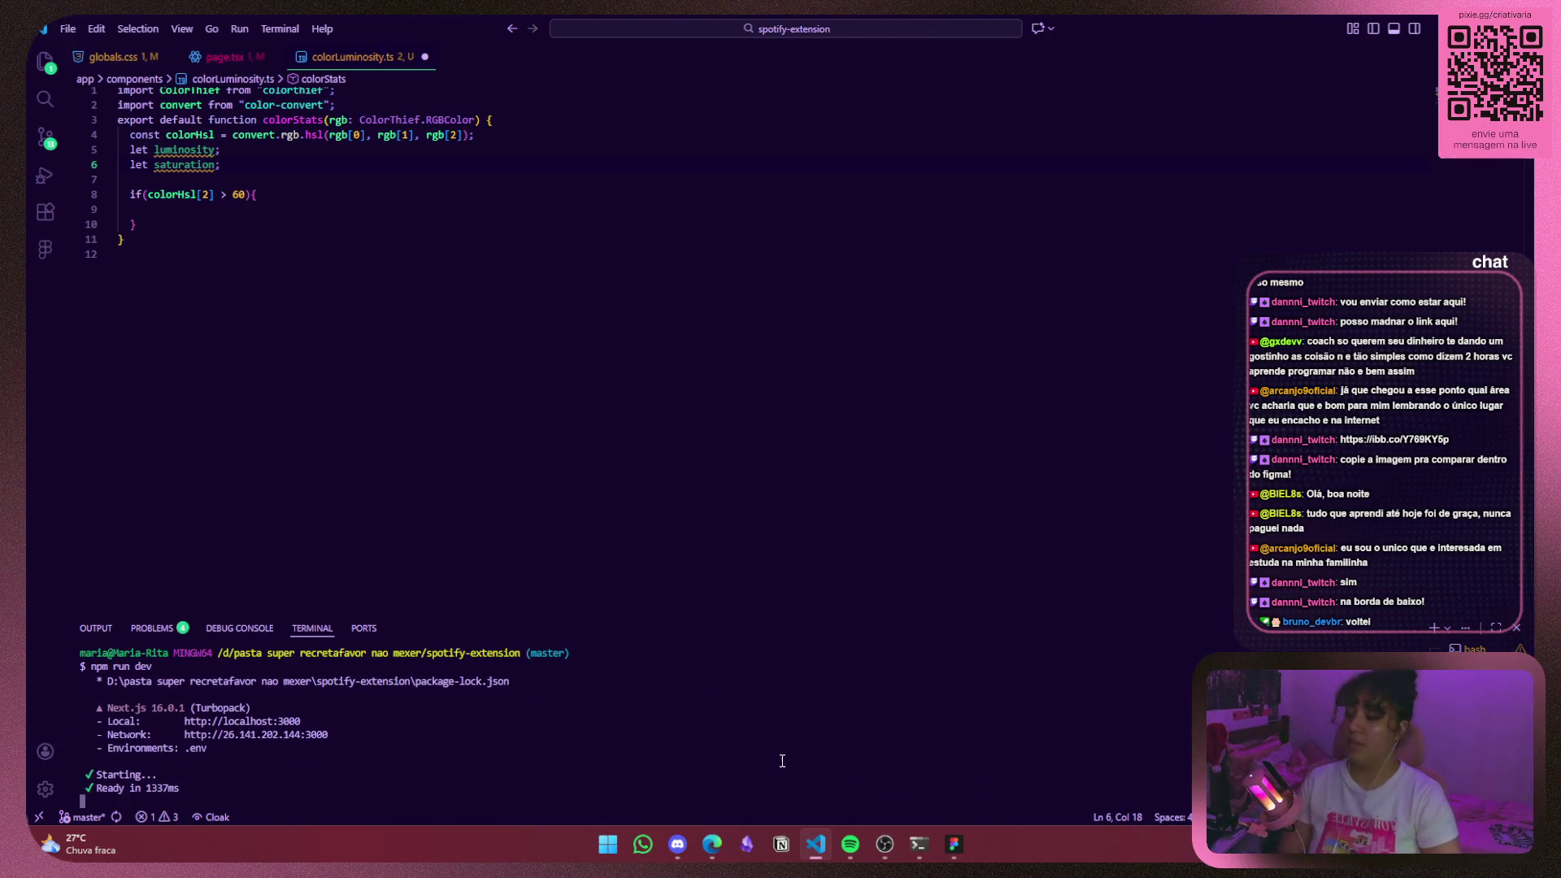
key(alt+Tab)
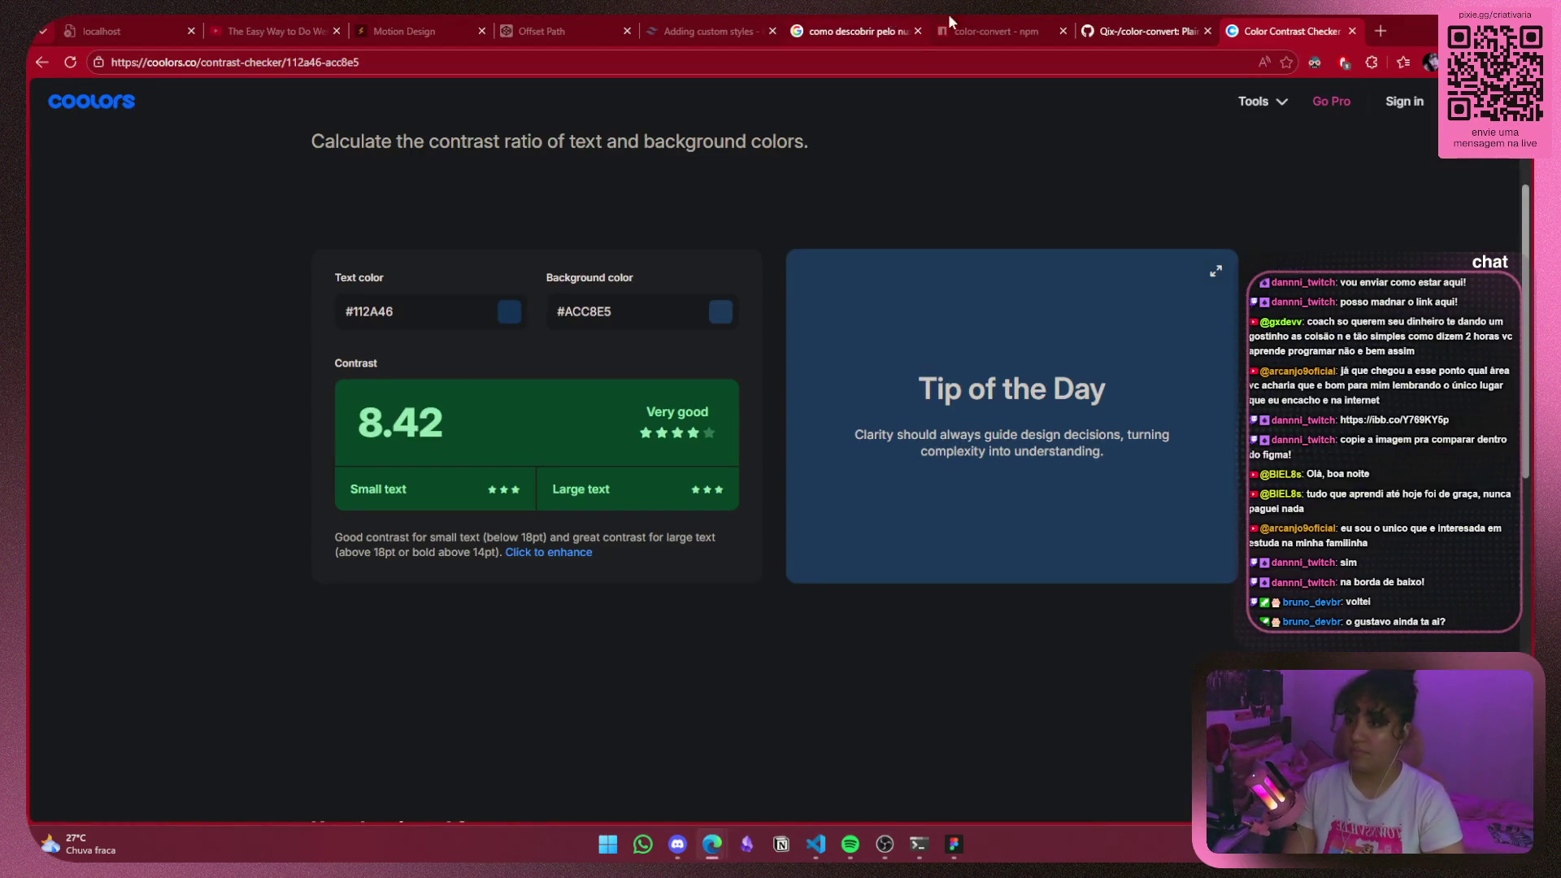
Go through the open tabs to the localhost:3000 app and reload it with Atualizar.
click(1116, 16)
click(980, 17)
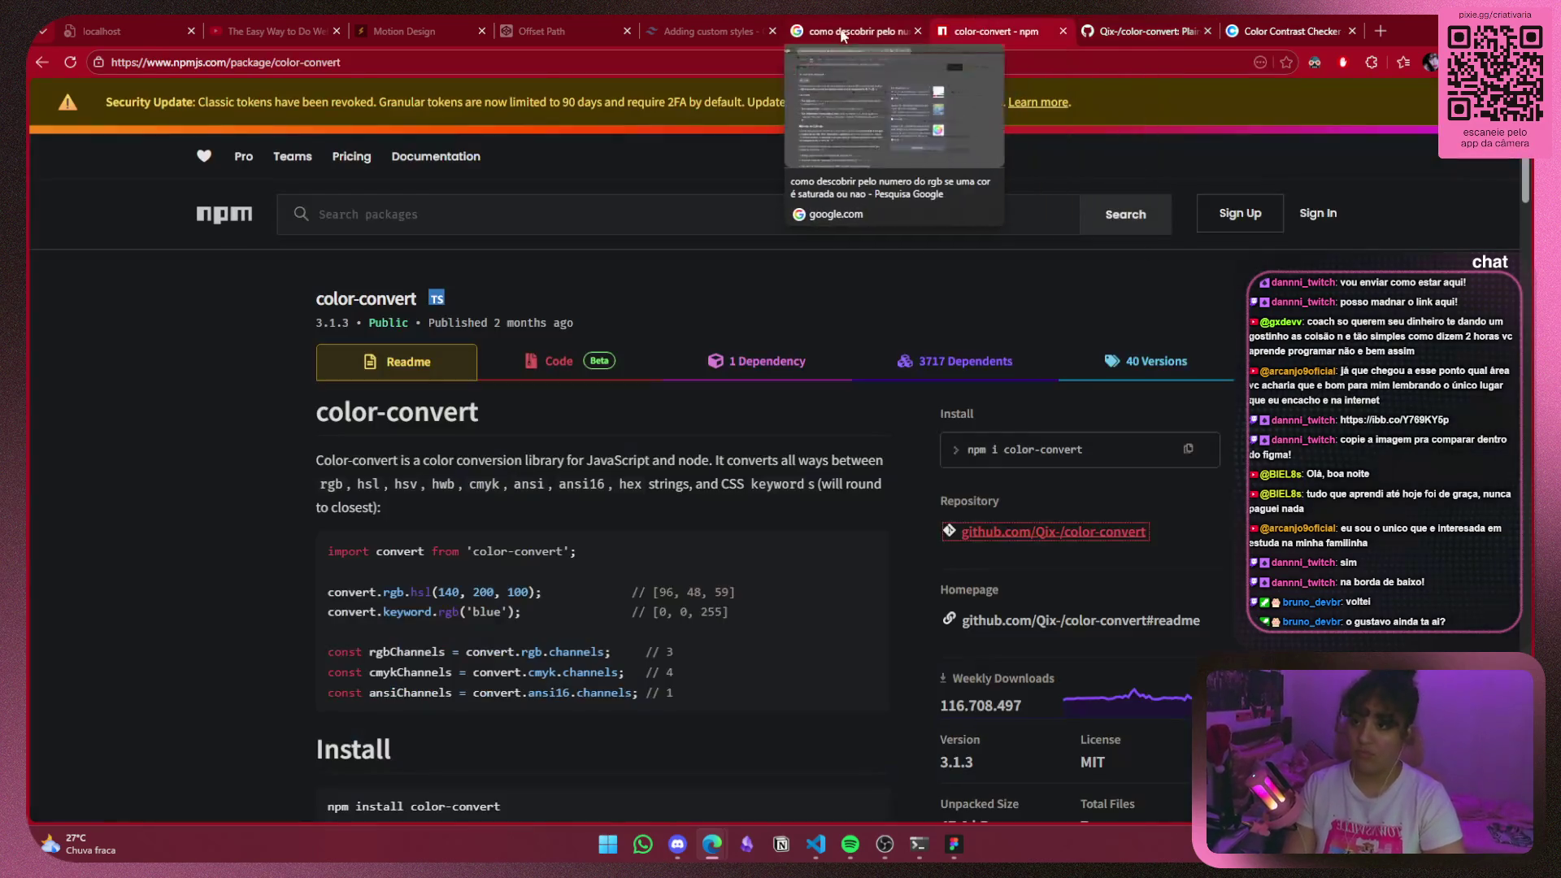
click(854, 31)
click(668, 21)
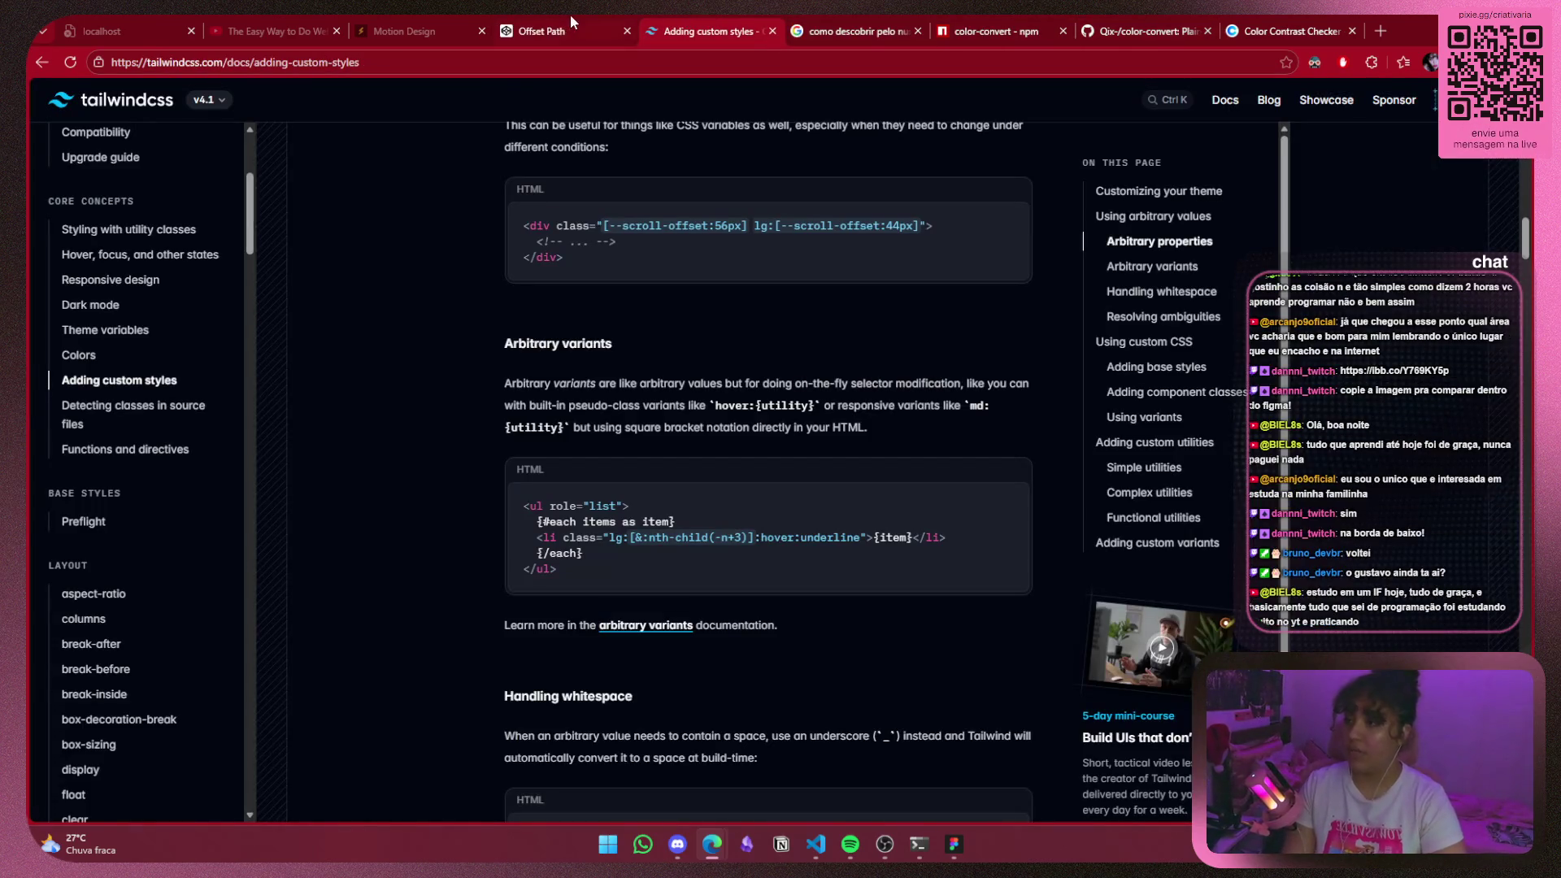
click(569, 25)
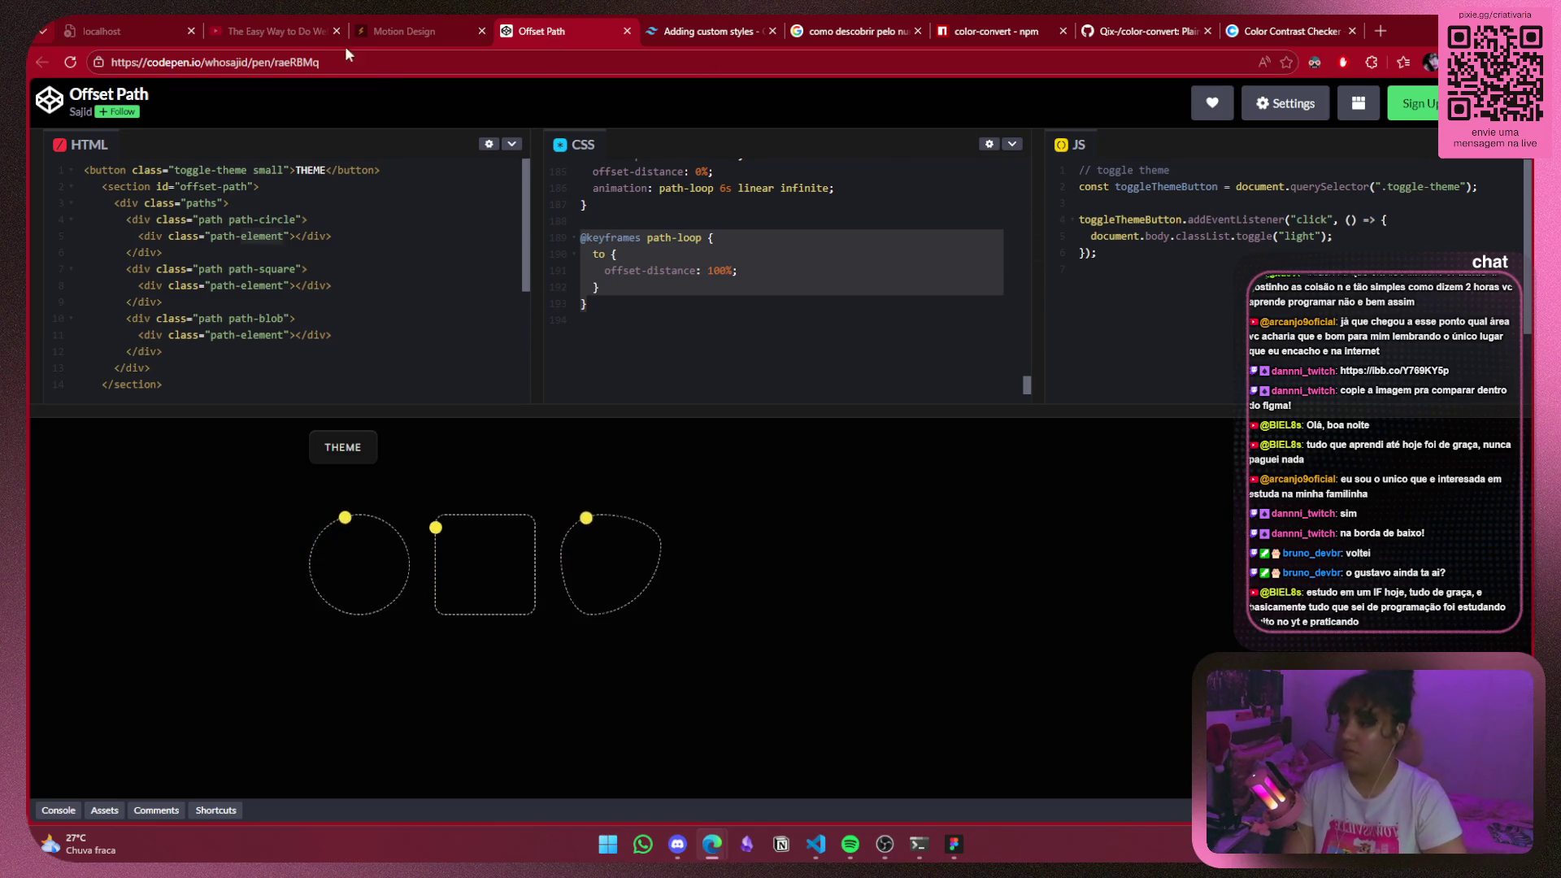
click(382, 30)
click(300, 31)
click(112, 22)
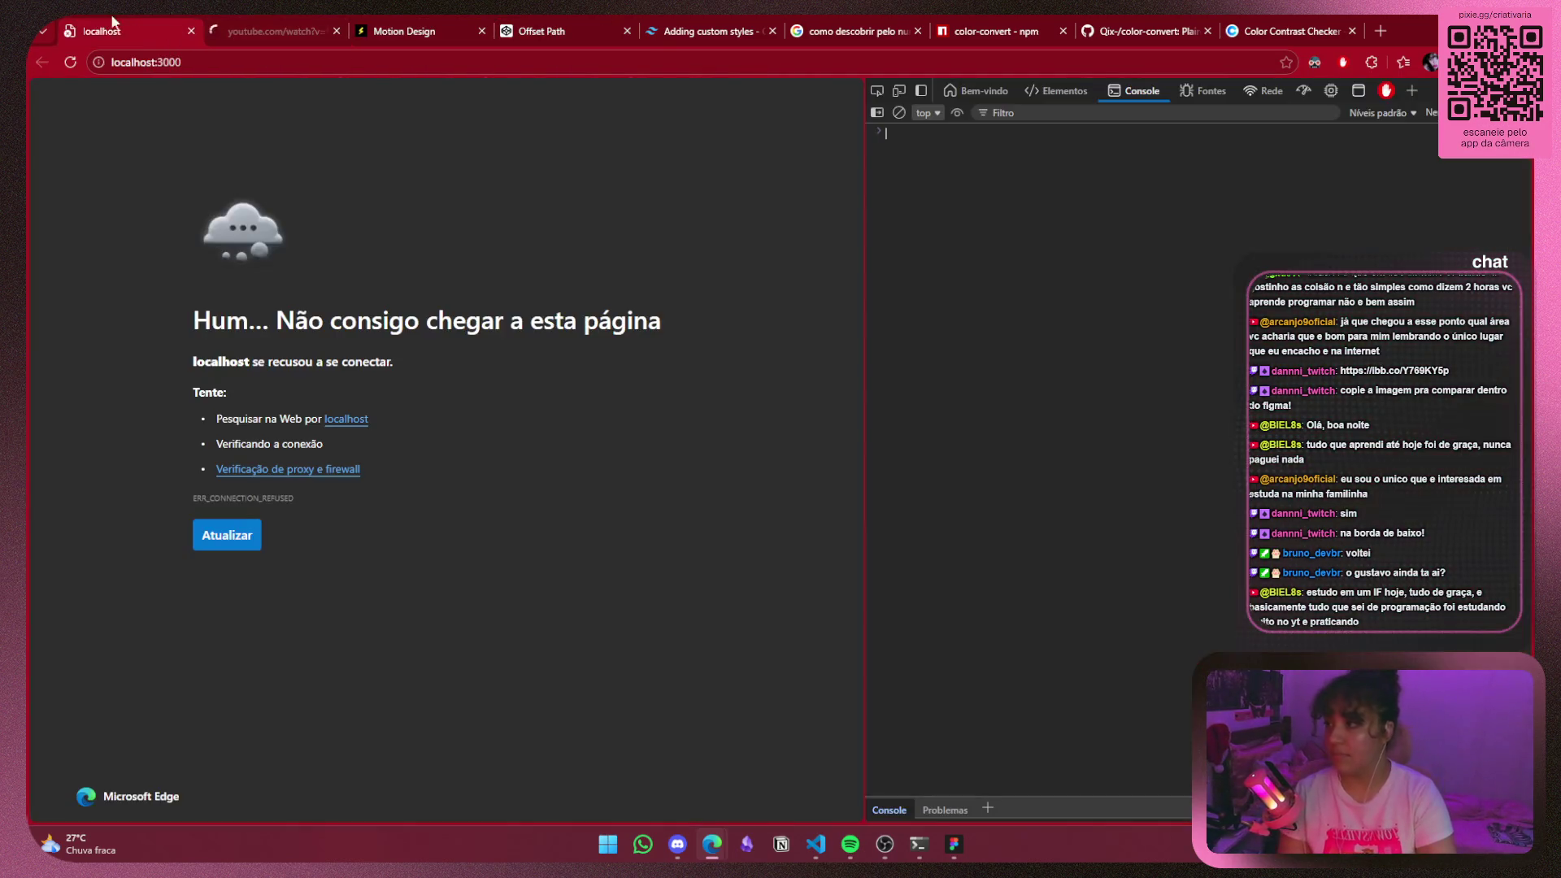
click(256, 540)
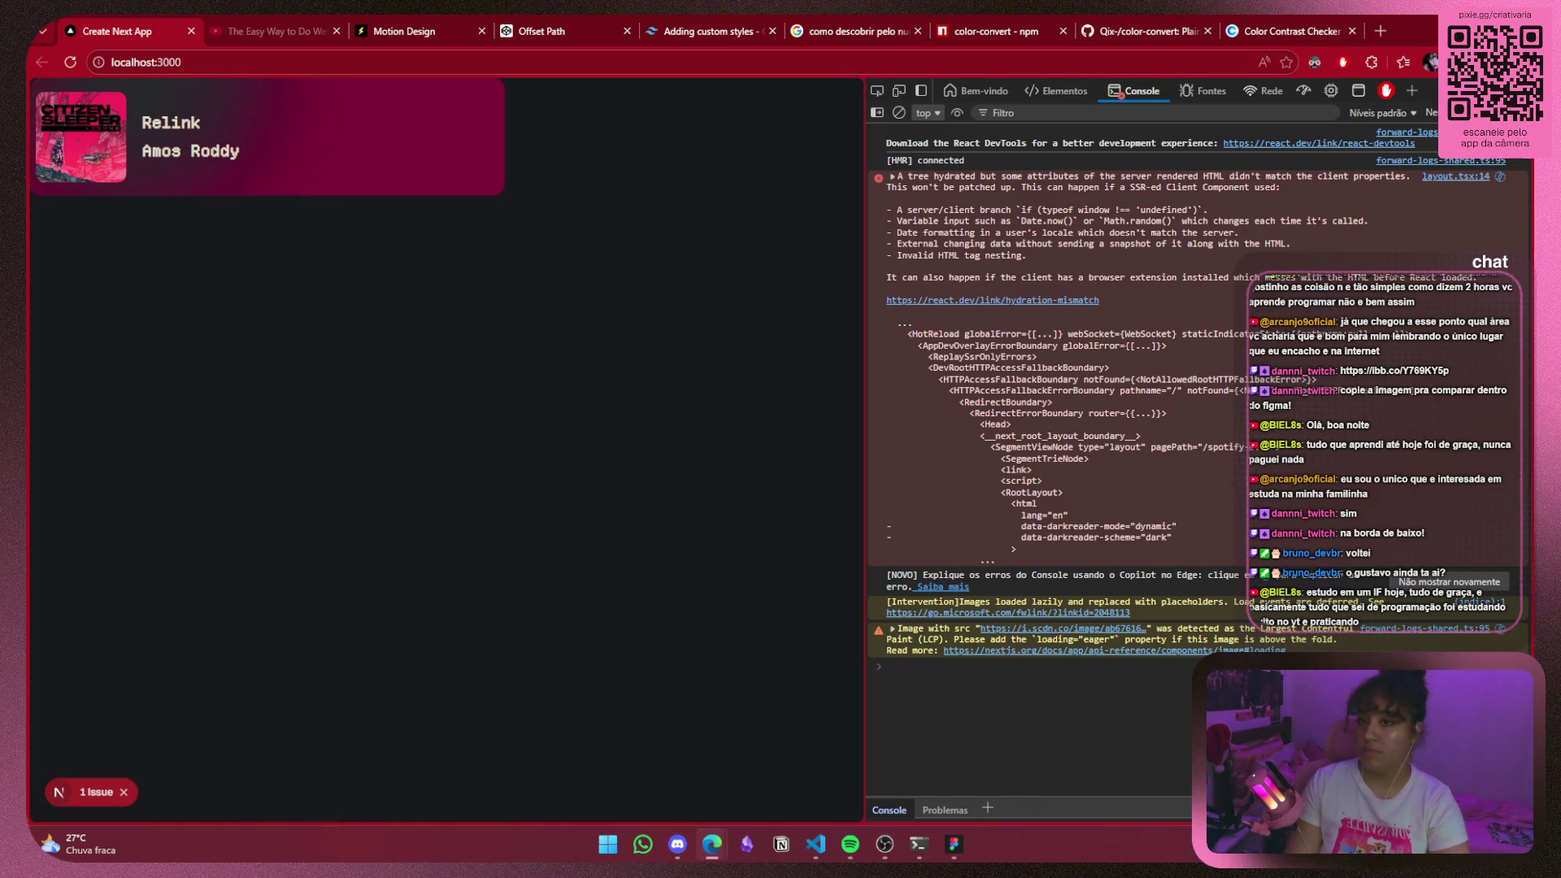
Disable Dark Reader for localhost so the pink card shows, then return to Figma.
click(1315, 62)
click(1291, 128)
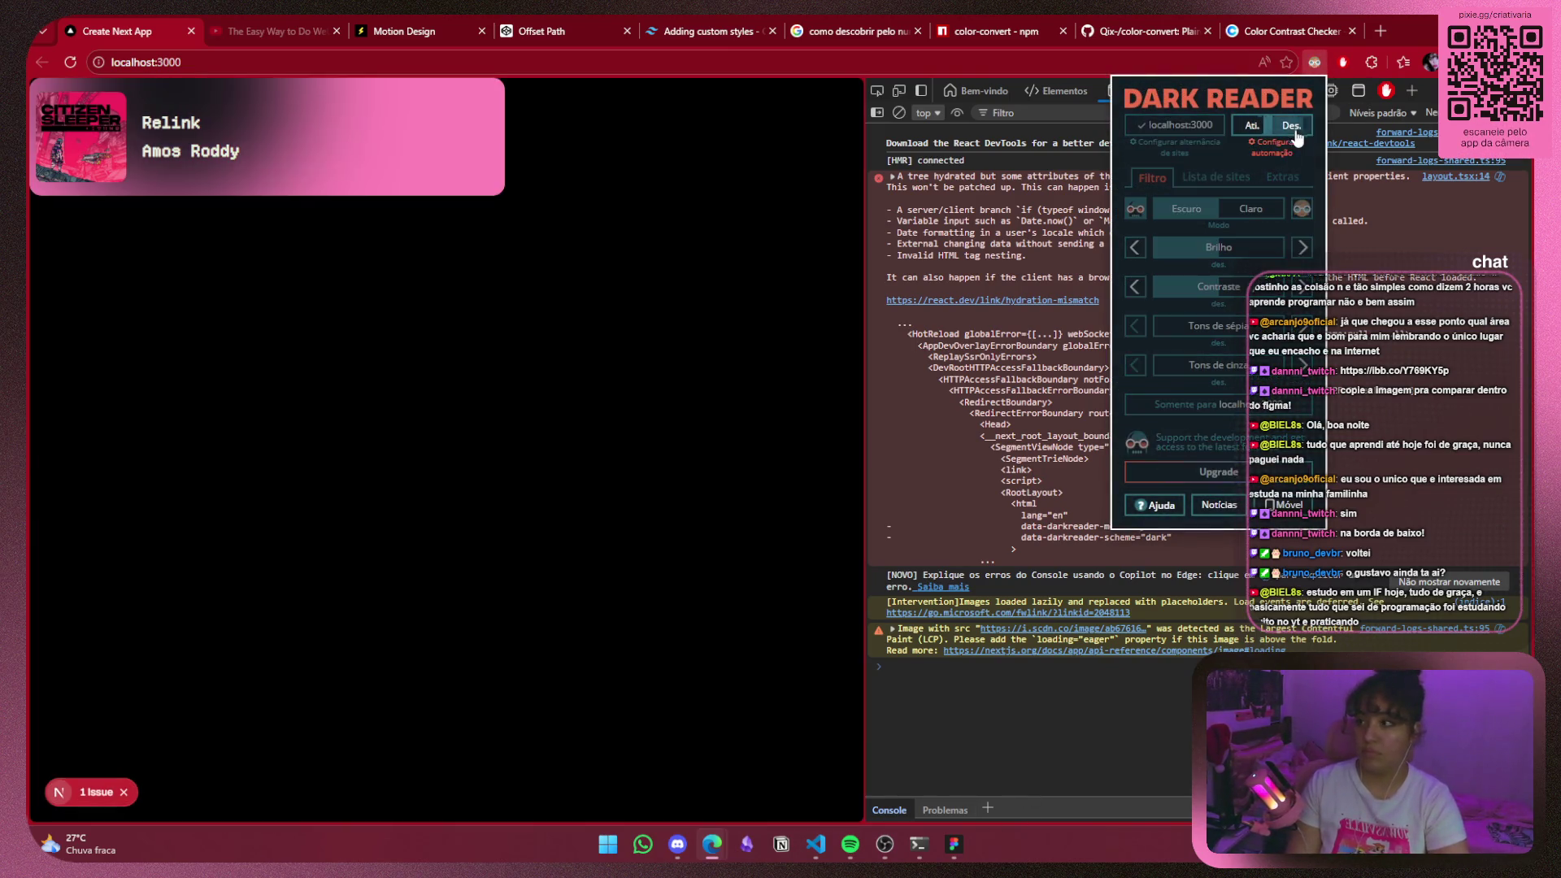
click(254, 453)
mouse_move(951, 854)
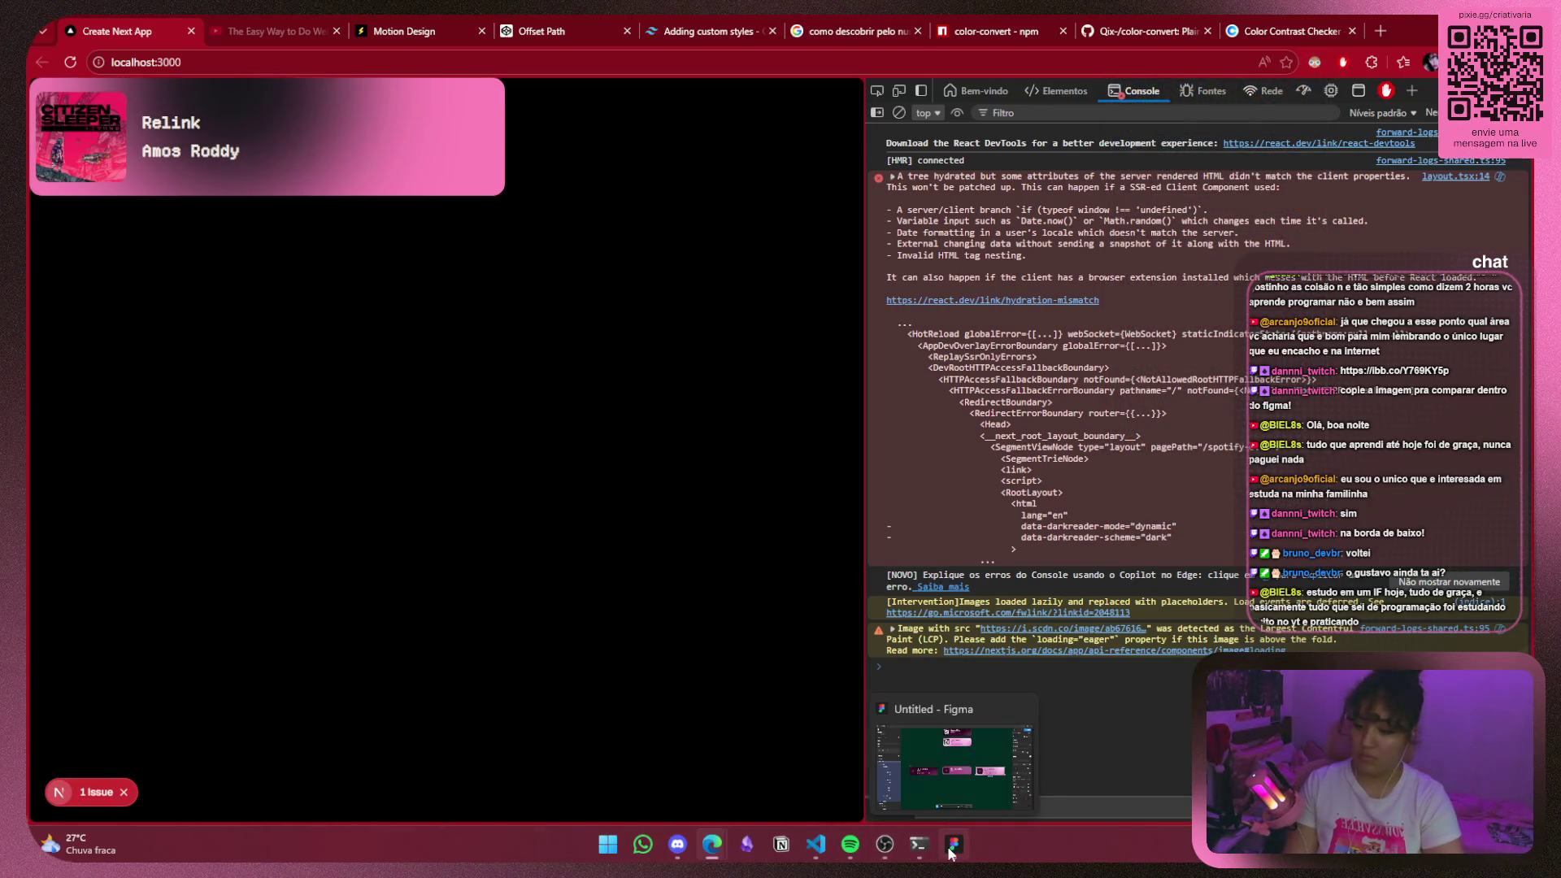
click(954, 732)
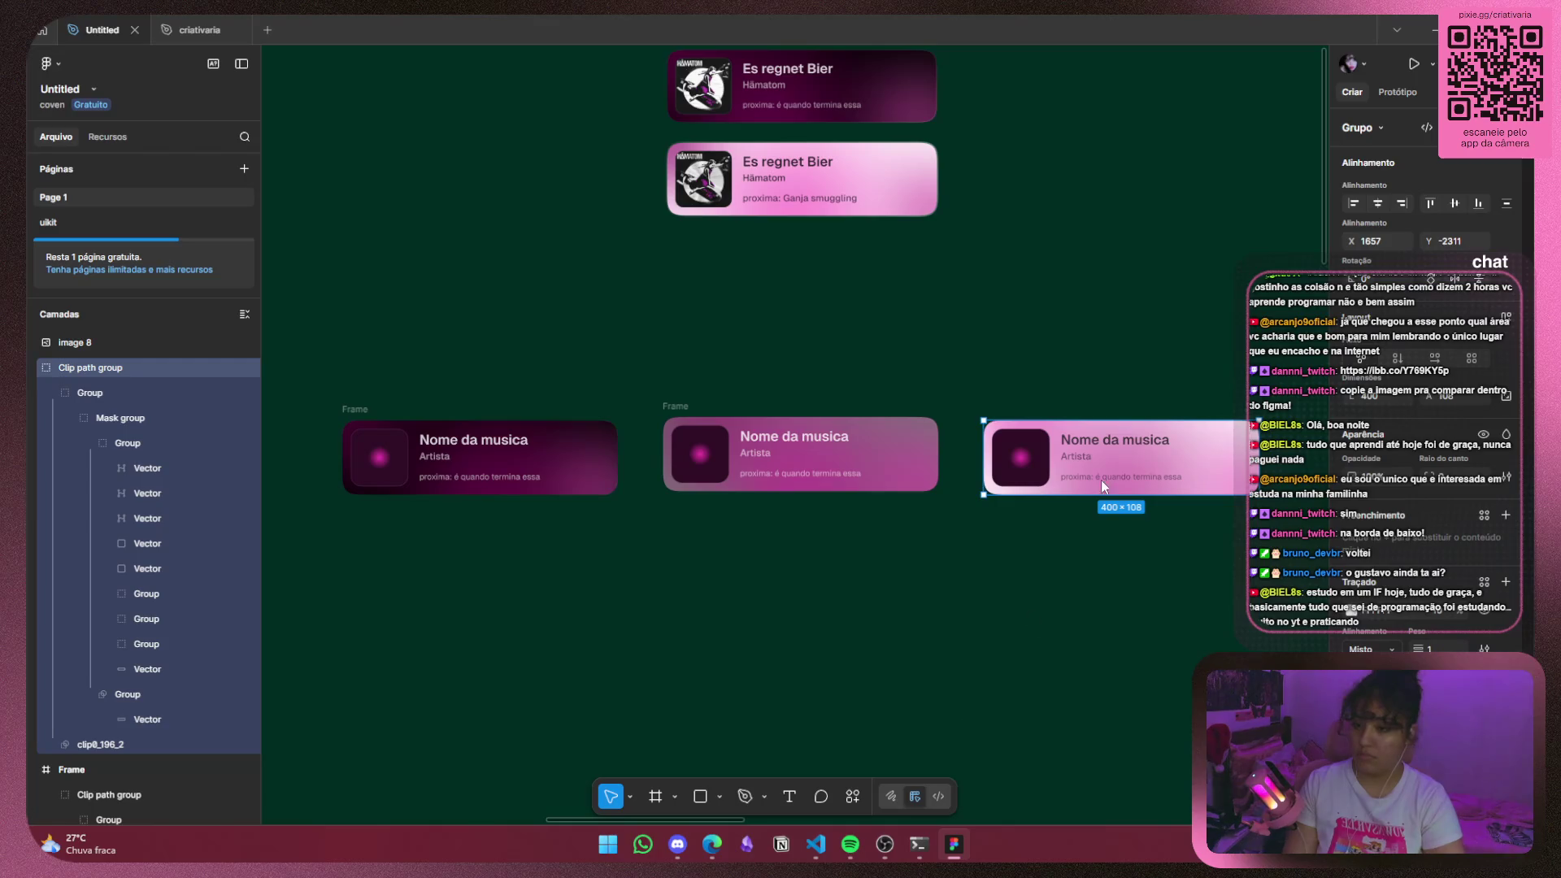
Compare the music cards with the reference, then bring colorLuminosity.ts back in VS Code.
mouse_move(817, 848)
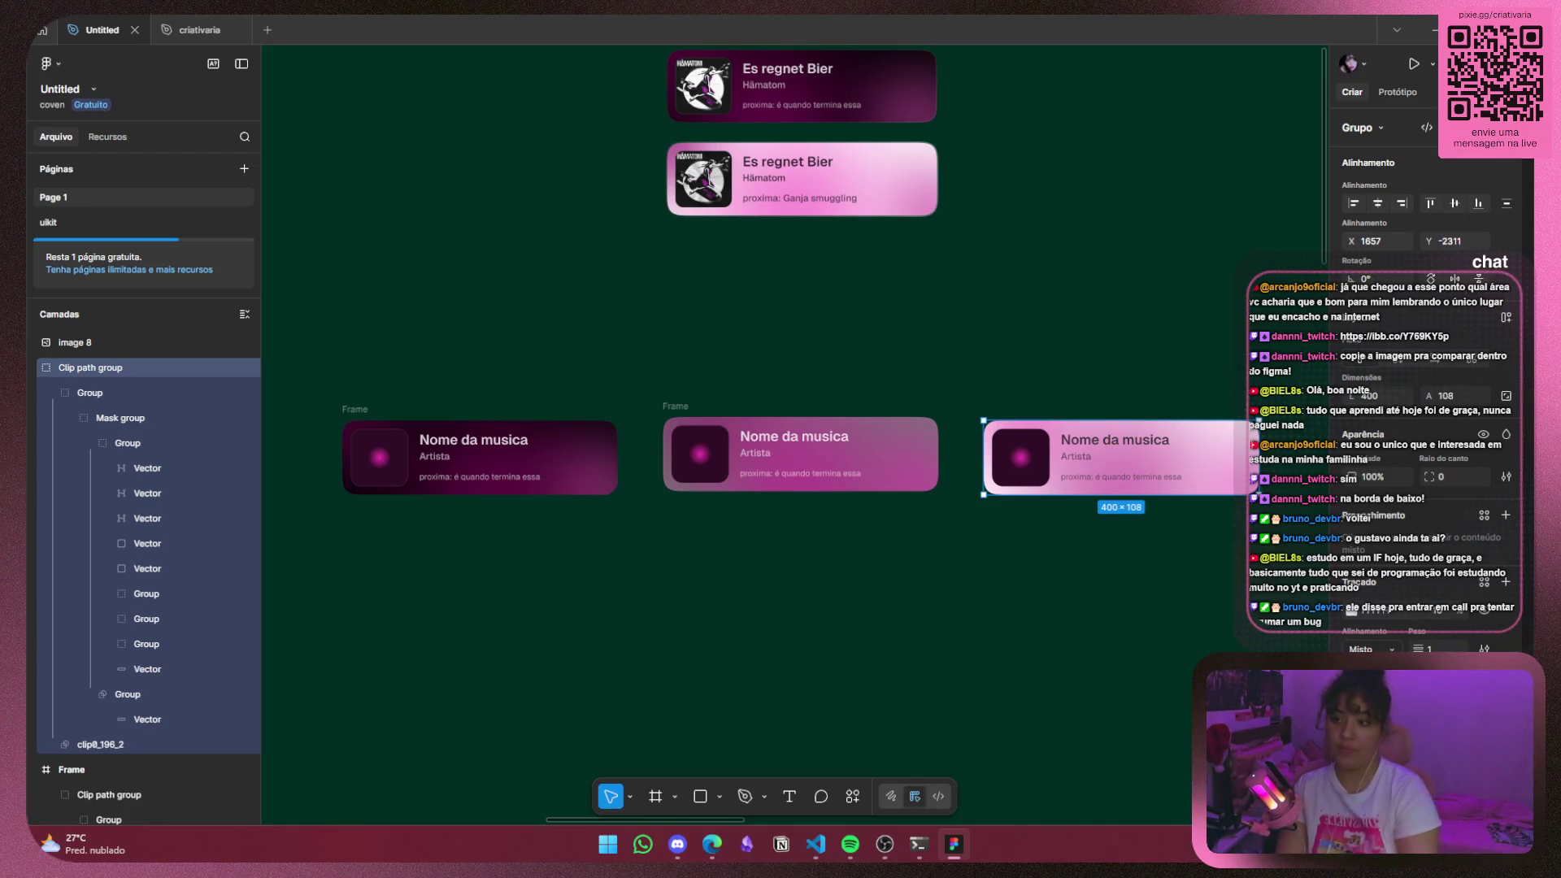
click(829, 847)
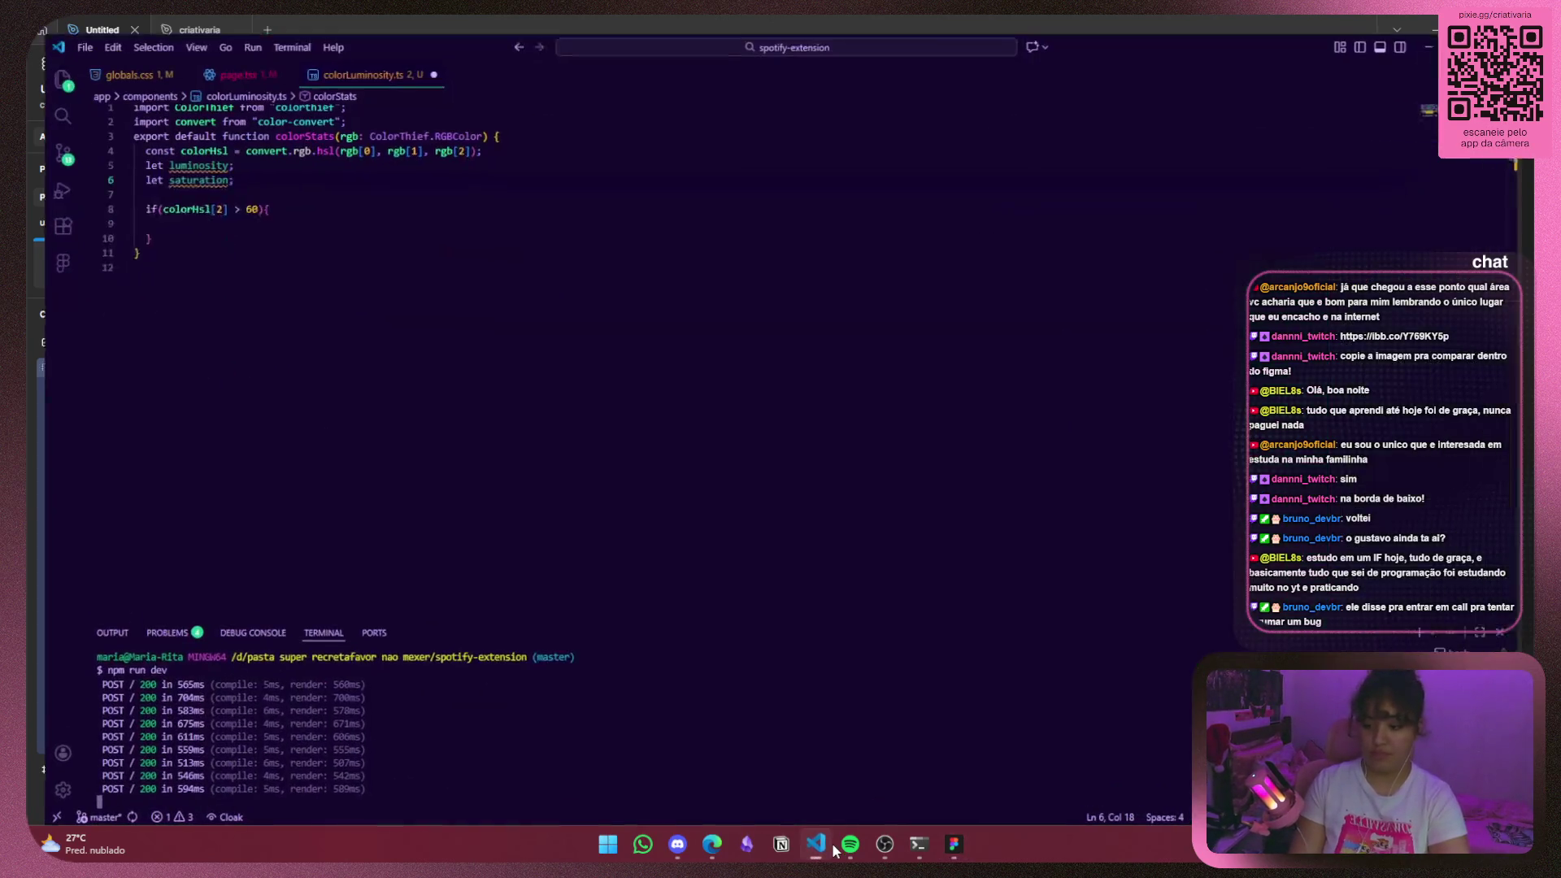
click(292, 177)
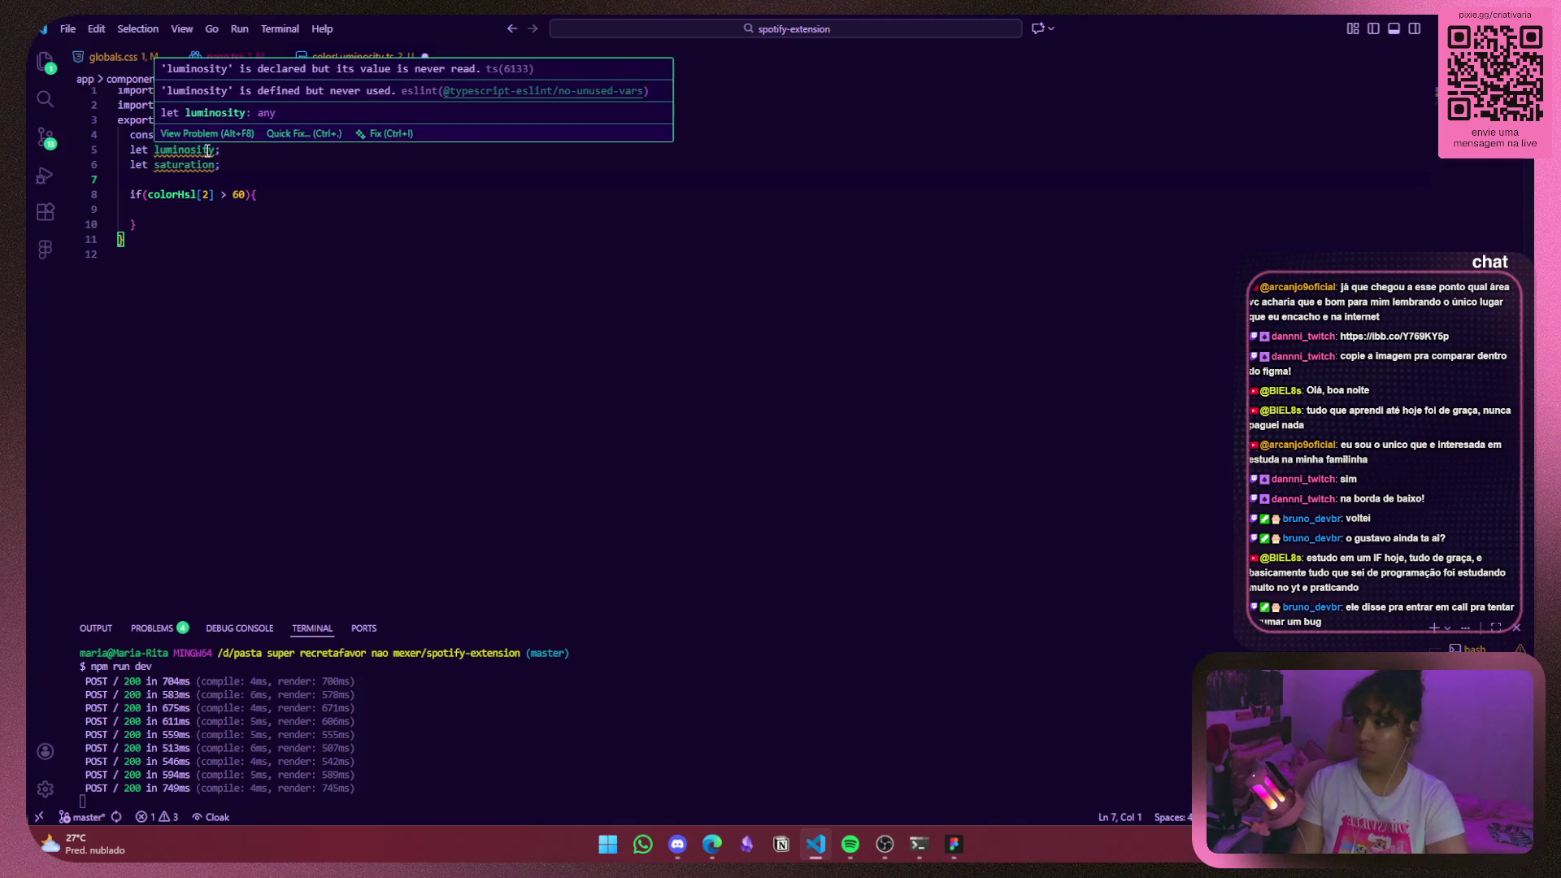
click(680, 845)
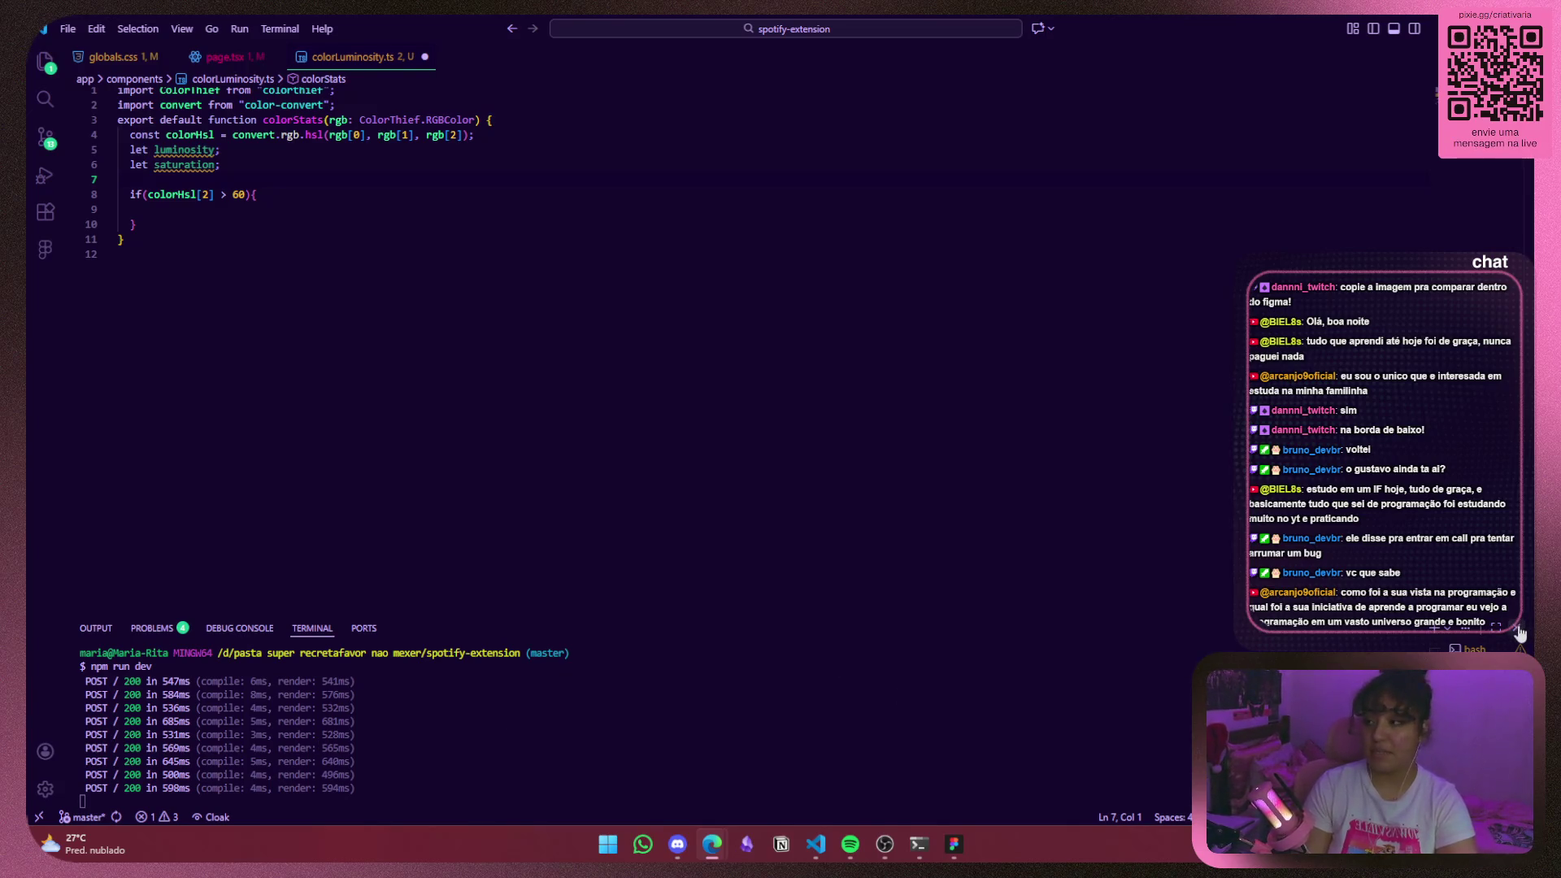
Close the terminal panel, select the luminosity variable and place the caret after the 60 threshold.
click(1517, 628)
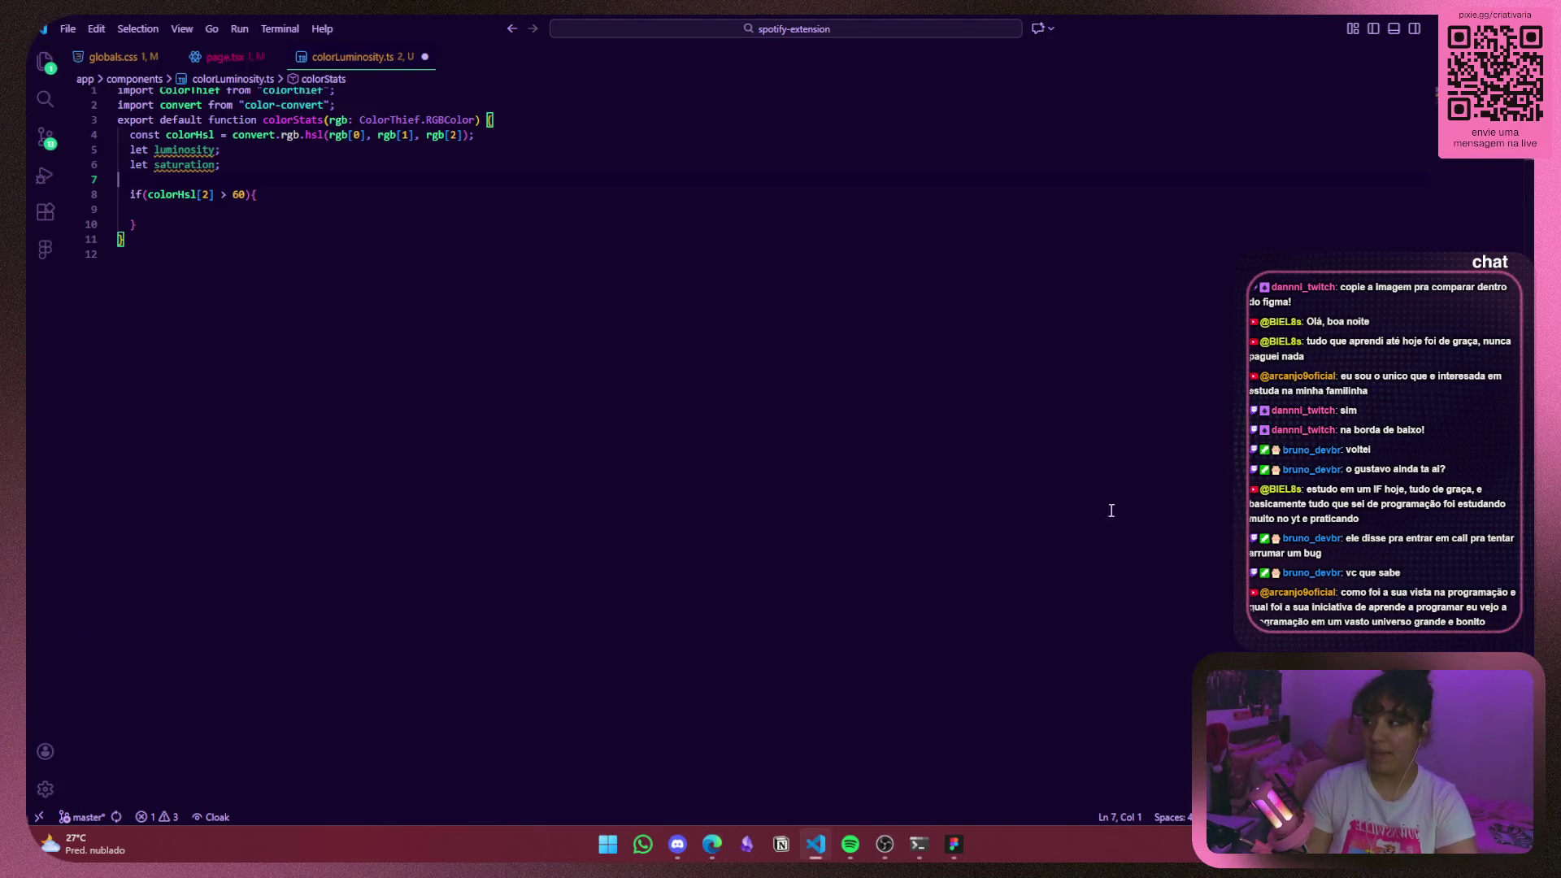
double_click(200, 149)
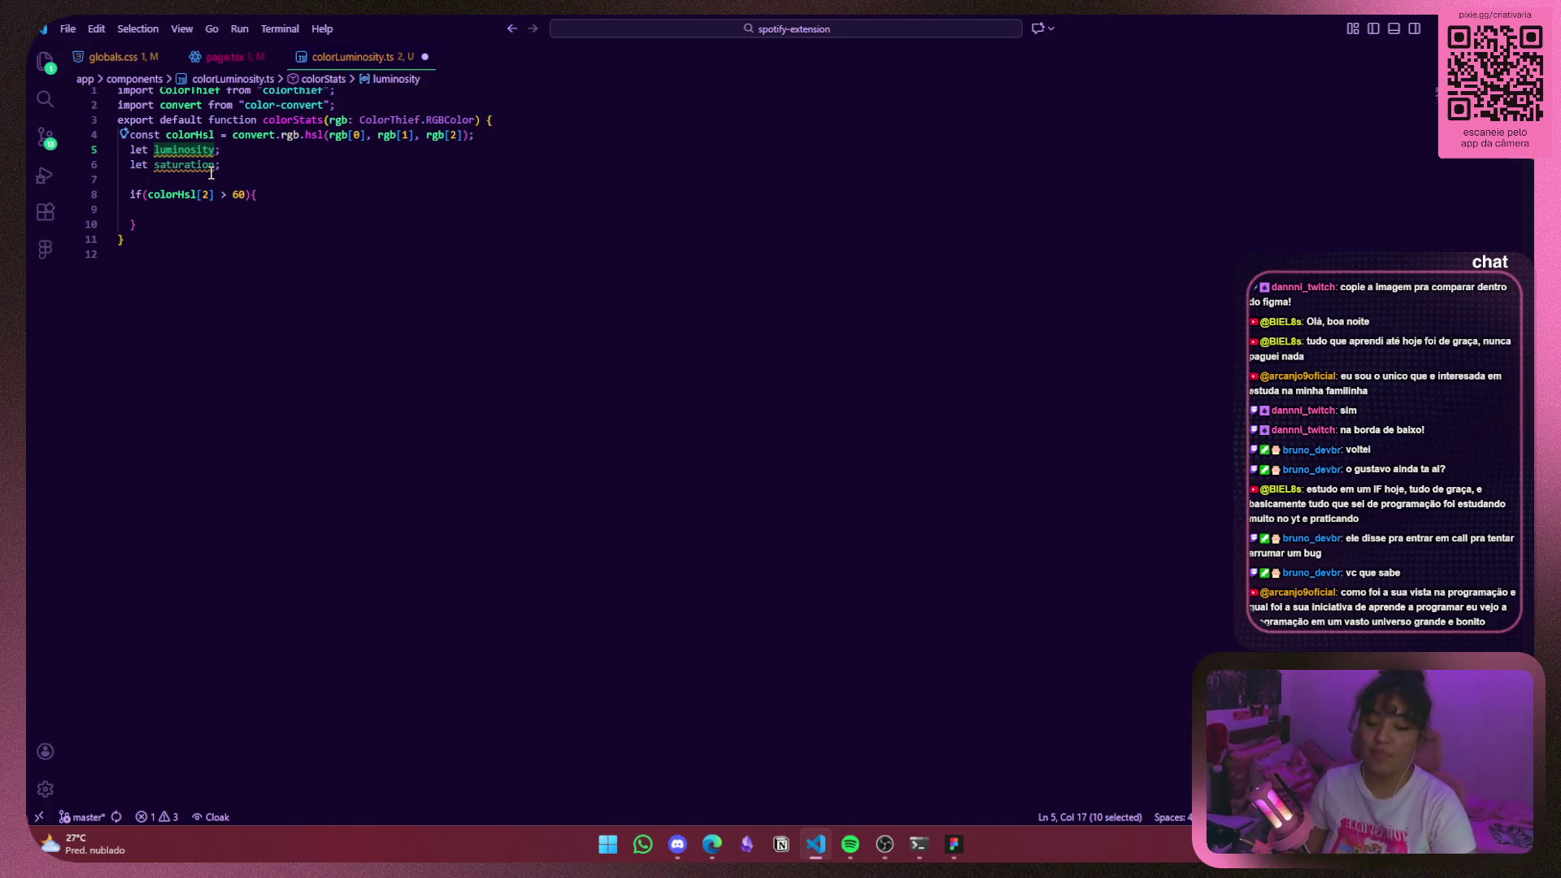
mouse_move(187, 196)
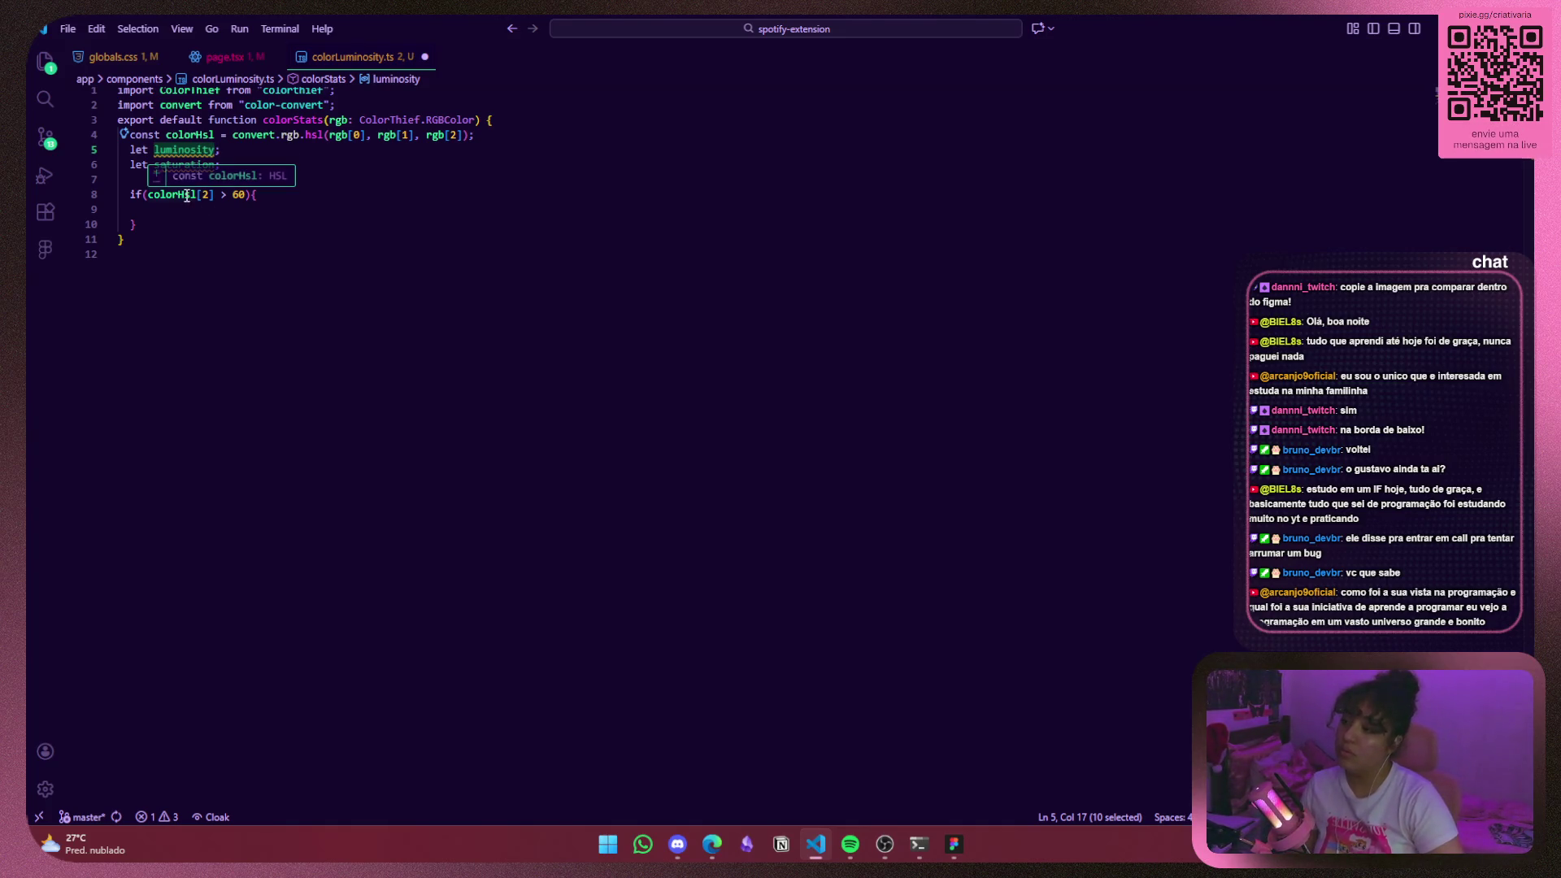
click(244, 195)
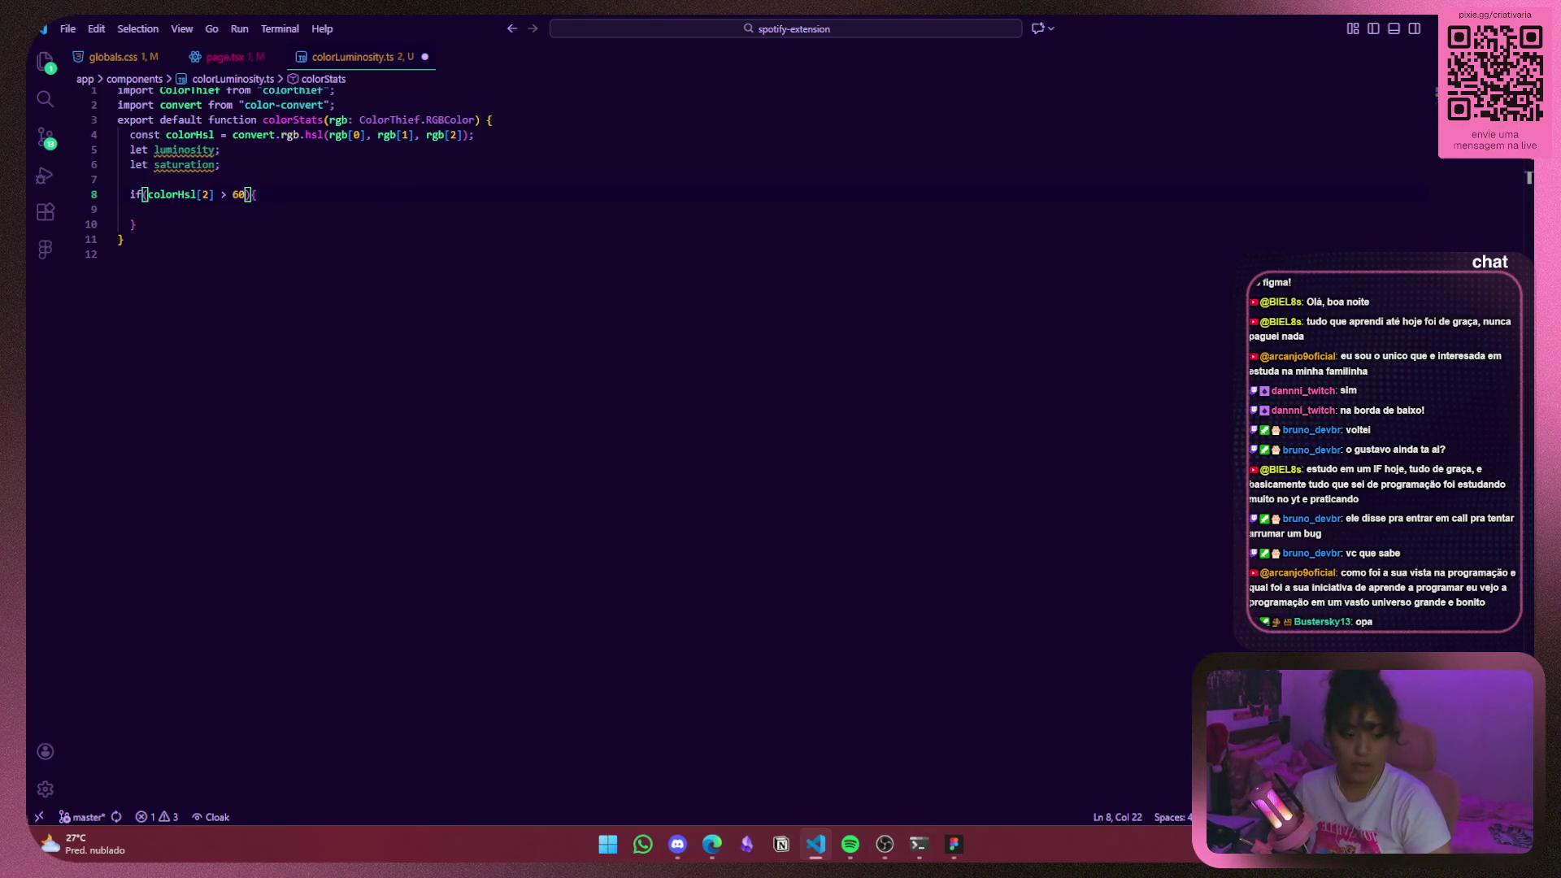
Glance at the browser, then return to the saturation and luminosity variables in the code.
key(alt+Tab)
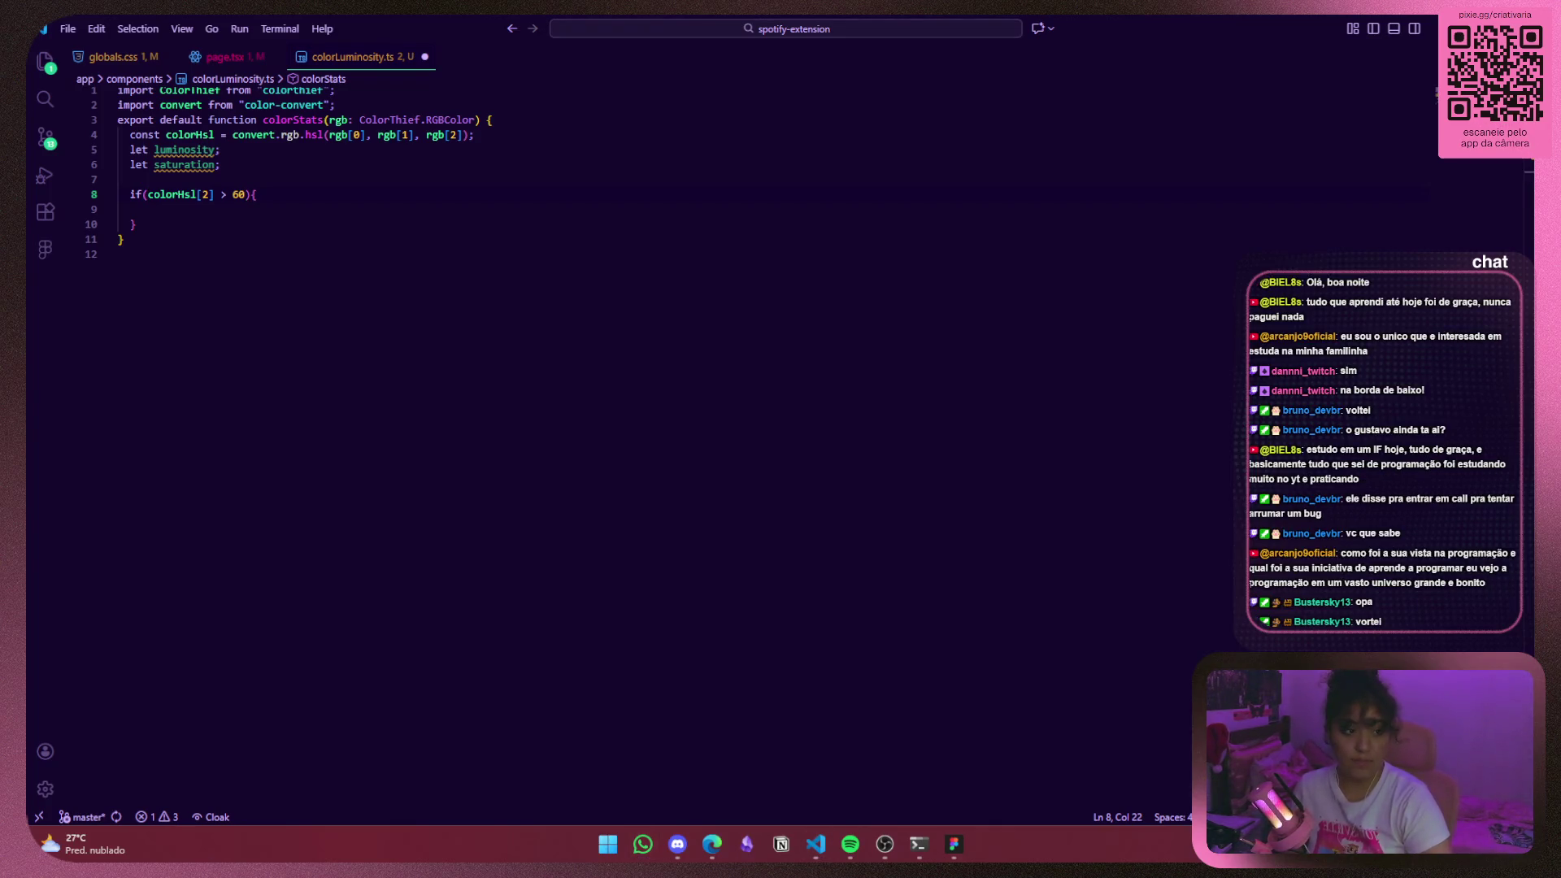
click(712, 844)
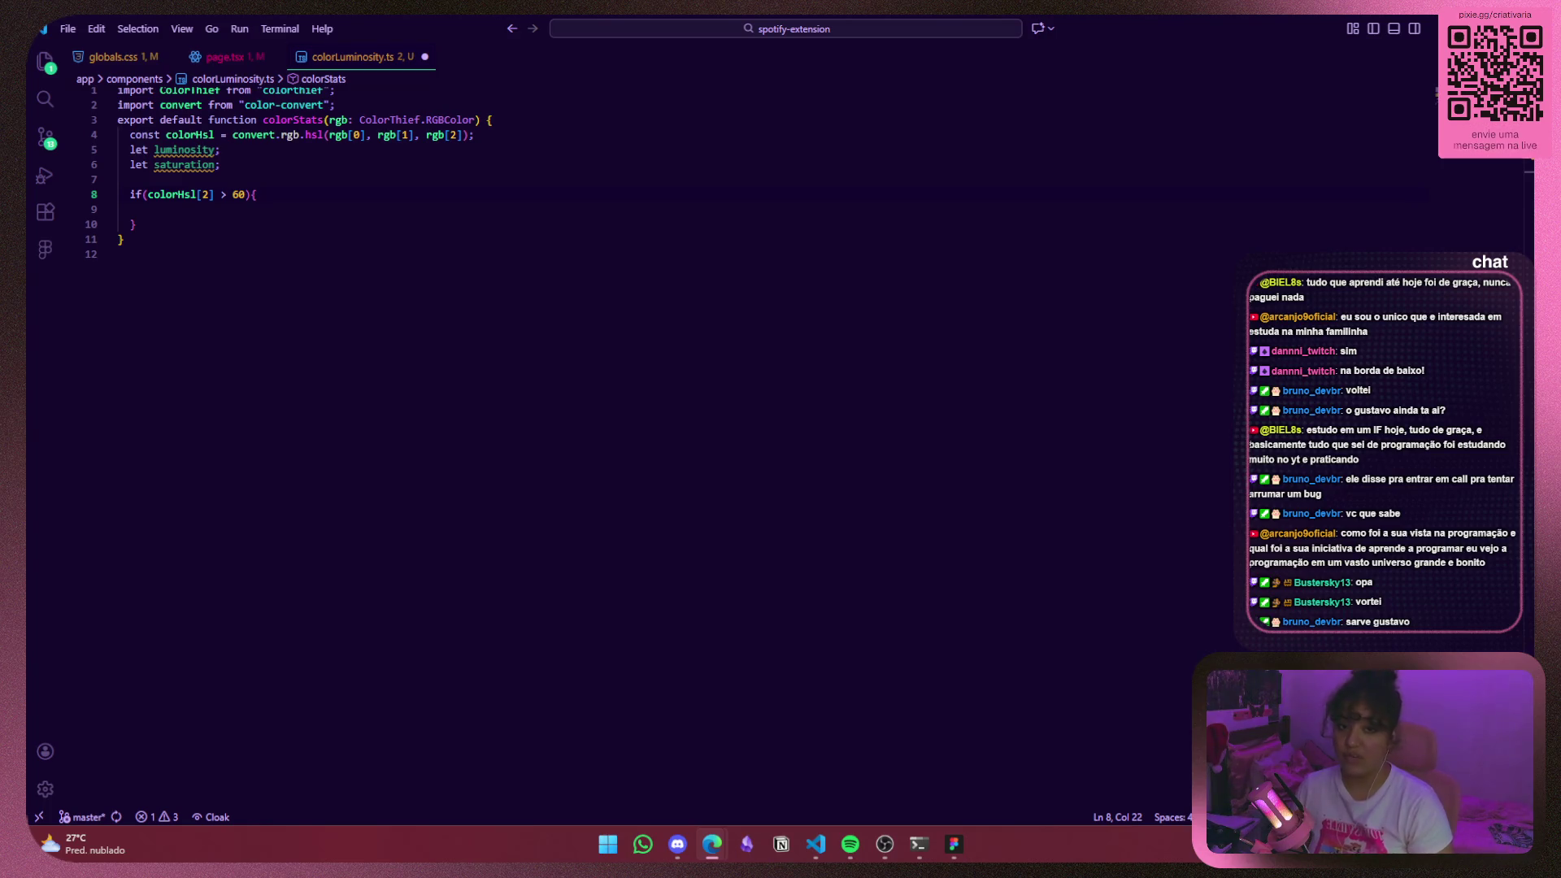
click(210, 164)
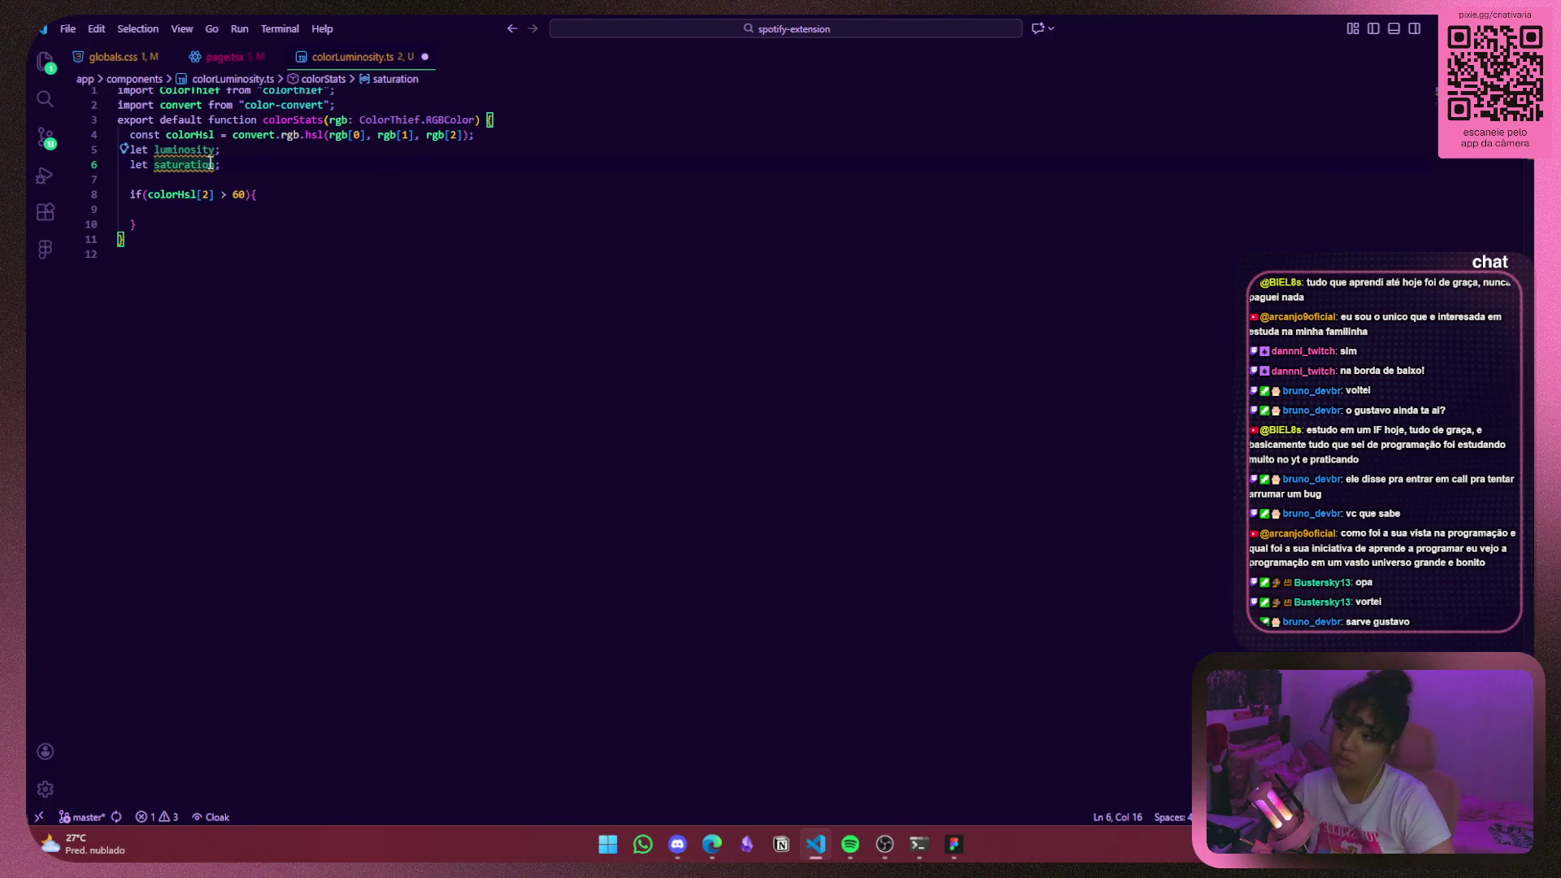
double_click(200, 150)
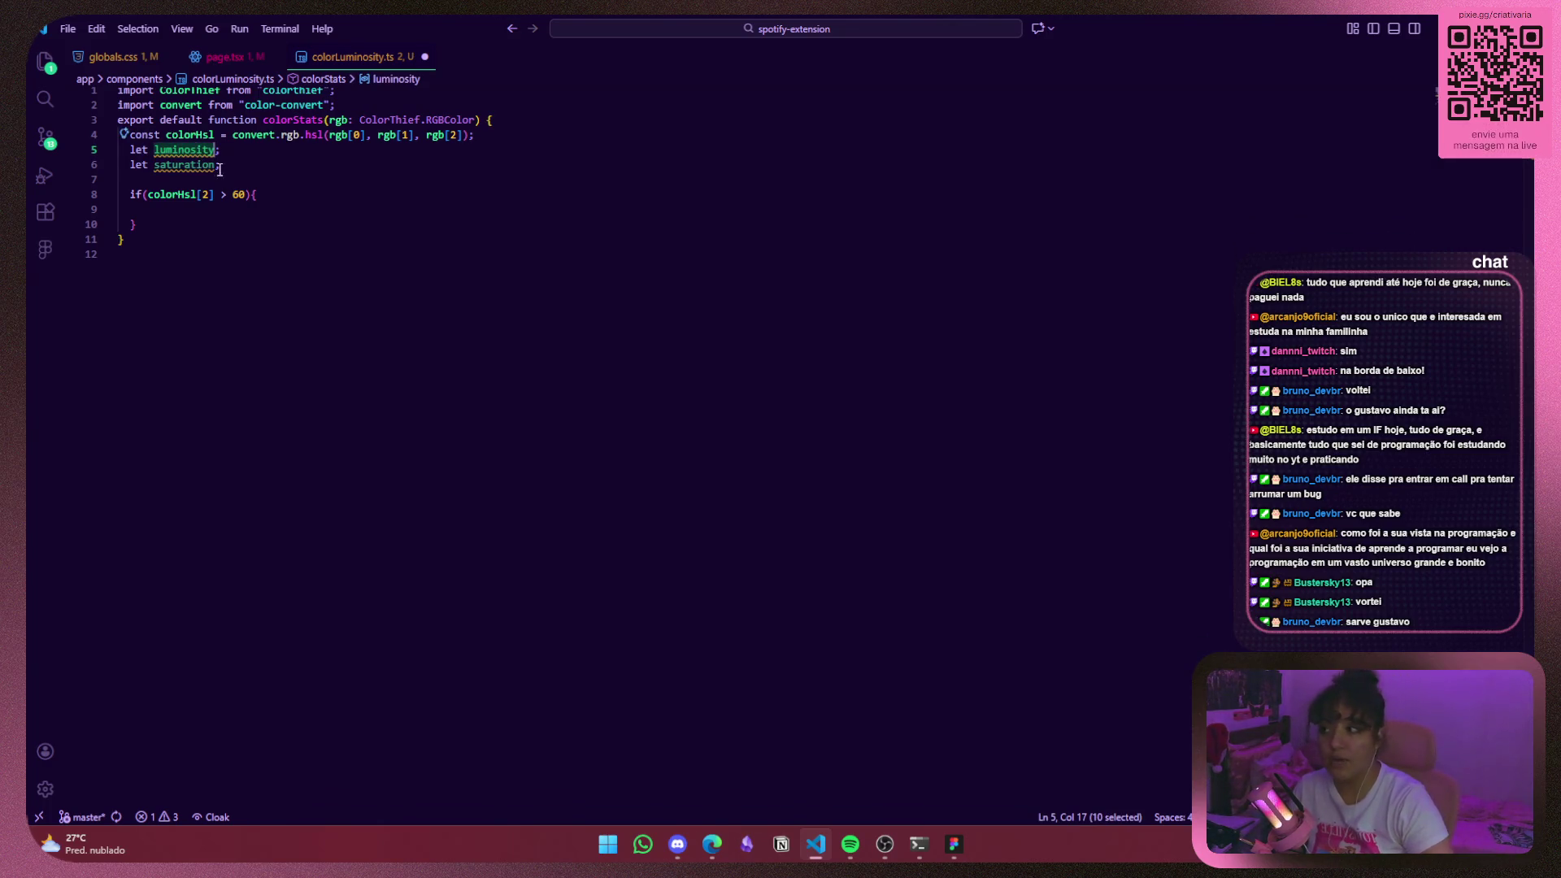
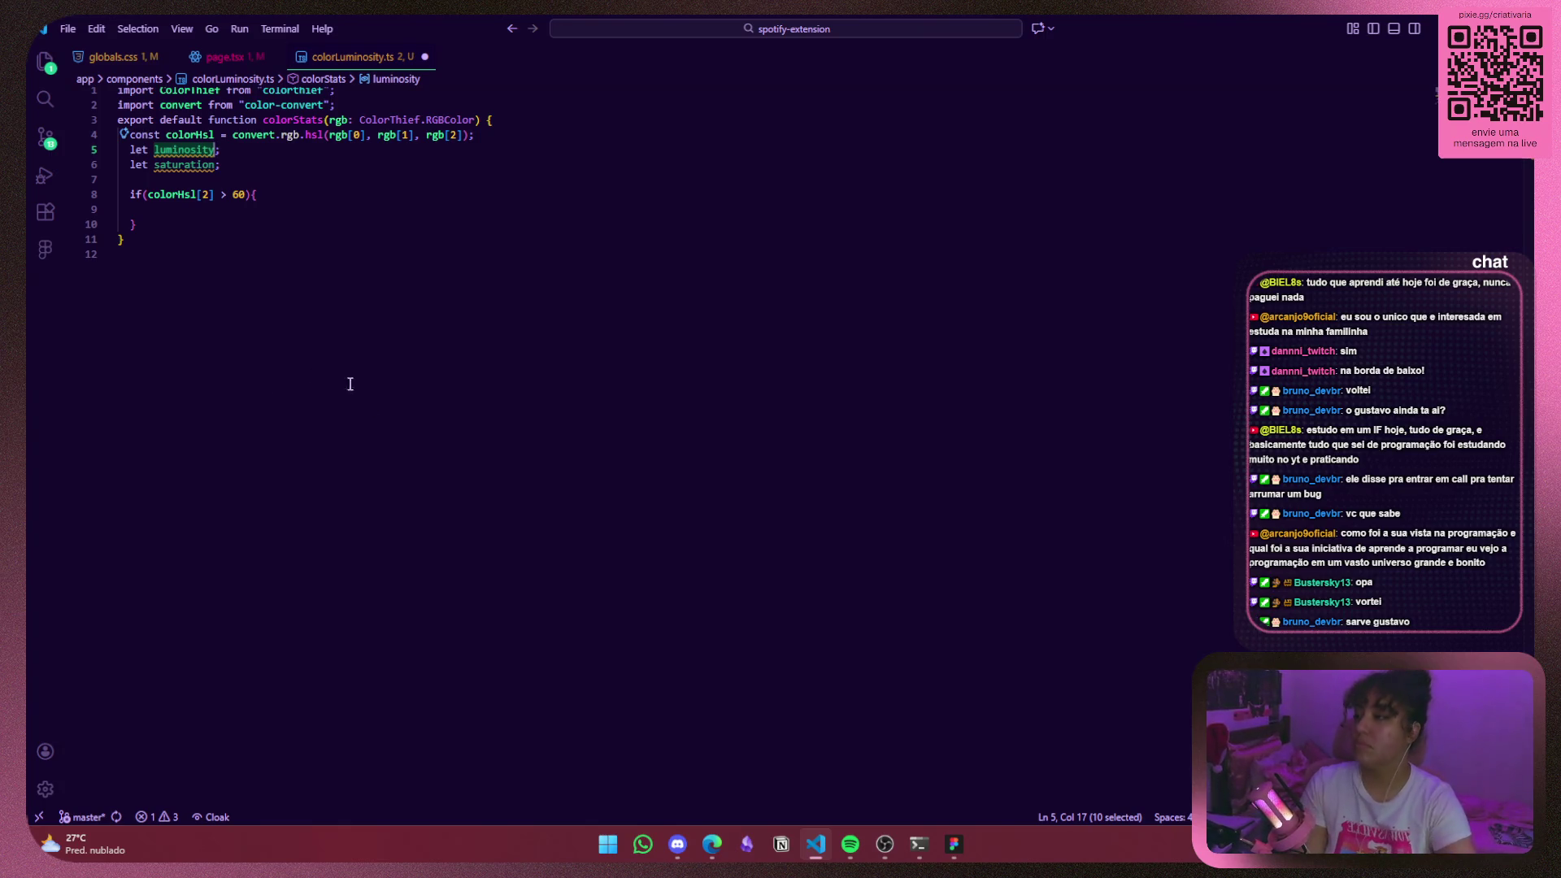
Review page.tsx, then return to colorLuminosity.ts.
click(225, 57)
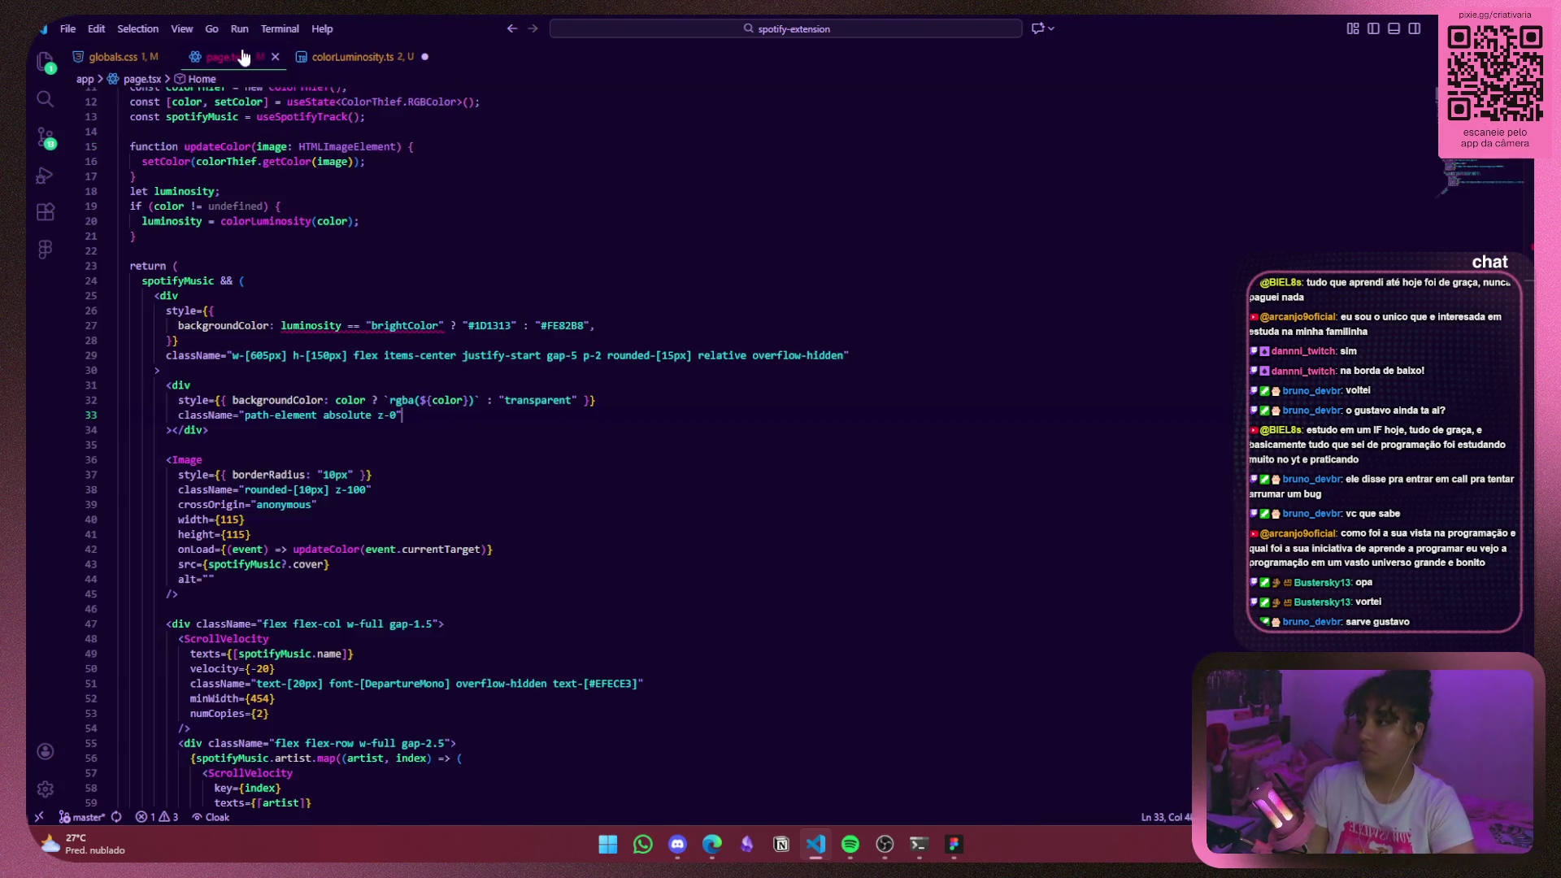
click(350, 56)
mouse_move(176, 151)
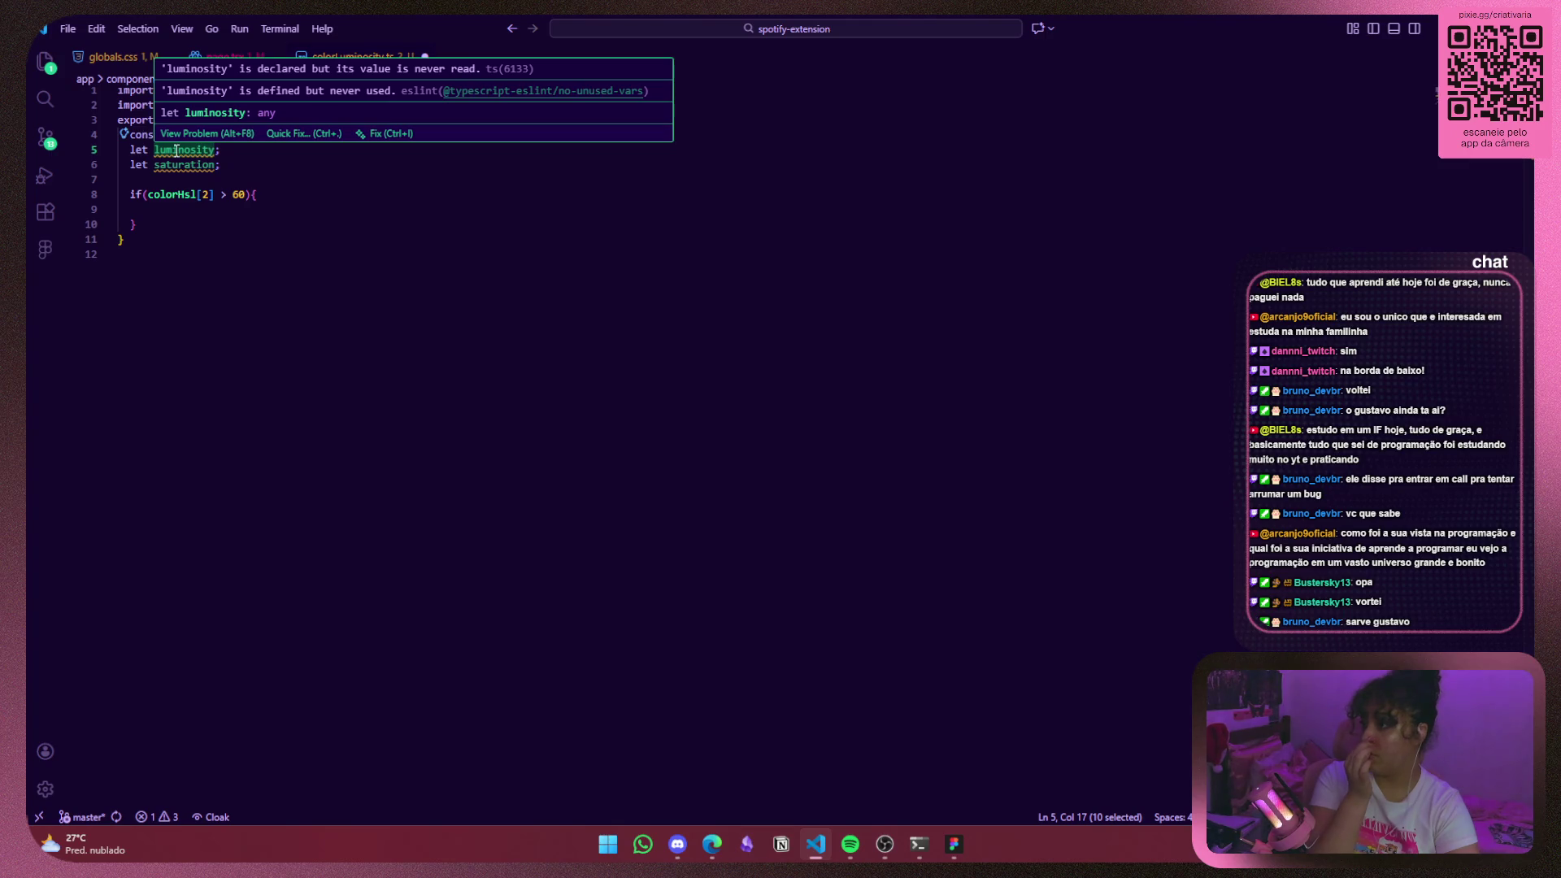
Select part of the saturation line, then resize VS Code into the lower half below Chrome.
drag(176, 163, 183, 163)
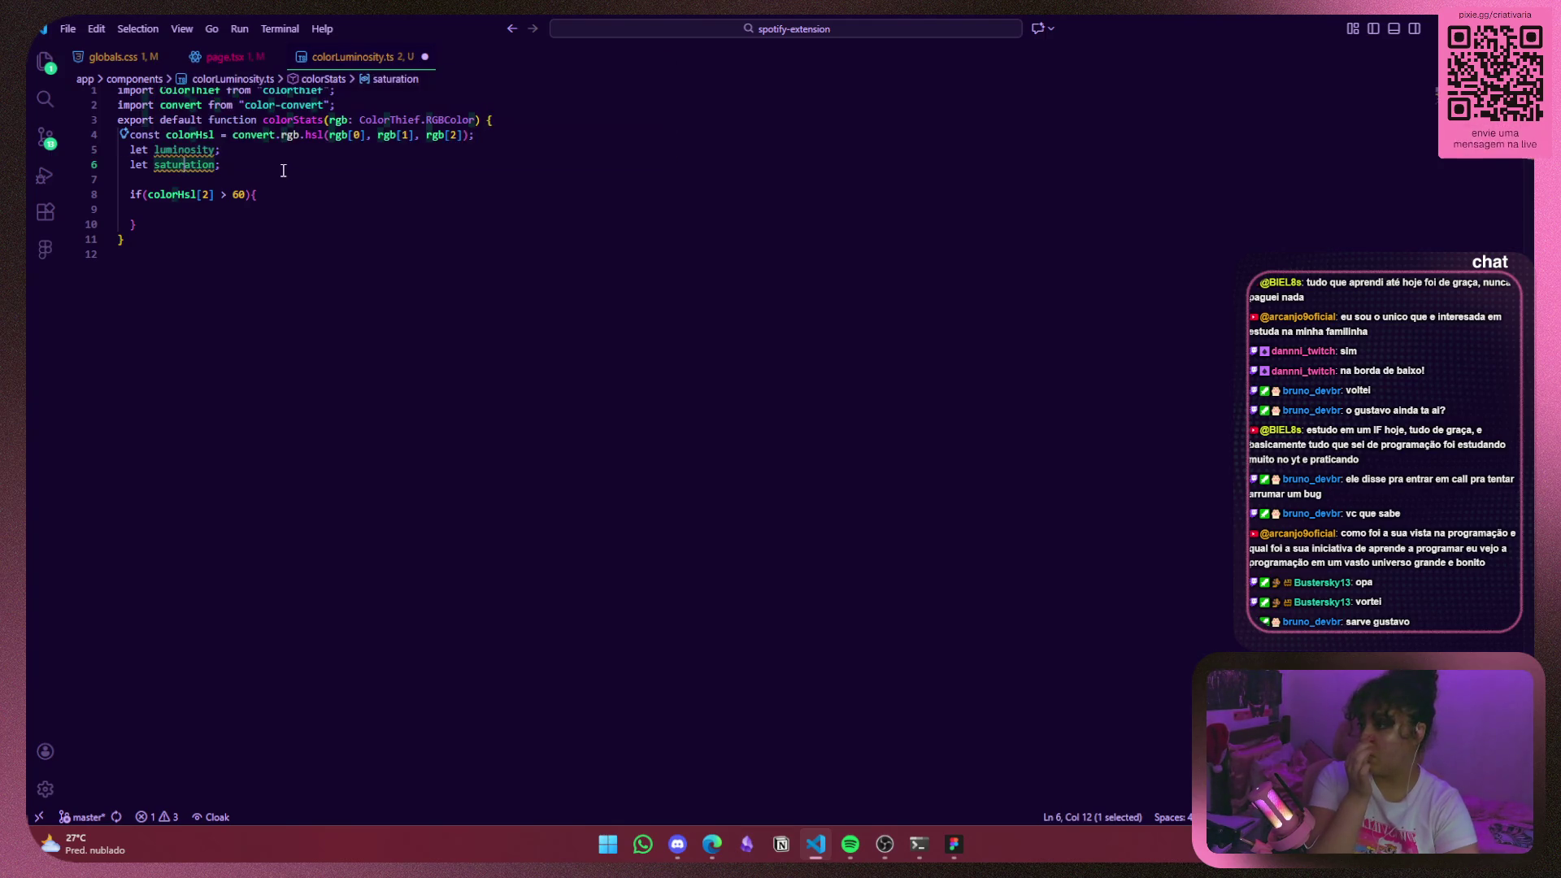
click(247, 163)
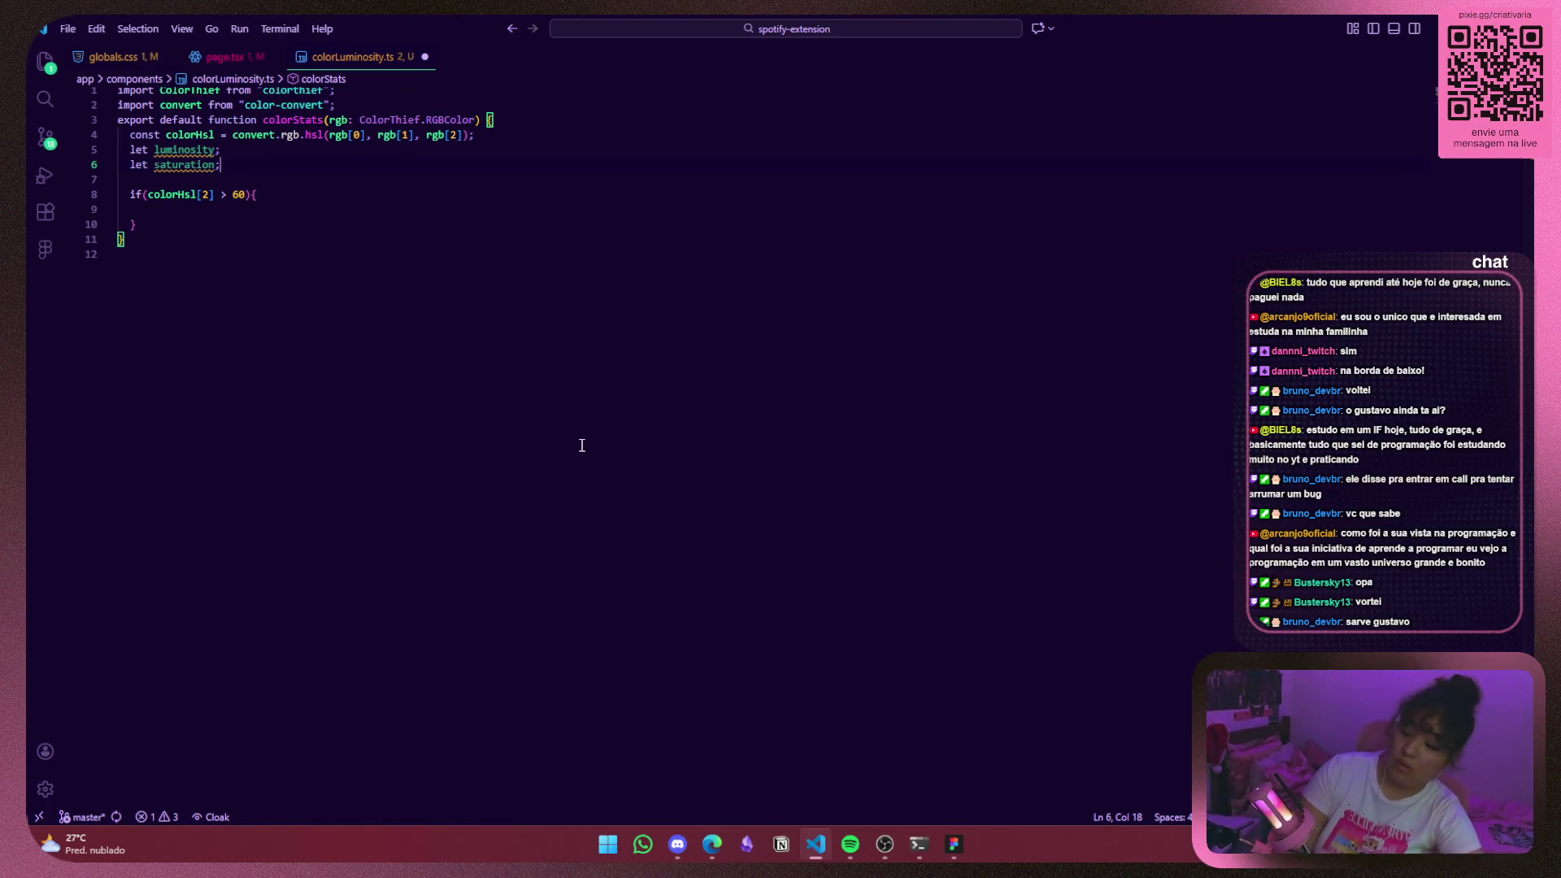
drag(1286, 36, 1159, 308)
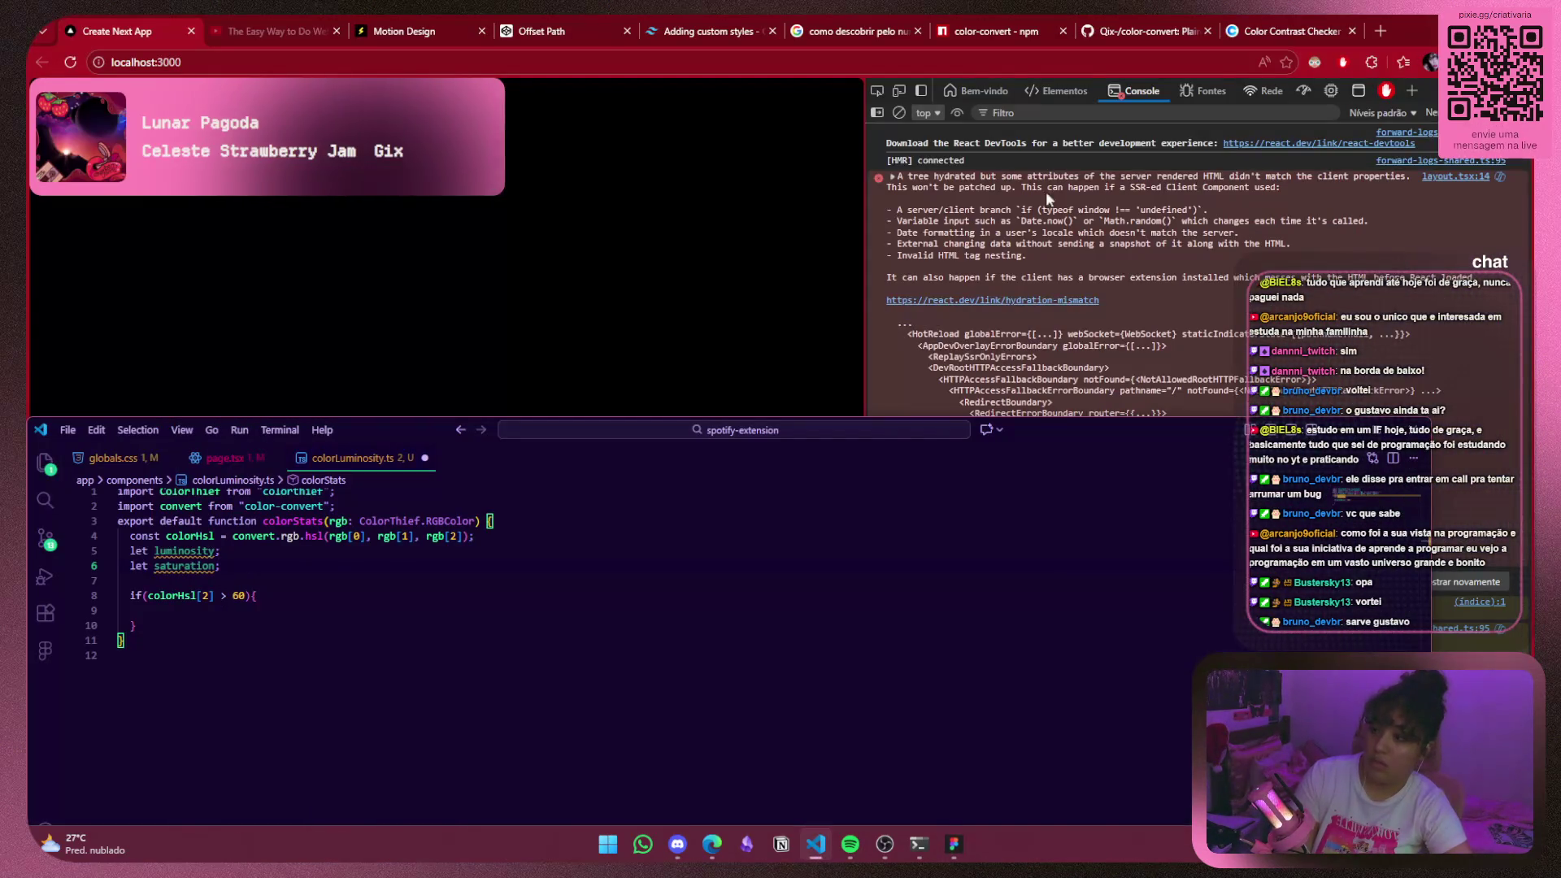
Close the Qix-/color-convert tab, reopening and re-closing it once, and switch to the Google saturation search.
click(1207, 31)
click(1155, 31)
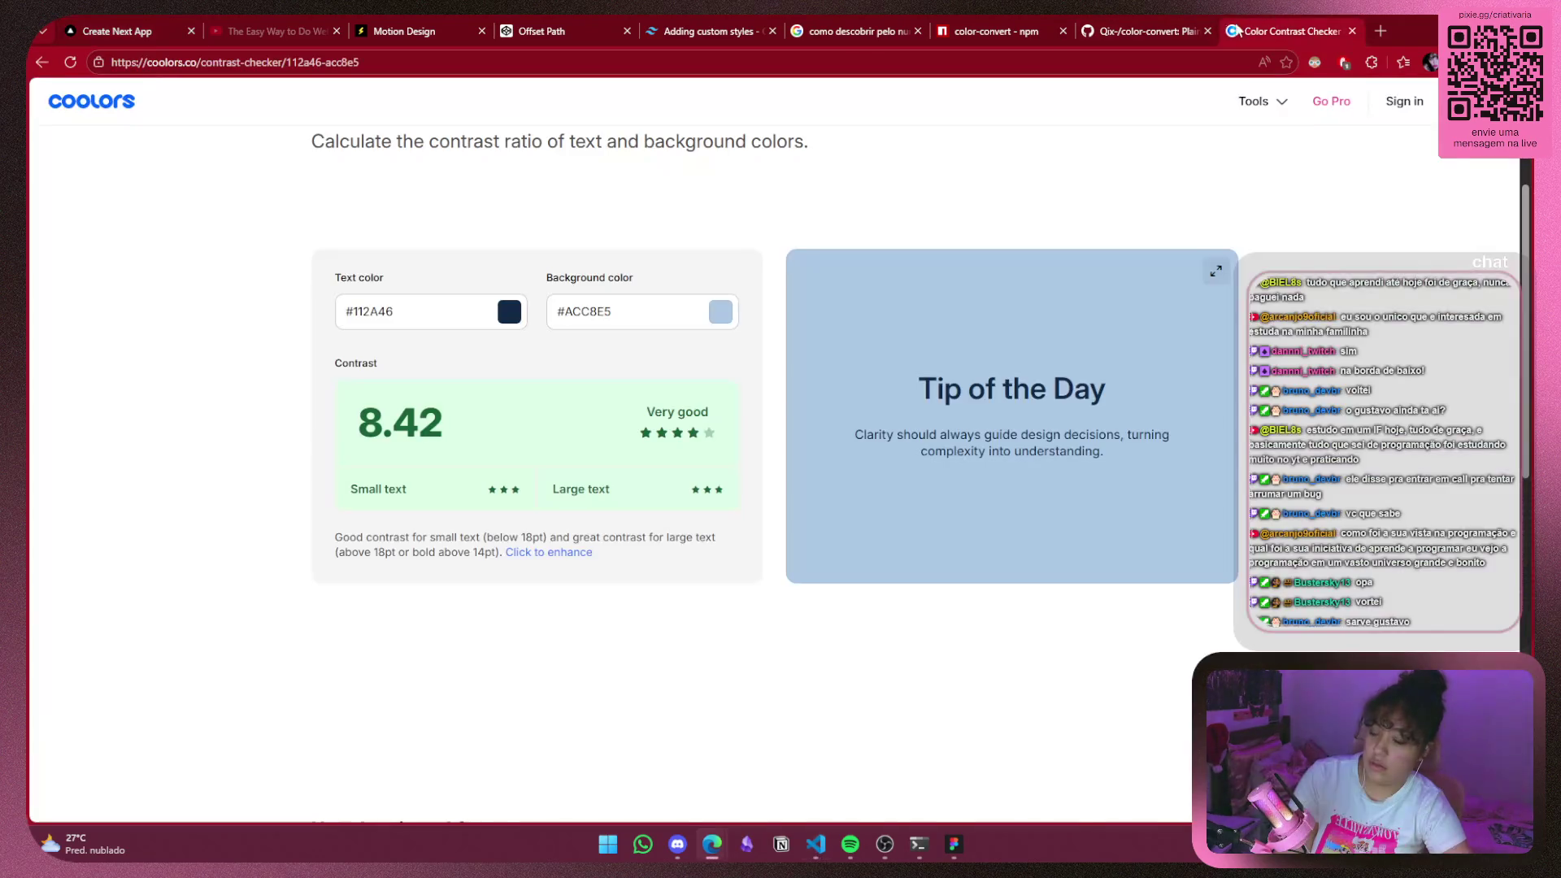
key(ctrl+shift+t)
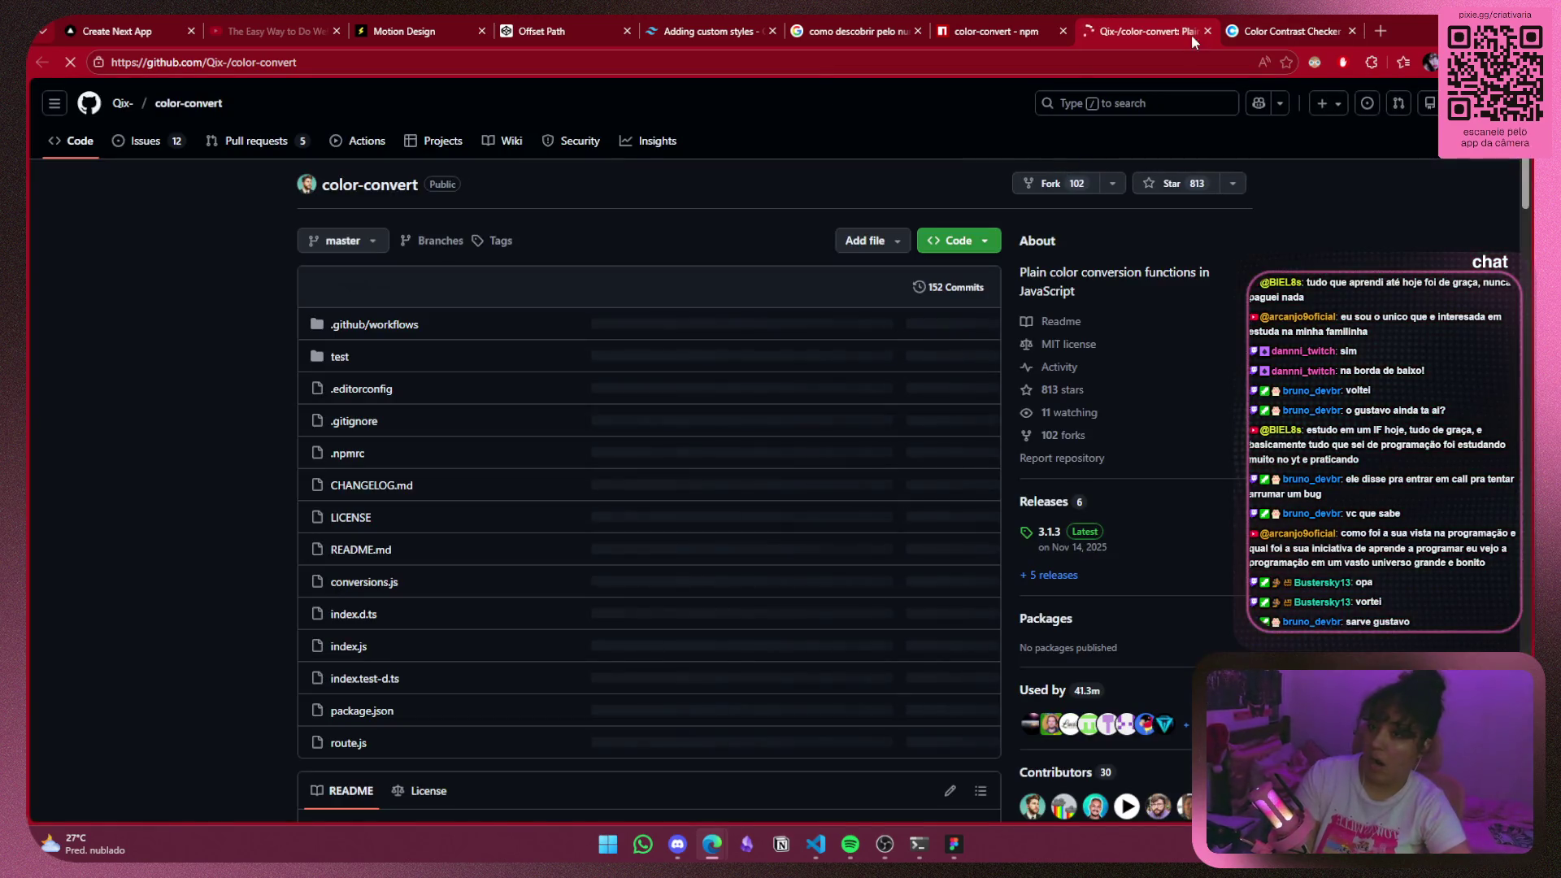
click(1207, 31)
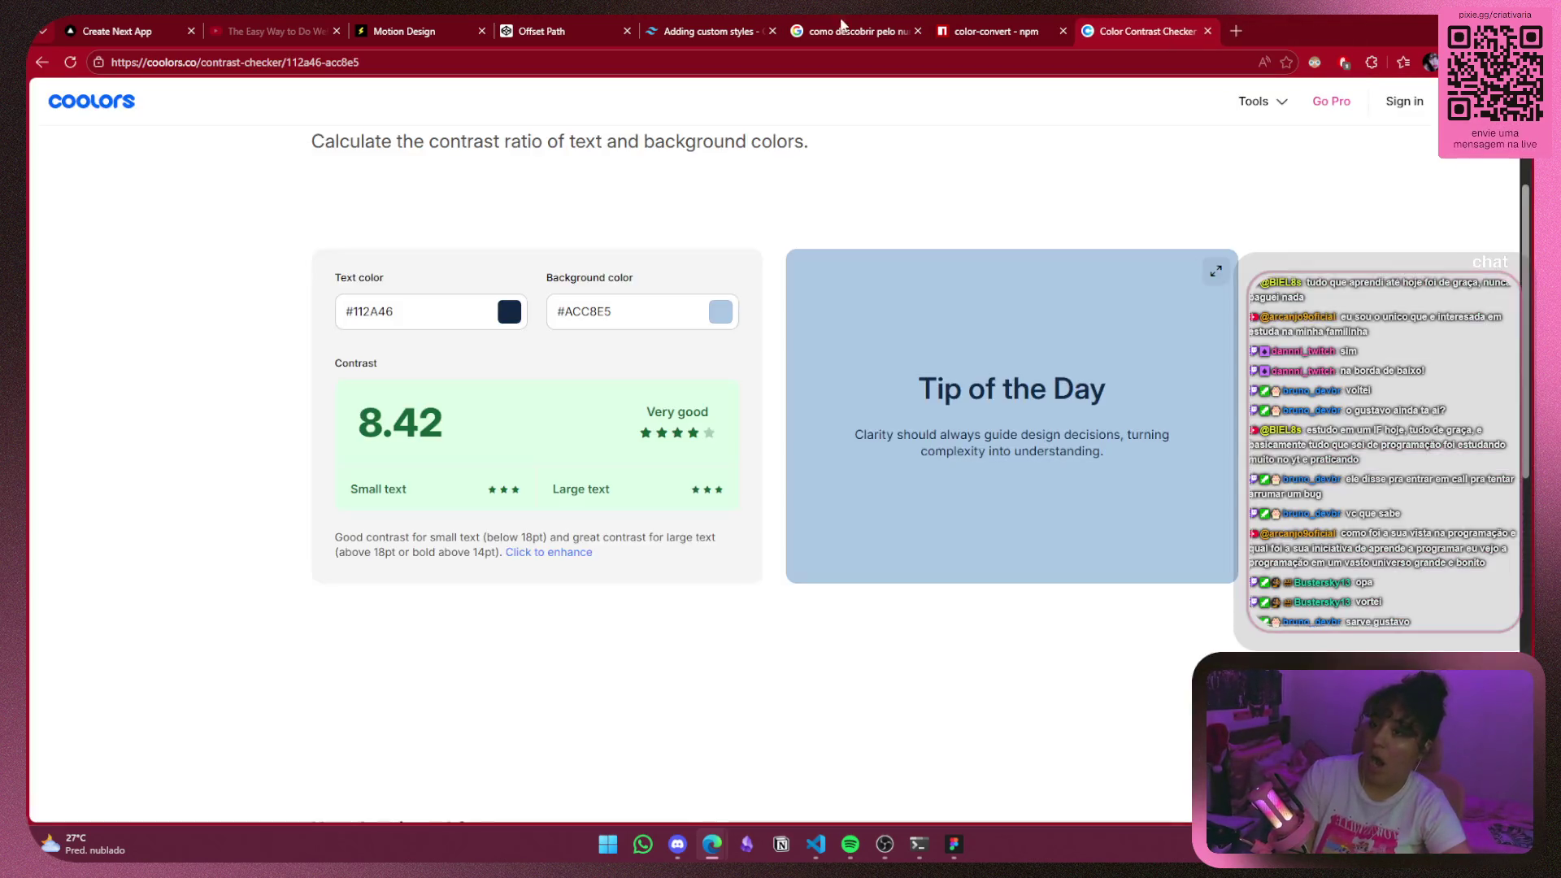
click(854, 31)
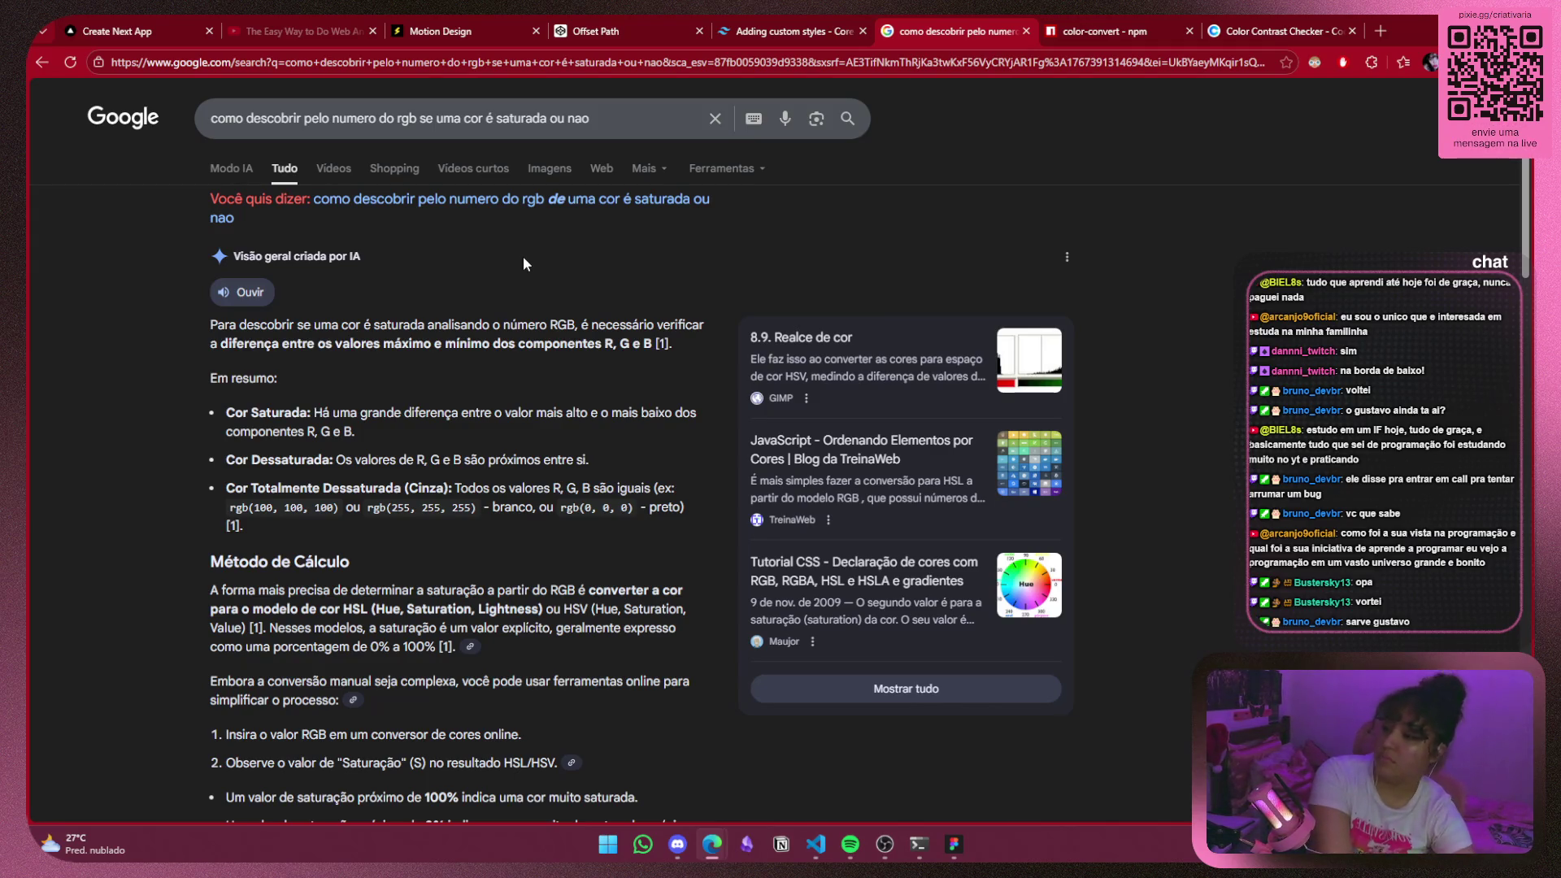
Scroll down to the Exemplo Visual section and copy the word Saturado.
scroll(454, 274, down, 3)
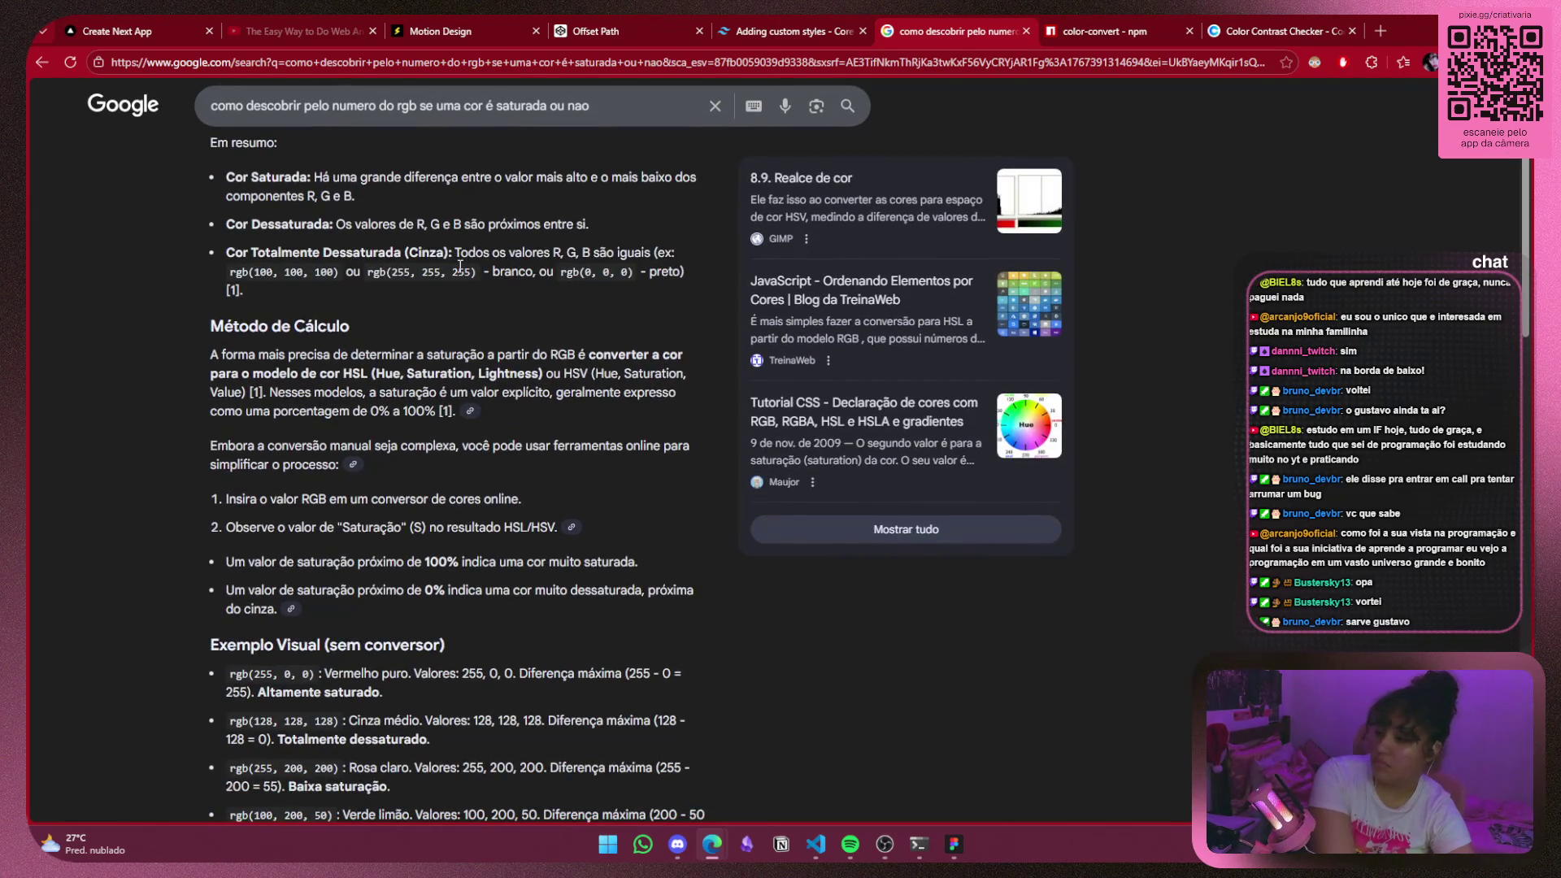
scroll(460, 266, down, 3)
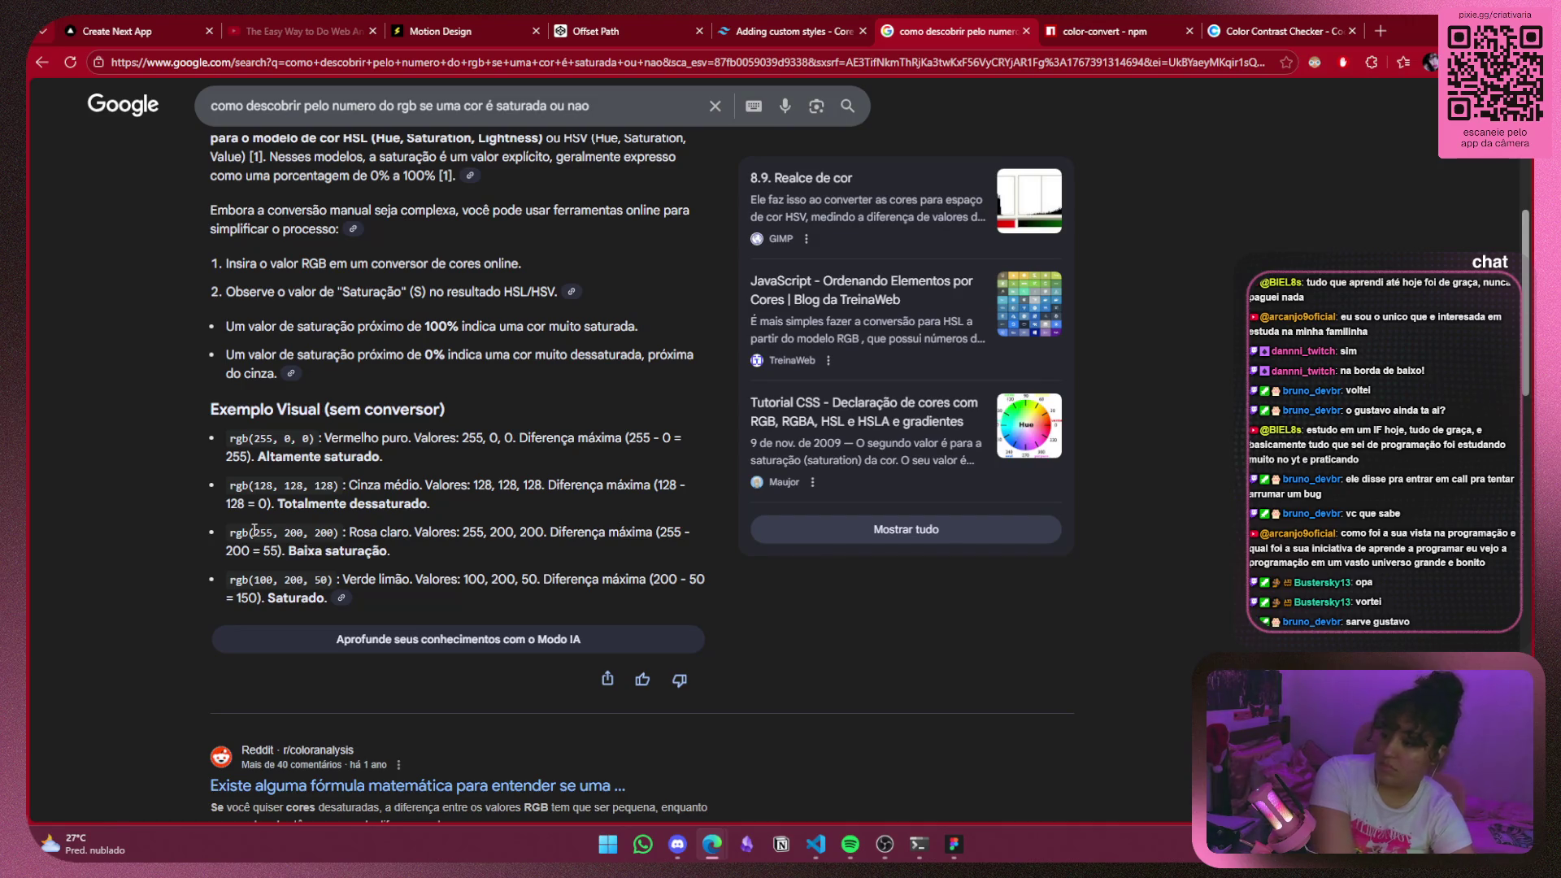
double_click(297, 598)
right_click(297, 597)
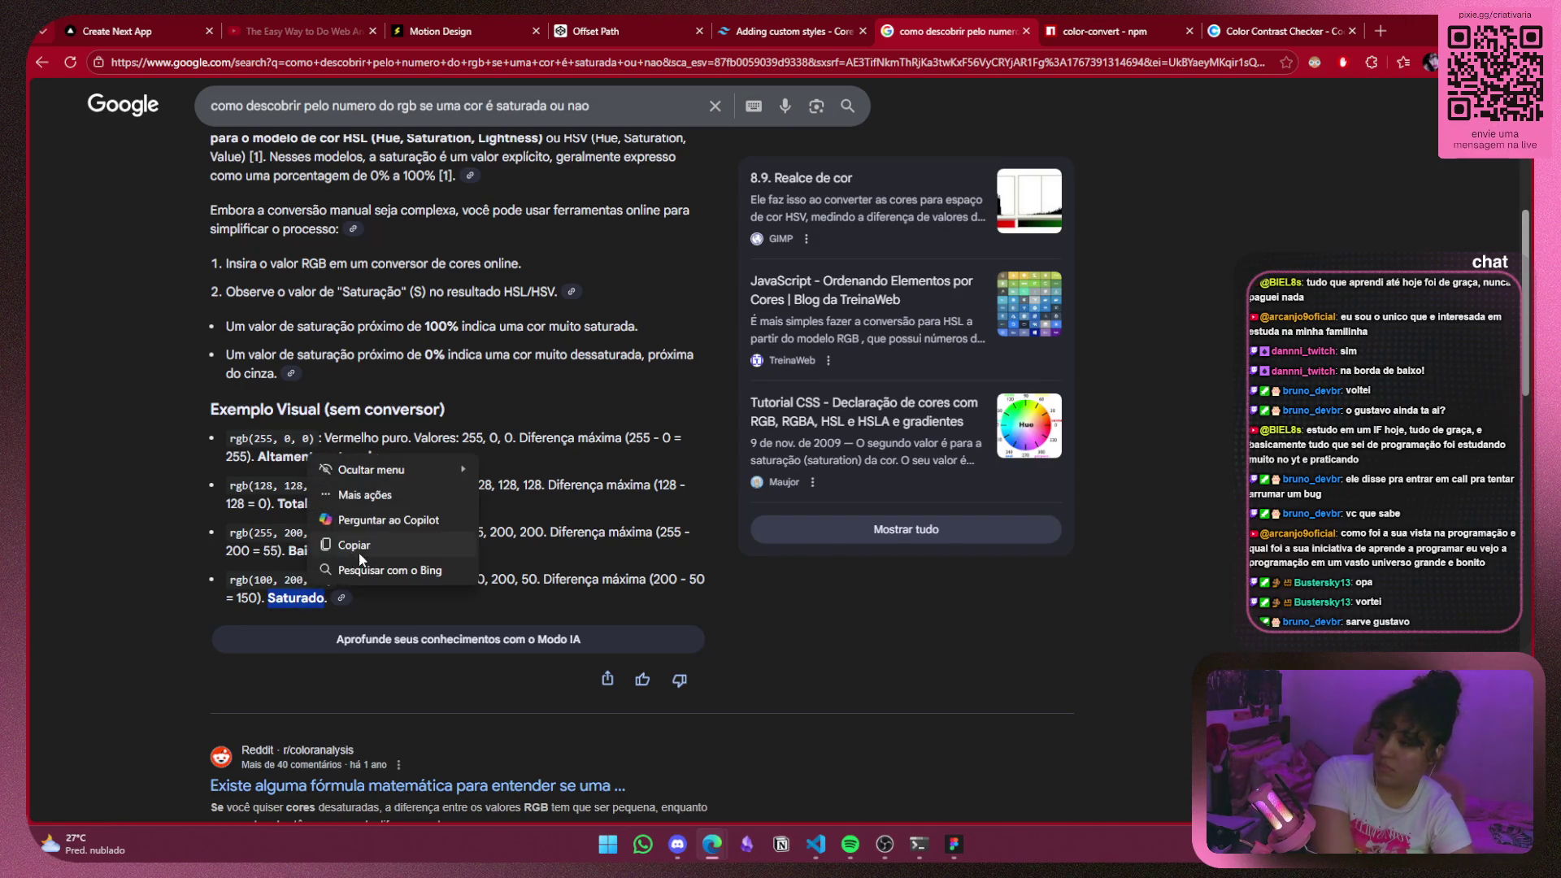
click(637, 554)
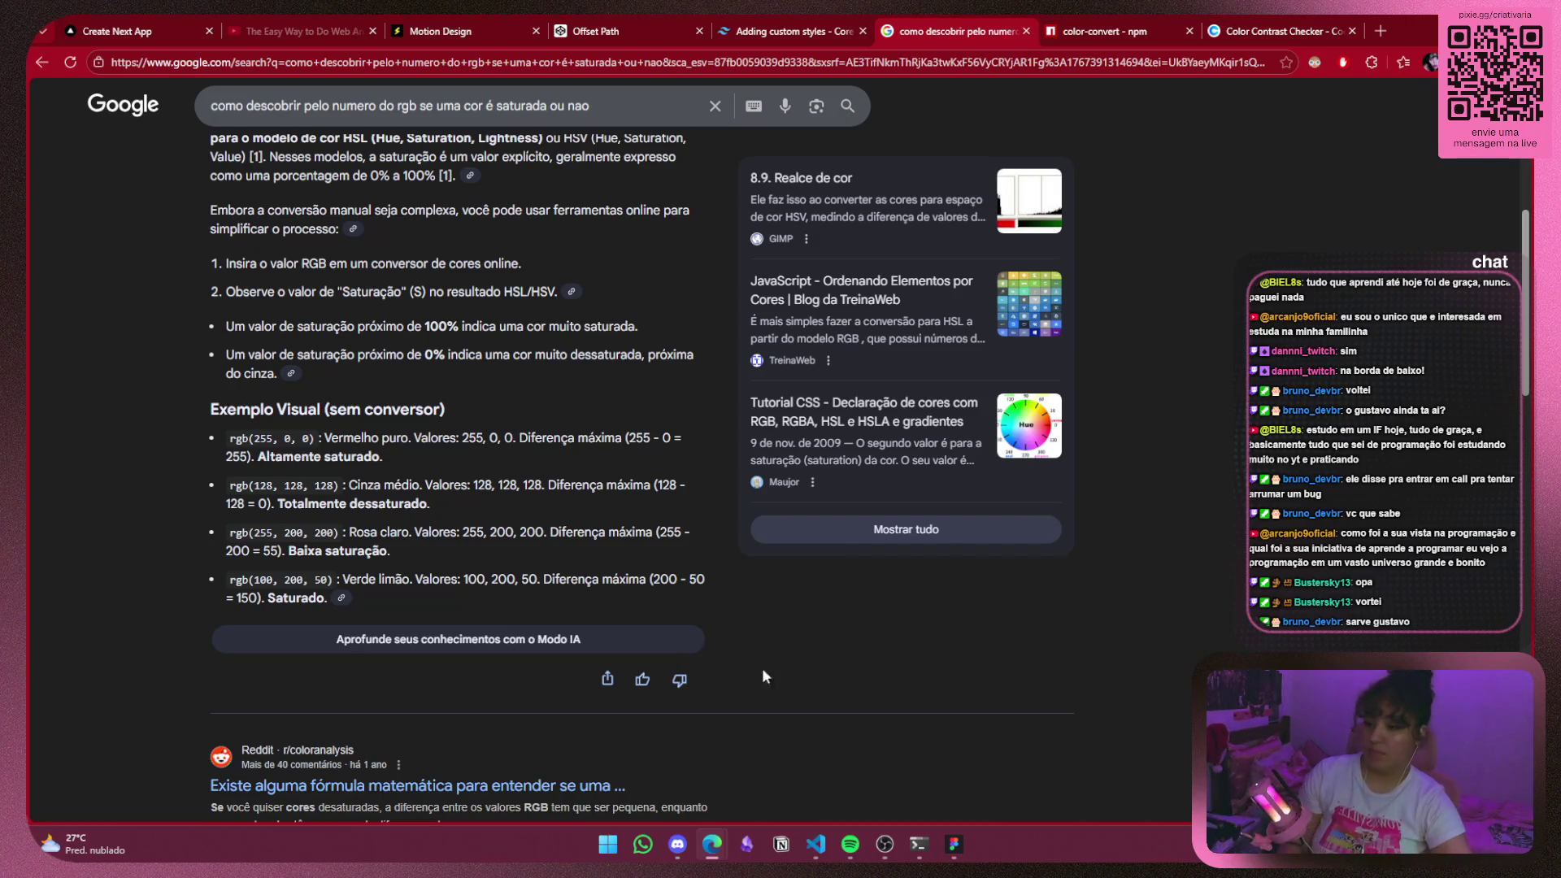
mouse_move(962, 852)
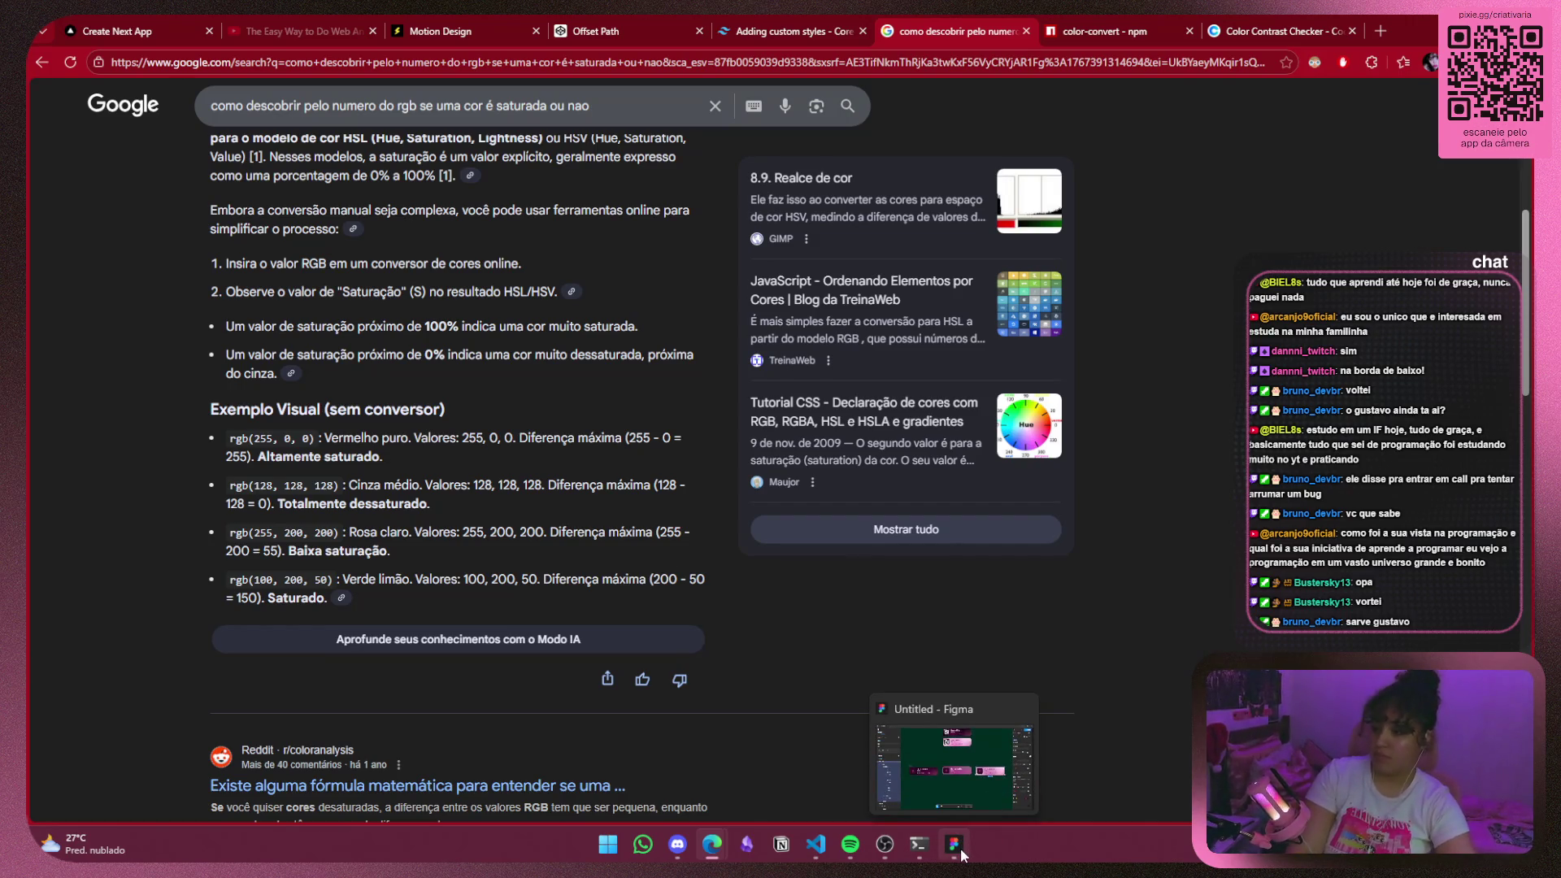
In Figma, select the left song card and expand its Clip path, Group and Mask group layers.
click(956, 845)
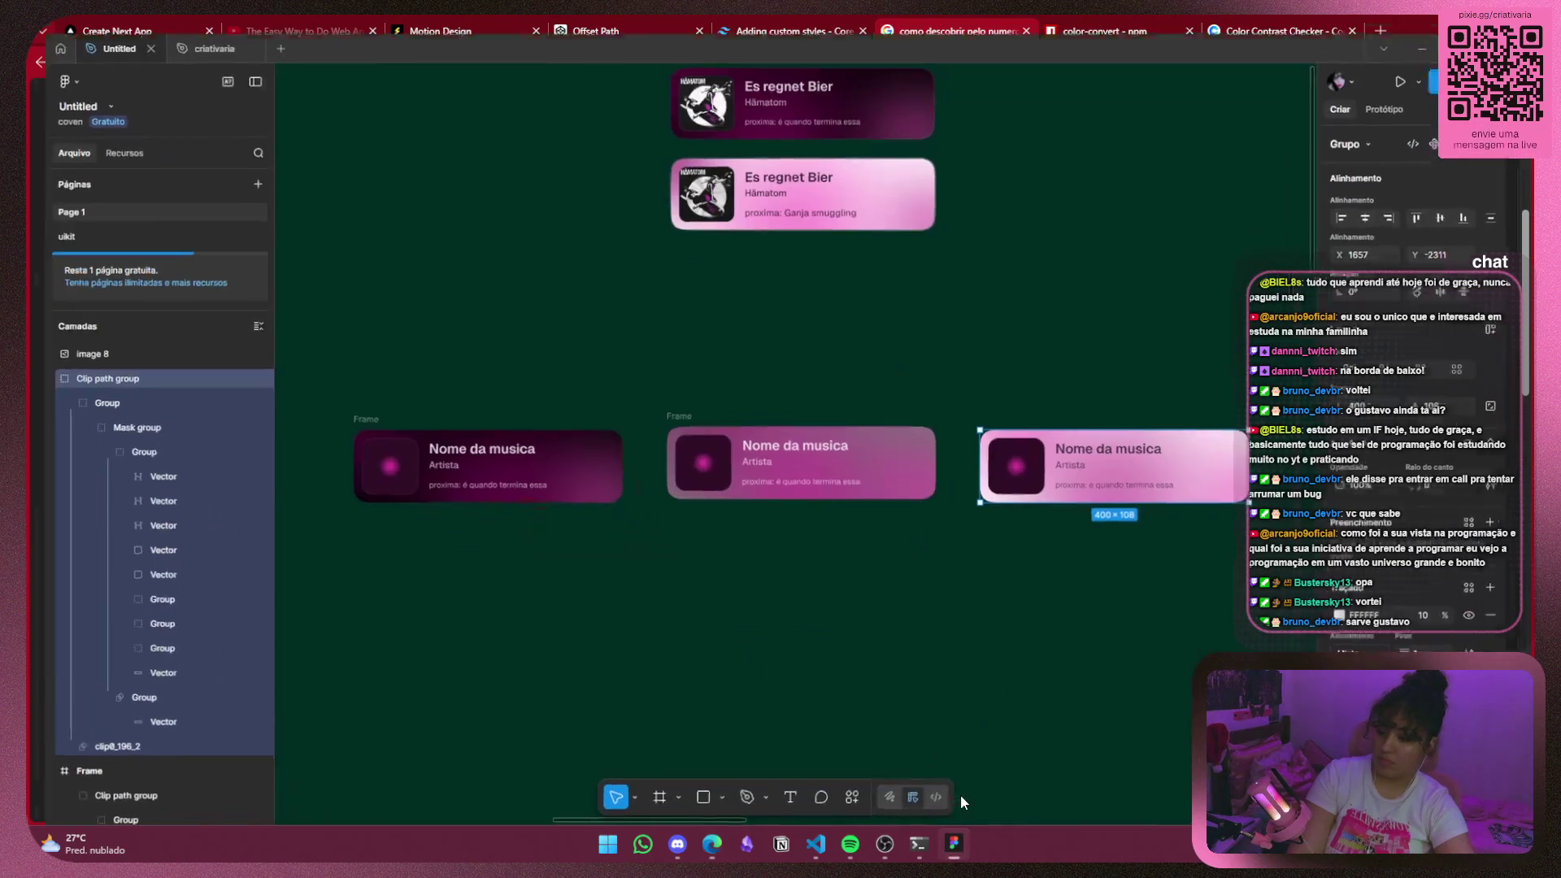
click(591, 450)
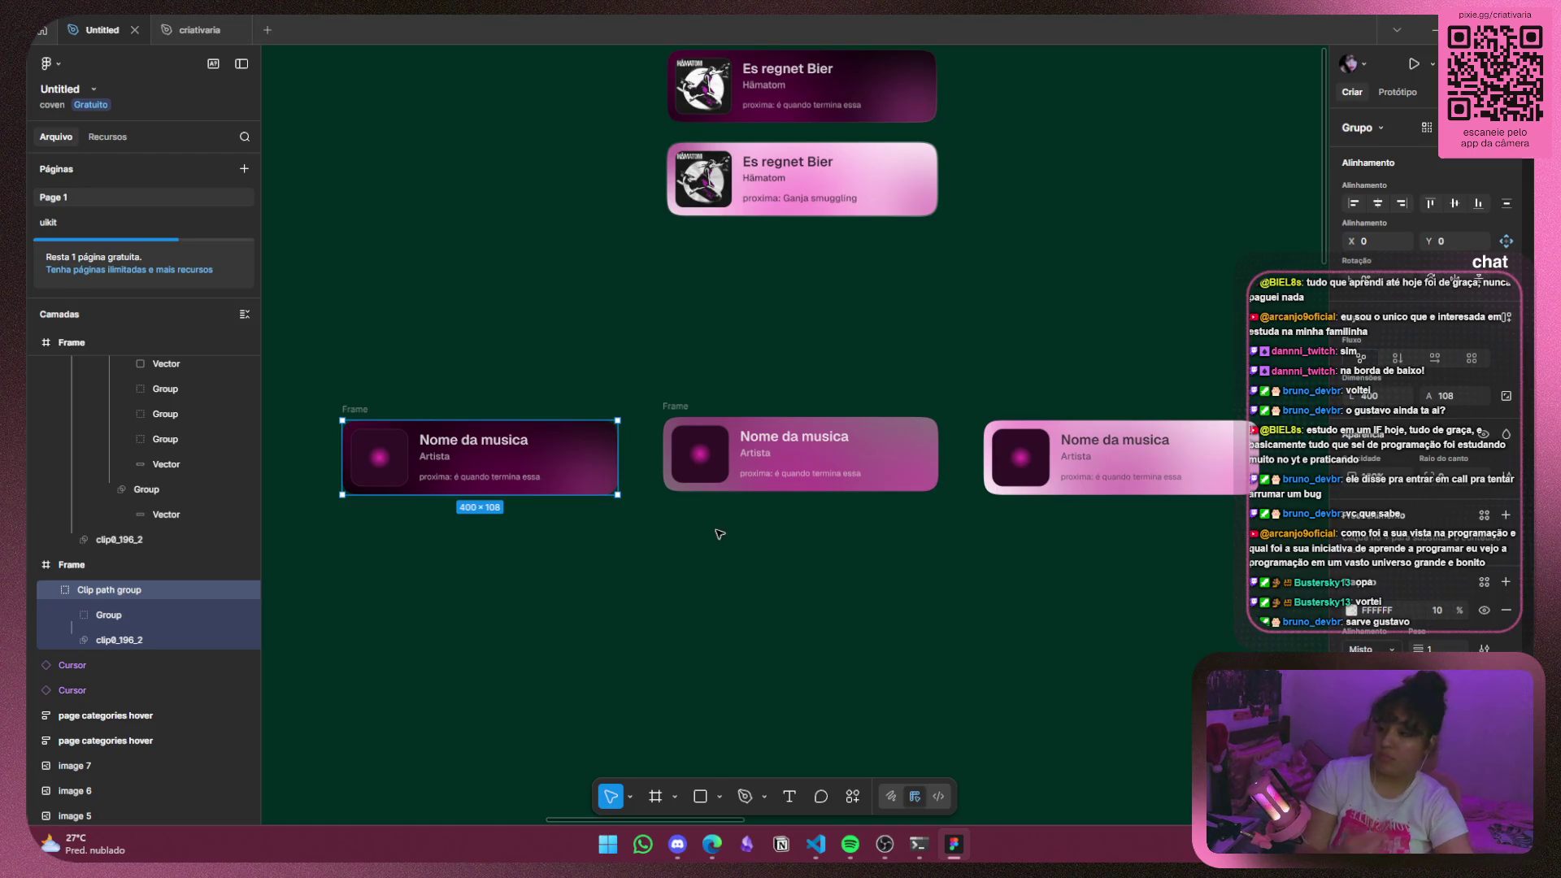
click(1352, 611)
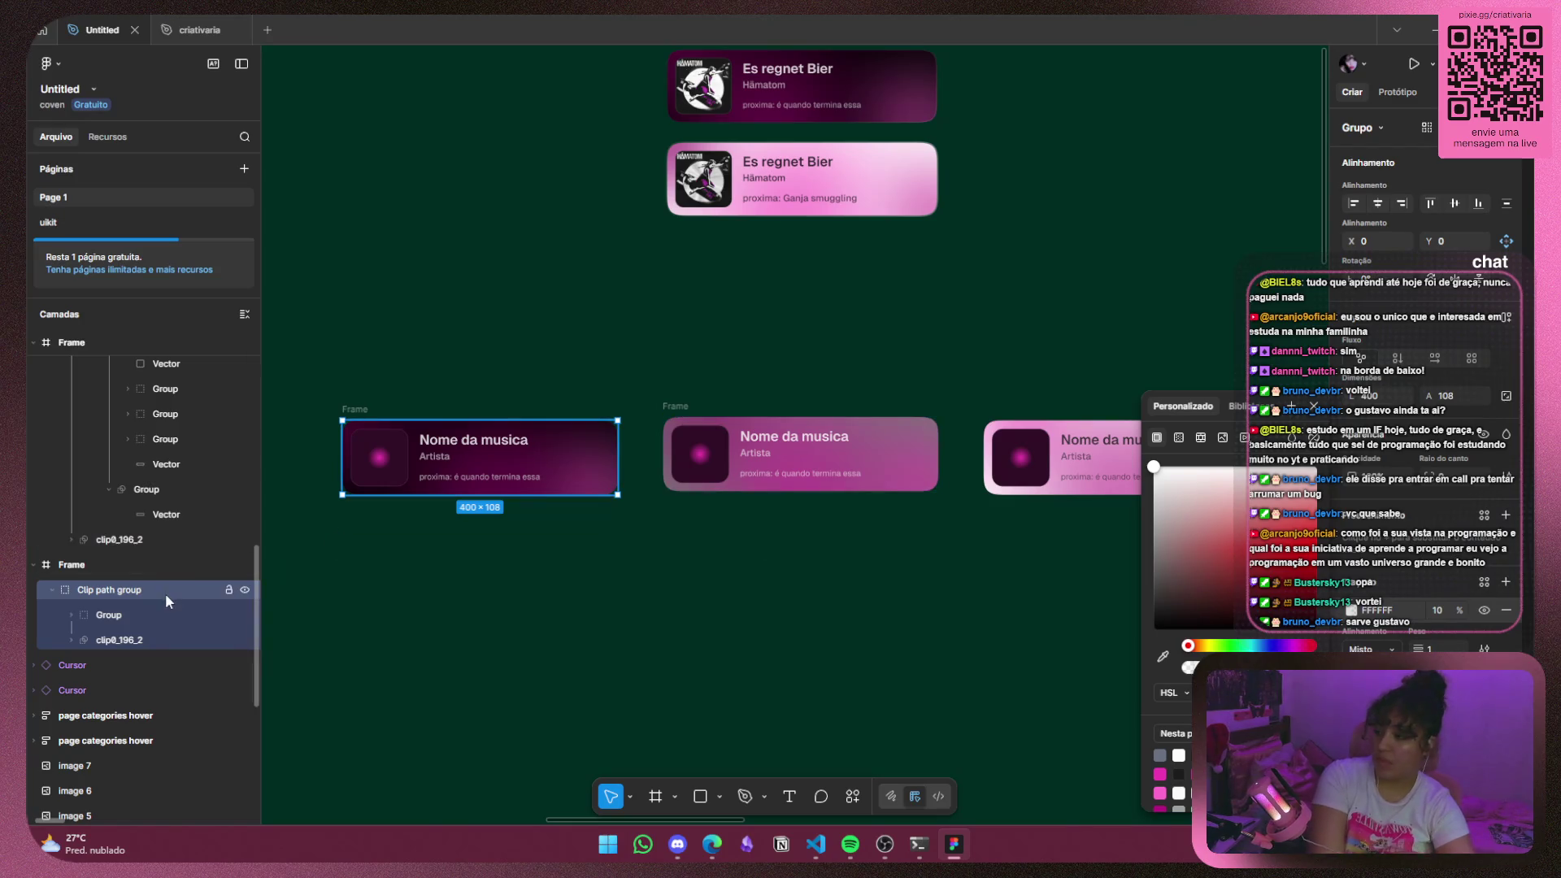
click(53, 589)
scroll(133, 578, down, 1)
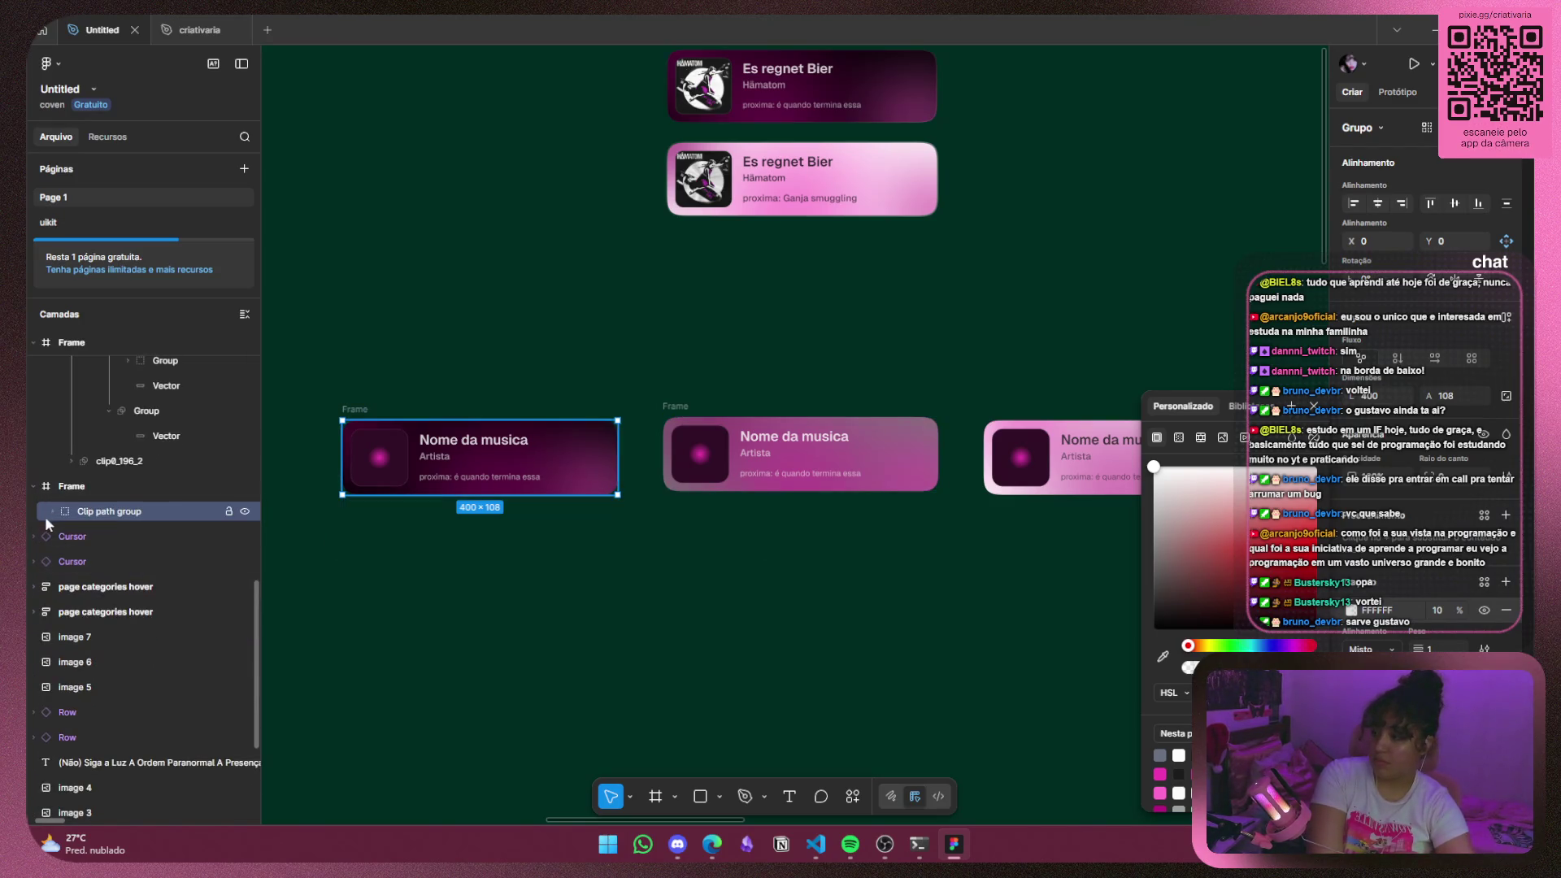
click(53, 510)
click(70, 536)
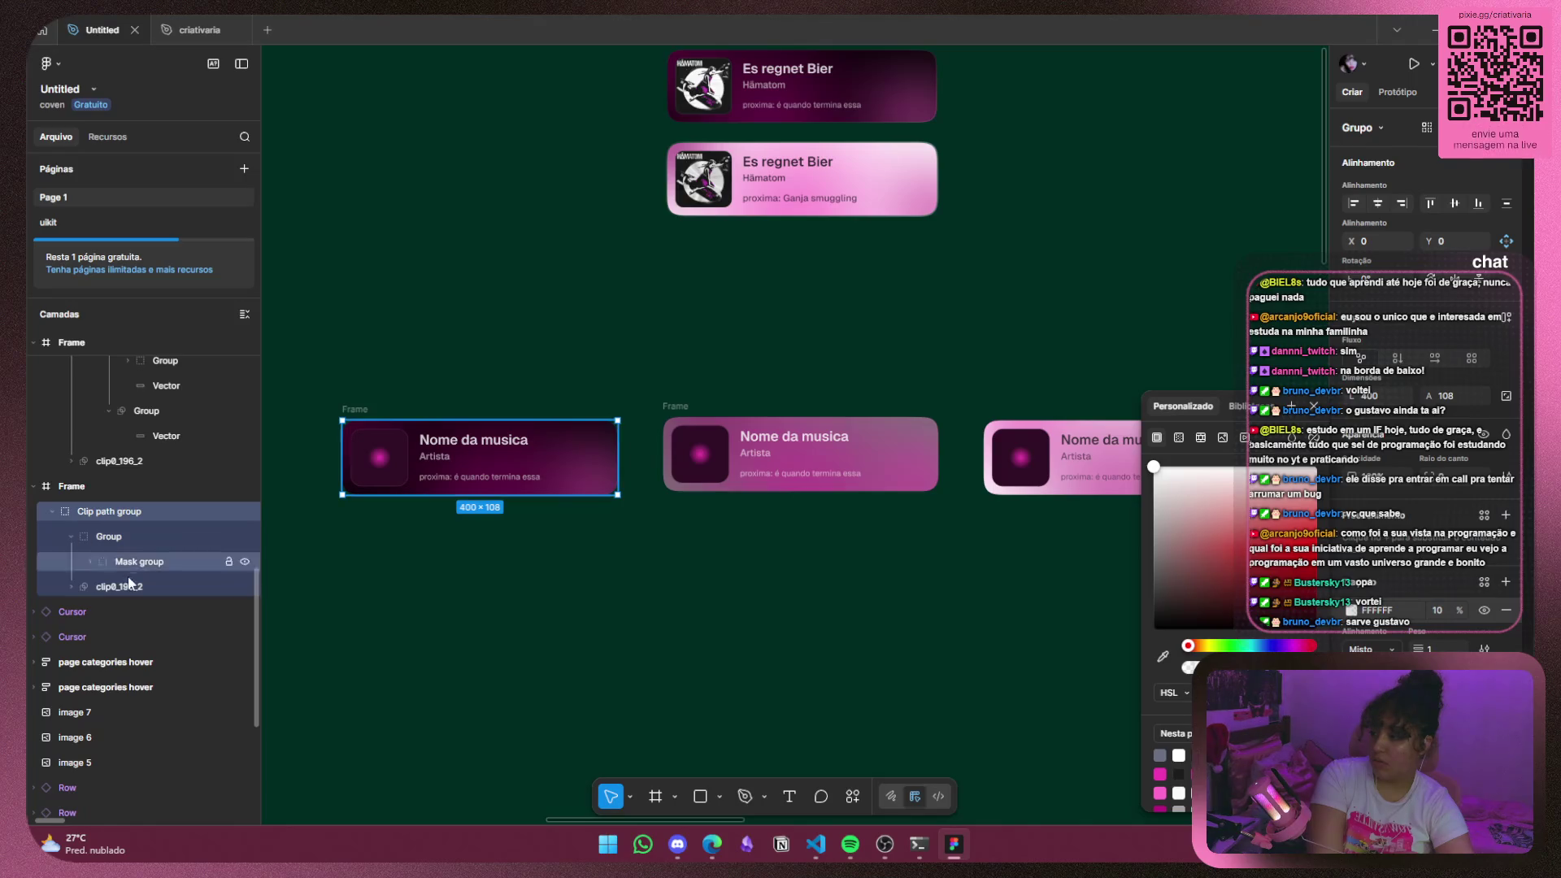
click(90, 561)
scroll(130, 585, down, 3)
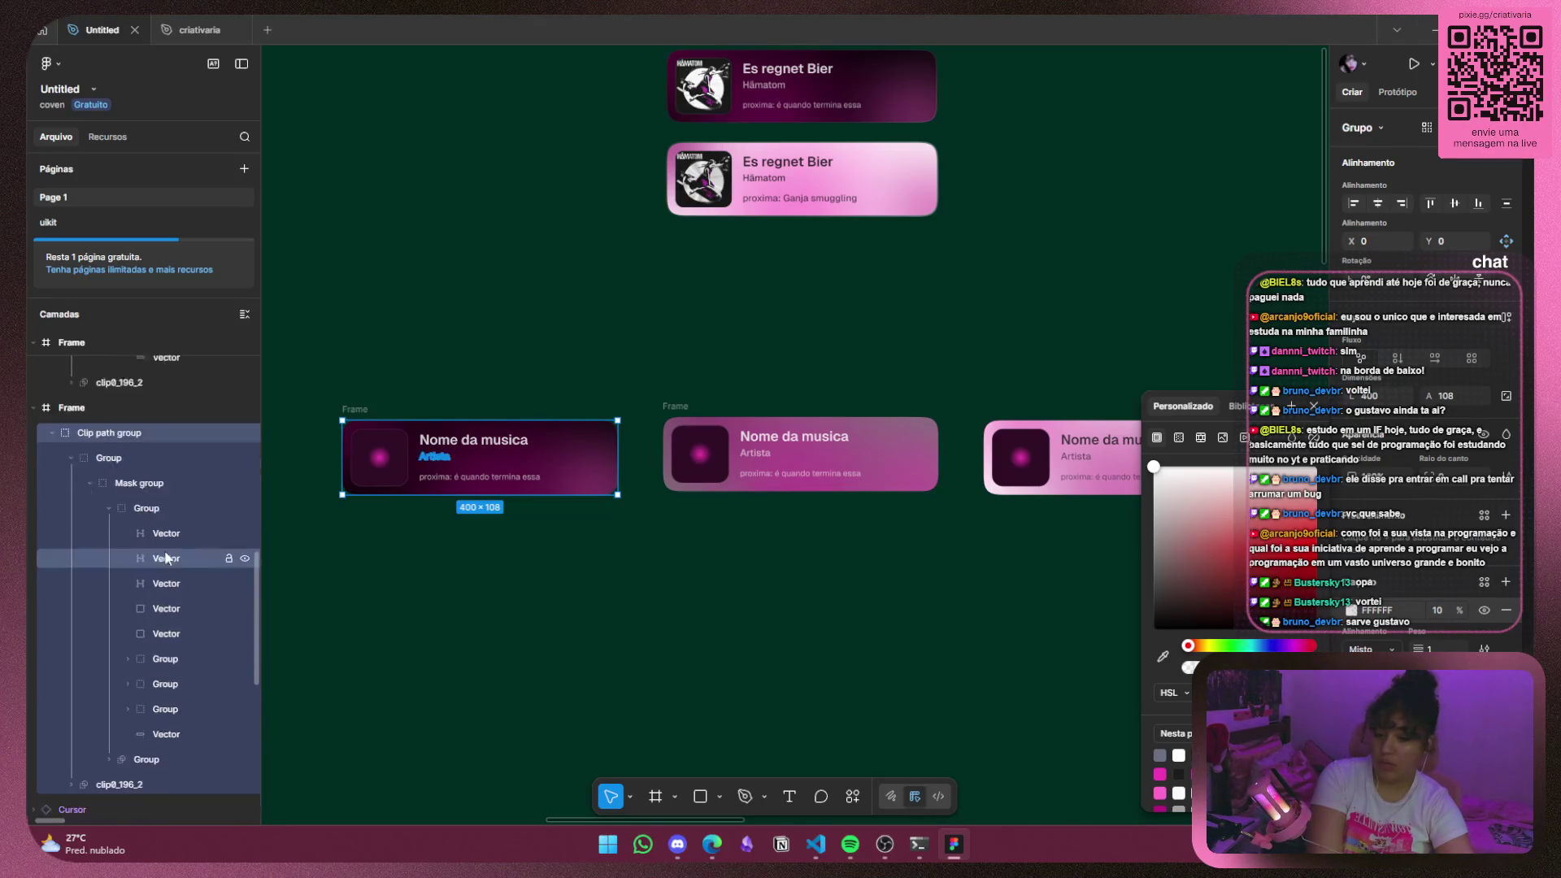
Try lightening the left card's background vector fill to 4E3939, then undo it.
click(177, 579)
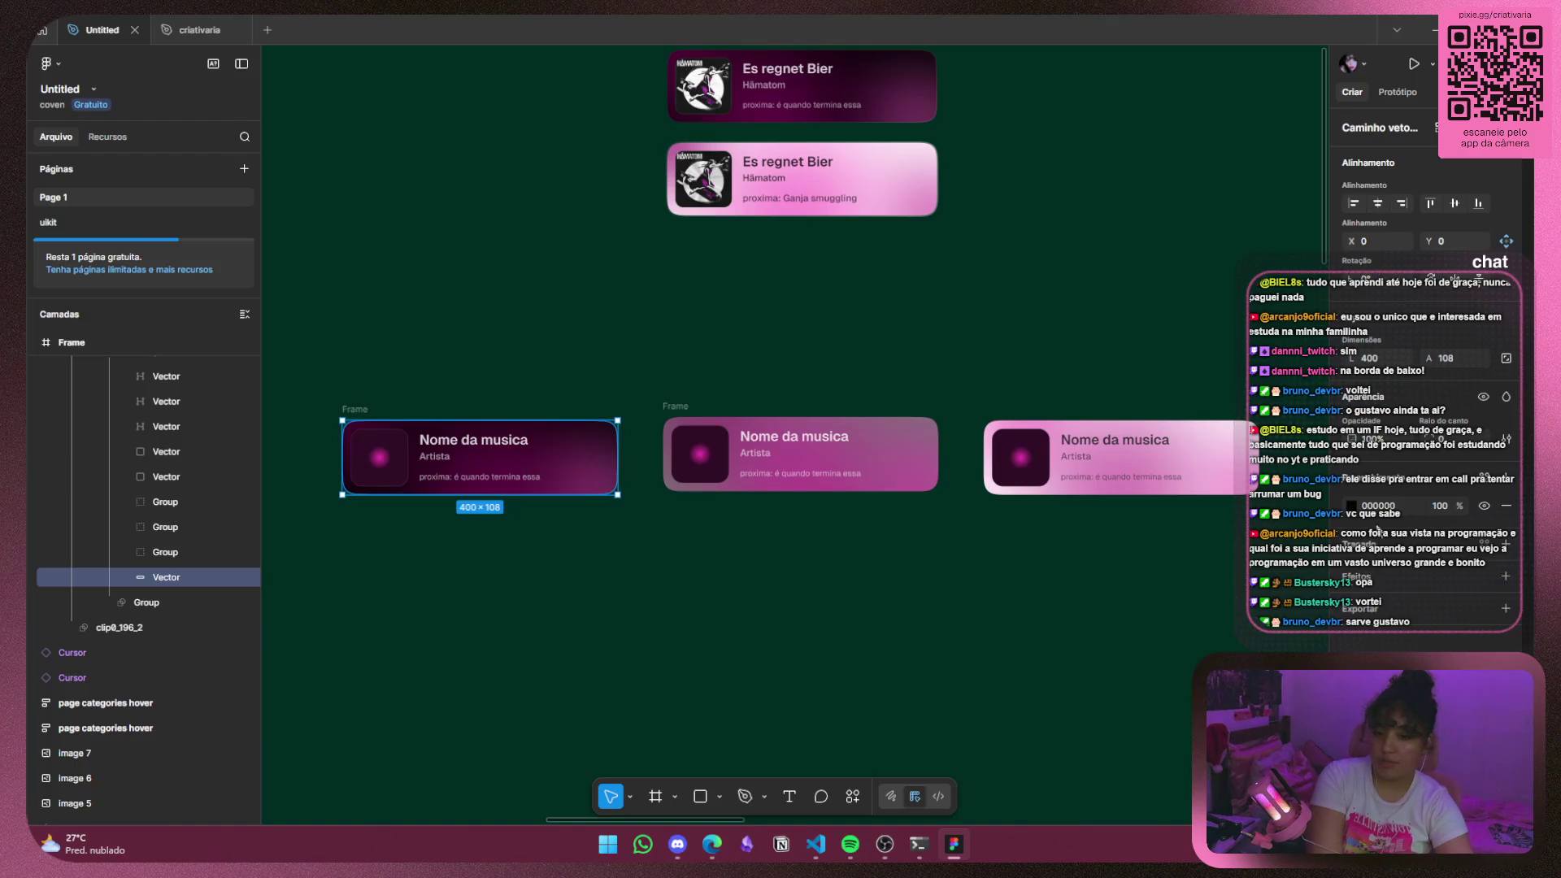
click(1352, 508)
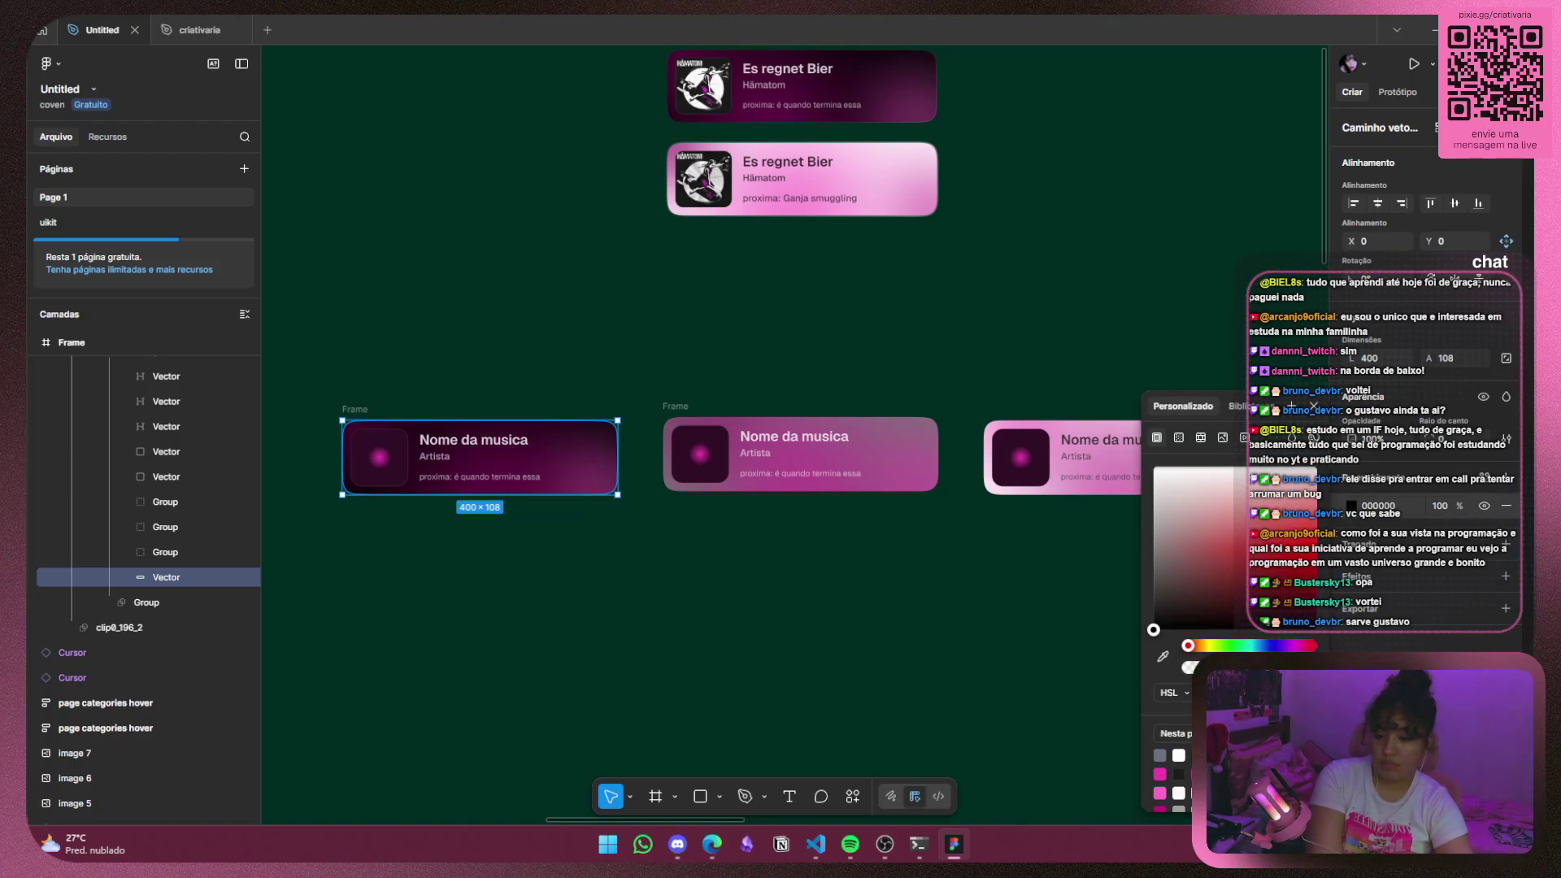
drag(1154, 630, 1182, 545)
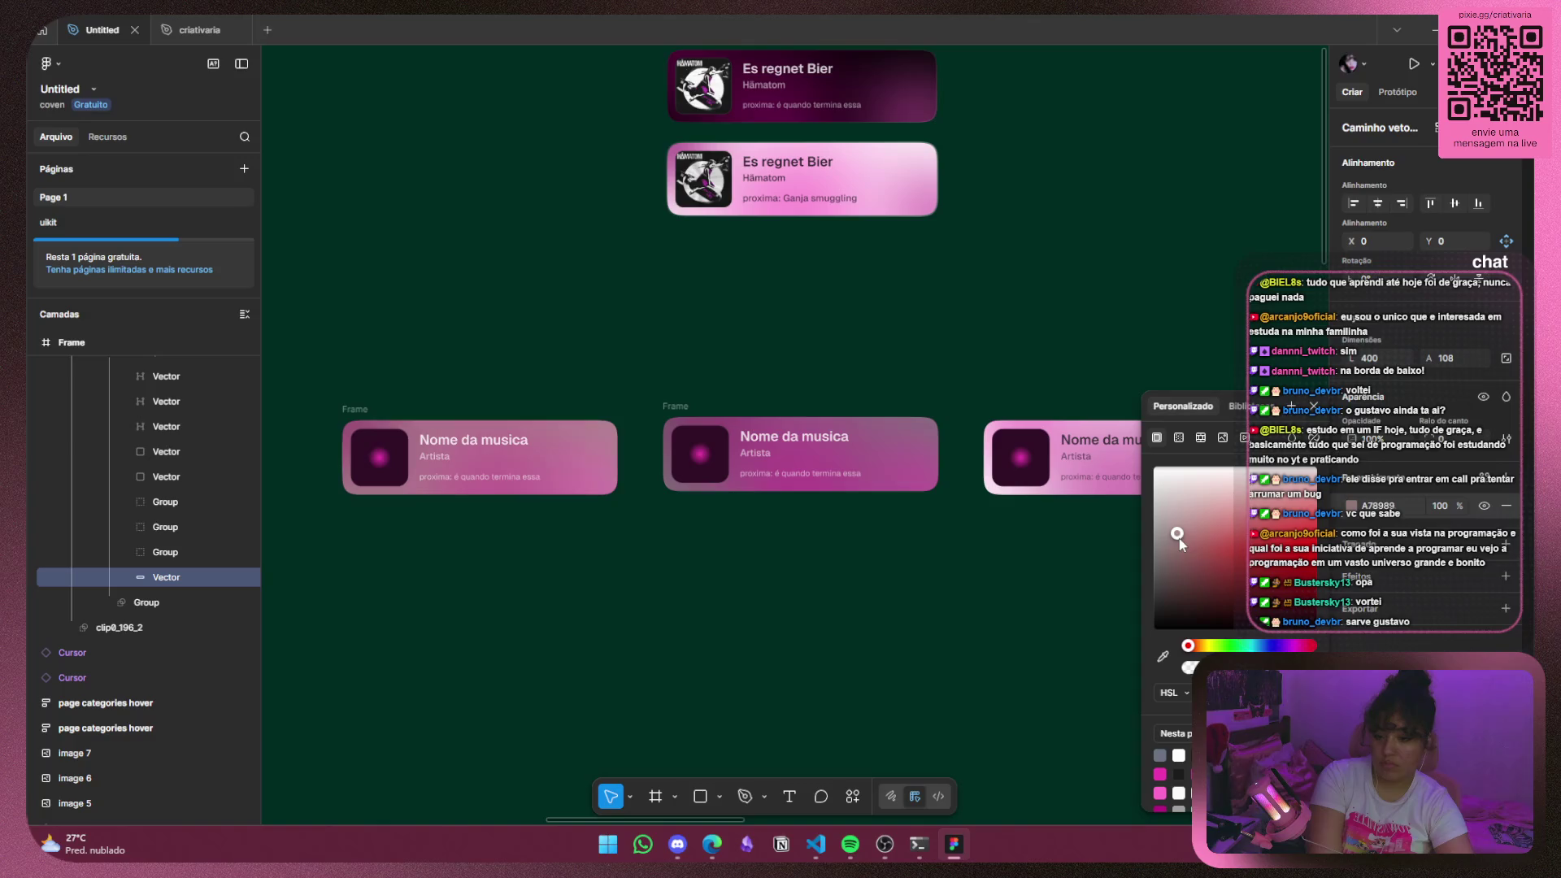
key(ctrl+z)
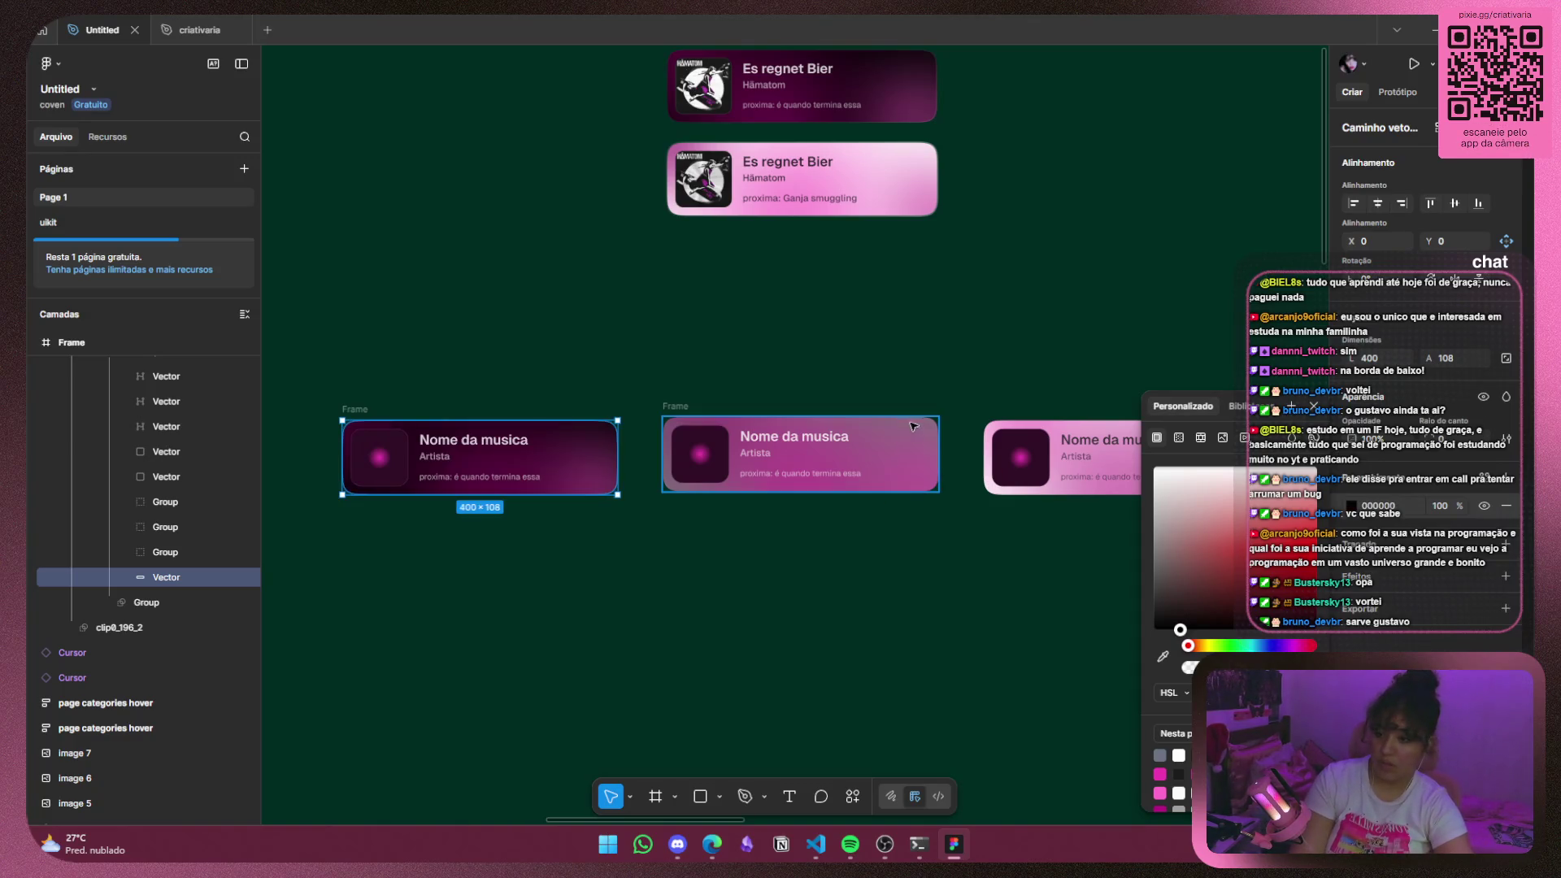
Select the middle card's background vector and give it a 777777 grey fill.
click(915, 429)
click(1351, 609)
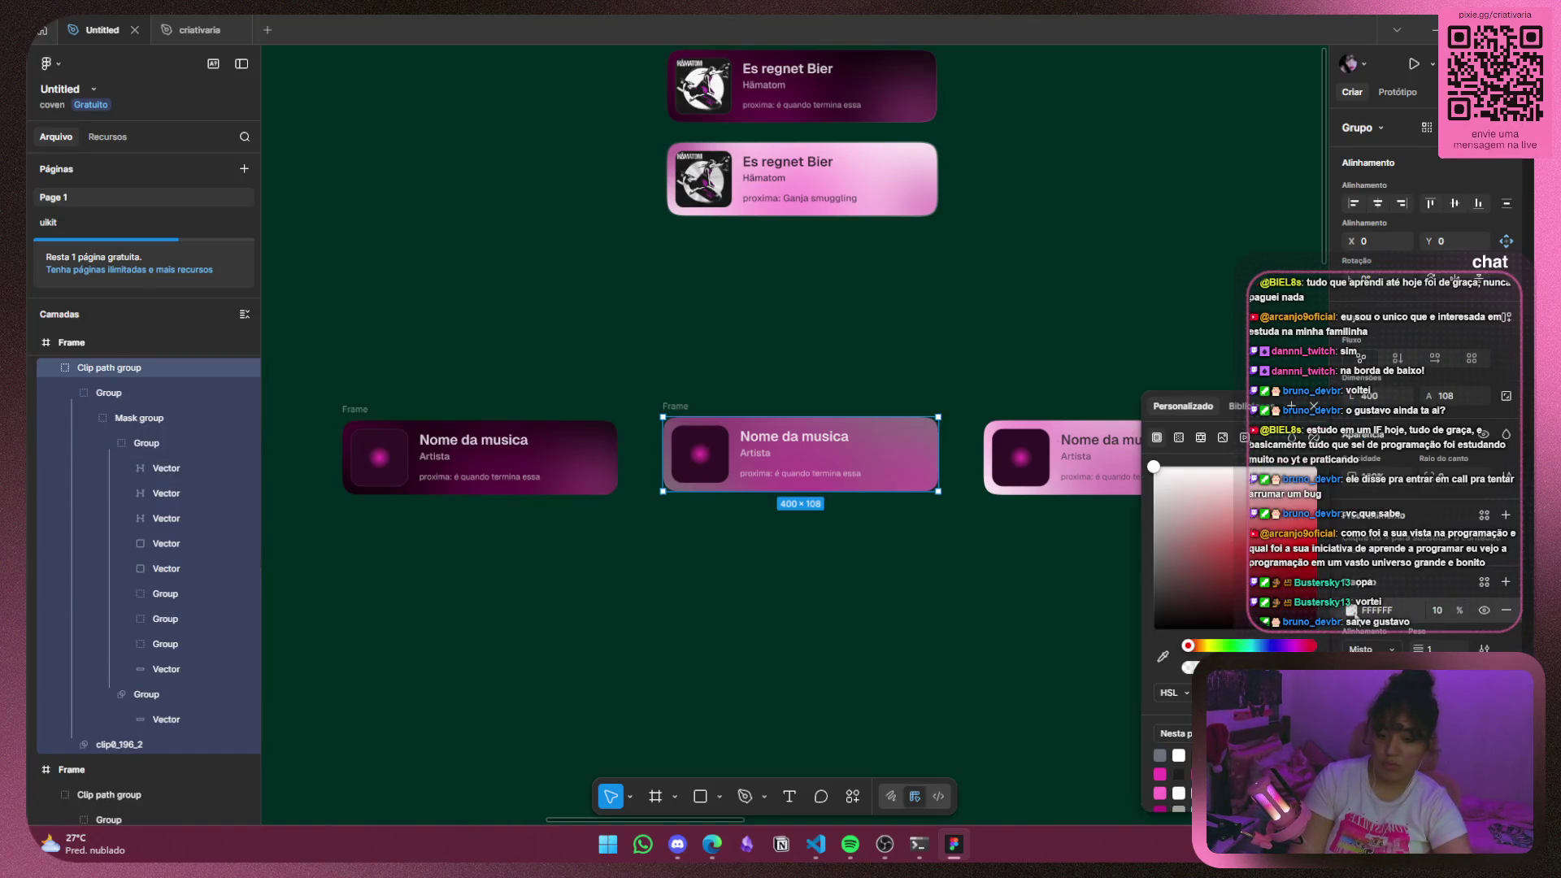
click(154, 720)
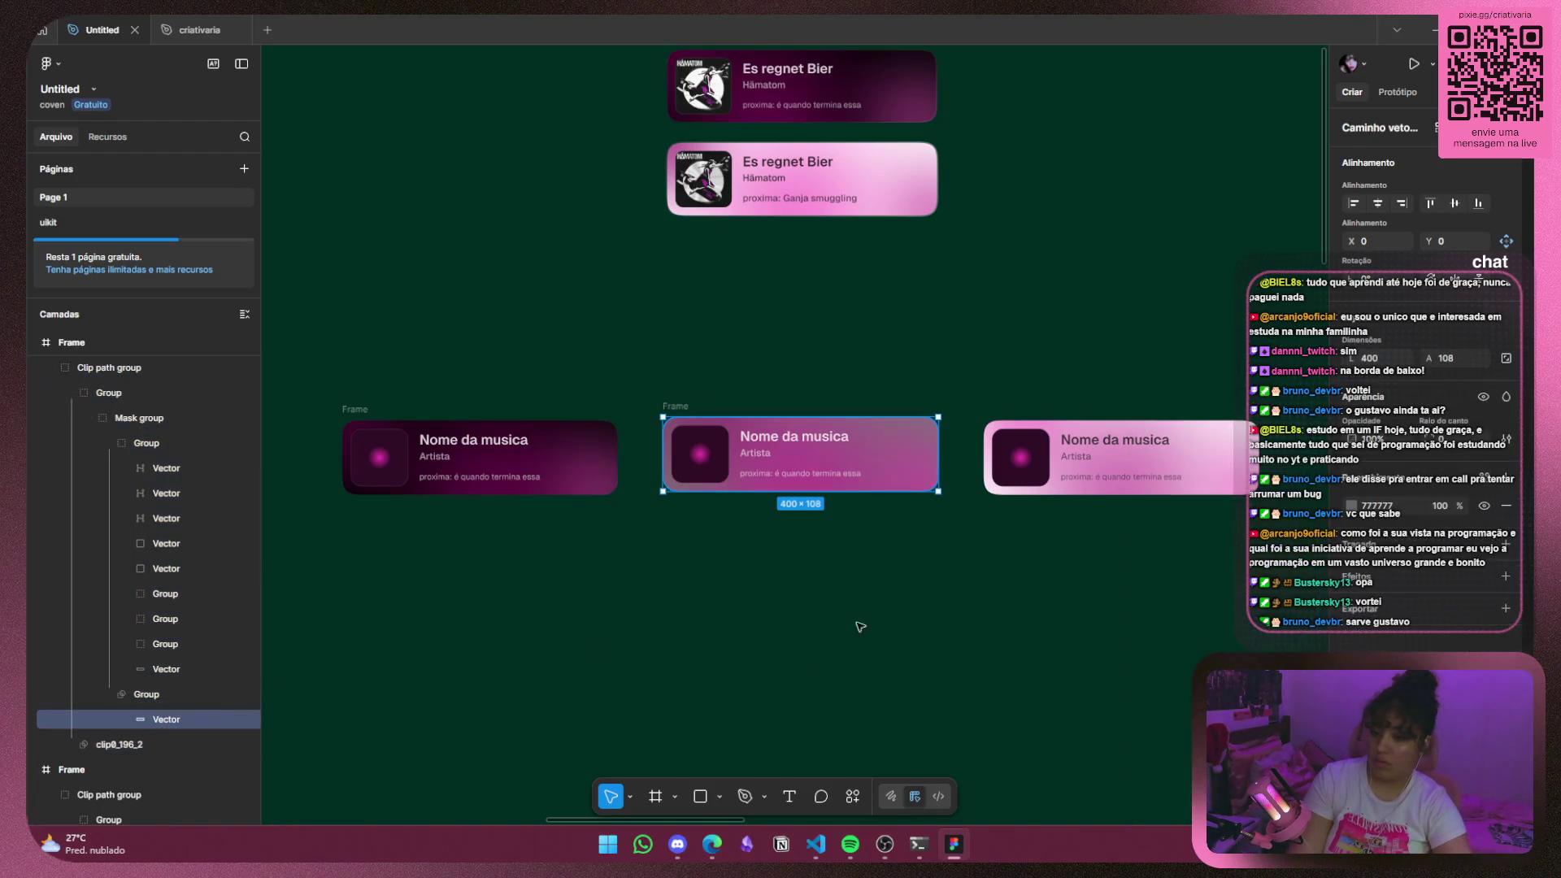
click(1351, 505)
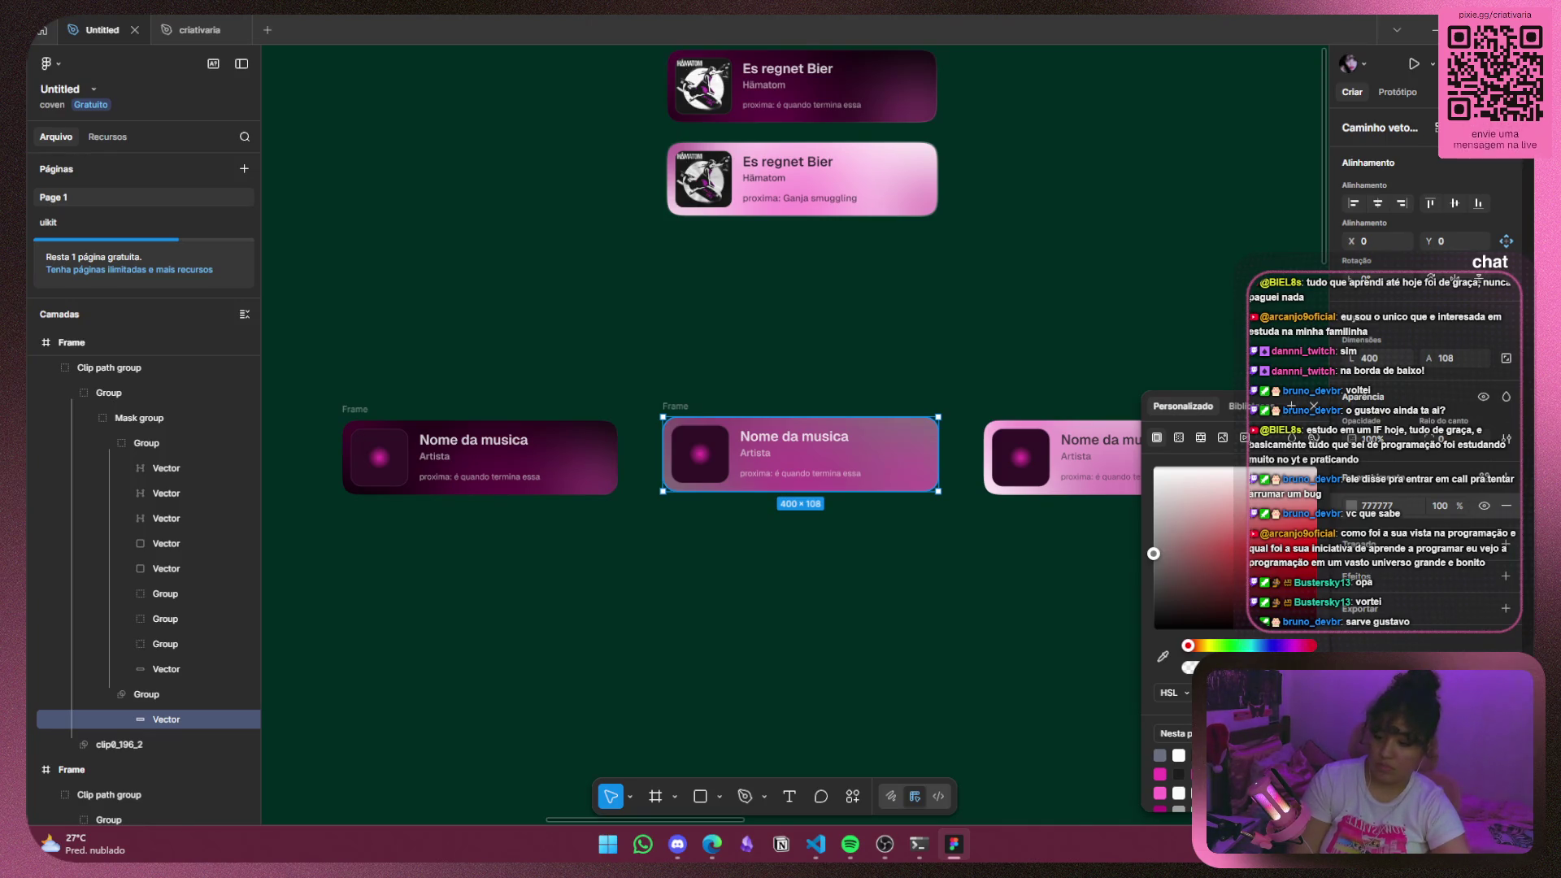
mouse_move(804, 847)
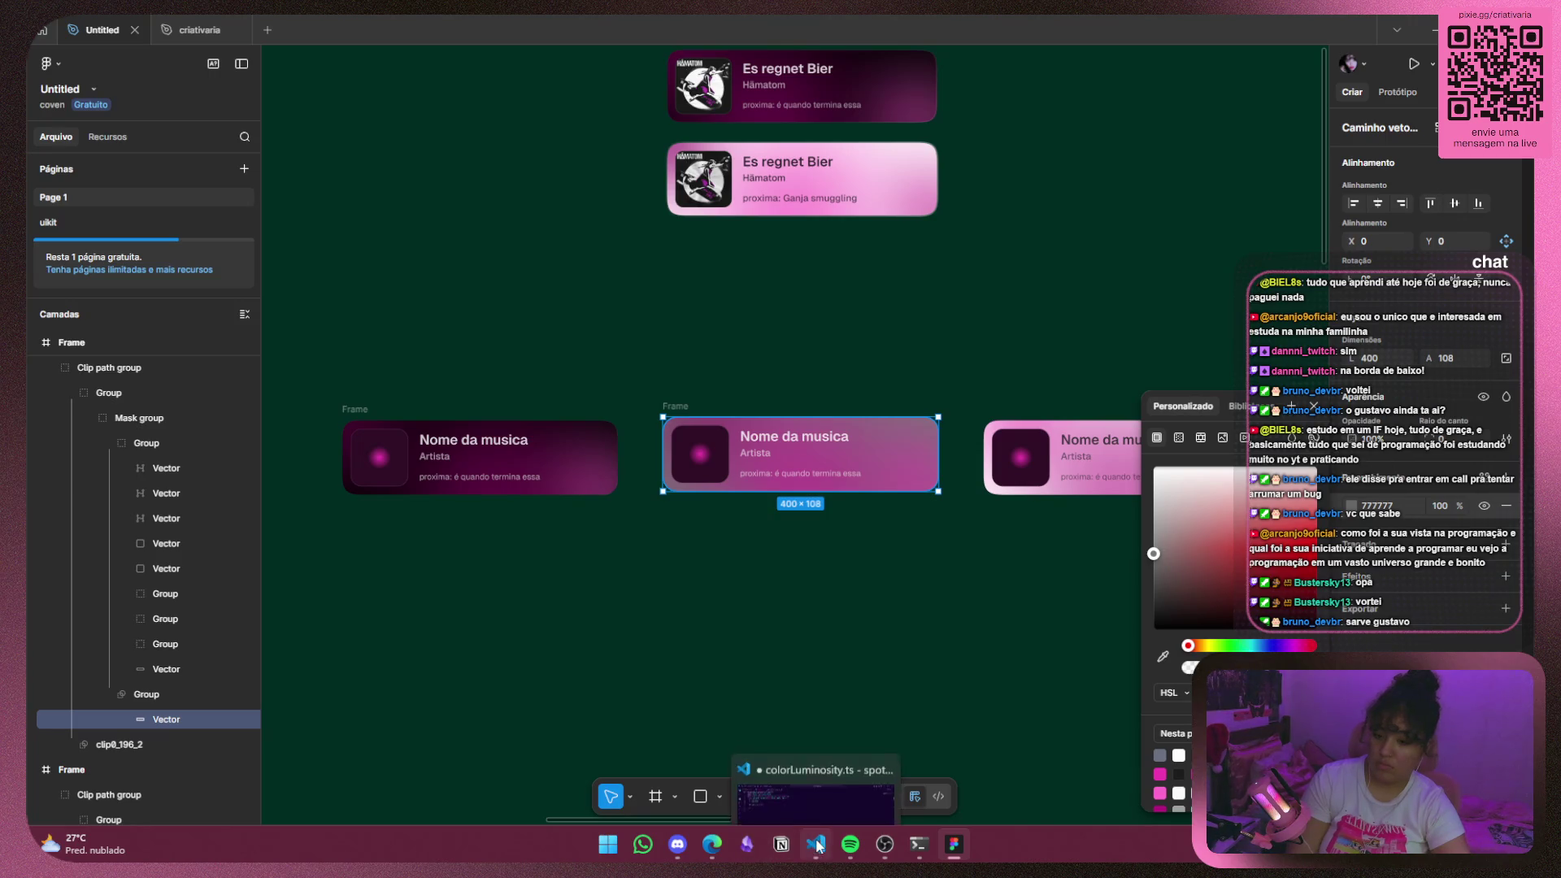
click(736, 735)
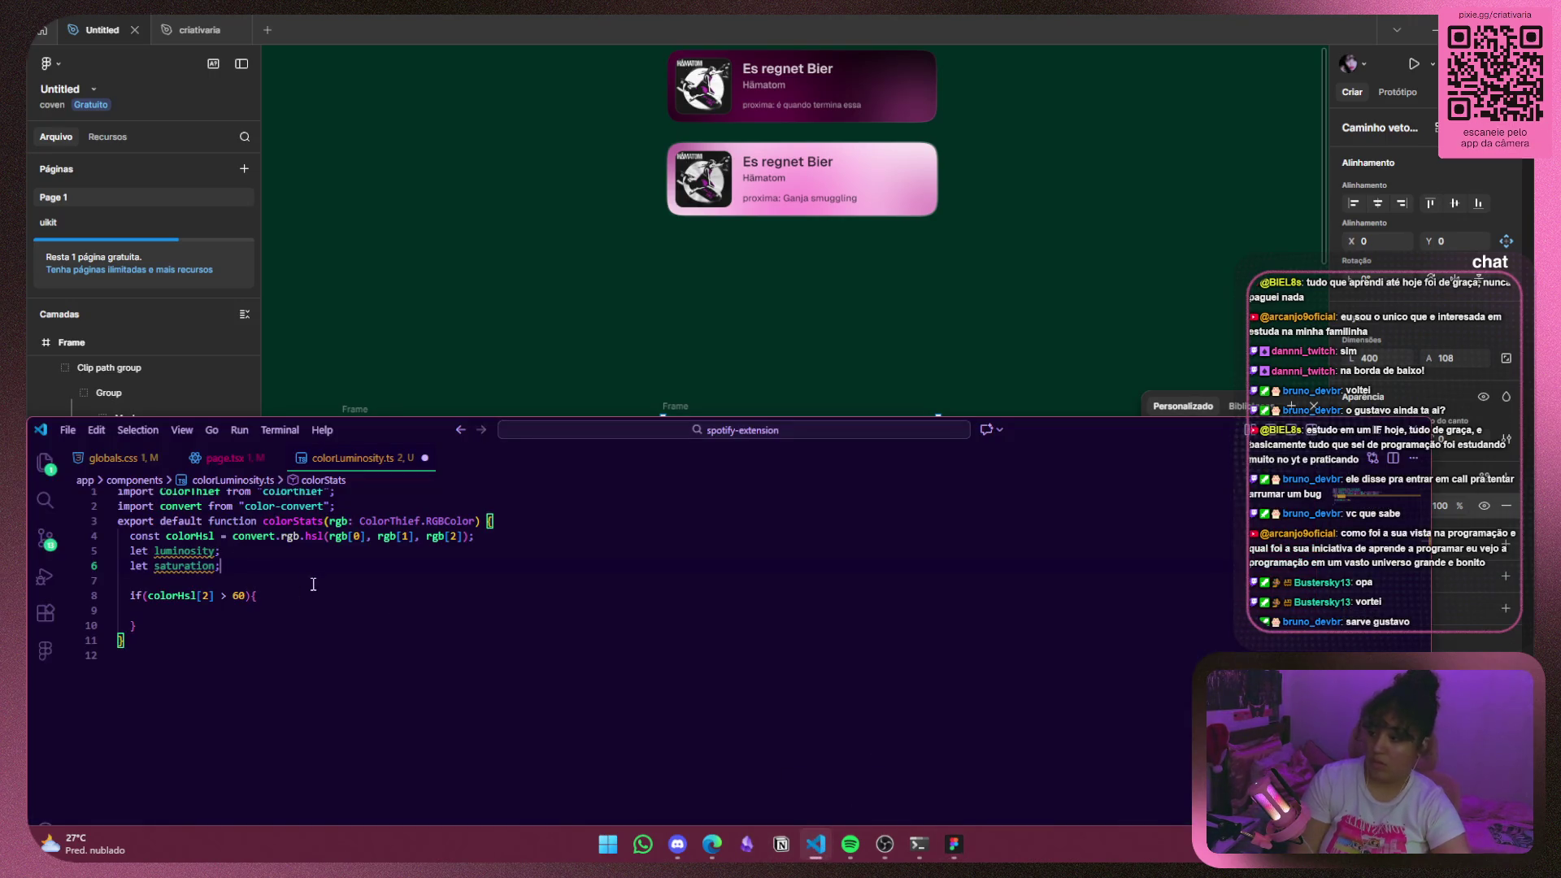
click(193, 596)
click(181, 597)
click(117, 606)
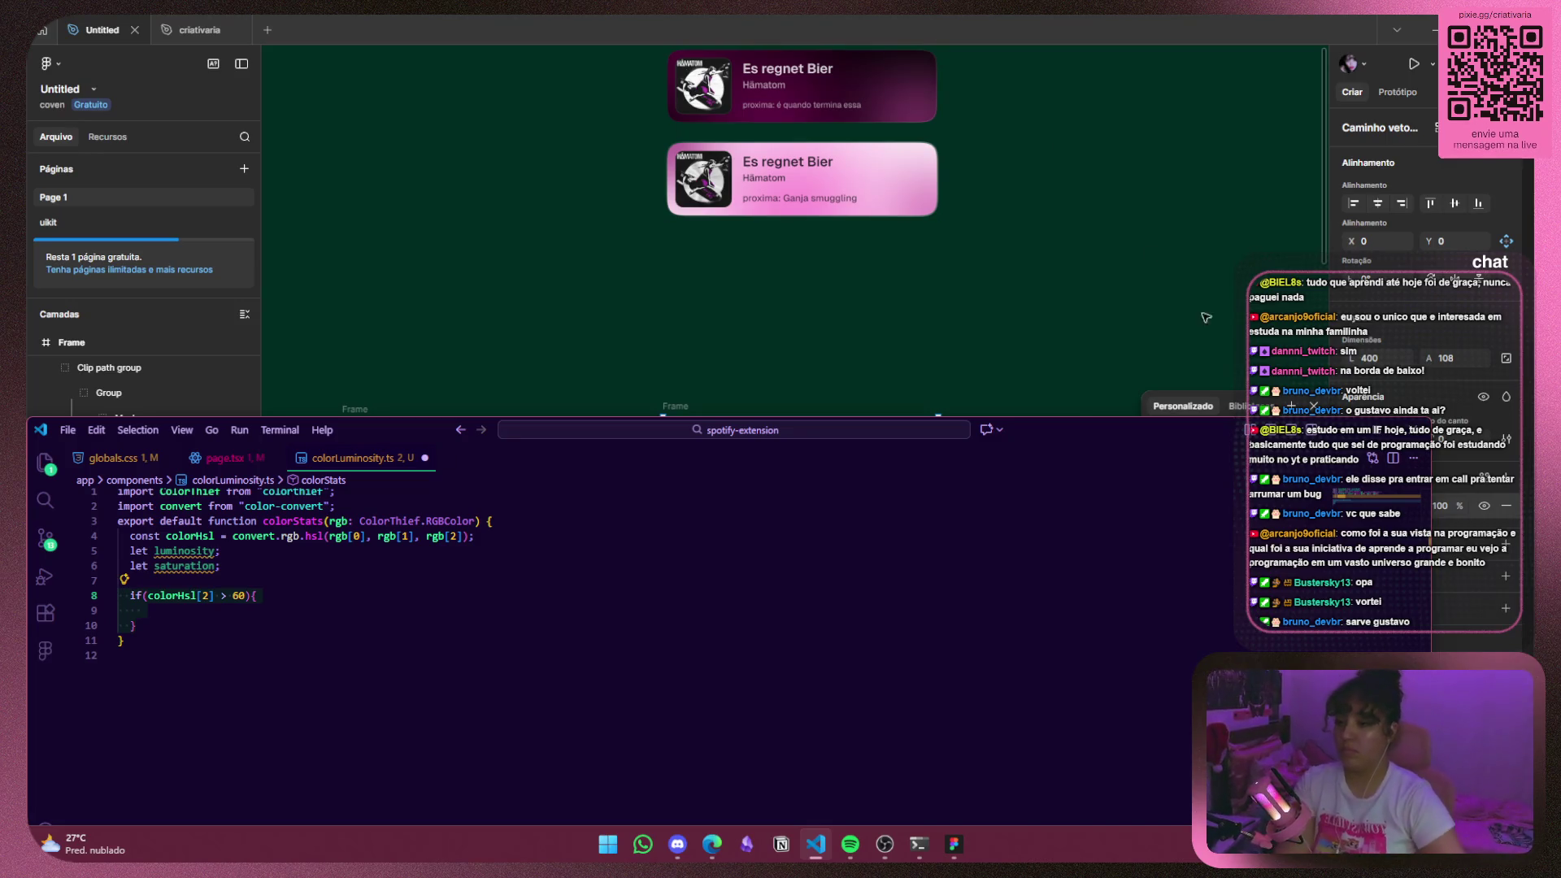
drag(1057, 439, 1301, 217)
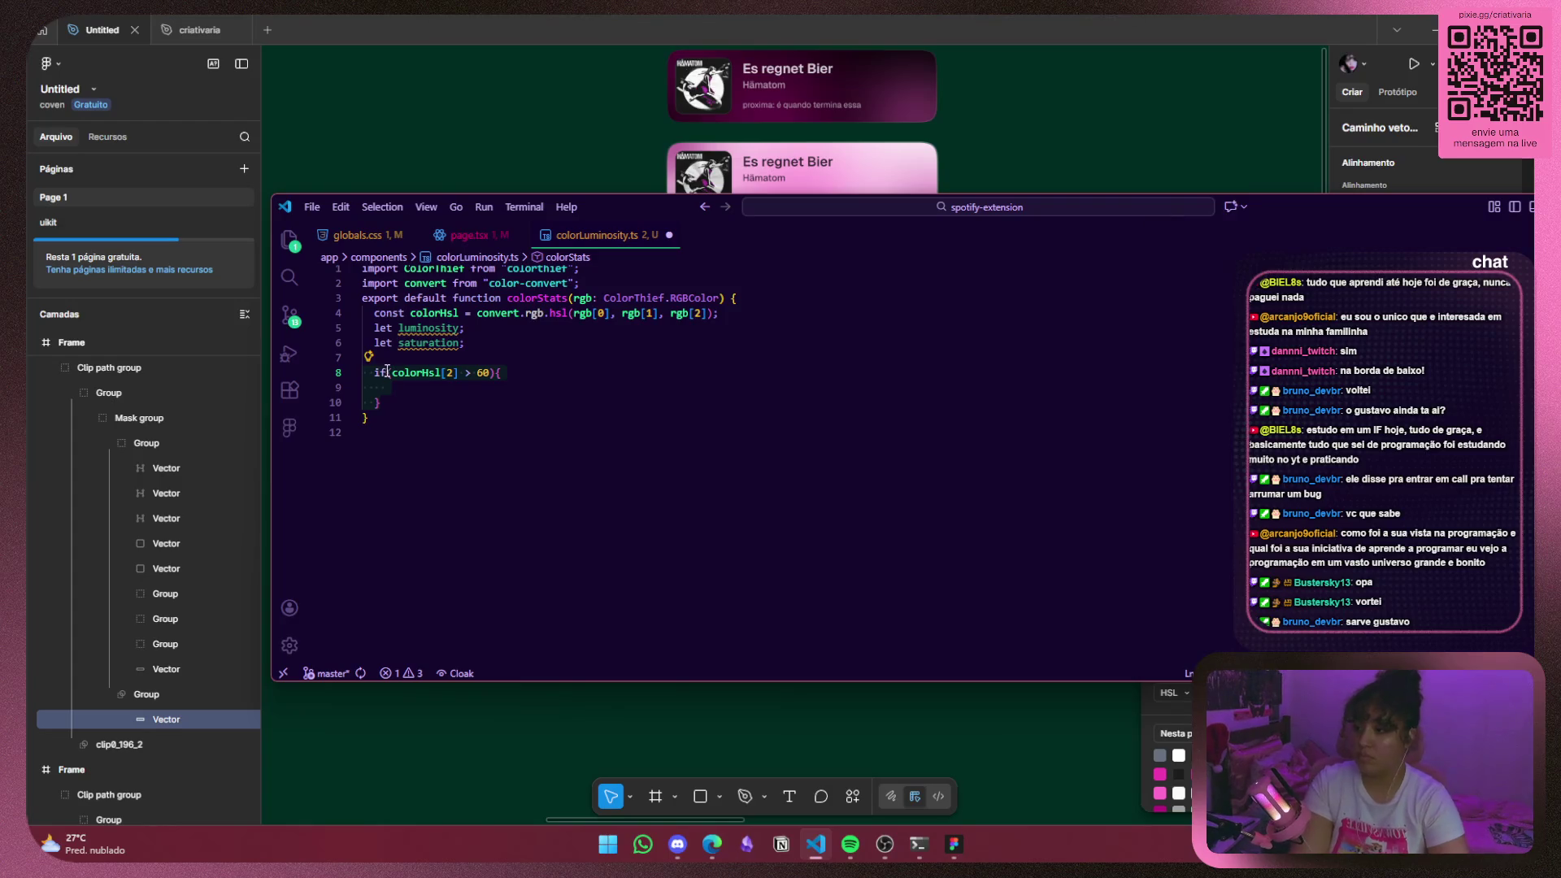
click(405, 388)
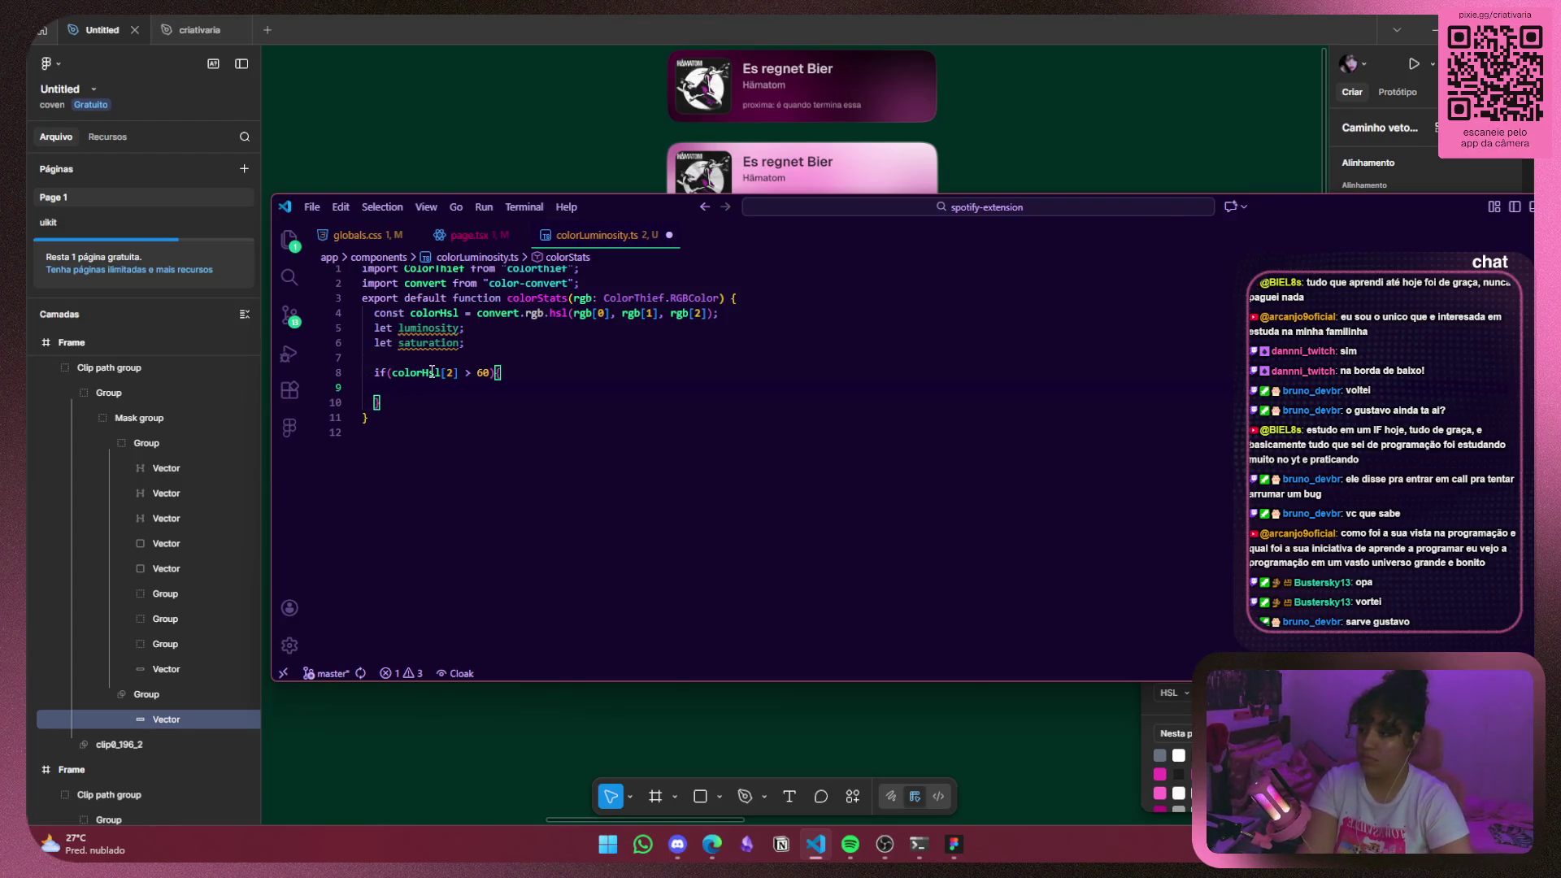
mouse_move(618, 207)
mouse_down()
mouse_move(472, 808)
mouse_move(487, 737)
mouse_move(452, 728)
mouse_up()
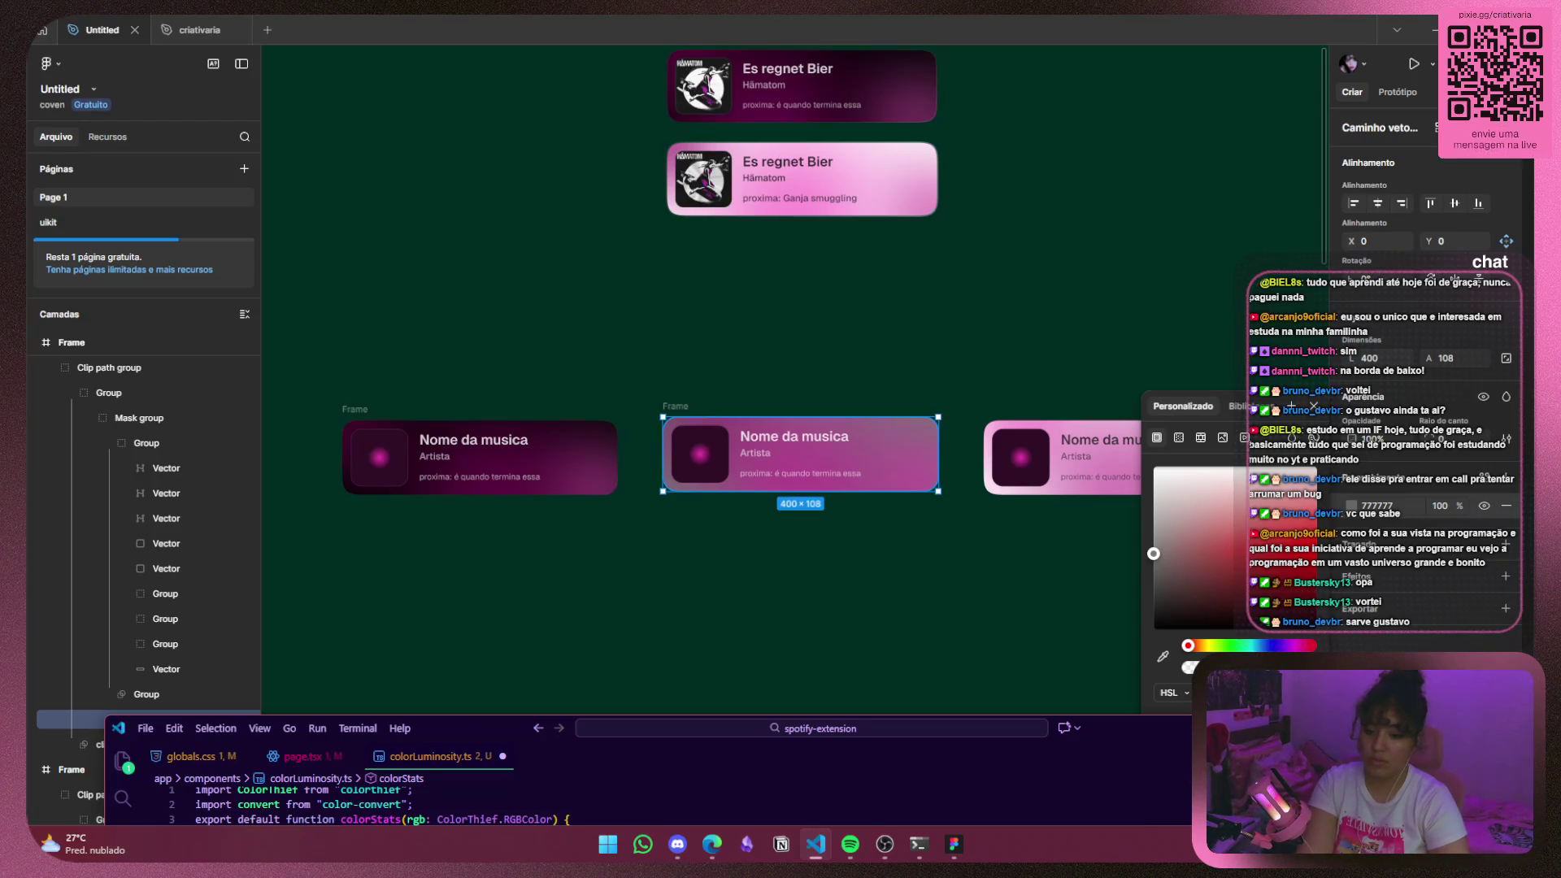
Back in Figma, darken the middle card's grey fill toward 454545.
click(815, 844)
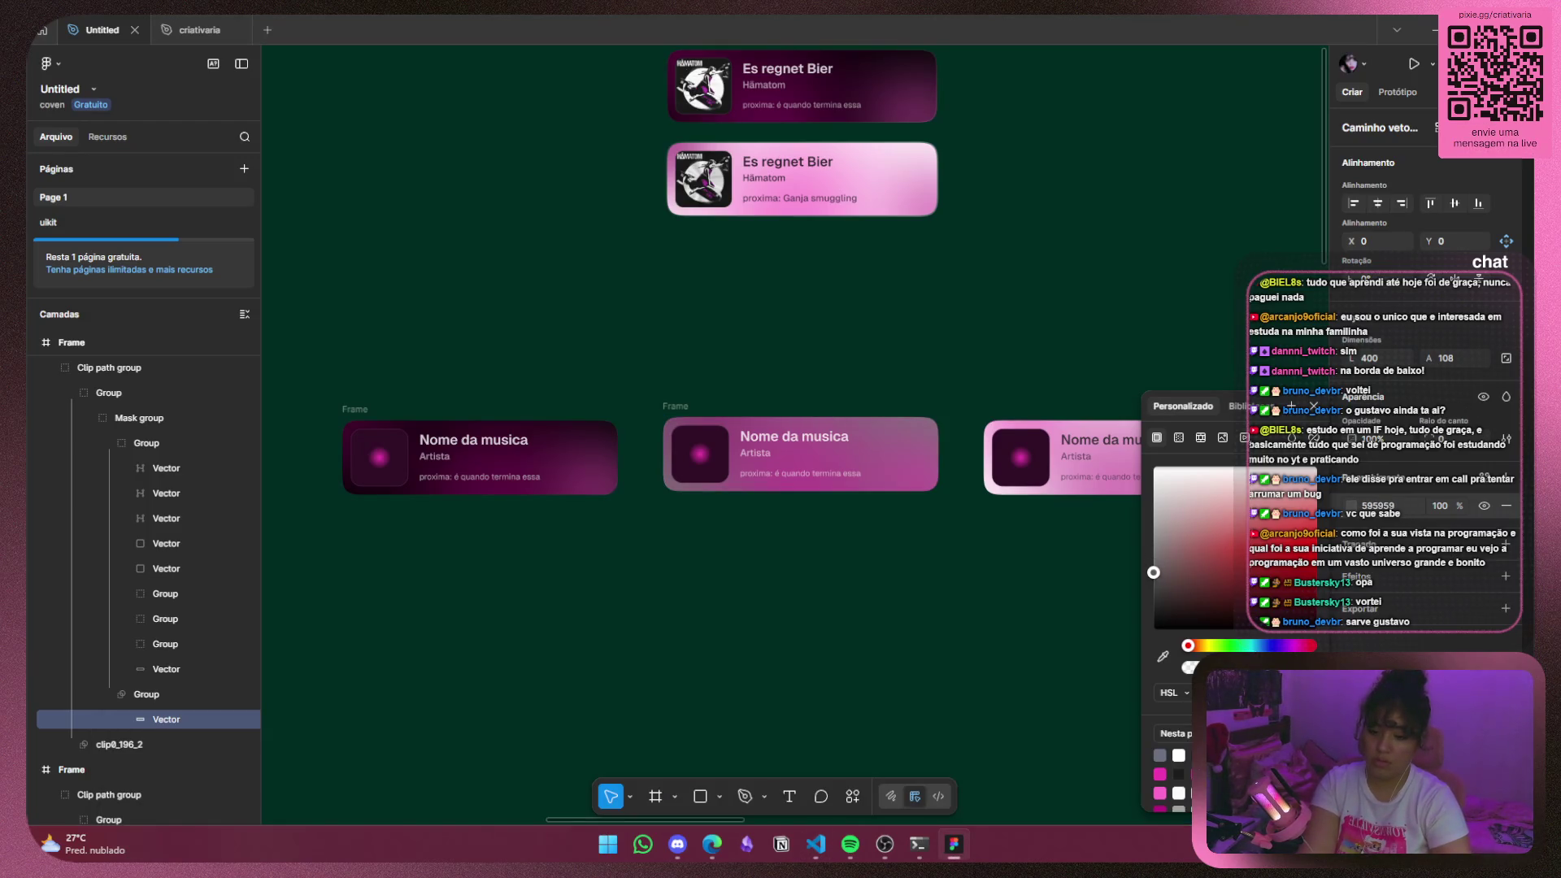
drag(1153, 567, 1152, 570)
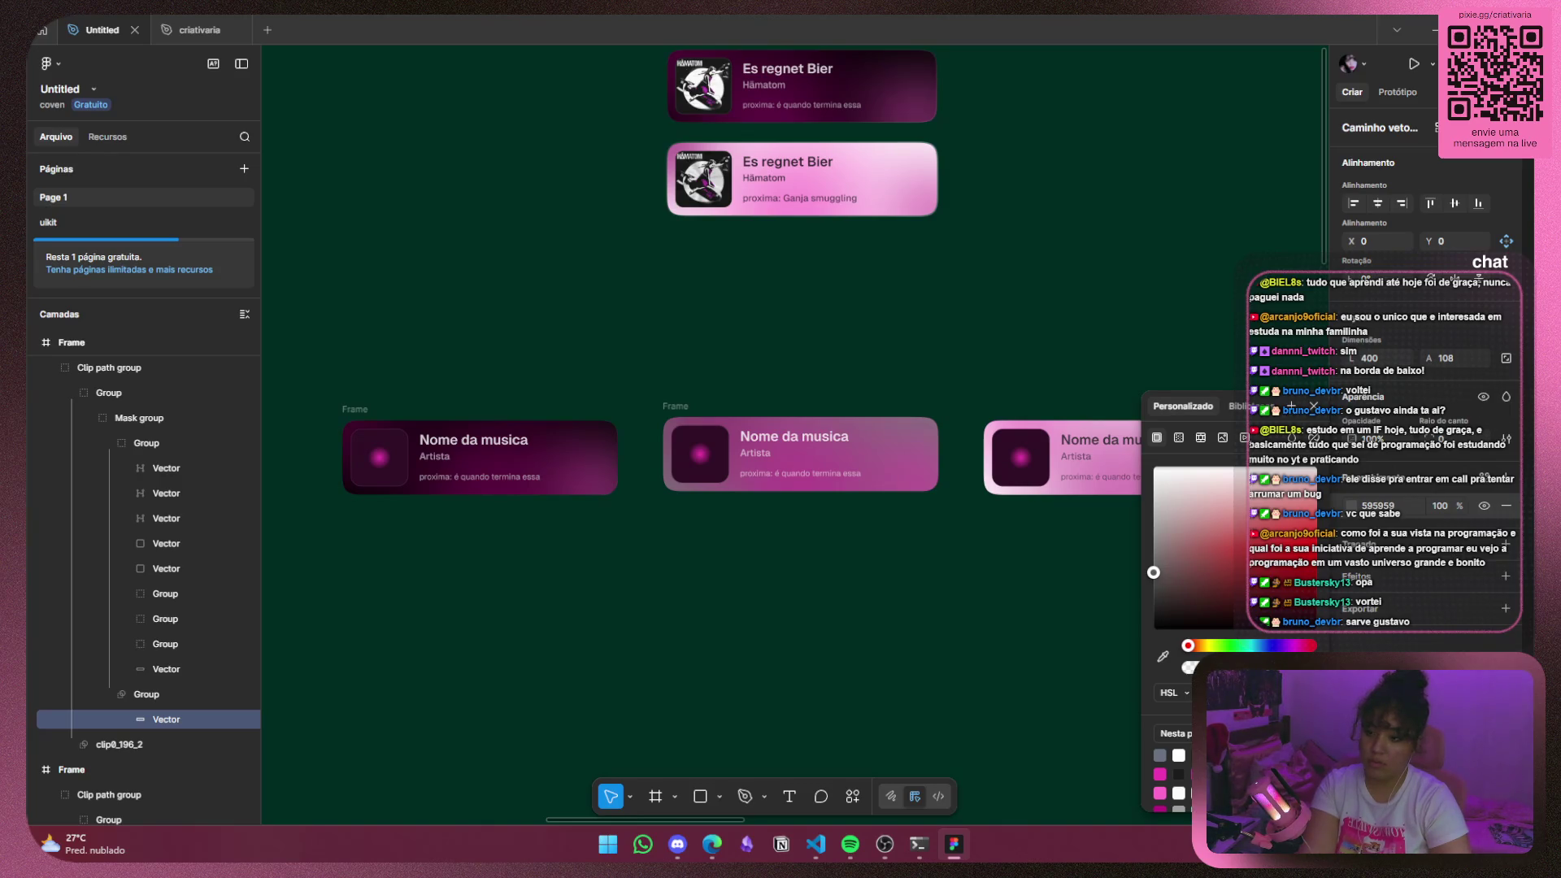
drag(1153, 572, 1153, 622)
click(874, 633)
Hide the middle card's three Group layers and toggle the background vector to compare.
click(192, 720)
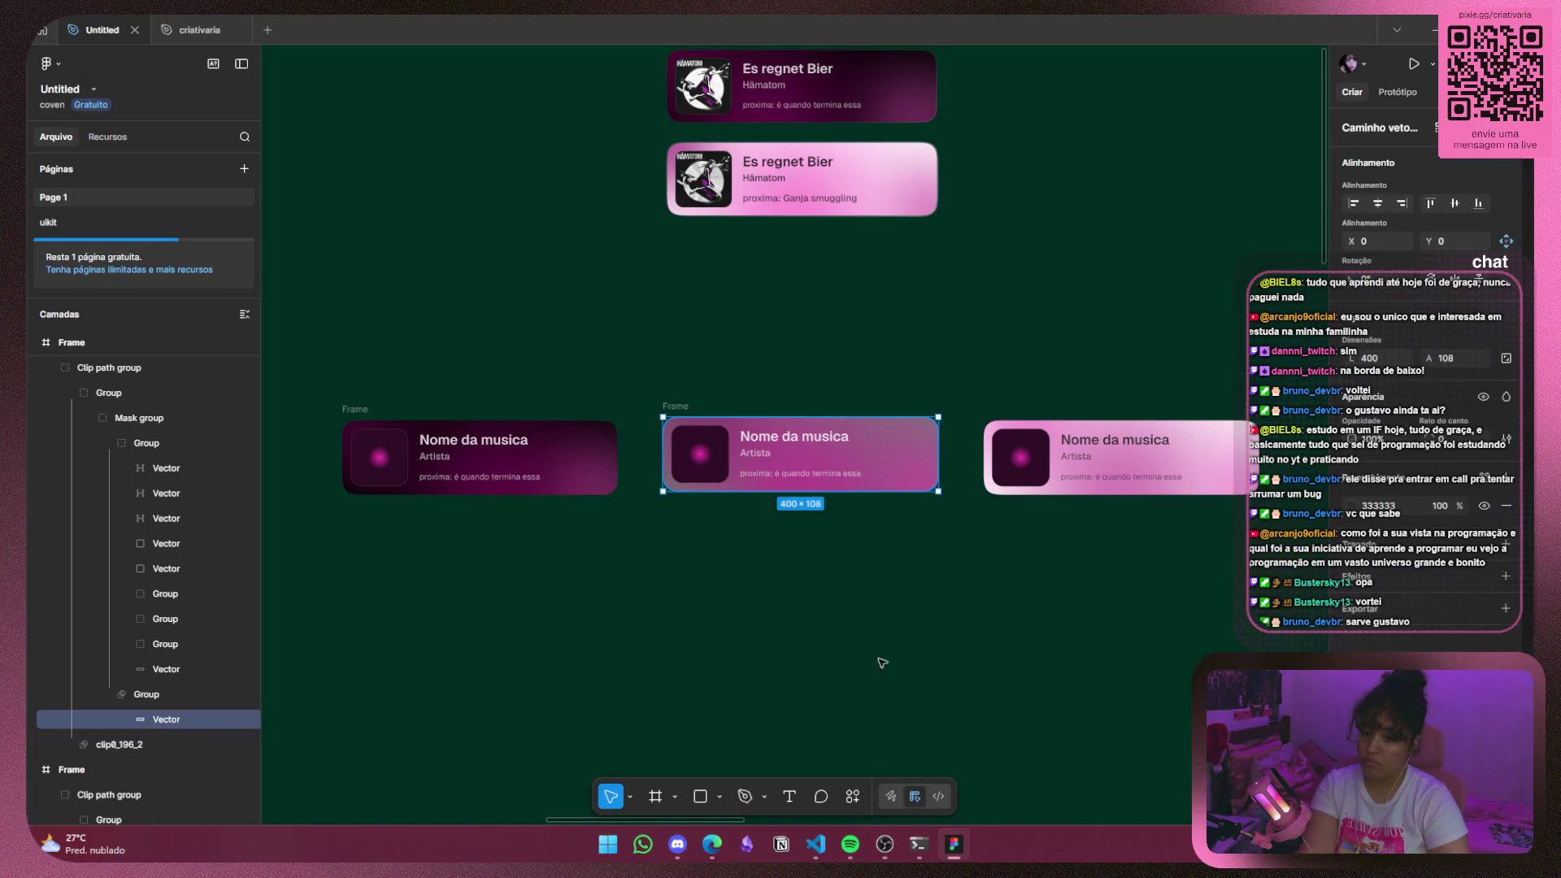
click(245, 594)
click(245, 617)
click(245, 643)
click(244, 720)
click(244, 720)
click(245, 669)
click(245, 669)
click(245, 669)
click(244, 669)
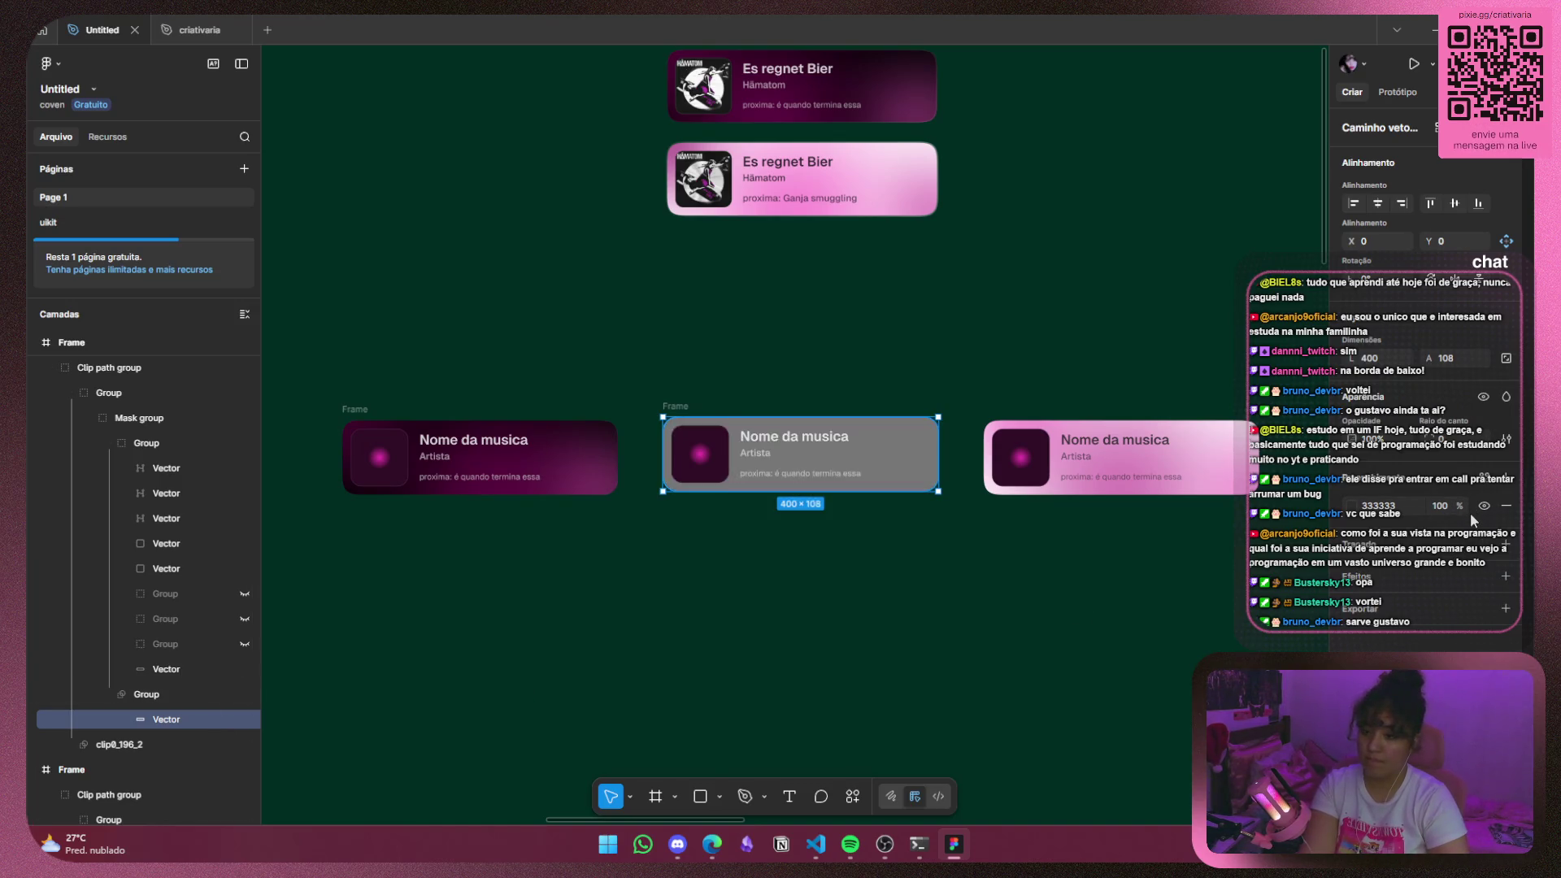
Undo those changes, then reselect the middle card and hide its three Group layers again.
key(ctrl+z)
key(ctrl+z)
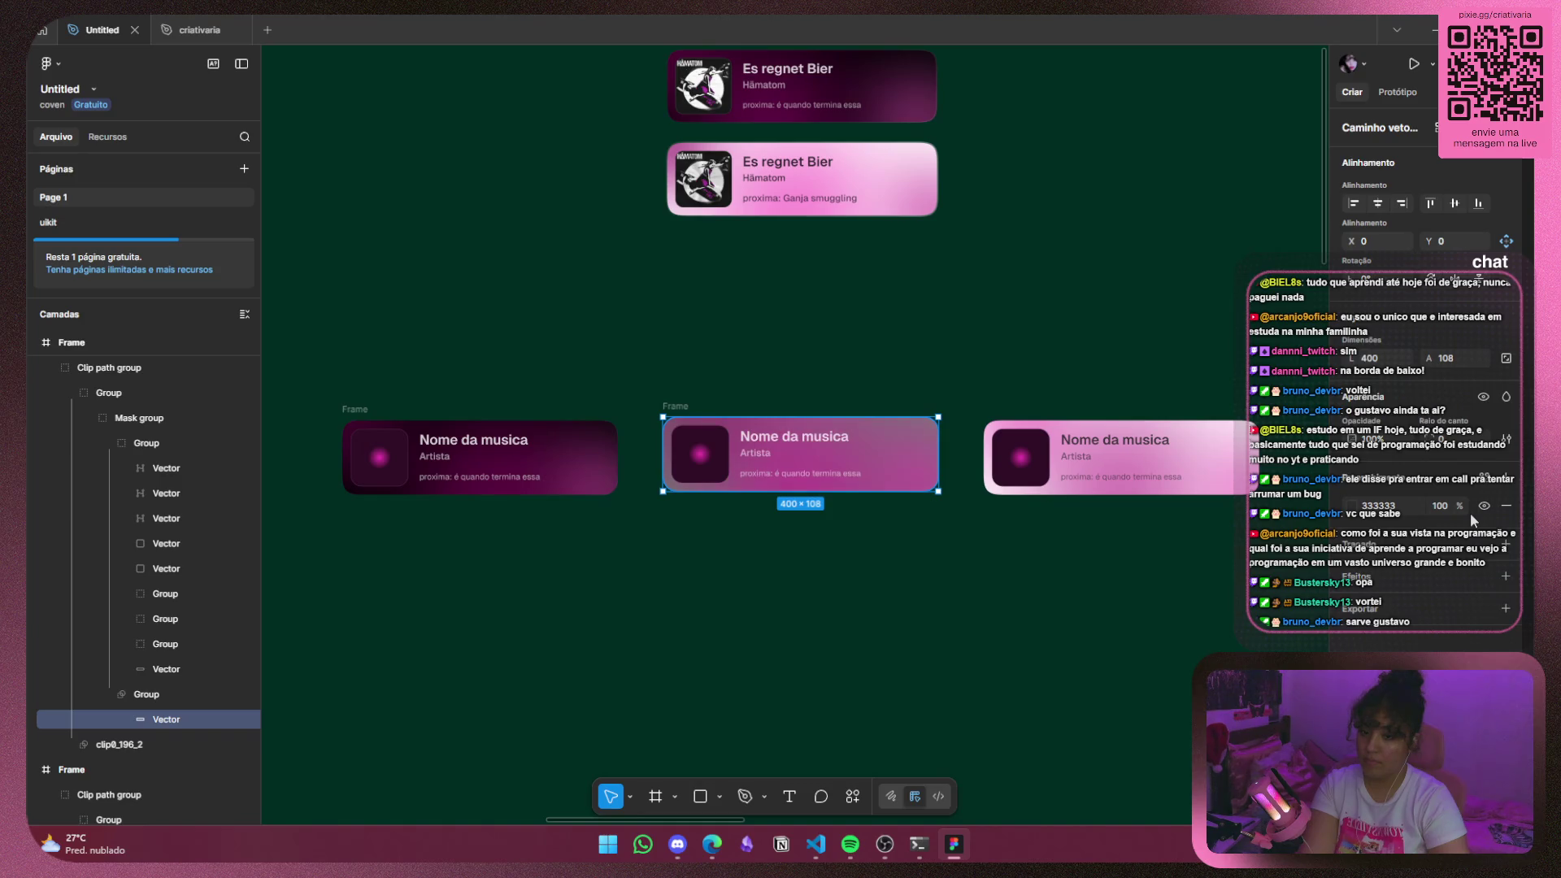
key(ctrl+z)
key(ctrl+z)
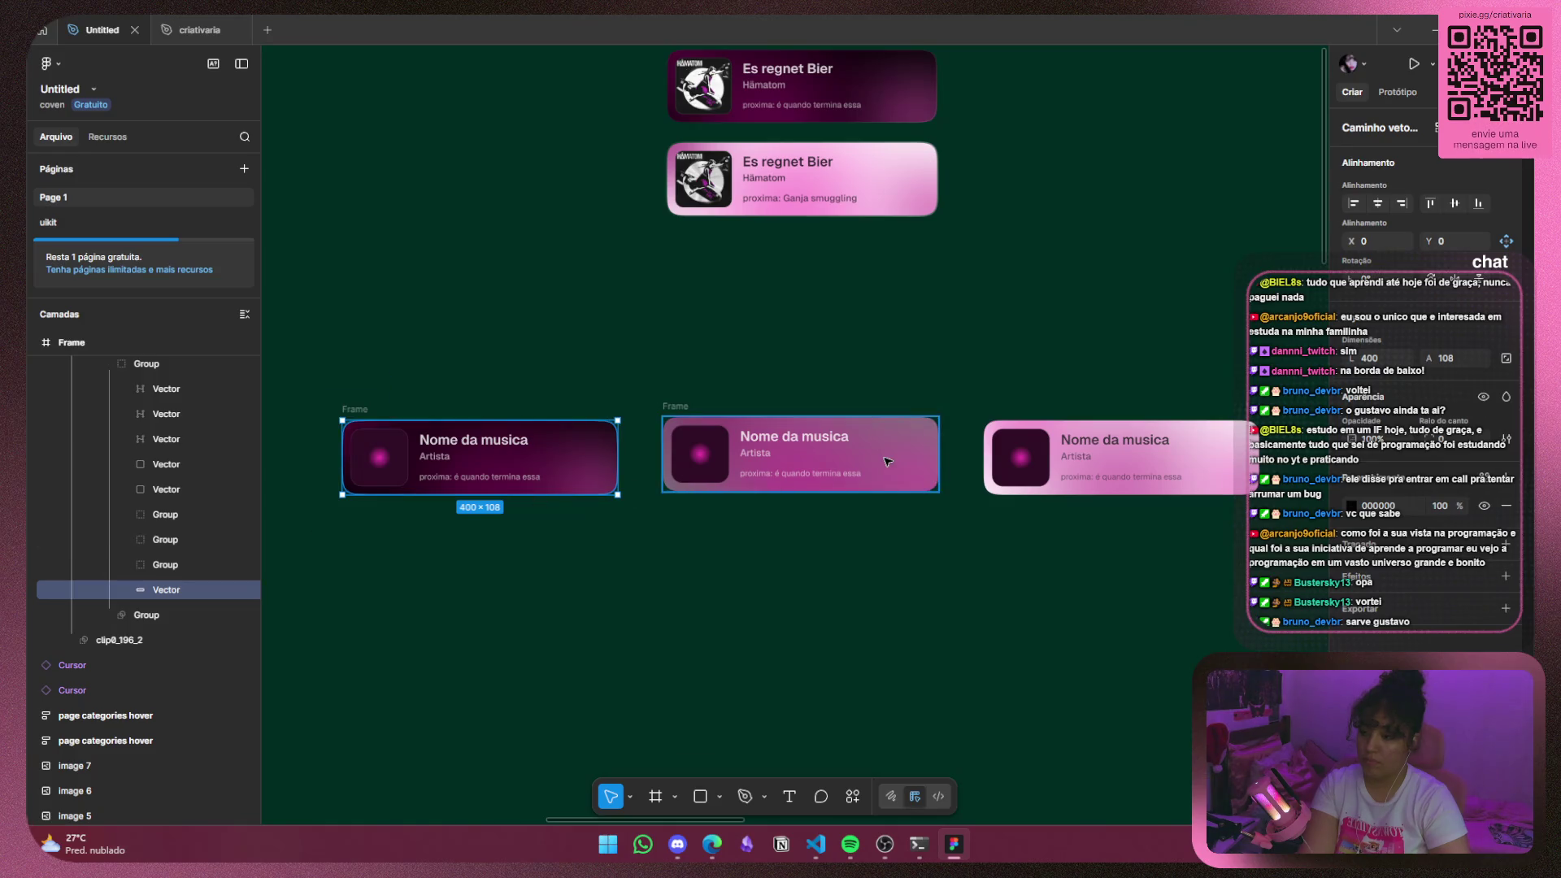
click(805, 459)
click(189, 665)
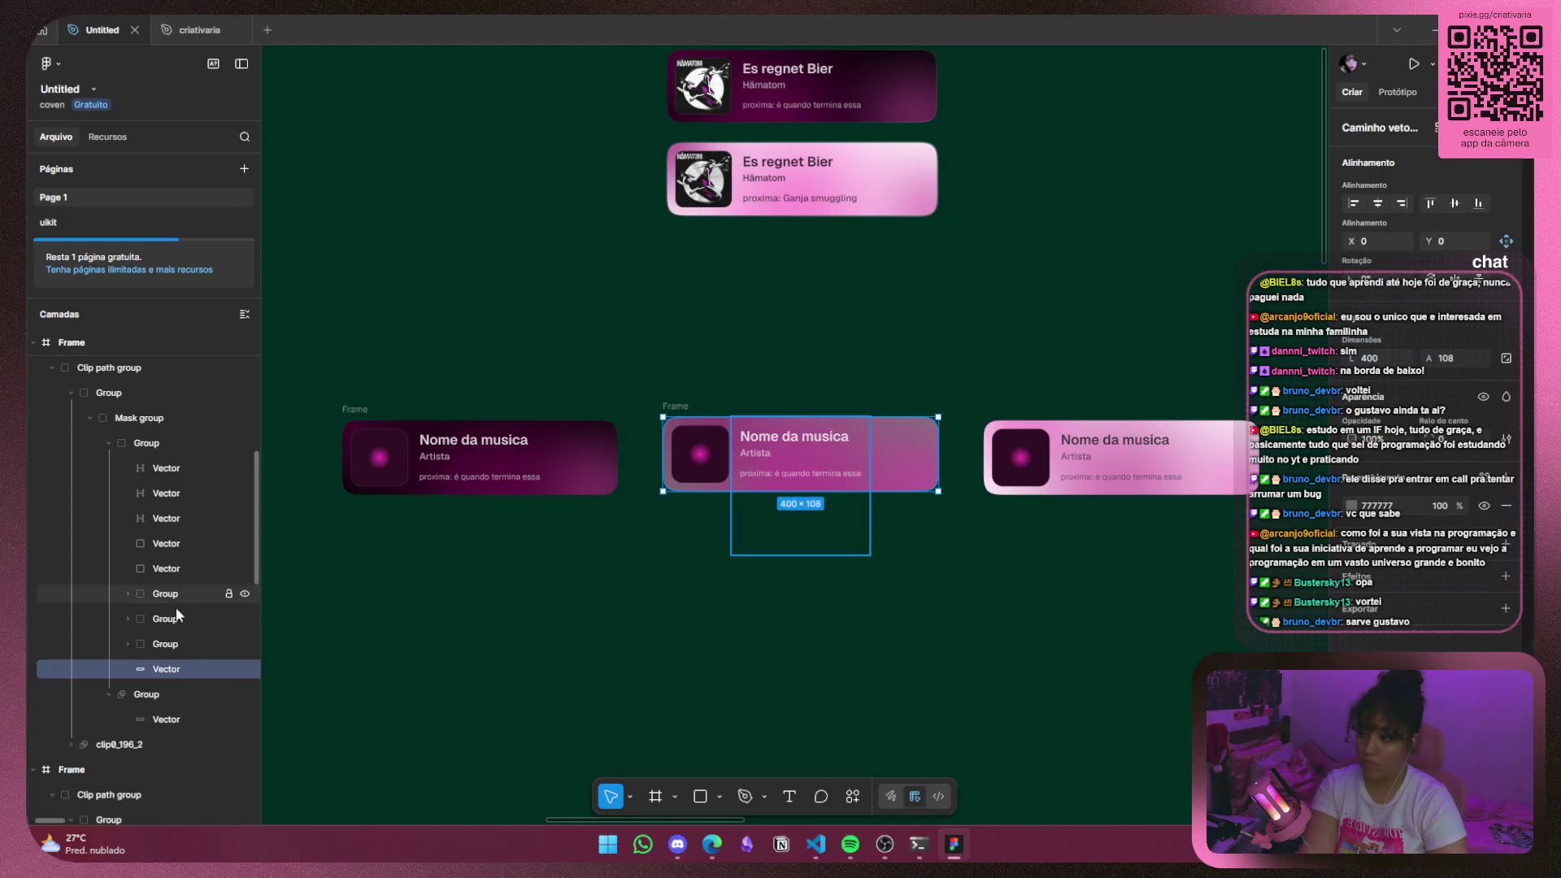
click(244, 593)
click(236, 619)
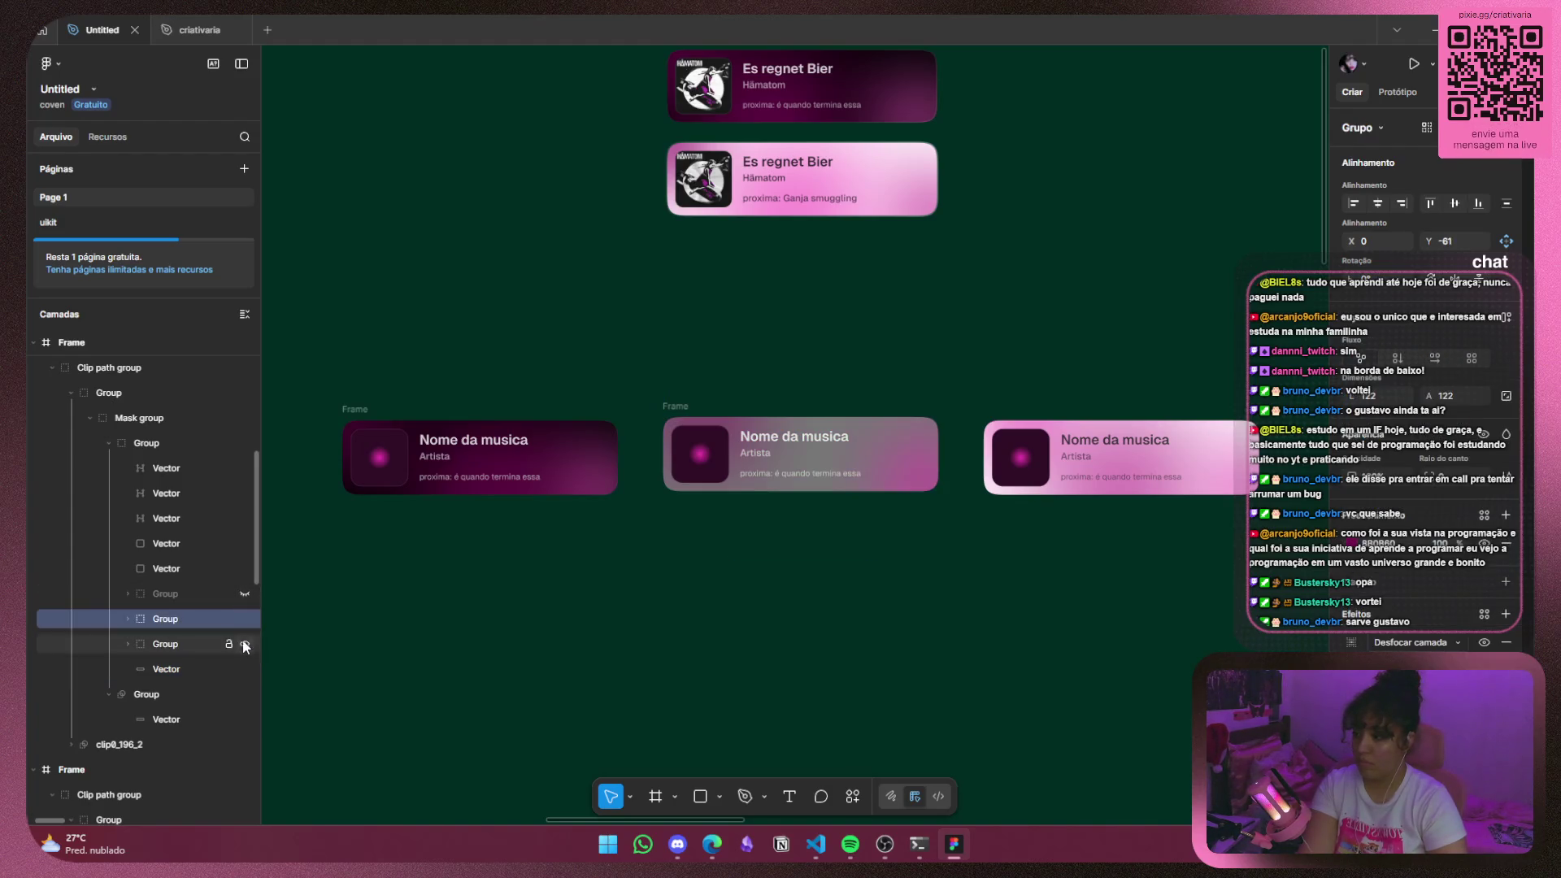
click(245, 619)
click(245, 644)
click(194, 669)
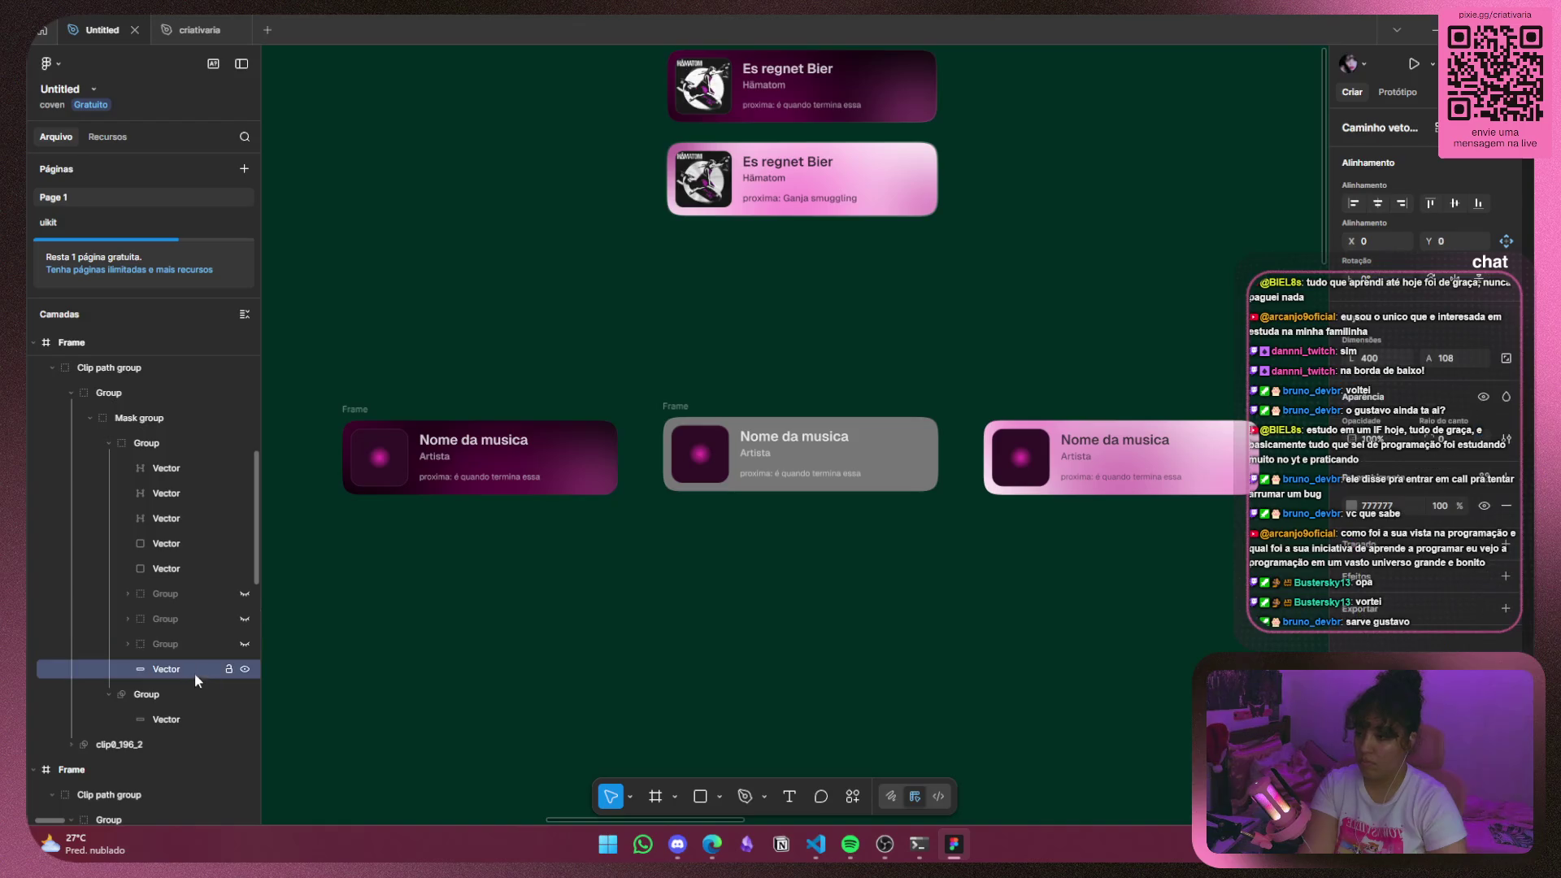
Darken the middle card's background vector fill from 777777 down to about 454545.
click(1353, 506)
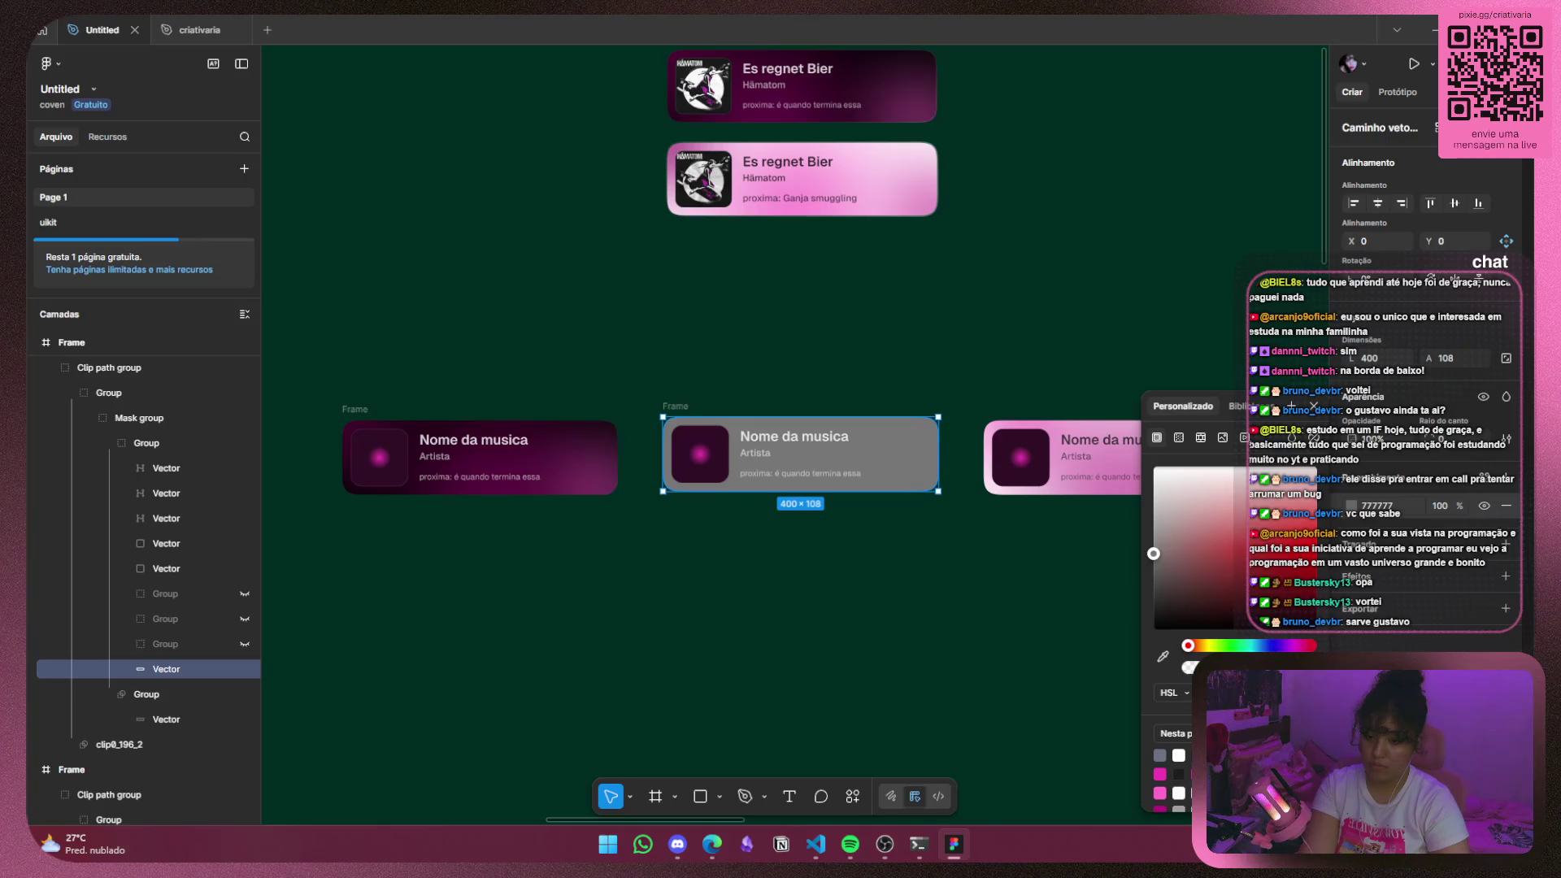
drag(1153, 554, 1153, 579)
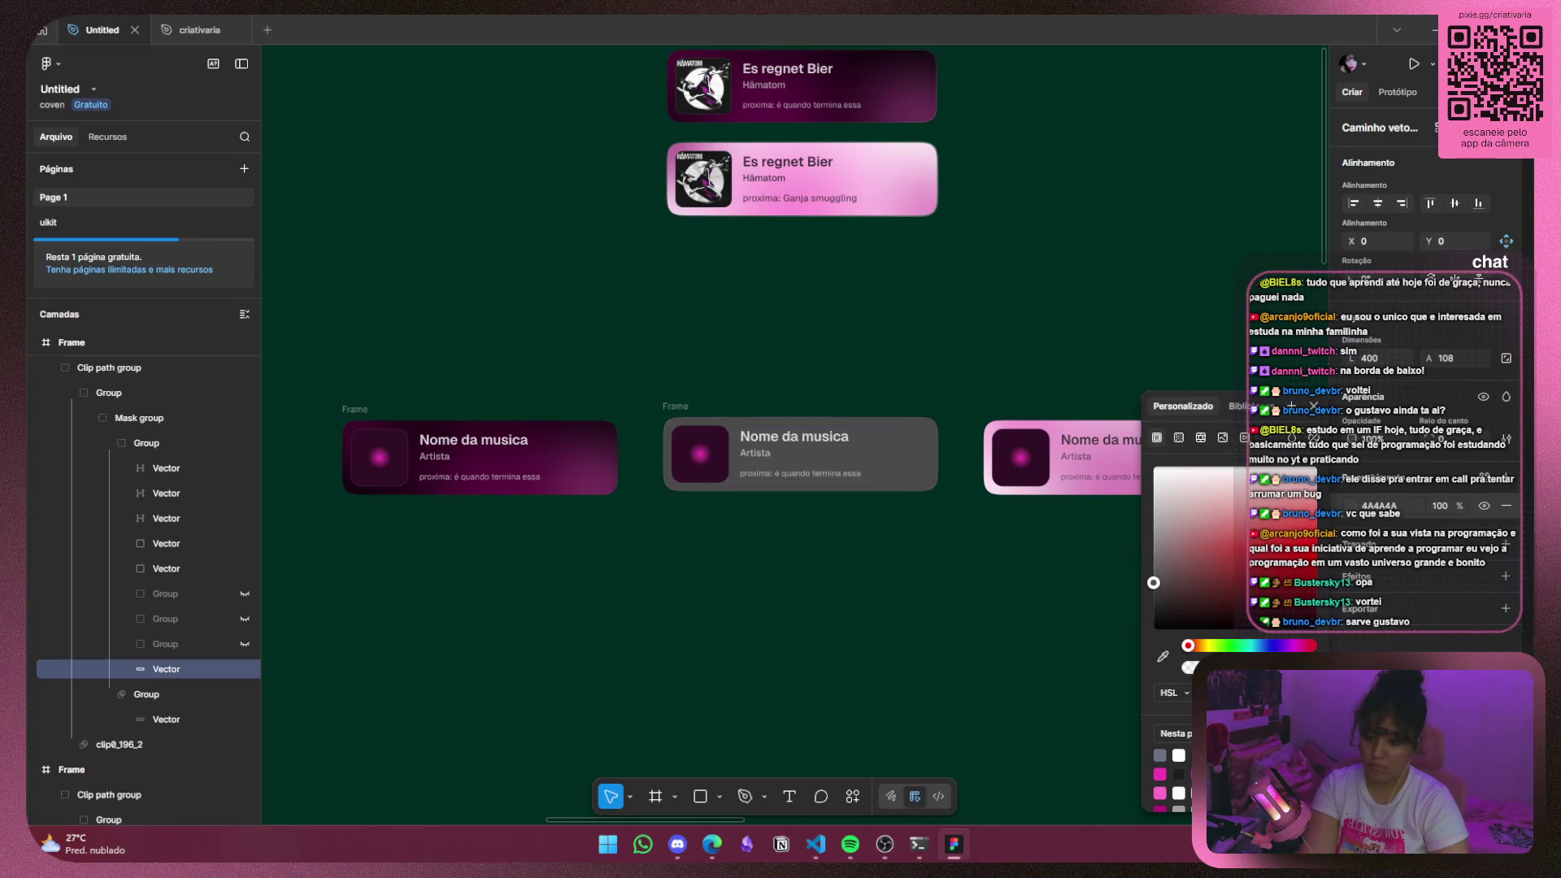
drag(1153, 578, 1153, 584)
drag(1153, 582, 1153, 585)
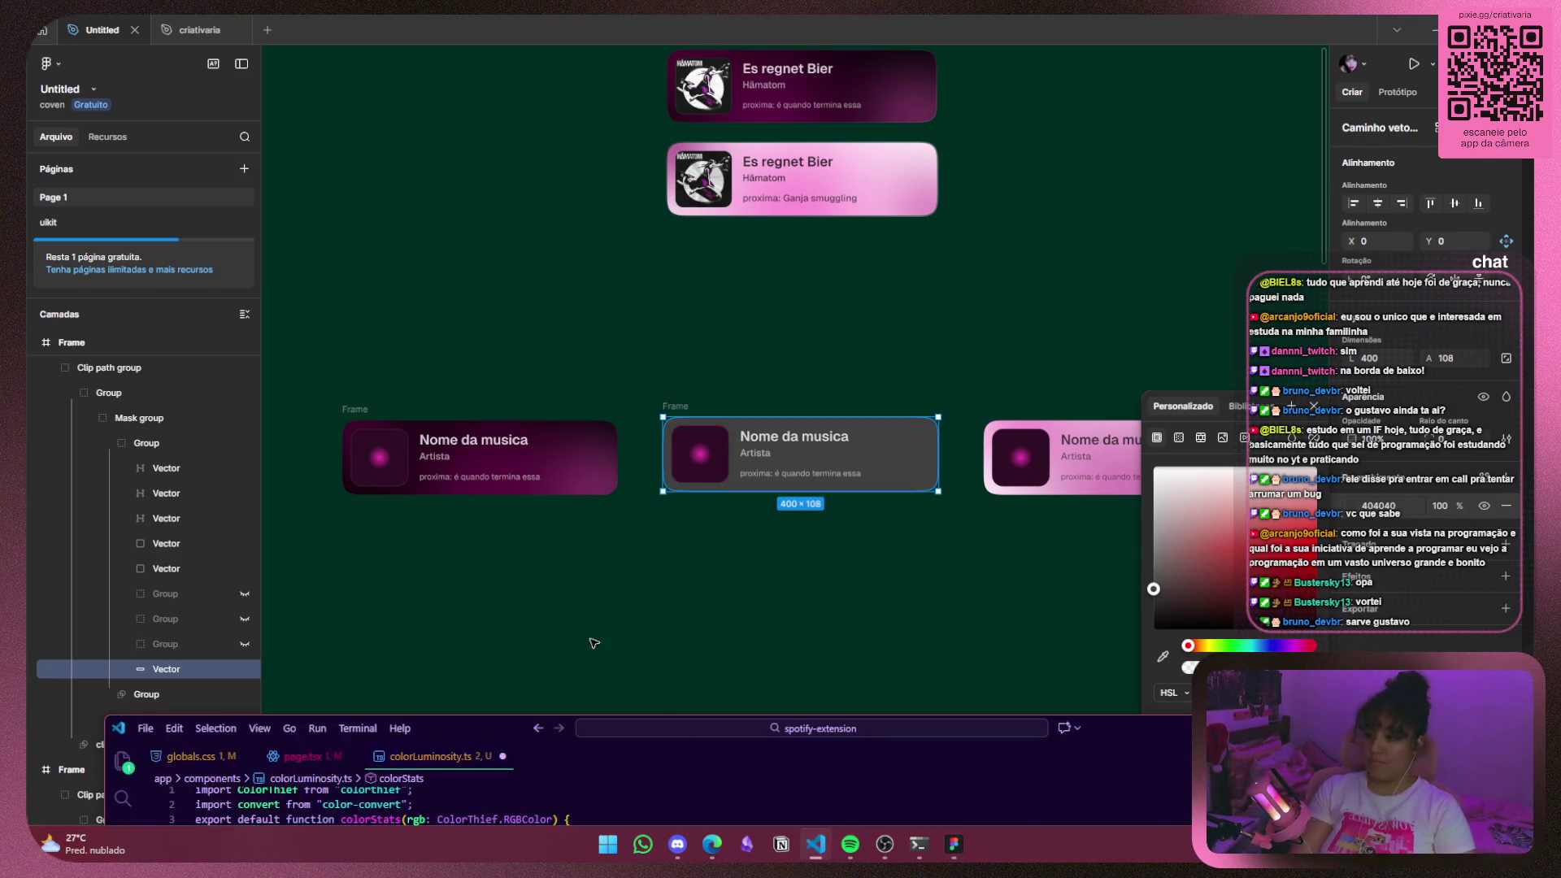
click(818, 850)
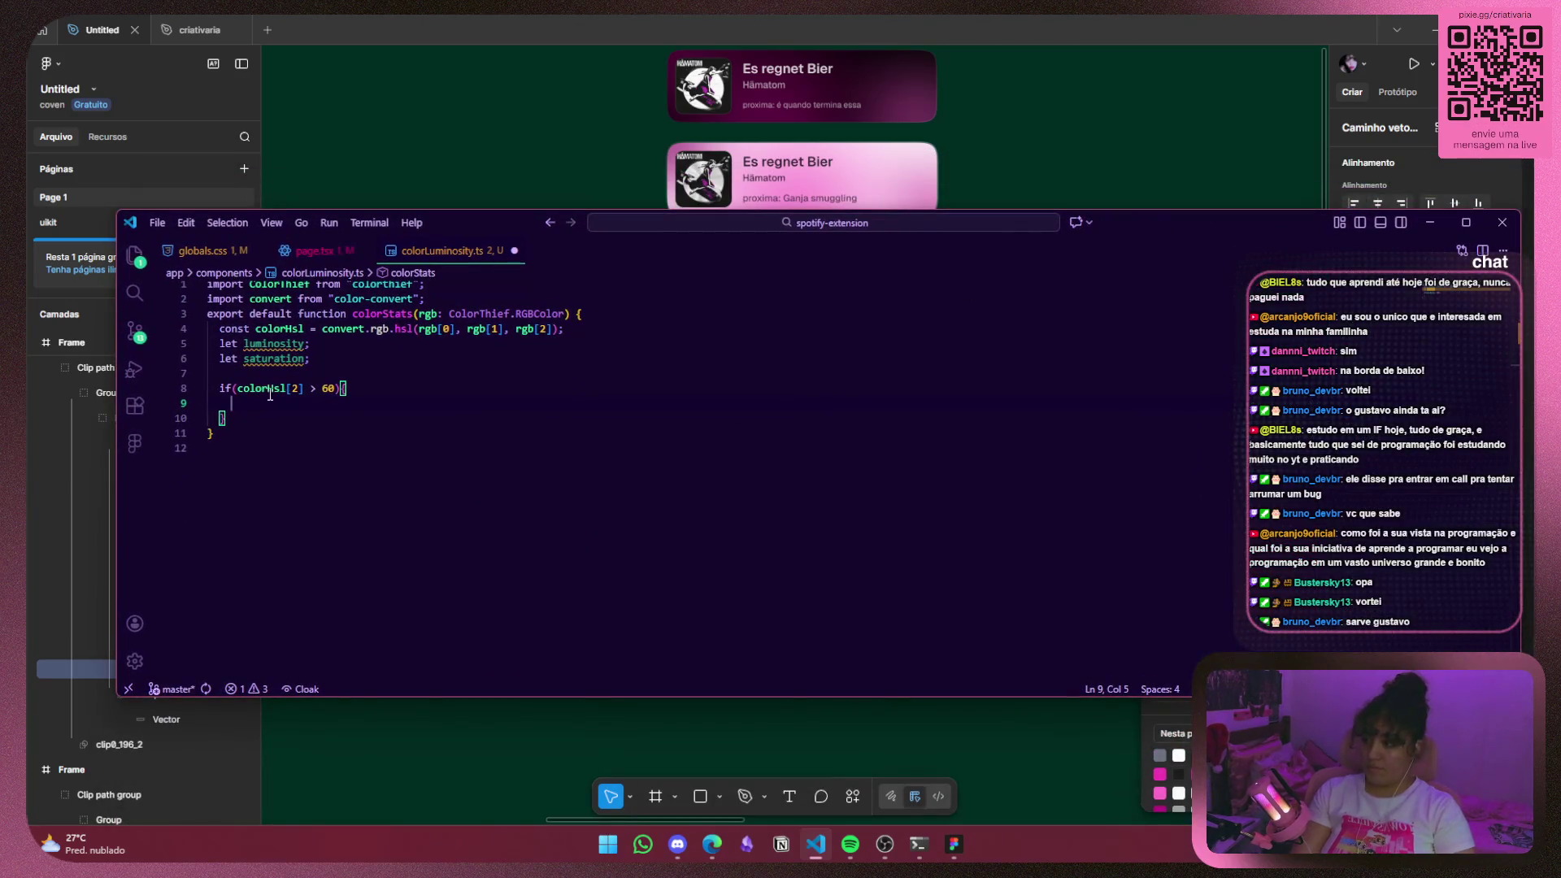
Change the line 8 lightness check to colorHsl[2] < 25.
click(336, 390)
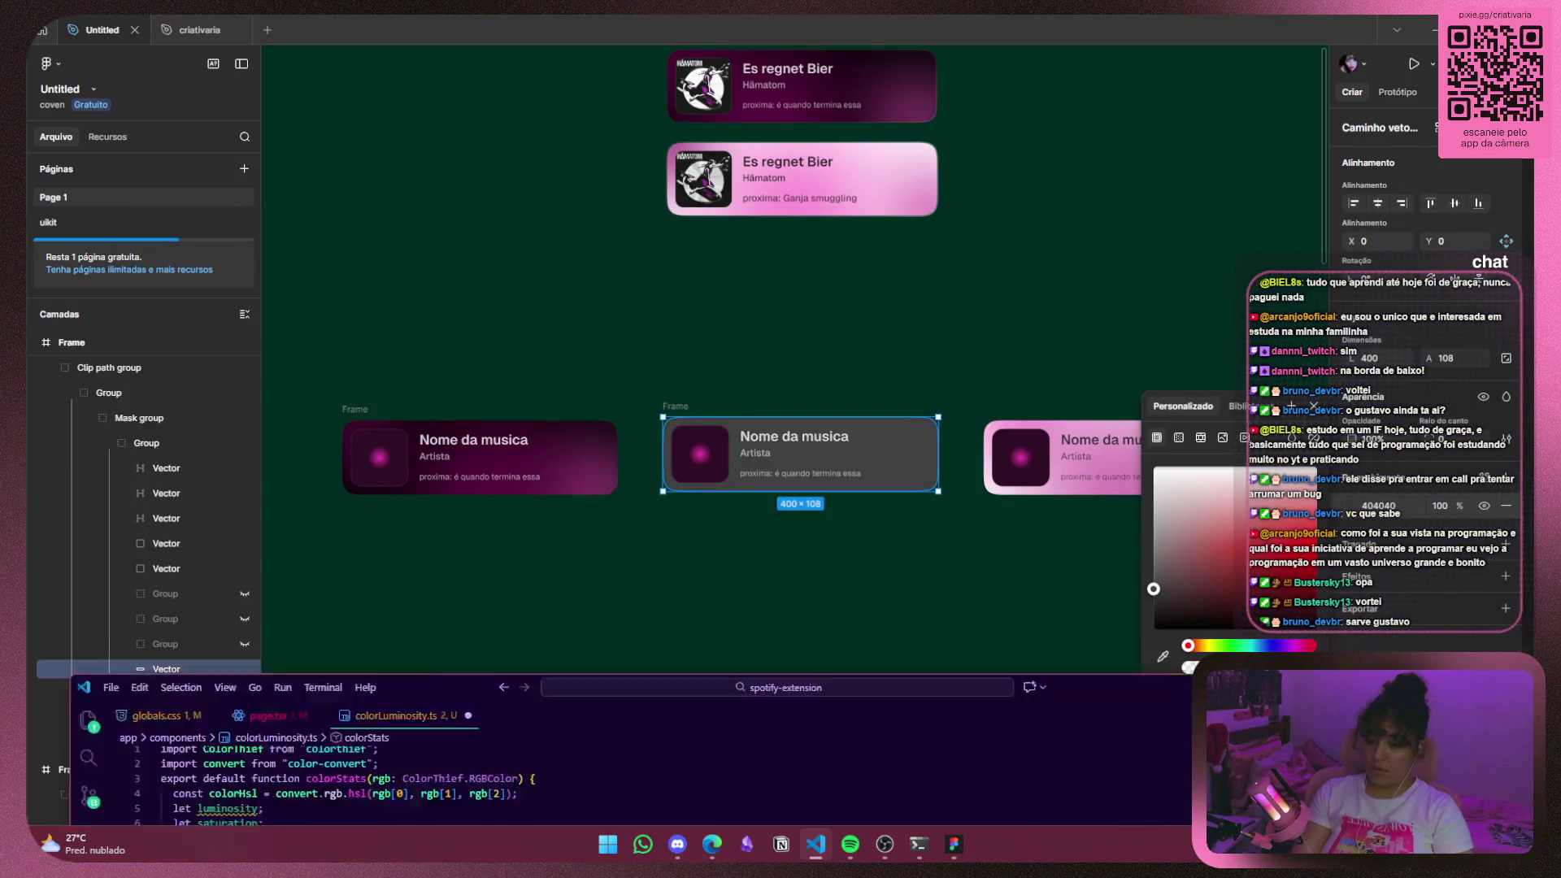
click(299, 589)
key(BackSpace)
text(<)
mouse_move(1114, 417)
mouse_down()
mouse_move(1206, 310)
mouse_move(1149, 291)
mouse_up()
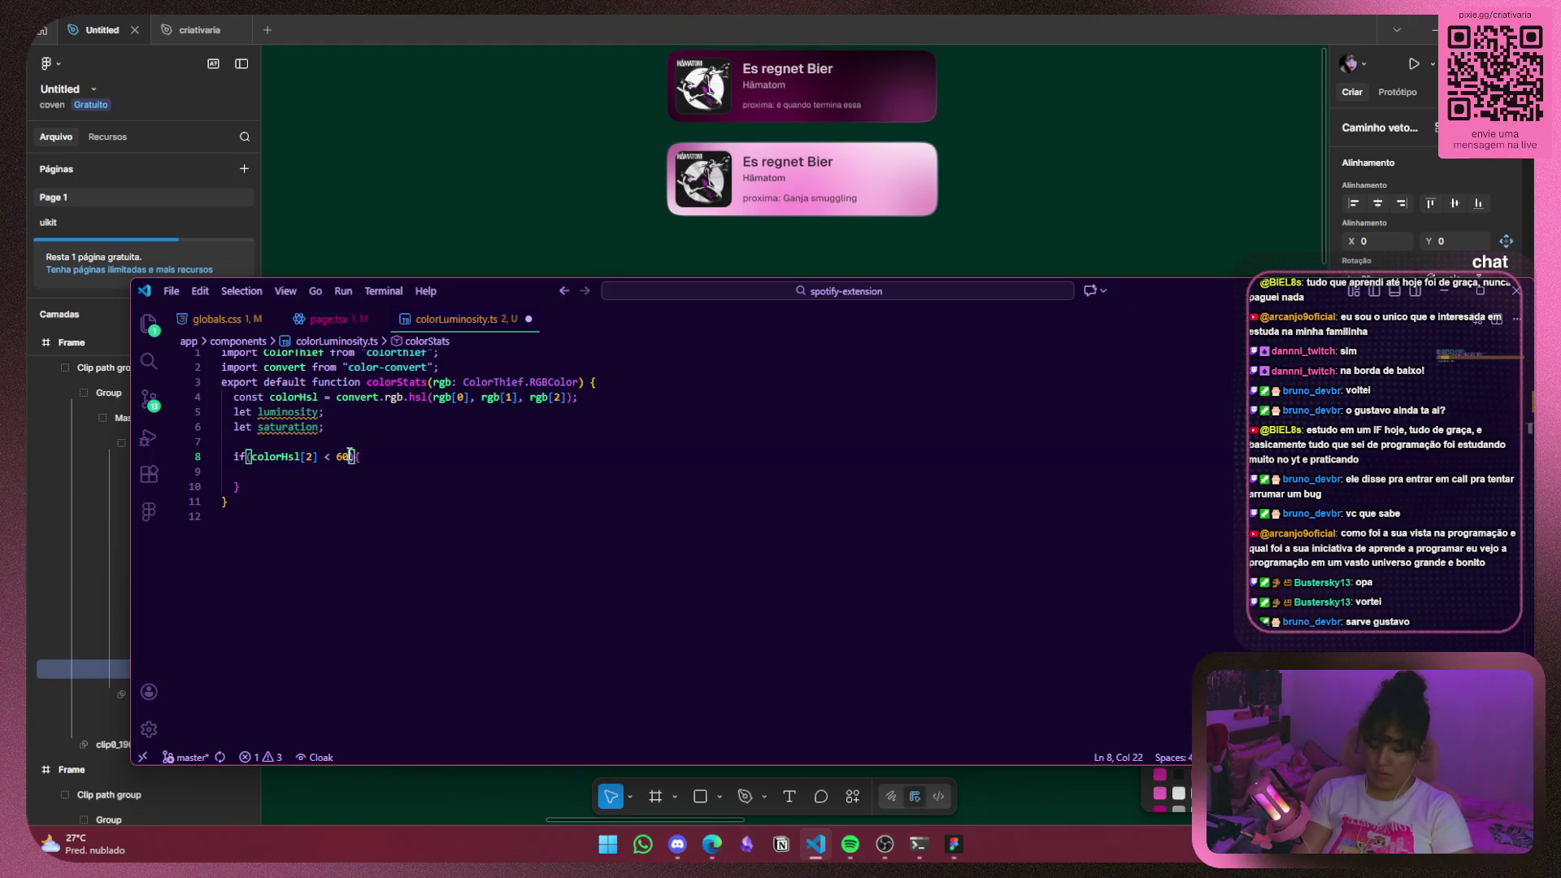
key(Left)
key(BackSpace)
text(2)
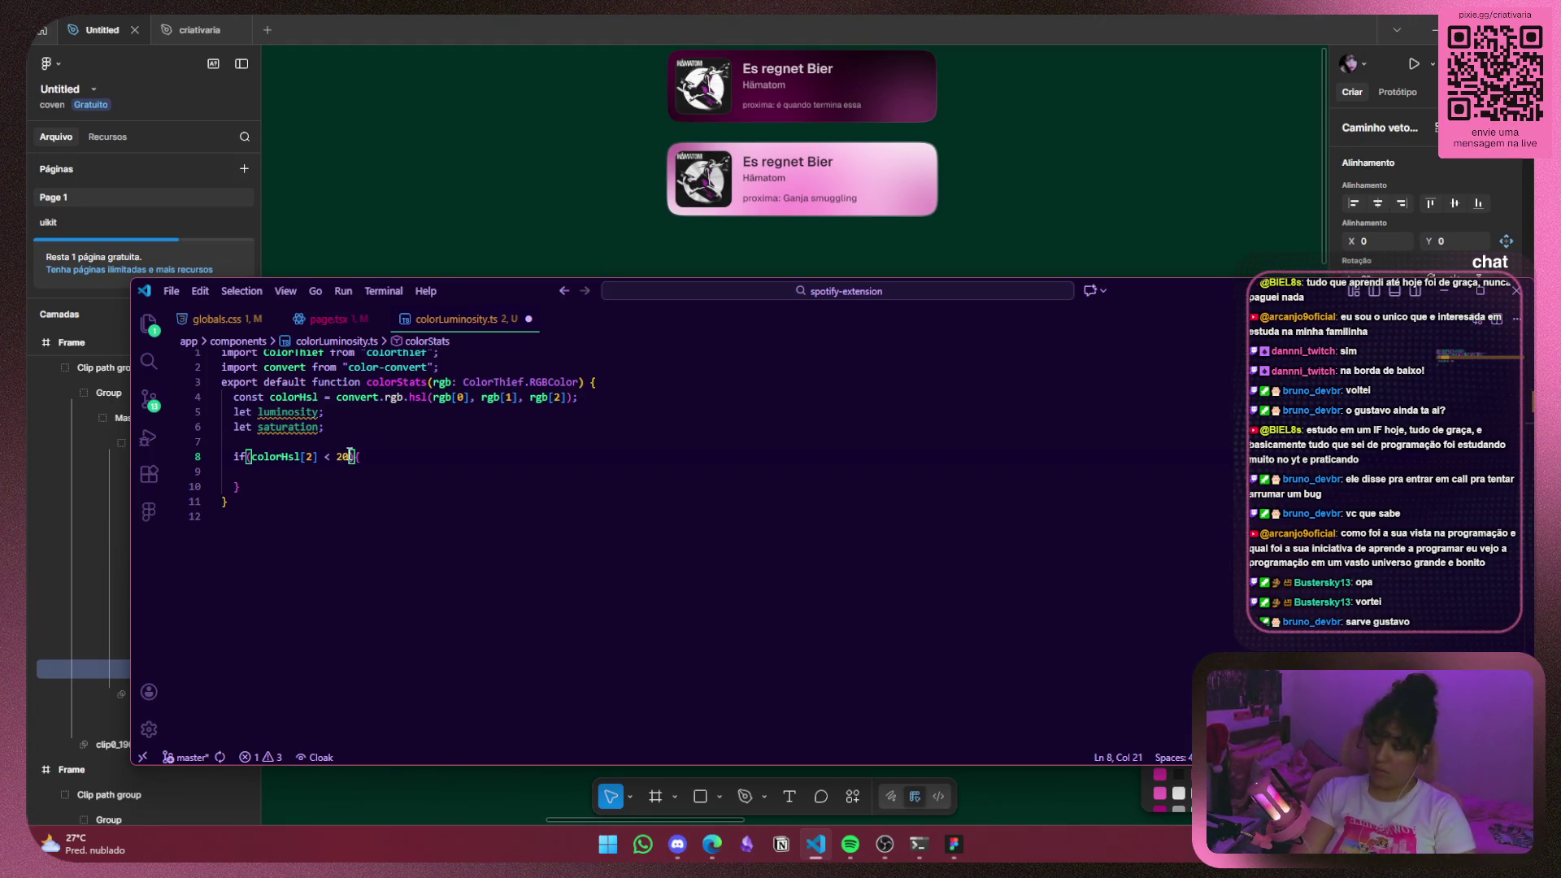
key(Delete)
text(5)
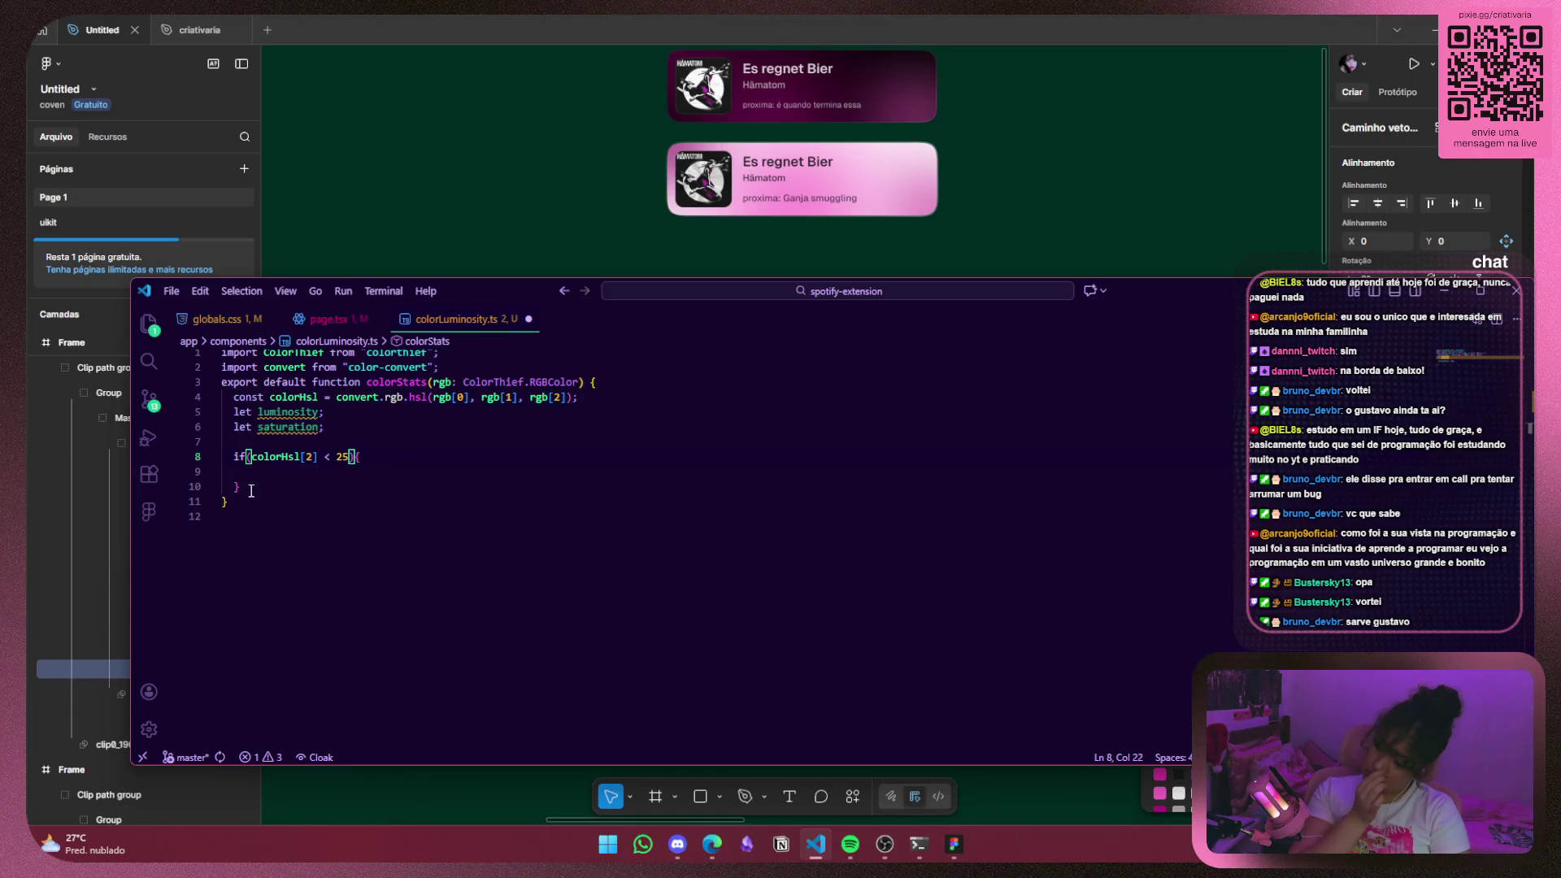
Insert two blank lines above the if statement.
key(Home)
key(Return)
key(Return)
key(Up)
key(Up)
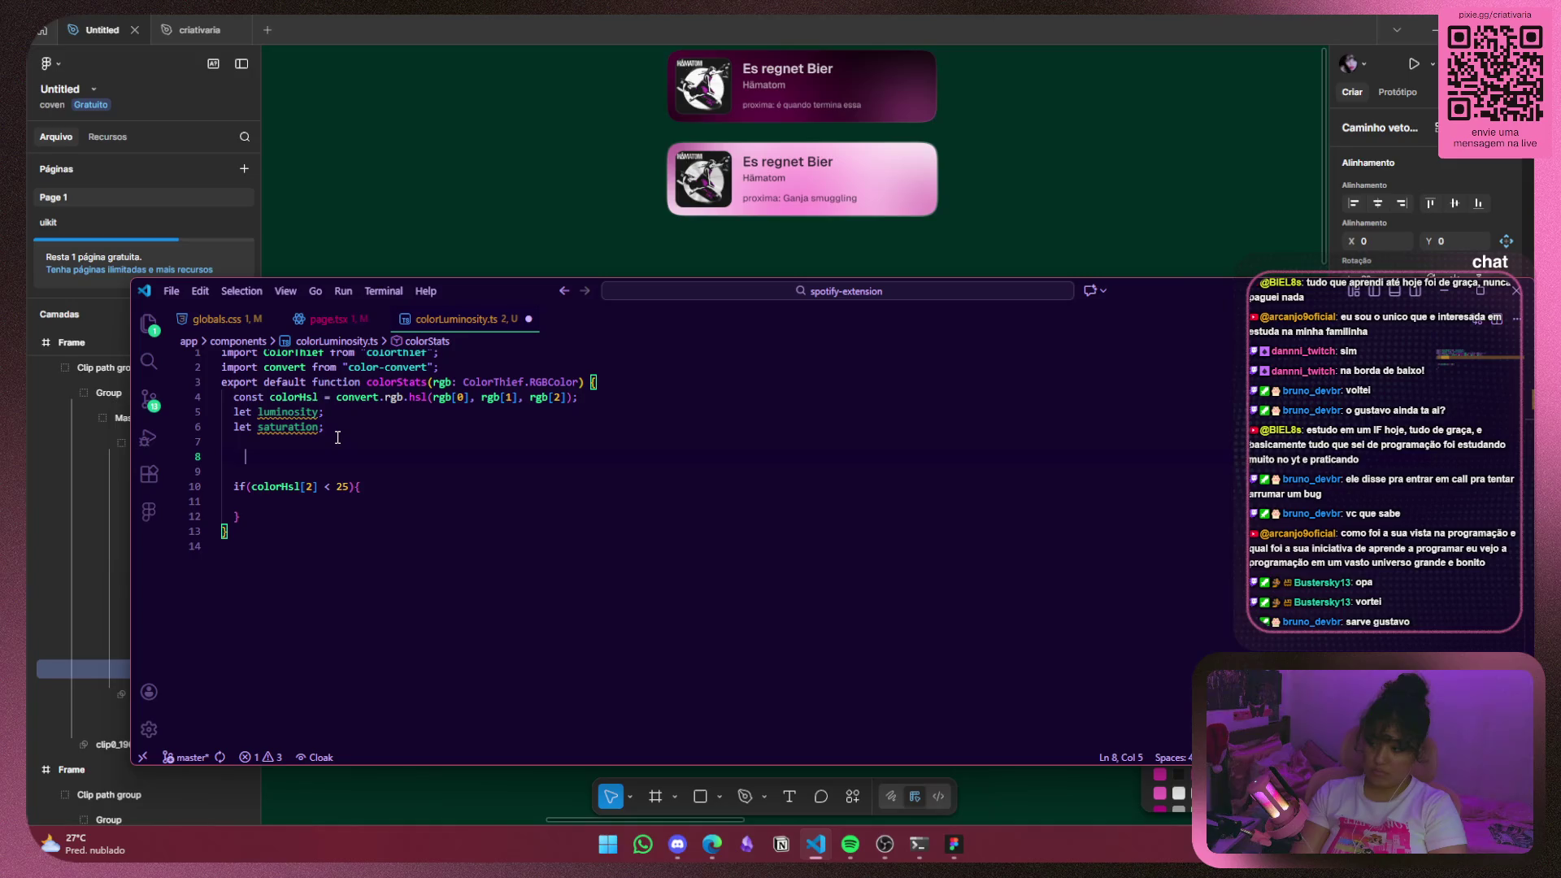
Insert a switch snippet with colorHsl[2] as its key and < 25 as the case value.
text(swich)
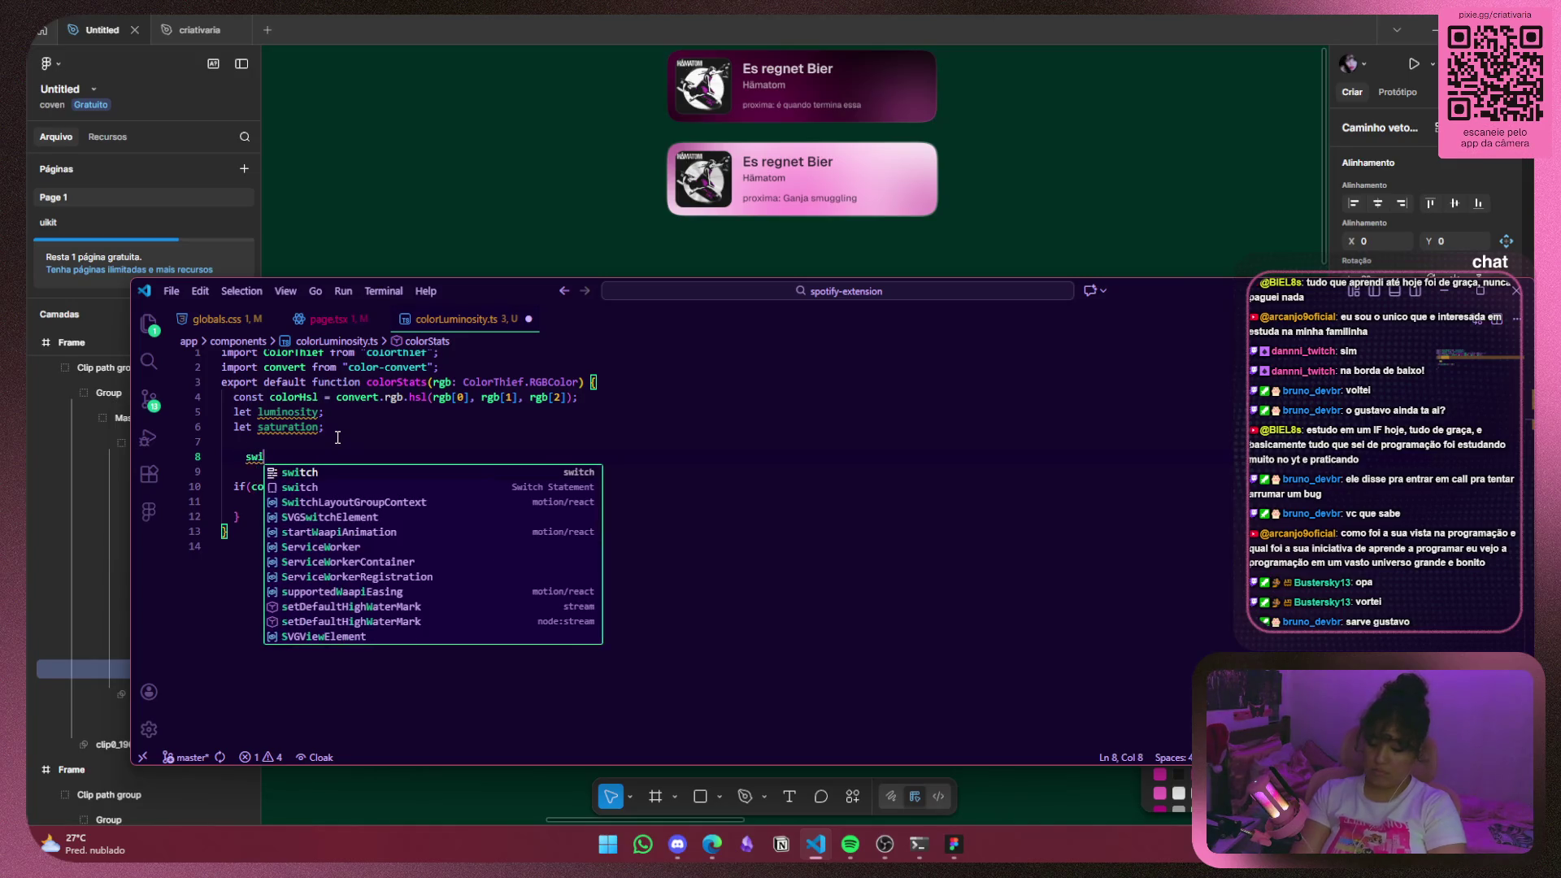
key(Down)
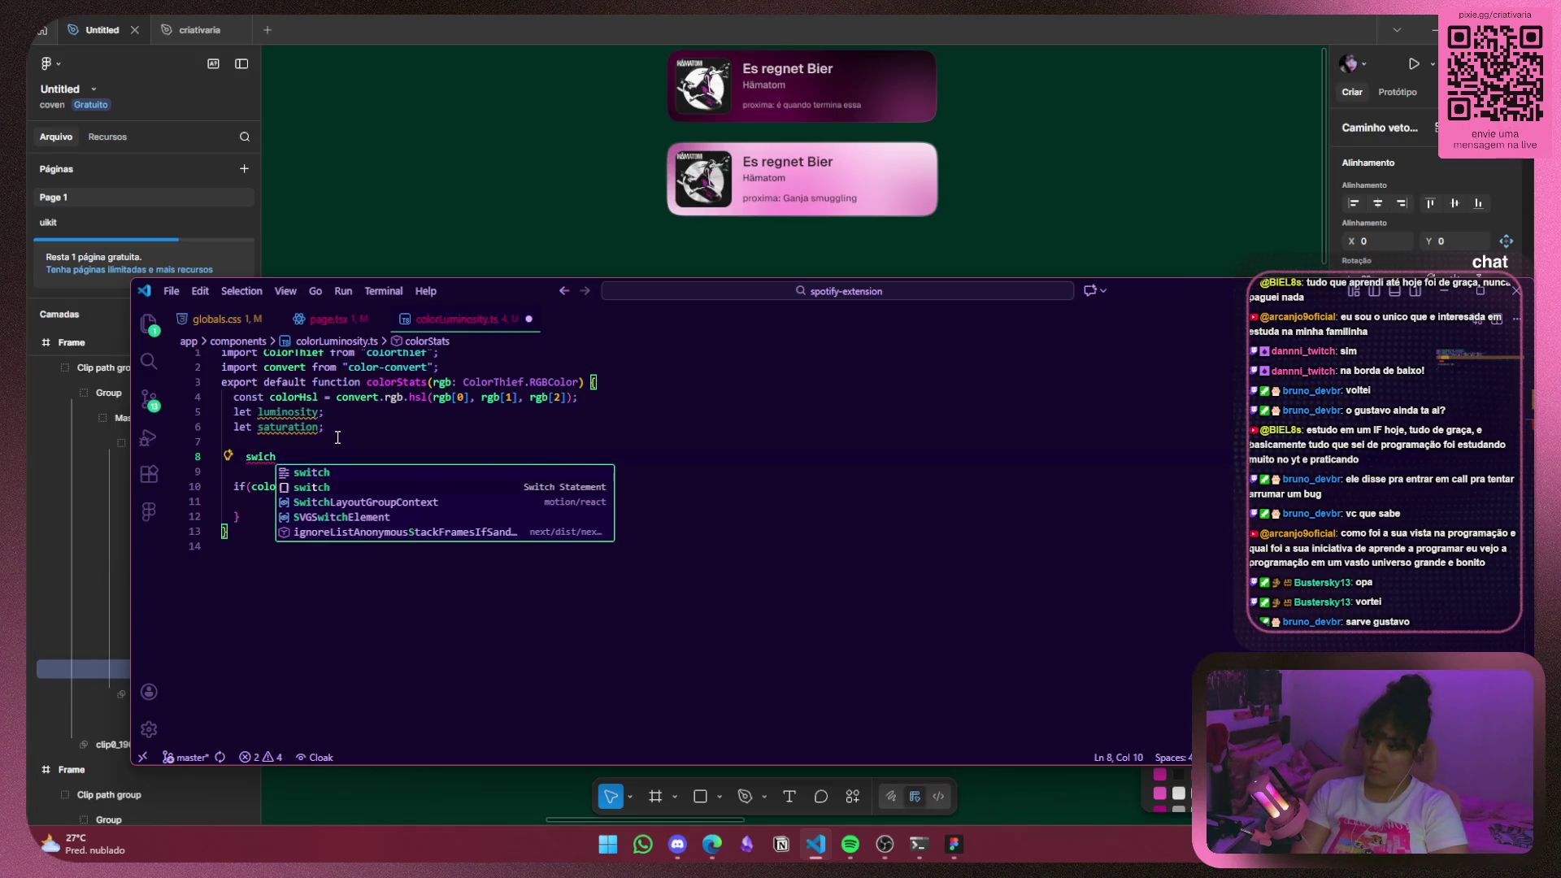
key(Return)
drag(318, 591, 253, 597)
key(ctrl+c)
double_click(306, 457)
key(ctrl+v)
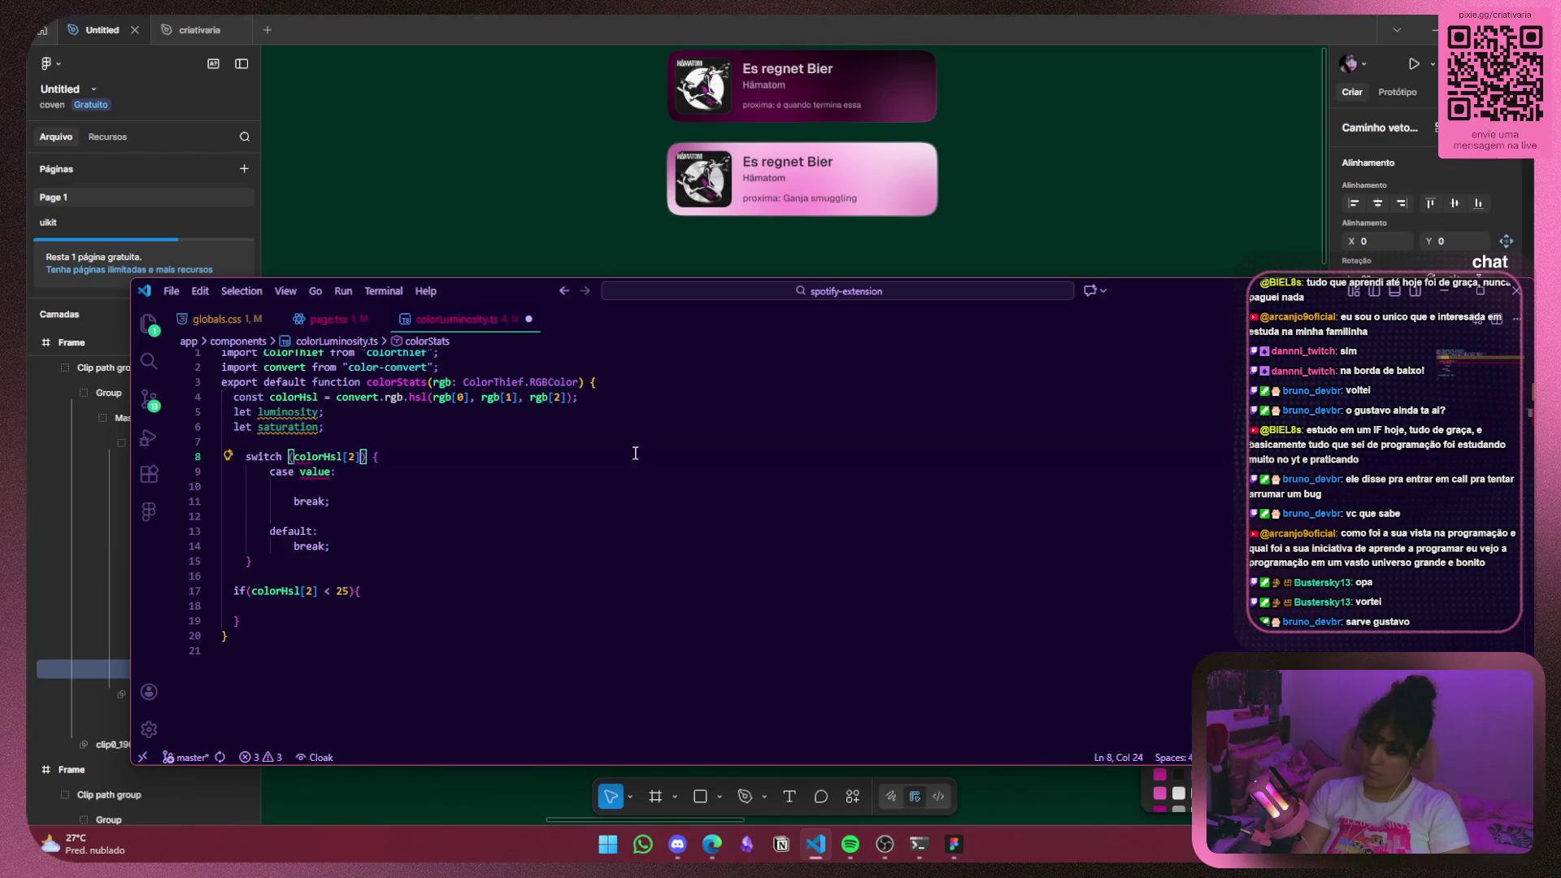
drag(335, 591, 323, 591)
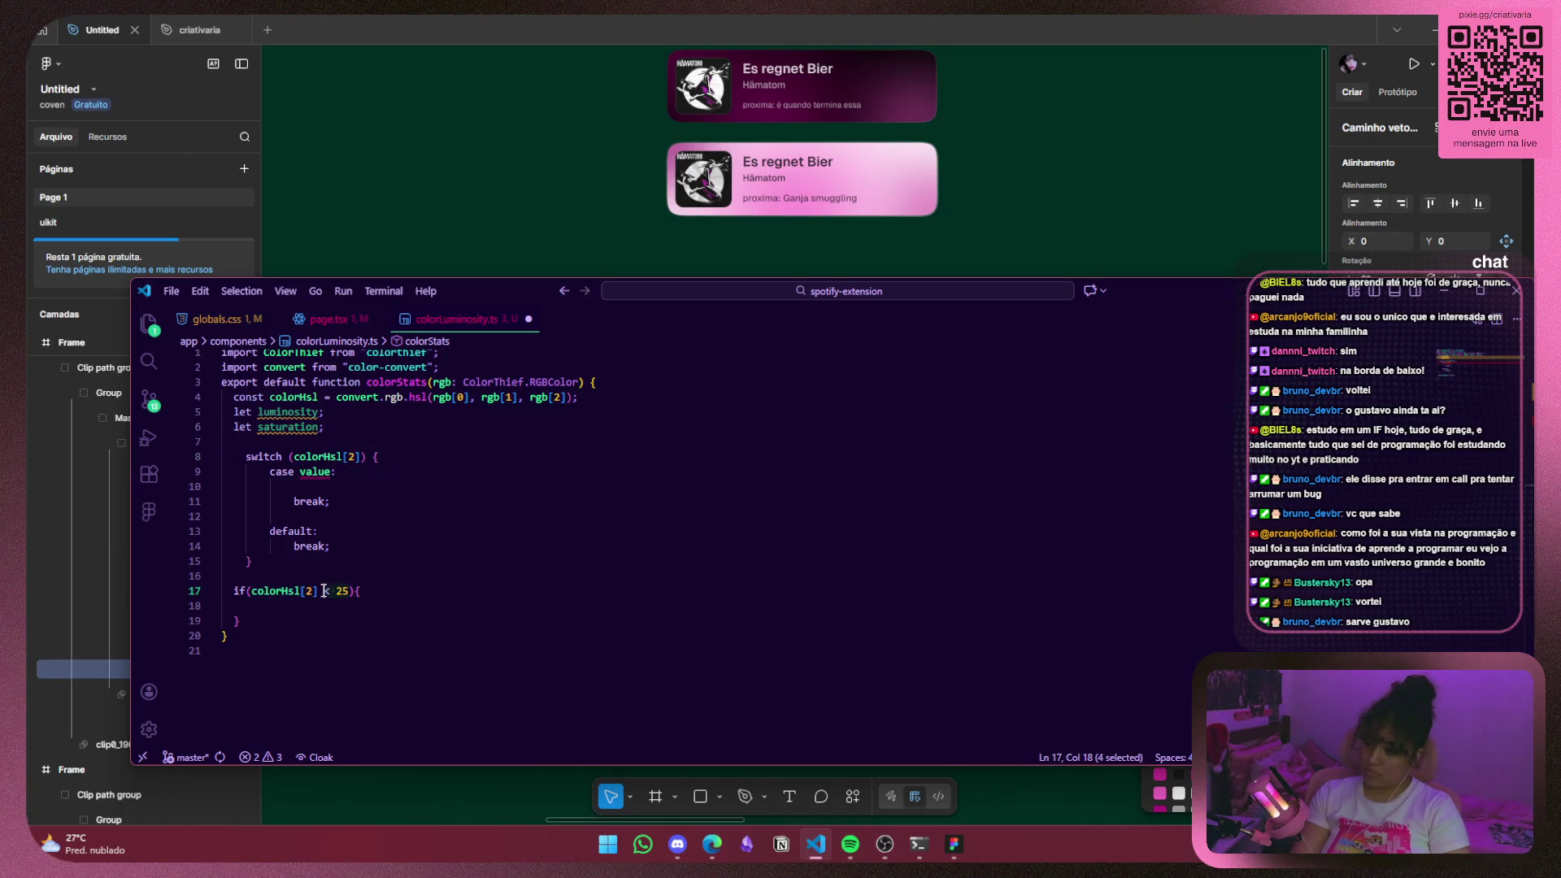
key(ctrl+c)
double_click(317, 471)
key(ctrl+v)
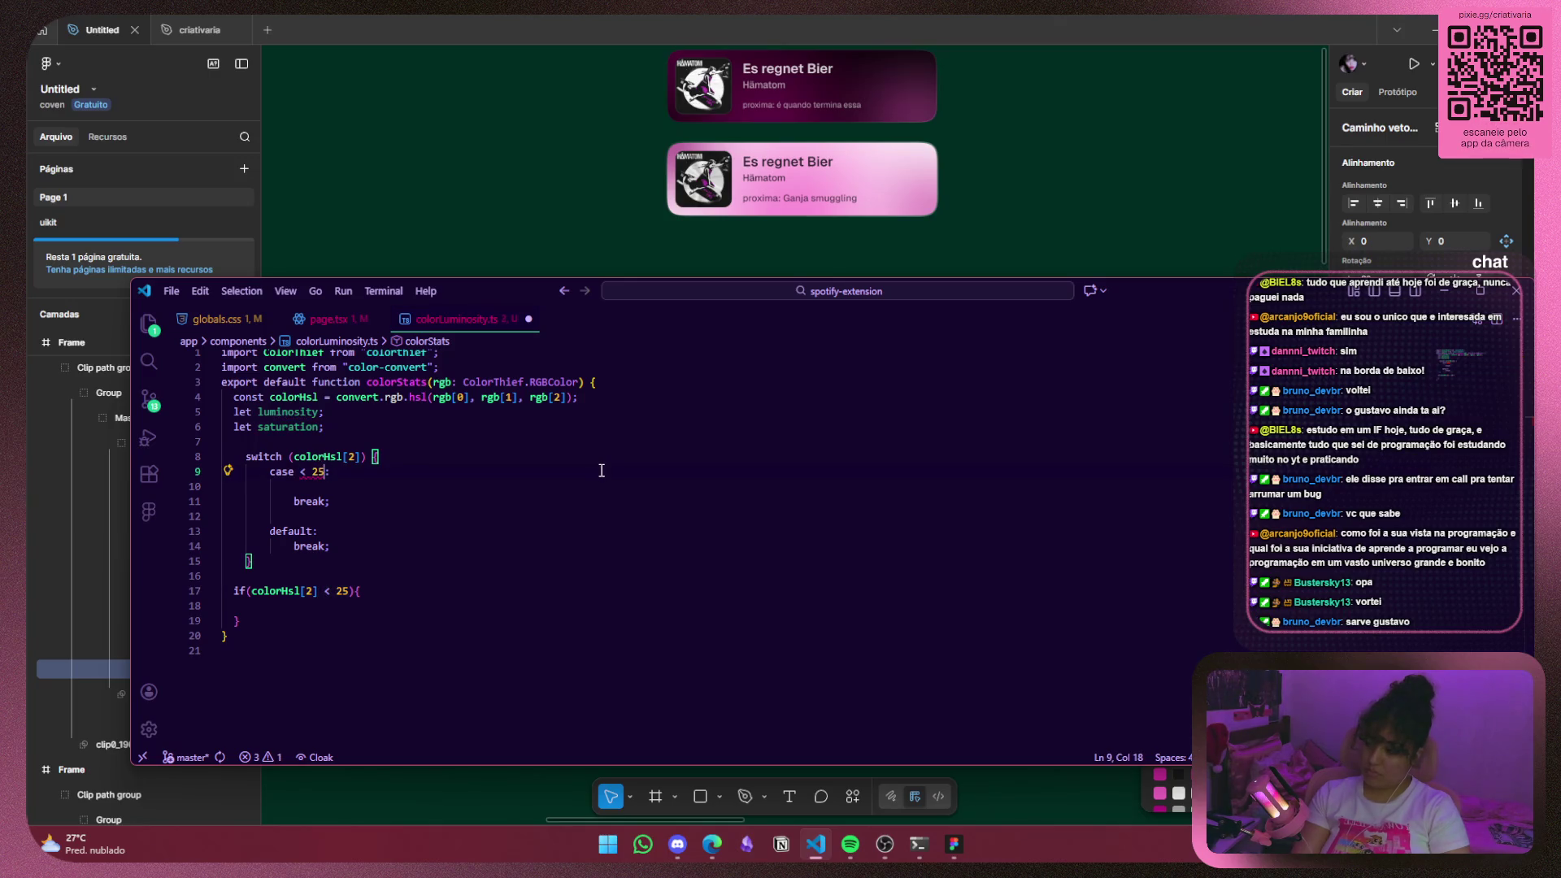
mouse_move(321, 474)
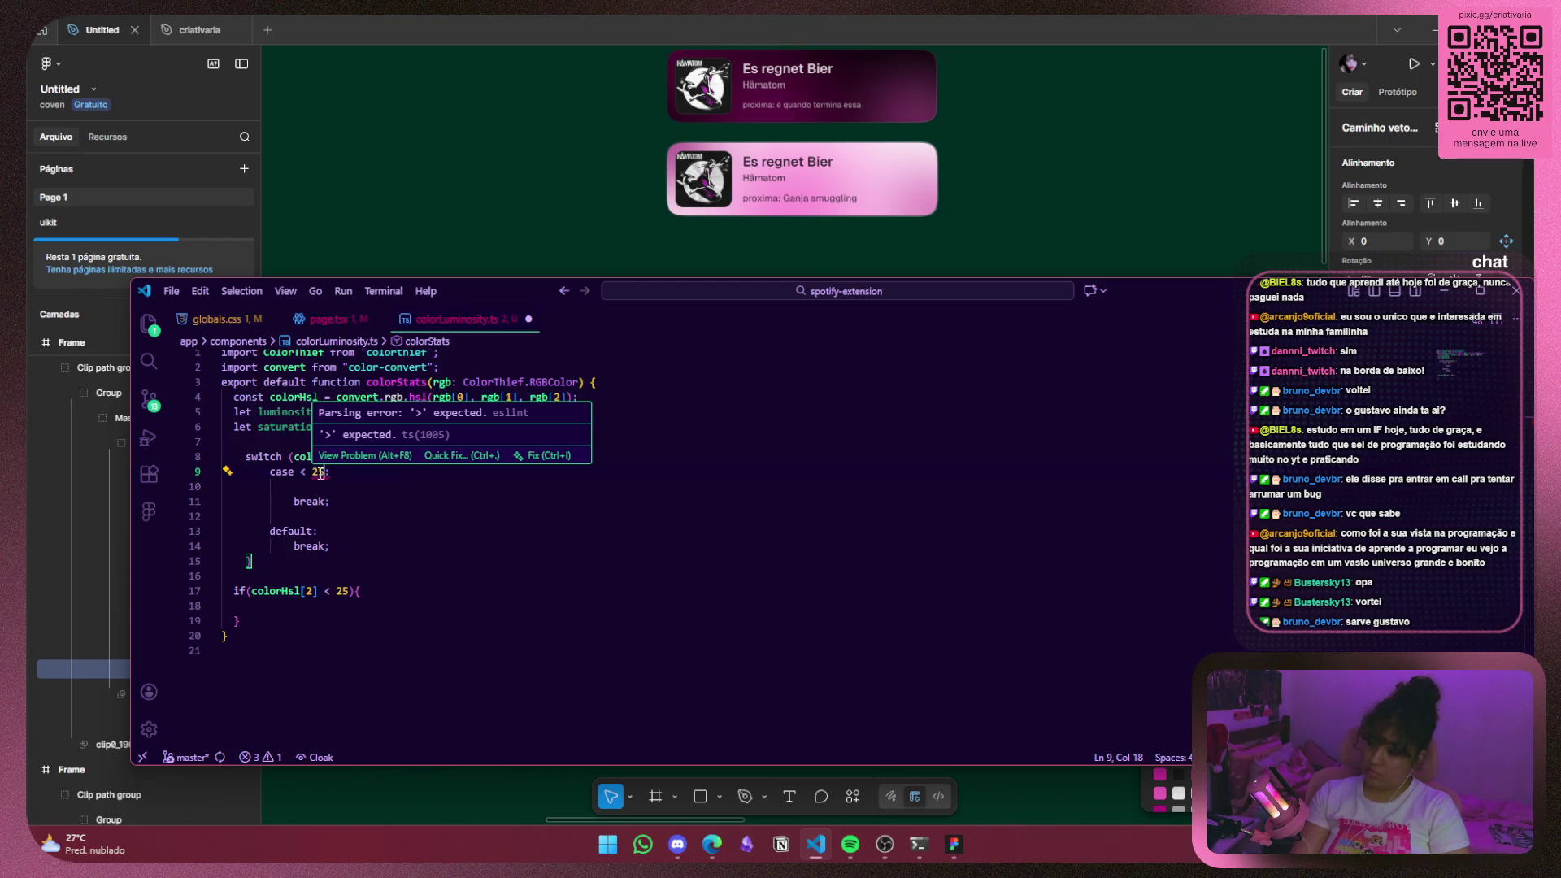
Delete the old if block, rewrite the case as colorHsl[2] < 25, then begin undoing it.
drag(244, 622, 225, 587)
key(BackSpace)
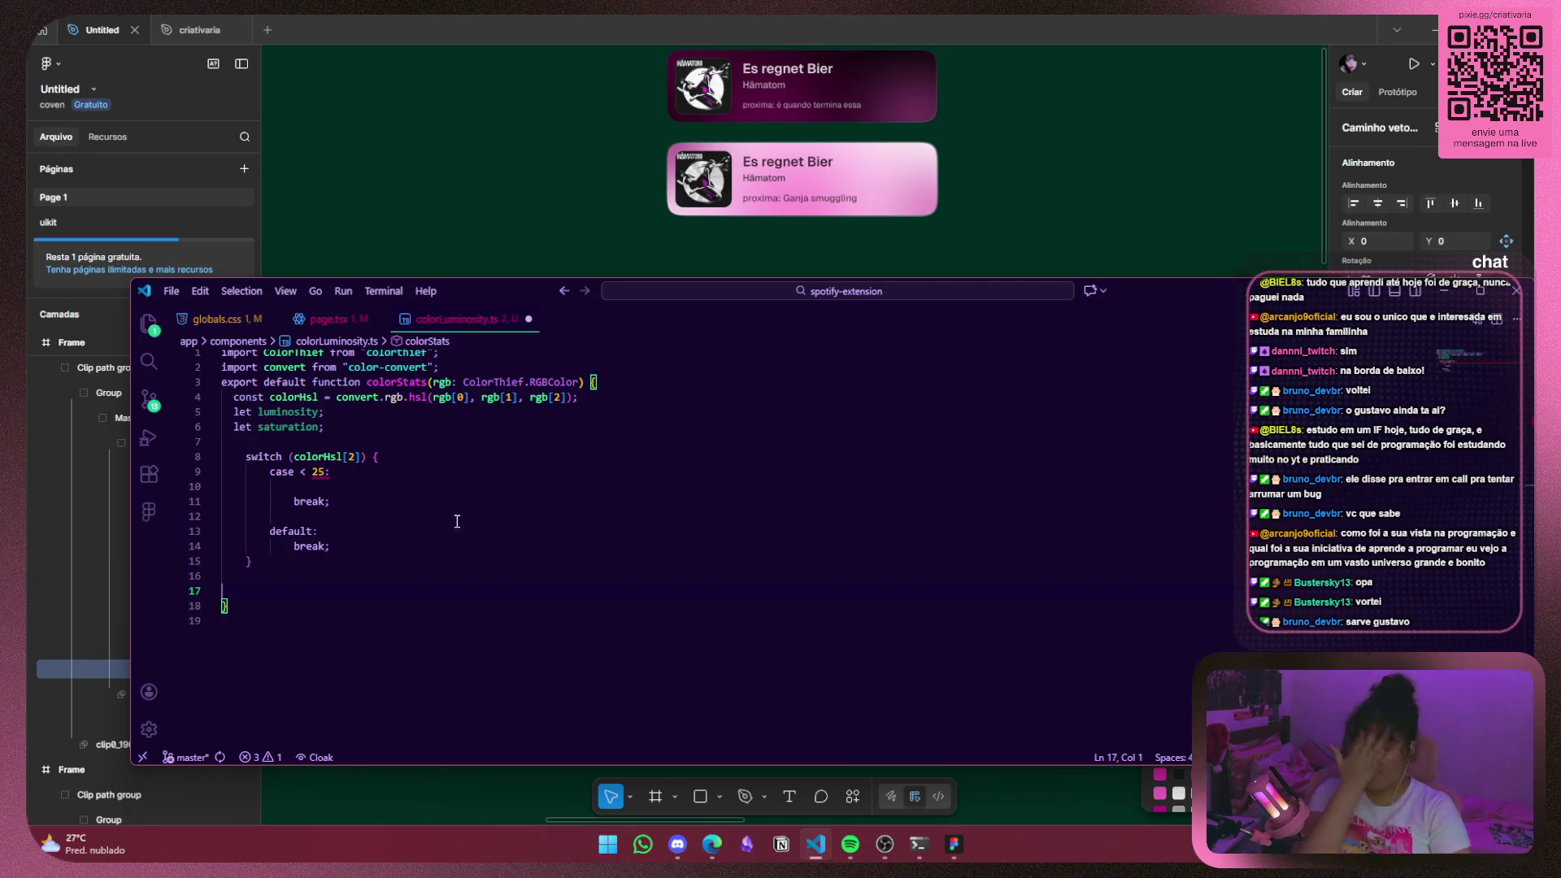
click(445, 473)
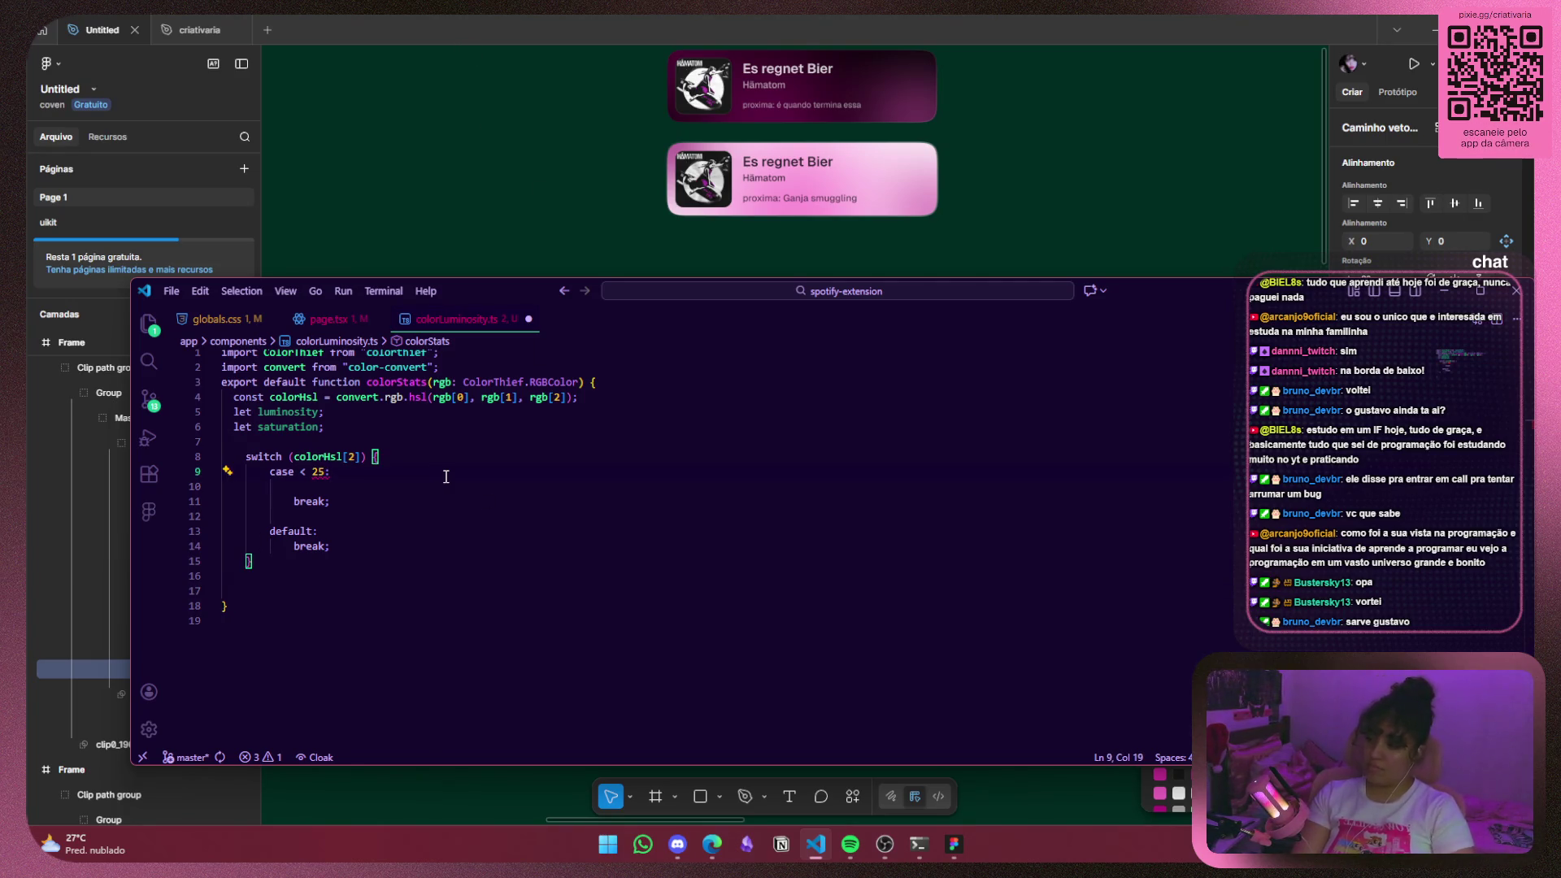
double_click(260, 457)
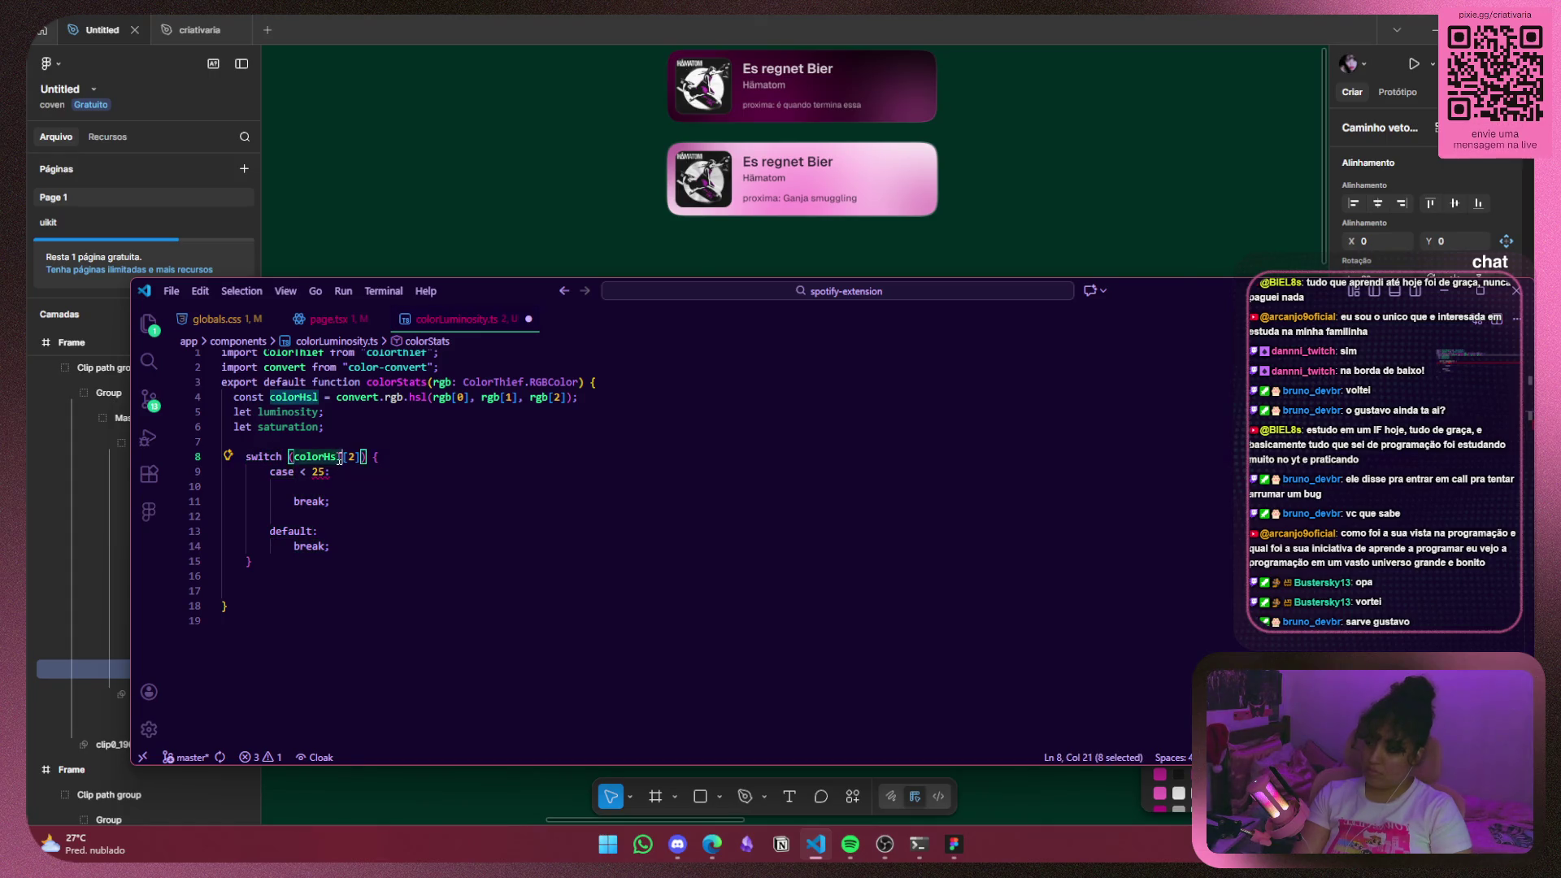
drag(360, 457, 298, 457)
key(ctrl+c)
click(299, 471)
key(ctrl+v)
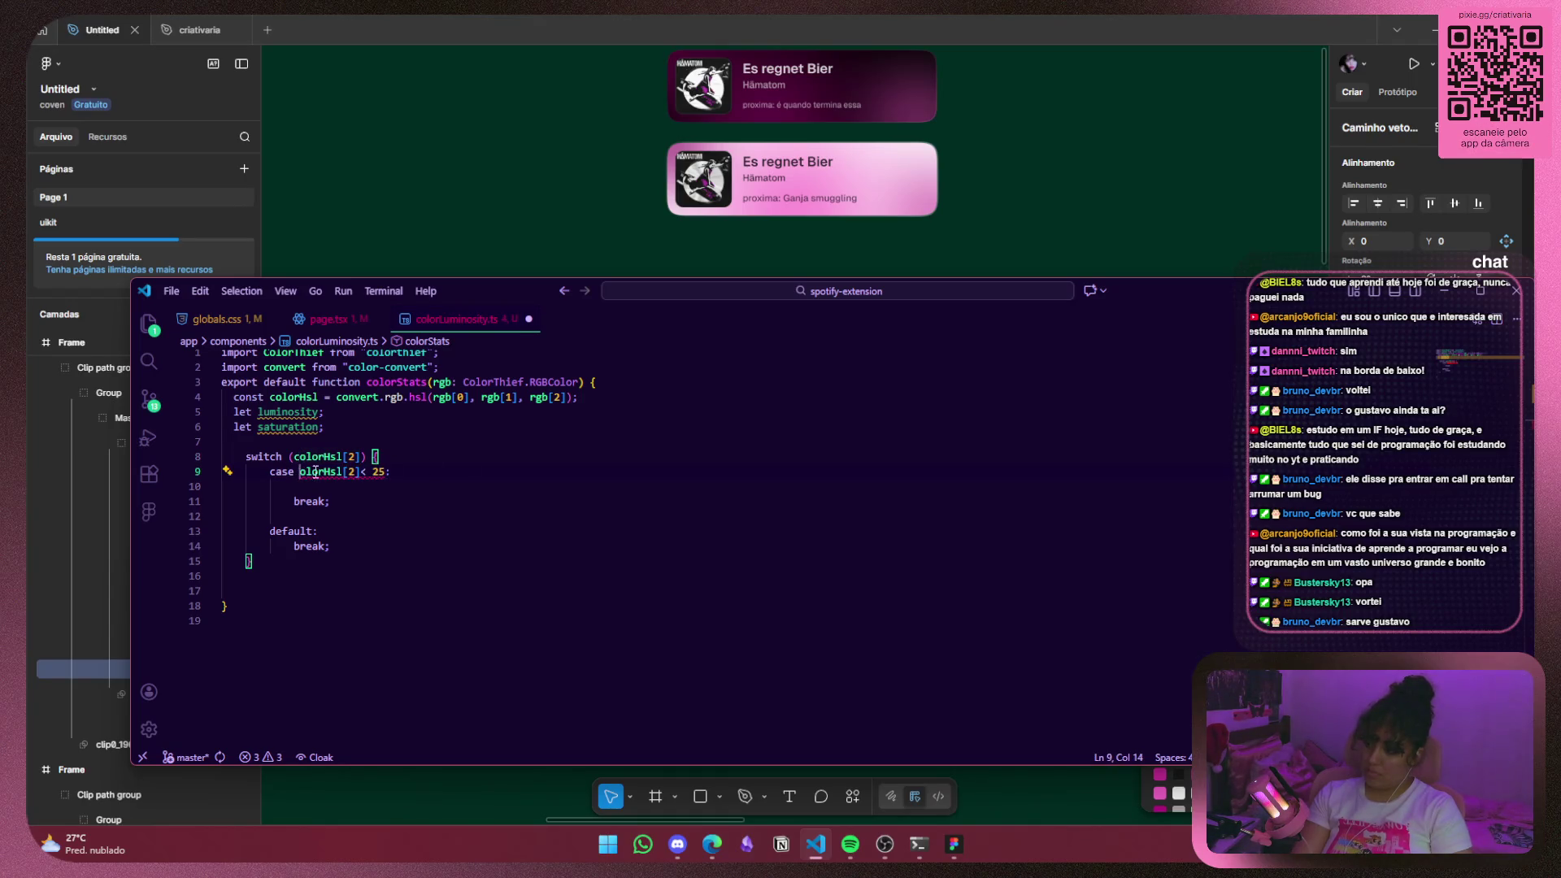
text(c)
key(Escape)
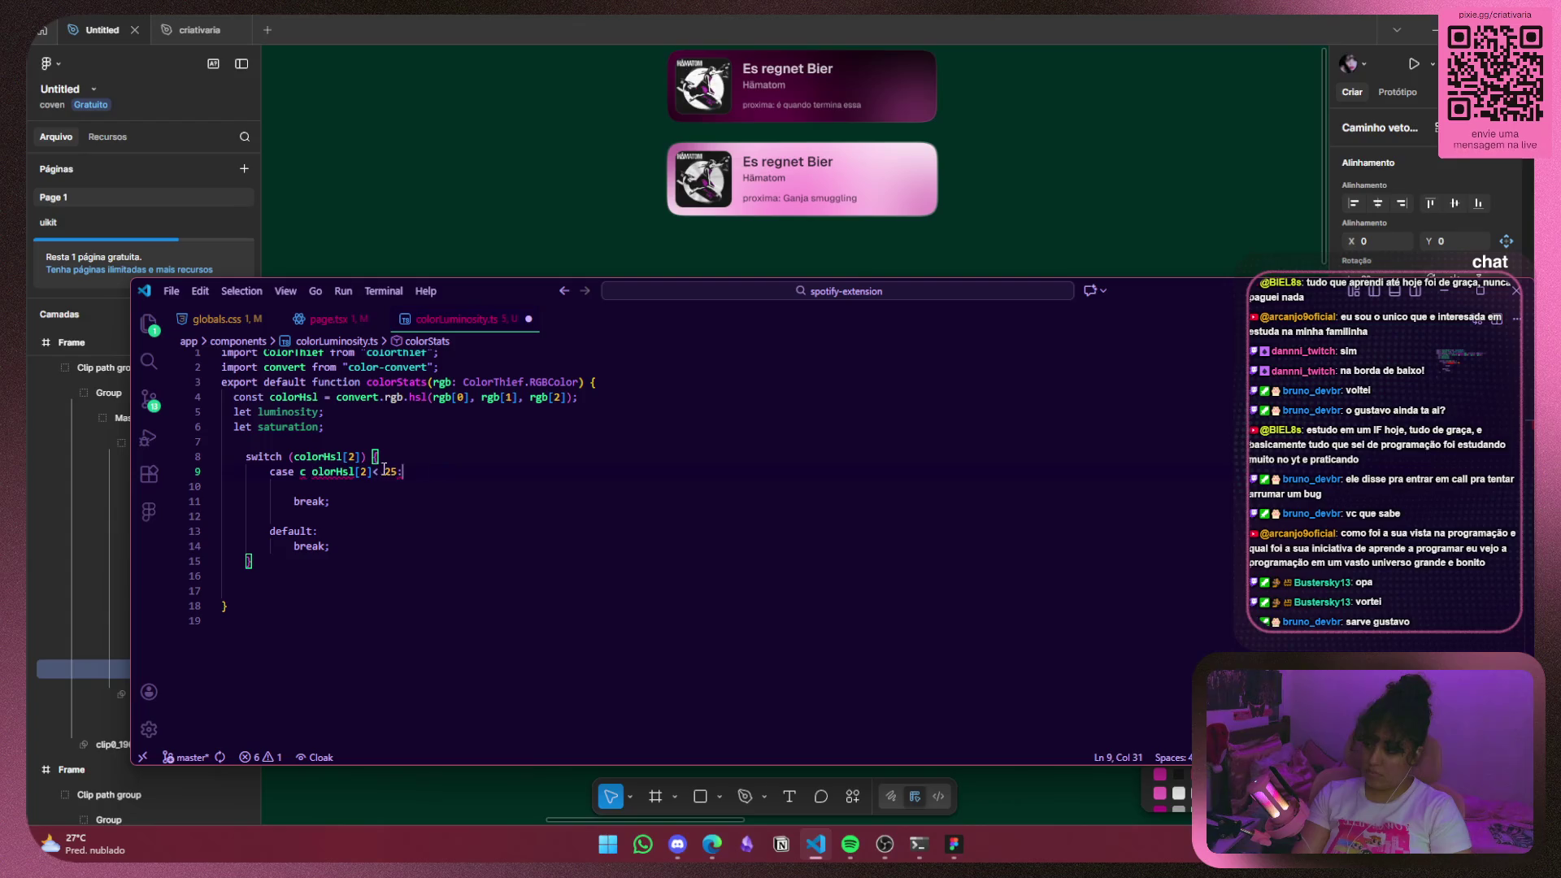
click(366, 471)
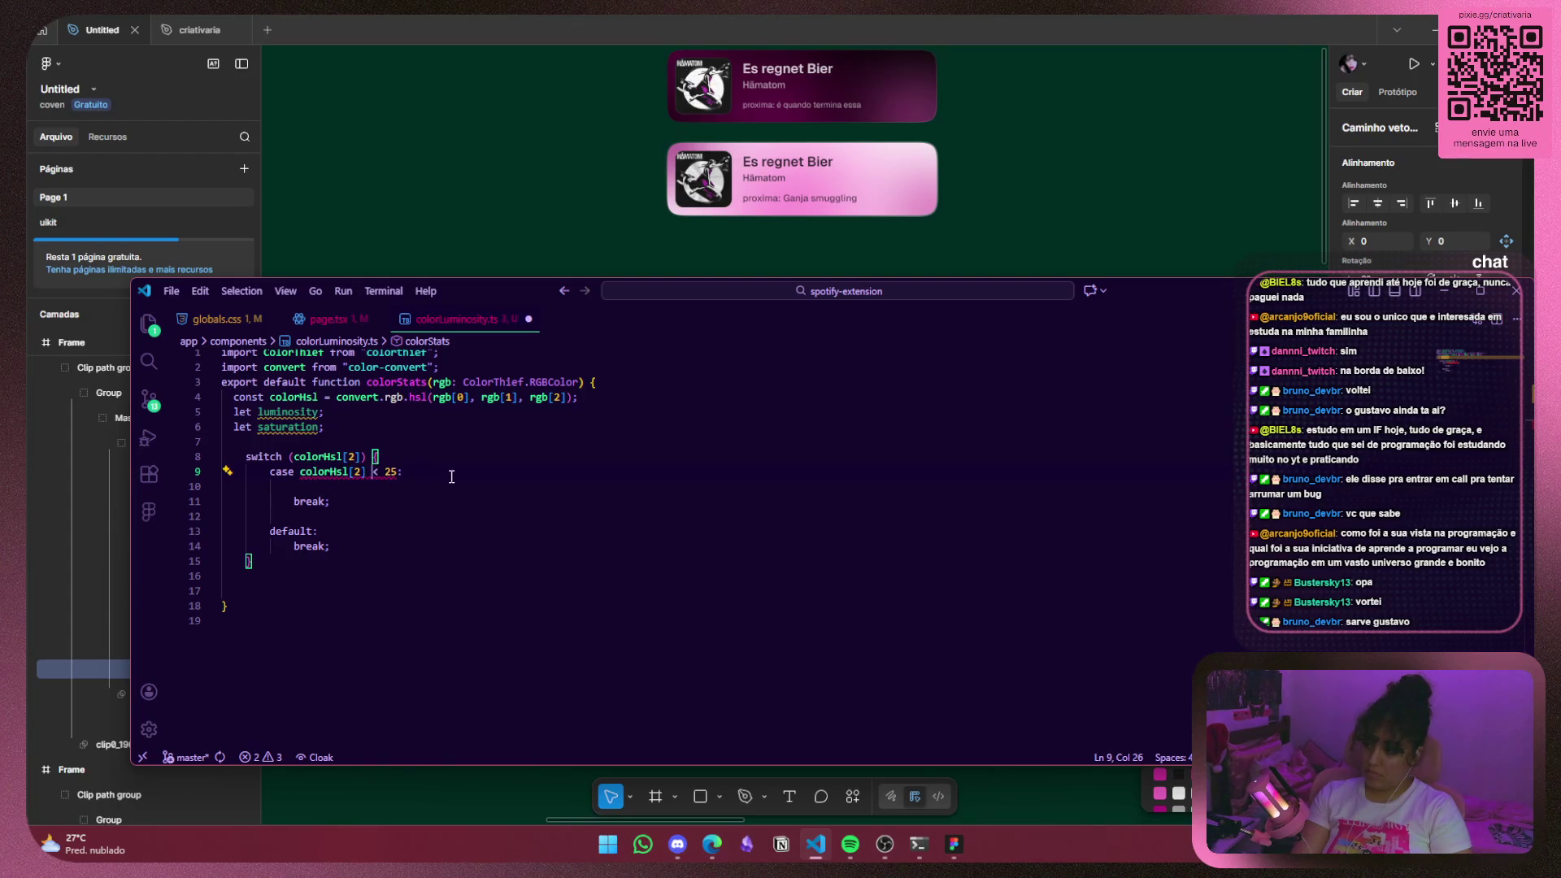
mouse_move(393, 473)
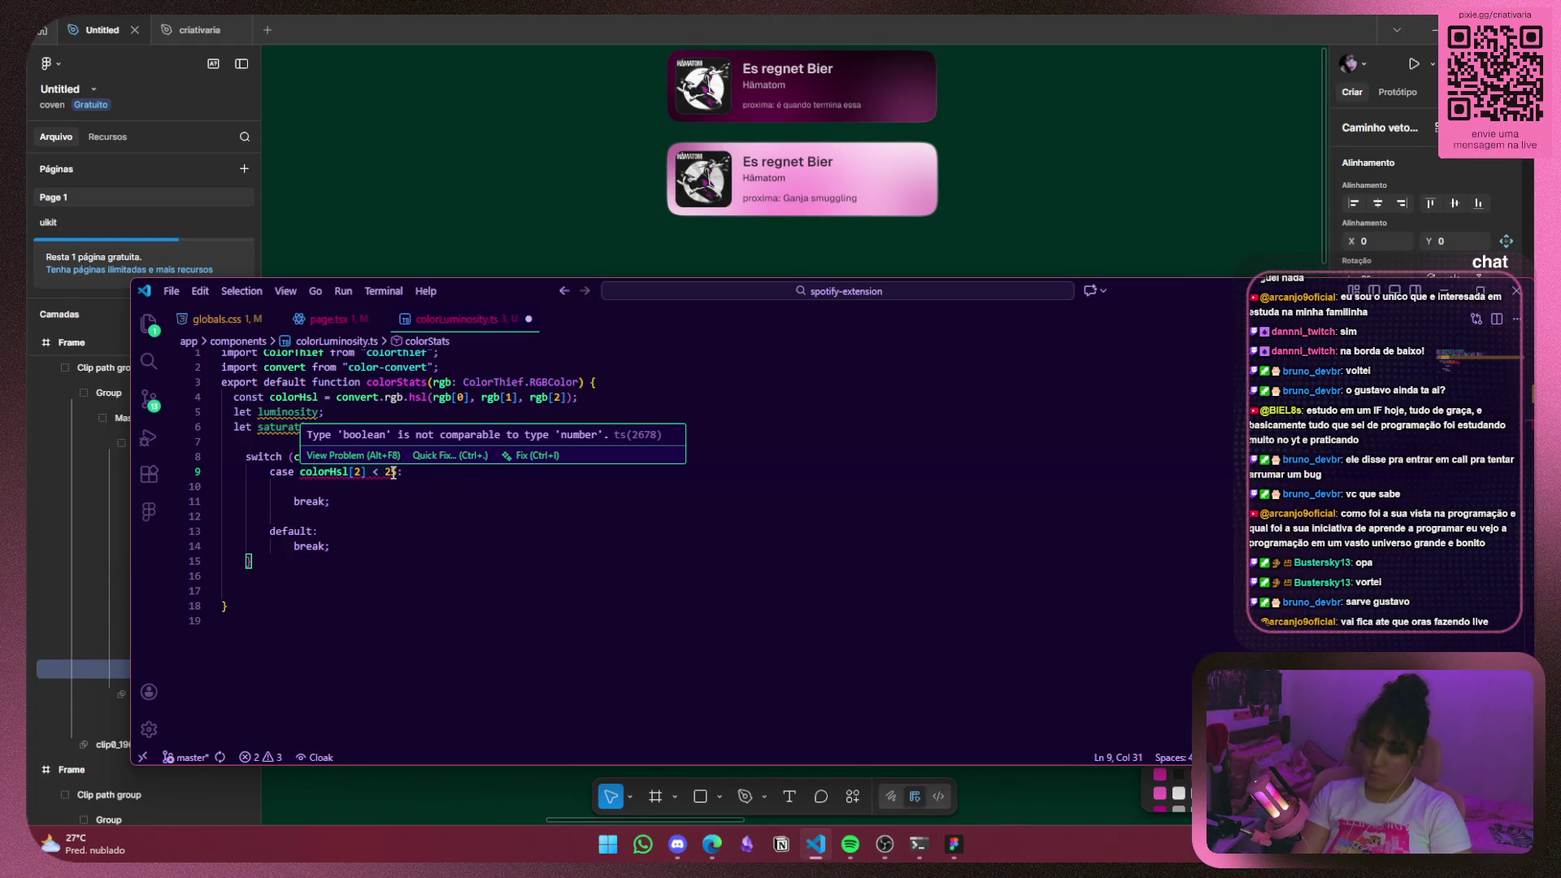
click(519, 488)
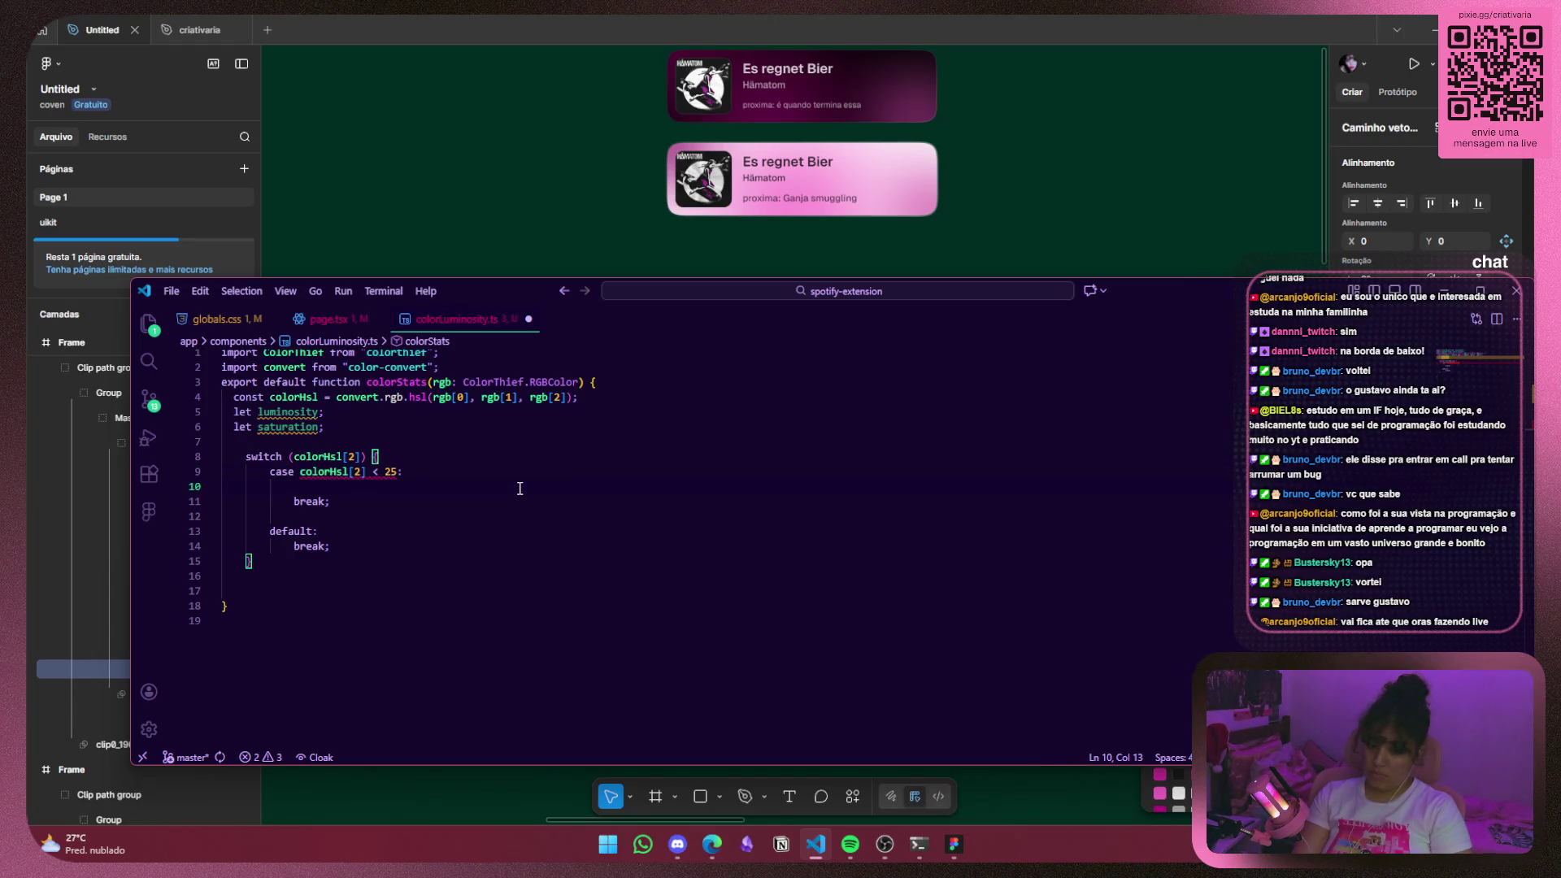
key(ctrl+z)
key(ctrl+z)
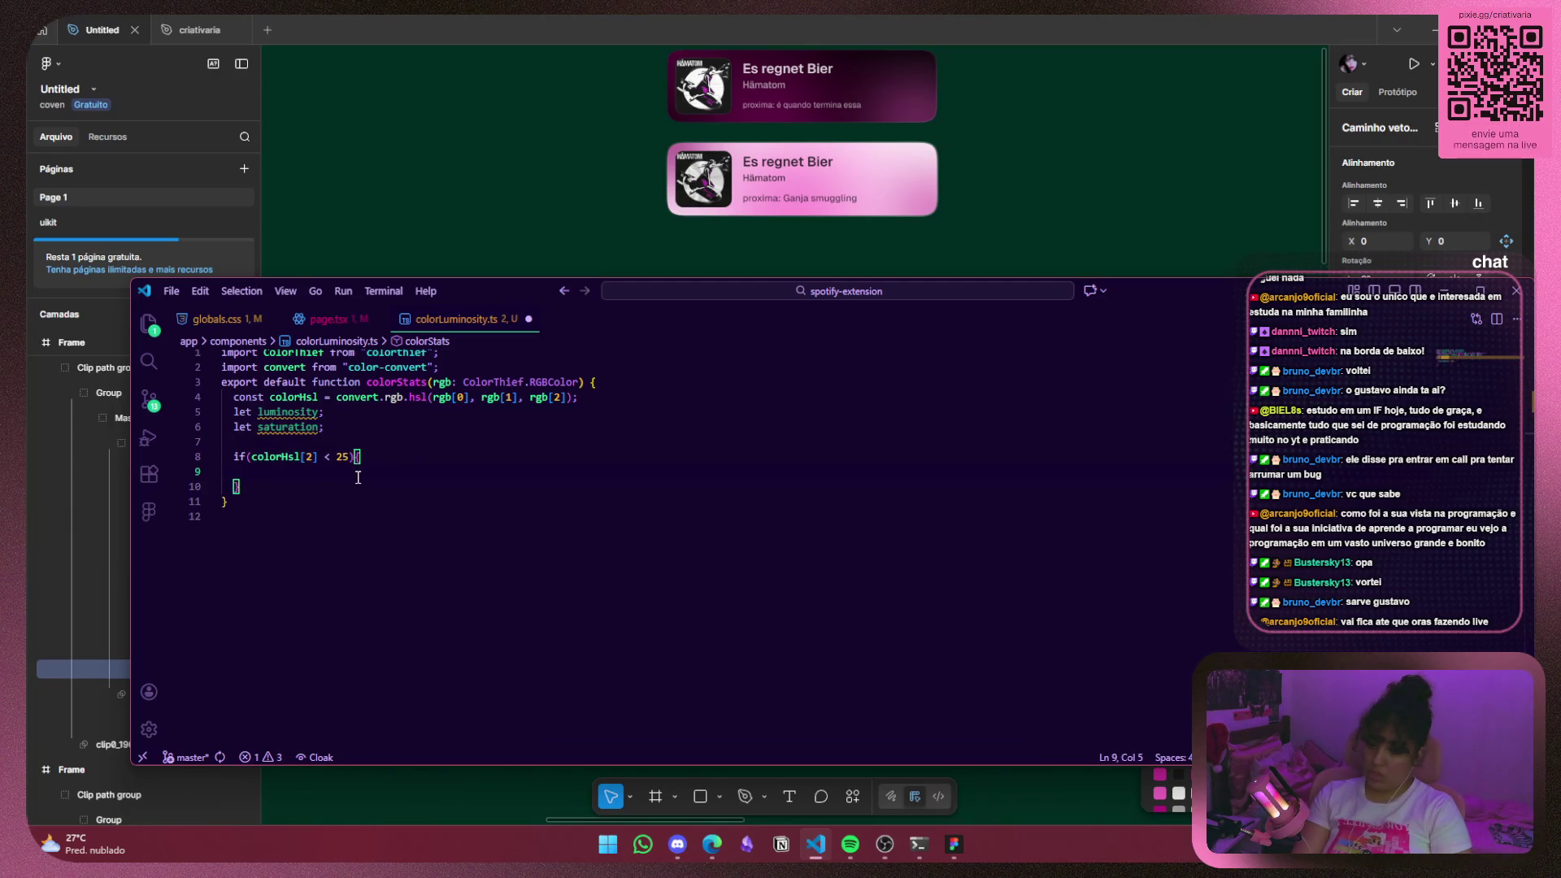
Return to VS Code and begin a luminosity = assignment.
click(886, 850)
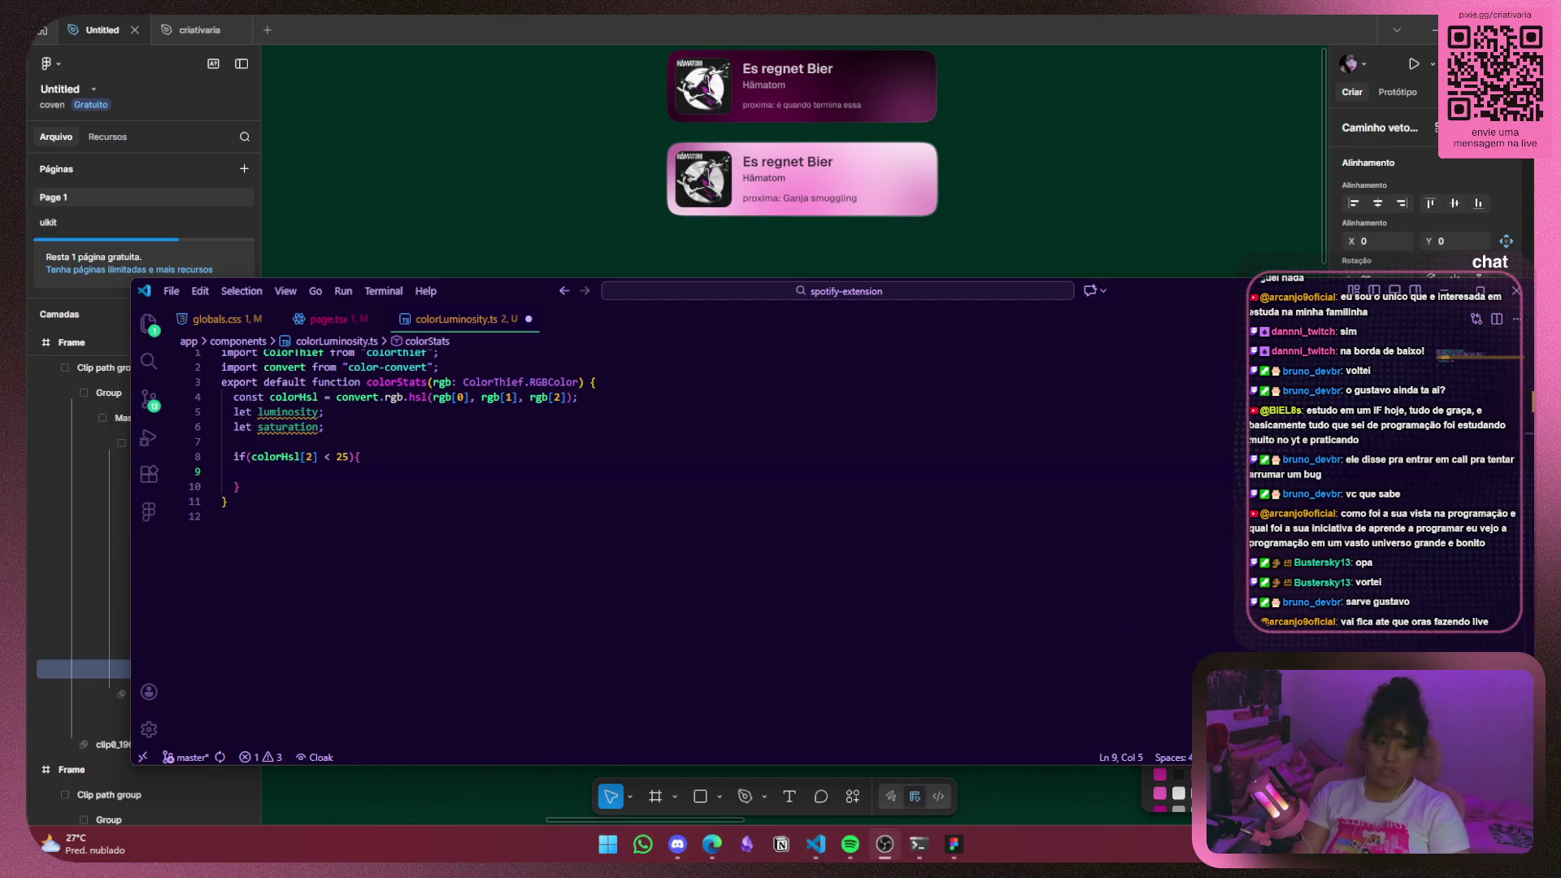
key(alt+Tab)
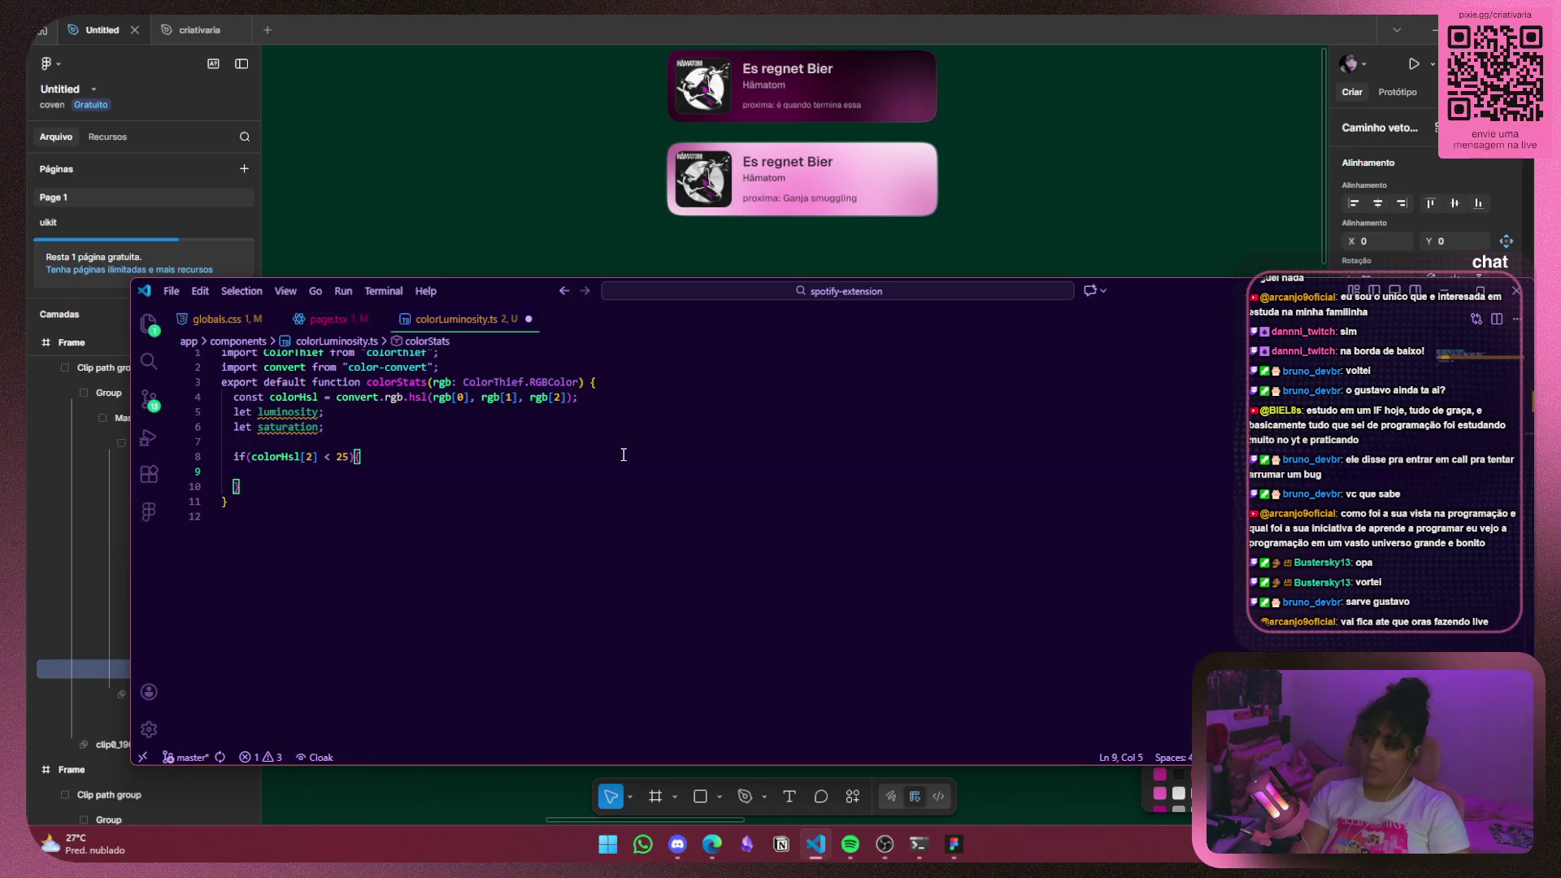
text(lu)
key(Return)
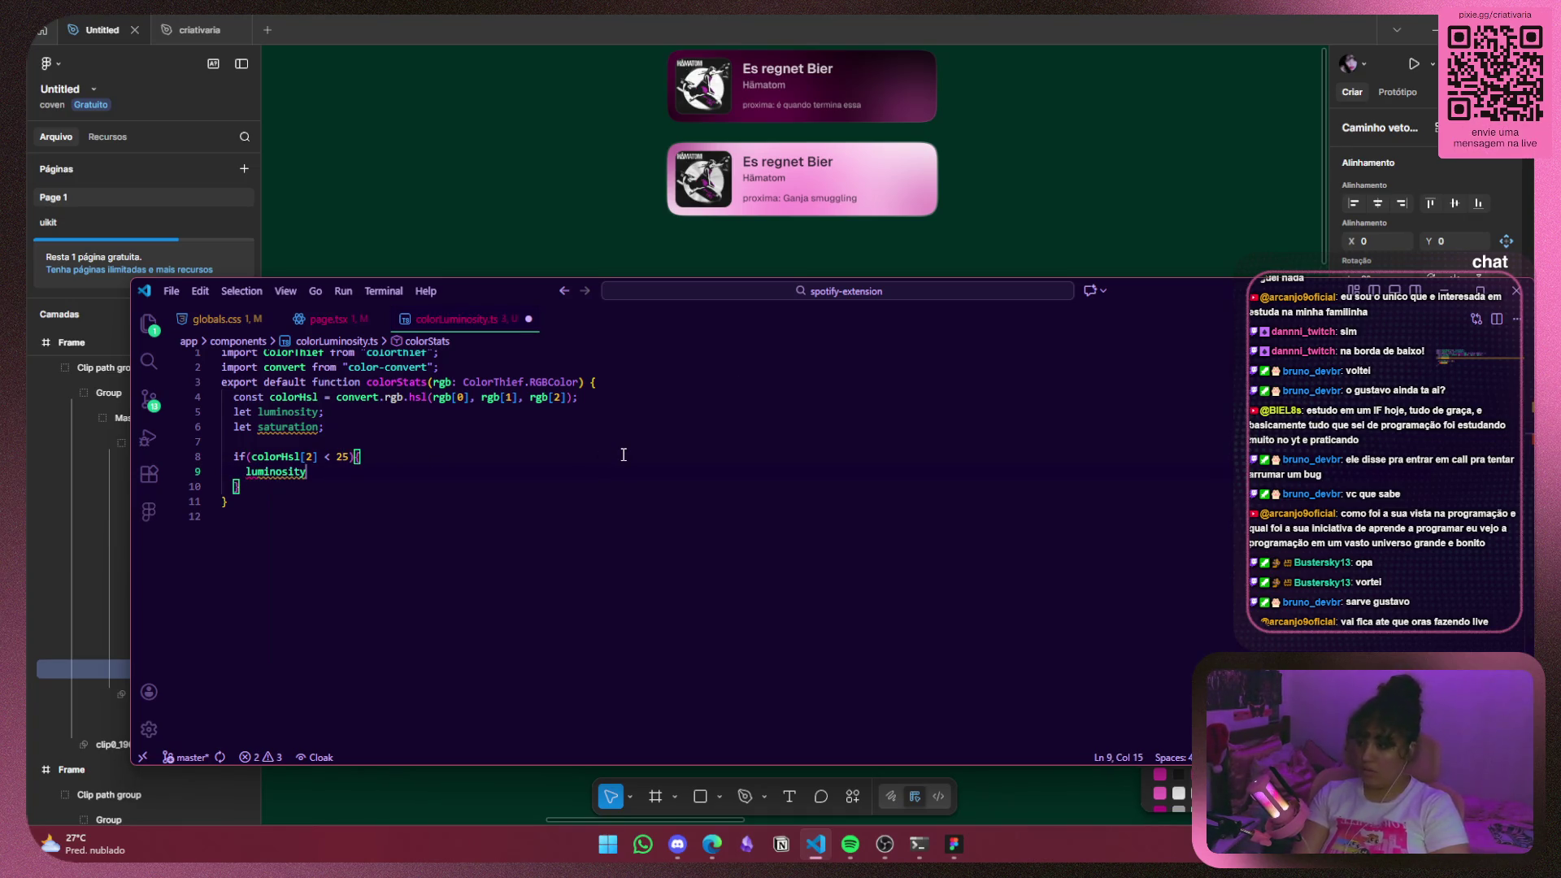
text( =)
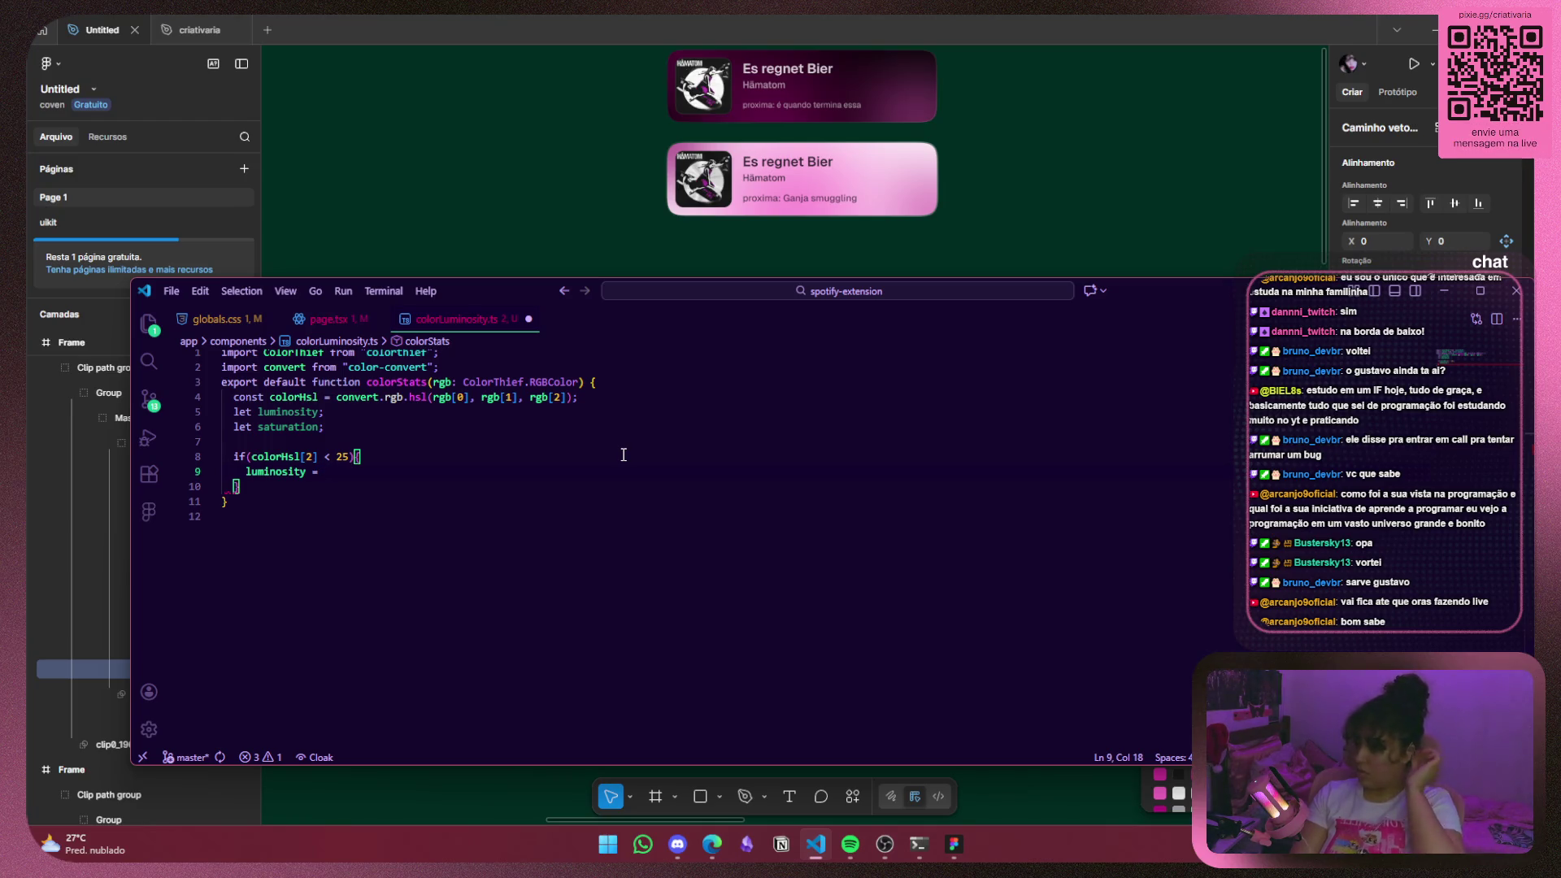
key(BackSpace)
key(BackSpace)
key(BackSpace)
key(BackSpace)
key(BackSpace)
key(BackSpace)
key(BackSpace)
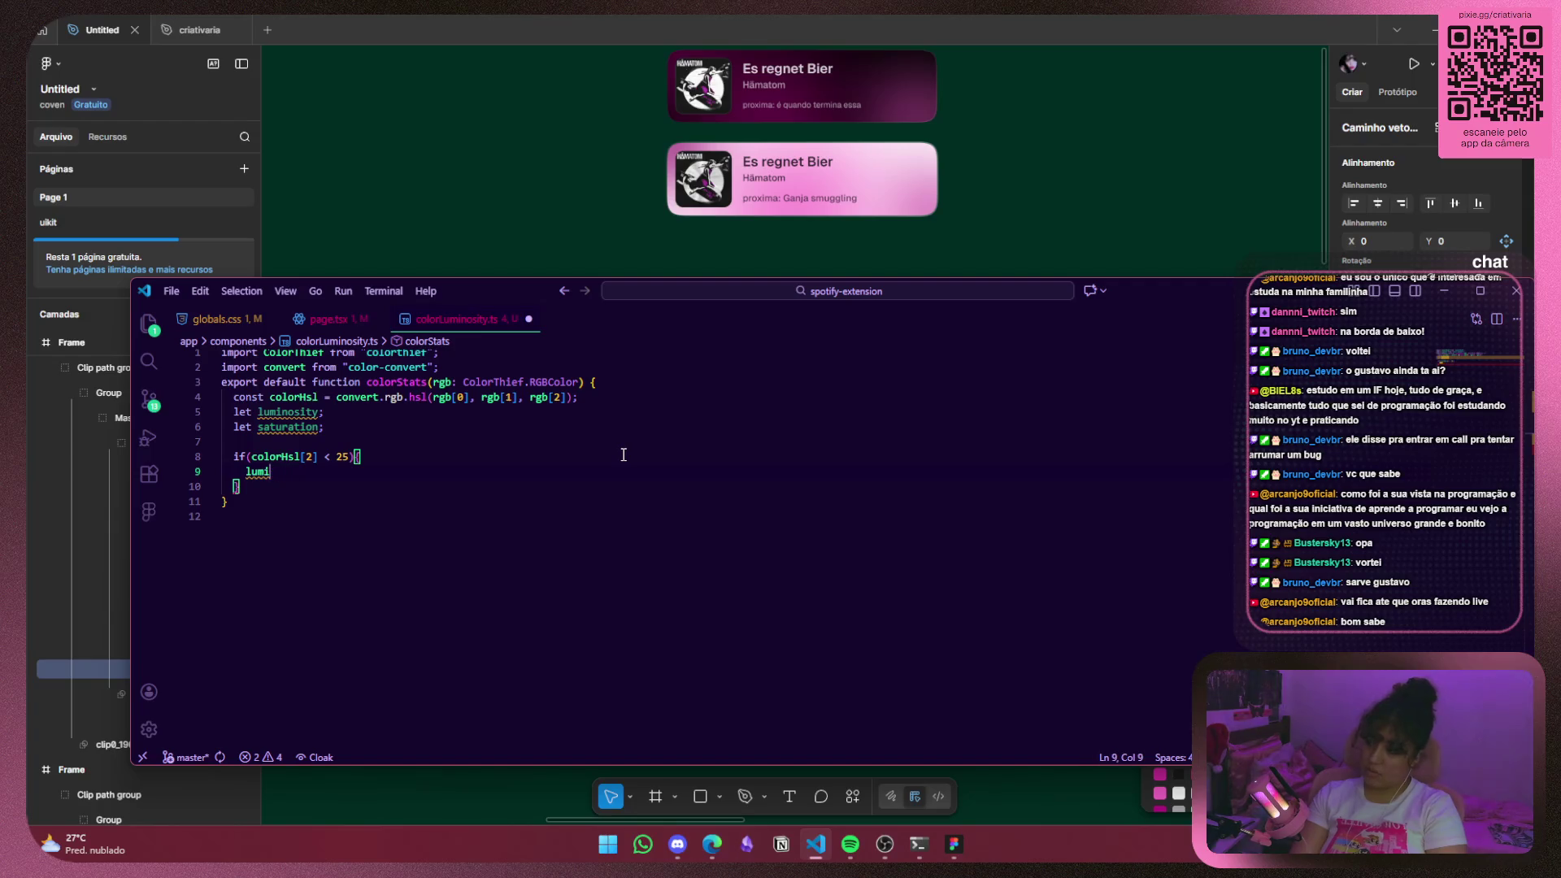
Label the first block with the comment //cor escura.
text(//)
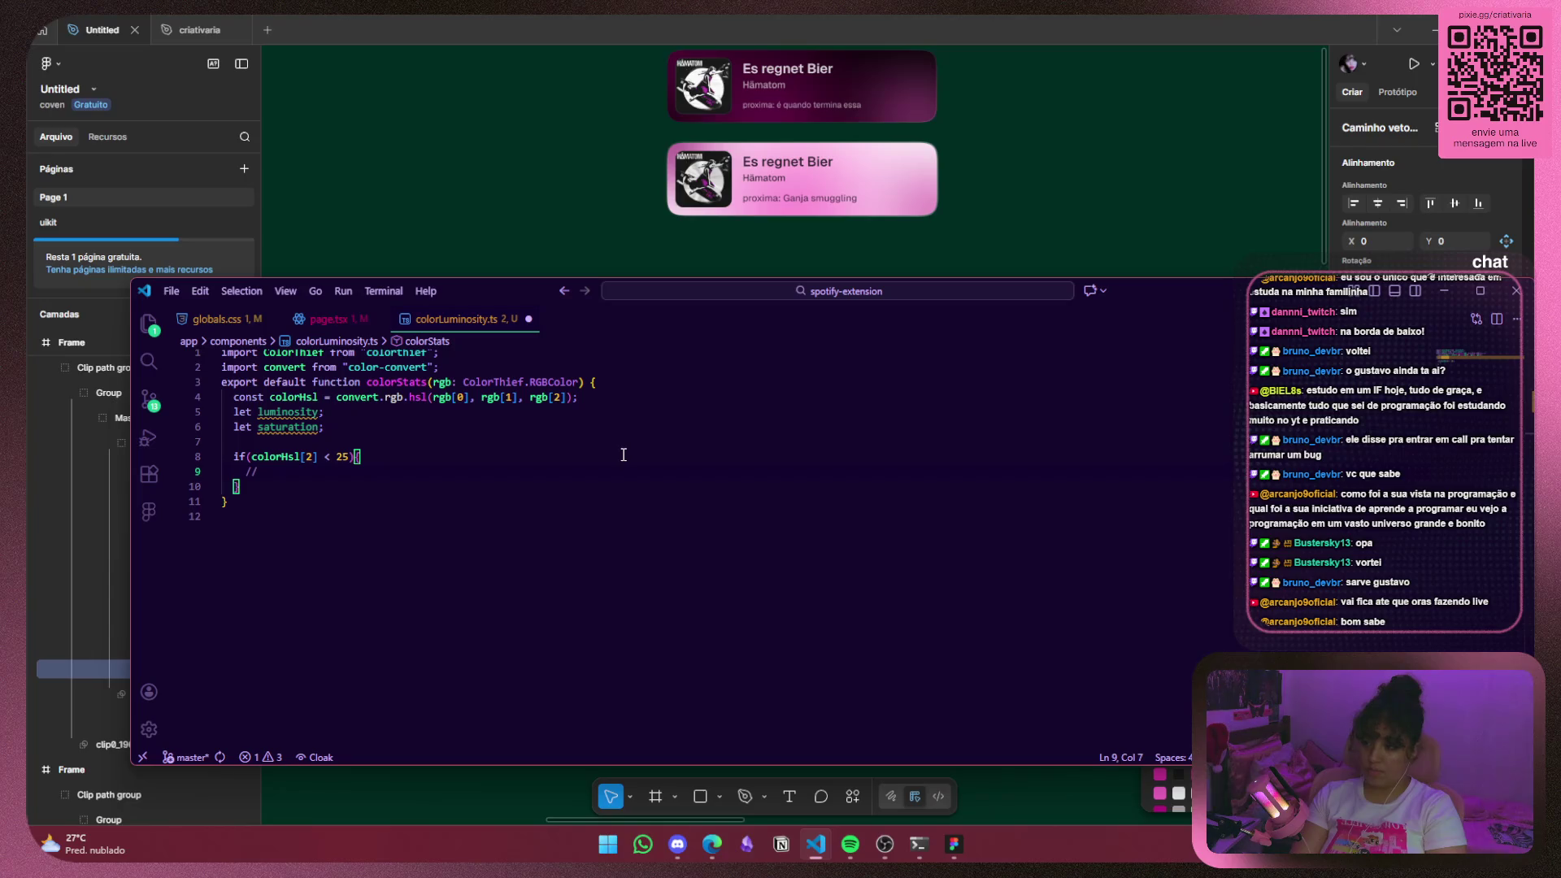
text(darc)
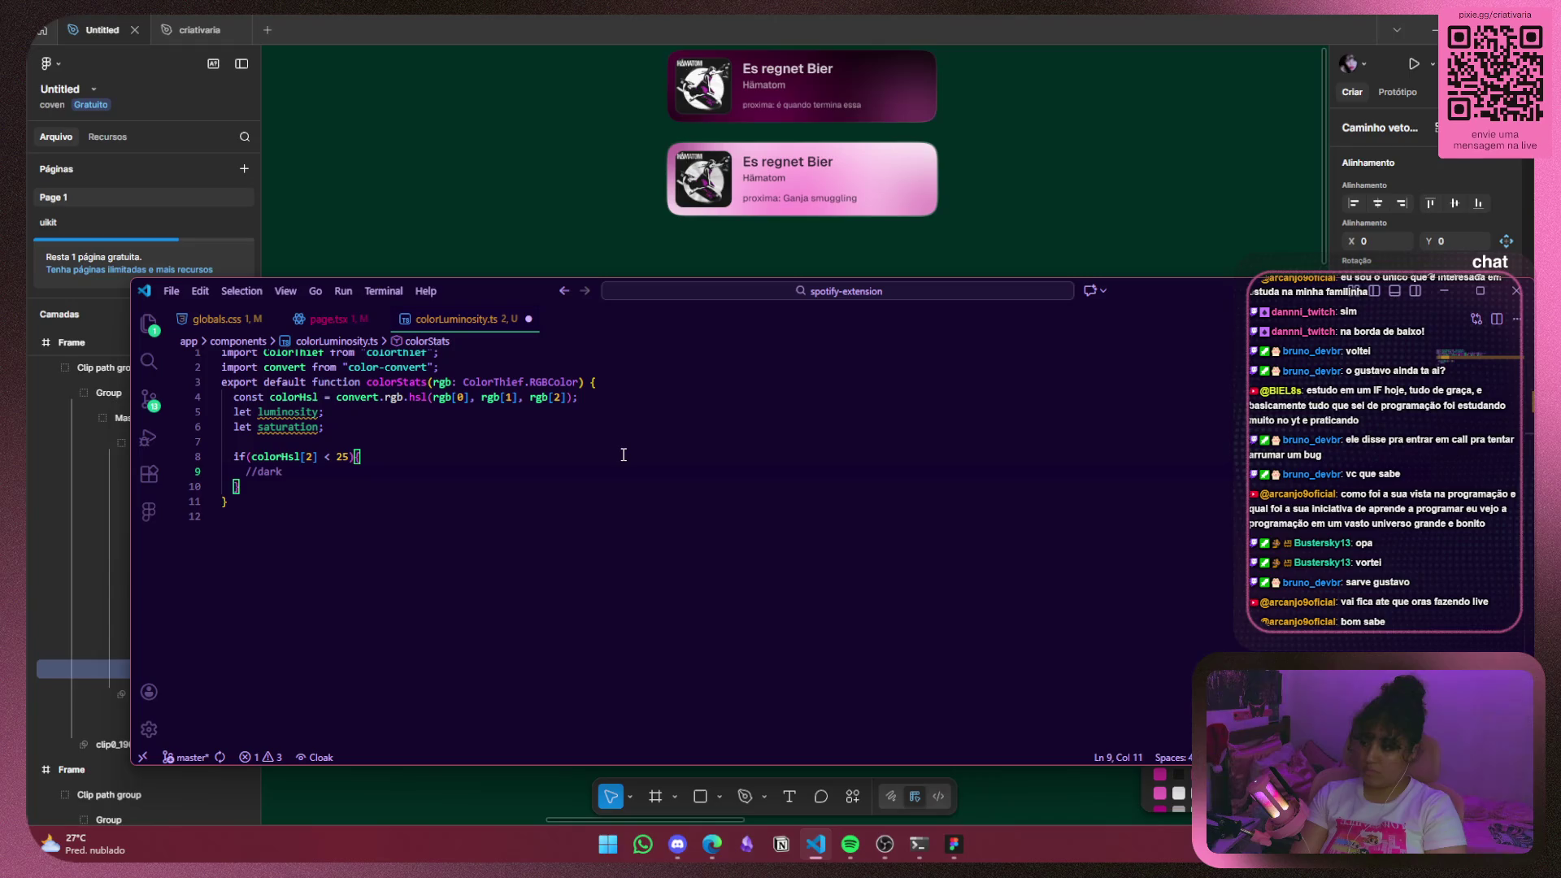
key(BackSpace)
key(BackSpace)
key(BackSpace)
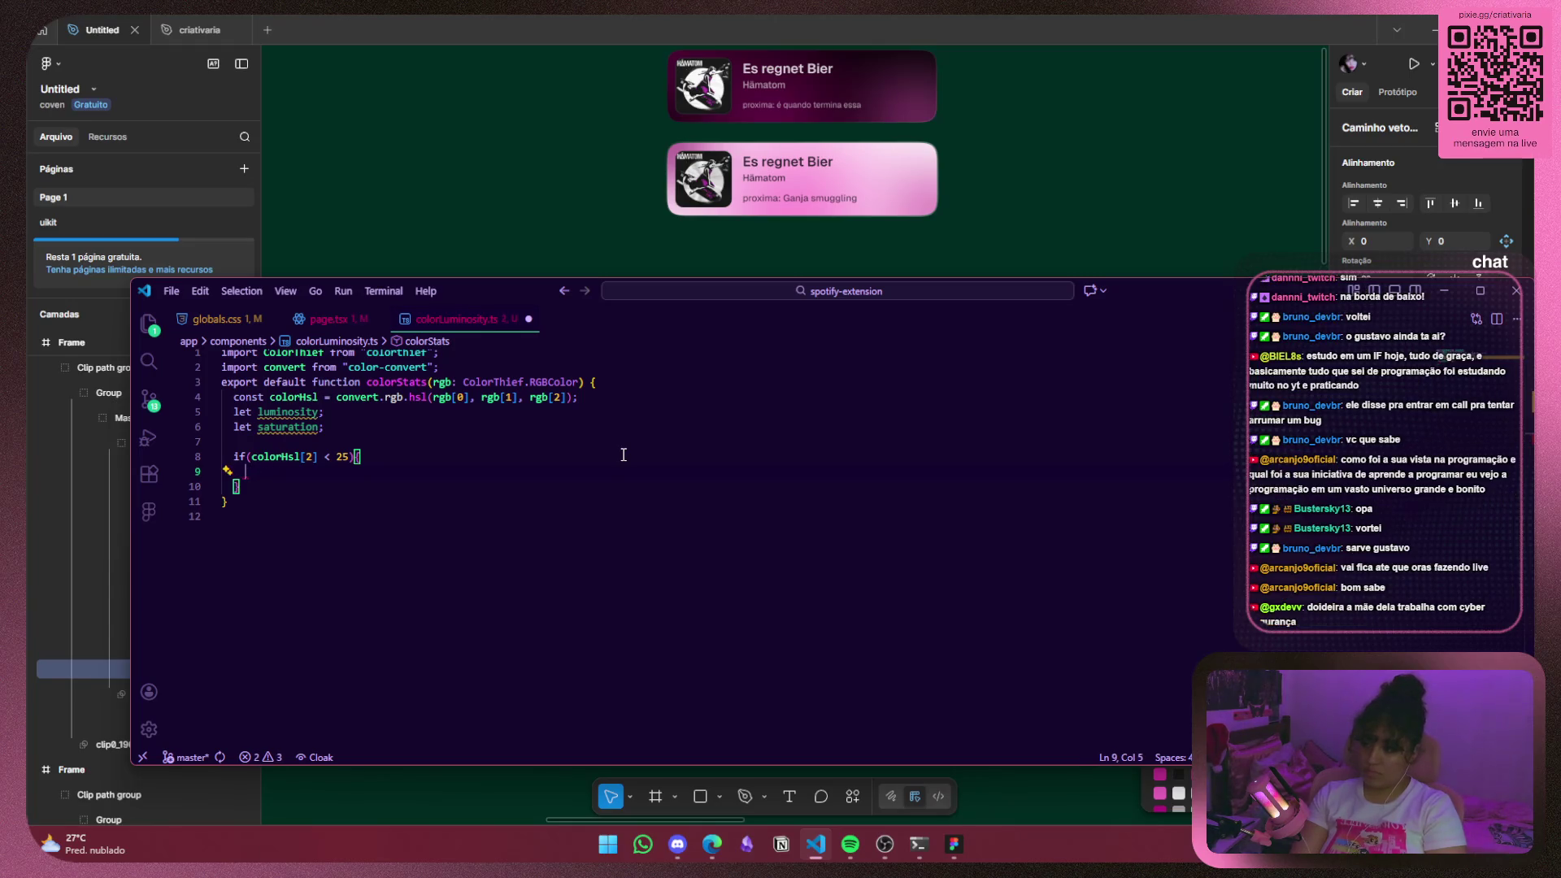
text(//cor es)
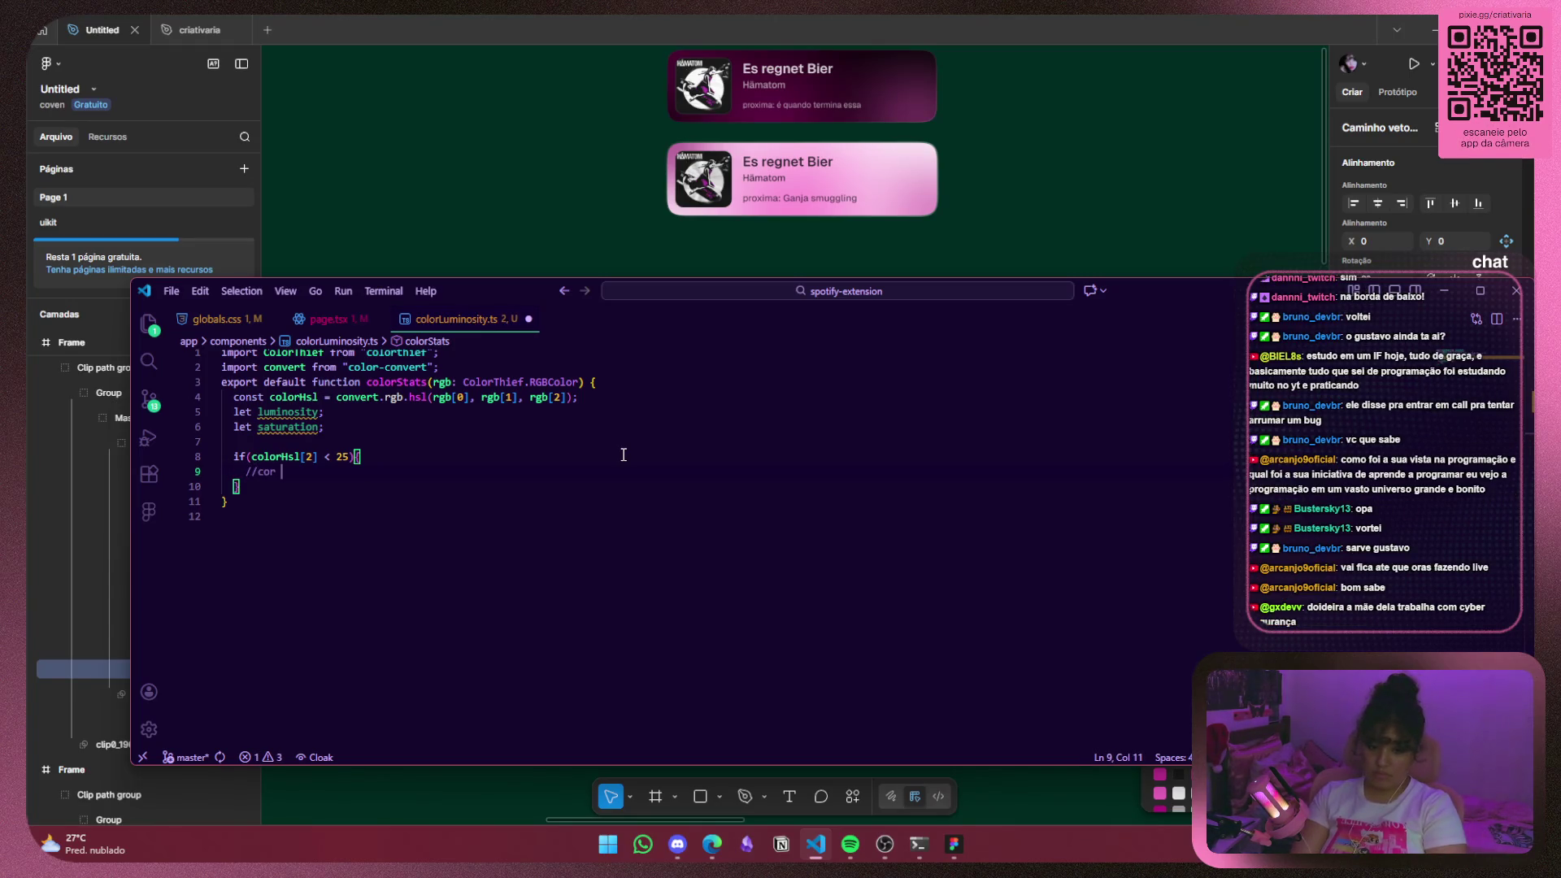
text(cura)
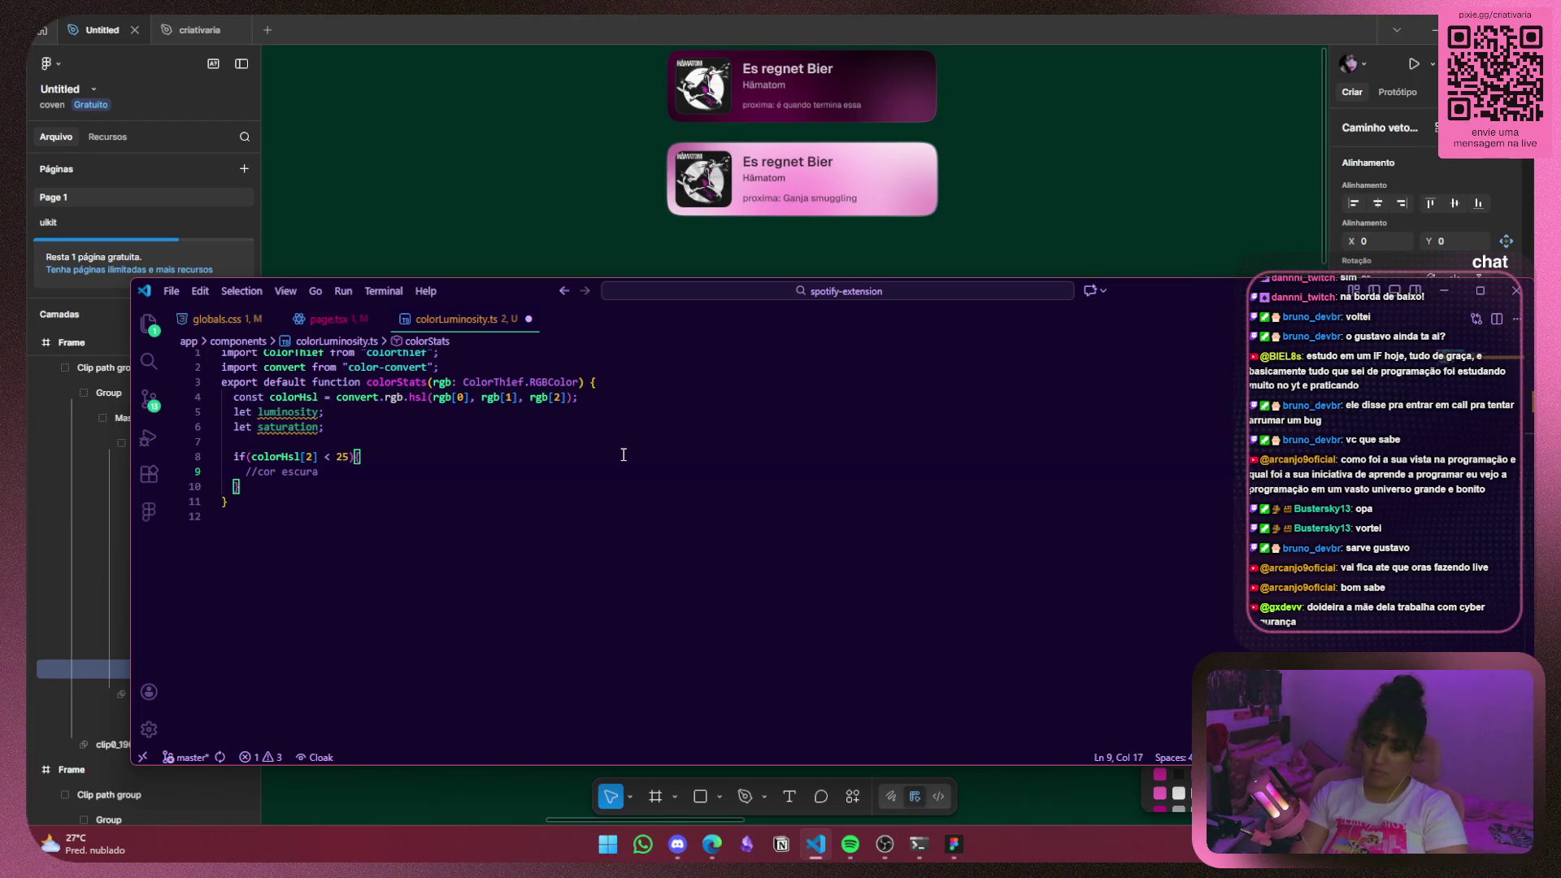
Add an else if() after the closing brace, then delete it again.
key(Down)
text(else if()
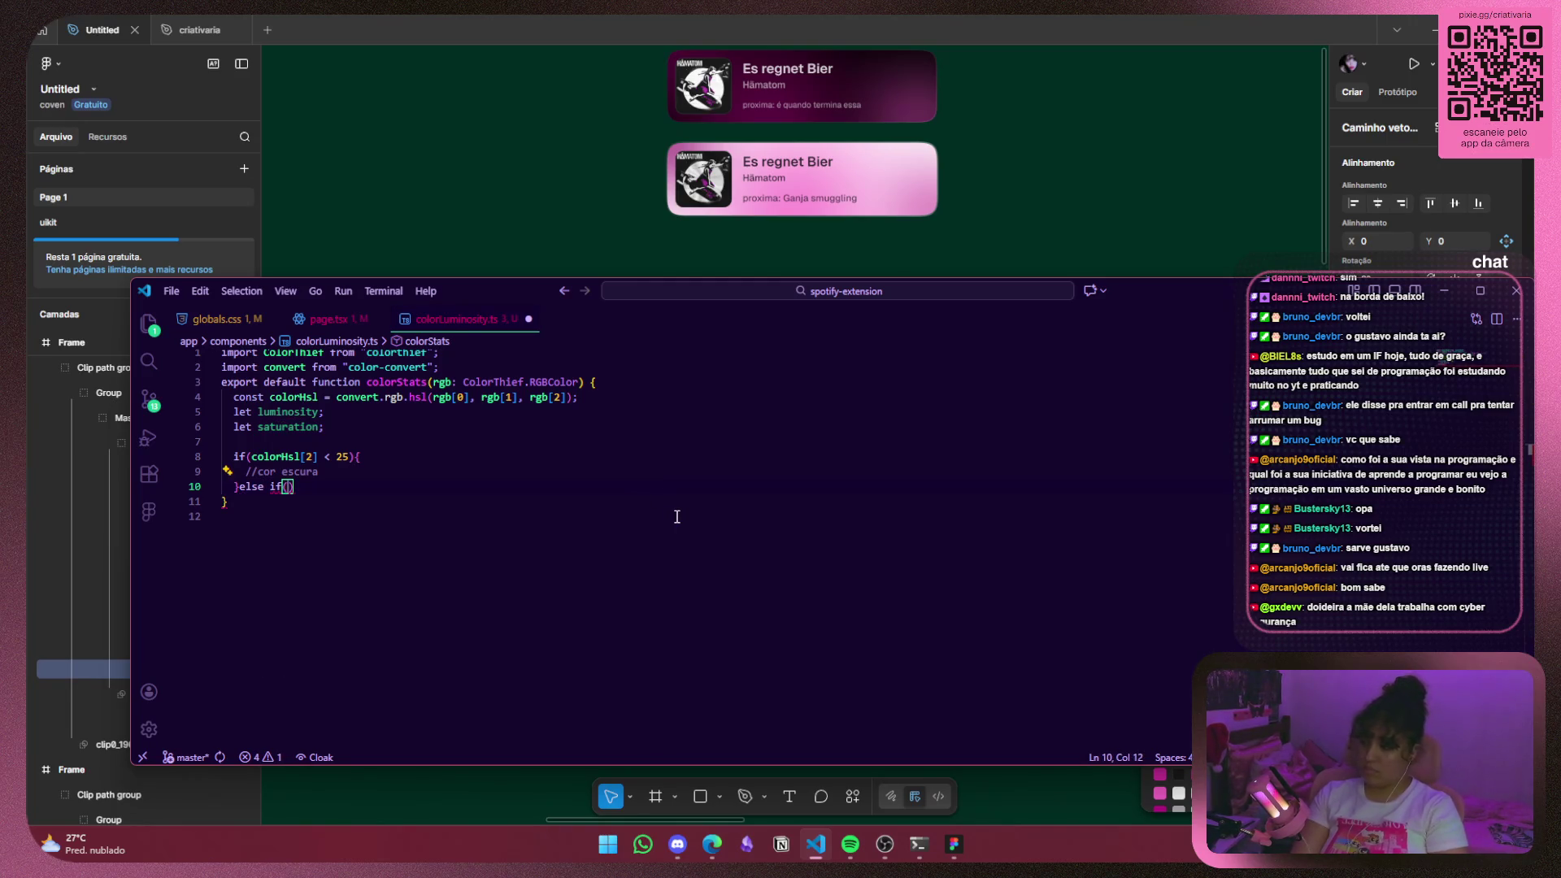
key(ctrl+a)
drag(295, 487, 240, 490)
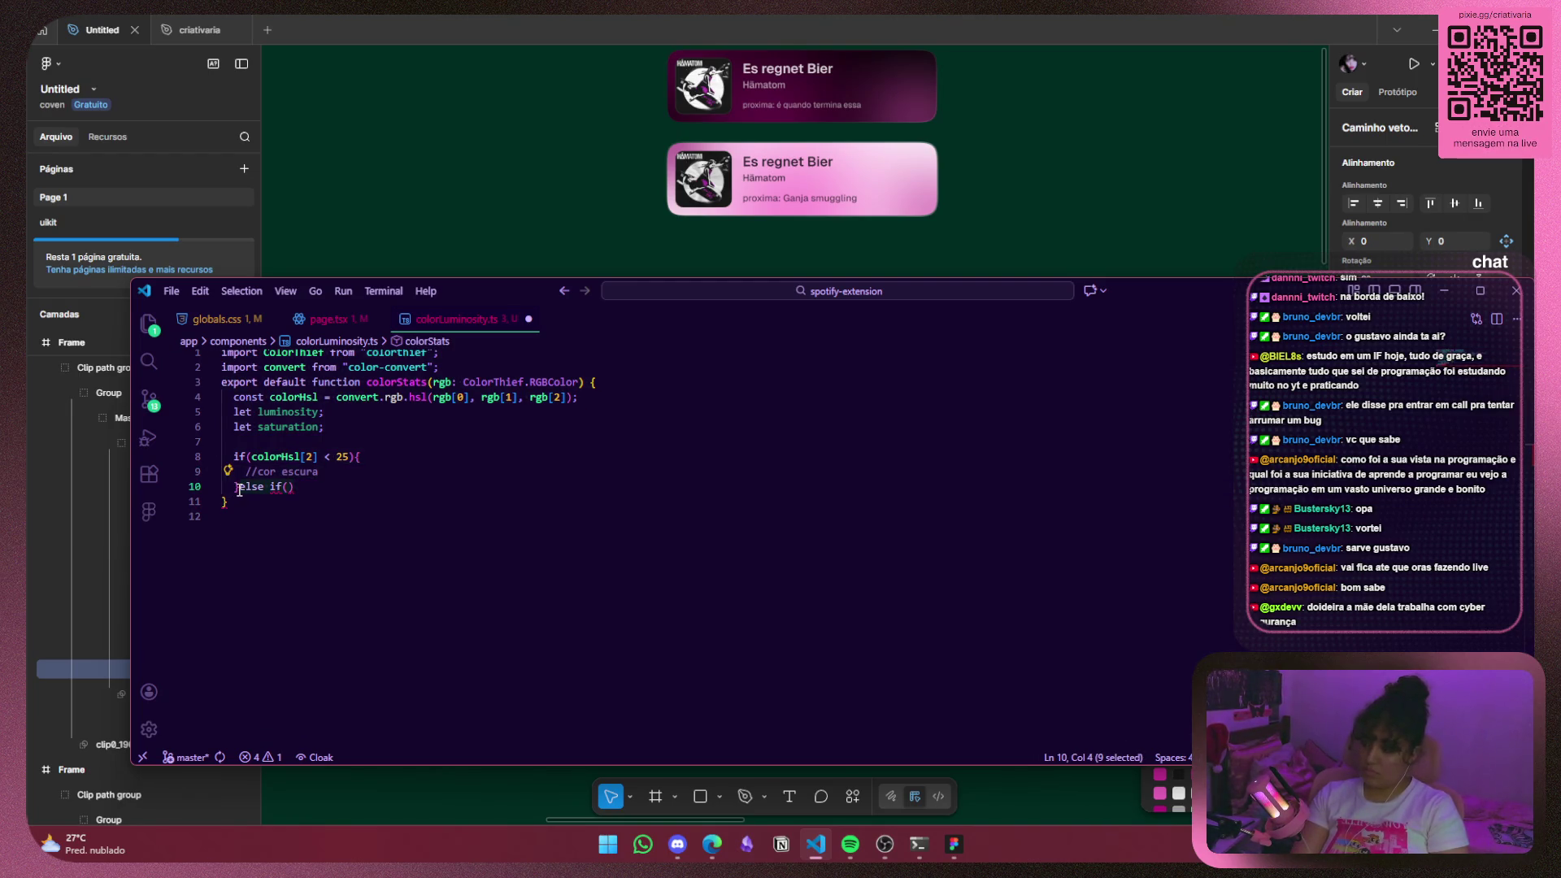
key(BackSpace)
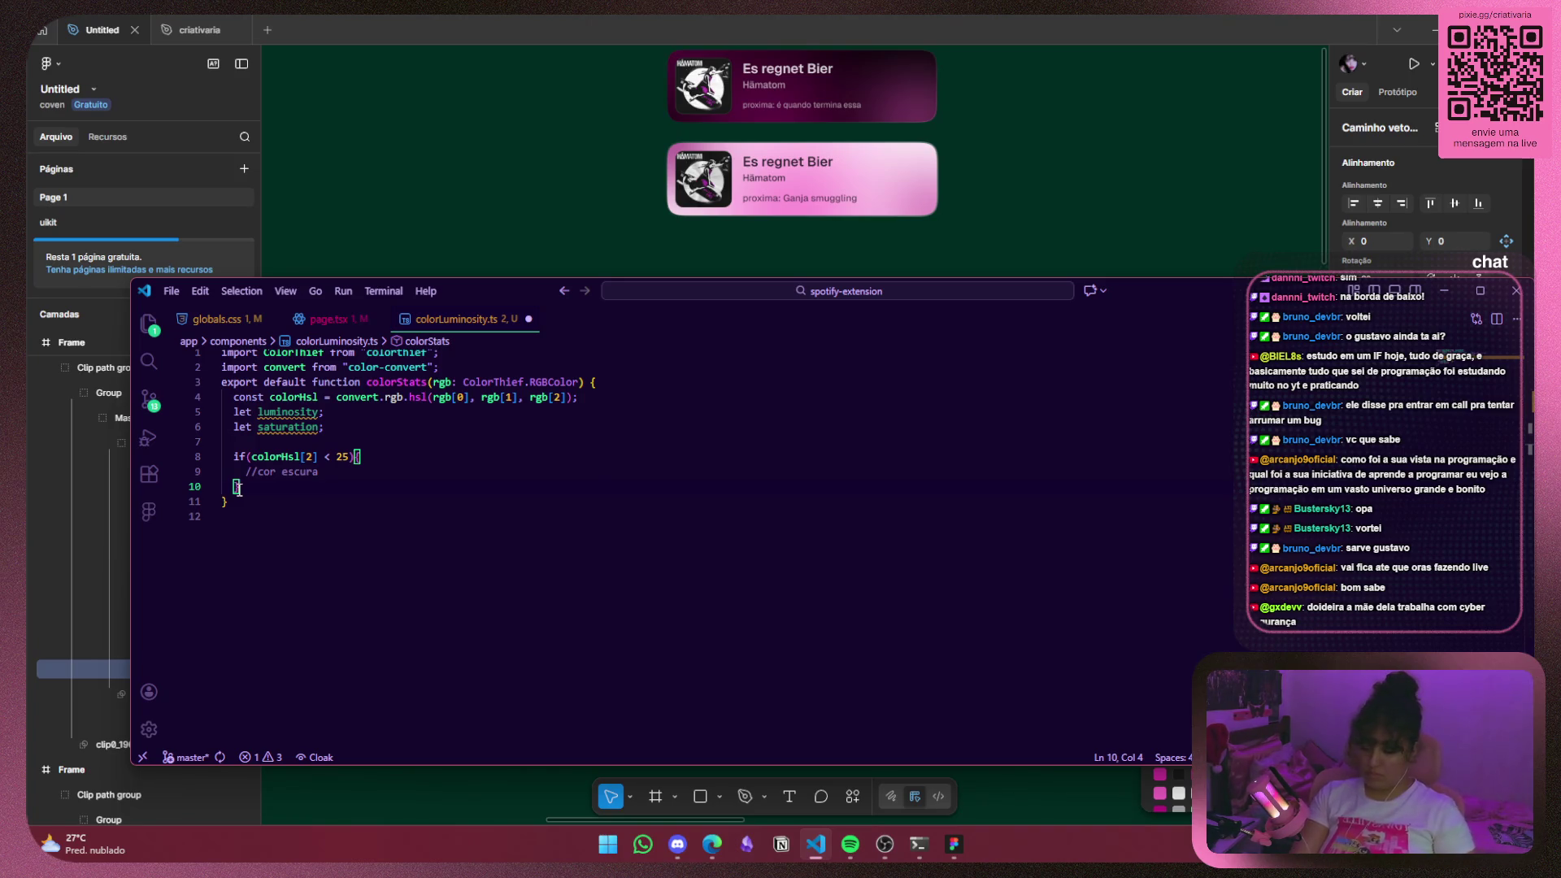
Start a separate if(colorHsl[2] > 25) condition on its own line.
text(if()
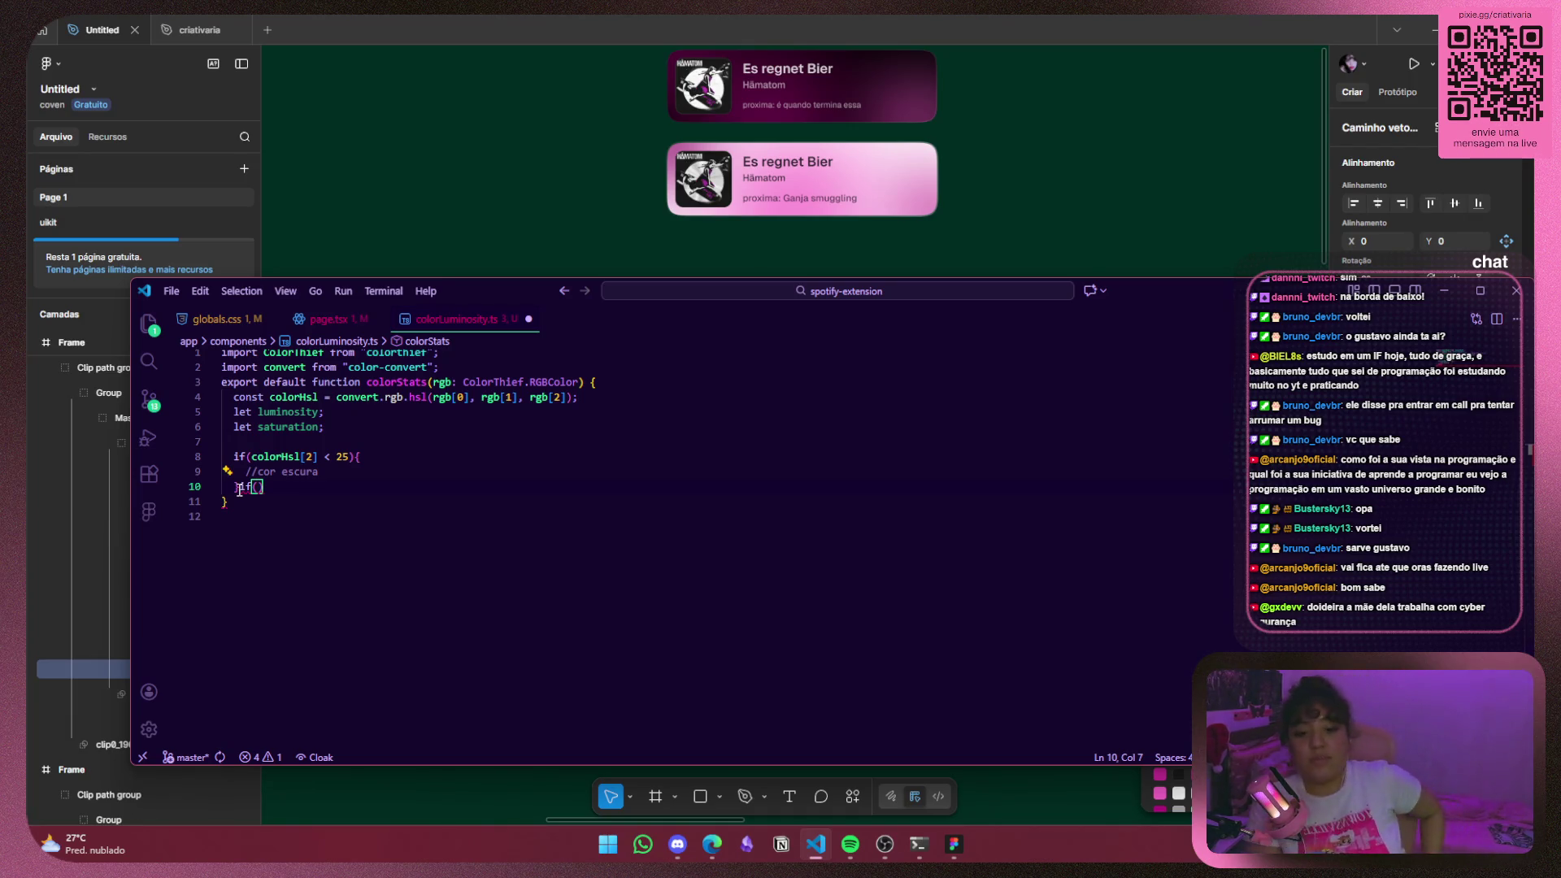
mouse_move(239, 489)
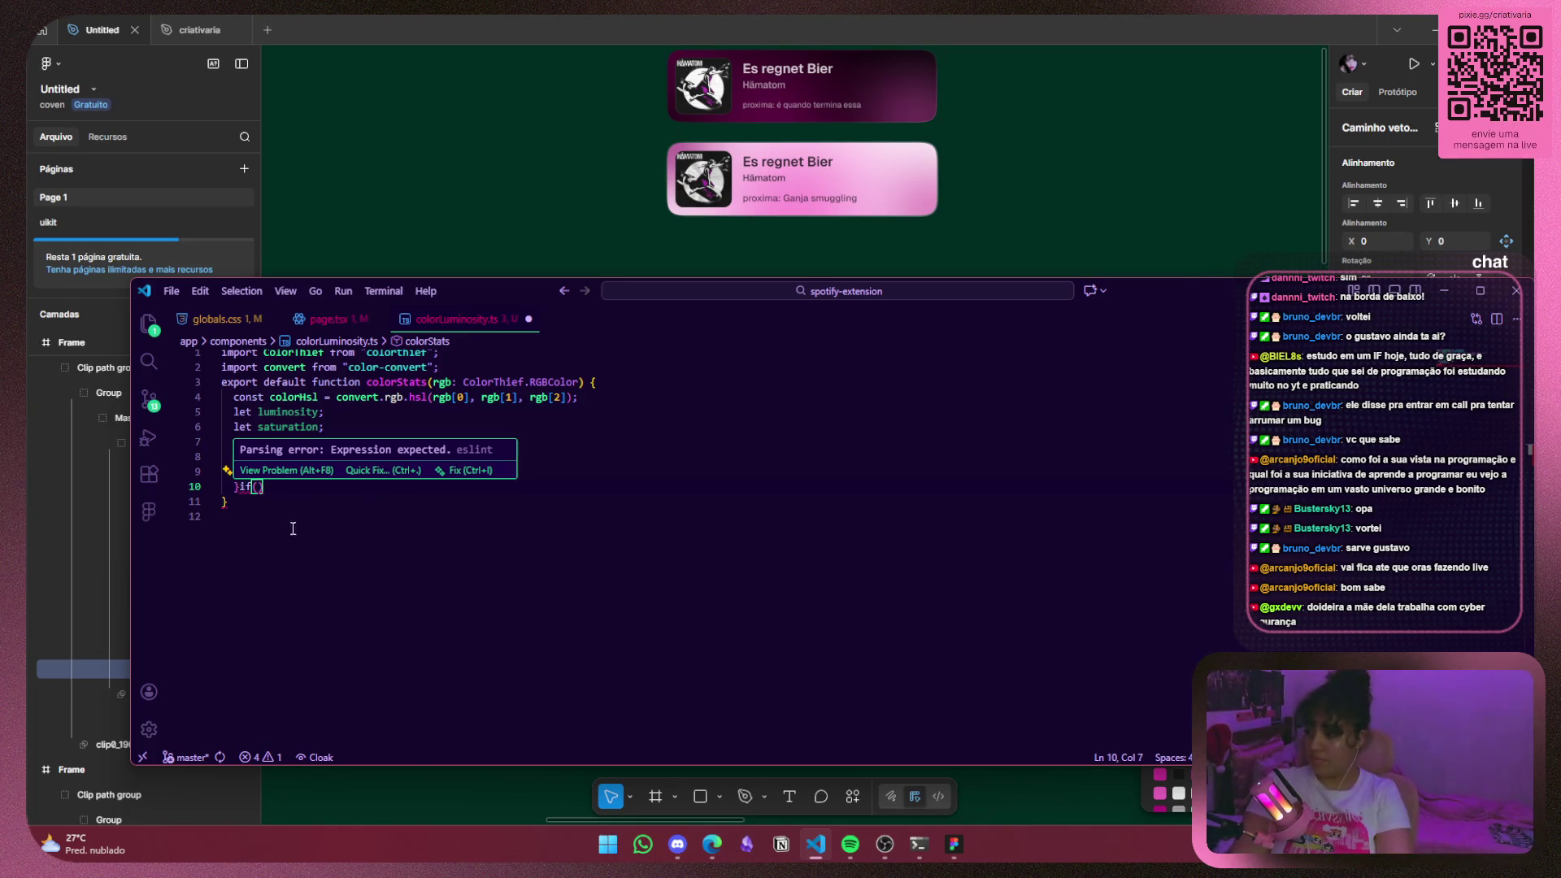
key(Up)
text(})
key(Return)
click(250, 501)
text(colorHsl[2)
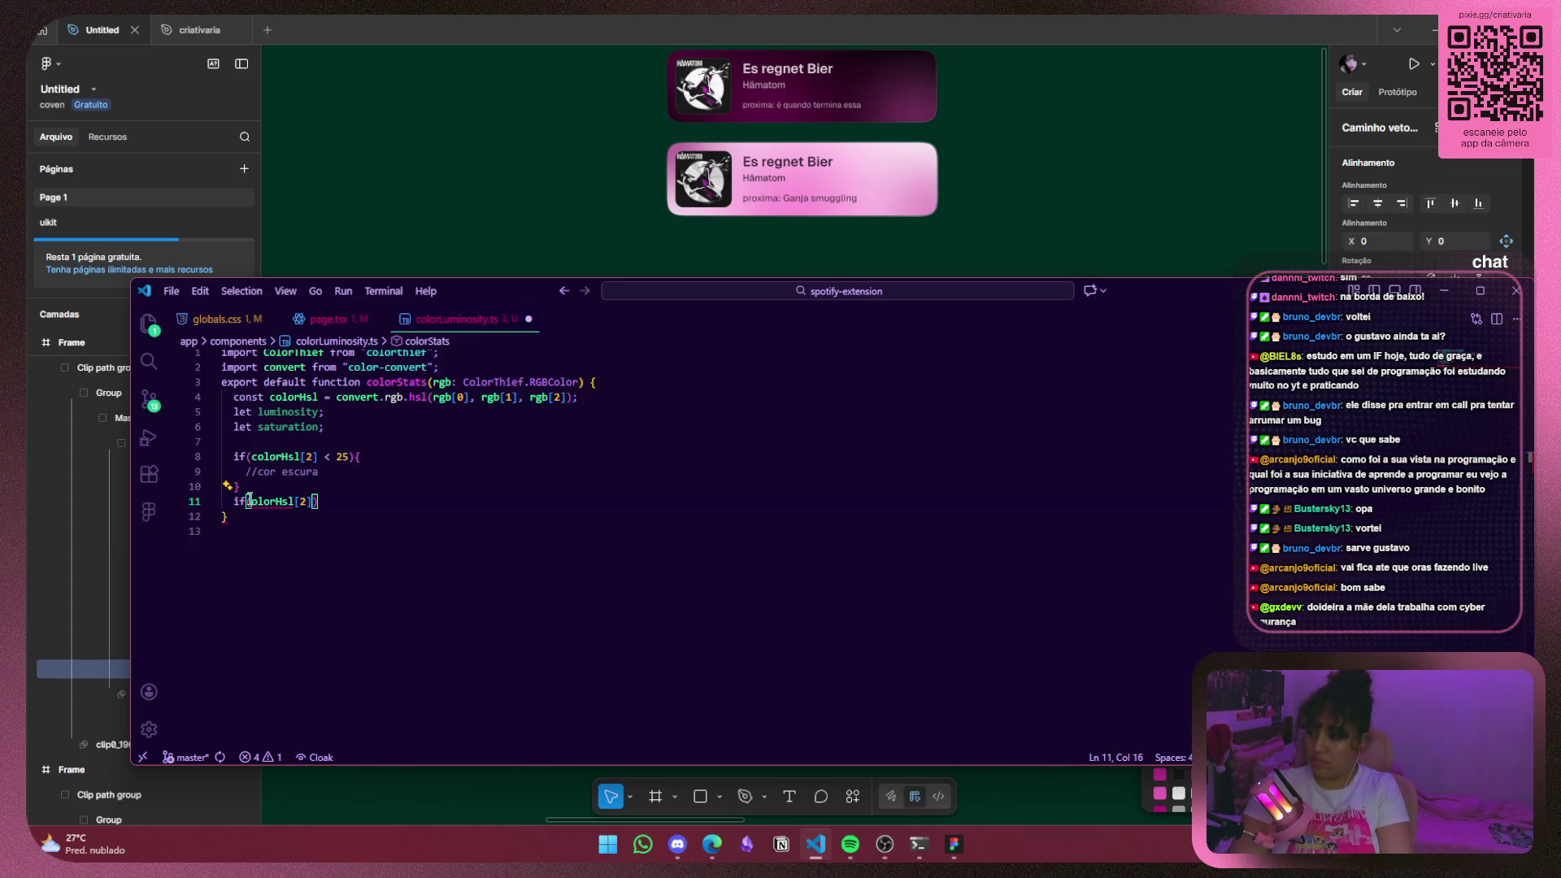
text(])
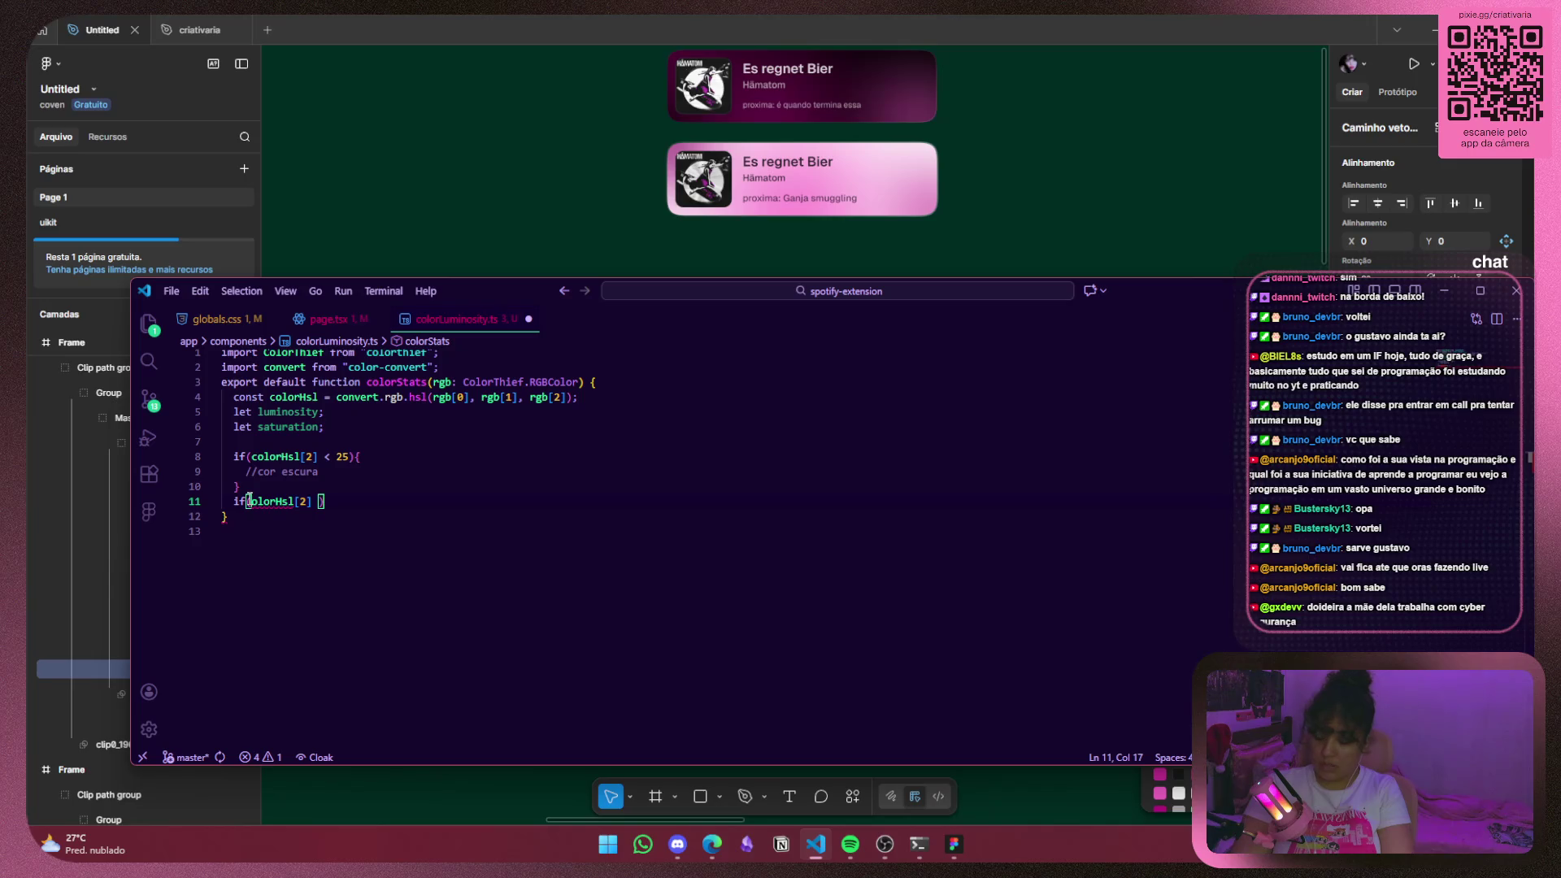
text(> 25)
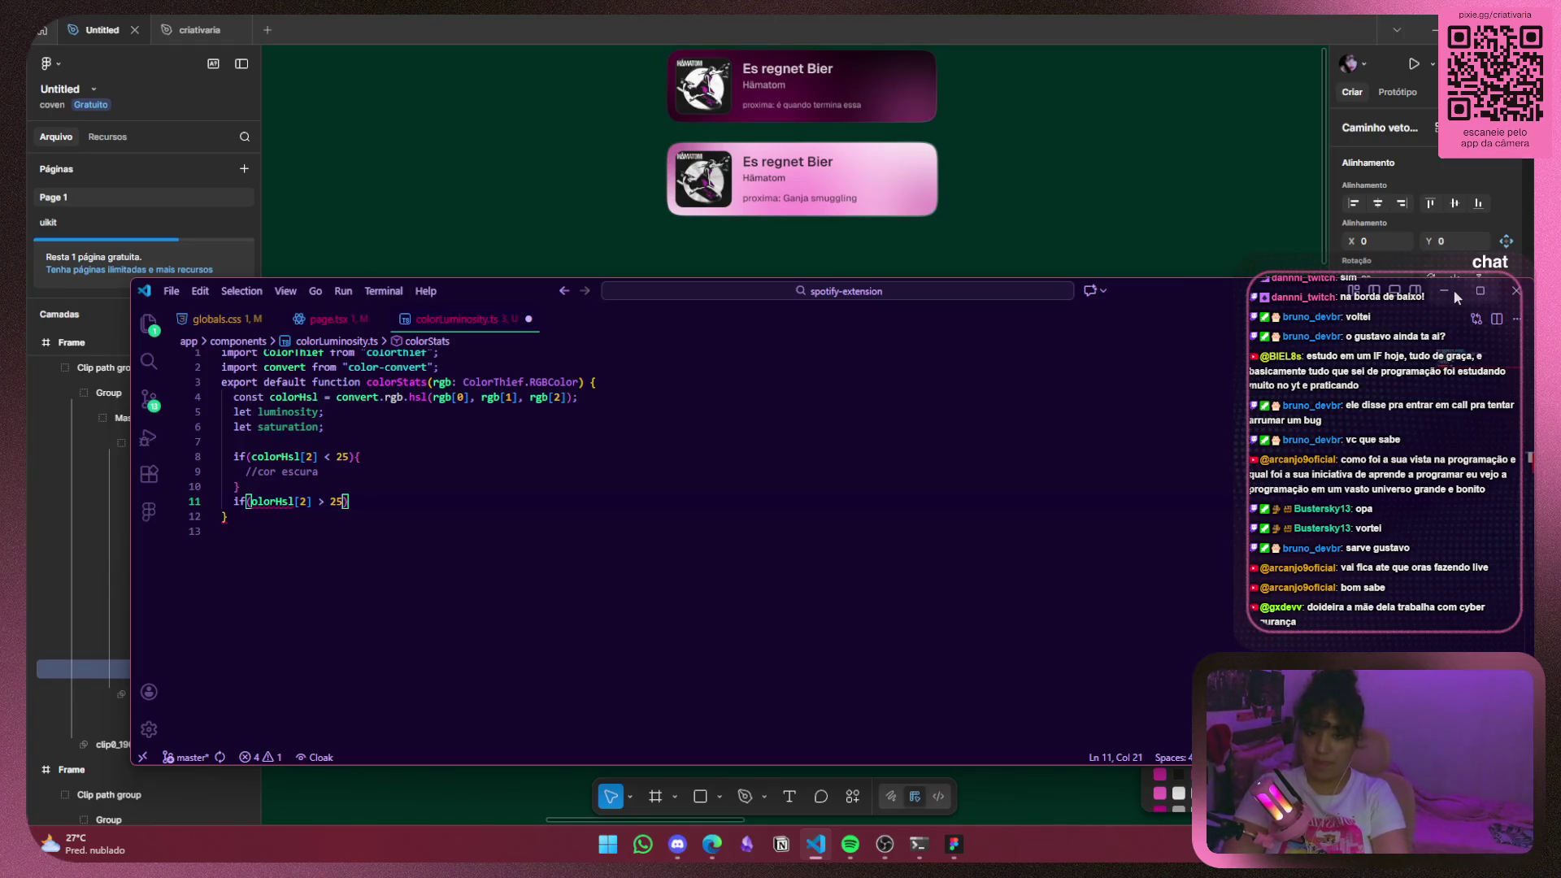
key(alt+Tab)
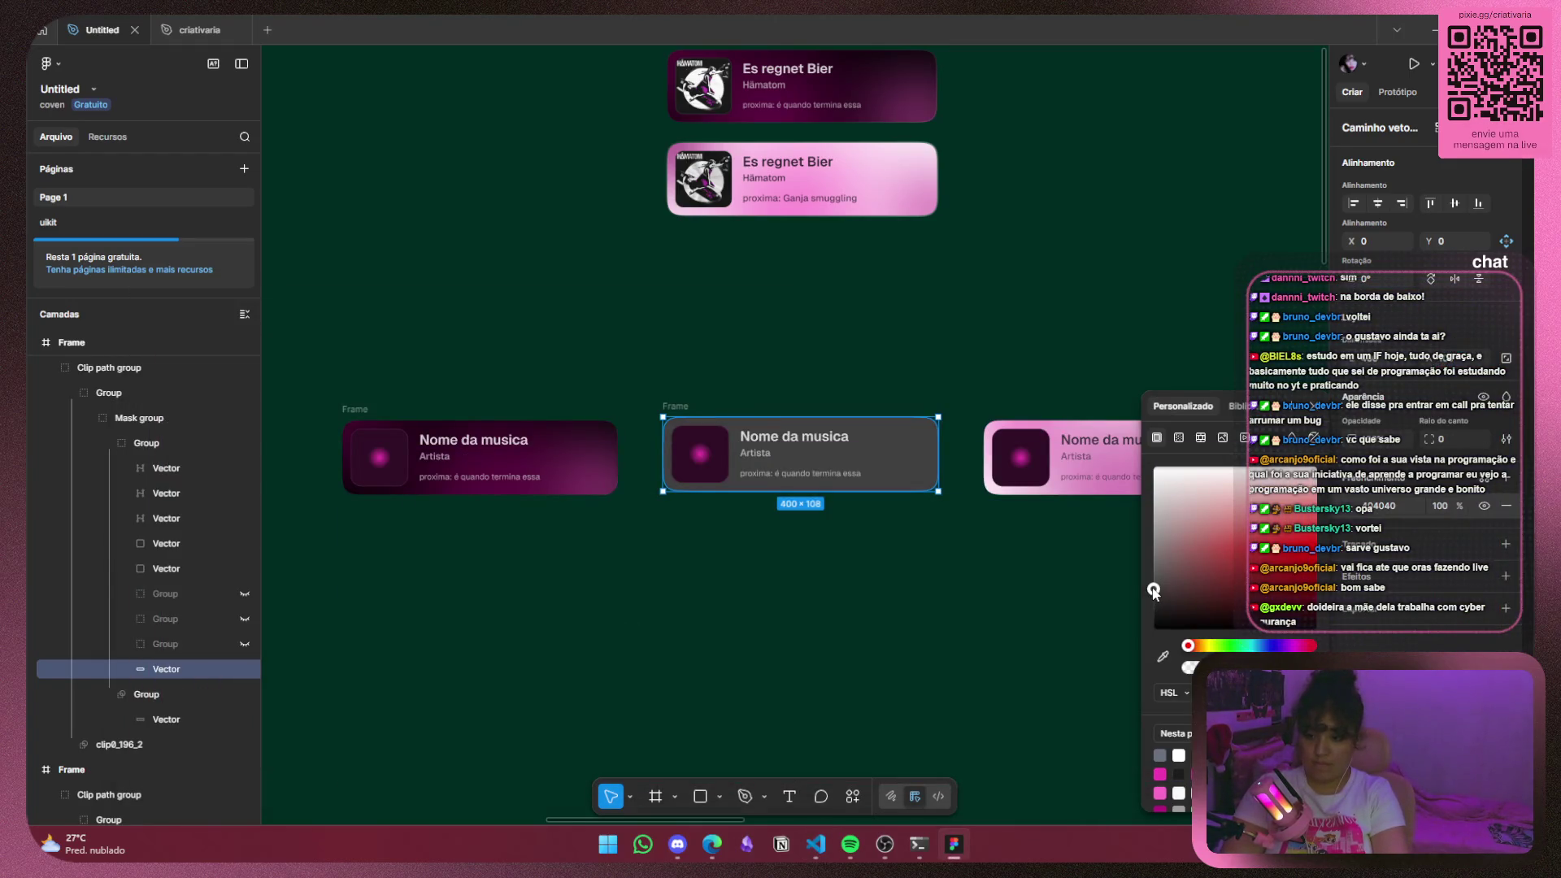
Lighten the middle card's fill to light grey BFBFBF, then resume after 25 on line 11.
mouse_move(1153, 589)
mouse_down()
mouse_move(1152, 519)
mouse_move(1153, 553)
mouse_up()
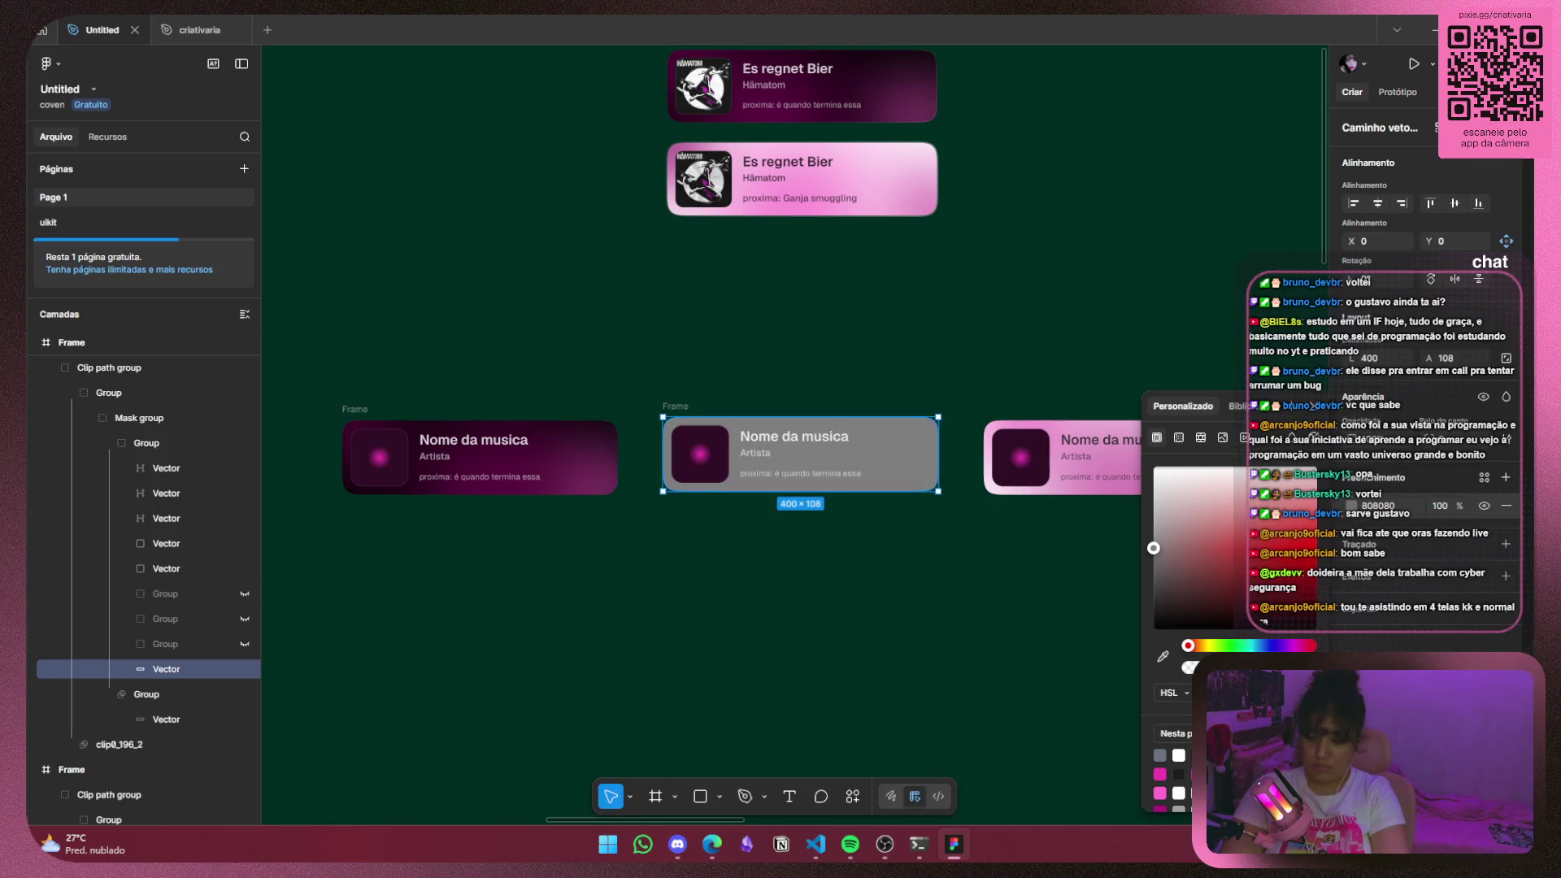
drag(1153, 548, 1153, 539)
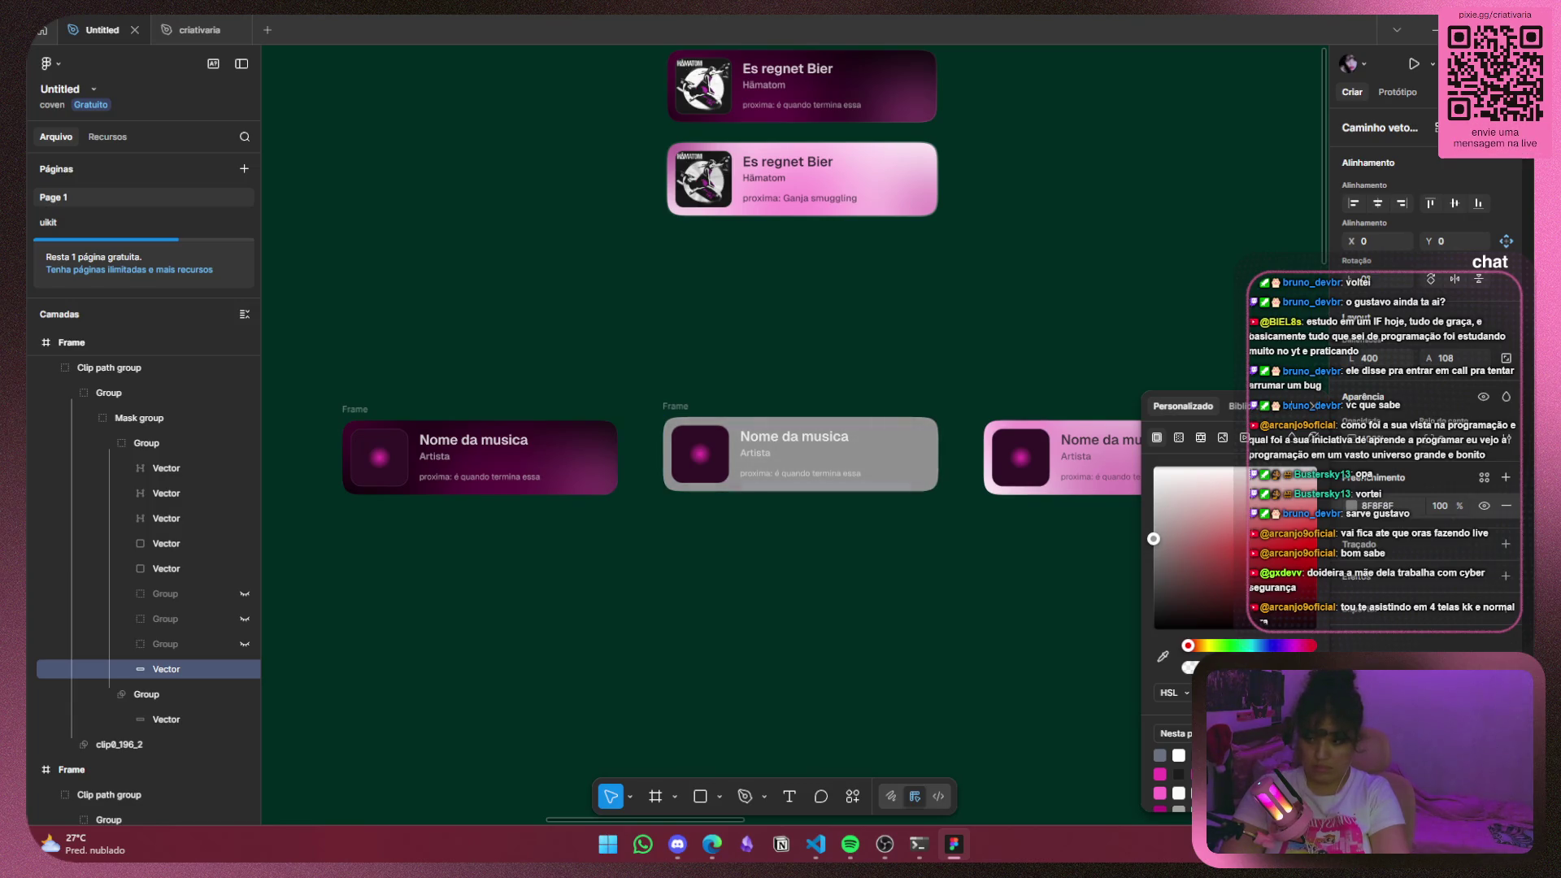
click(816, 845)
click(345, 501)
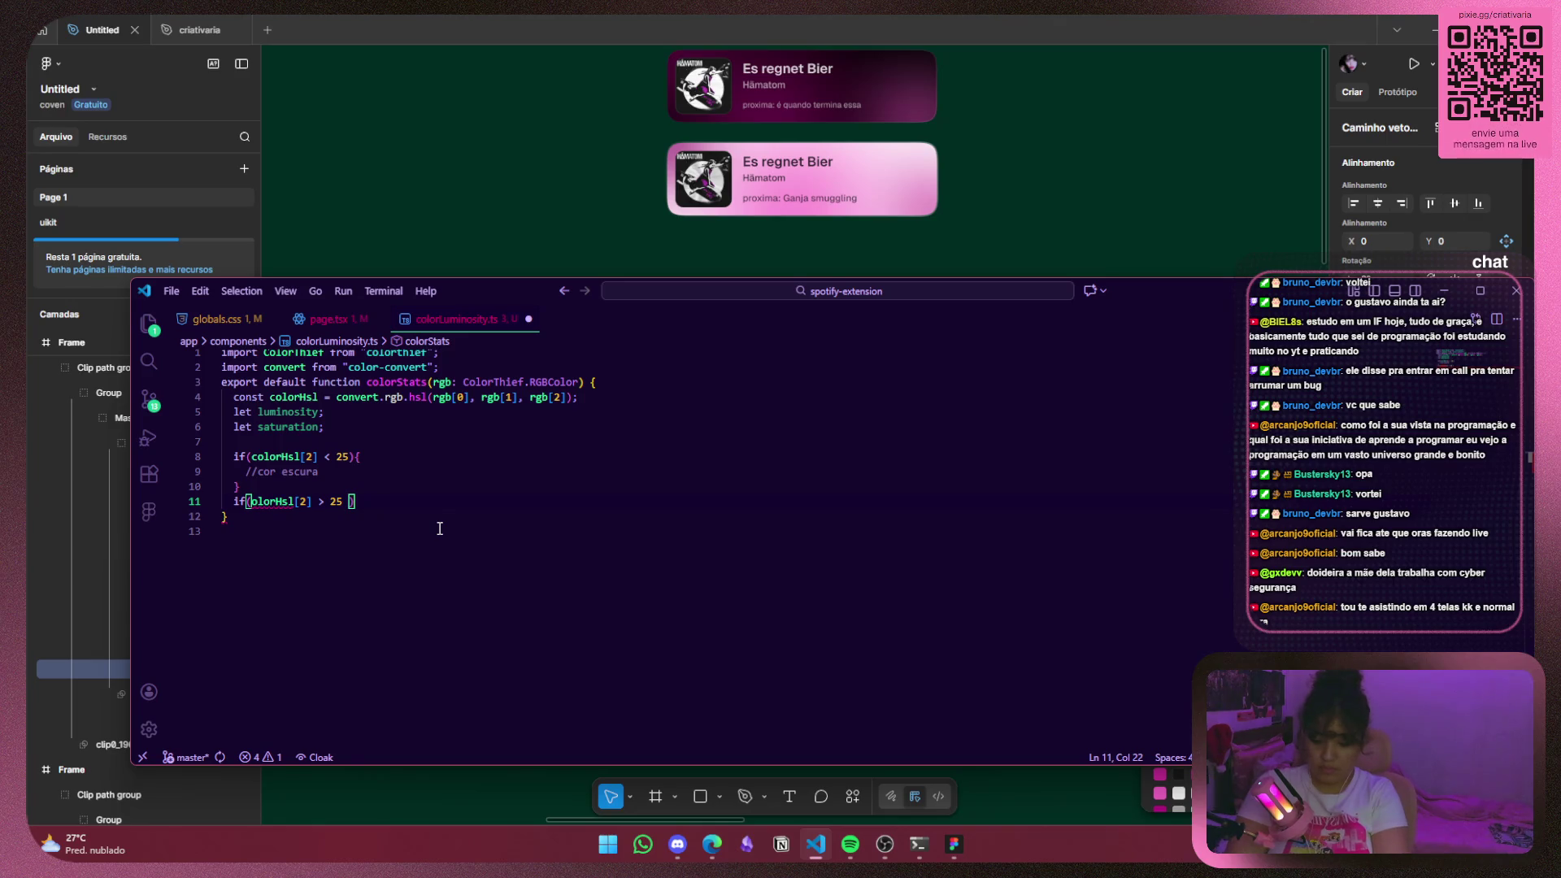
Extend line 11's condition to colorHsl[2] > 25 && colorHsl[2] < 55 with an opening brace.
text(&&)
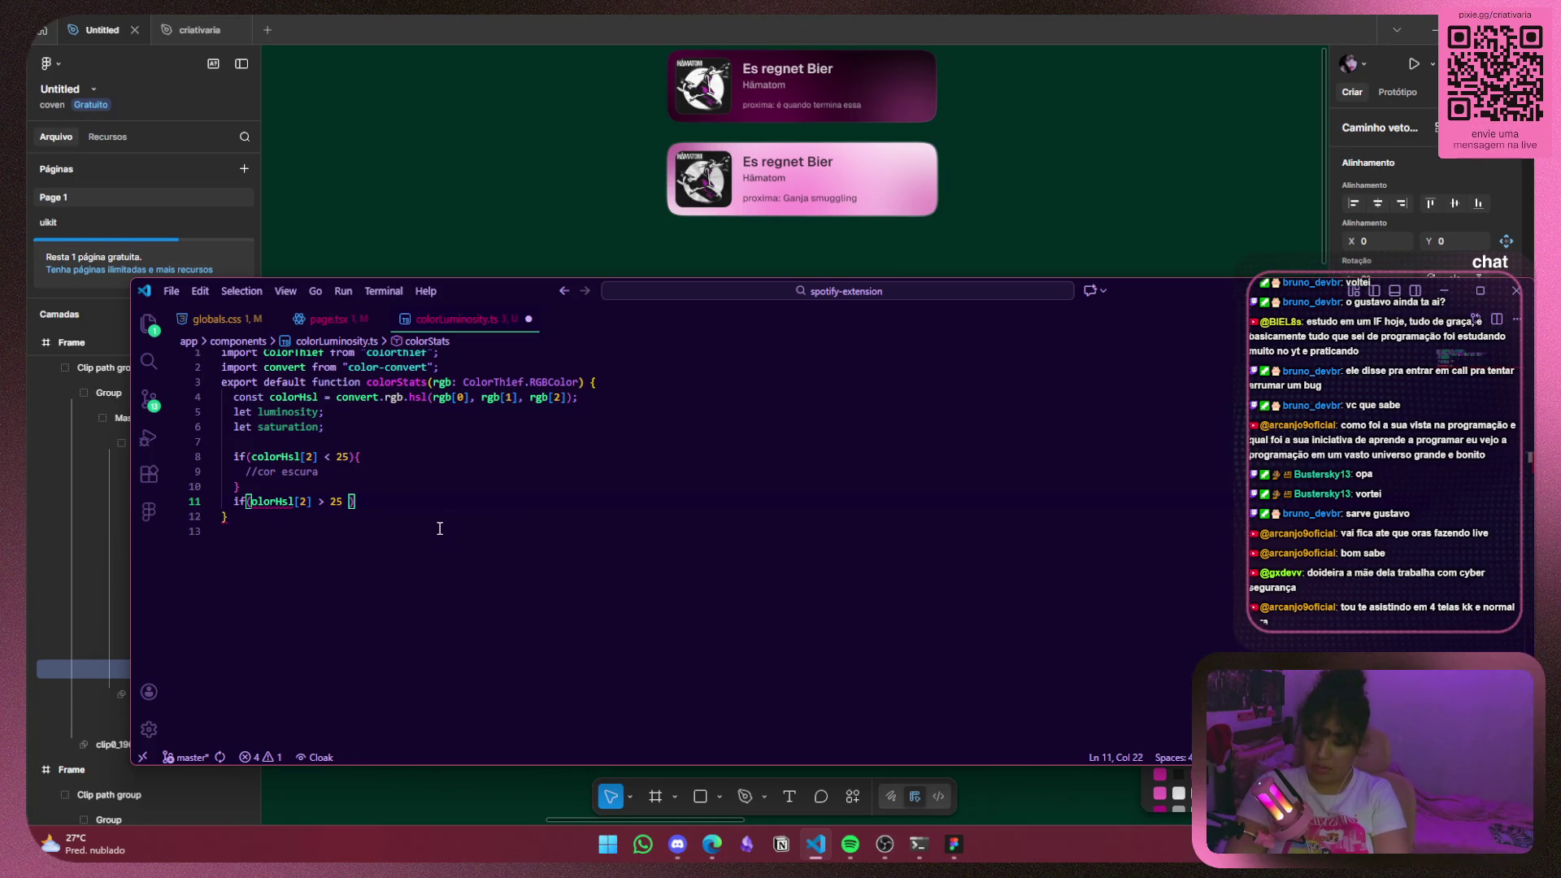
text(&&)
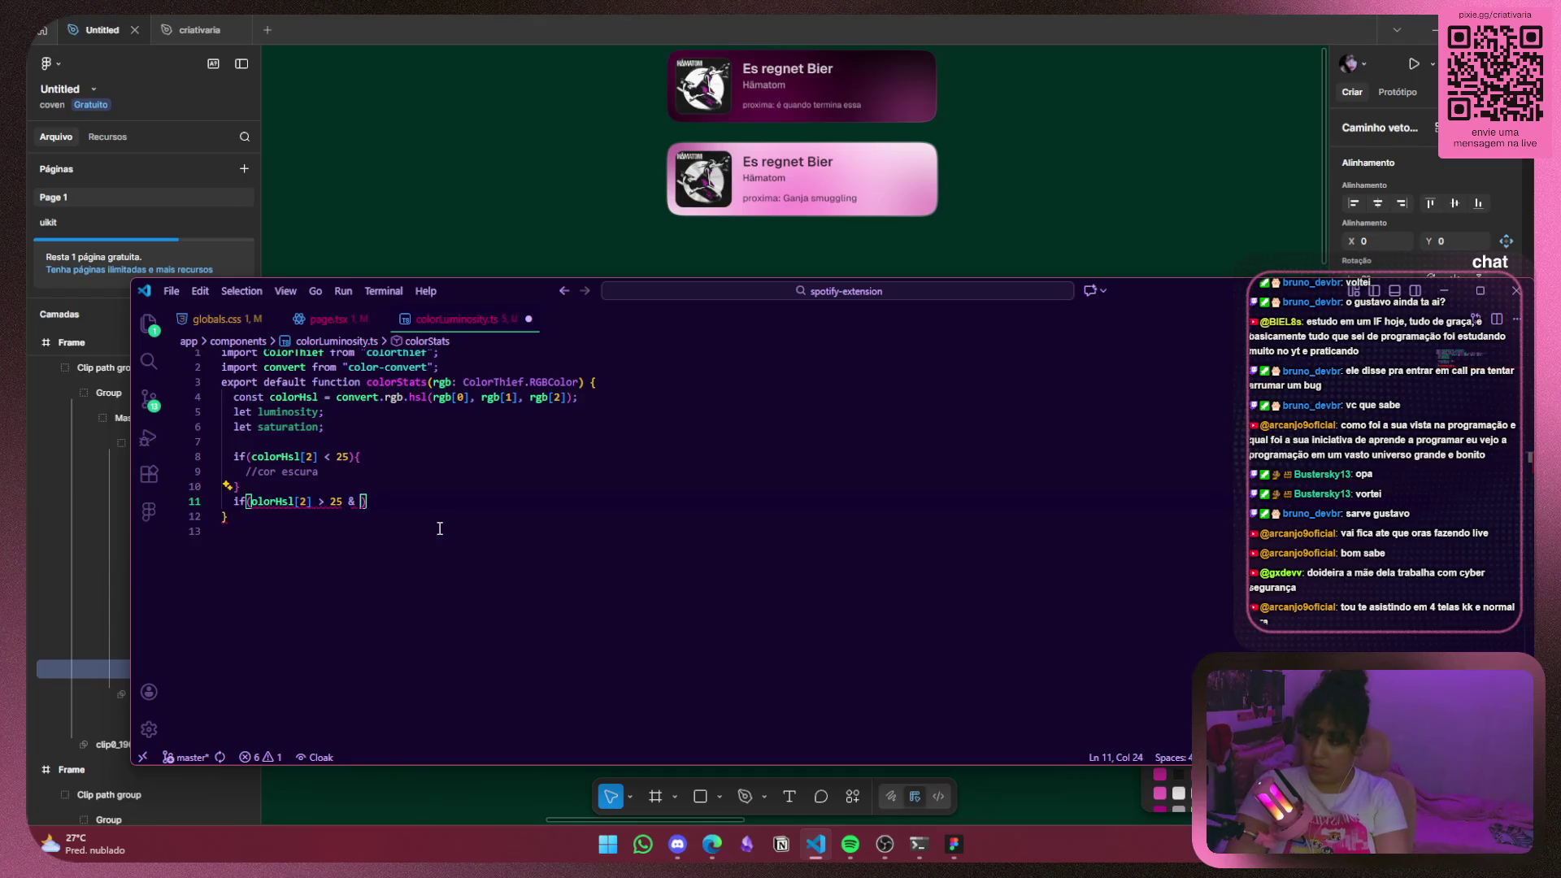
text(olorHsl[2])
key(Left)
key(Left)
key(Left)
text(c)
key(Left)
key(Left)
key(Left)
key(Left)
key(Left)
key(Left)
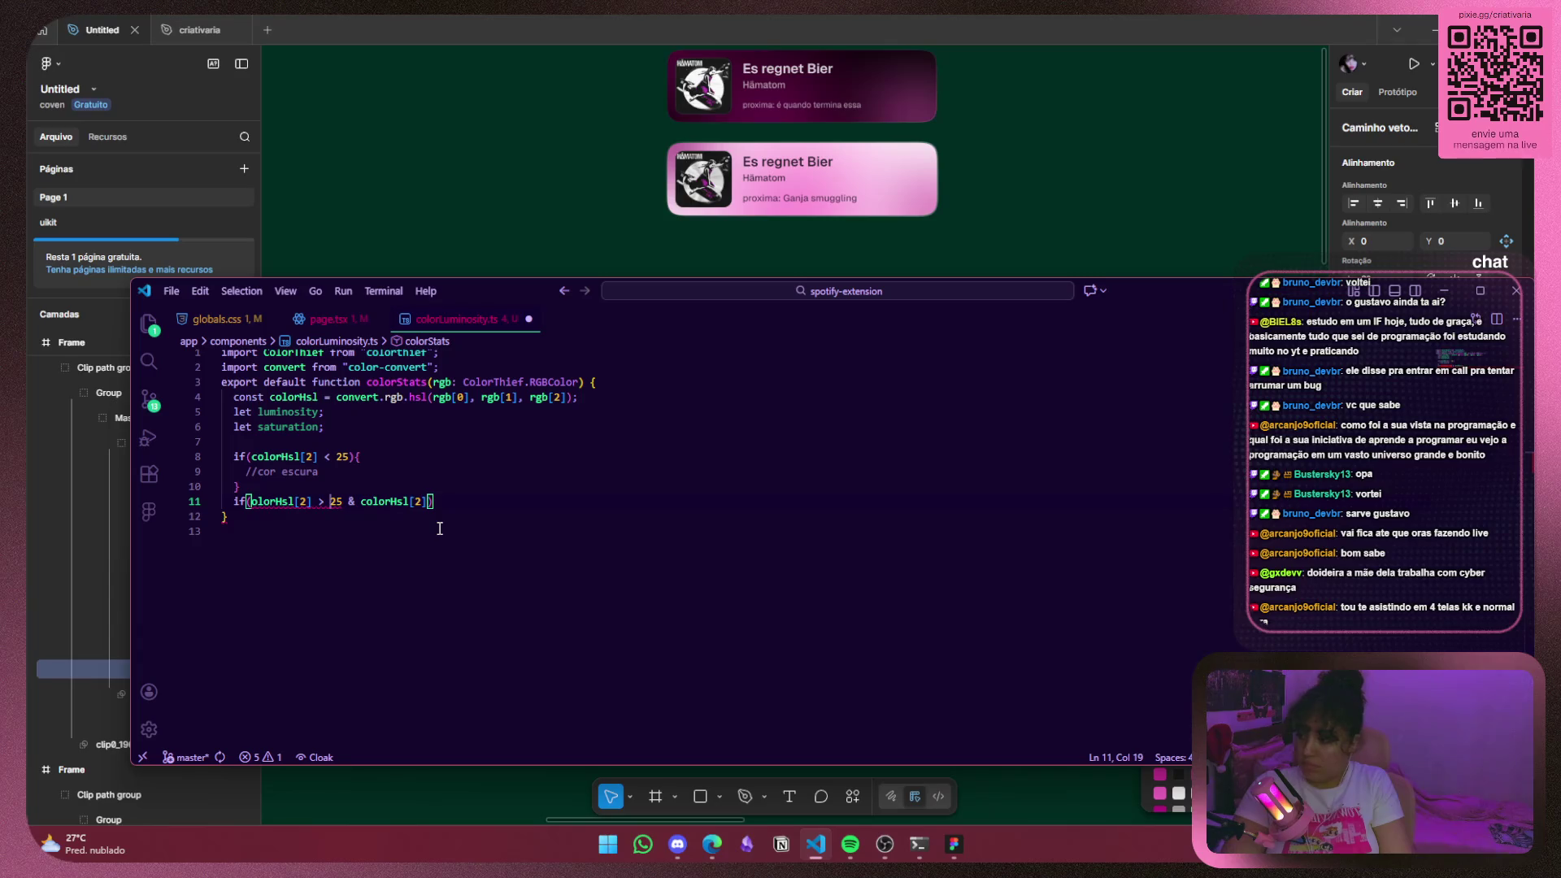
text(c)
key(Right)
key(Right)
key(Right)
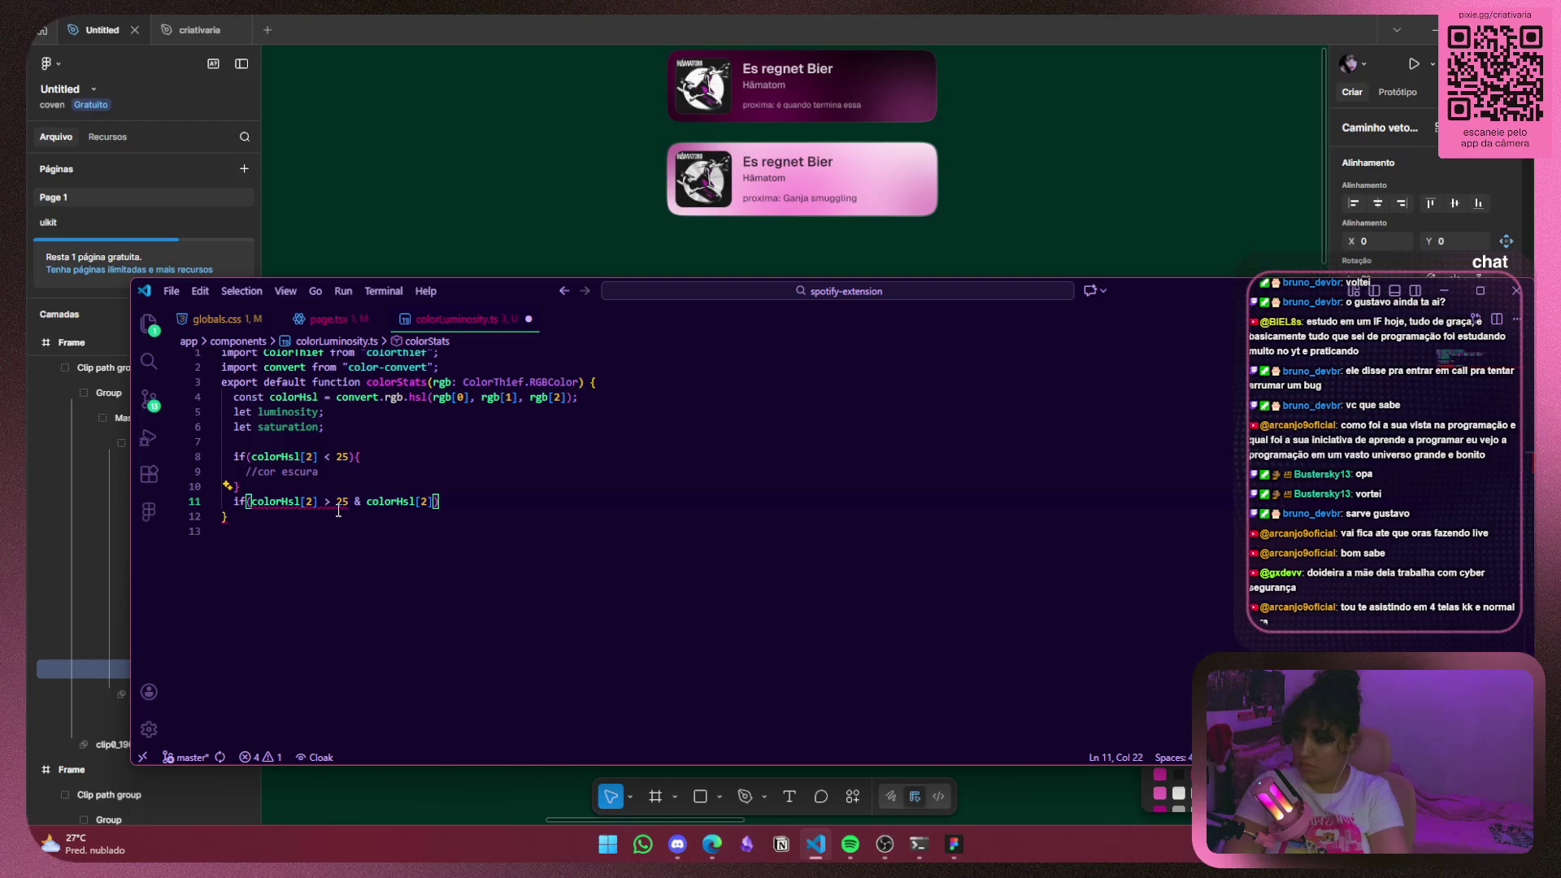
mouse_move(339, 500)
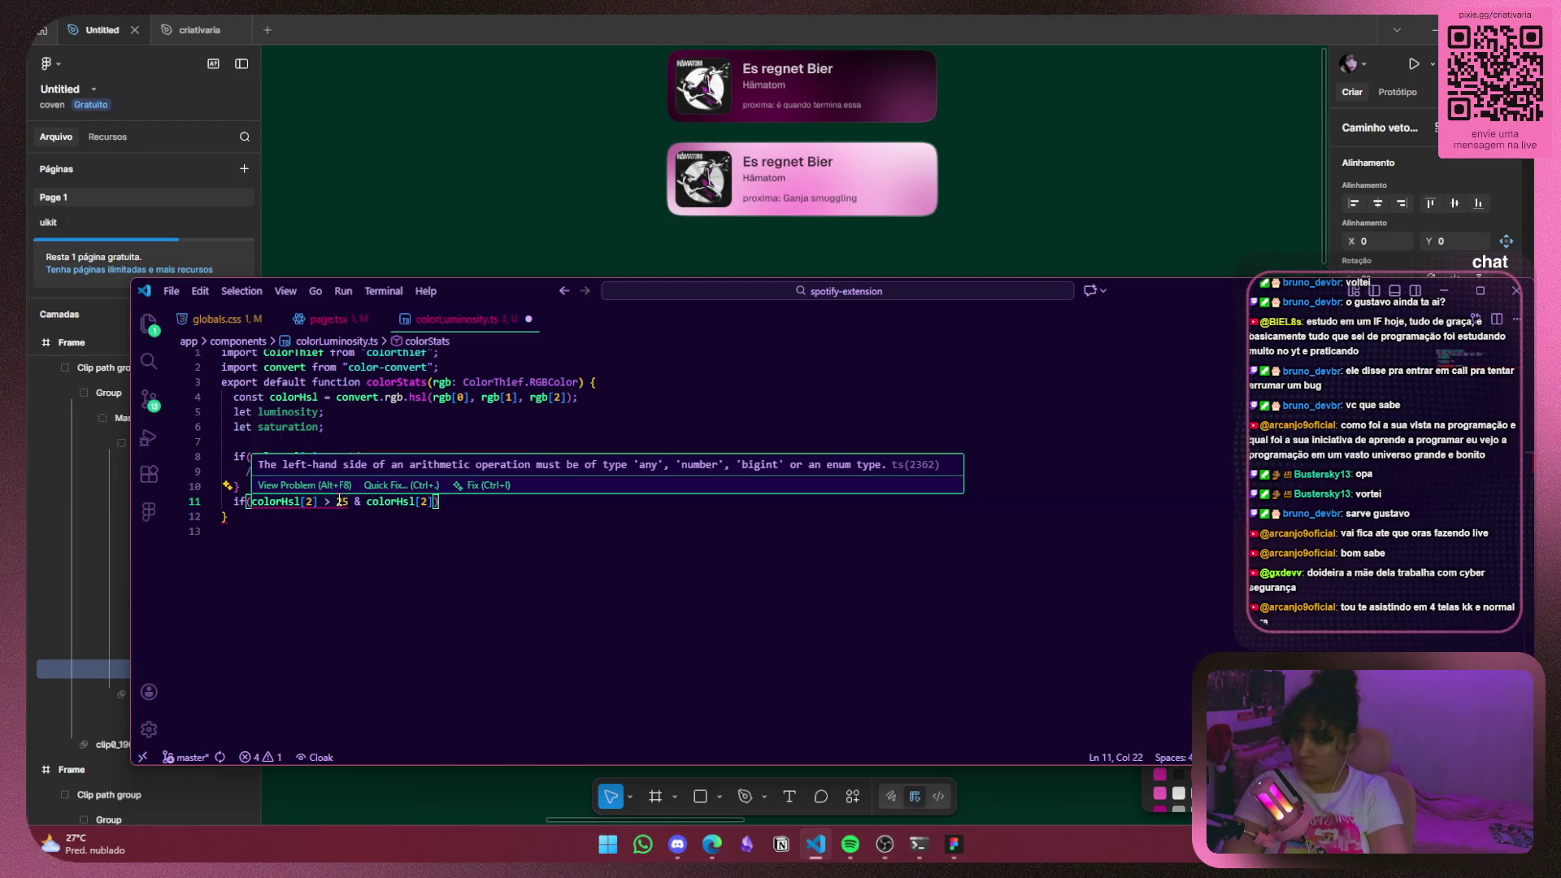
key(Down)
mouse_move(280, 505)
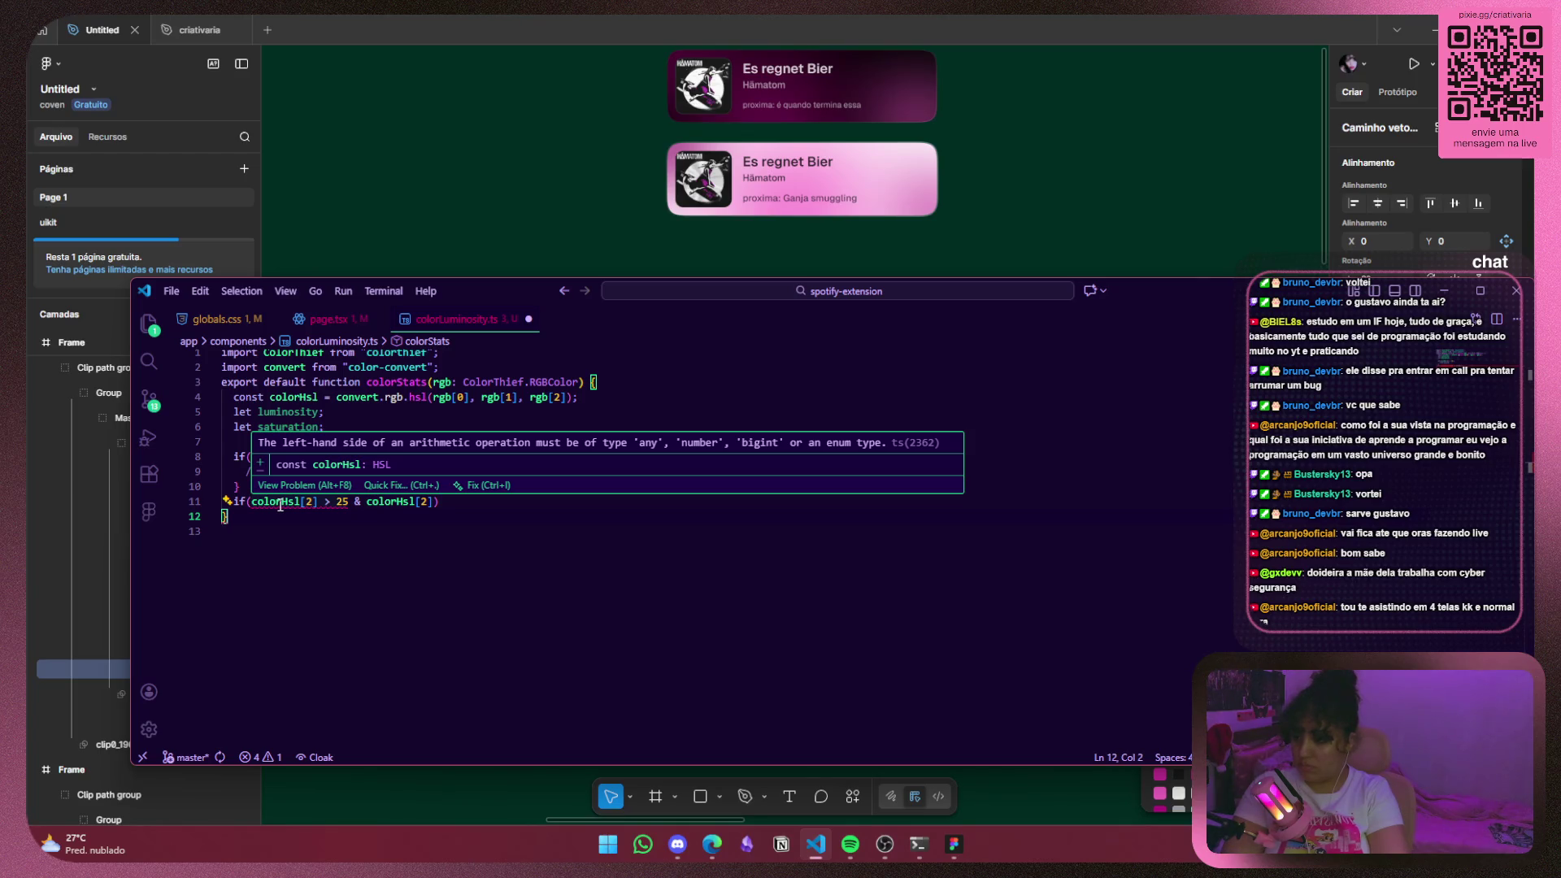
click(436, 500)
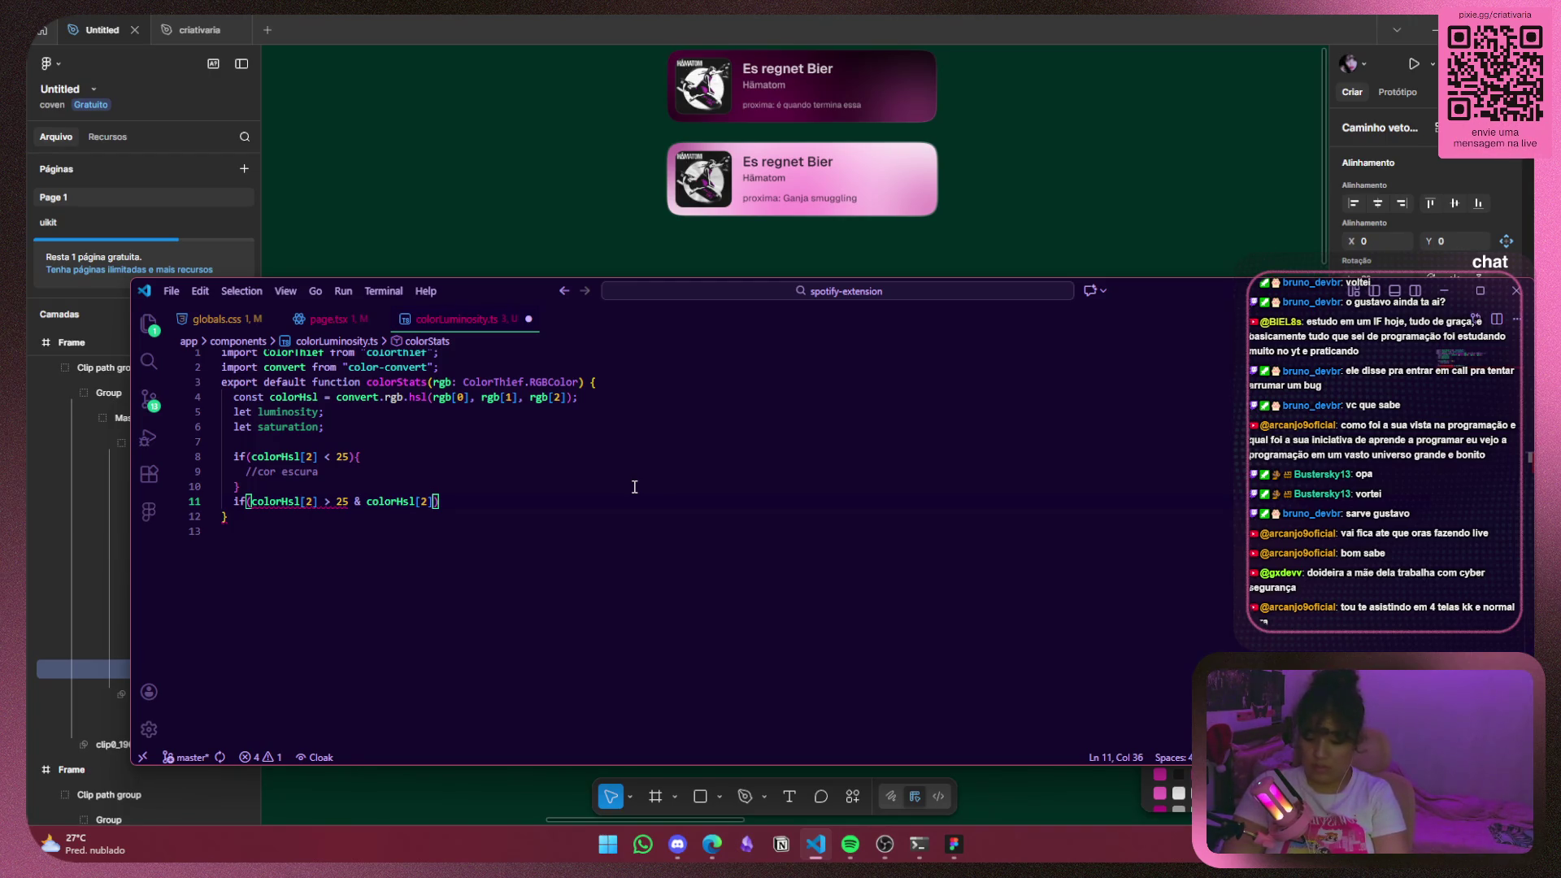
text(< 55){)
Add the //cor media comment inside the block, fix the && operator, and start a line below.
key(Return)
key(Return)
key(Up)
text(//cor media)
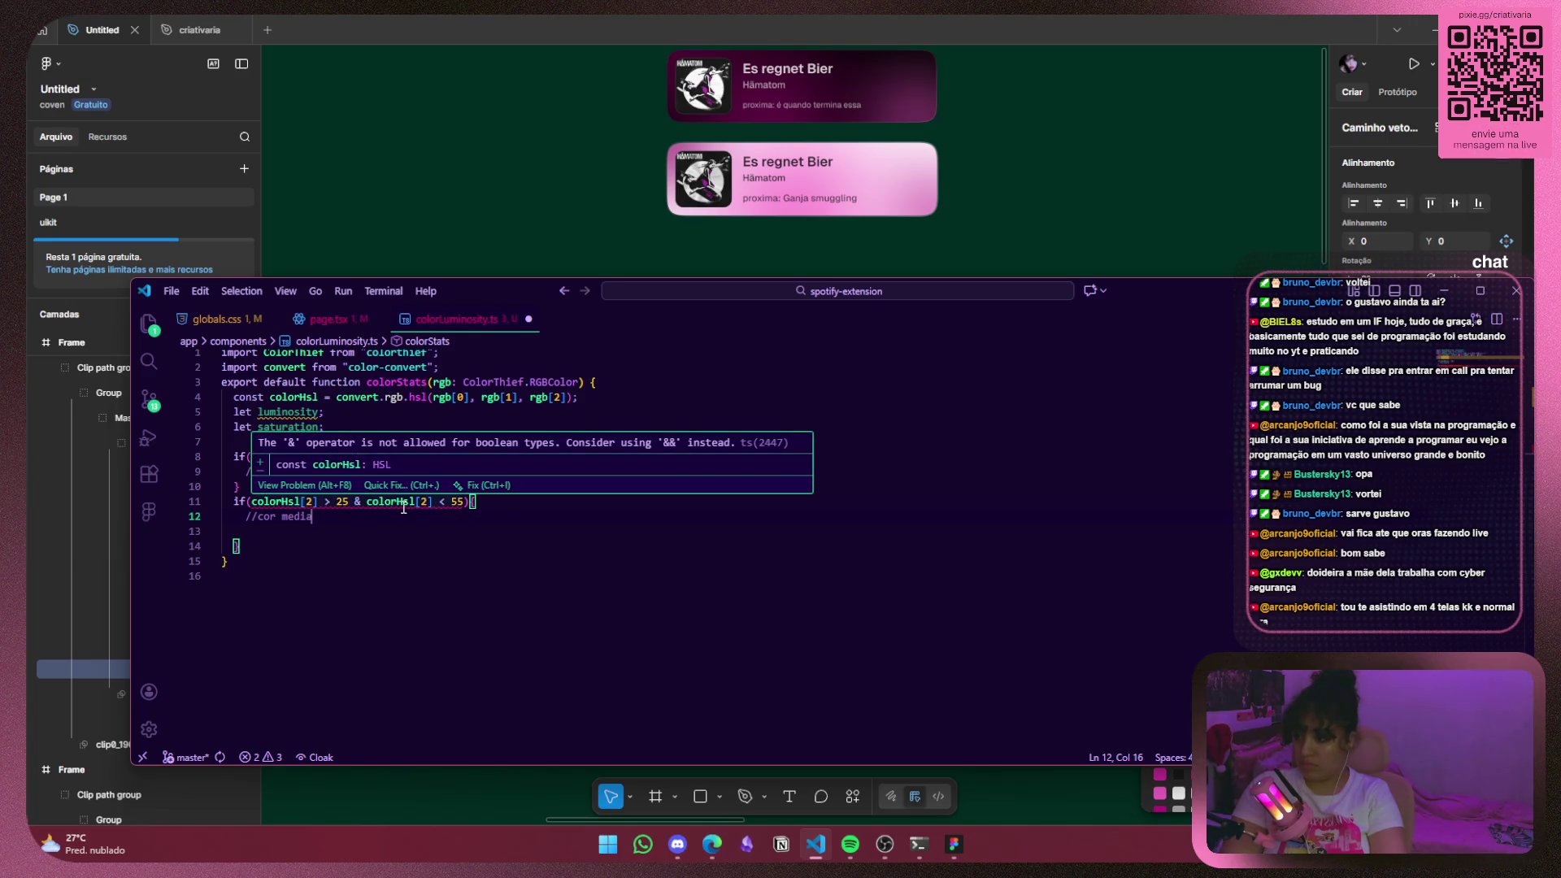
click(359, 502)
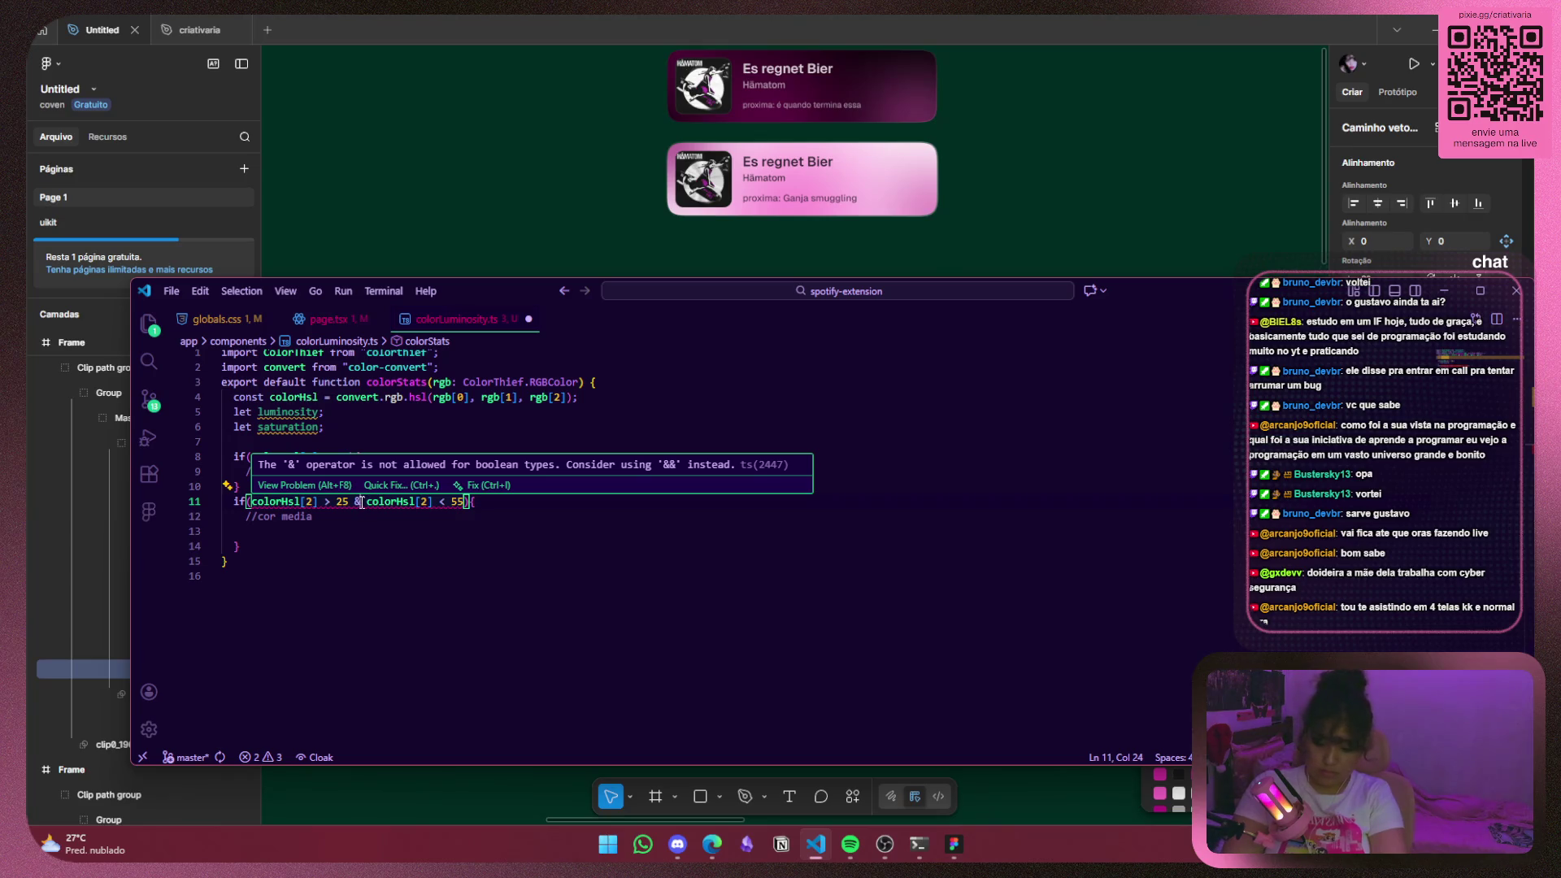
text(&)
key(Down)
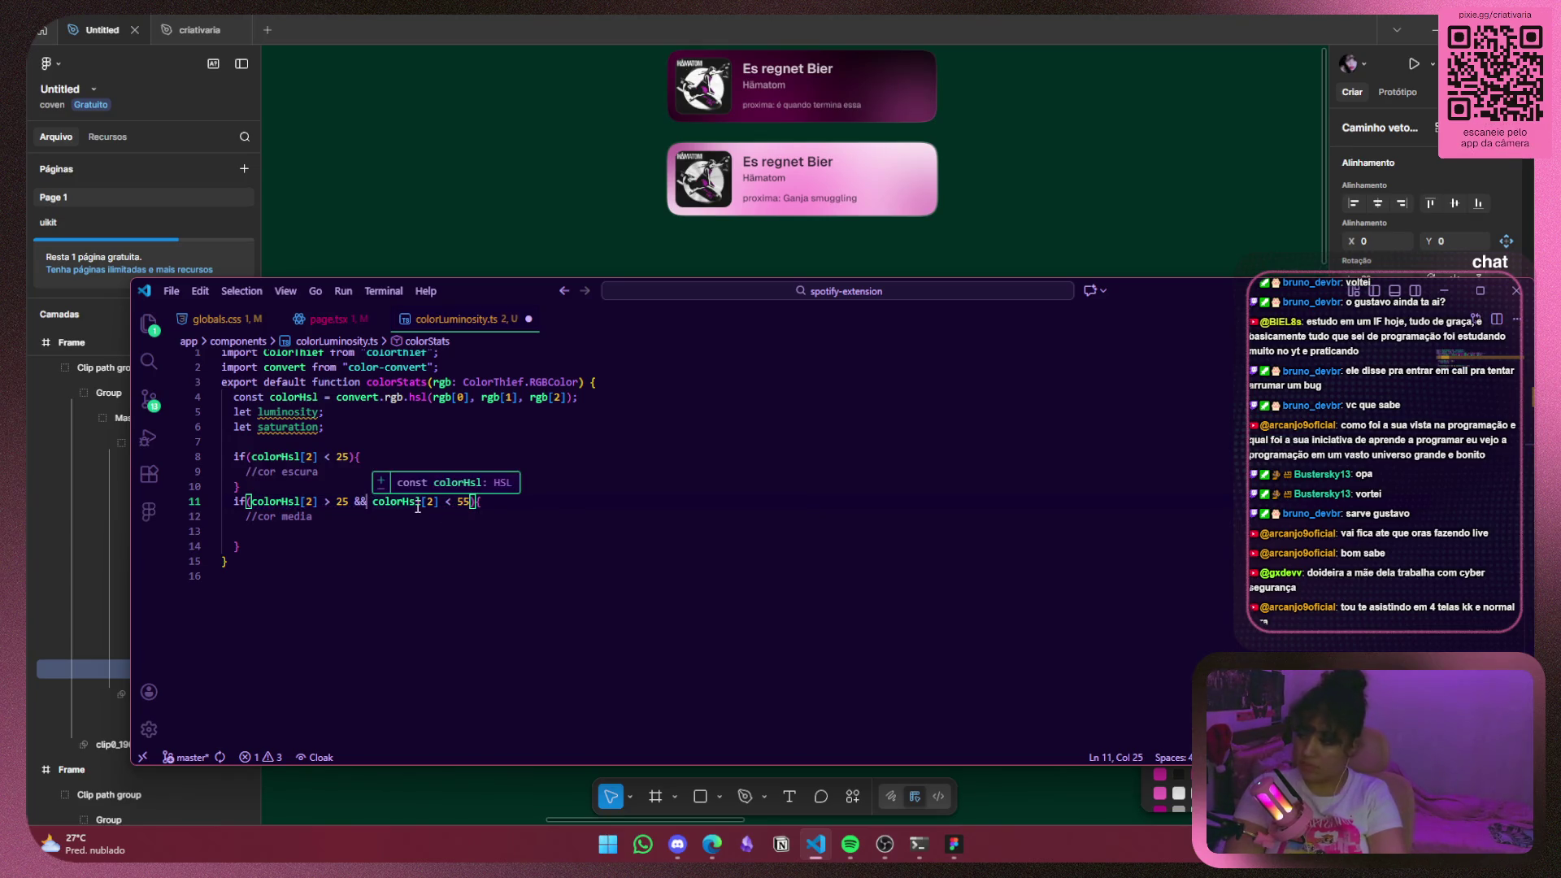
key(Delete)
key(Down)
key(Return)
Write the third condition if(colorHsl[2] > 55) below the medium-colour block.
text(if(c)
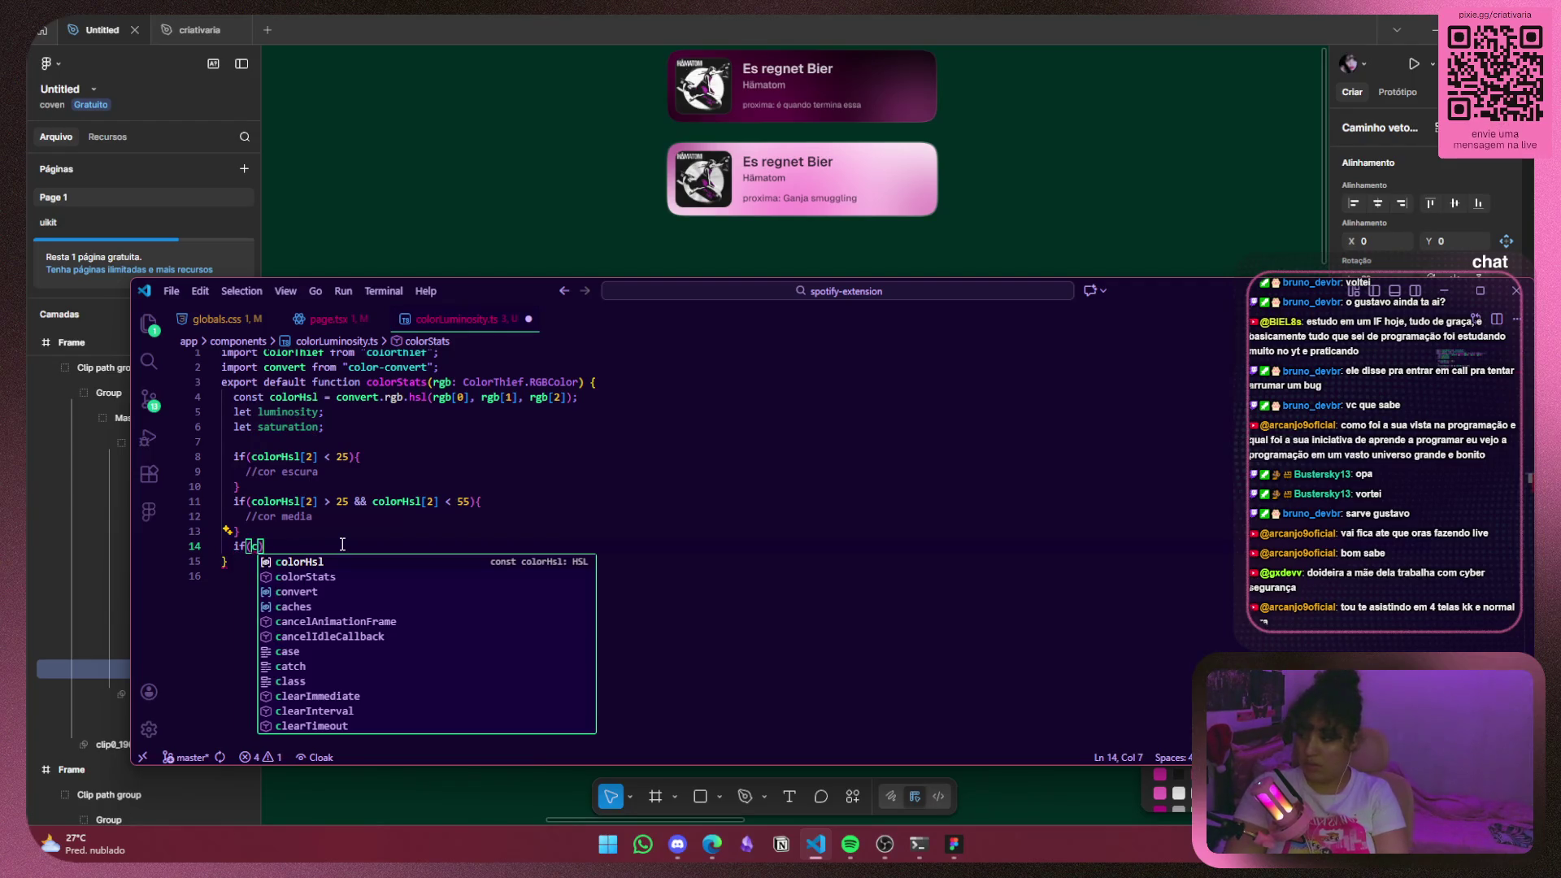
key(Return)
text([)
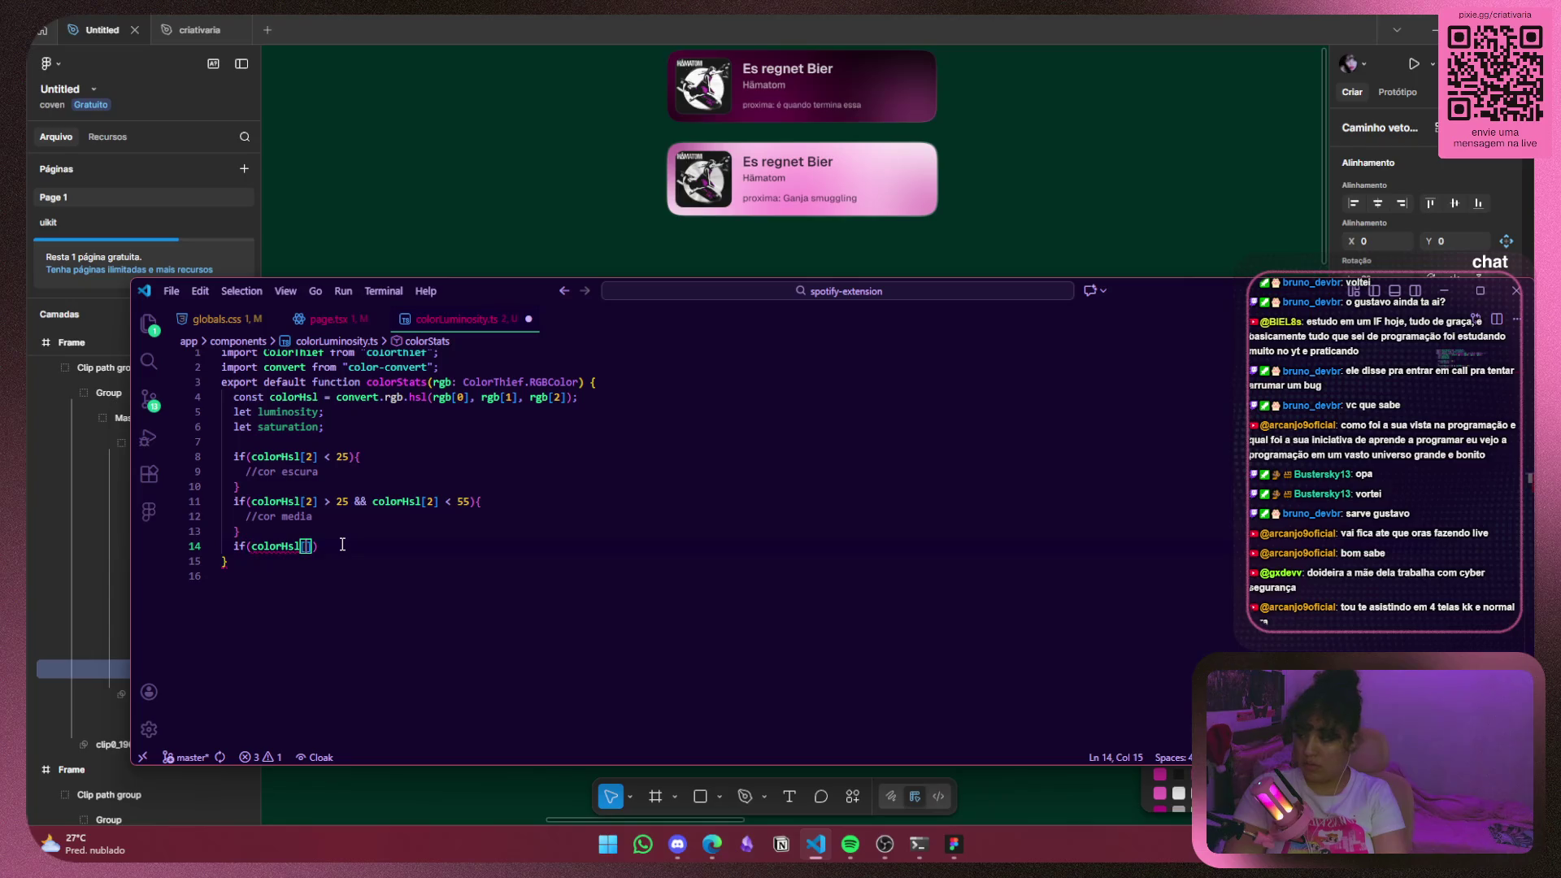
text(2])
text( < 55)
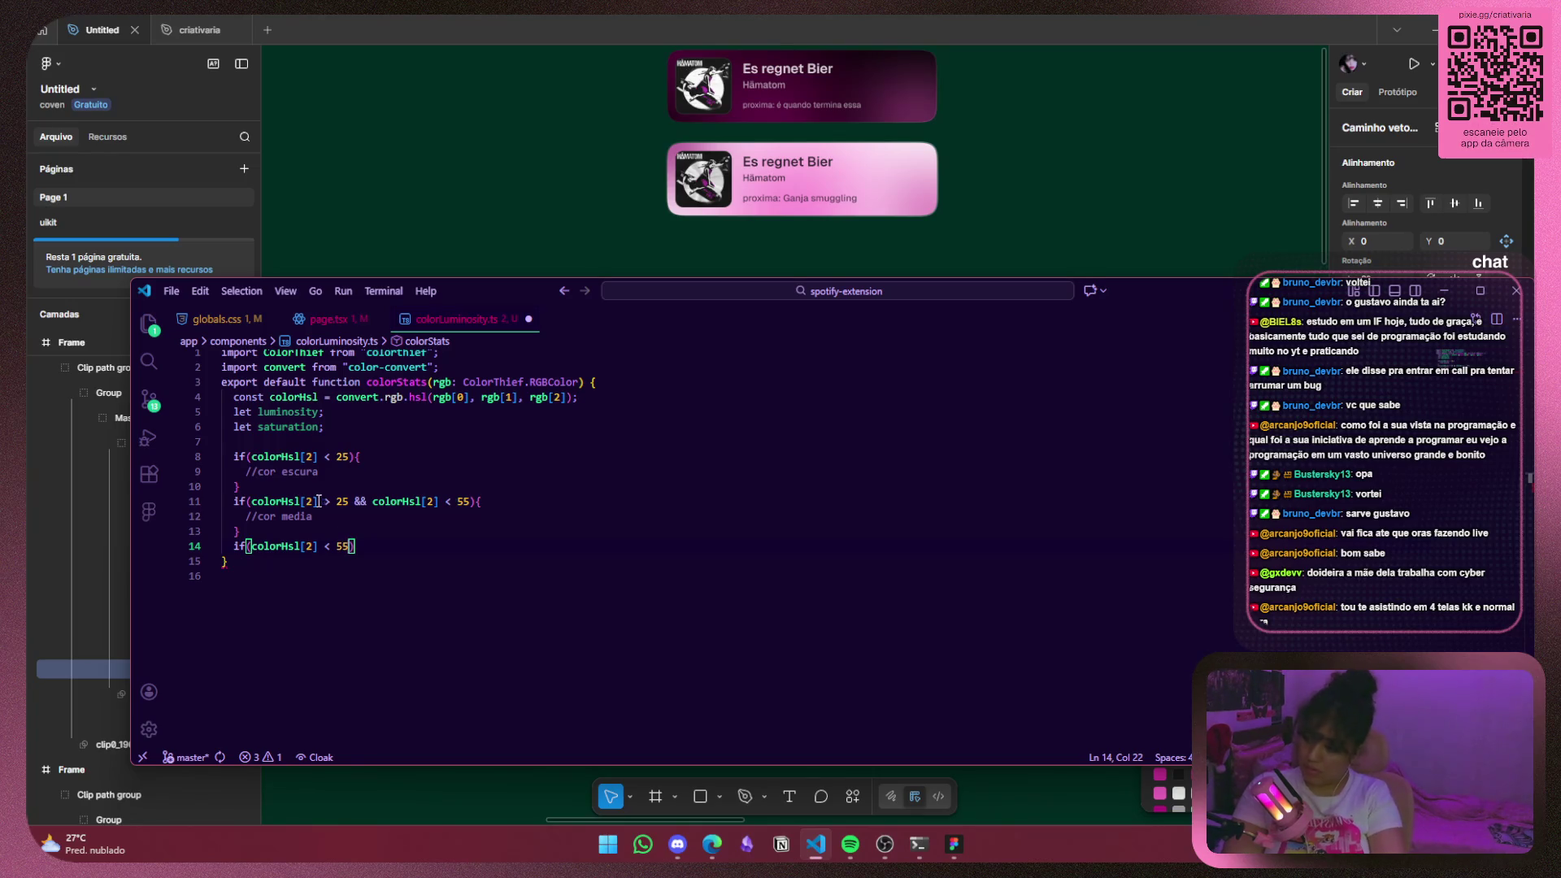
mouse_move(282, 460)
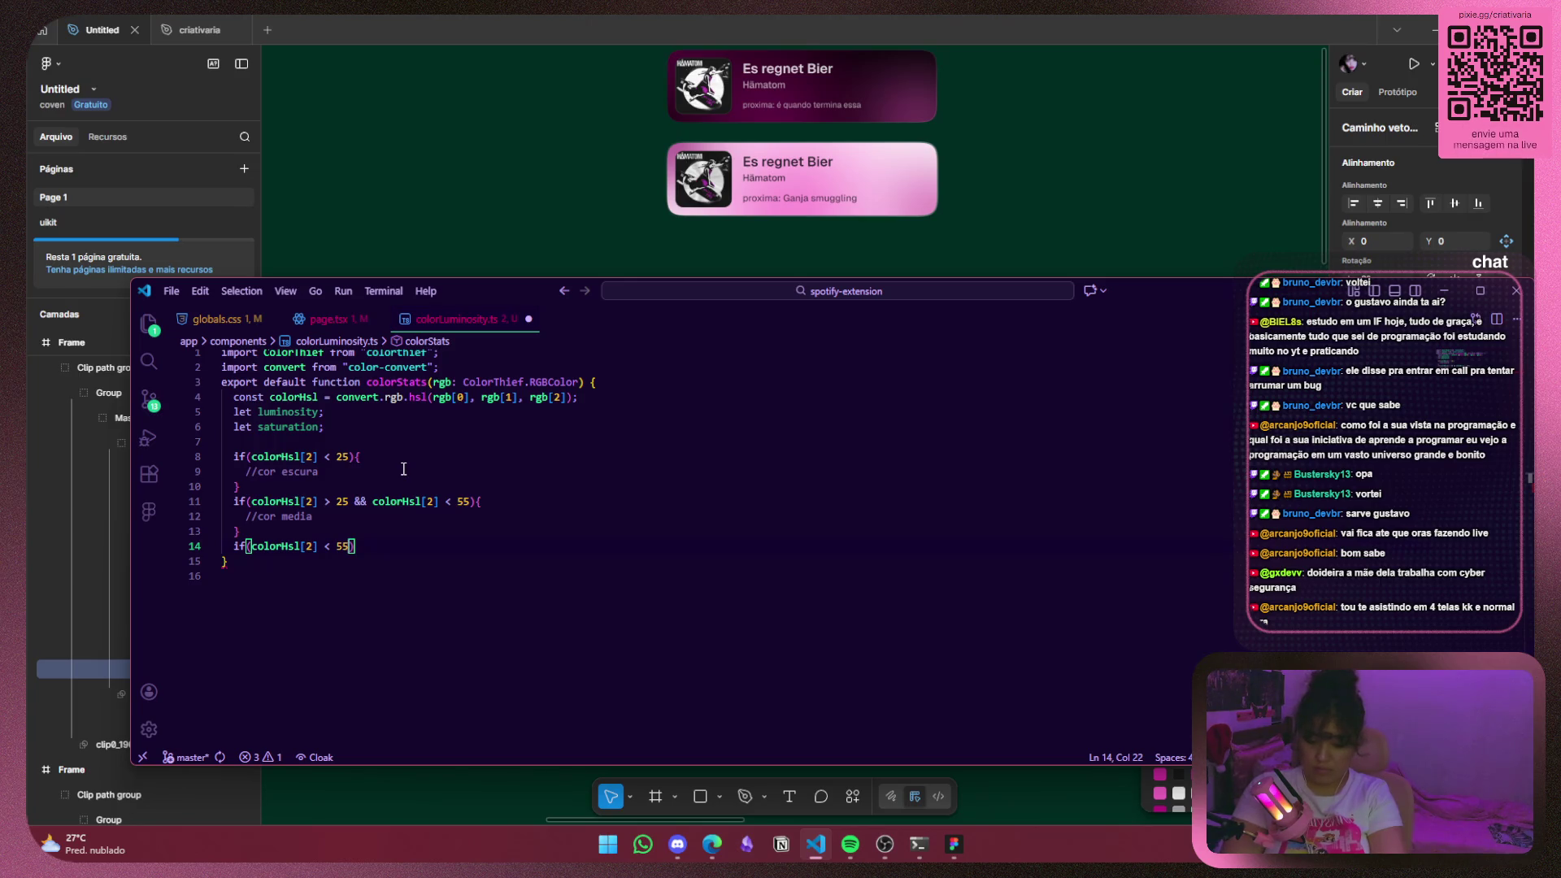
click(331, 457)
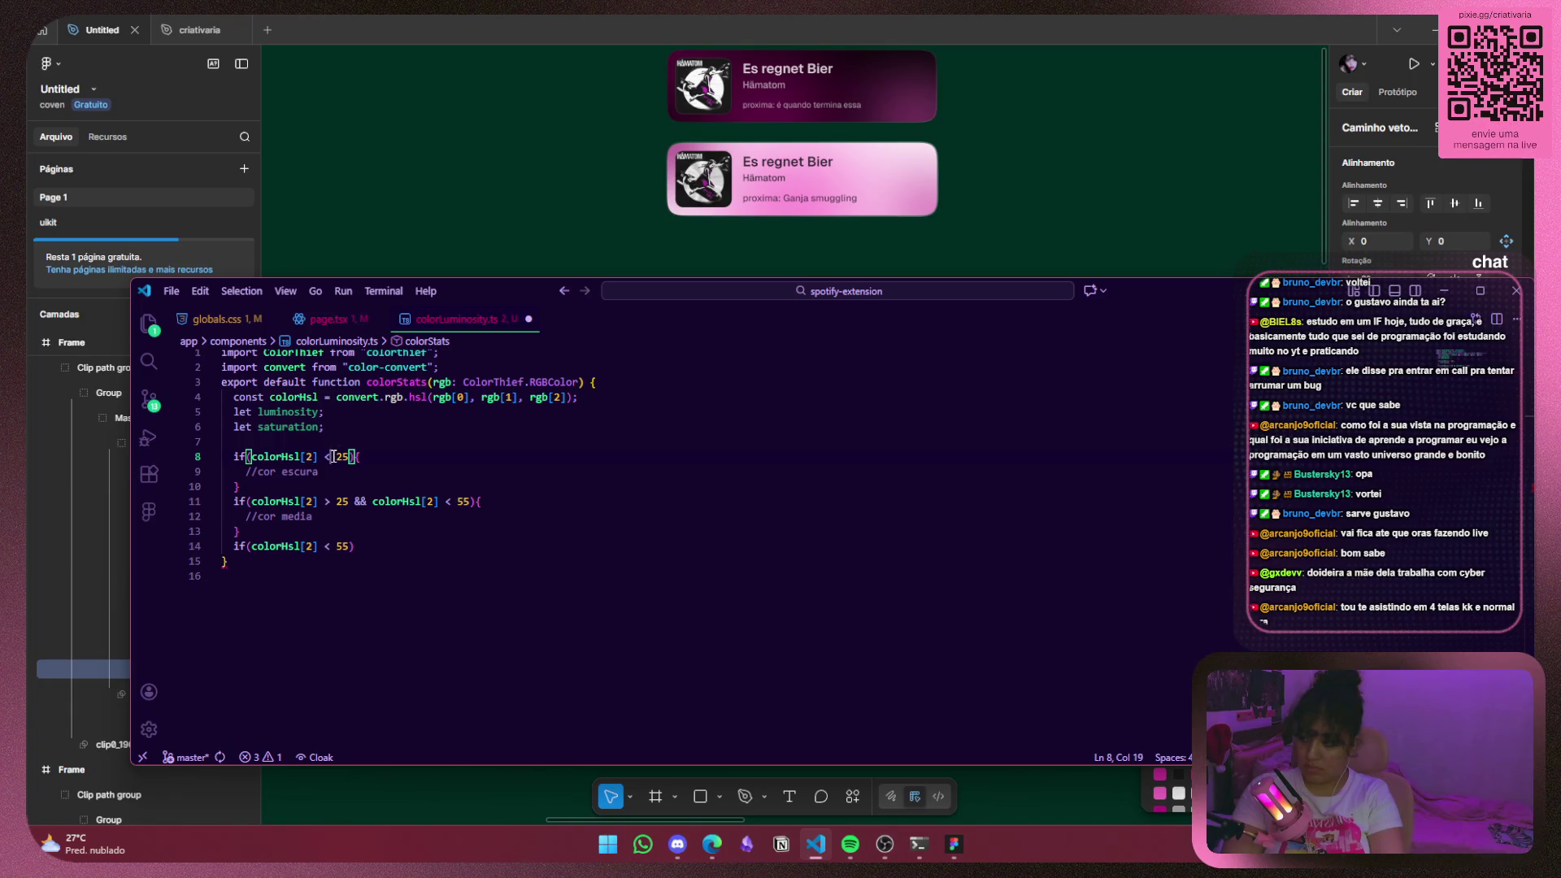
key(Down)
key(Down)
key(Down)
key(BackSpace)
text(>)
Open the block for lightness above 55 and write the //cor clara comment inside.
click(416, 542)
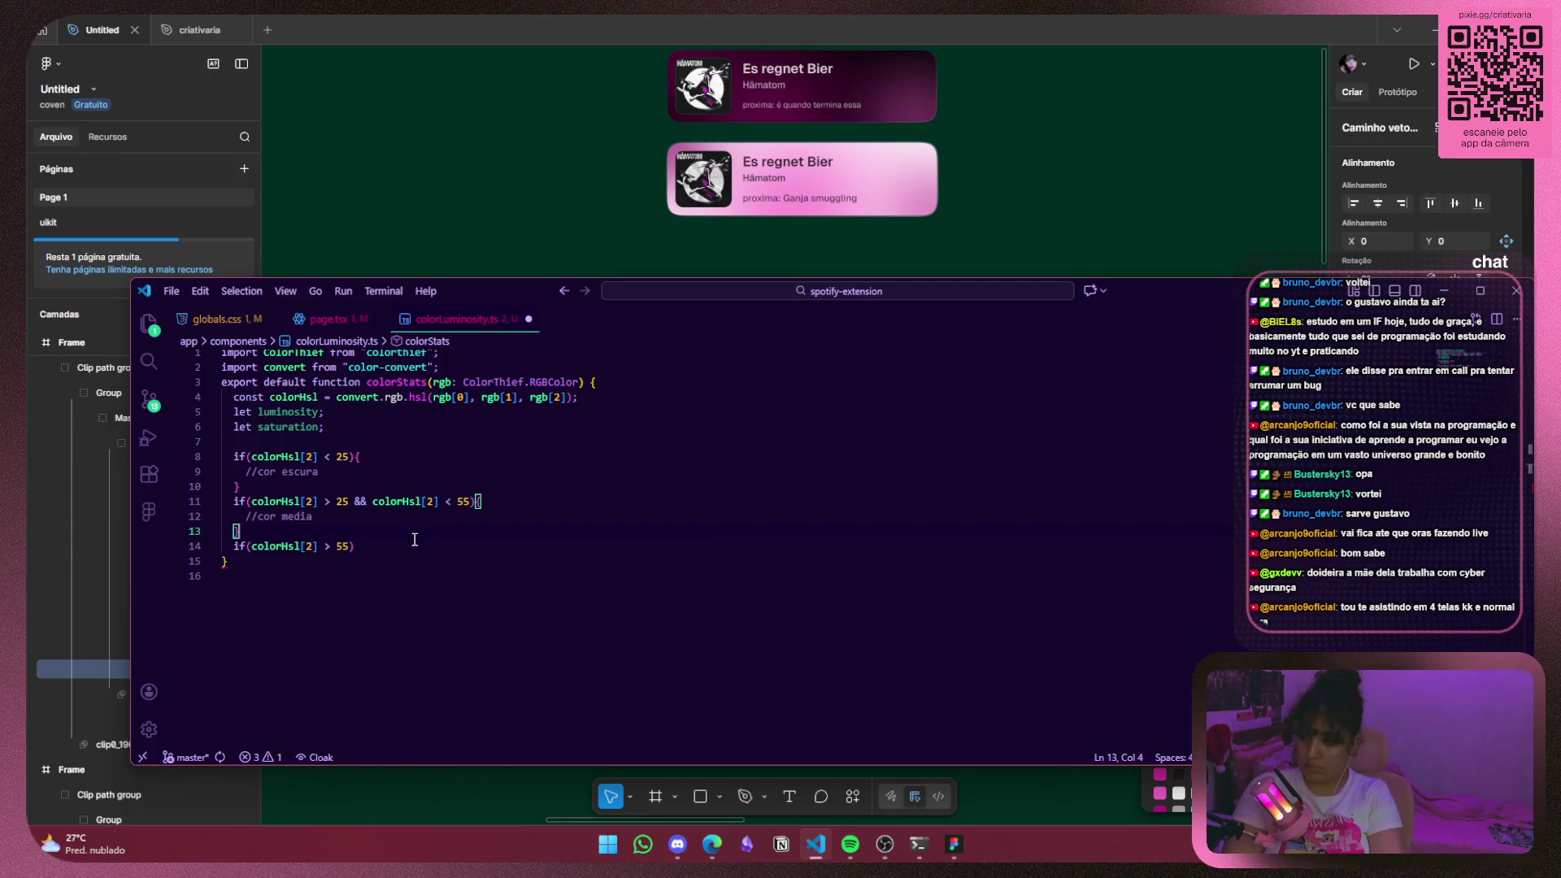
text({)
key(Return)
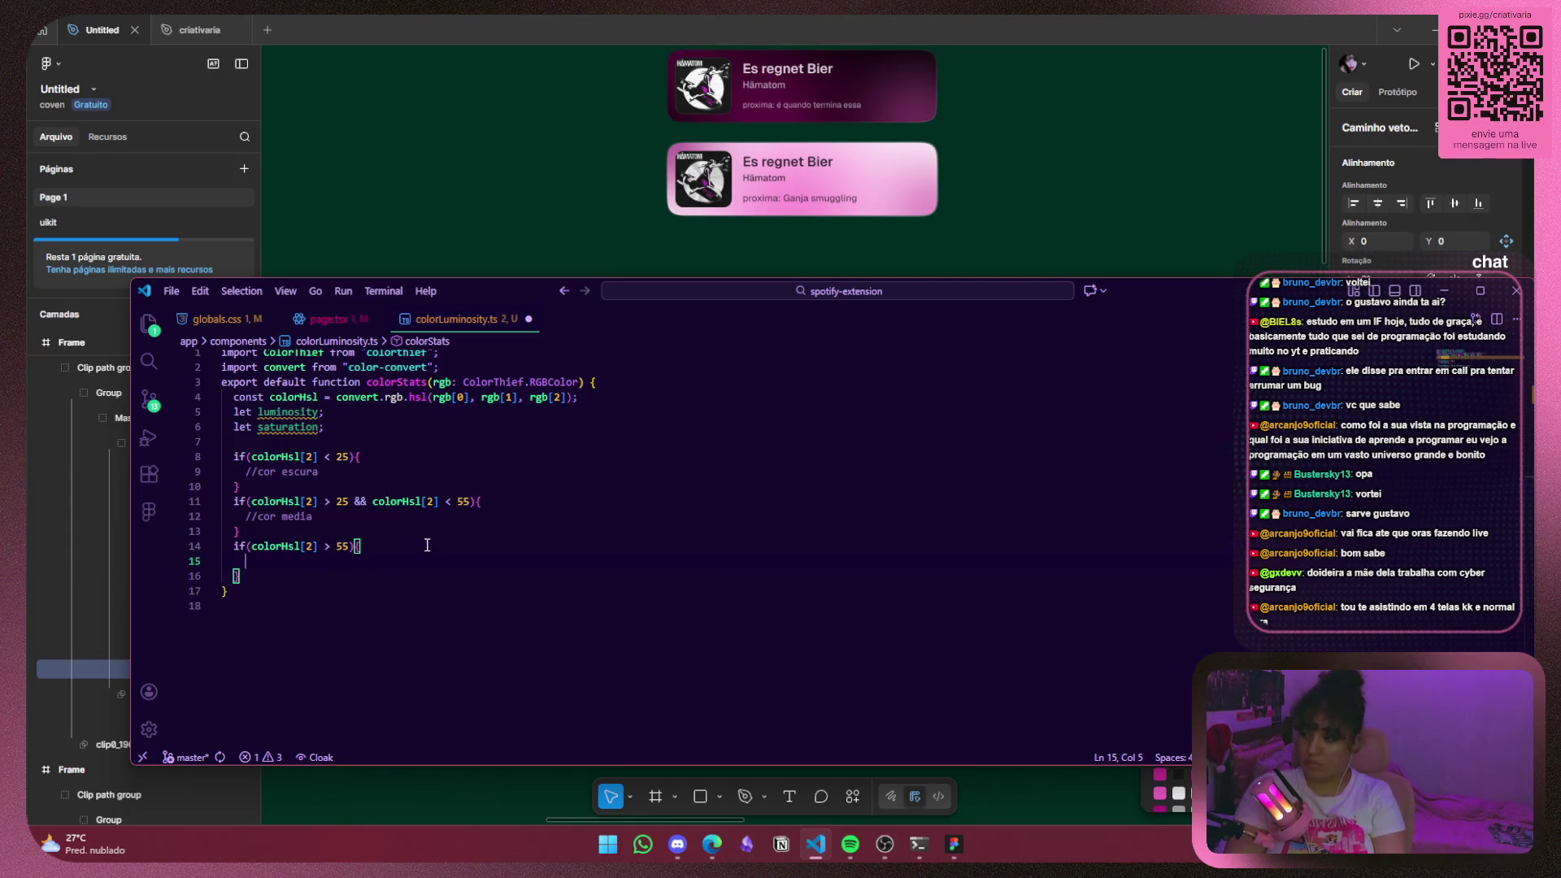
text(cor cclara)
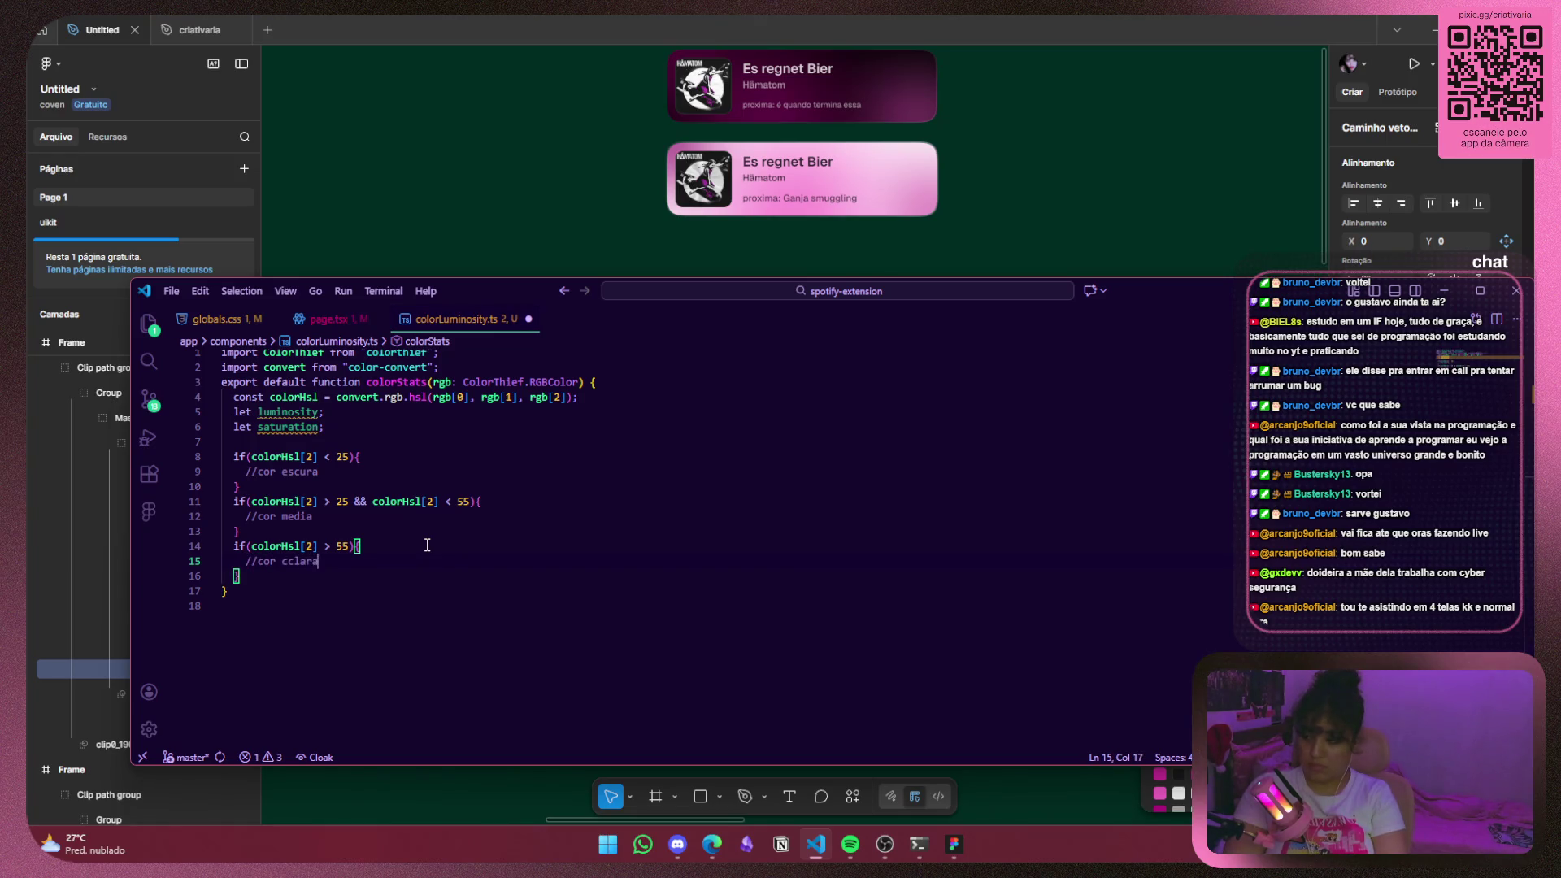
key(BackSpace)
key(BackSpace)
key(BackSpace)
key(BackSpace)
key(BackSpace)
text(lara)
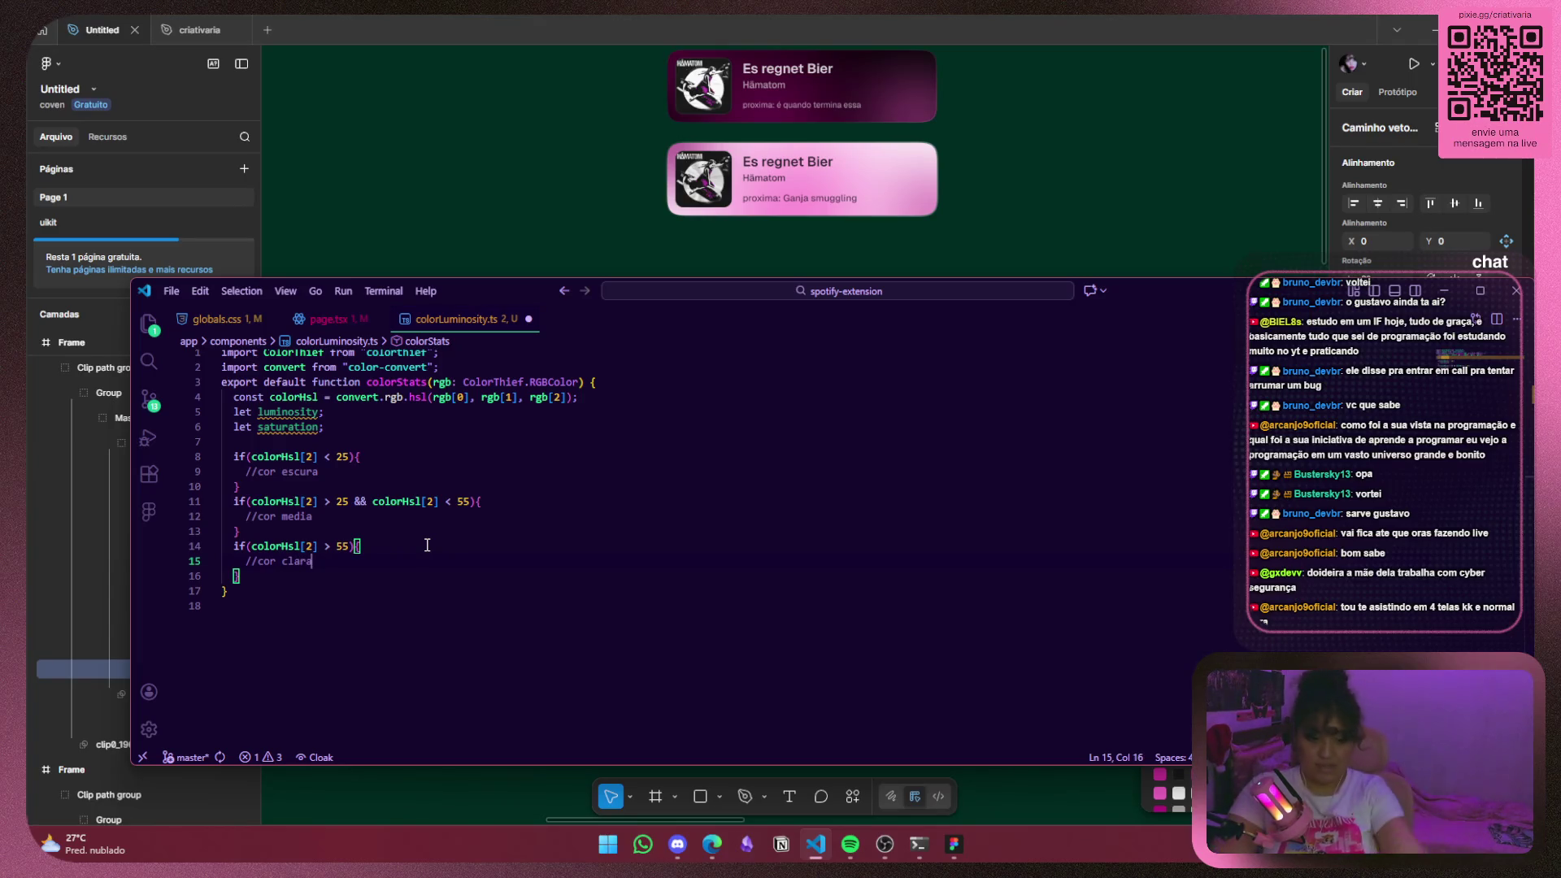